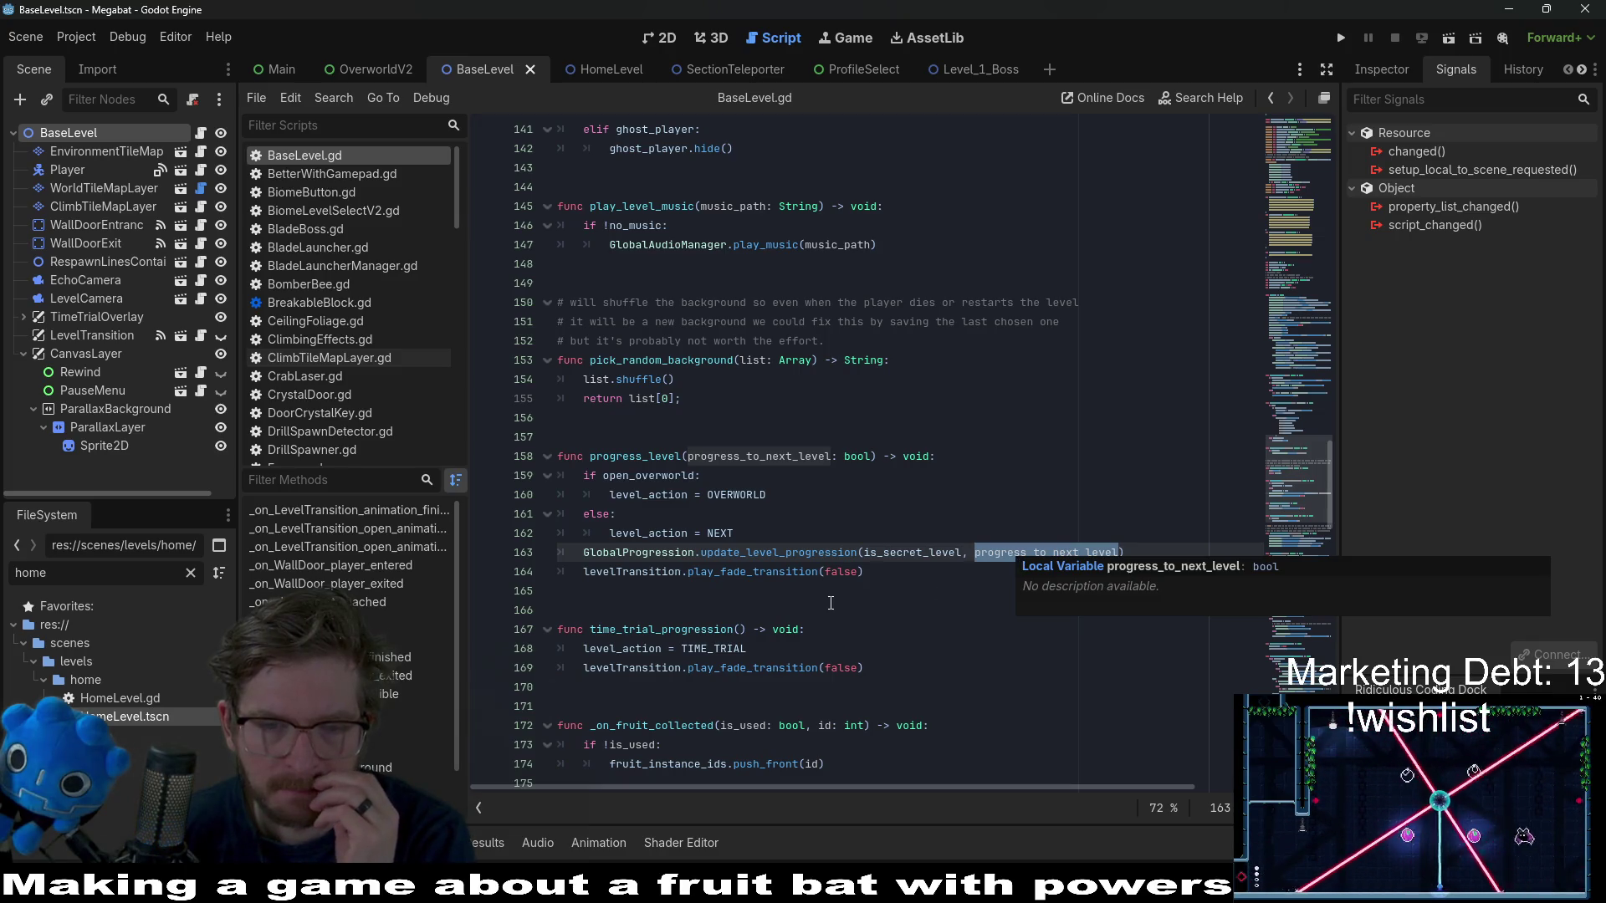
# - Inspect the progress_level function and its update_level_progression call
pyautogui.doubleClick(623, 460)
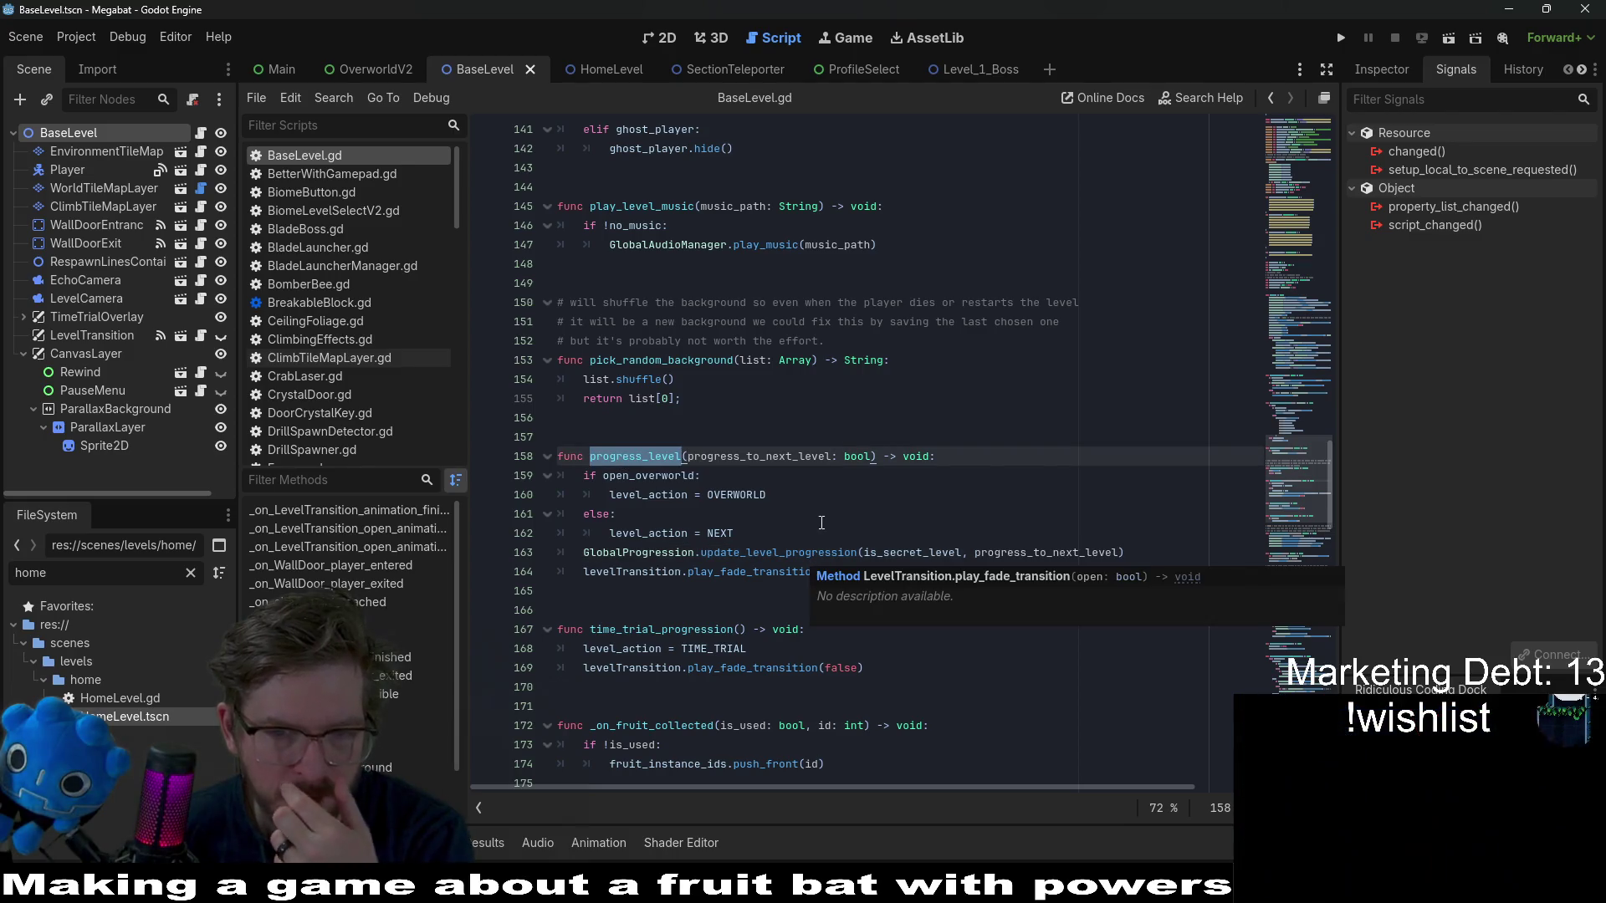
pyautogui.press('Down')
pyautogui.press('Down')
pyautogui.press('Down')
pyautogui.click(781, 545)
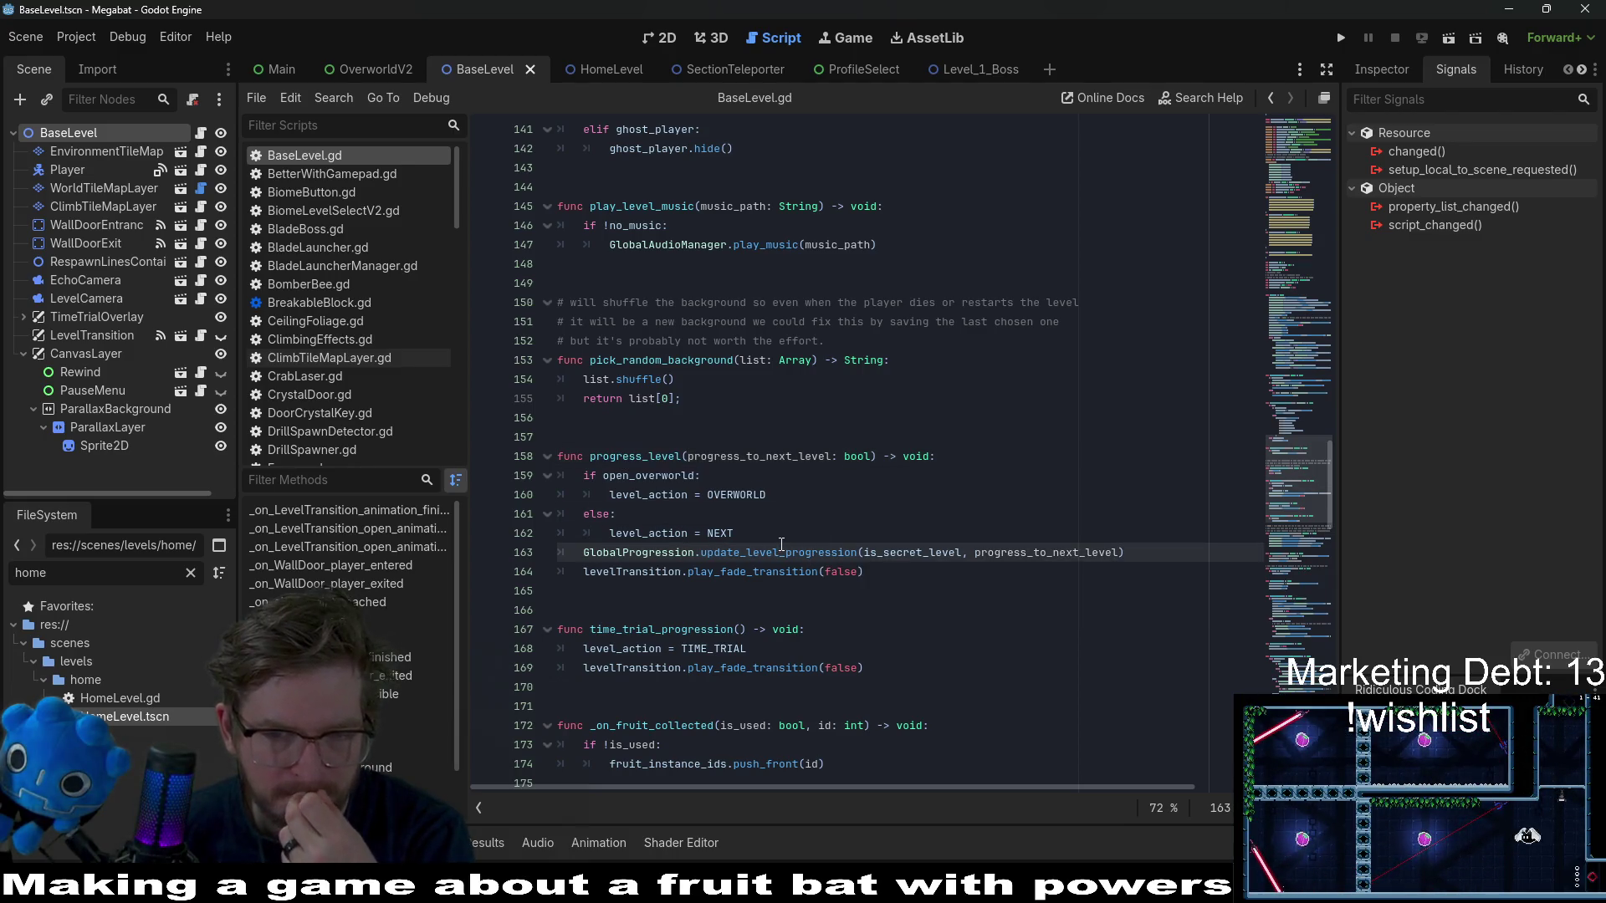
pyautogui.click(769, 540)
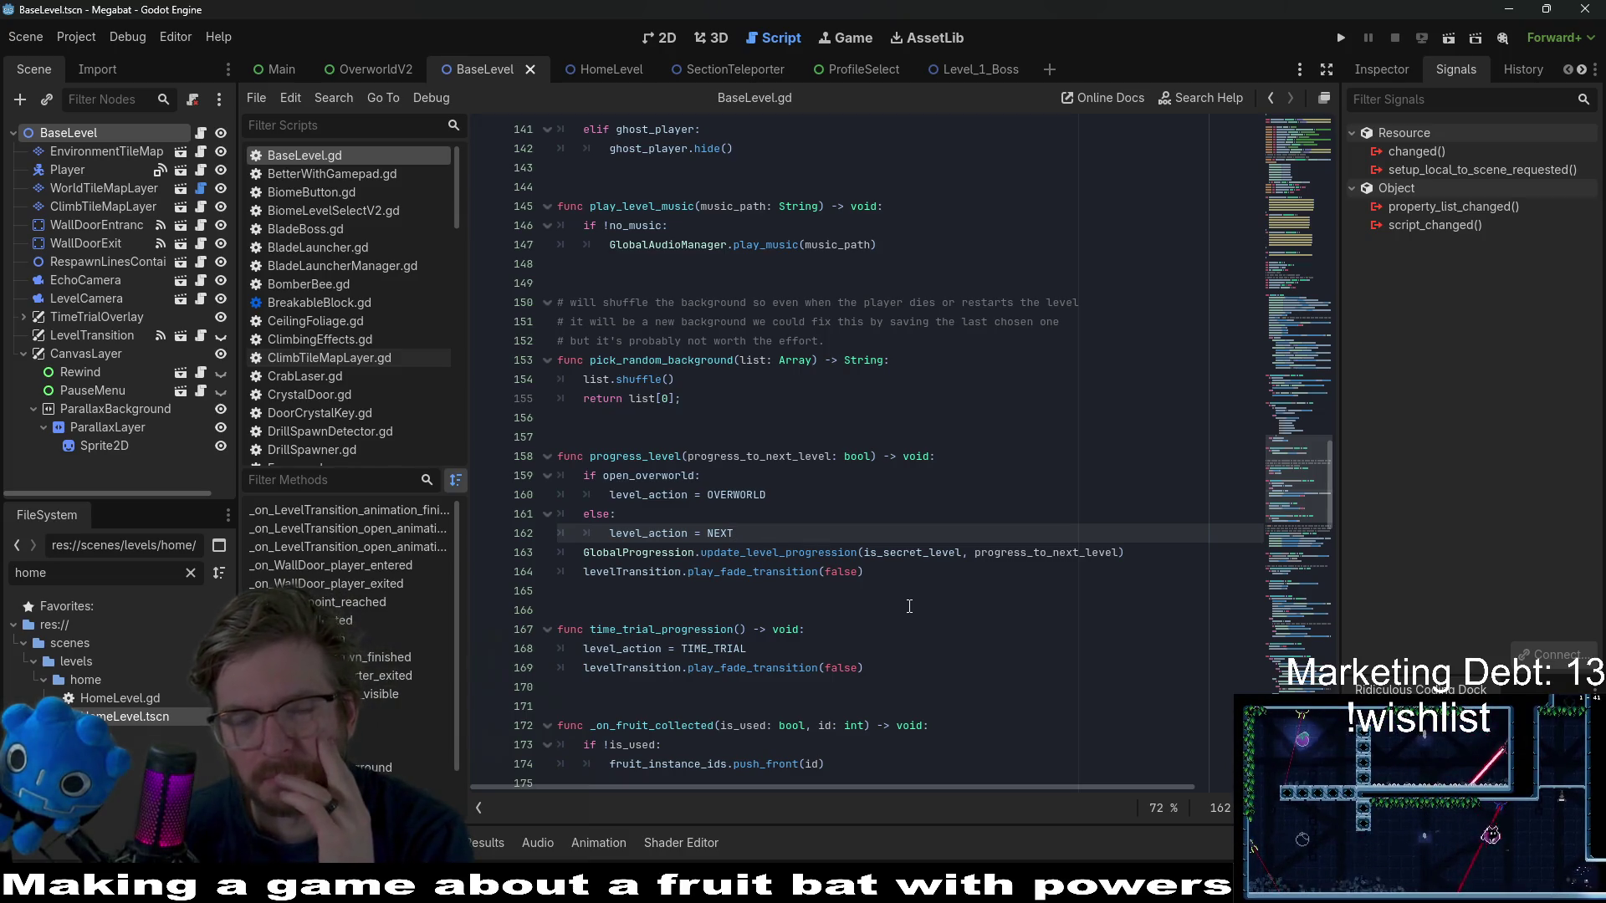
pyautogui.doubleClick(649, 554)
pyautogui.doubleClick(855, 554)
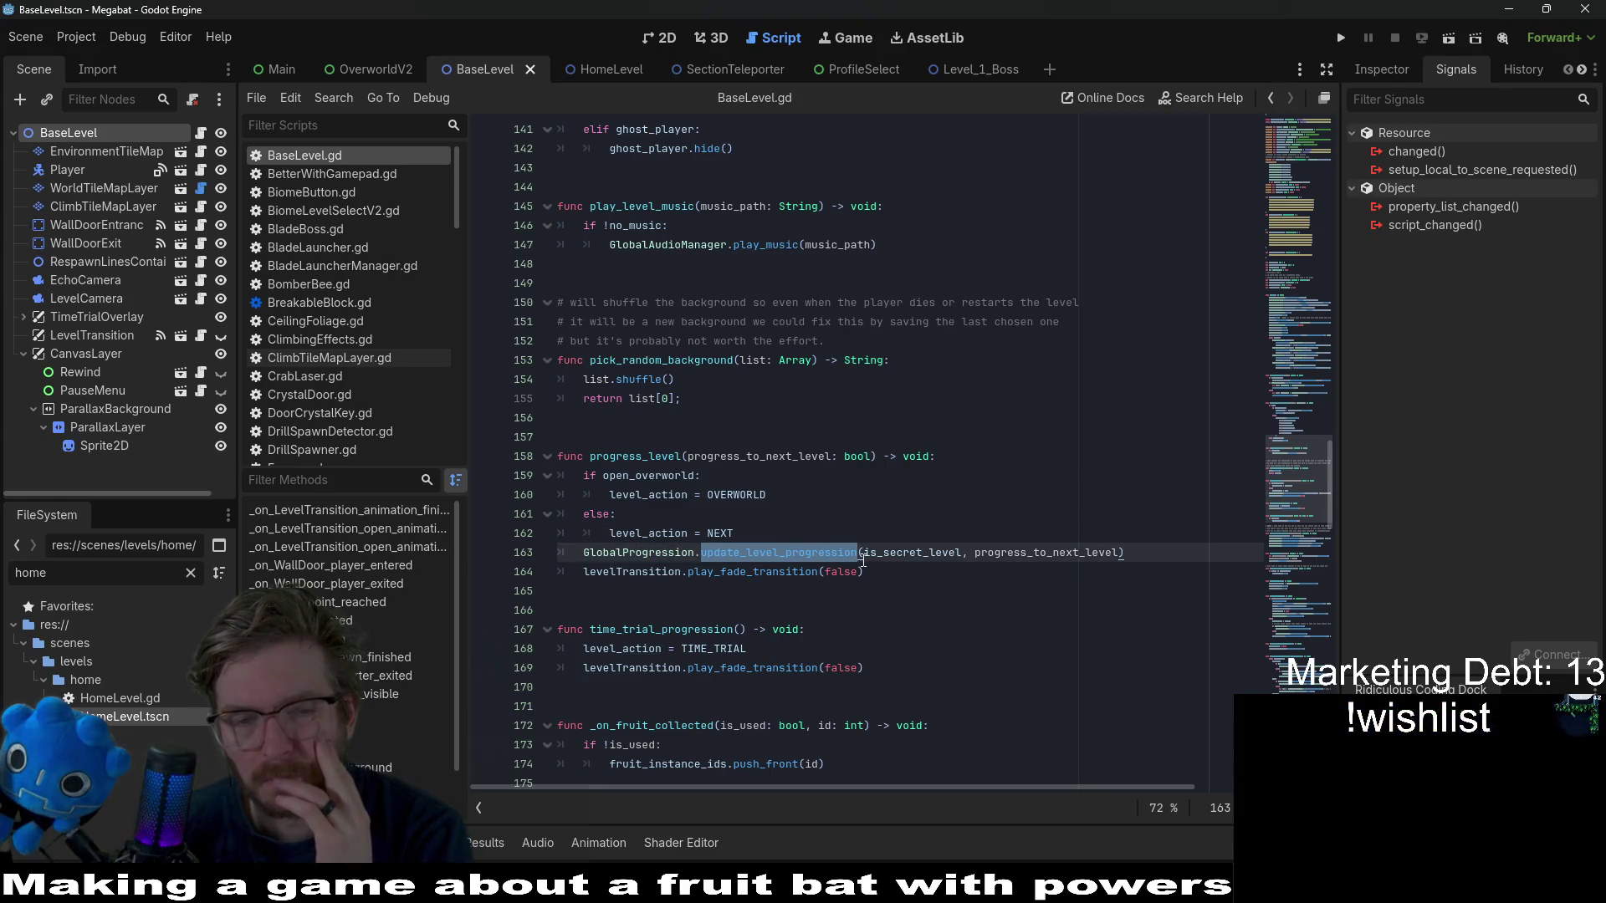
pyautogui.click(950, 516)
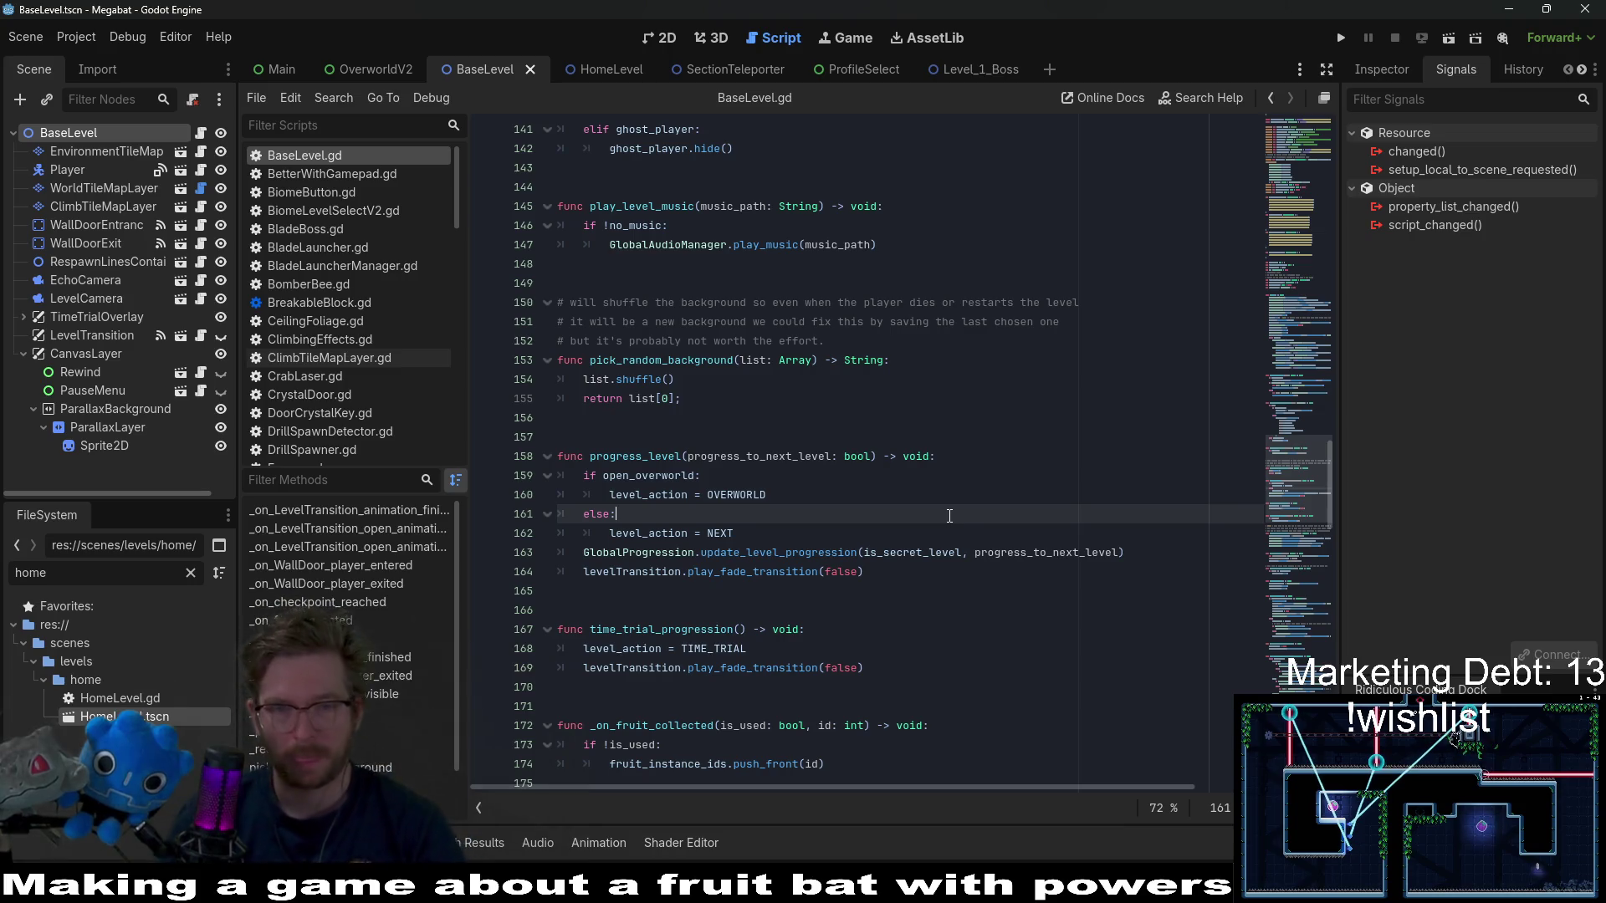
pyautogui.doubleClick(720, 494)
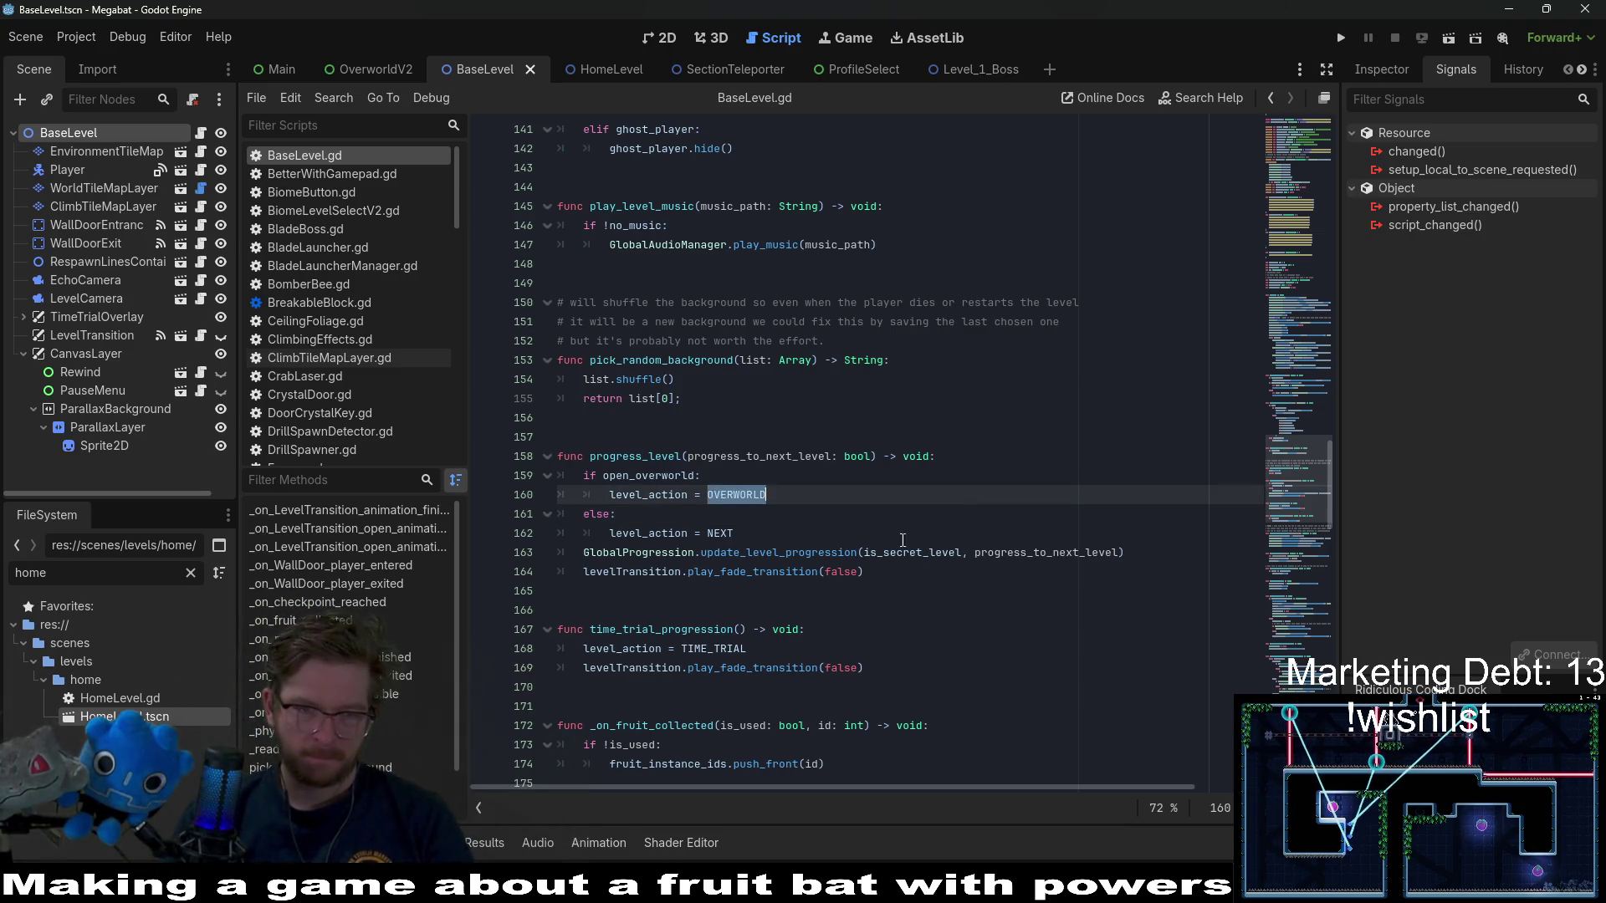
pyautogui.click(829, 527)
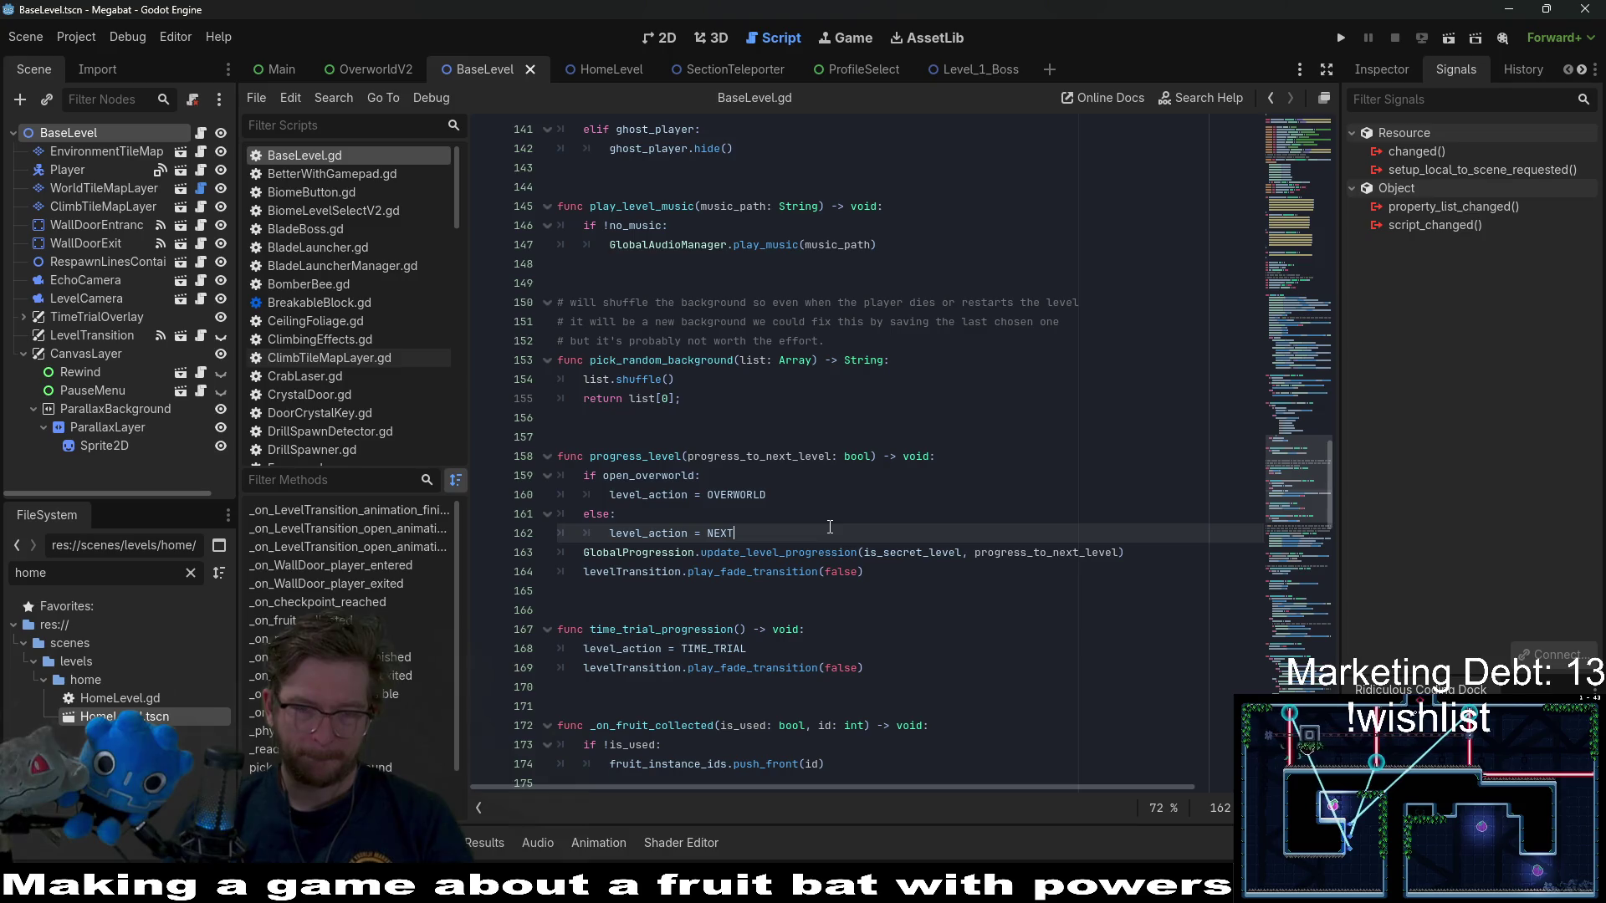
pyautogui.doubleClick(805, 552)
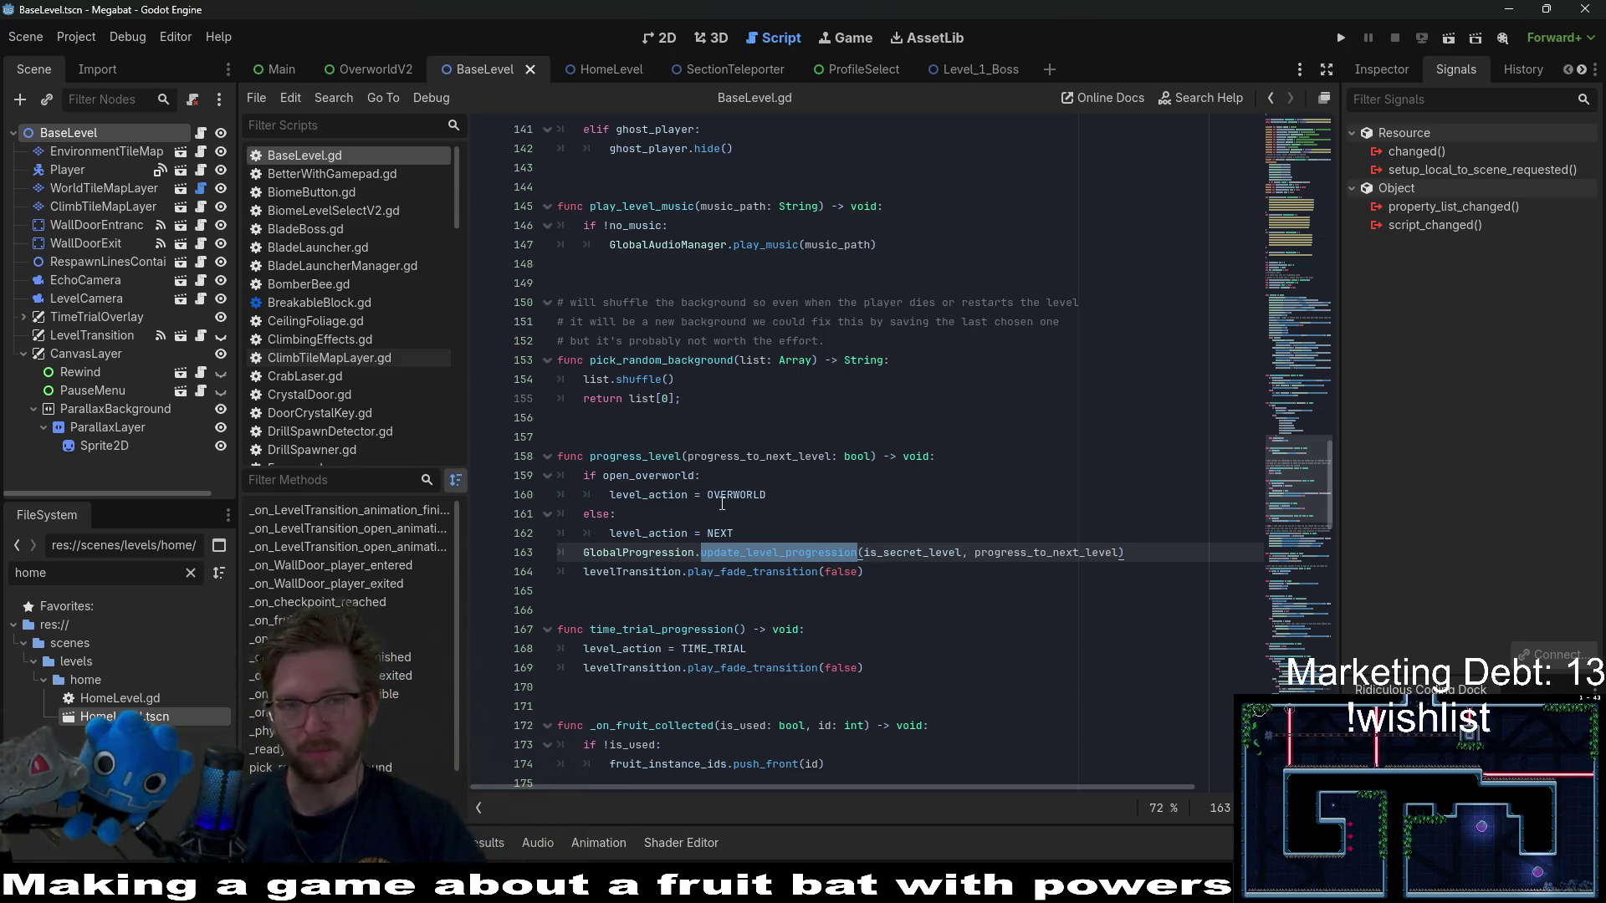
pyautogui.click(983, 438)
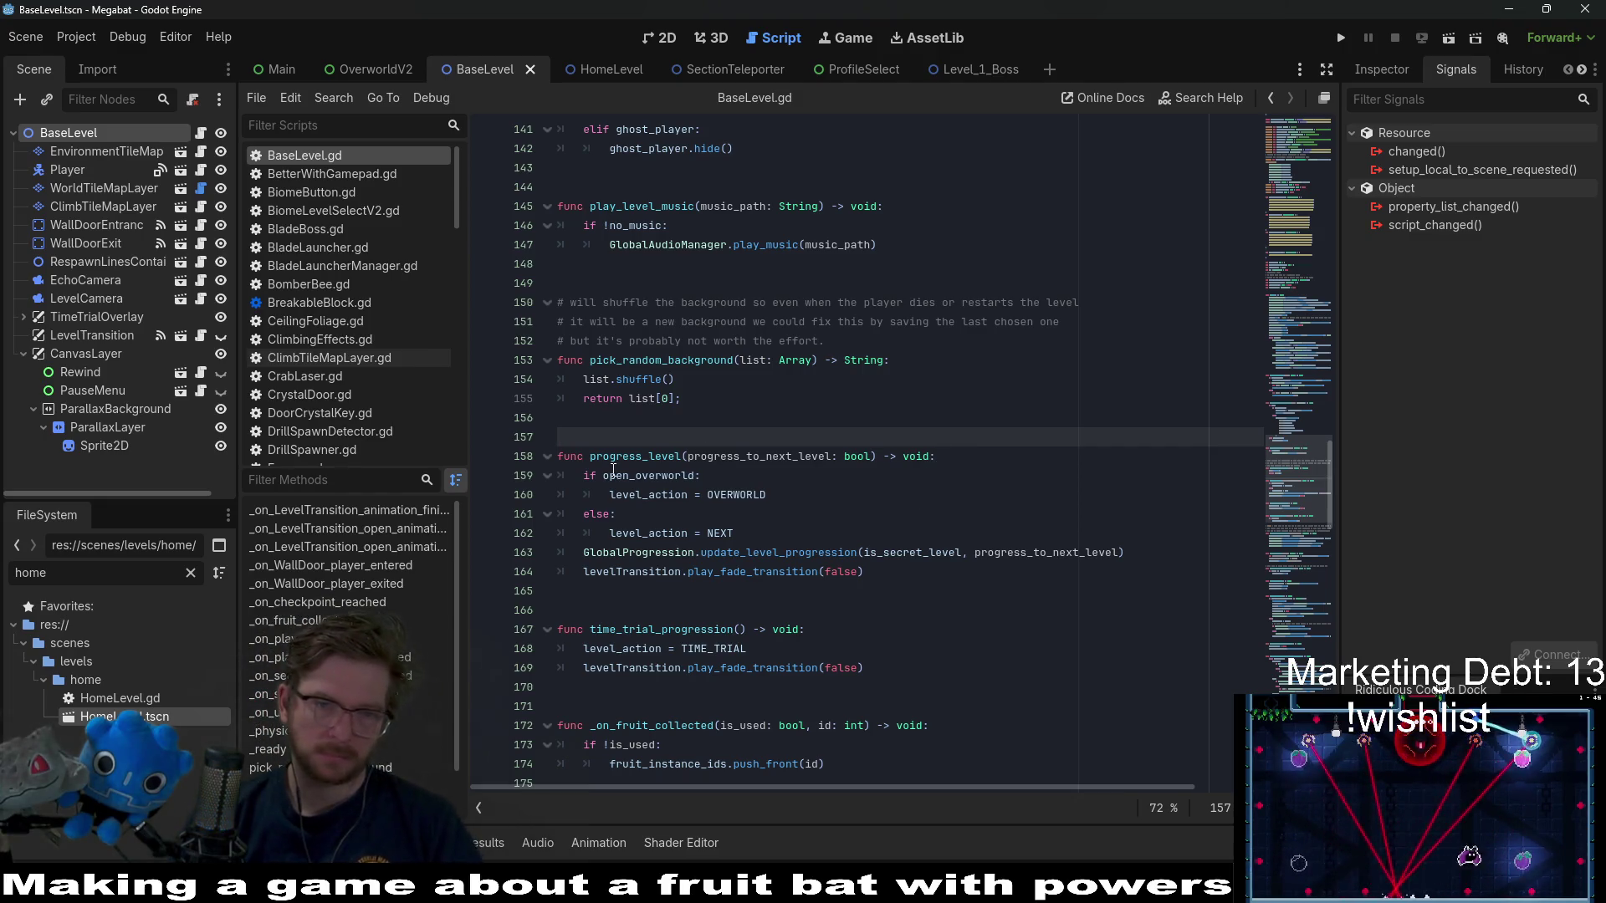
# - Review progress_level's progress_to_next_level argument and level_action on line 160
pyautogui.click(888, 460)
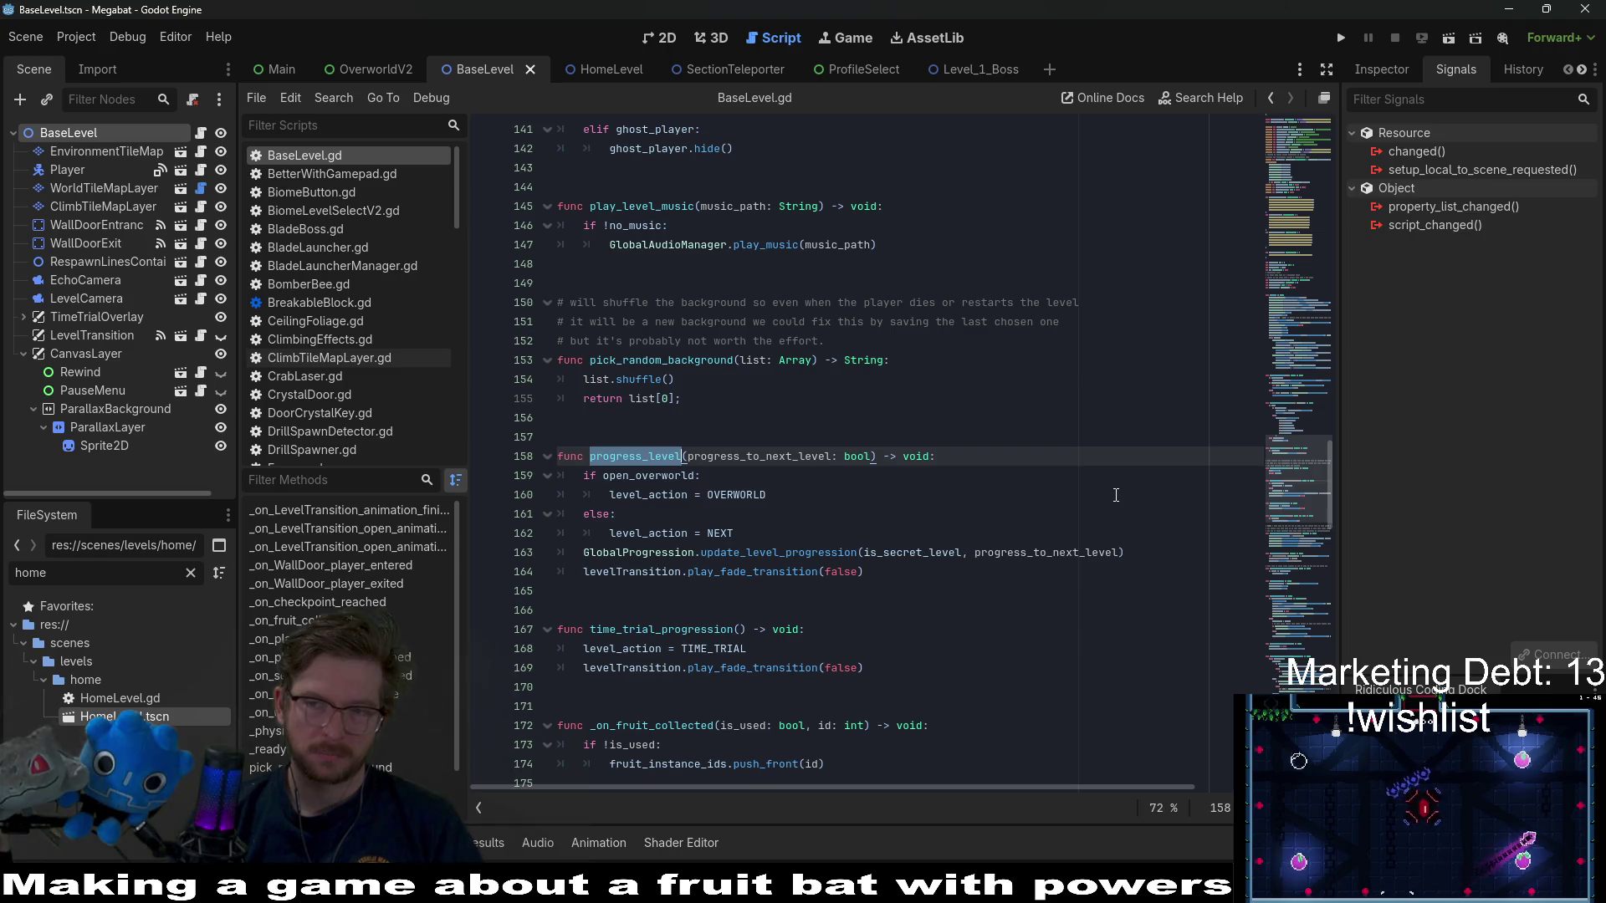
pyautogui.doubleClick(803, 553)
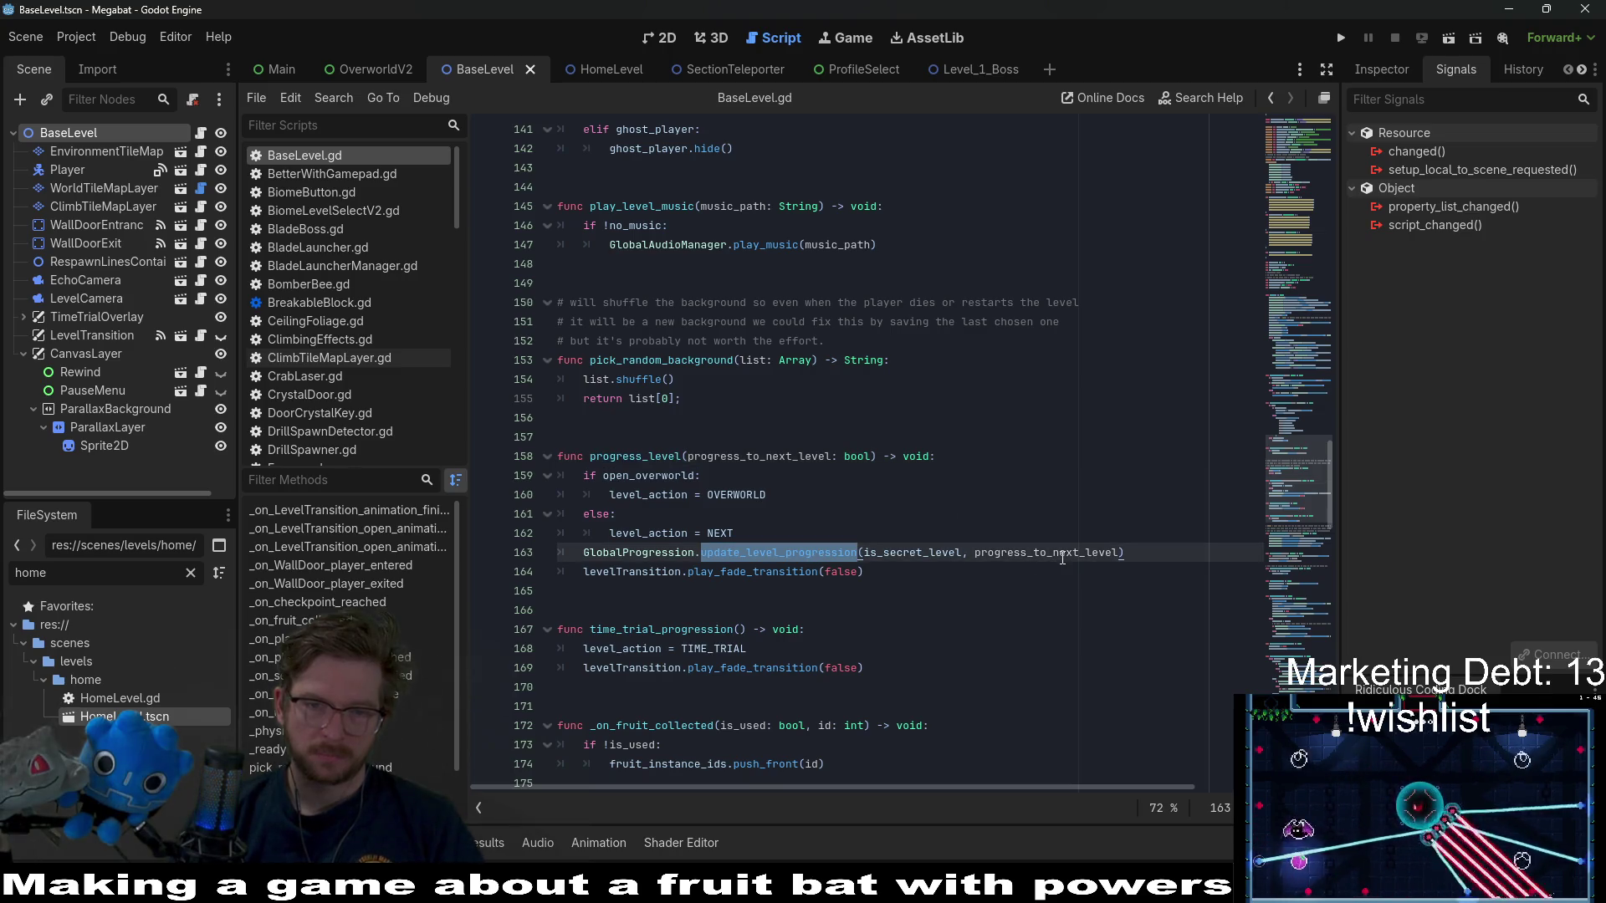
pyautogui.doubleClick(1062, 553)
pyautogui.doubleClick(853, 550)
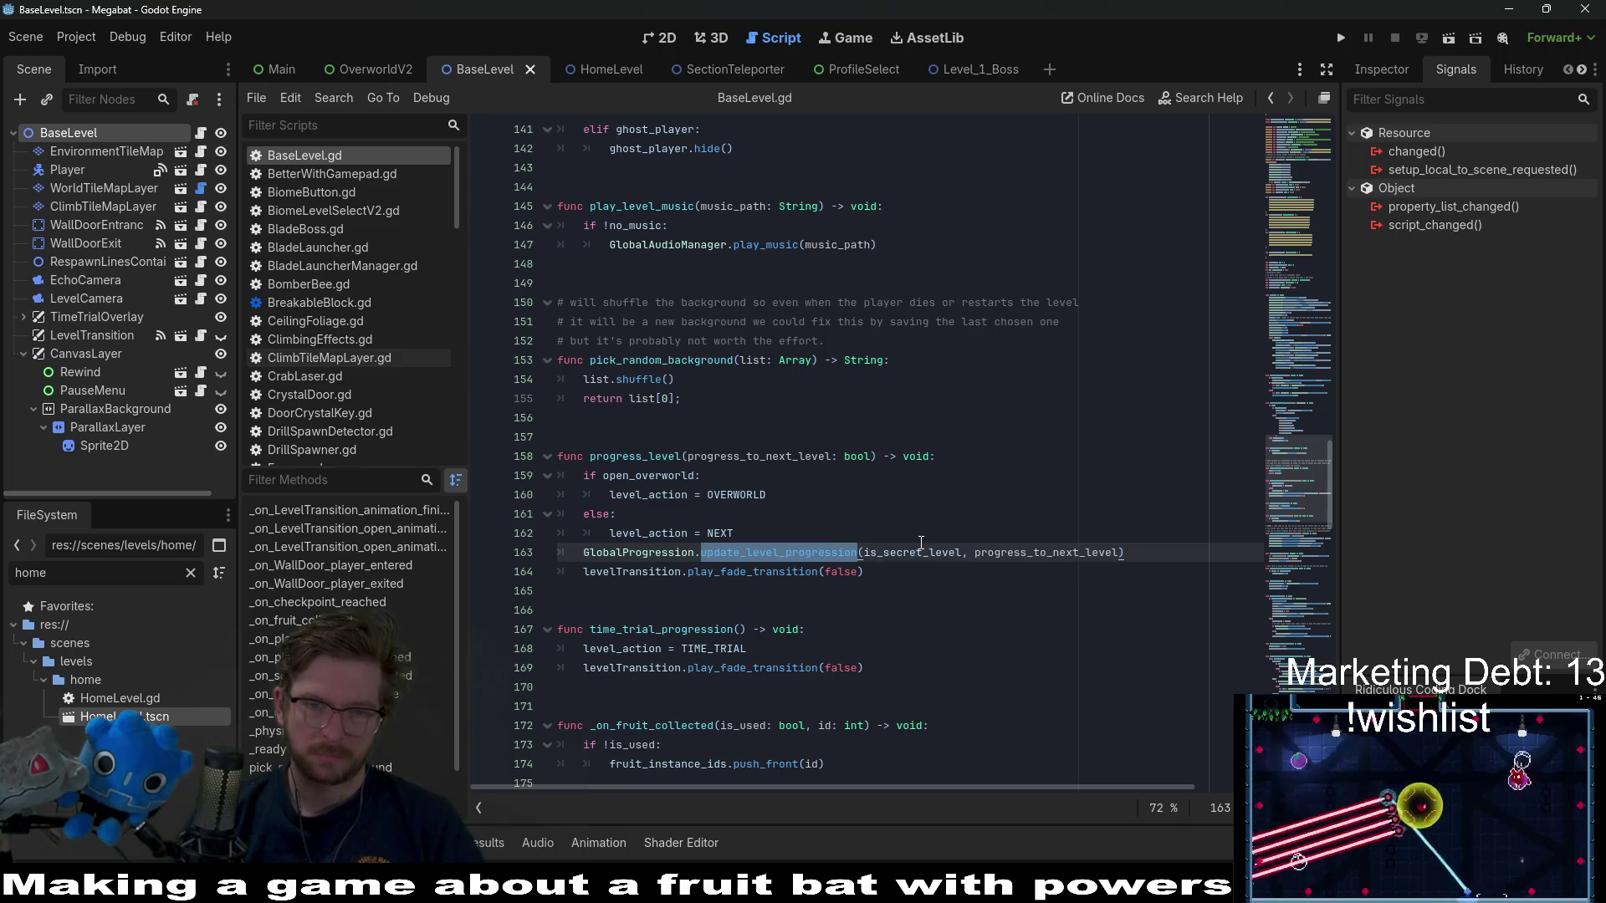
pyautogui.doubleClick(669, 496)
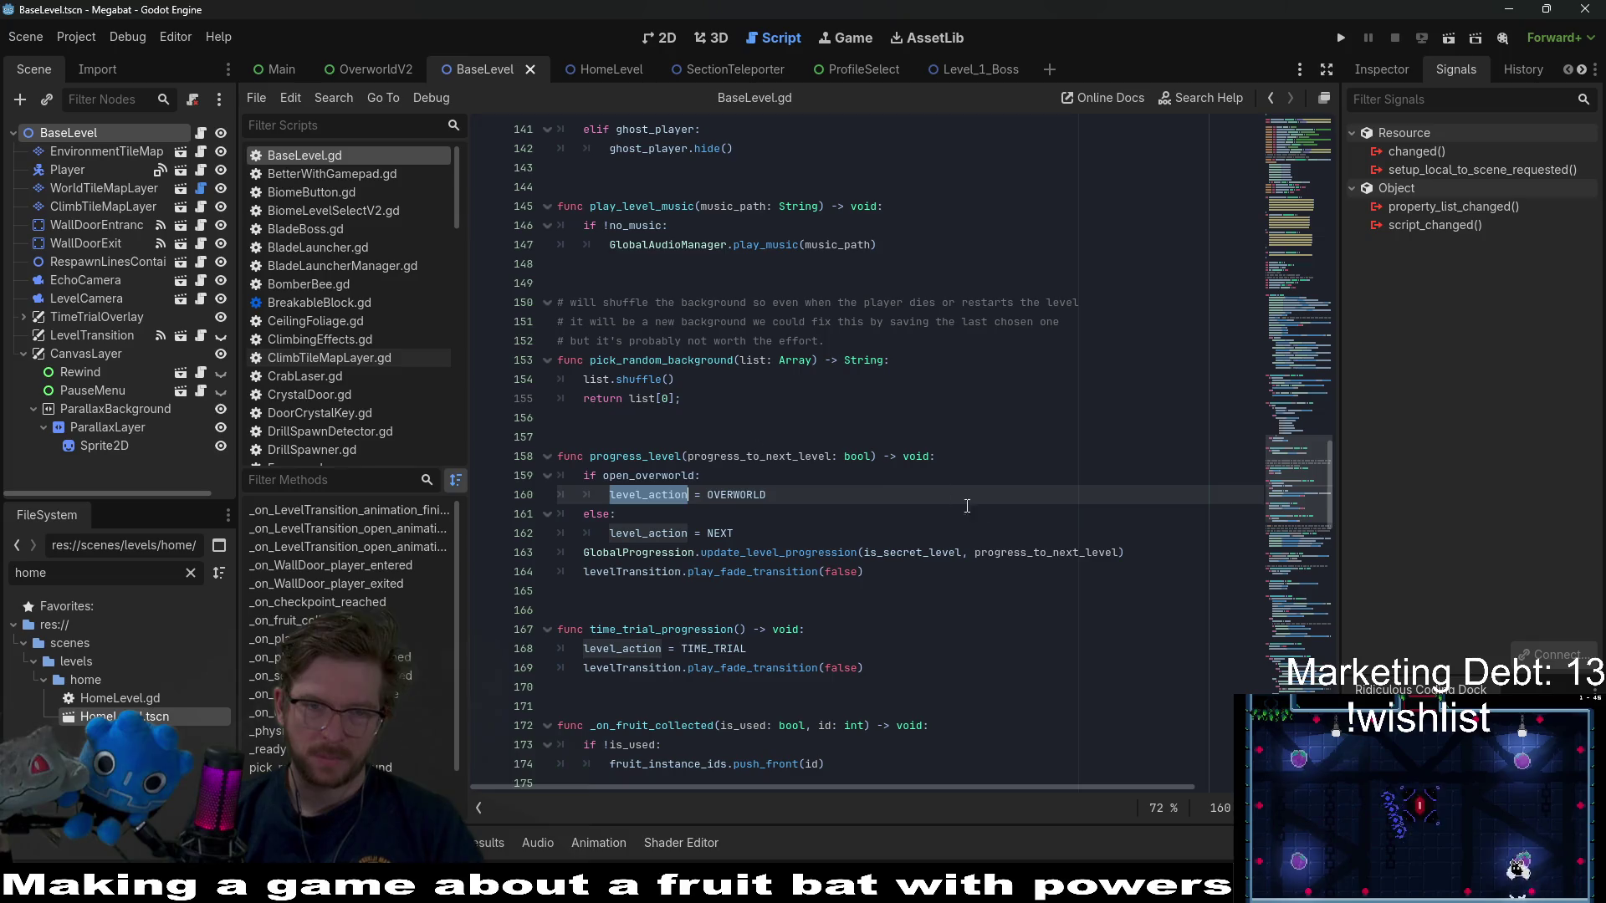
pyautogui.scroll(-6, 945, 501)
pyautogui.scroll(3, 807, 411)
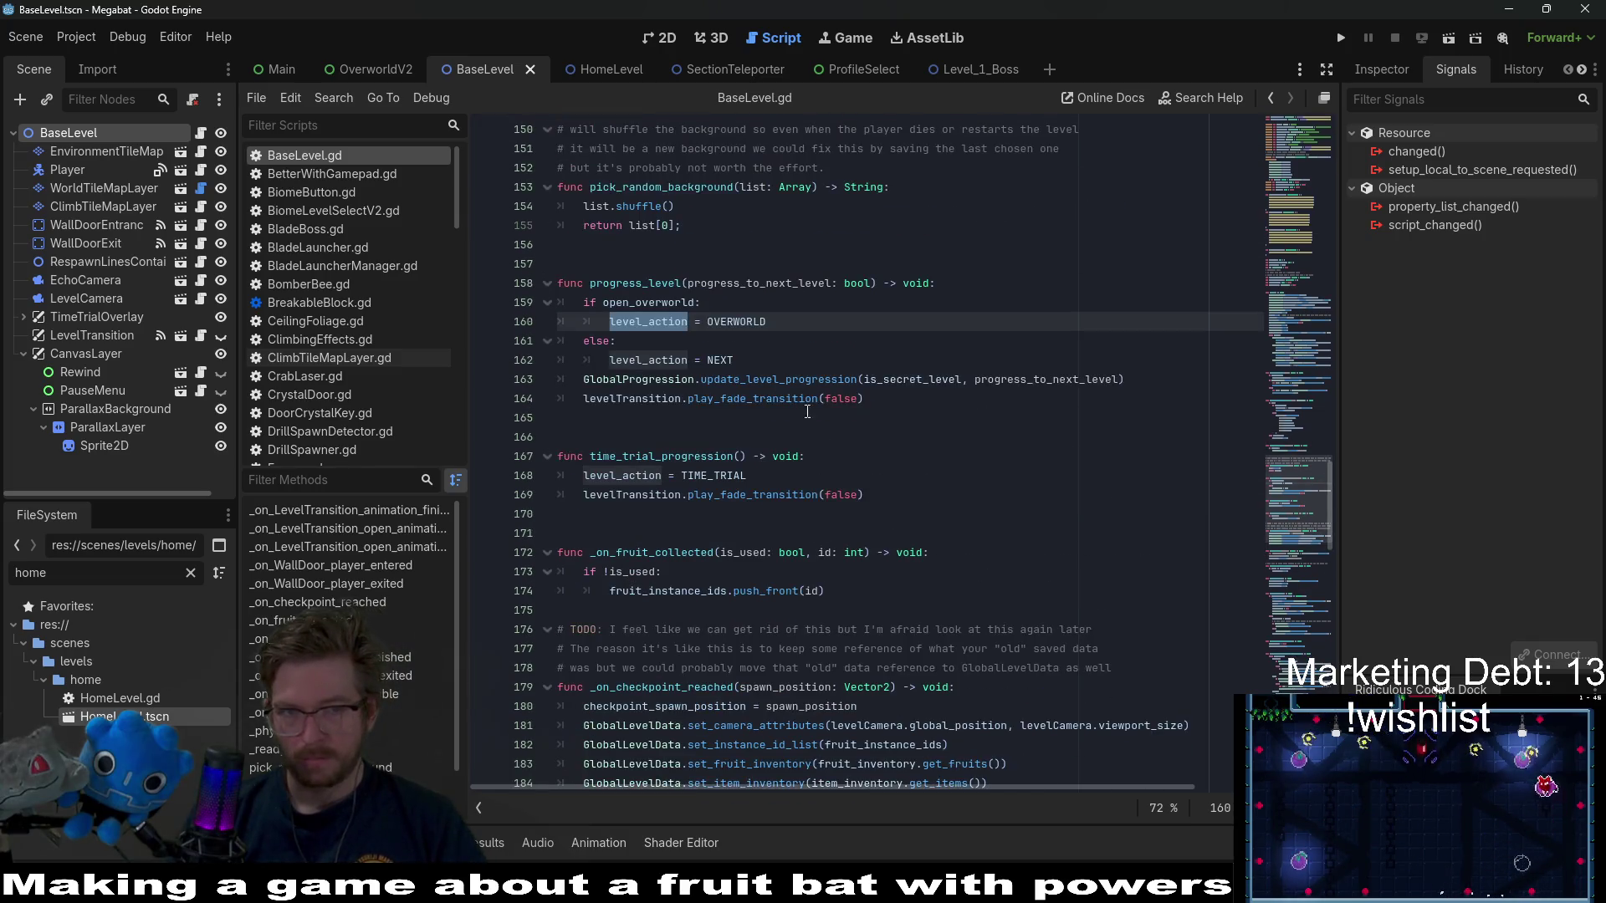
pyautogui.doubleClick(657, 285)
# - Select the levelTransition.play_fade_transition(false) call on line 164 to copy it
pyautogui.moveTo(914, 399); pyautogui.dragTo(449, 385)
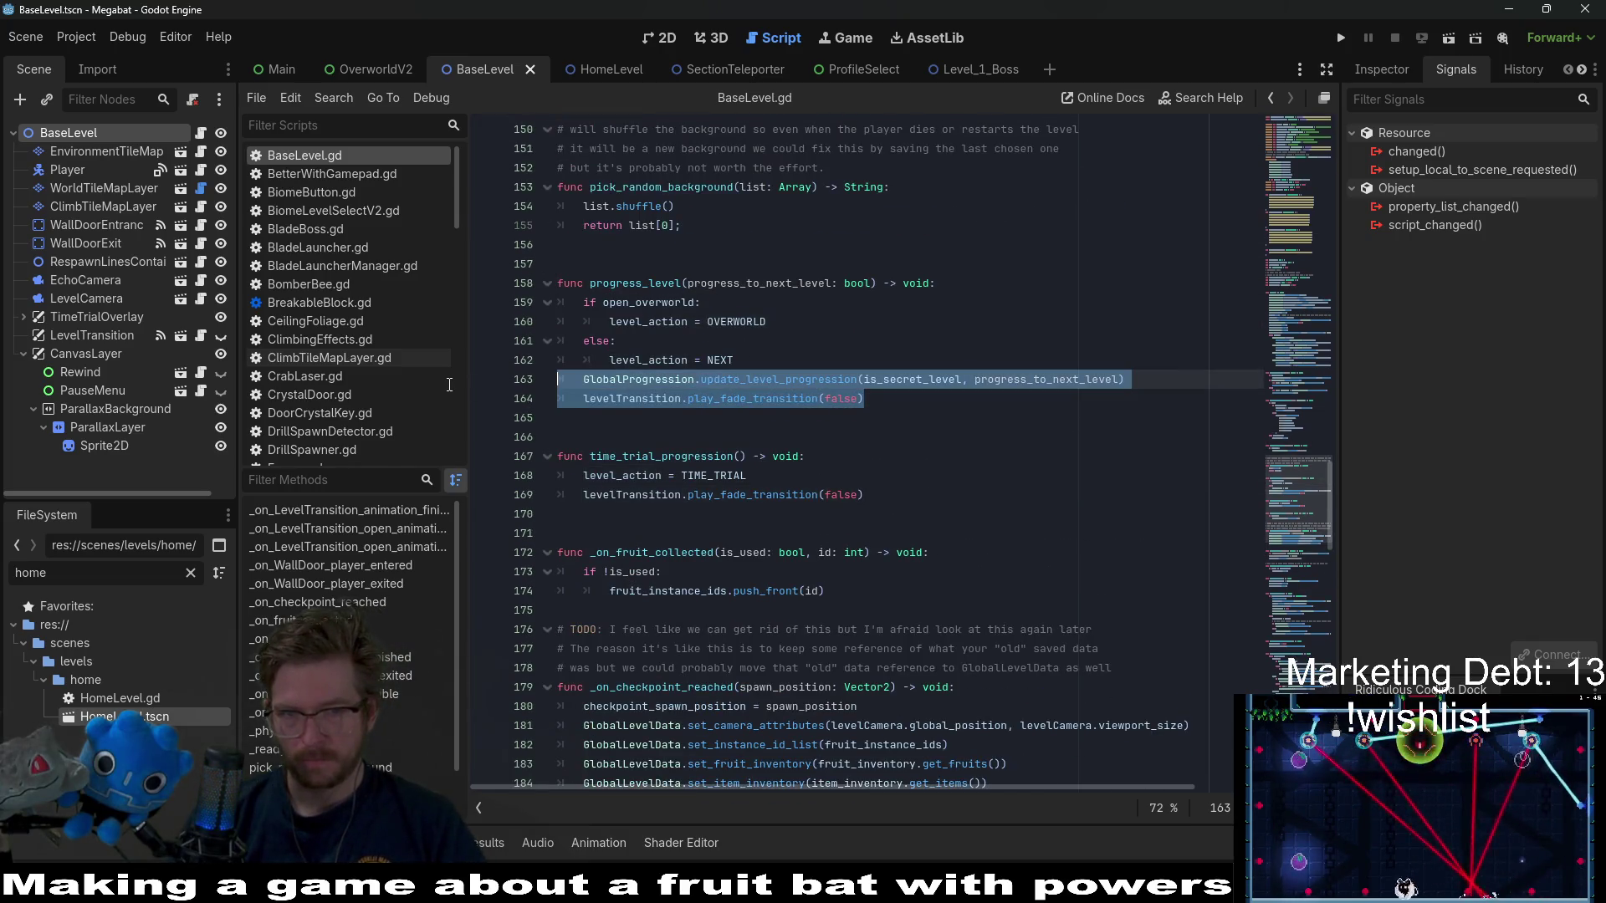
pyautogui.click(862, 401)
pyautogui.moveTo(866, 400)
pyautogui.mouseDown()
pyautogui.moveTo(577, 400)
pyautogui.moveTo(489, 379)
pyautogui.mouseUp()
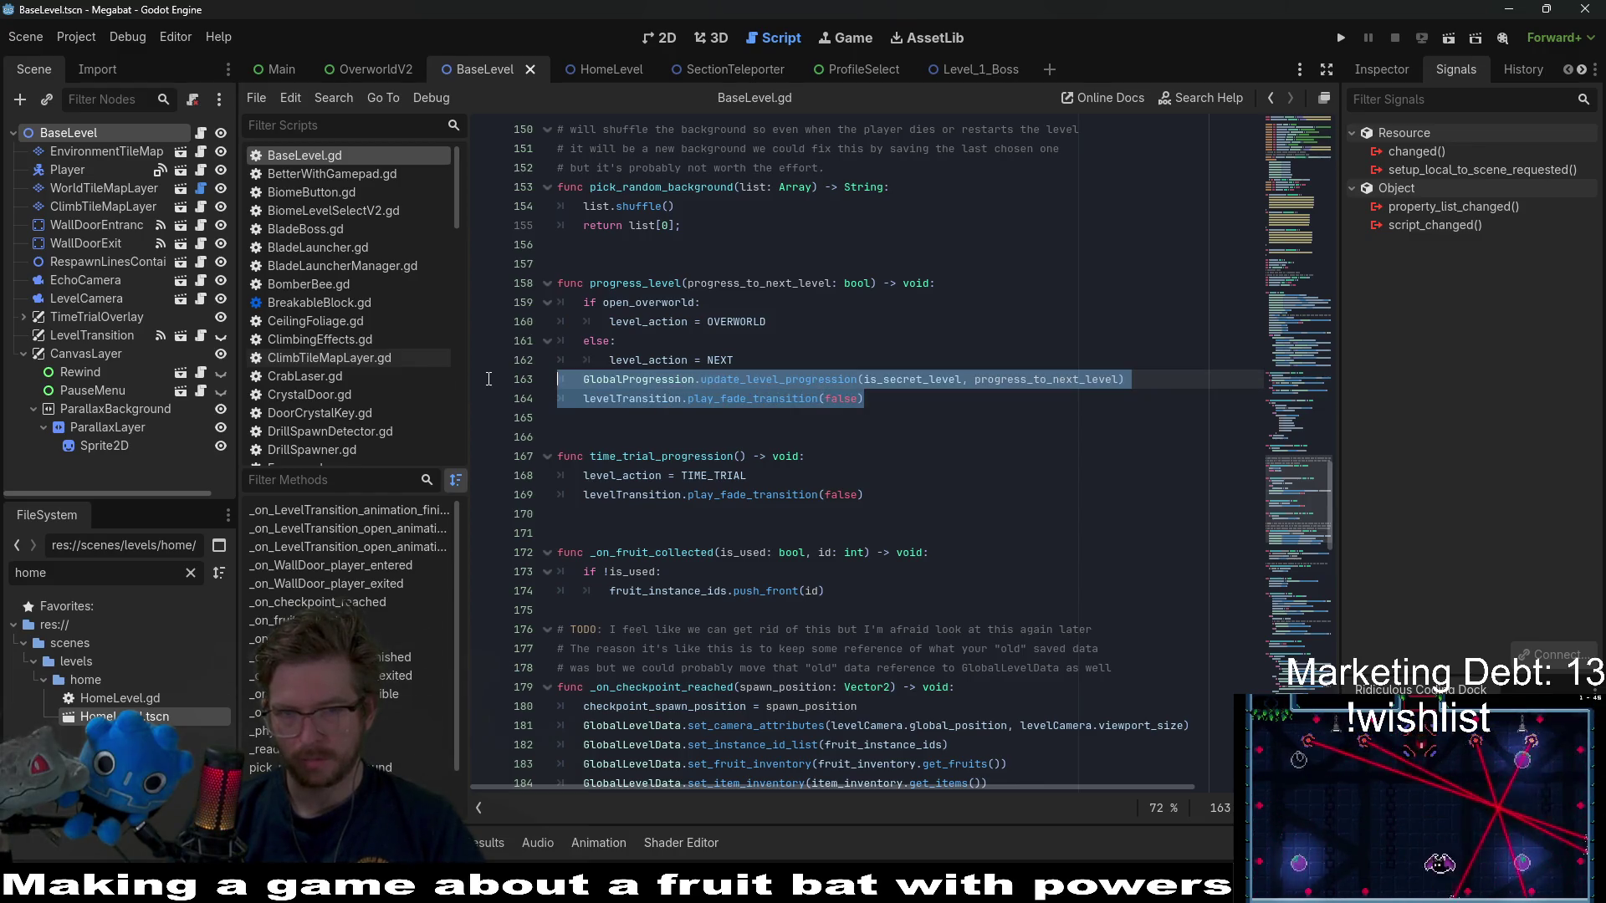
pyautogui.click(888, 399)
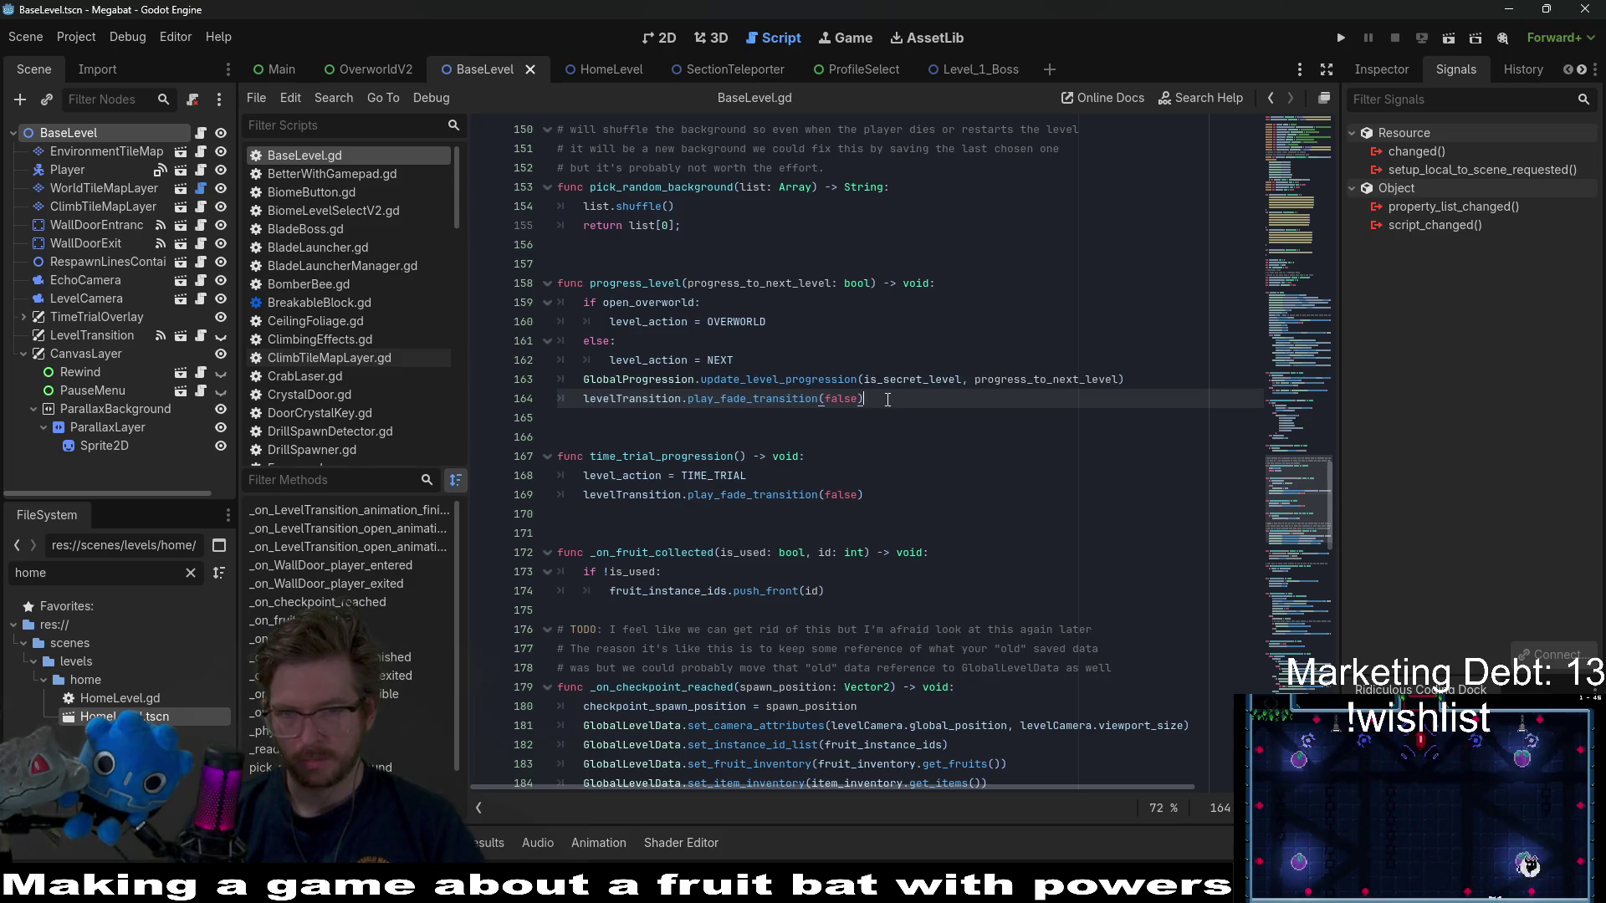
pyautogui.doubleClick(1012, 380)
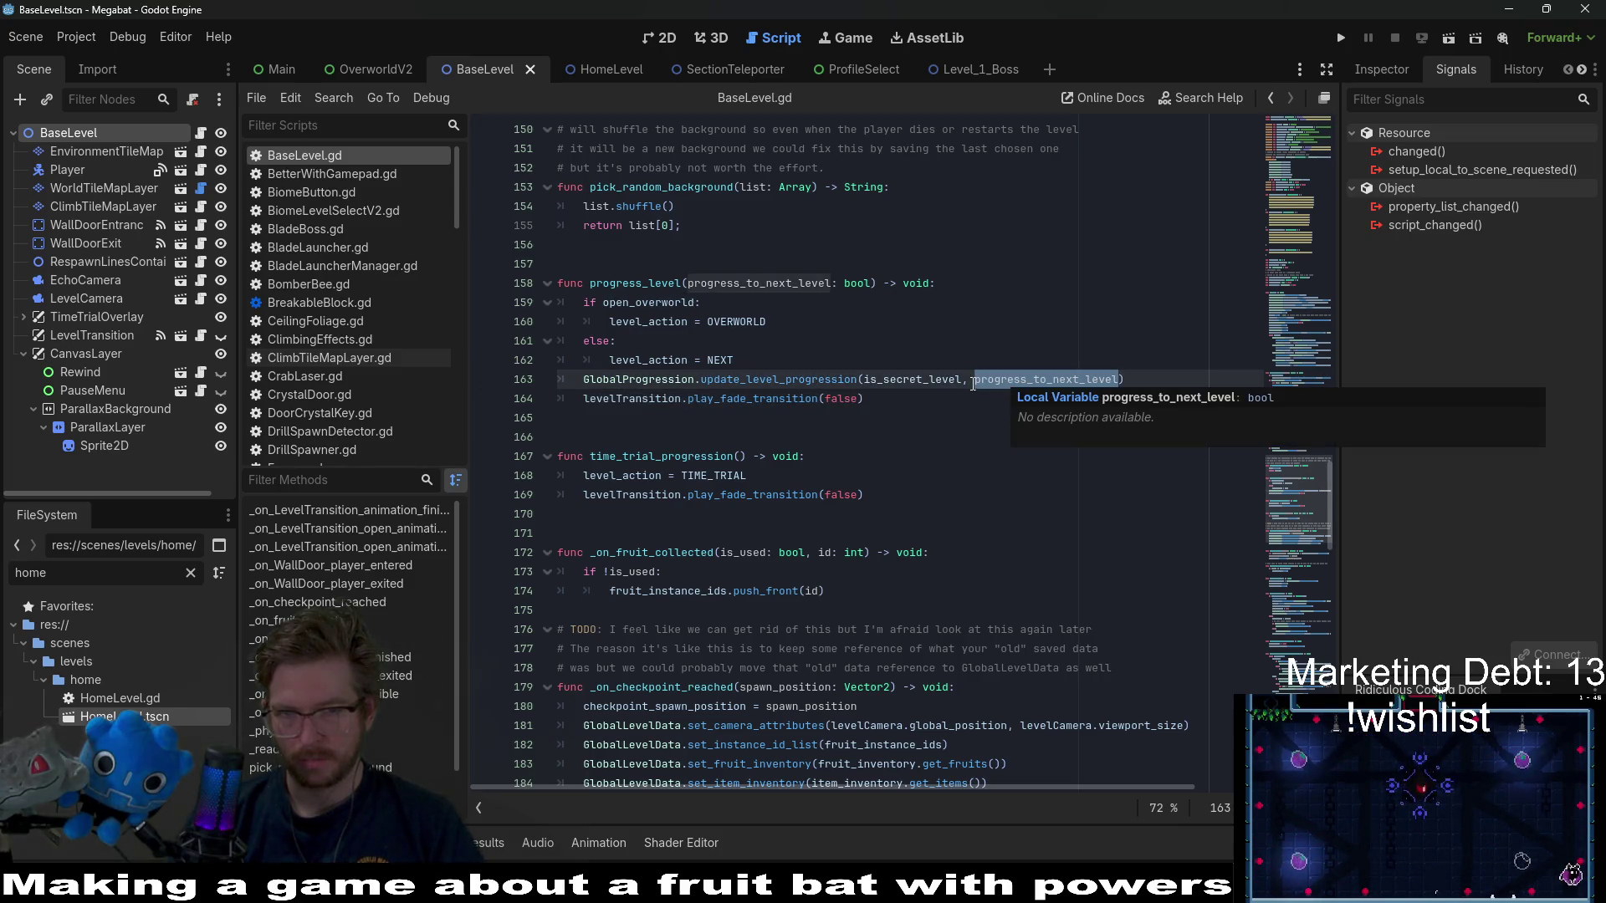
pyautogui.doubleClick(940, 379)
pyautogui.doubleClick(1011, 379)
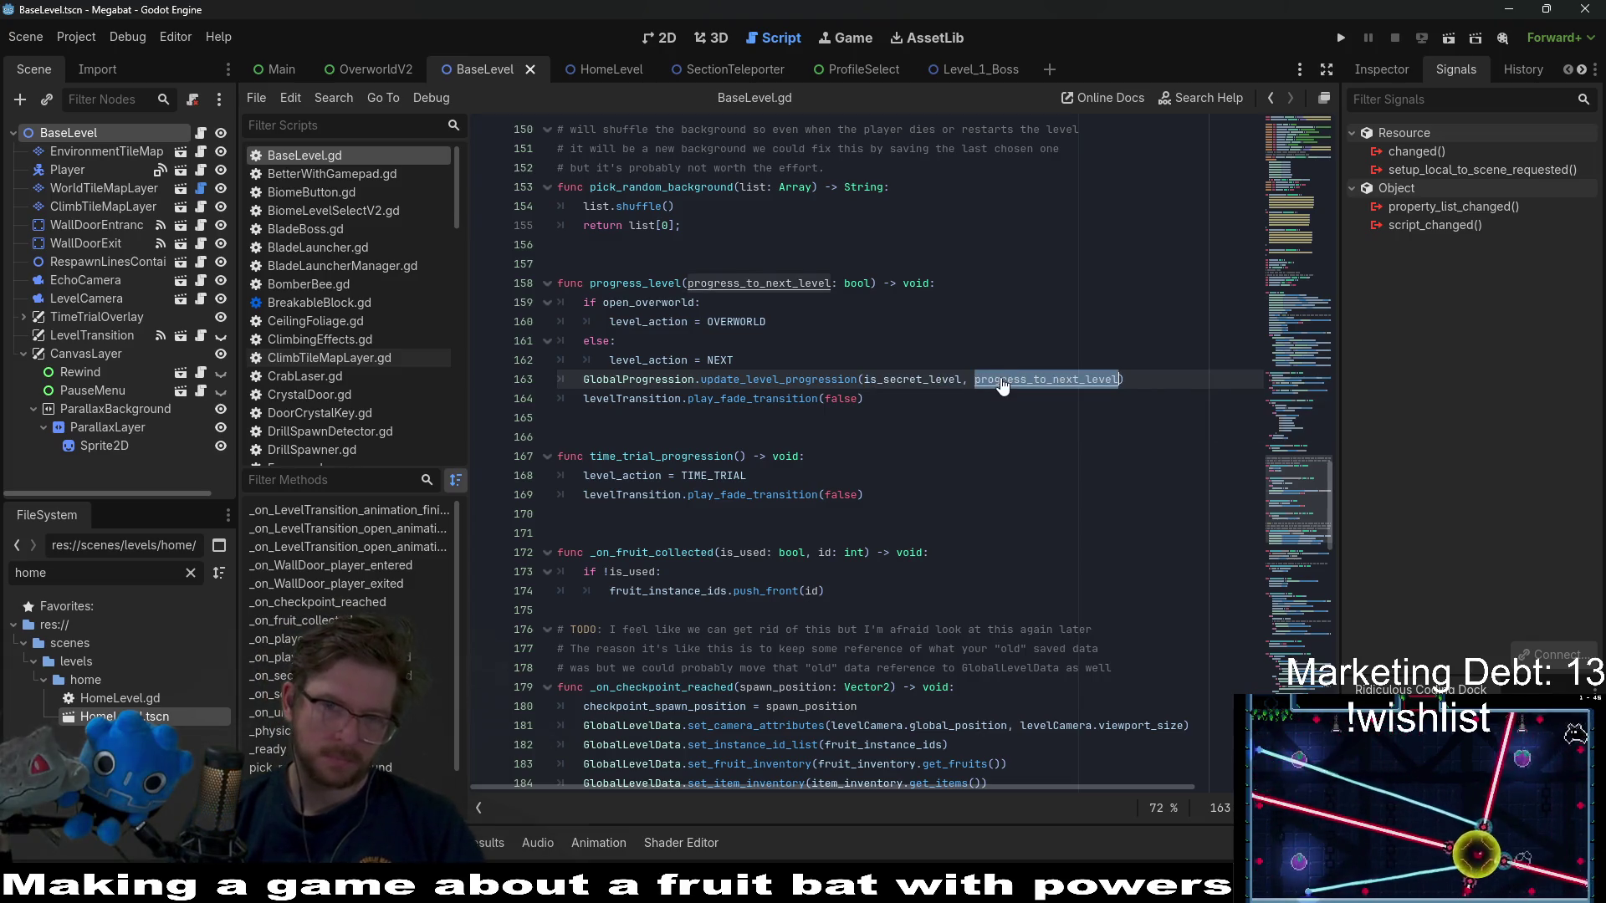
pyautogui.moveTo(864, 399); pyautogui.dragTo(576, 393)
pyautogui.hotkey('ctrl', 'c')
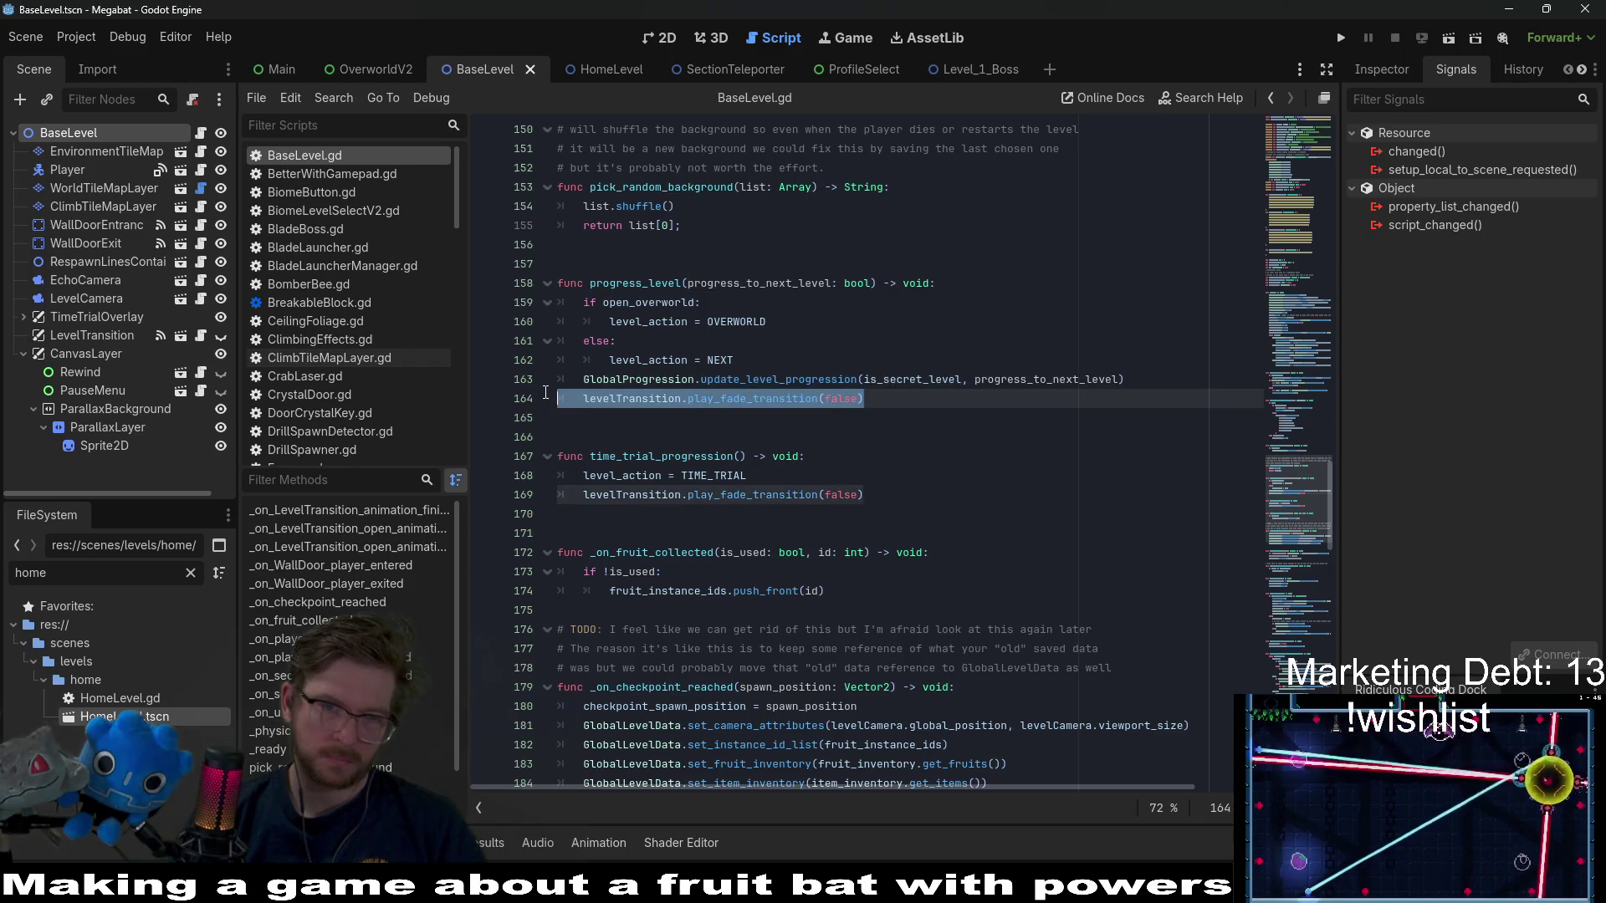
# - Replace progress_level(true) on line 280 with the fade call, save, and jump to play_fade_transition
pyautogui.scroll(-20, 829, 433)
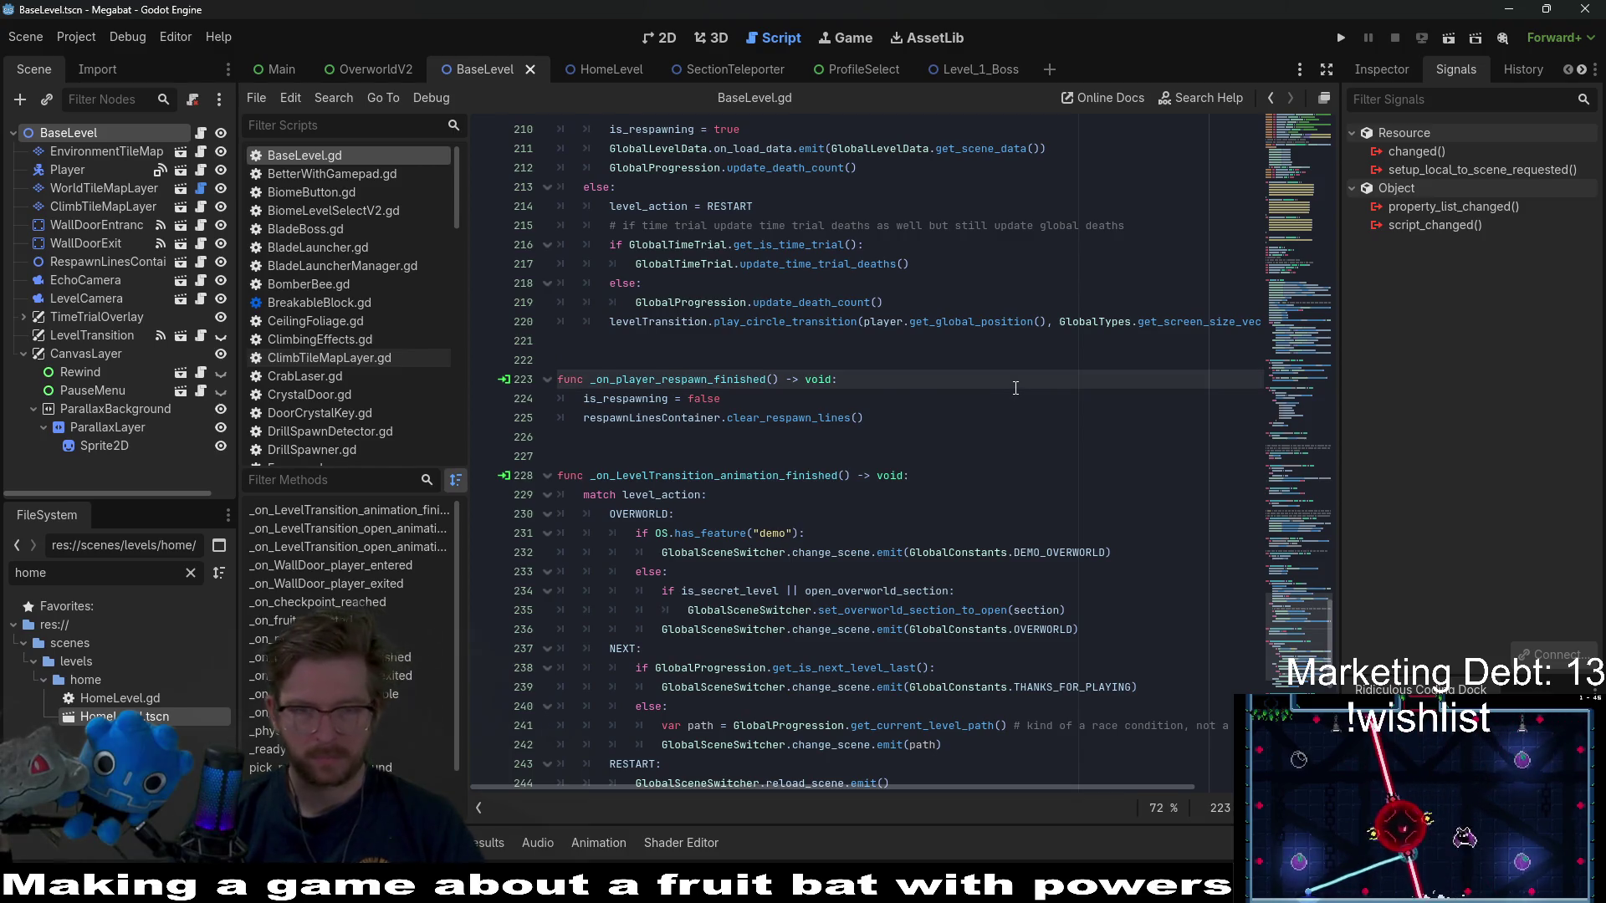
pyautogui.hotkey('ctrl', 'z')
pyautogui.hotkey('ctrl', 'shift', 'z')
pyautogui.scroll(-2, 1015, 388)
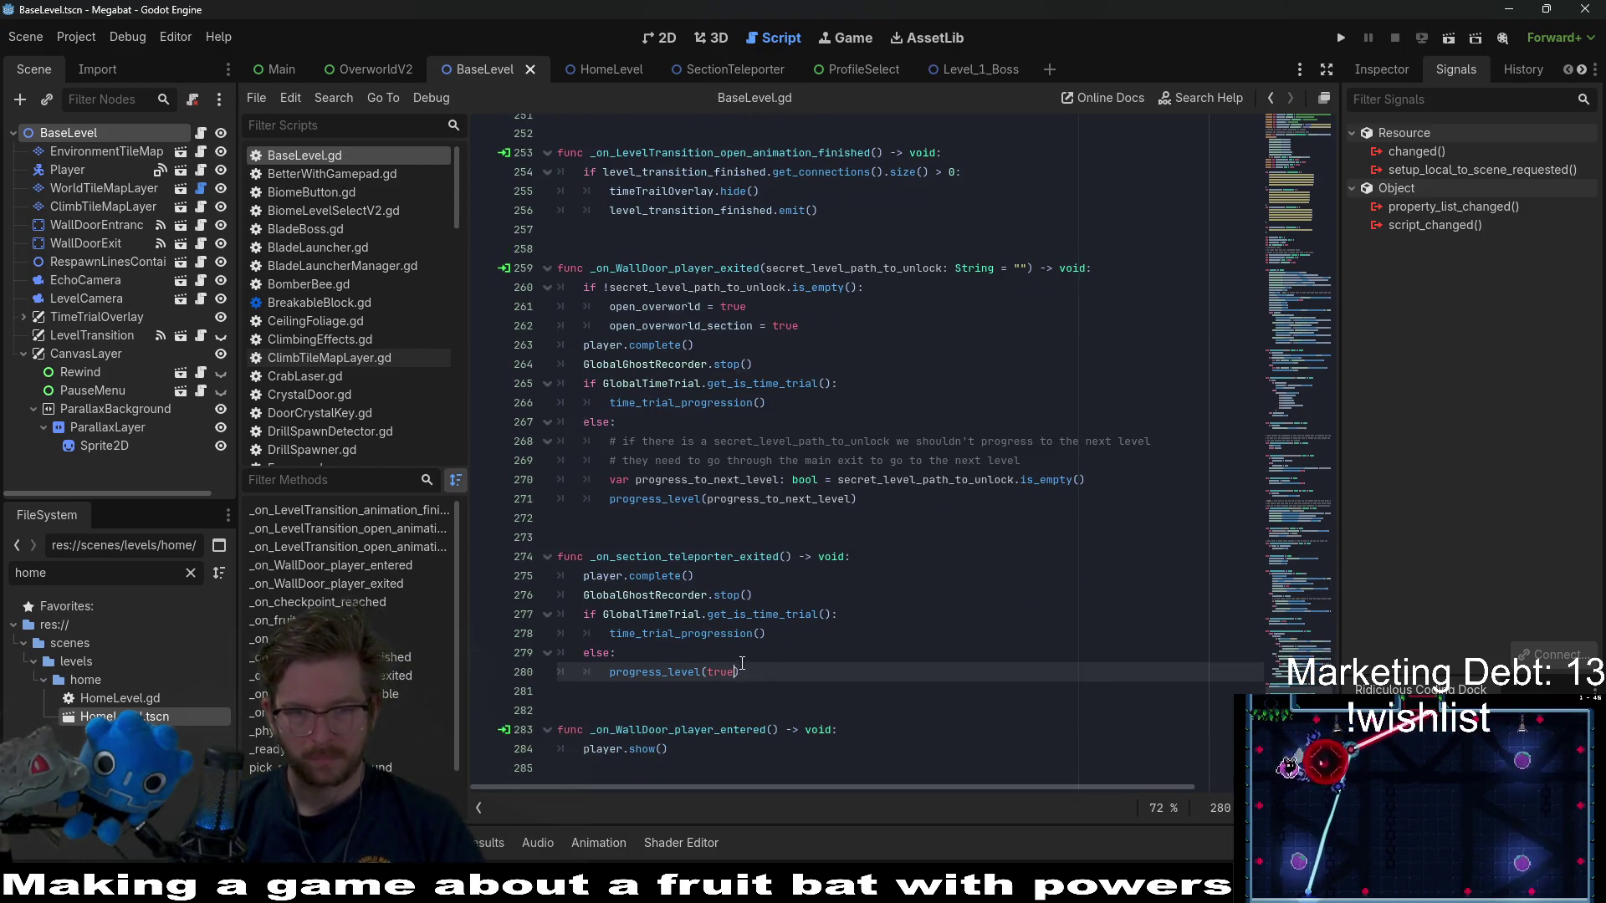
pyautogui.moveTo(740, 672); pyautogui.dragTo(613, 671)
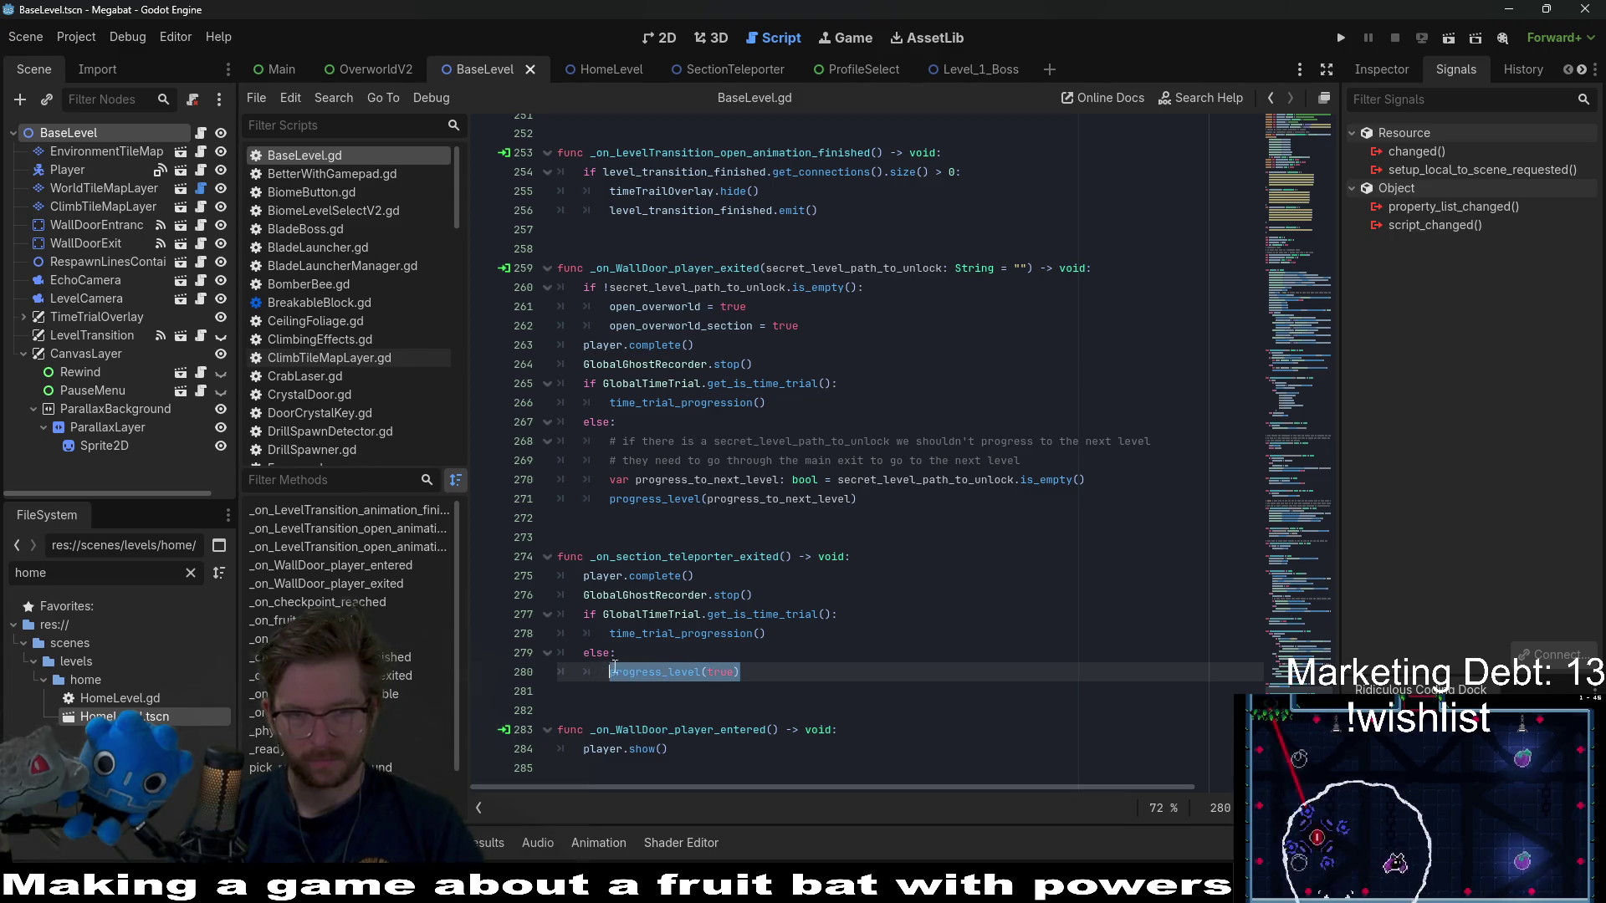
pyautogui.hotkey('ctrl', 'v')
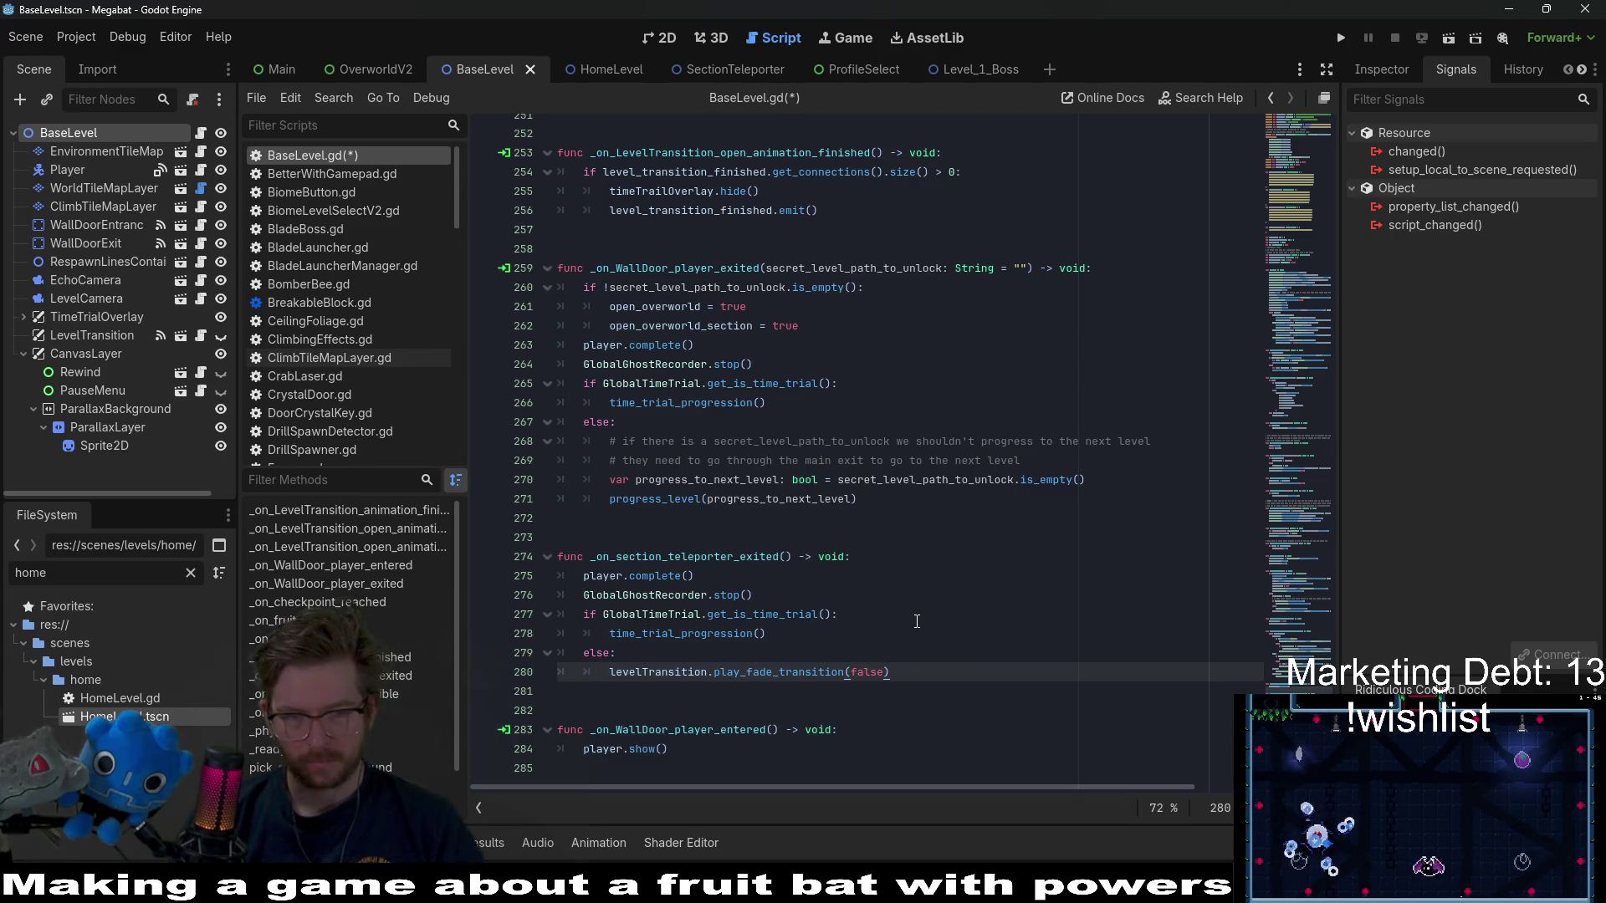
pyautogui.hotkey('ctrl', 's')
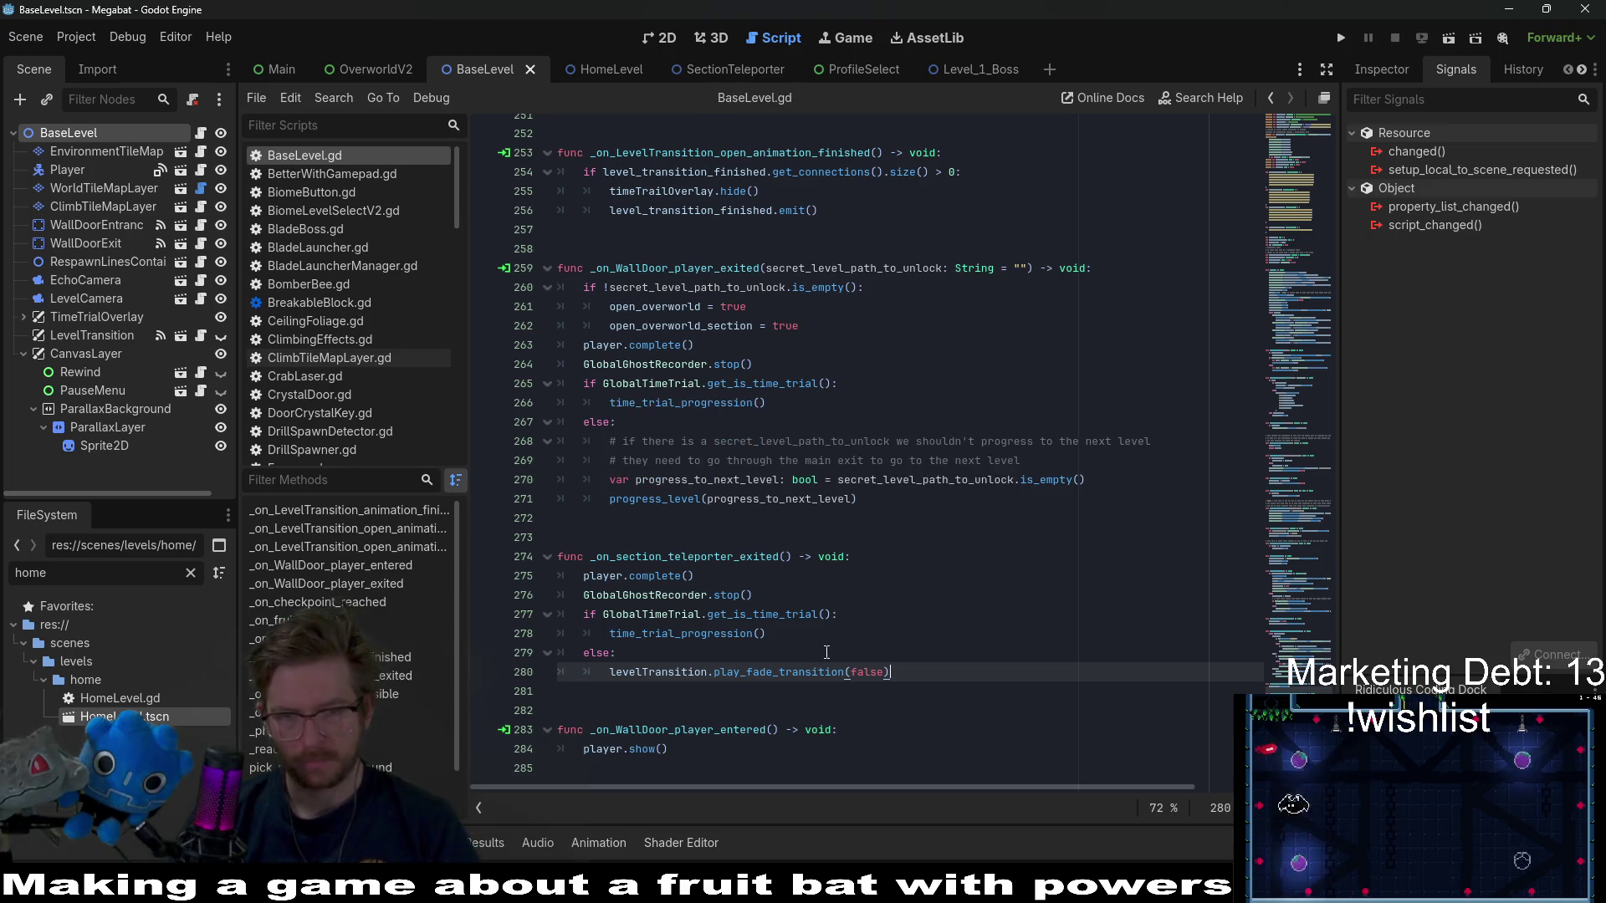
pyautogui.keyDown('ctrl'); pyautogui.click(785, 672); pyautogui.keyUp('ctrl')
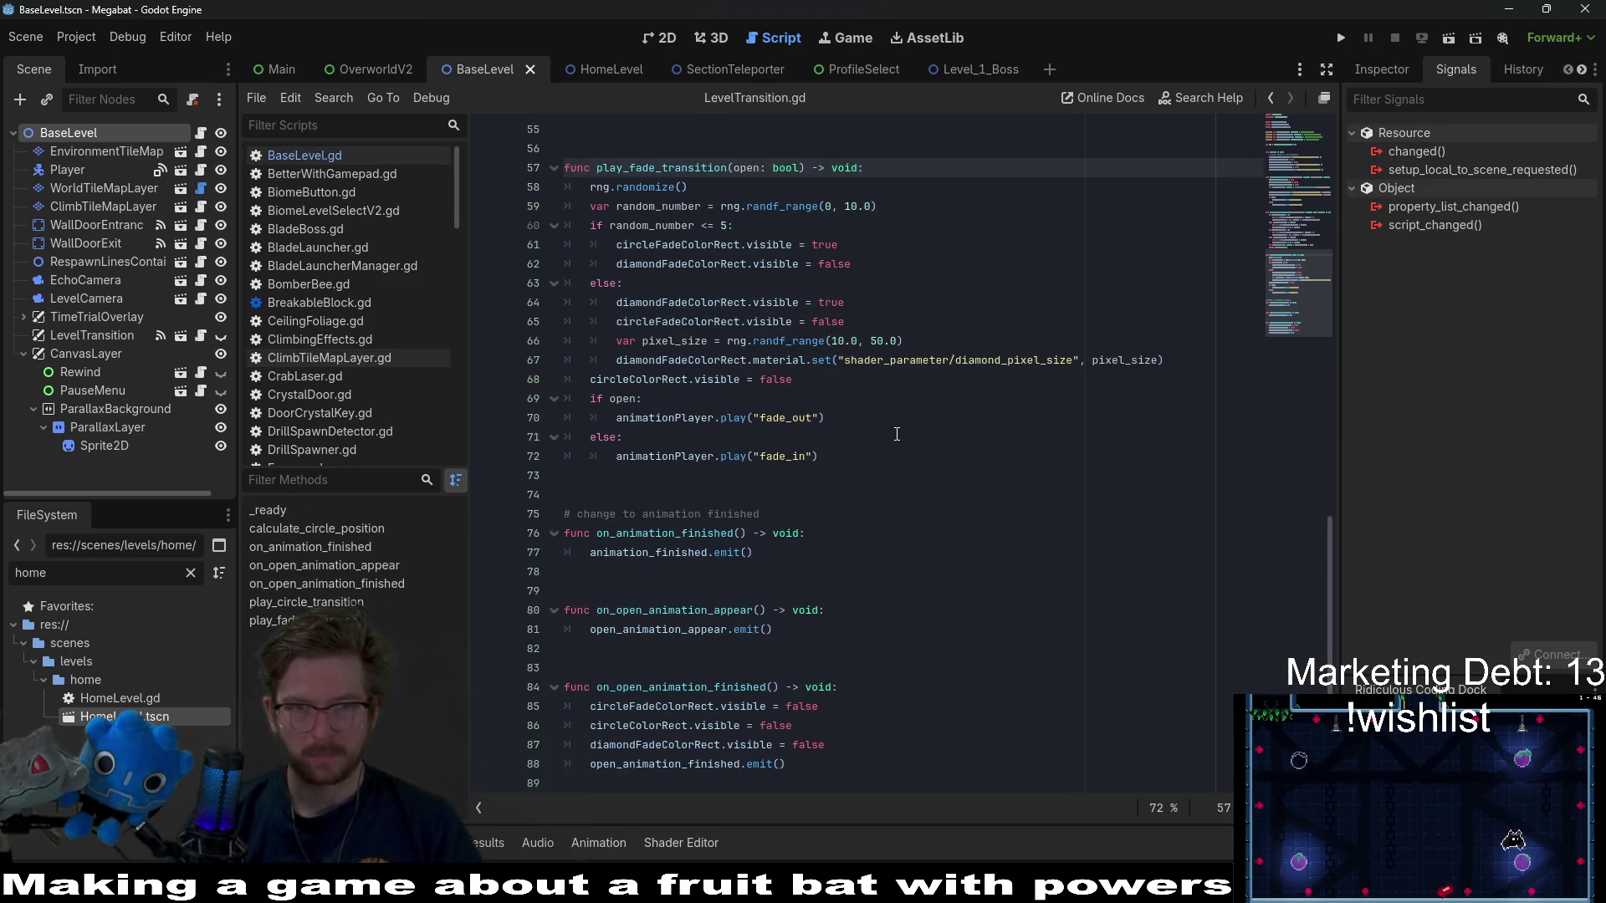
# - Browse play_fade_transition in LevelTransition.gd, then switch back to BaseLevel.gd
pyautogui.hscroll(1, 897, 435)
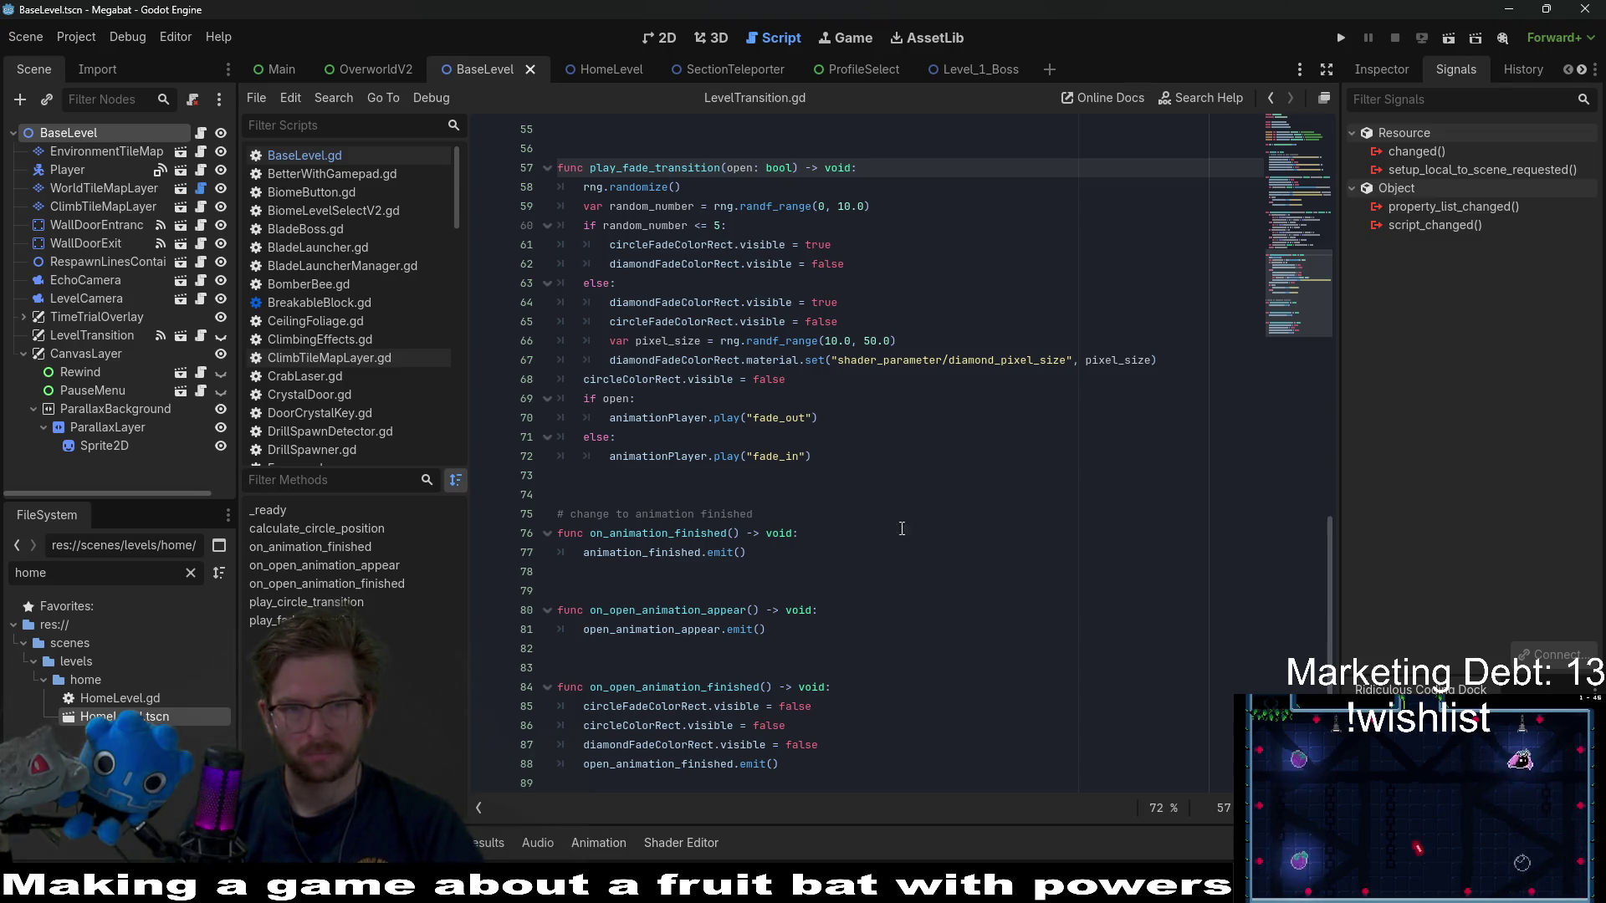
pyautogui.click(644, 629)
pyautogui.scroll(4, 1040, 554)
pyautogui.scroll(12, 1040, 553)
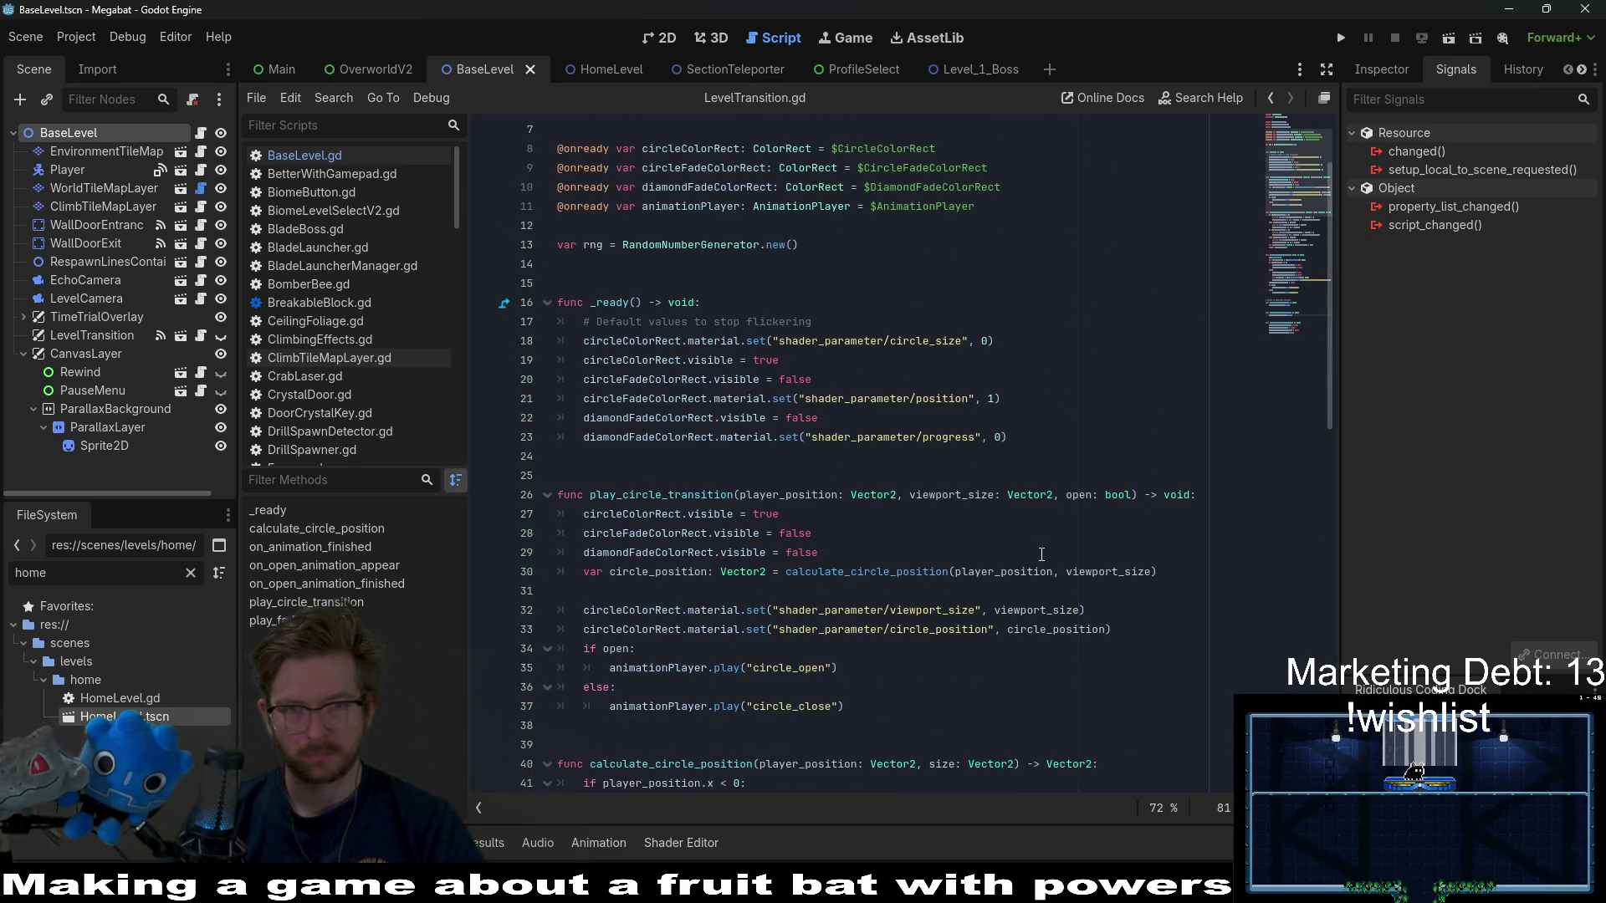
pyautogui.scroll(-16, 1041, 554)
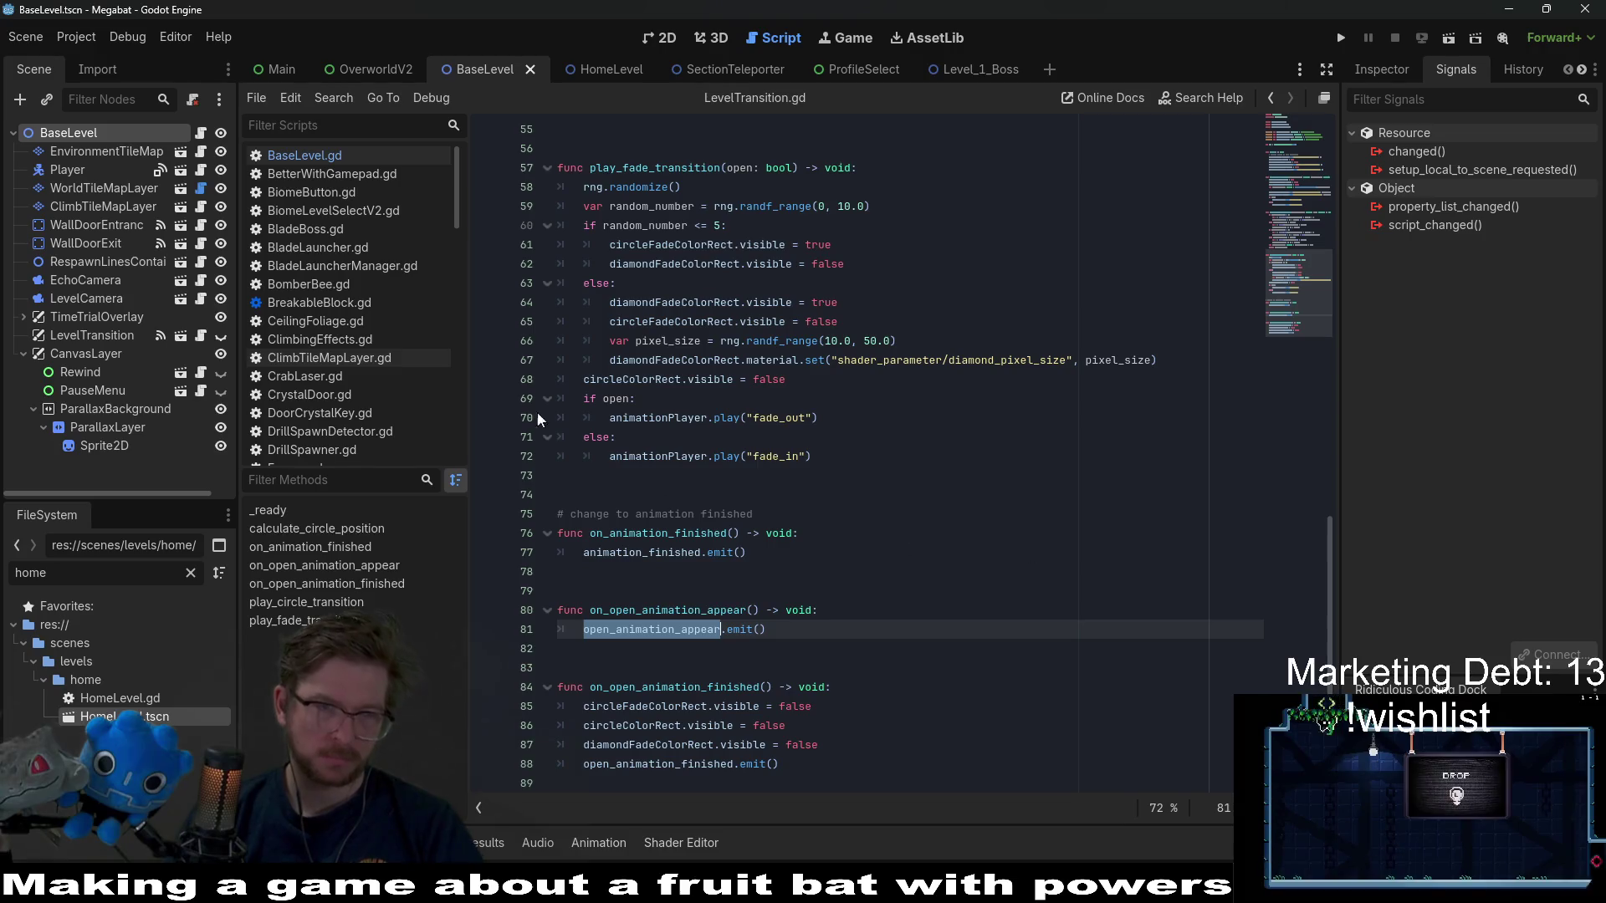
pyautogui.click(355, 159)
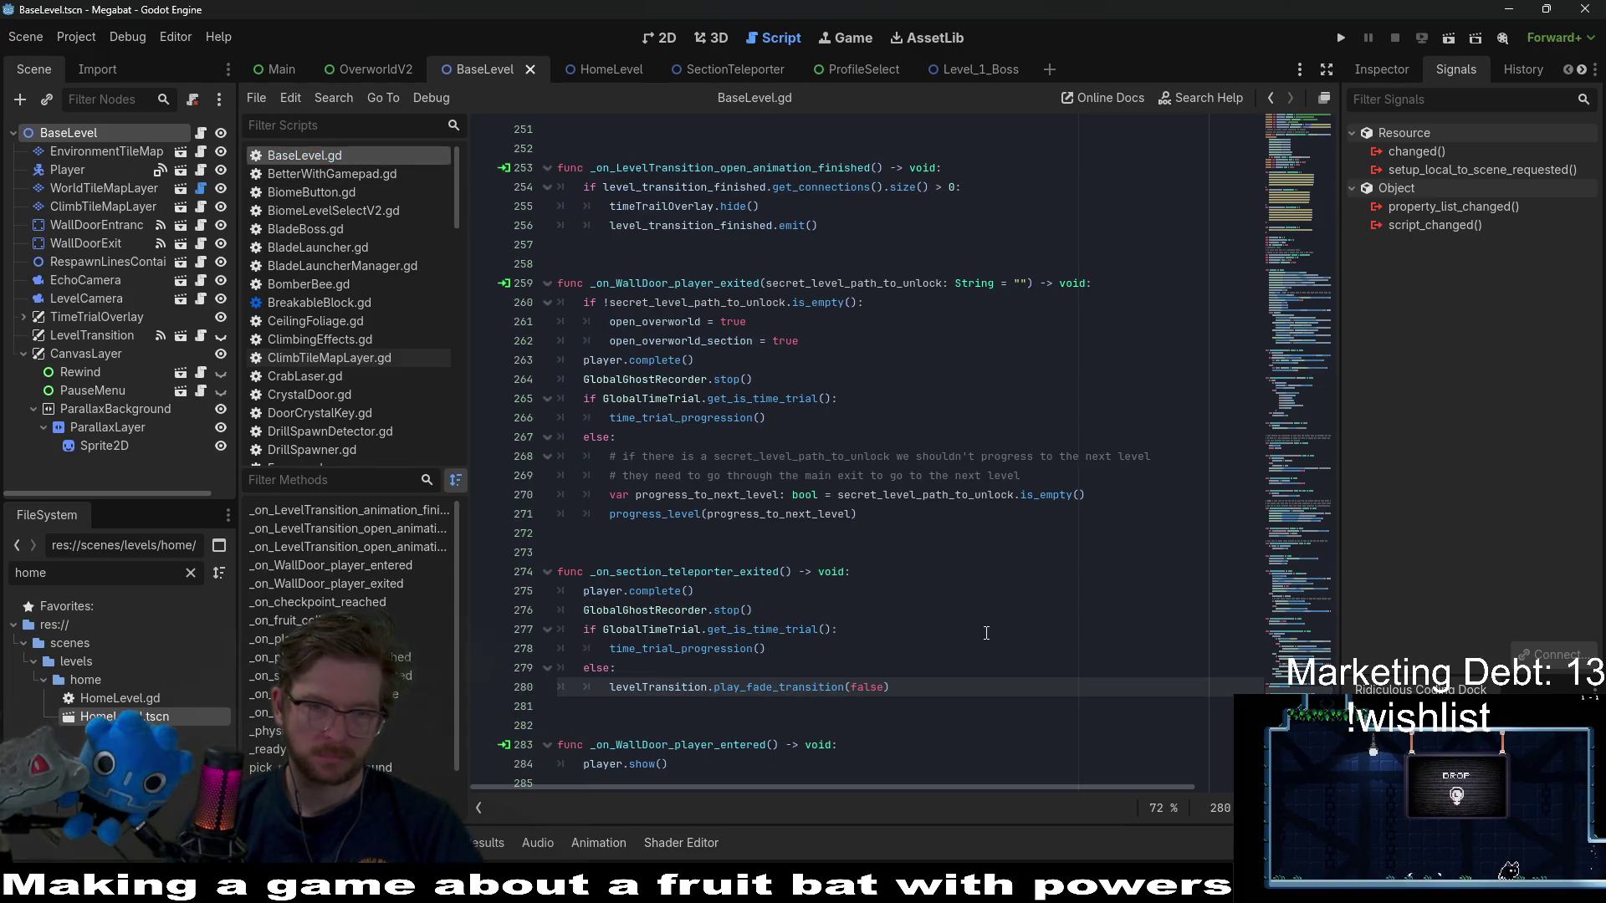
# - Search BaseLevel.gd for the play_fade_transition(false) call
pyautogui.moveTo(890, 687); pyautogui.dragTo(613, 691)
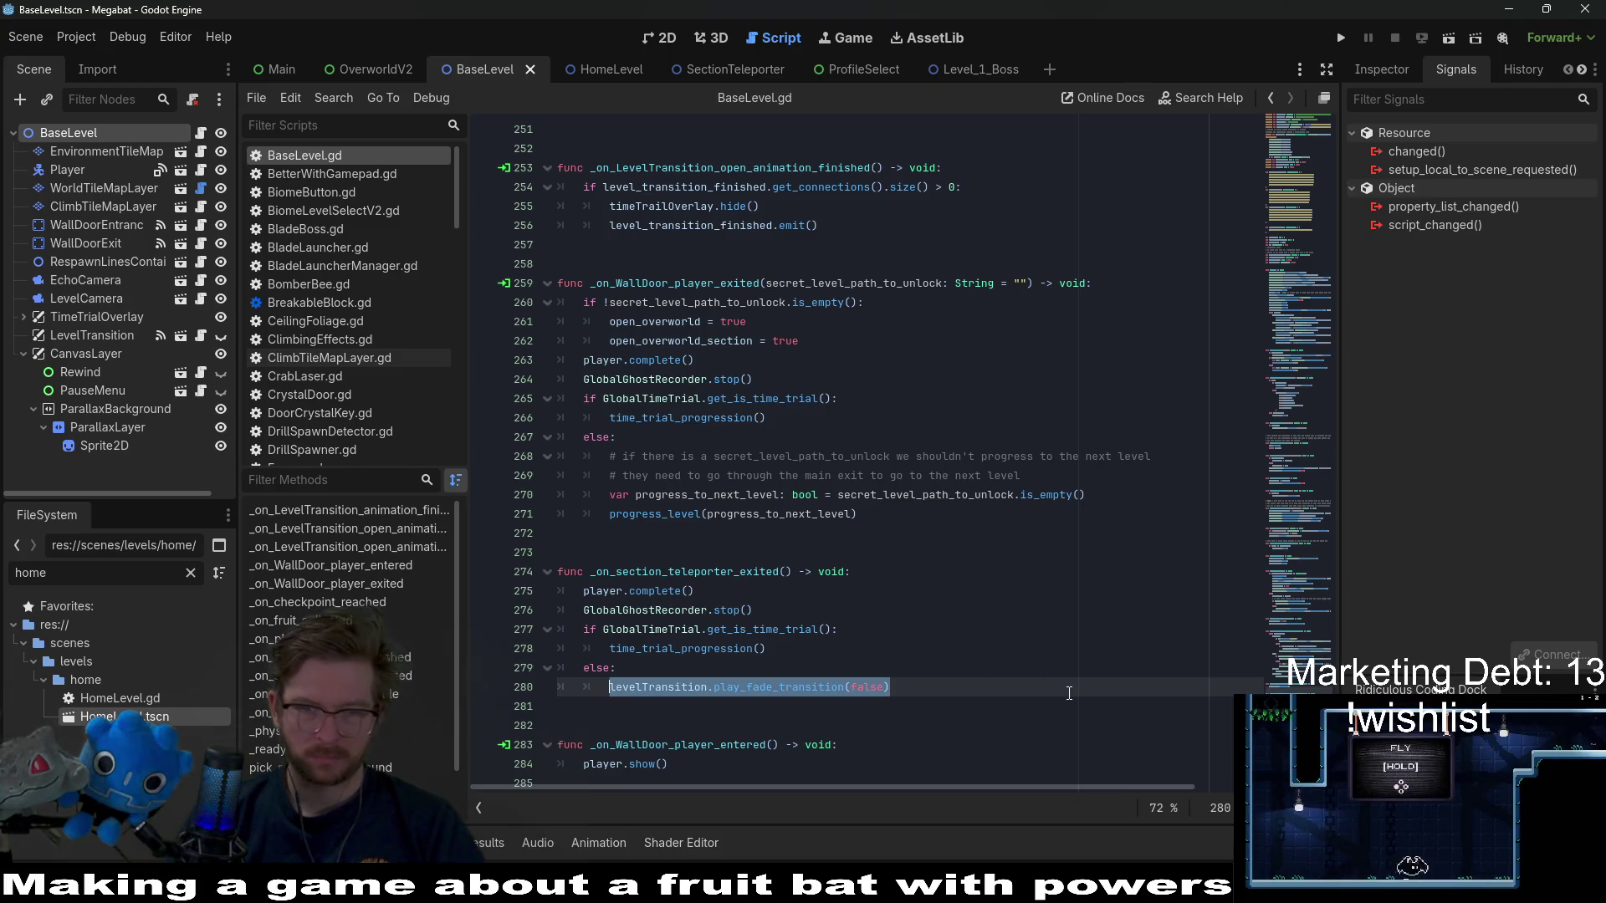
pyautogui.hotkey('ctrl', 'f')
pyautogui.press('Return')
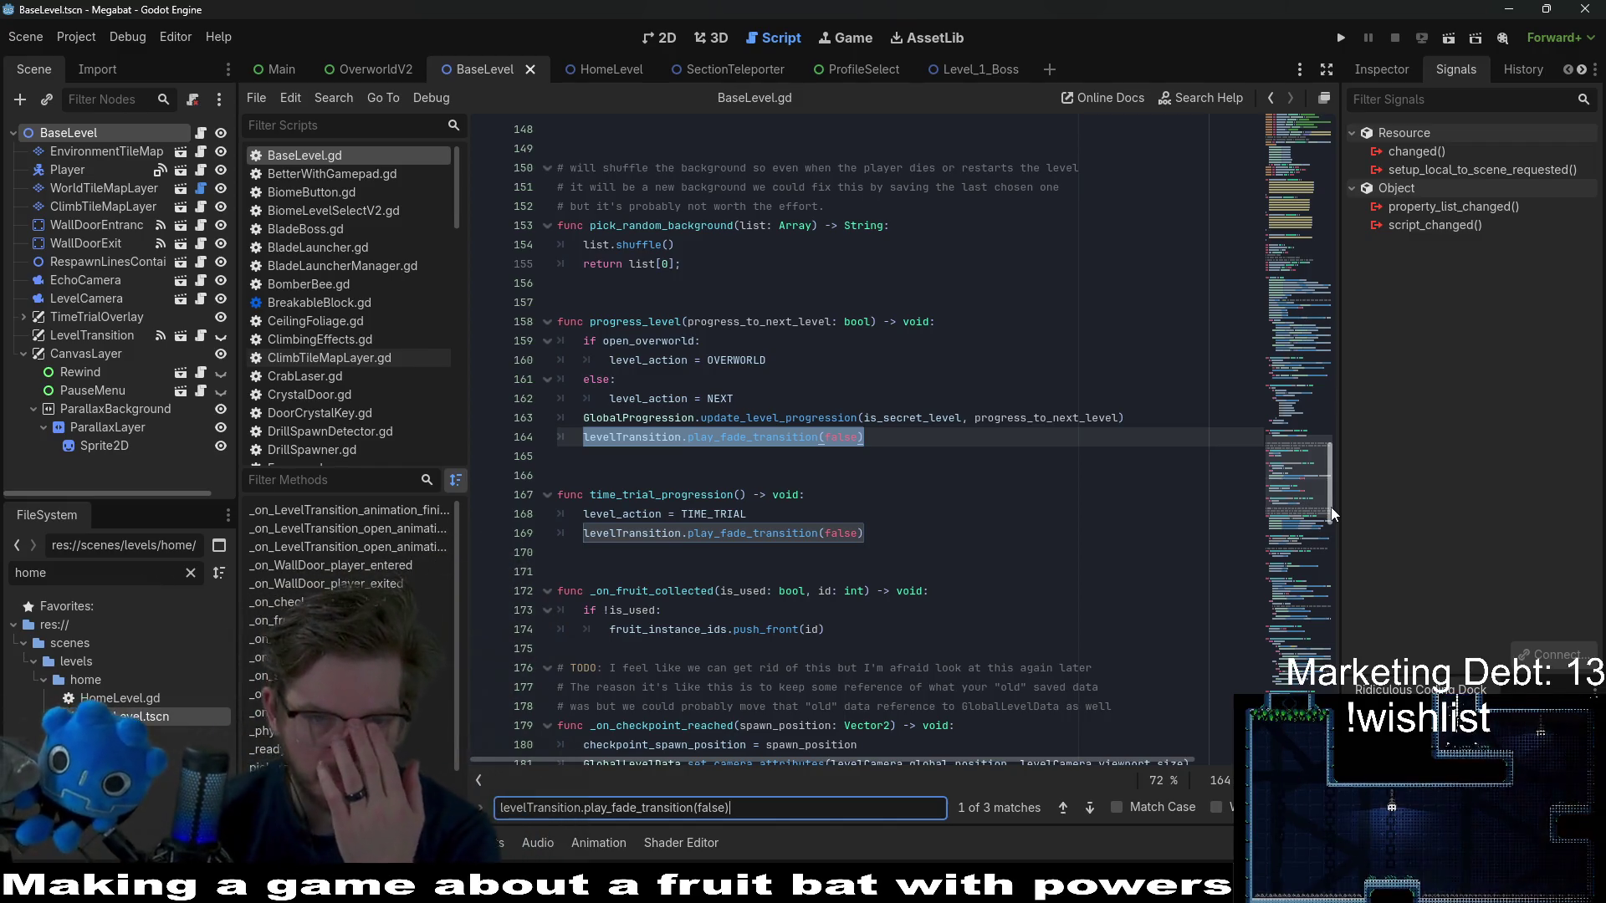
# - Step through the level_action matches down to the transition-finished match statement
pyautogui.doubleClick(658, 358)
pyautogui.hotkey('ctrl', 'f')
pyautogui.press('Return')
pyautogui.press('Return')
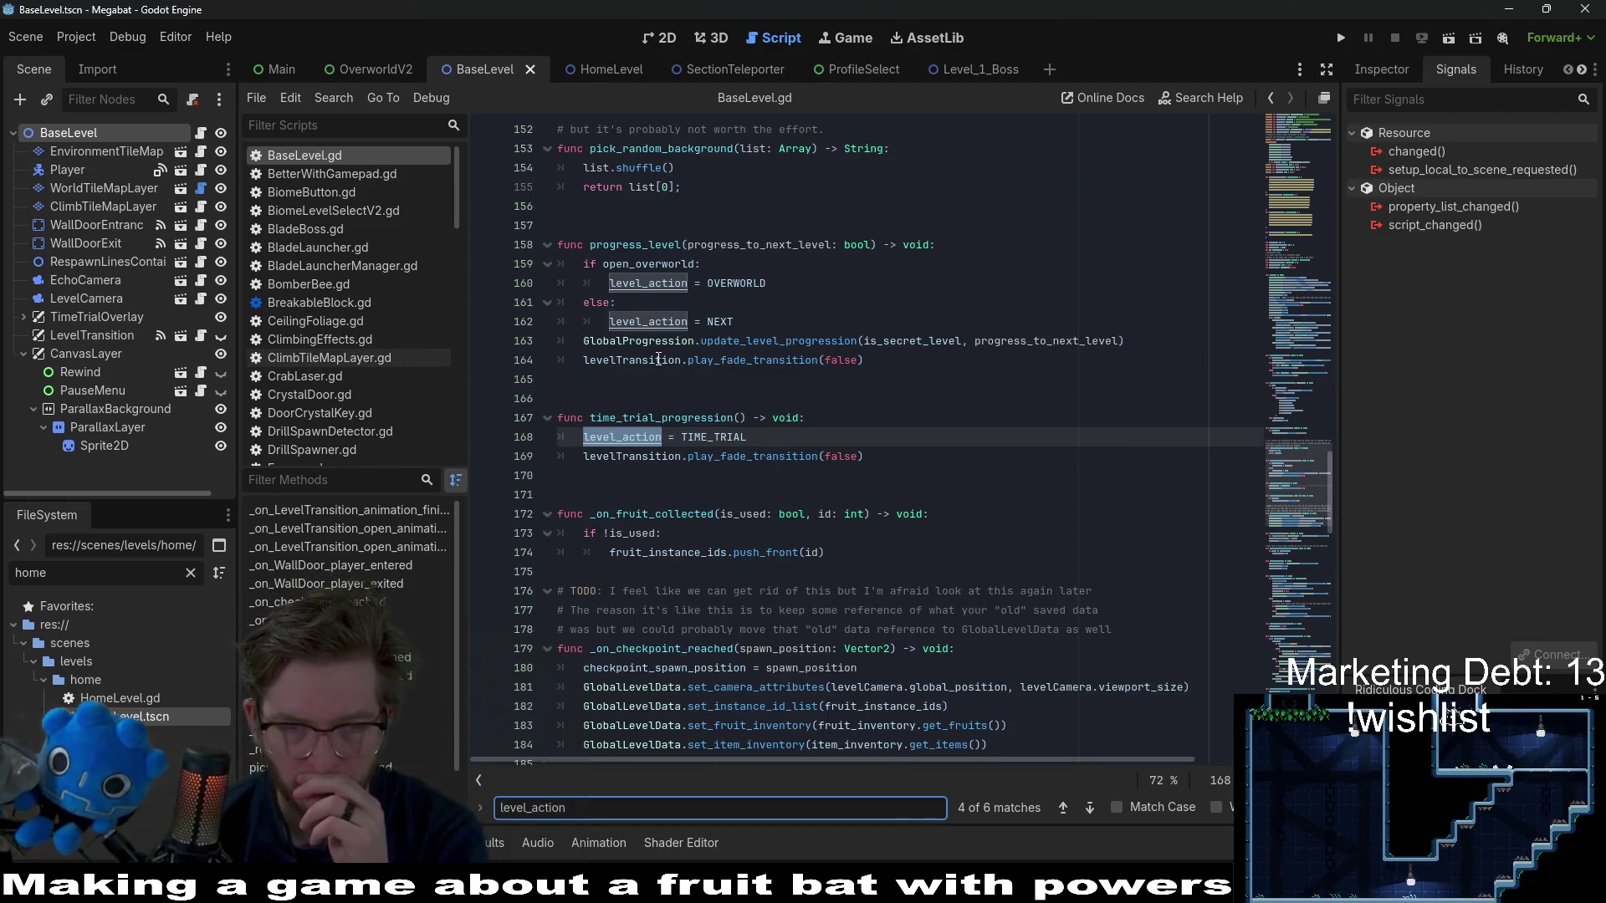
pyautogui.press('Return')
pyautogui.press('Return')
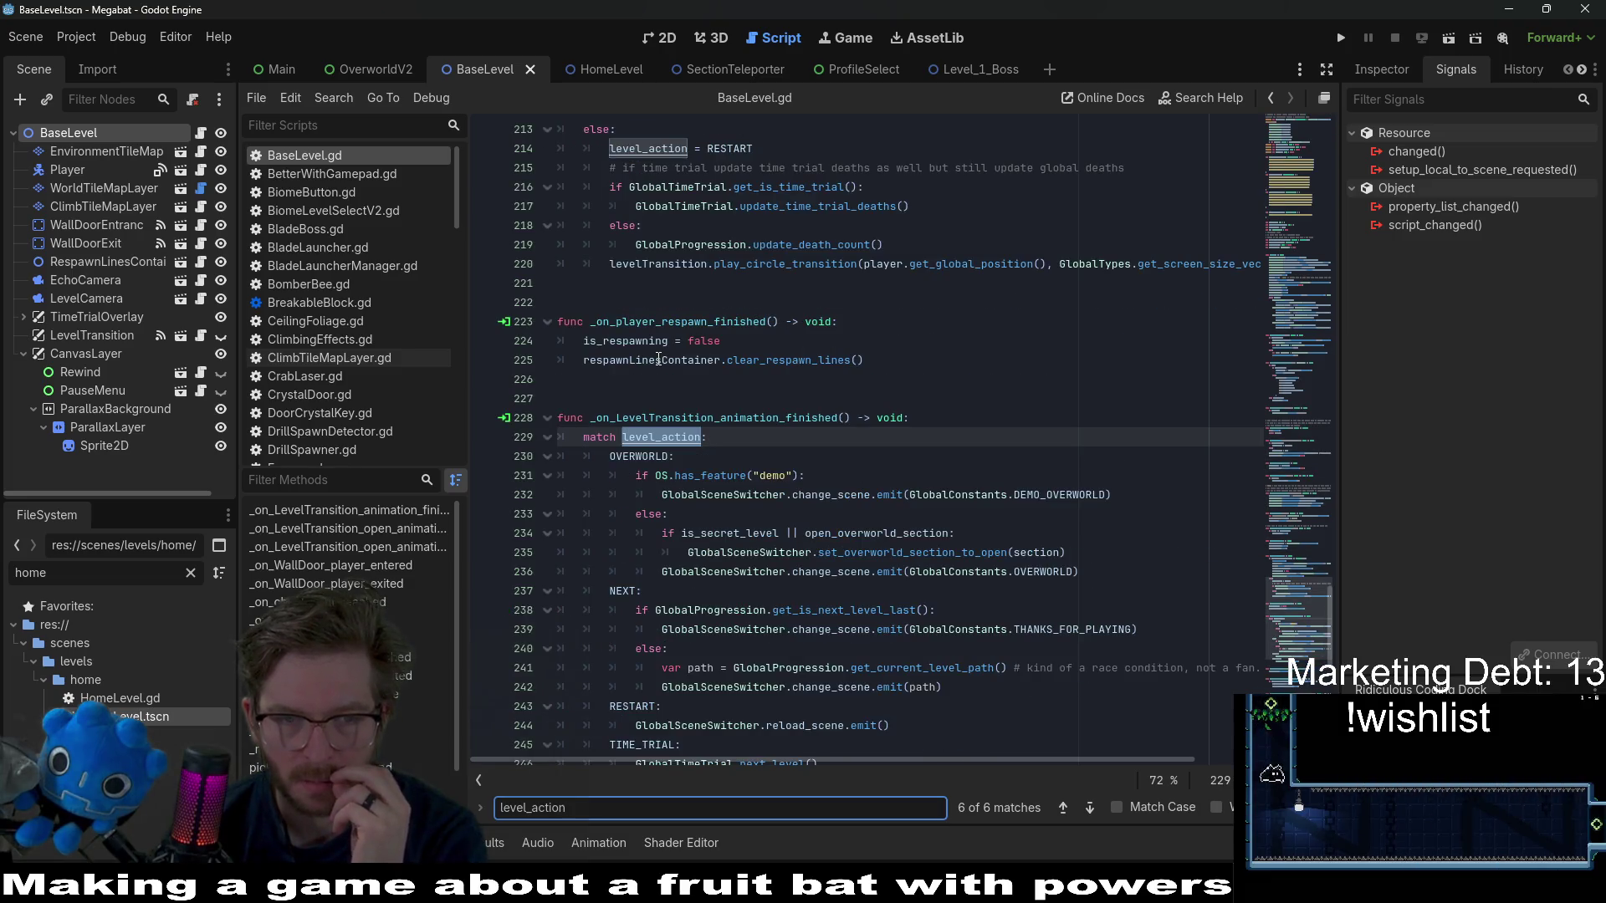
pyautogui.scroll(-1, 854, 374)
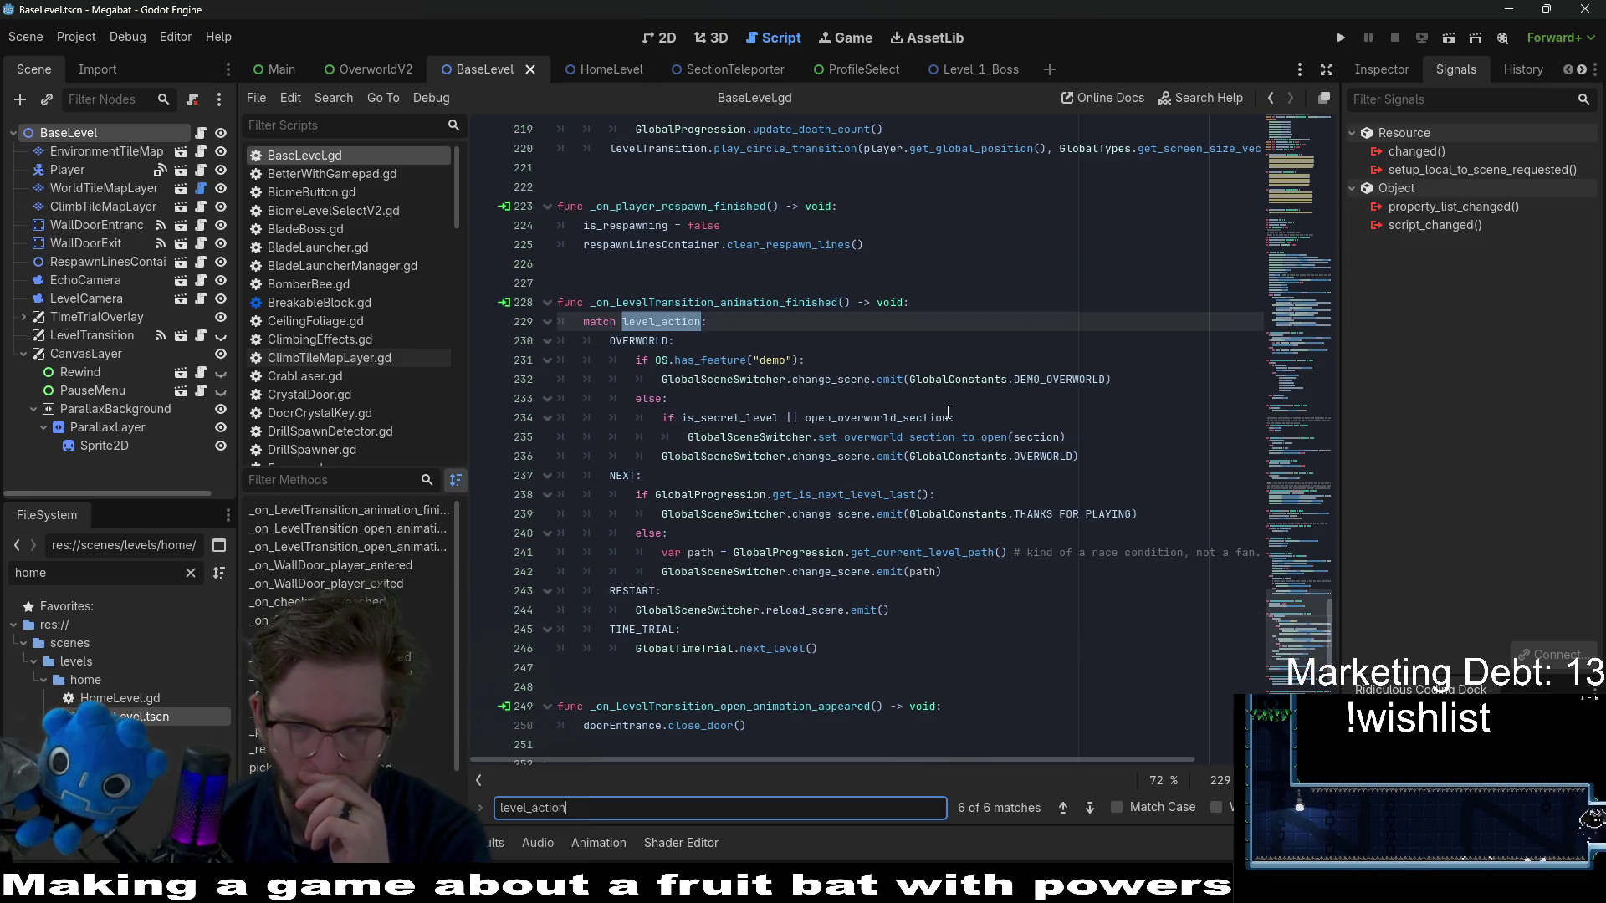
pyautogui.moveTo(947, 412)
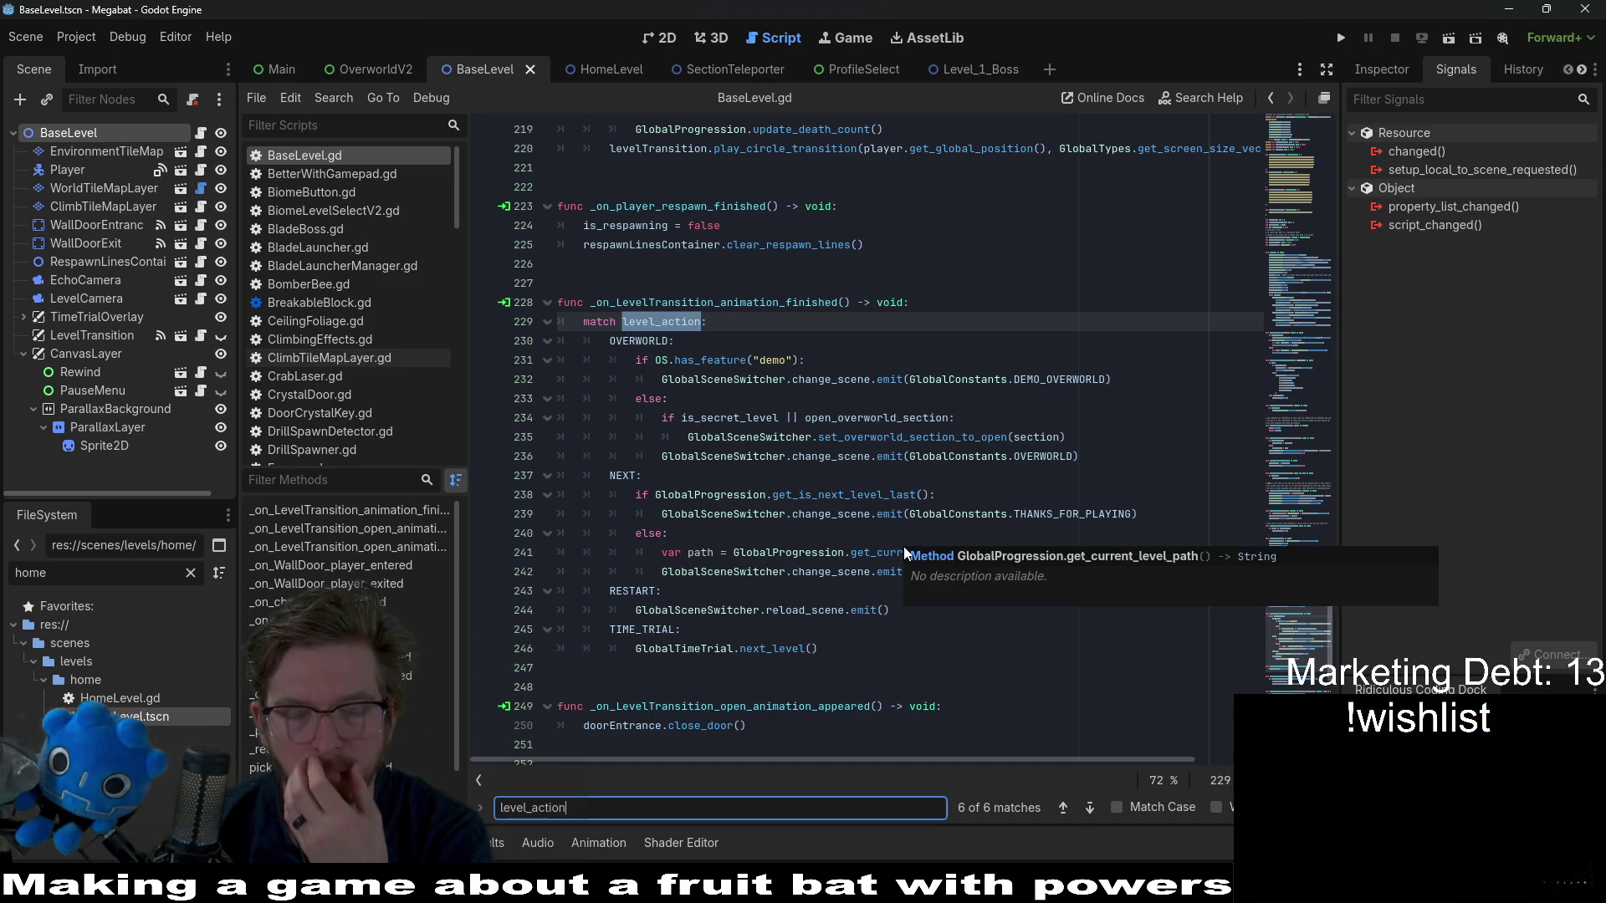
# - Add a HOME case calling GlobalSceneSwitcher.change_scene.emit(GlobalConstants.HOME_LEVEL) at the match's top
pyautogui.click(738, 329)
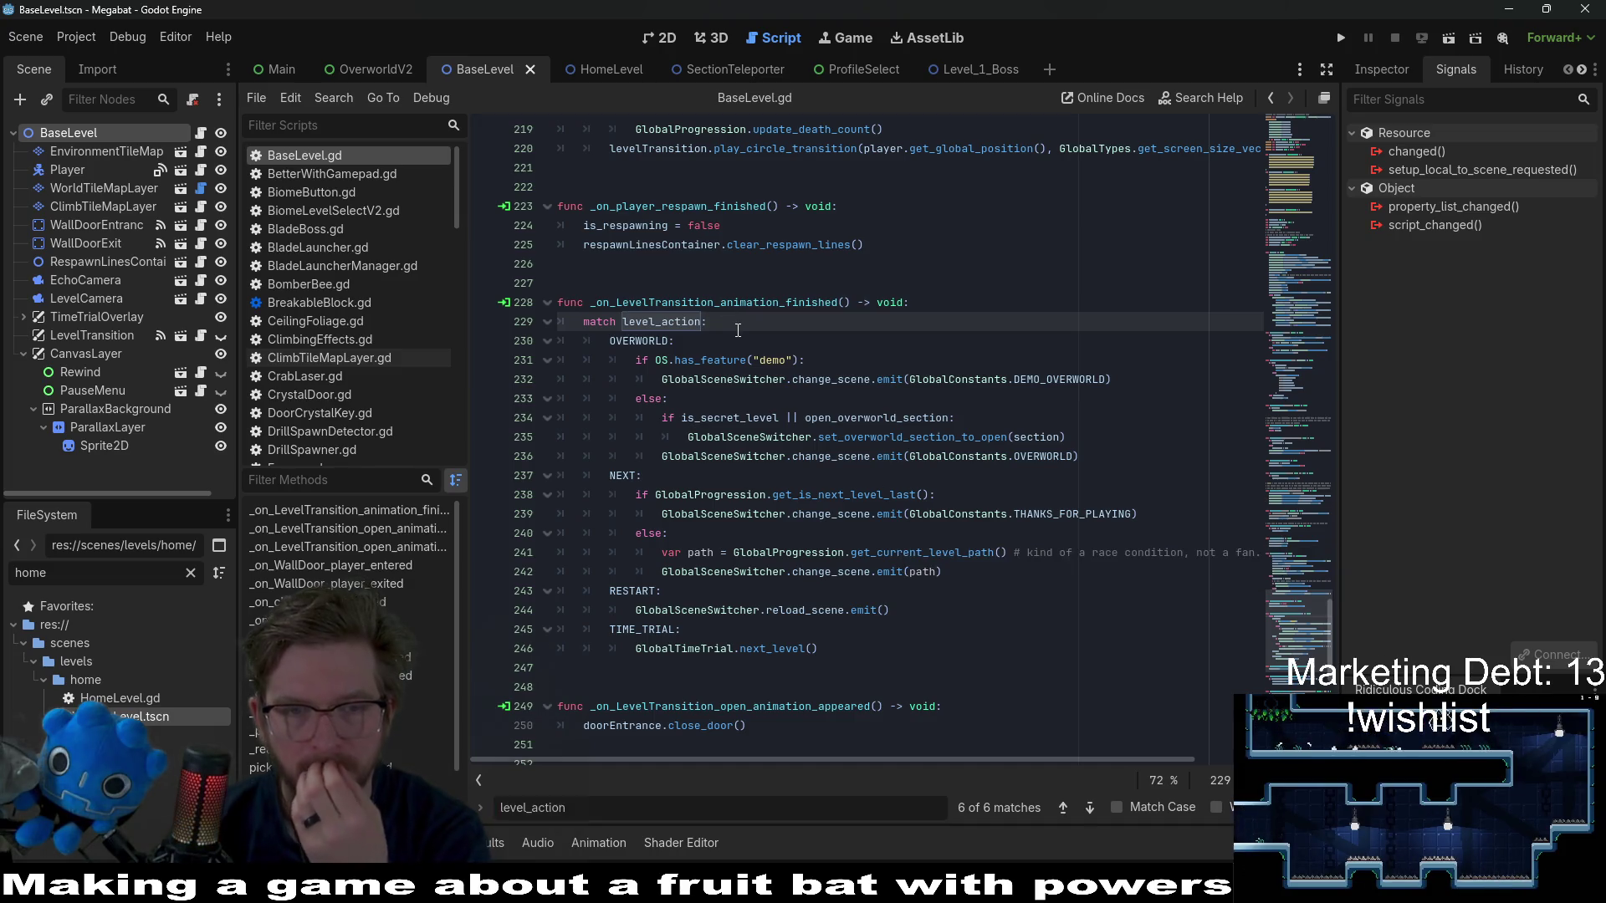
pyautogui.press('Return')
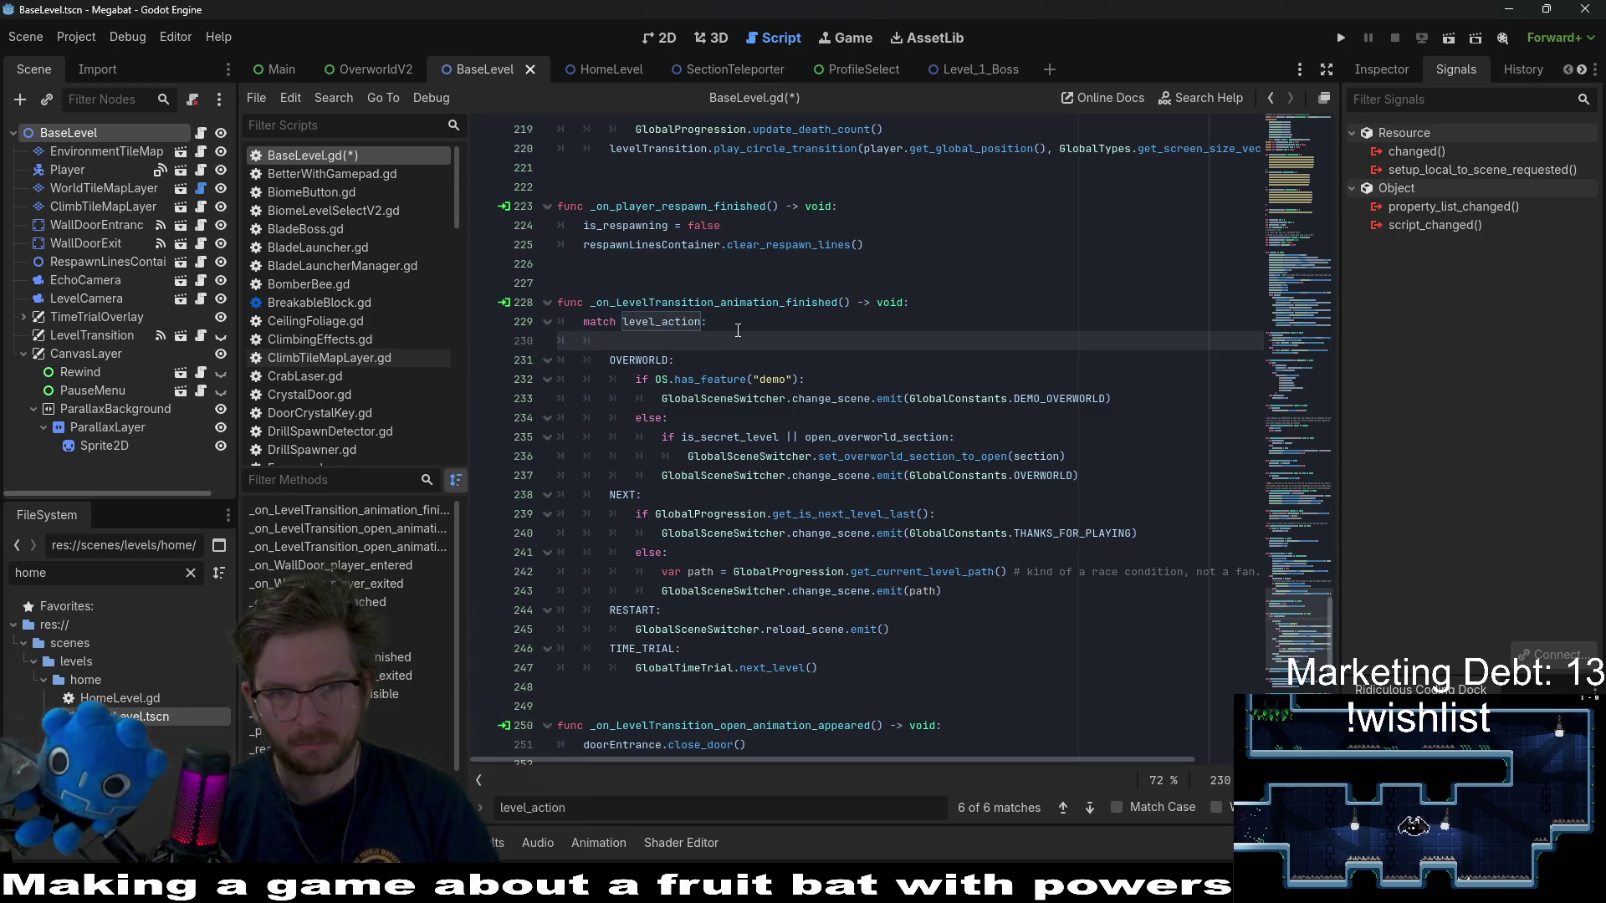
pyautogui.write('HUB:')
pyautogui.press('Return')
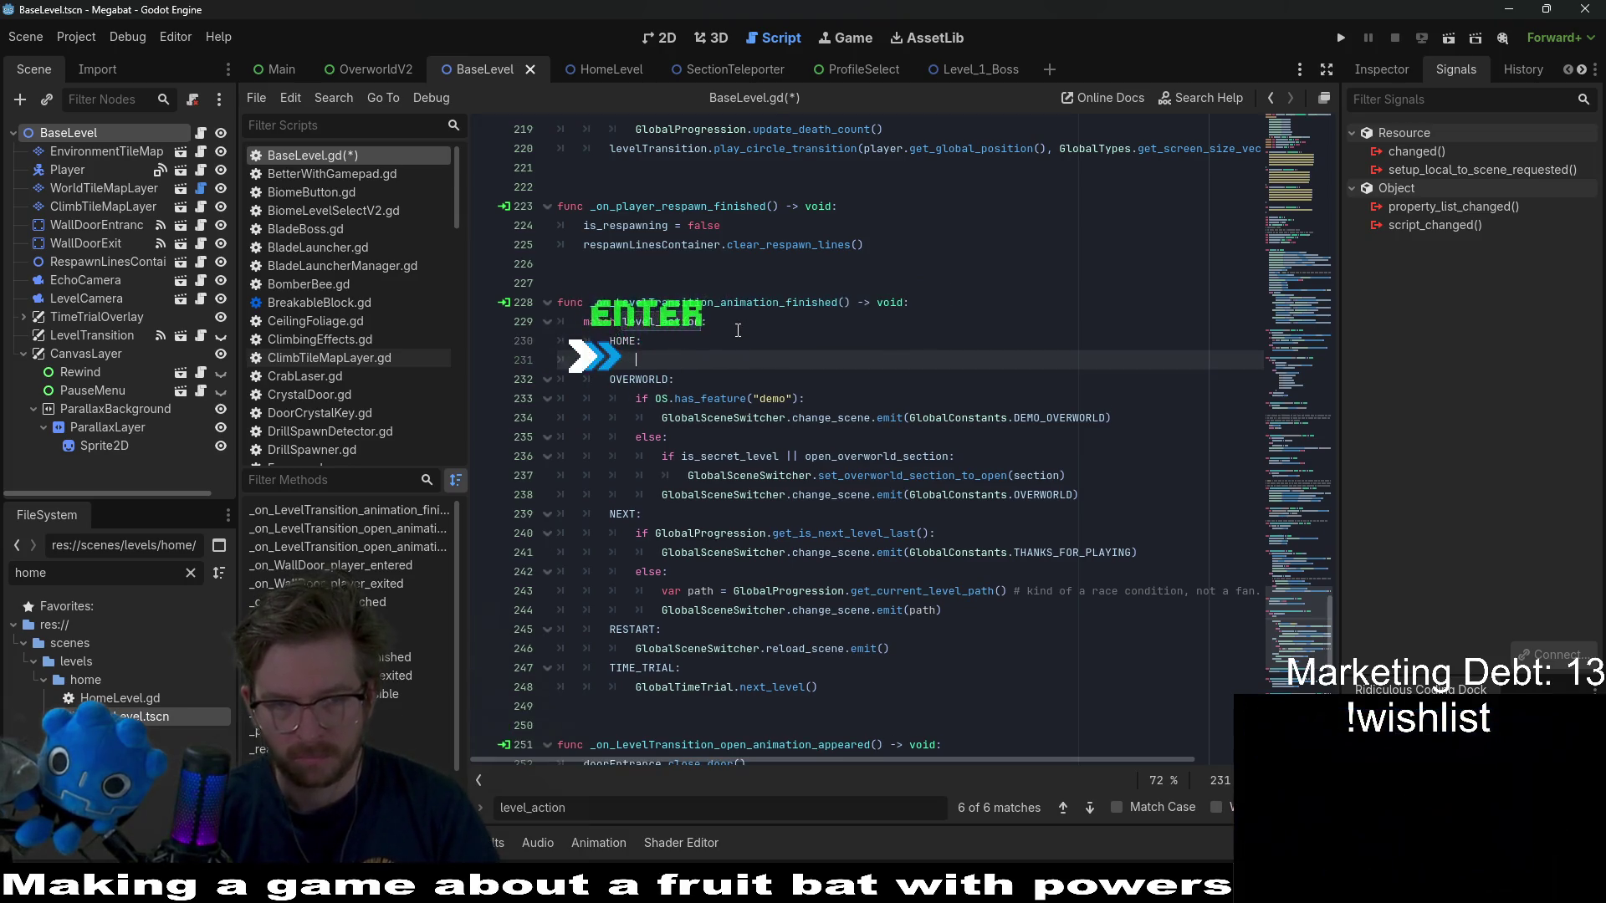
pyautogui.write('G')
pyautogui.write('lobalSe')
pyautogui.press('Return')
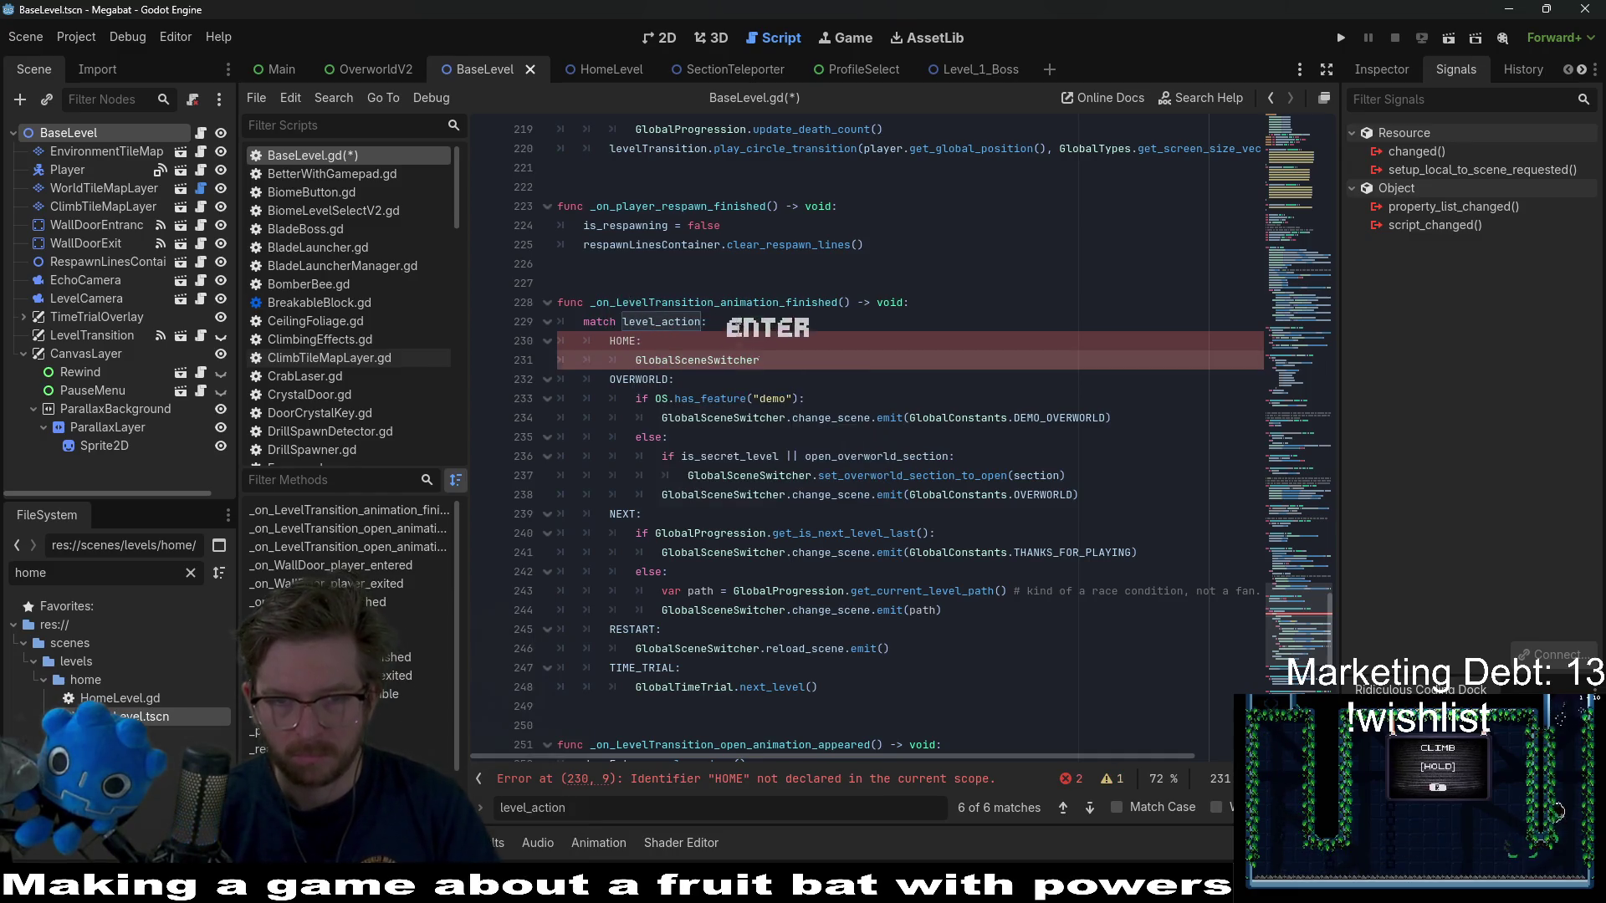
pyautogui.write('.change.e')
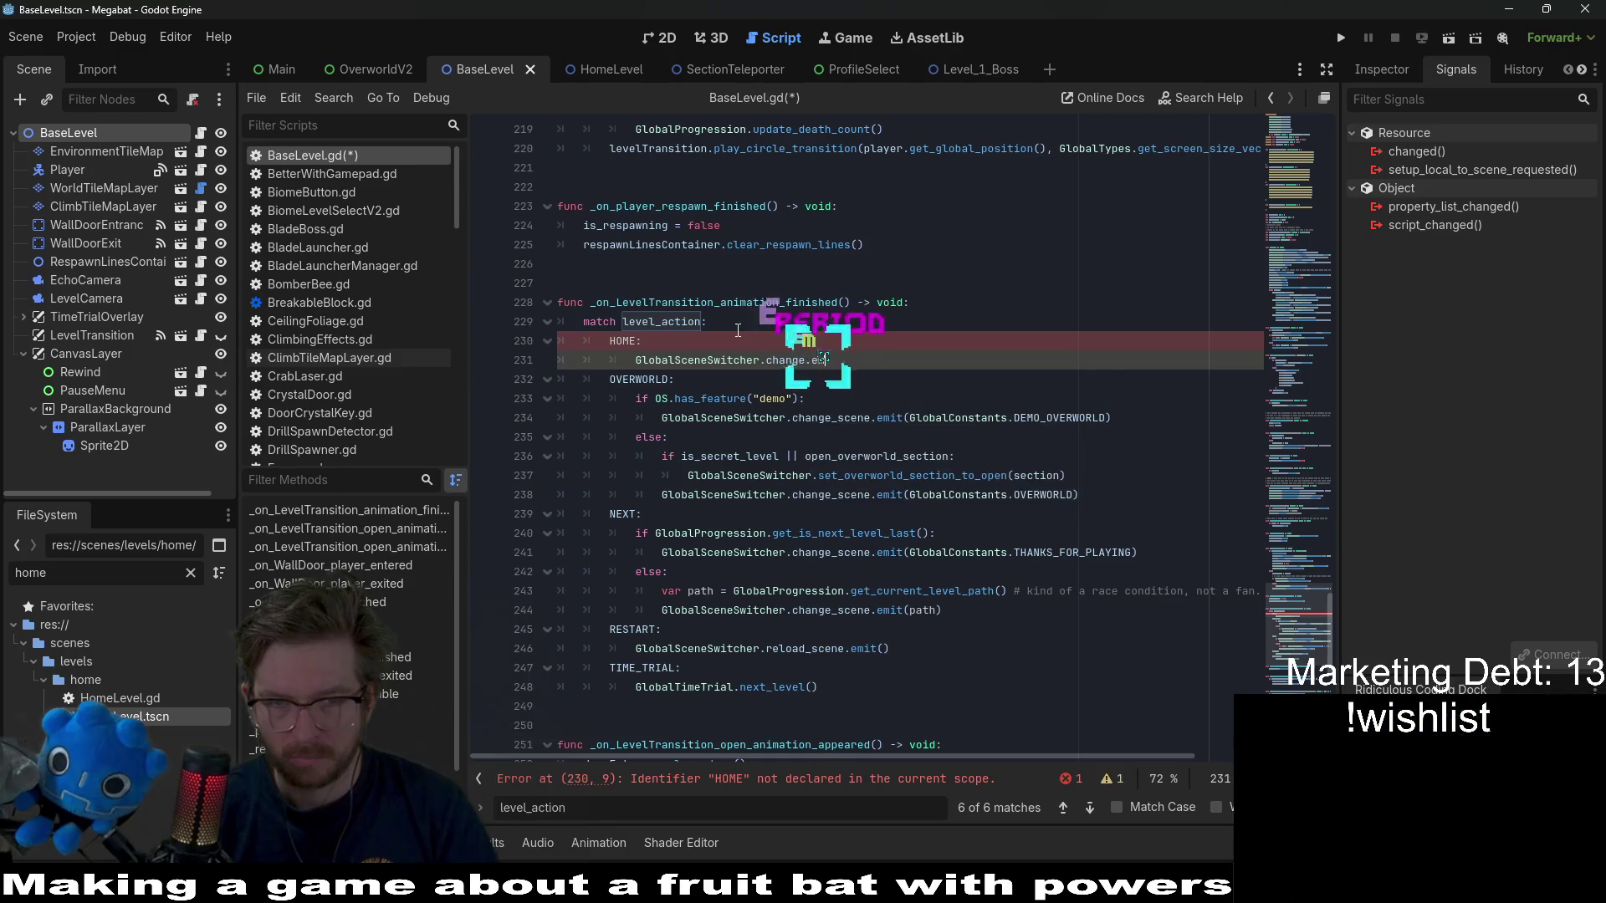
pyautogui.press('BackSpace')
pyautogui.press('BackSpace')
pyautogui.press('BackSpace')
pyautogui.press('BackSpace')
pyautogui.write('_s')
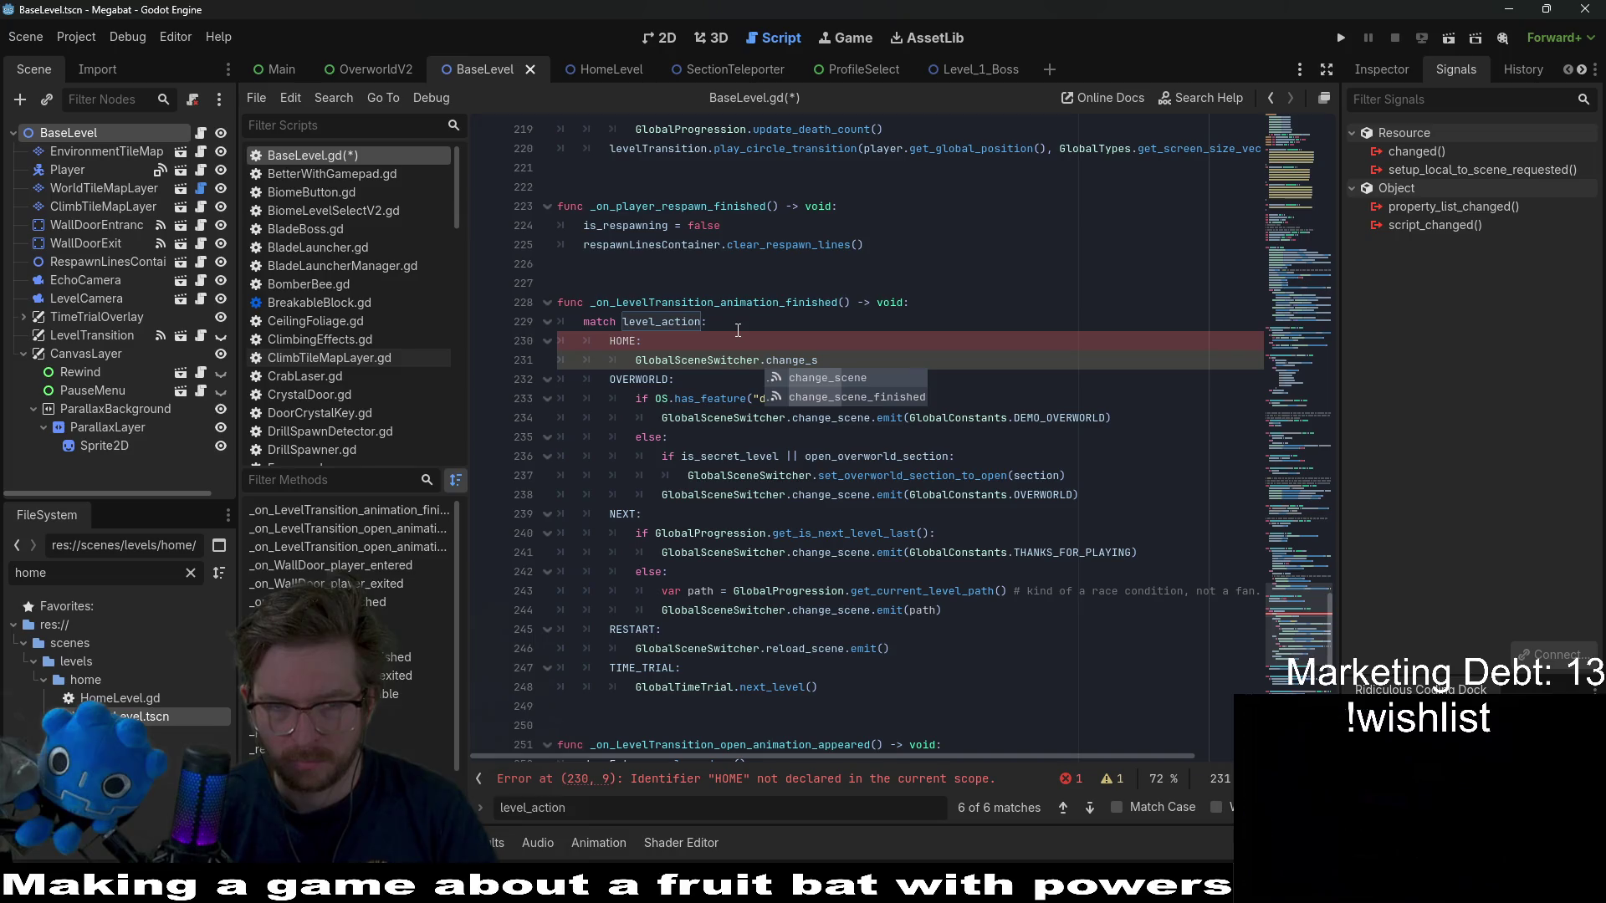
pyautogui.write('cene.emit(Glo')
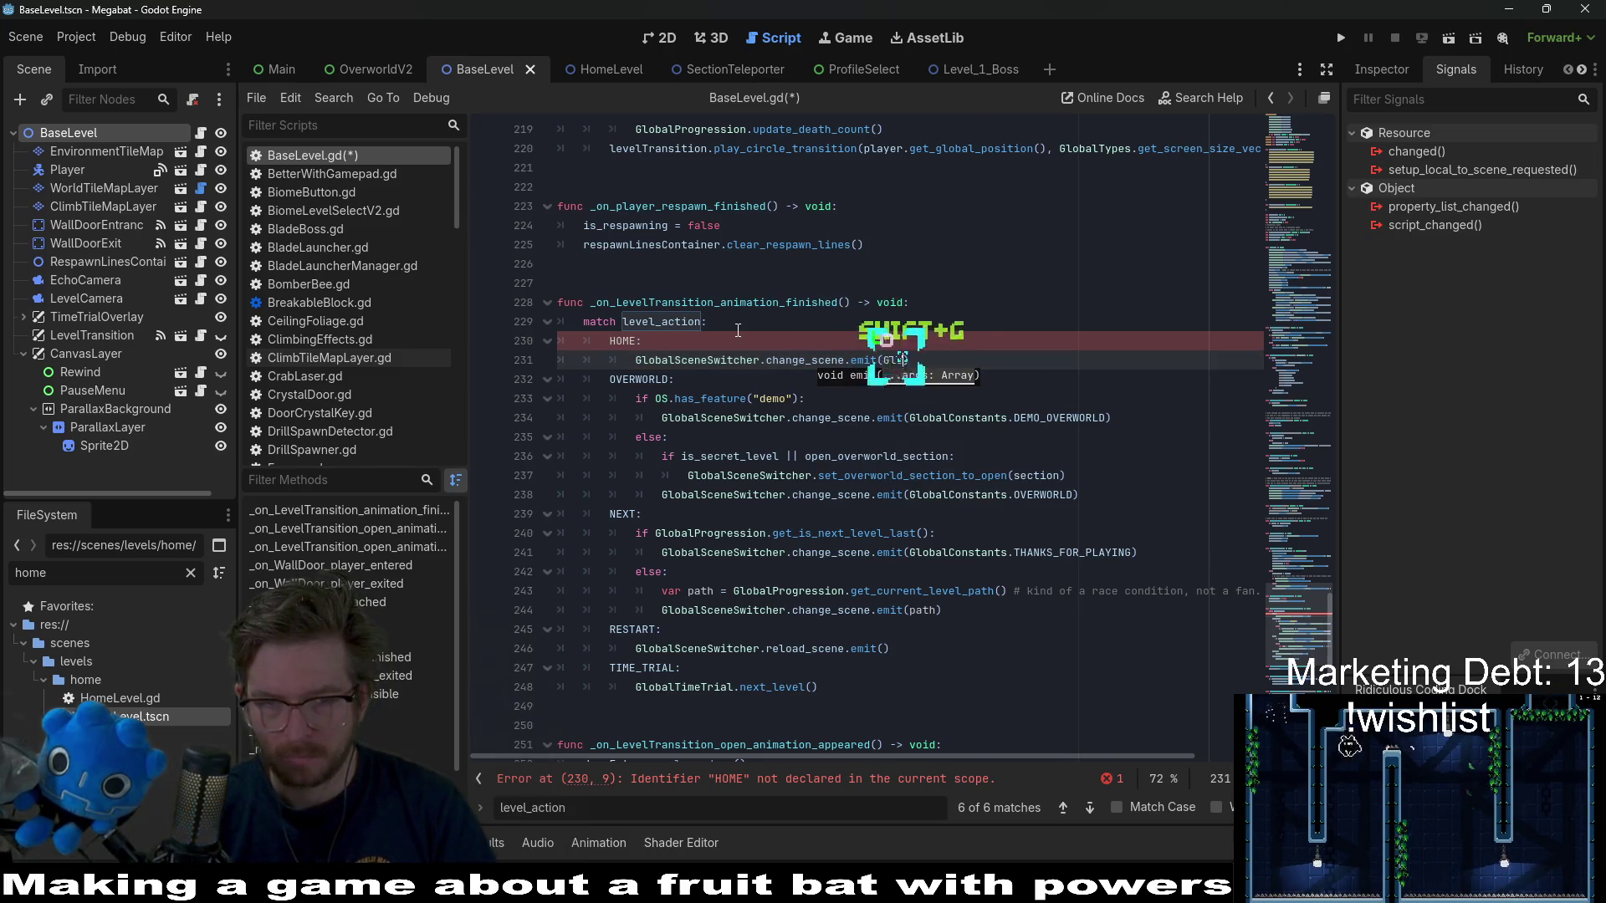
pyautogui.write('Co')
pyautogui.press('Return')
pyautogui.write('.HOM')
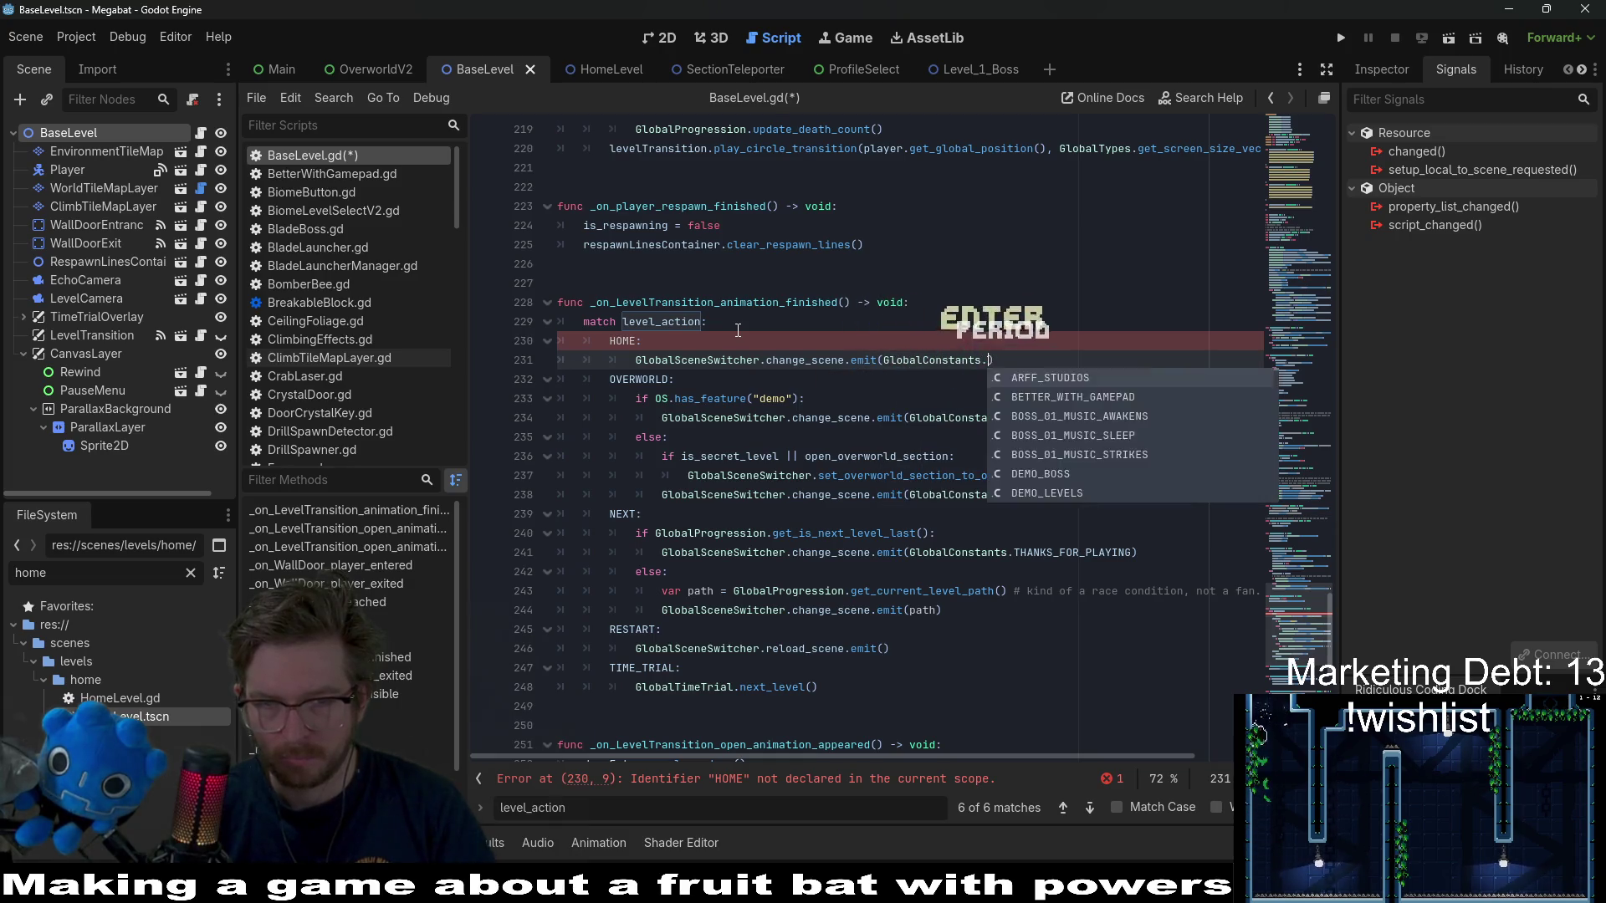
pyautogui.press('Return')
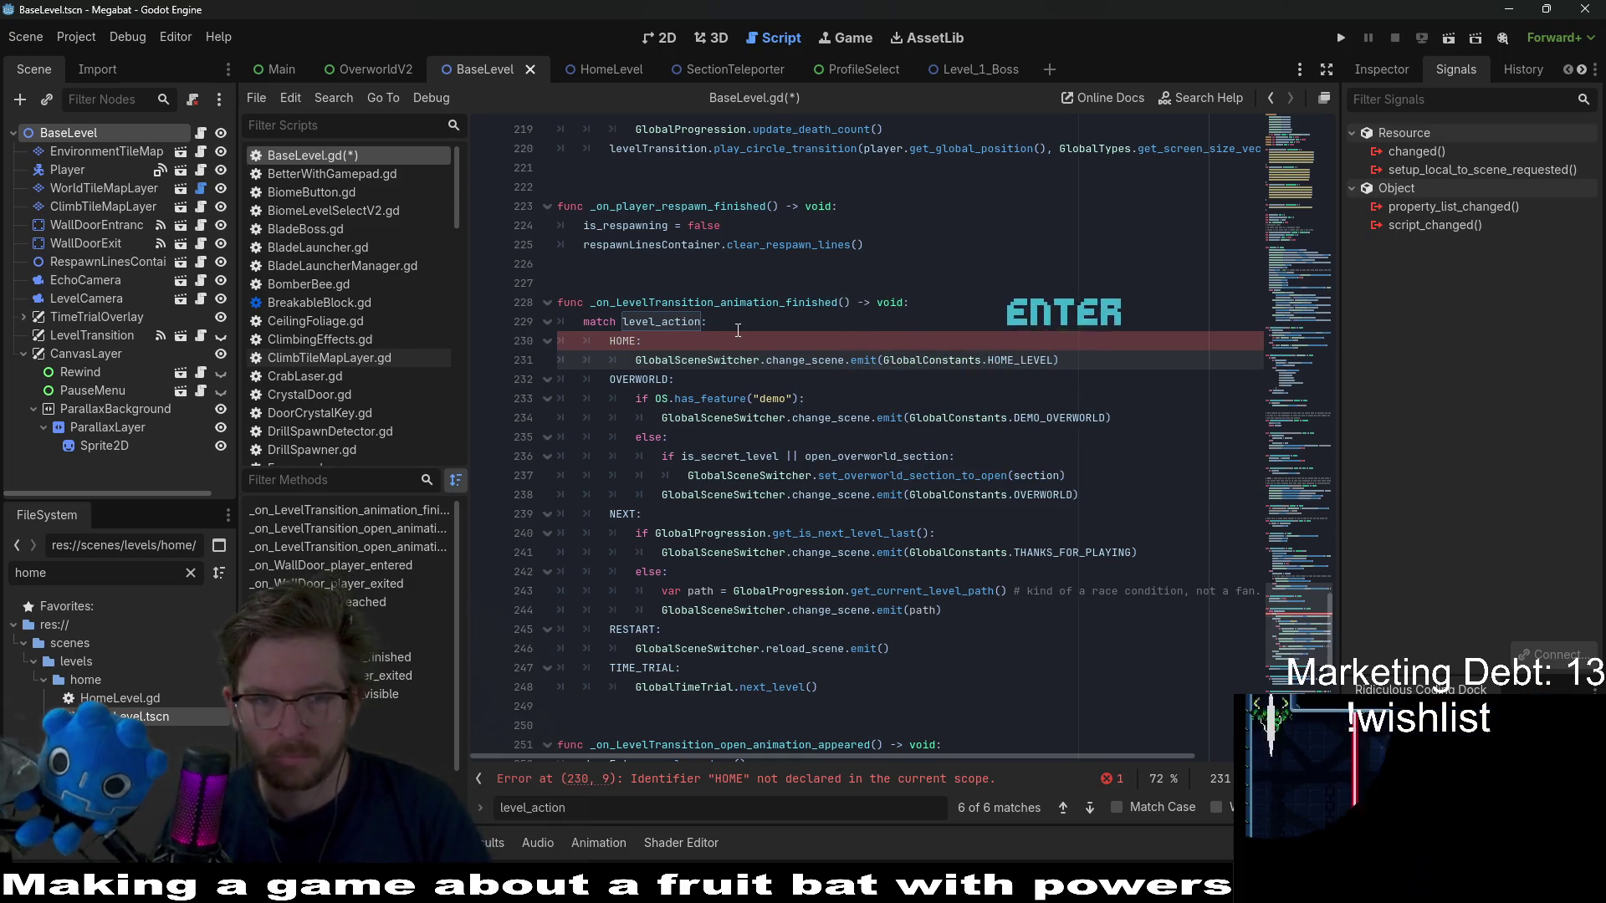
pyautogui.click(716, 333)
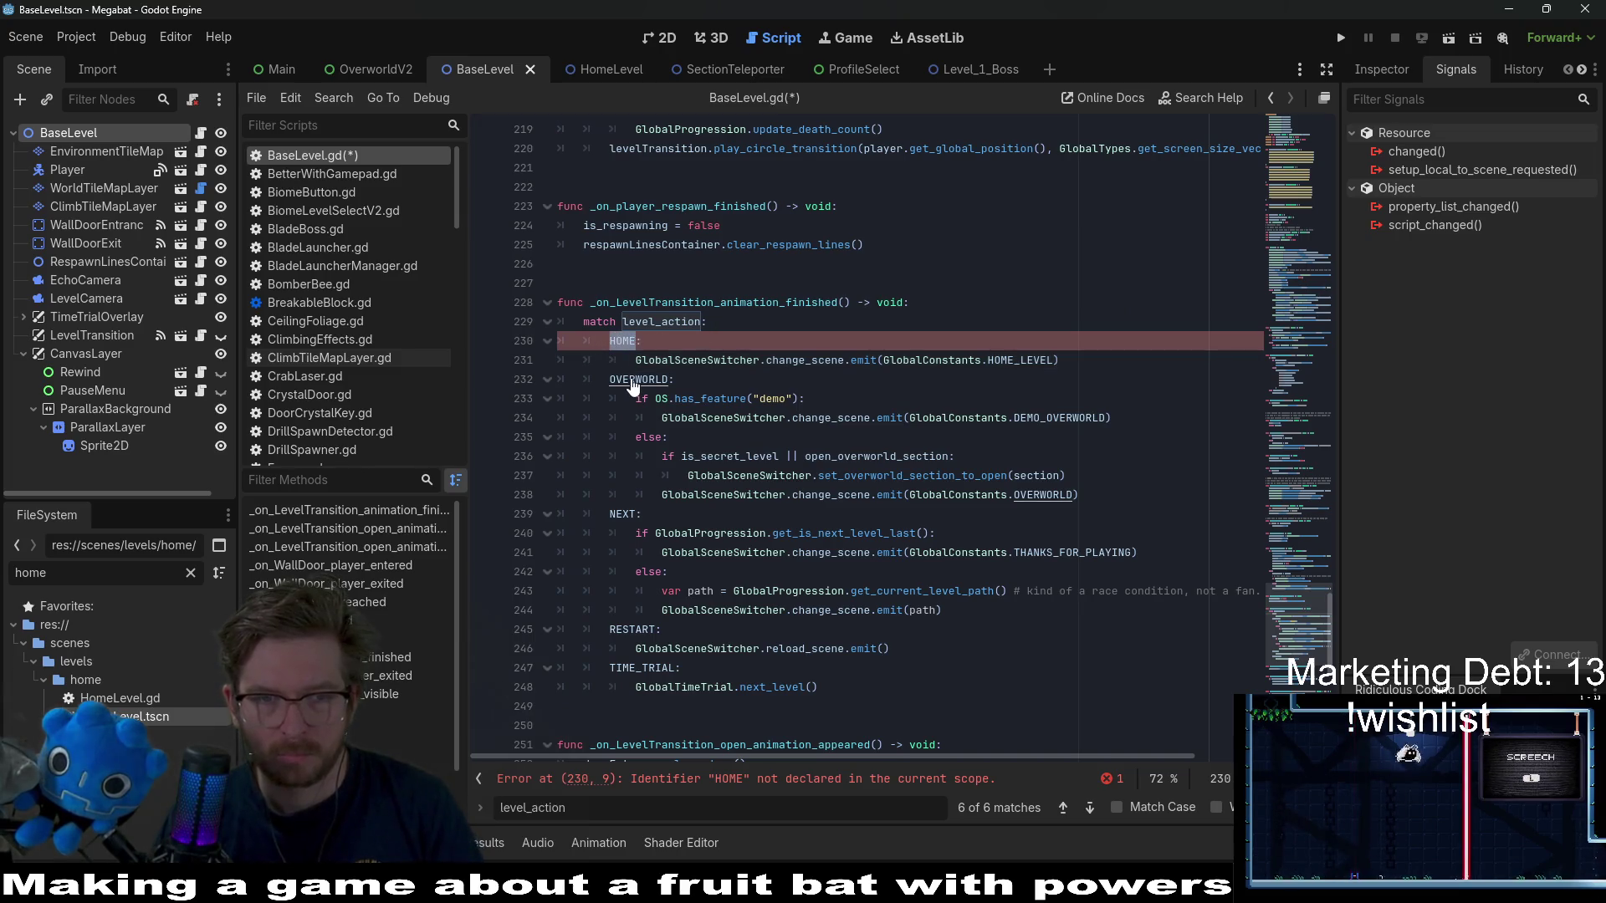
# - Add HOME after START in the level-action enum and save
pyautogui.keyDown('ctrl'); pyautogui.click(633, 384); pyautogui.keyUp('ctrl')
pyautogui.click(638, 243)
pyautogui.press('Return')
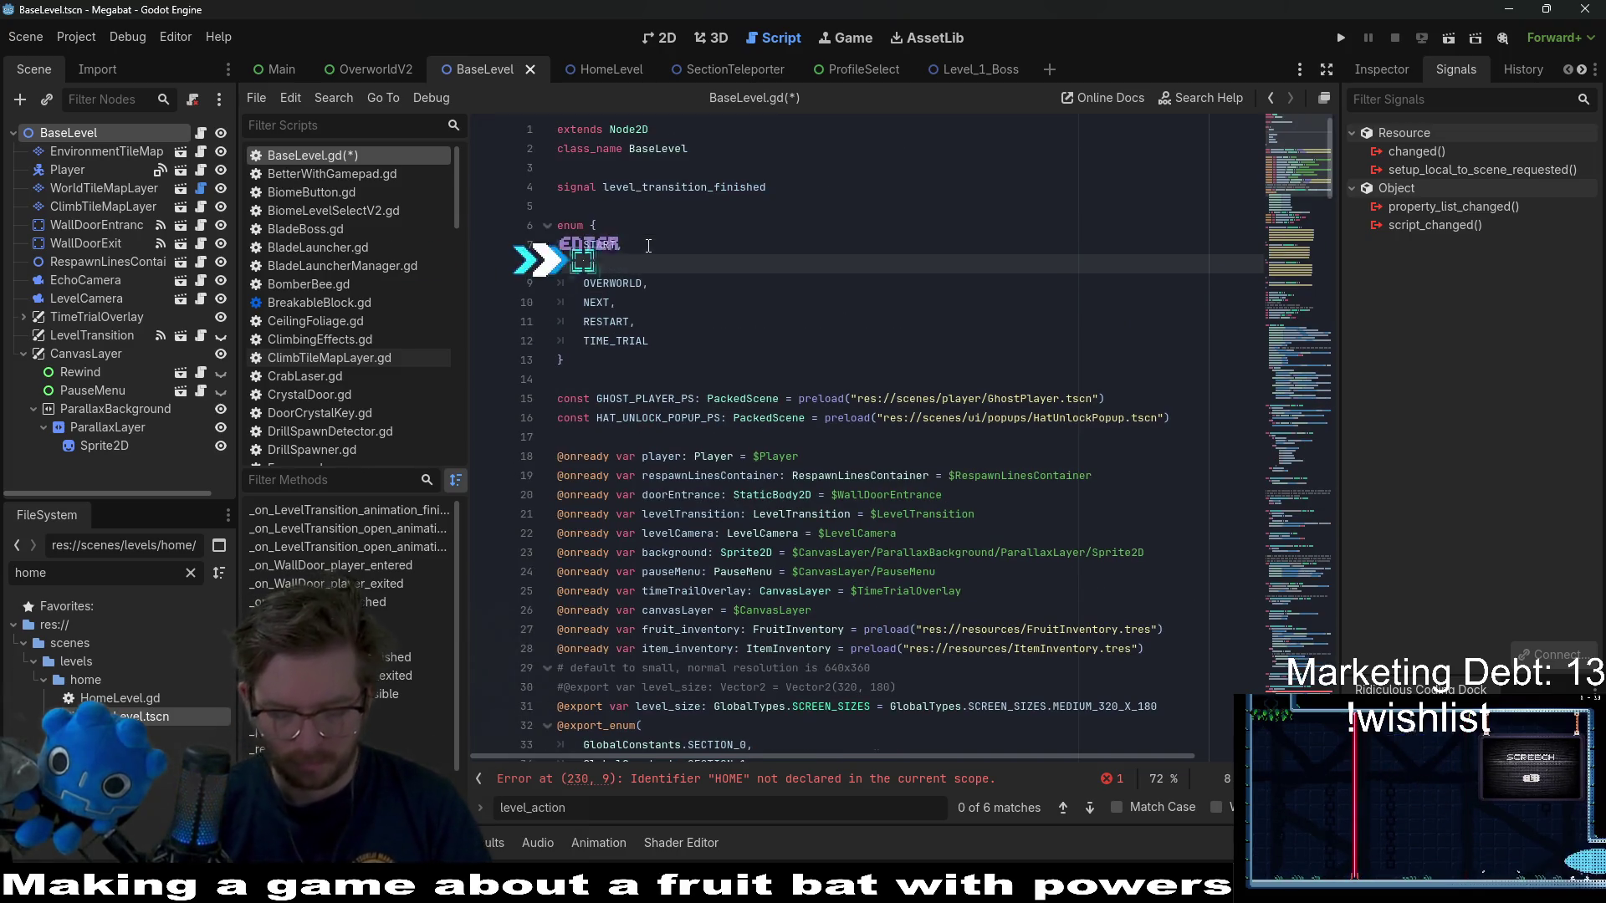
pyautogui.write('HOME,')
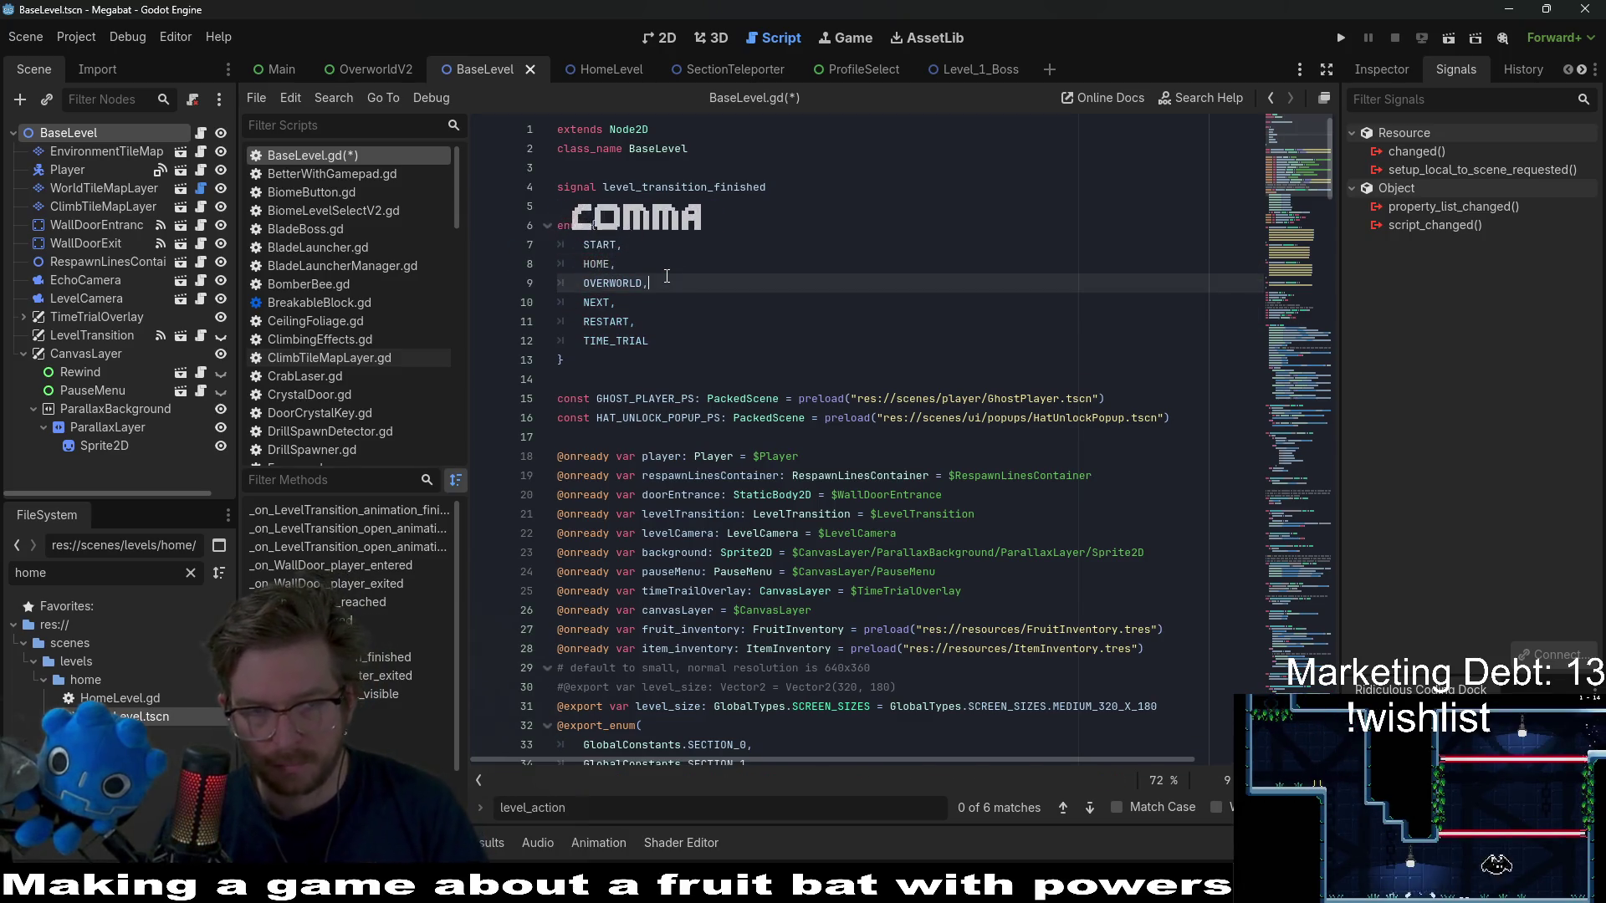
pyautogui.hotkey('ctrl', 's')
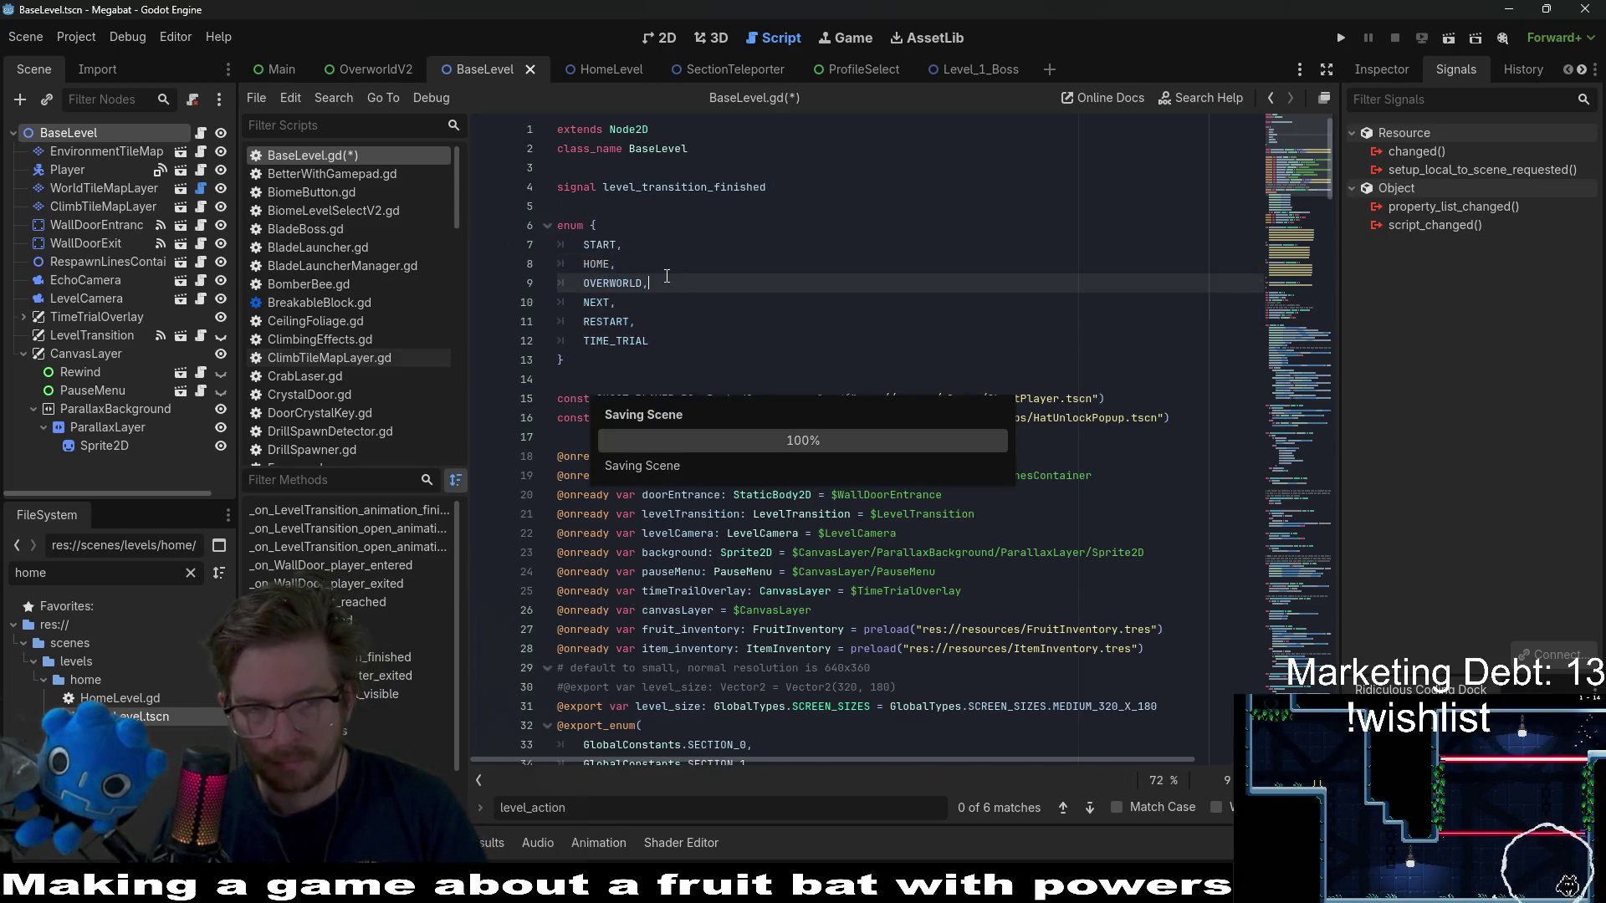
# - Scroll down to _on_section_teleporter_exited and select its name
pyautogui.scroll(-20, 693, 311)
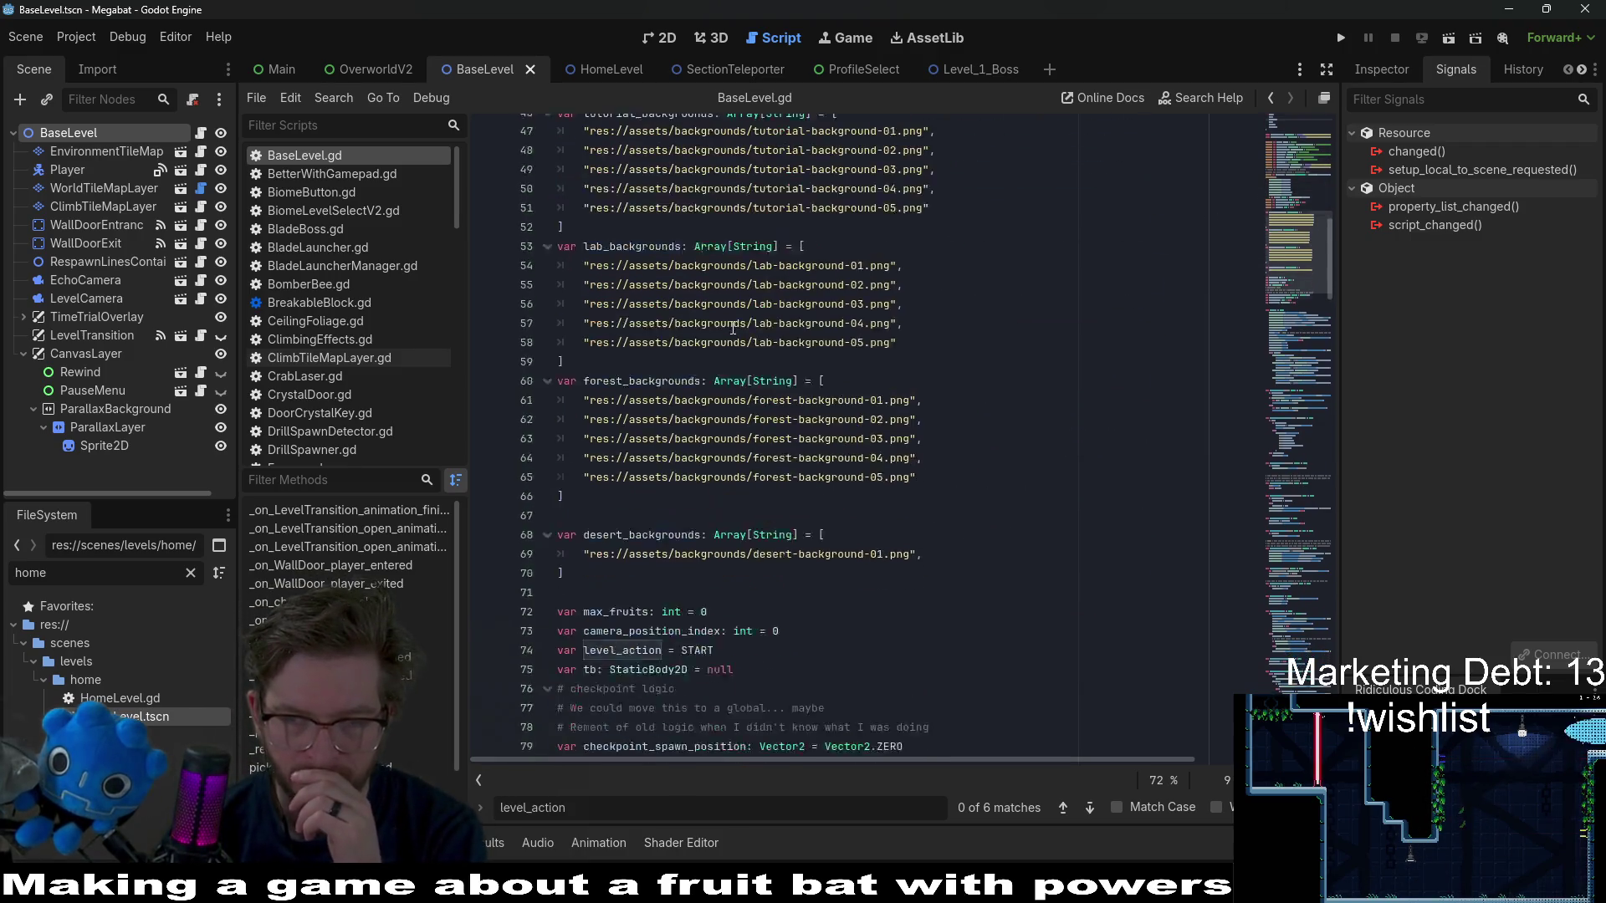
pyautogui.scroll(-20, 733, 328)
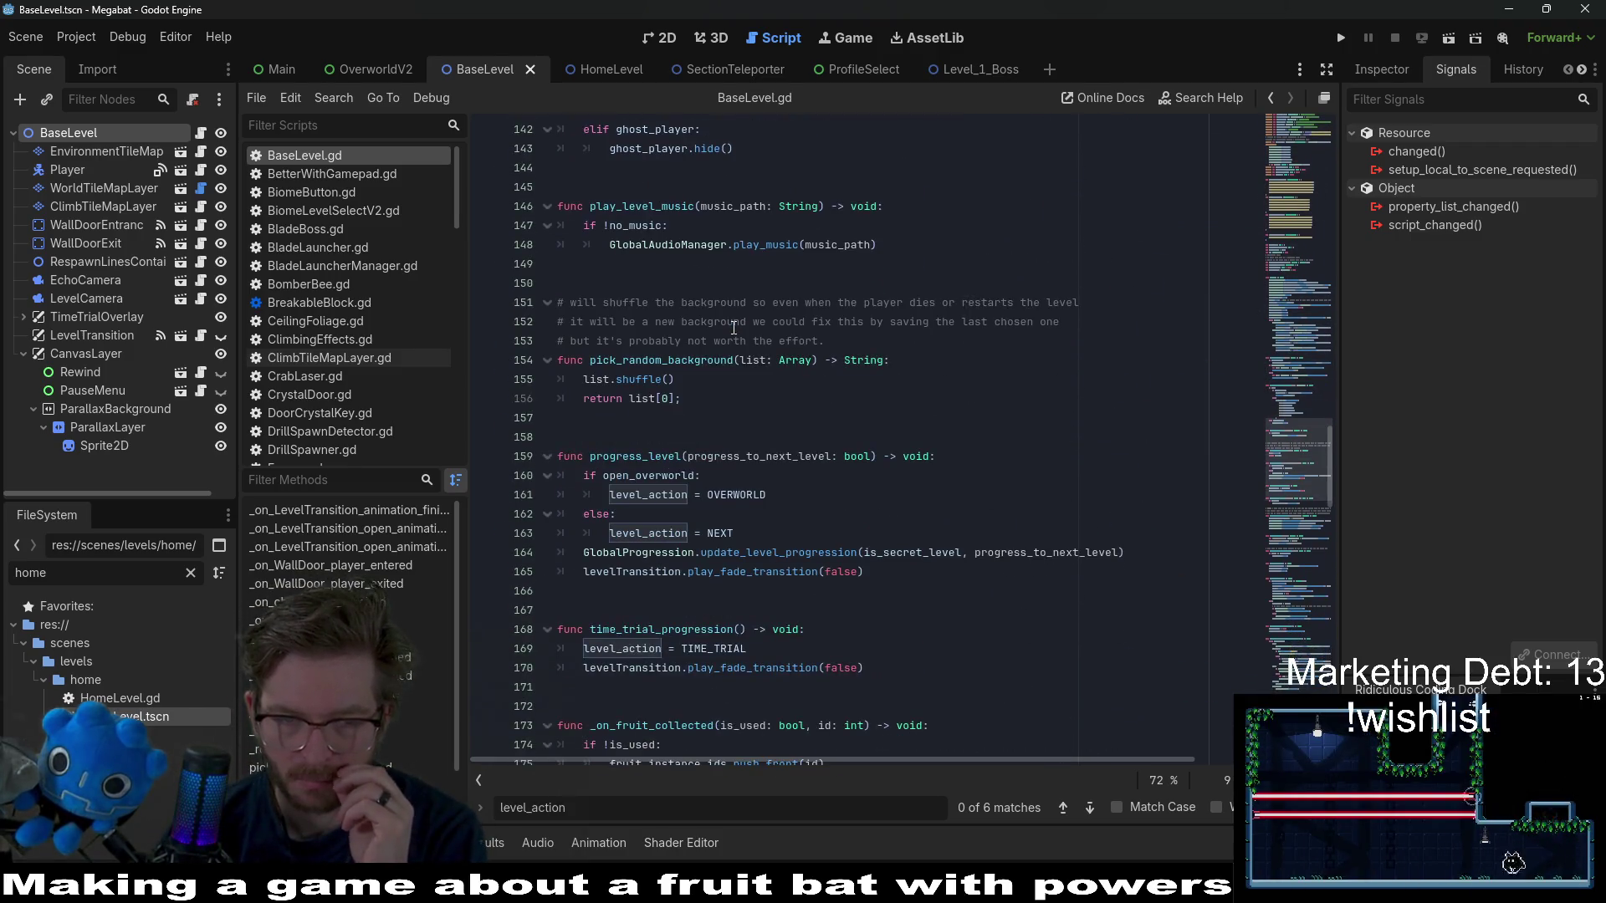
pyautogui.scroll(-11, 733, 328)
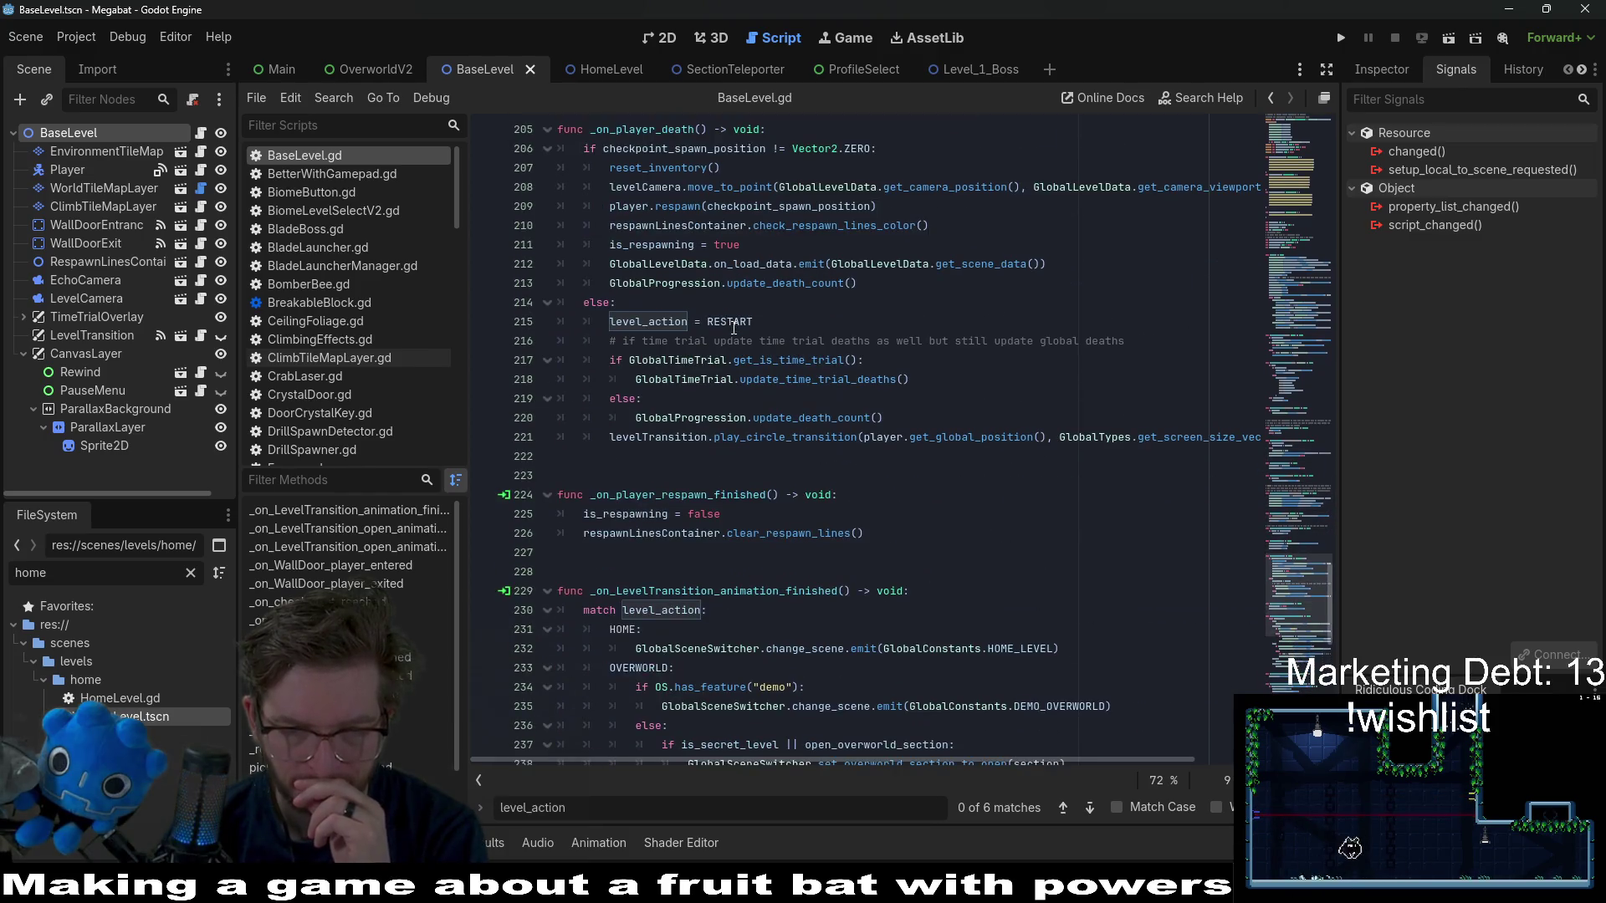
pyautogui.scroll(-5, 734, 328)
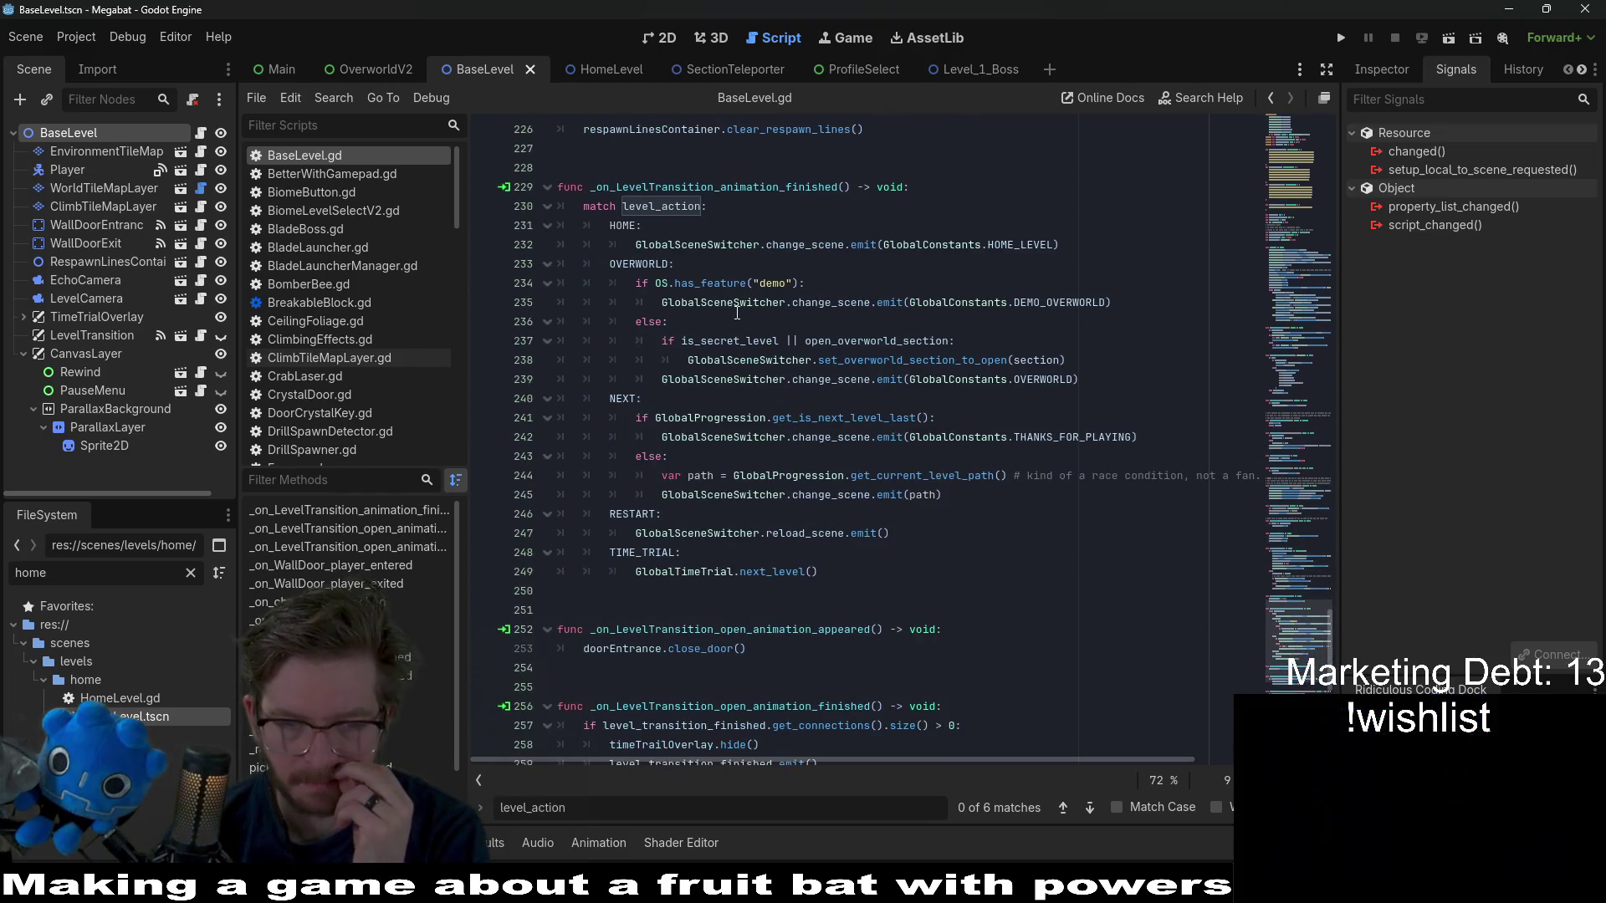
pyautogui.scroll(-9, 737, 312)
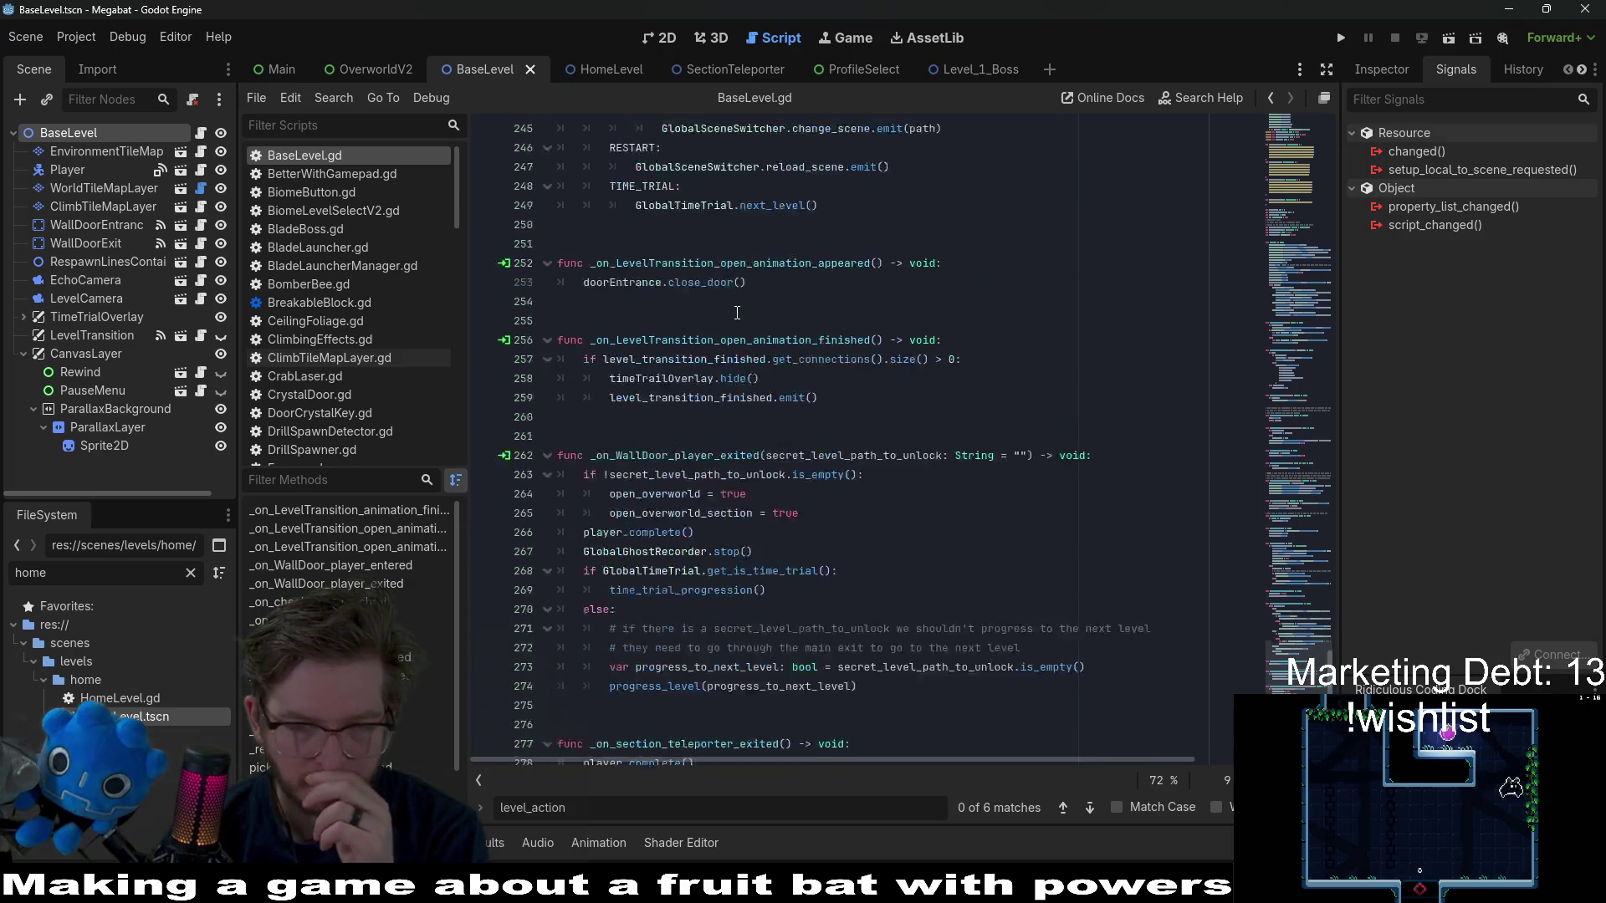
pyautogui.scroll(-1, 737, 312)
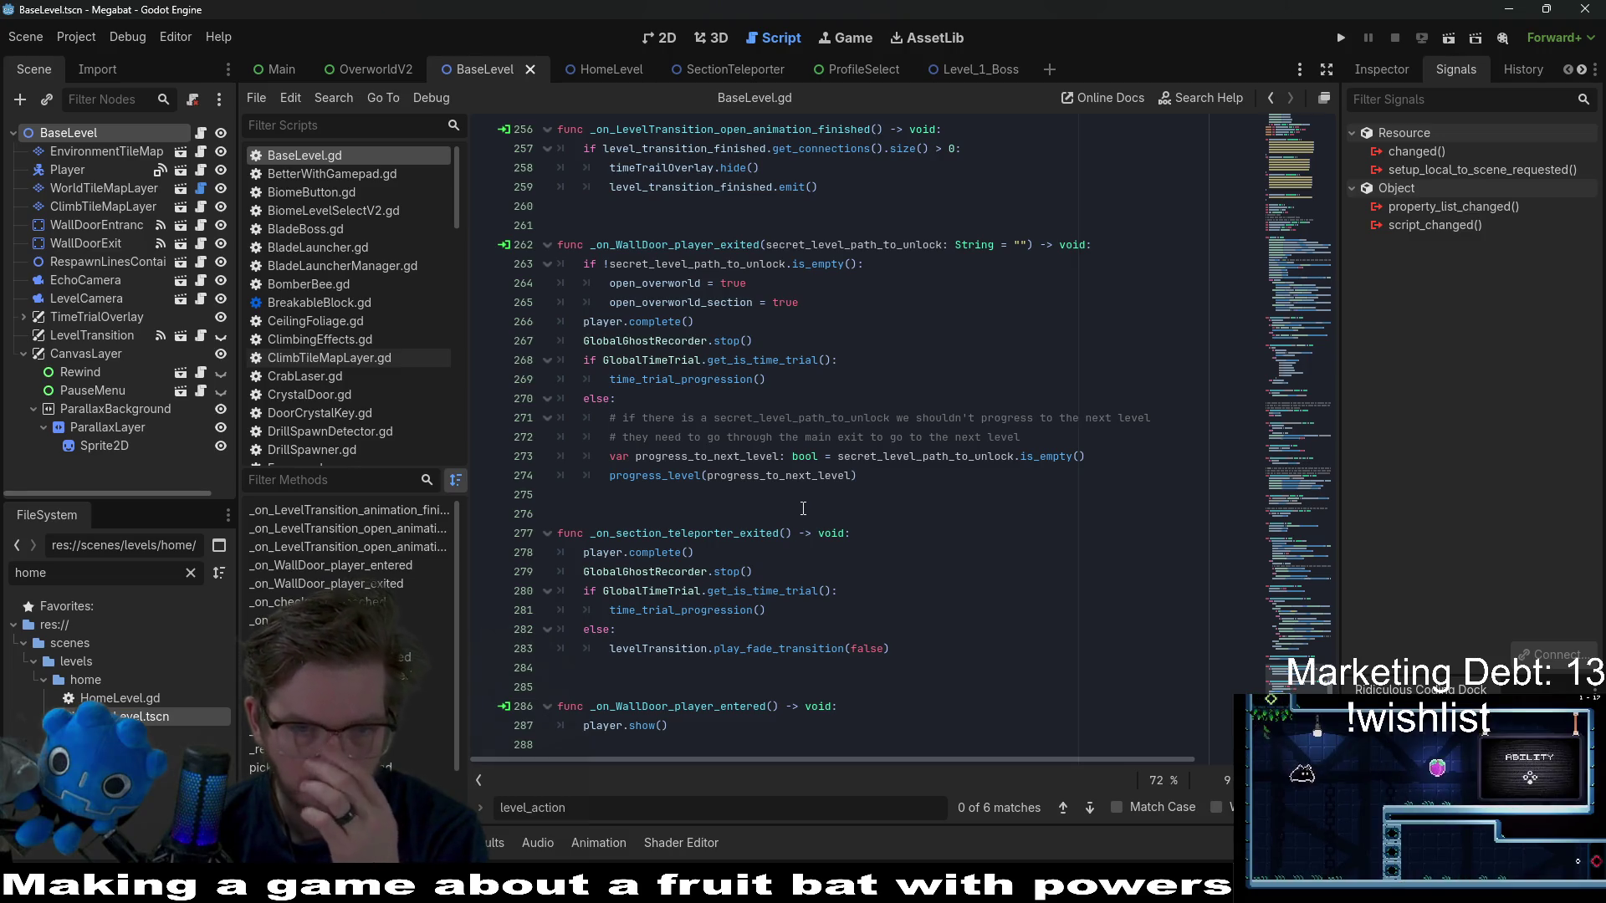
pyautogui.scroll(2, 803, 505)
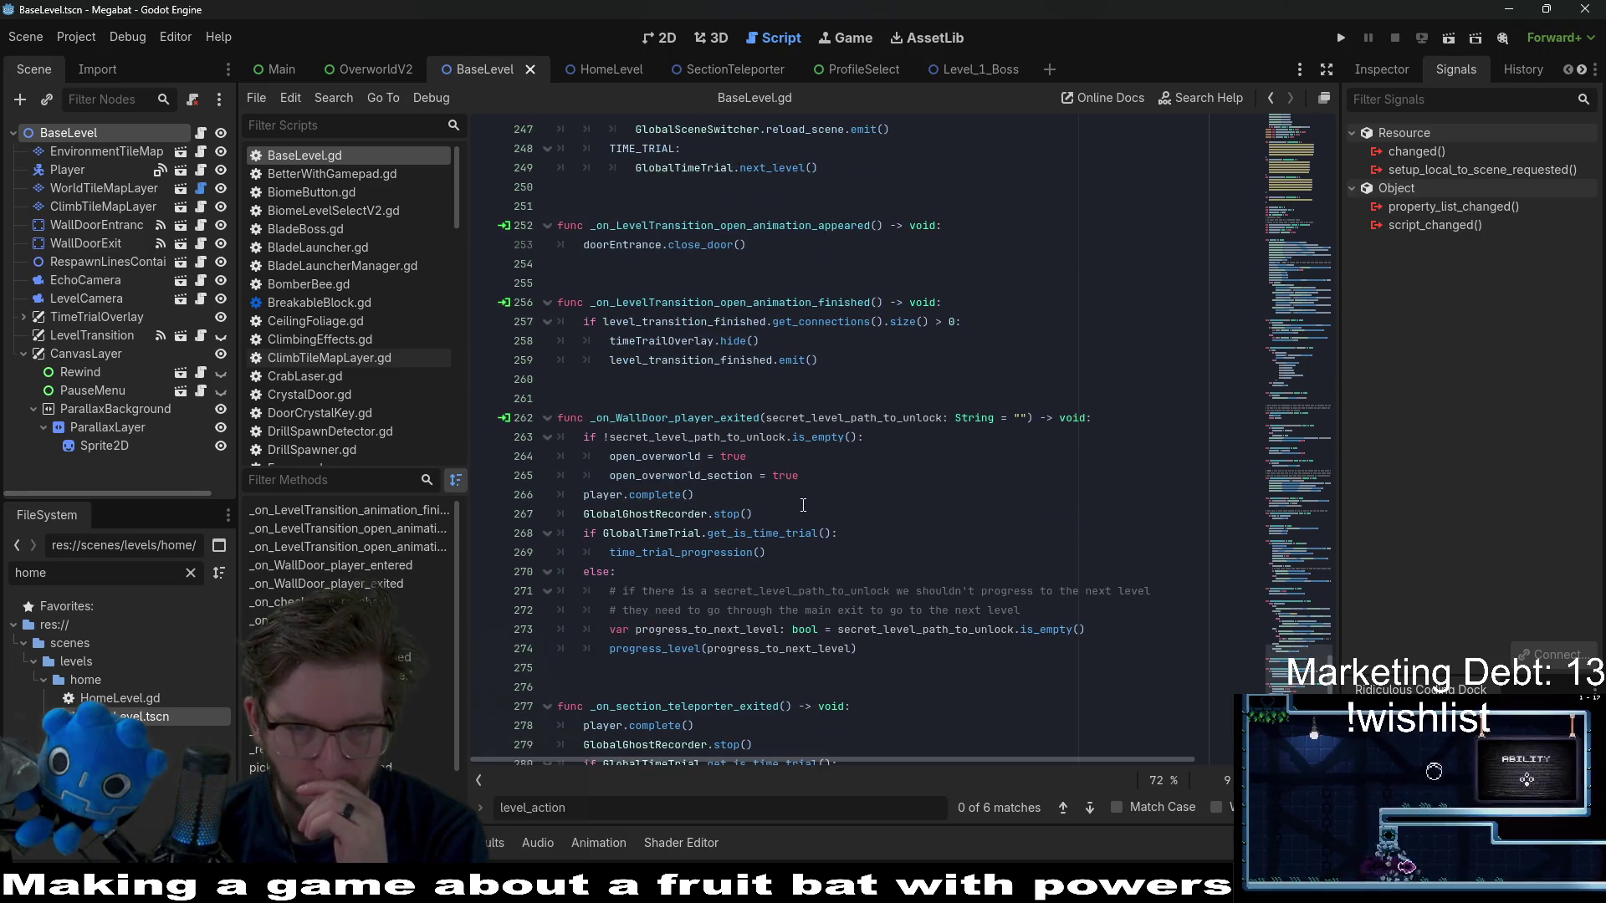
pyautogui.scroll(2, 803, 505)
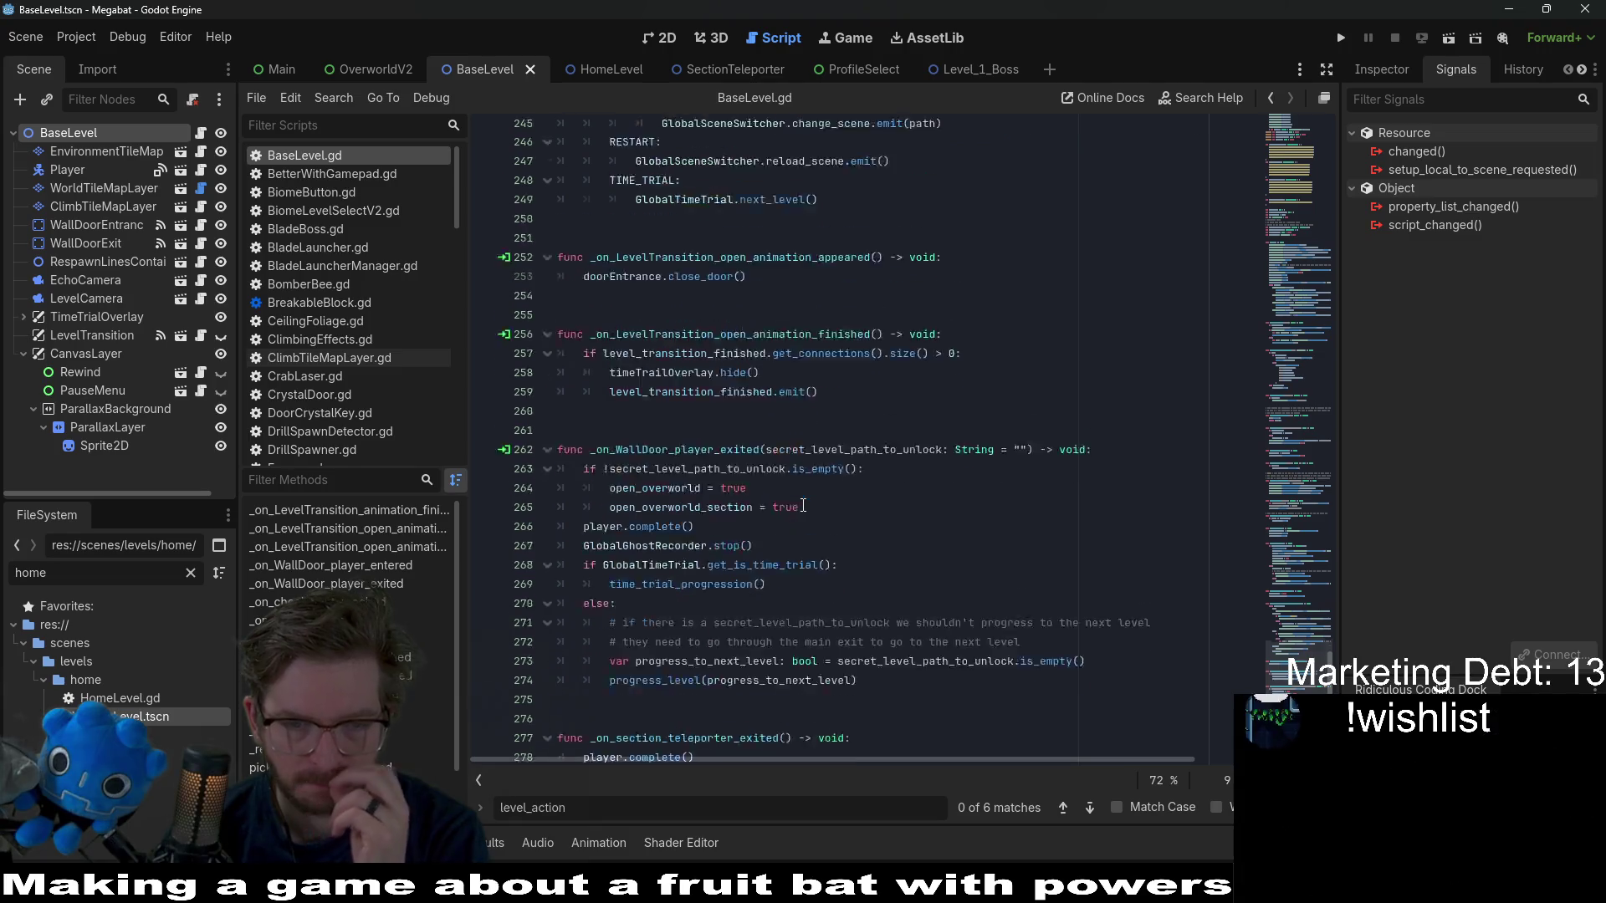
pyautogui.scroll(-4, 803, 505)
pyautogui.doubleClick(753, 533)
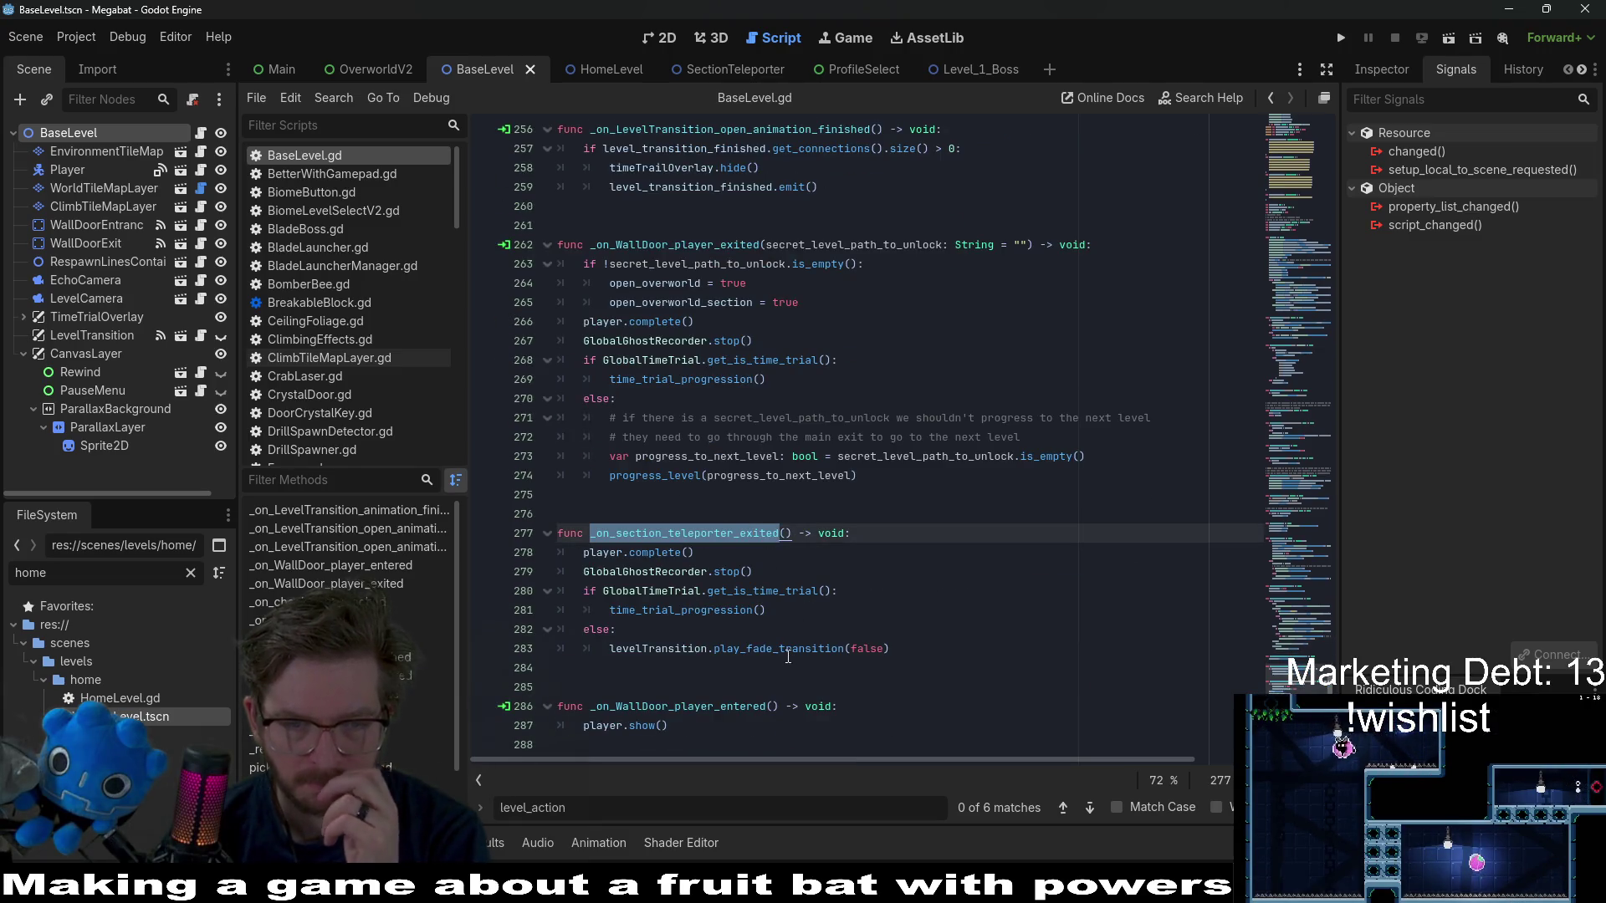
# - Insert level_action = HOME in the teleporter handler's else branch and save BaseLevel.gd
pyautogui.click(782, 630)
pyautogui.press('Return')
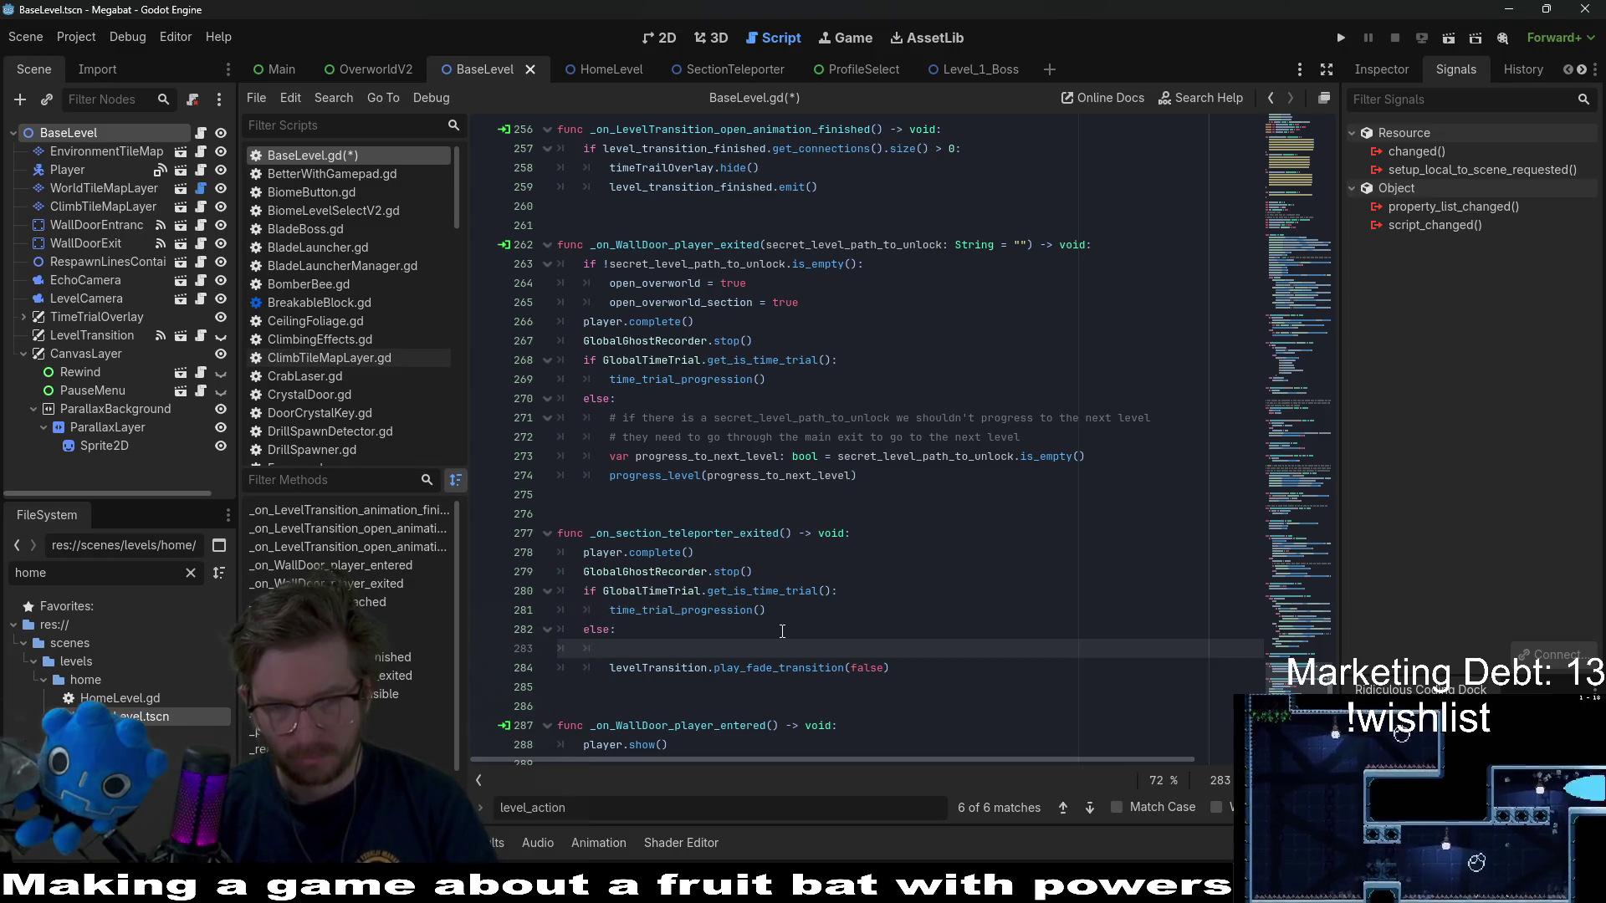
pyautogui.write('level_action')
pyautogui.press('Return')
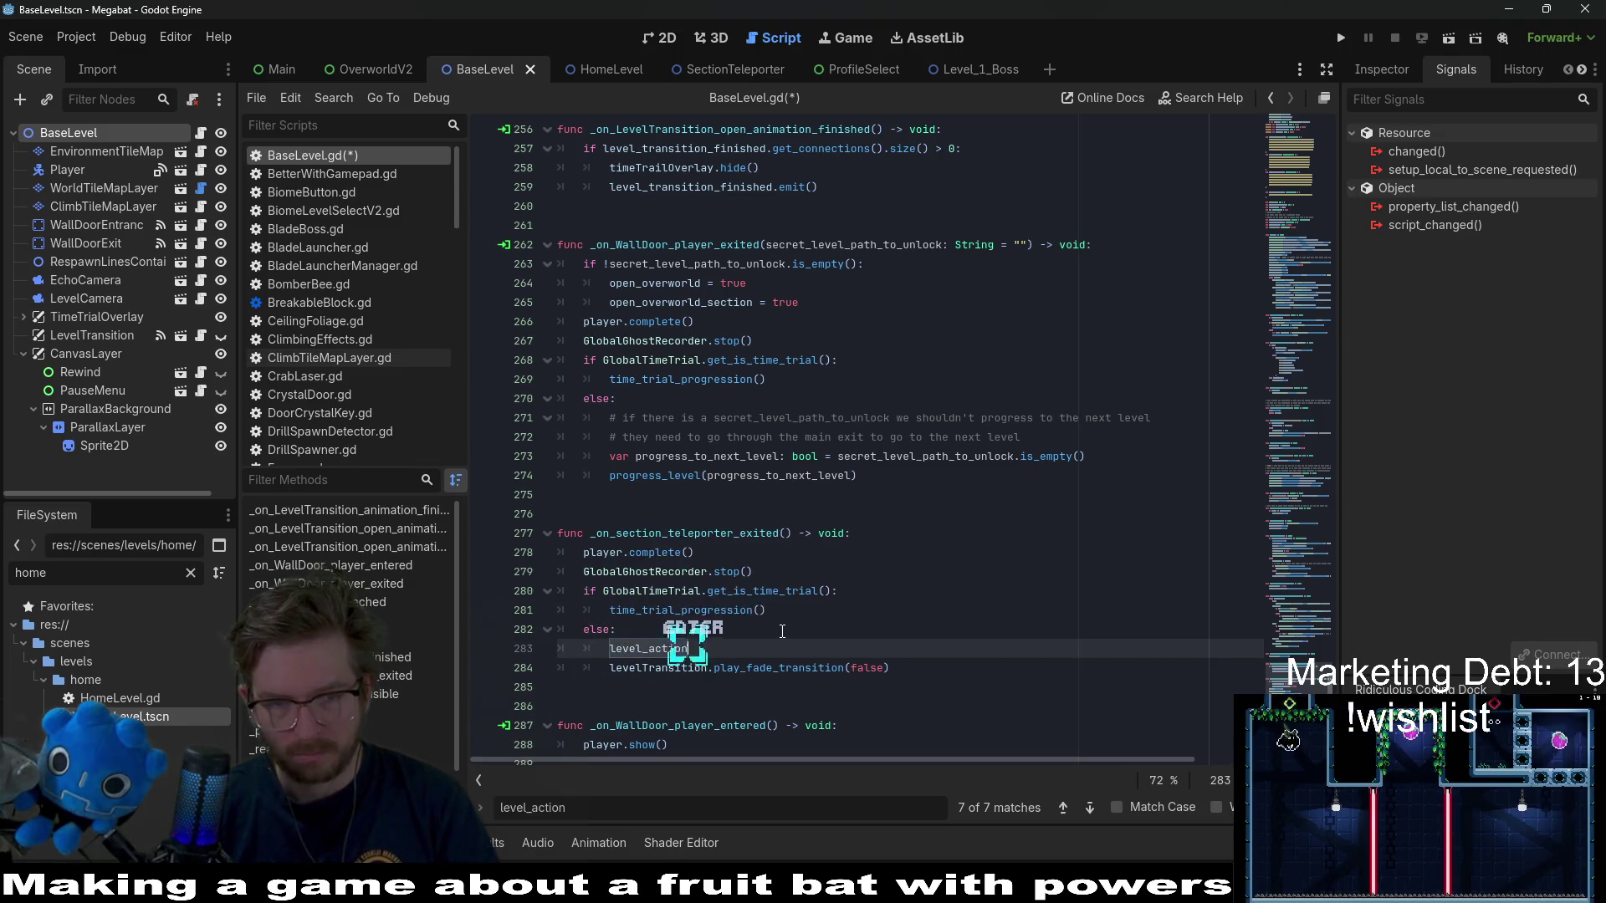
pyautogui.write(' = HOME')
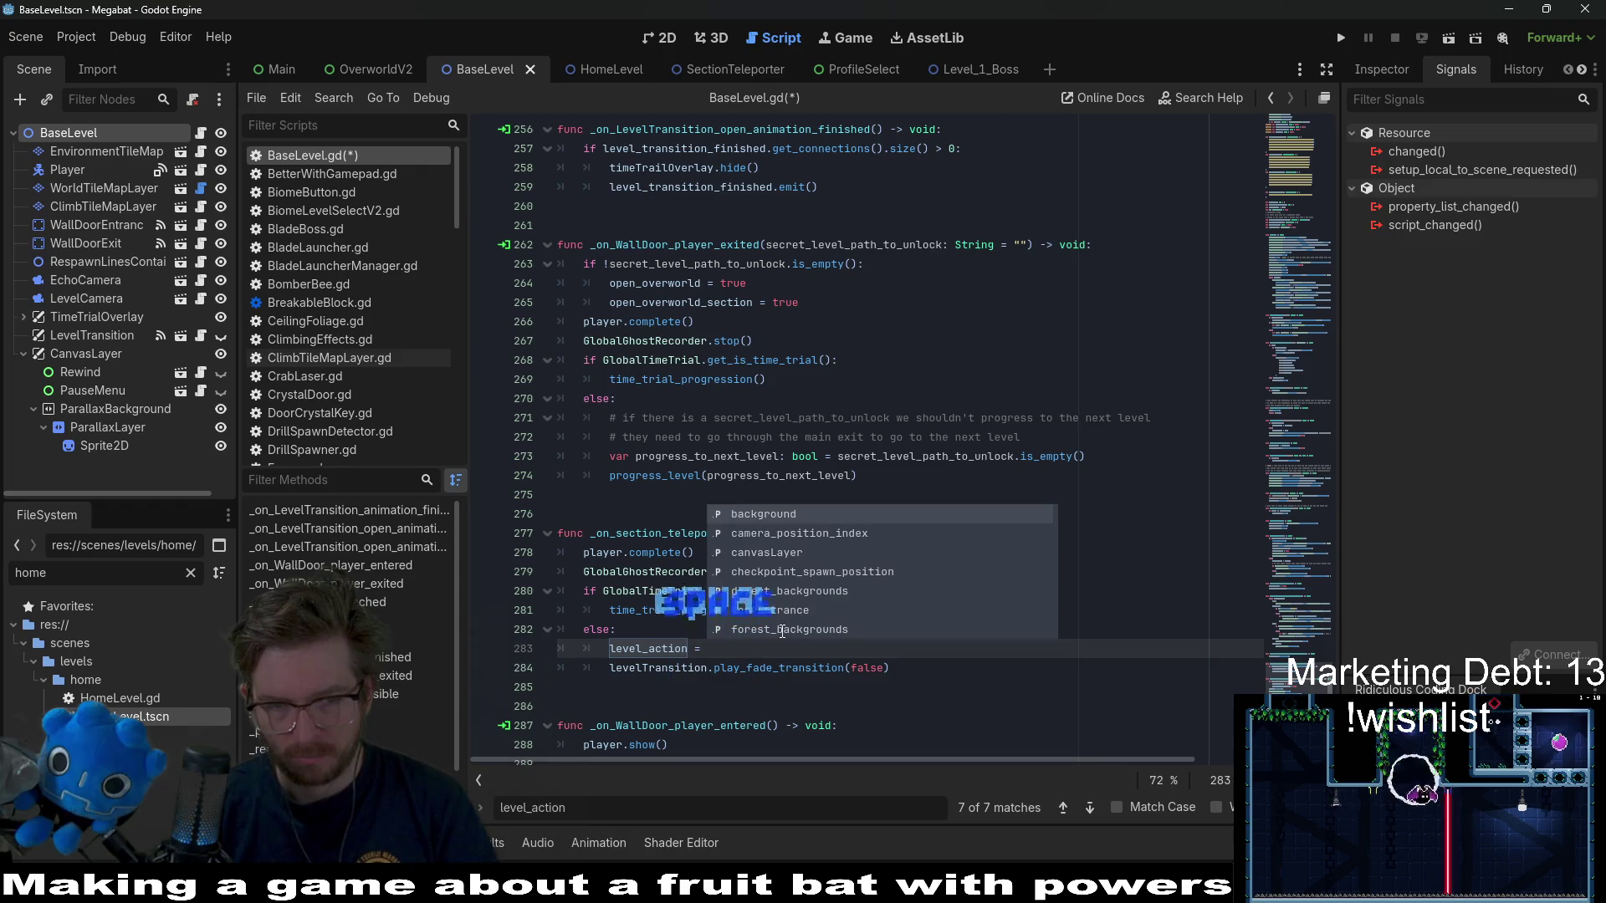
pyautogui.hotkey('ctrl', 's')
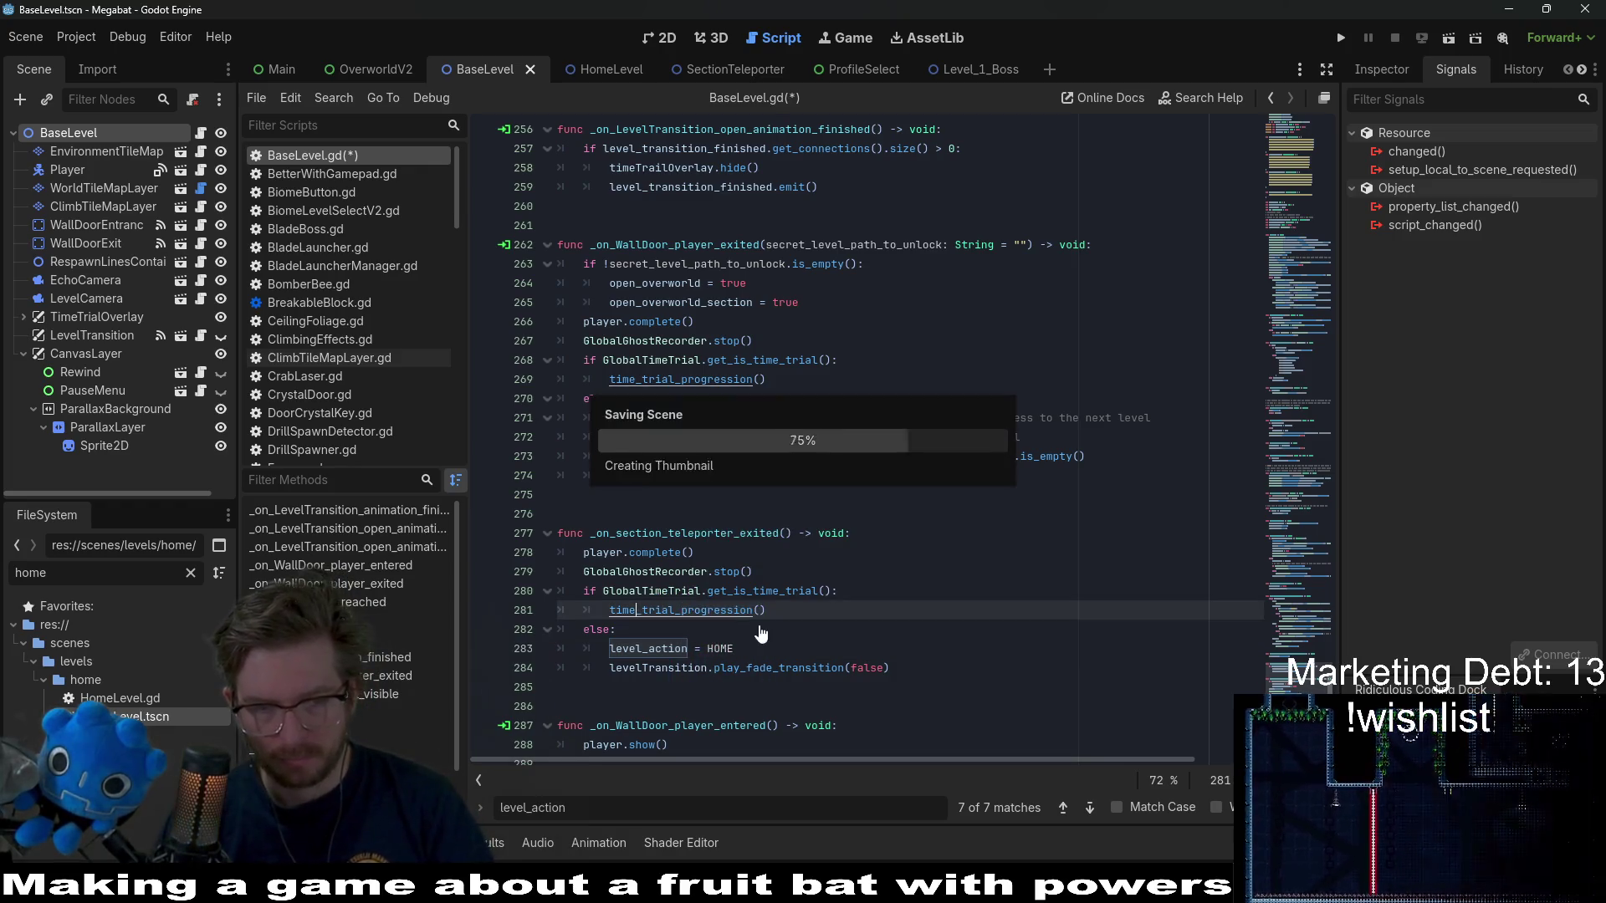
pyautogui.moveTo(887, 629); pyautogui.dragTo(889, 603)
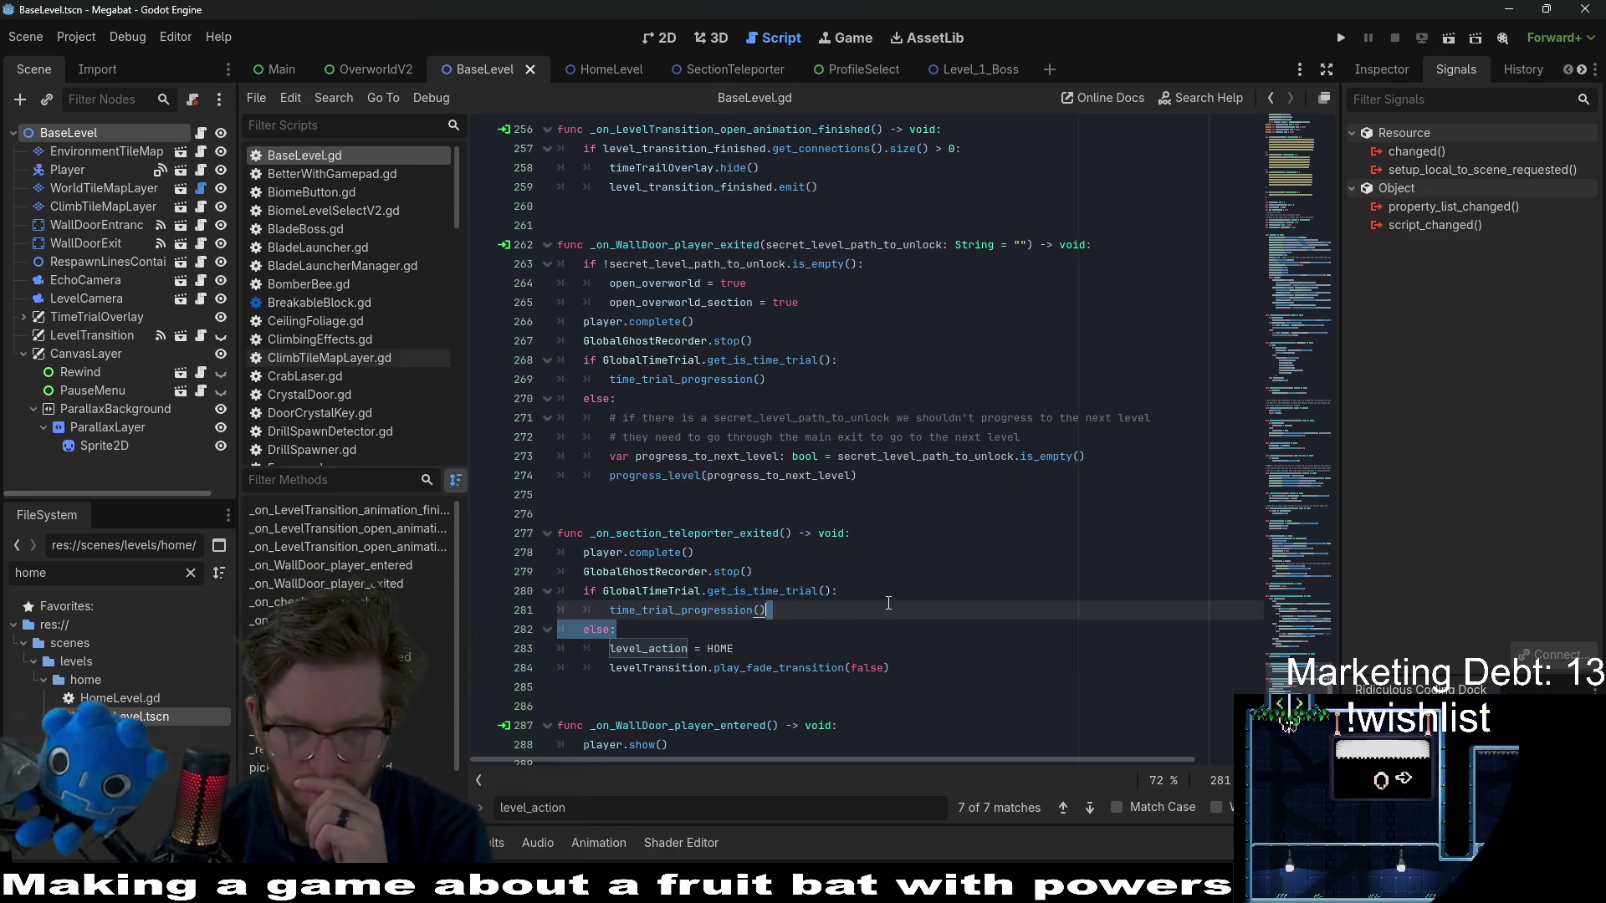
pyautogui.doubleClick(716, 531)
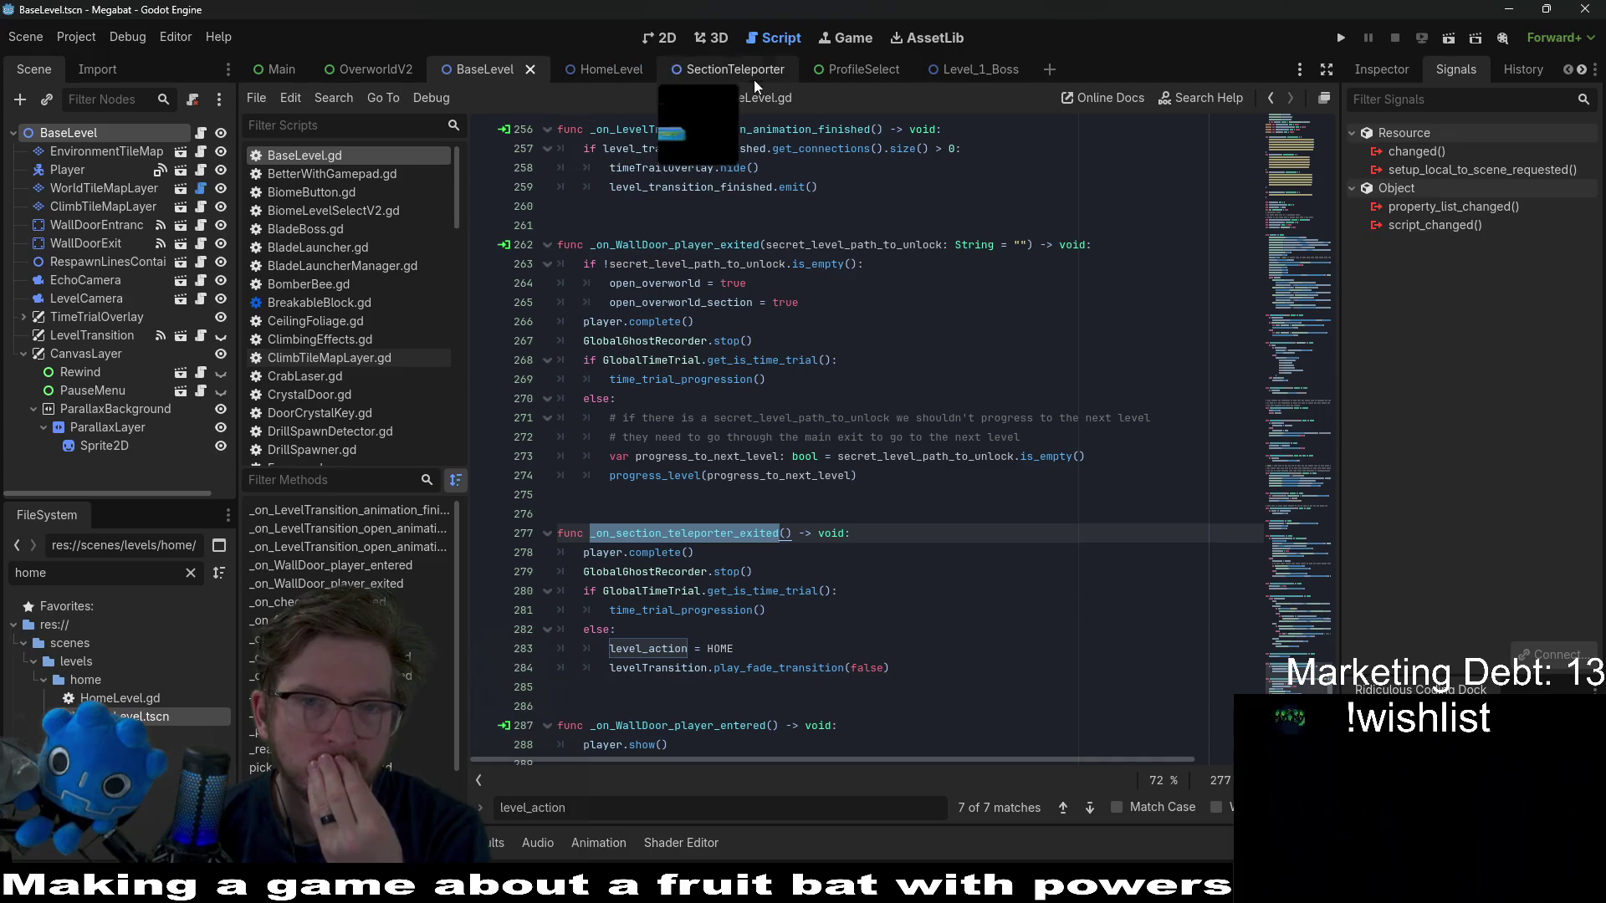
pyautogui.click(975, 71)
# - Look at the player_exited signal's connection window, then close it without connecting
pyautogui.scroll(-2, 170, 445)
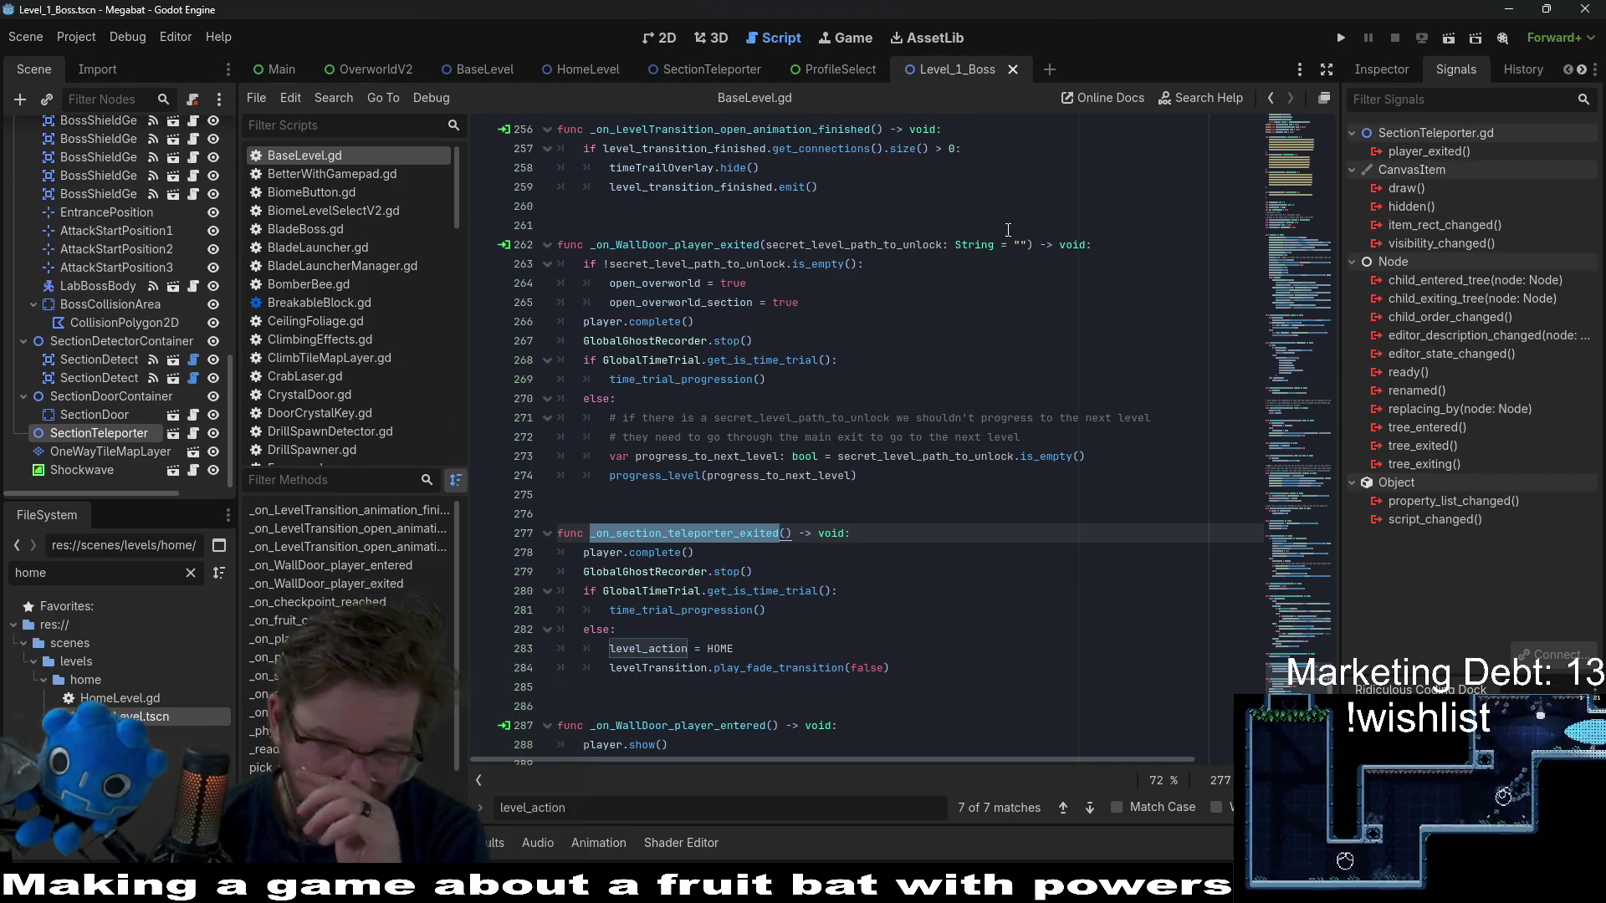
pyautogui.scroll(10, 1017, 314)
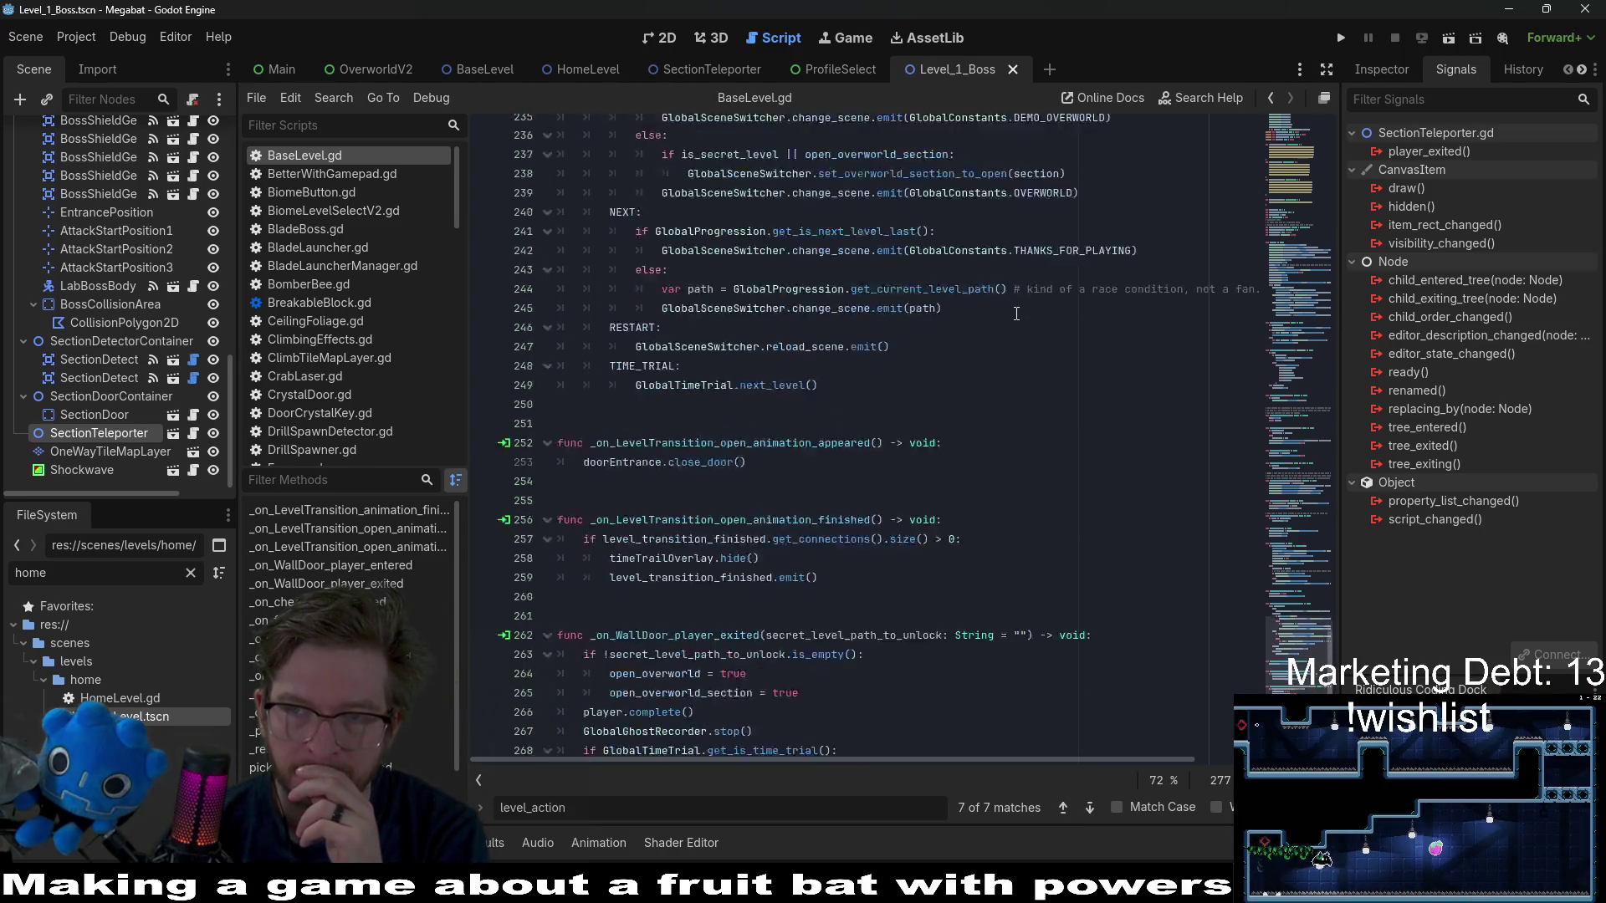
pyautogui.scroll(-10, 1043, 399)
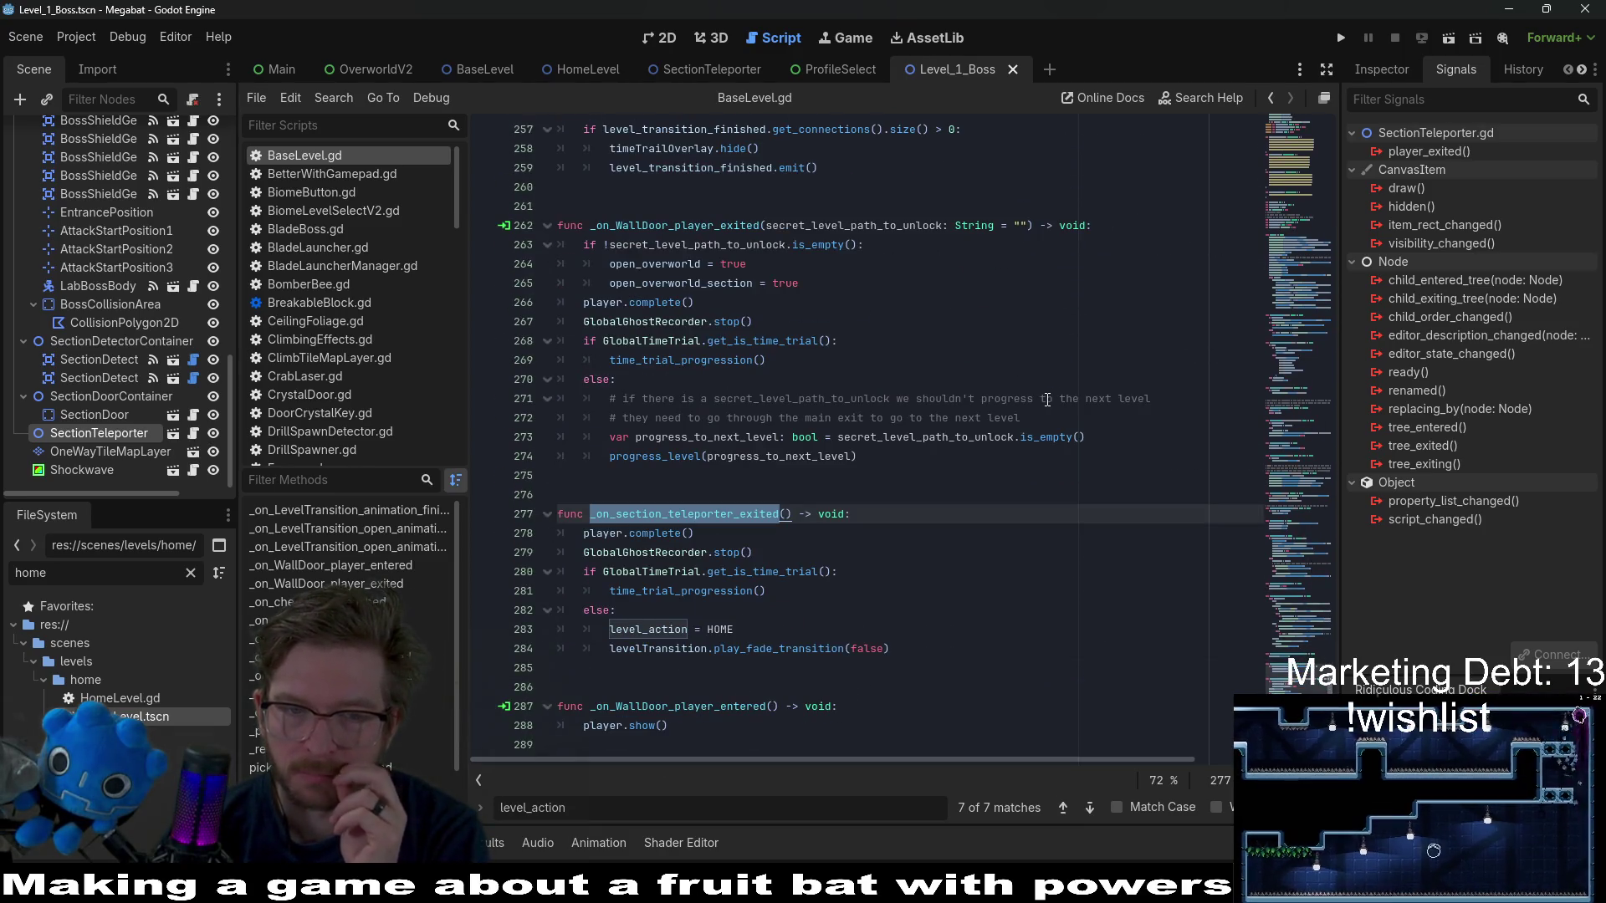
pyautogui.rightClick(1448, 150)
pyautogui.click(1473, 164)
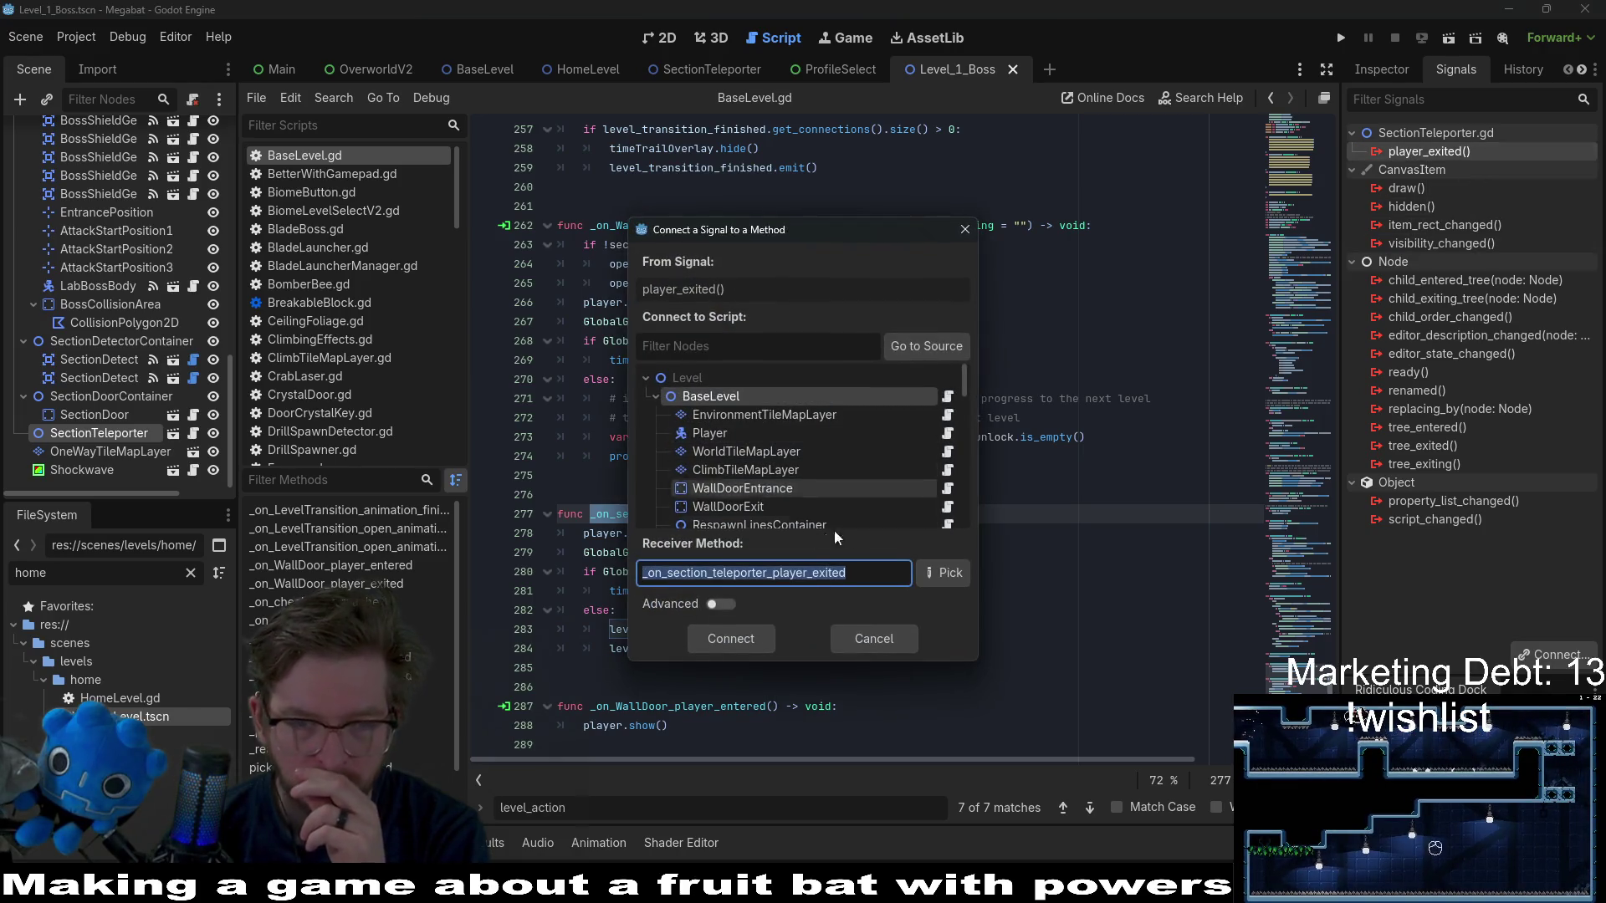
pyautogui.scroll(-4, 771, 511)
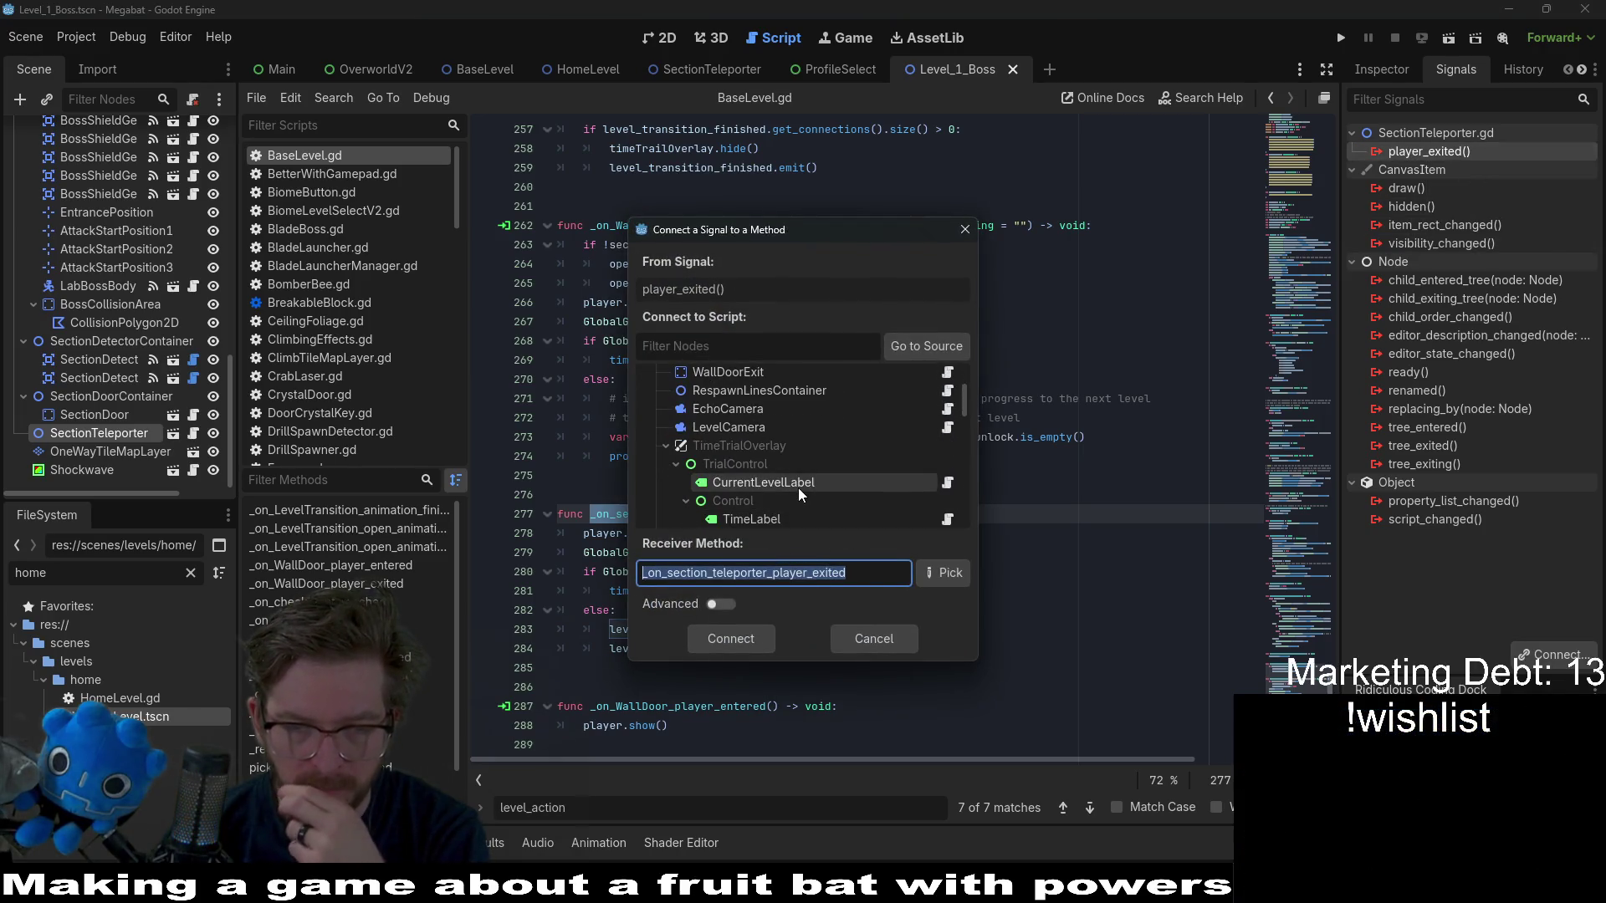
pyautogui.scroll(-1, 798, 489)
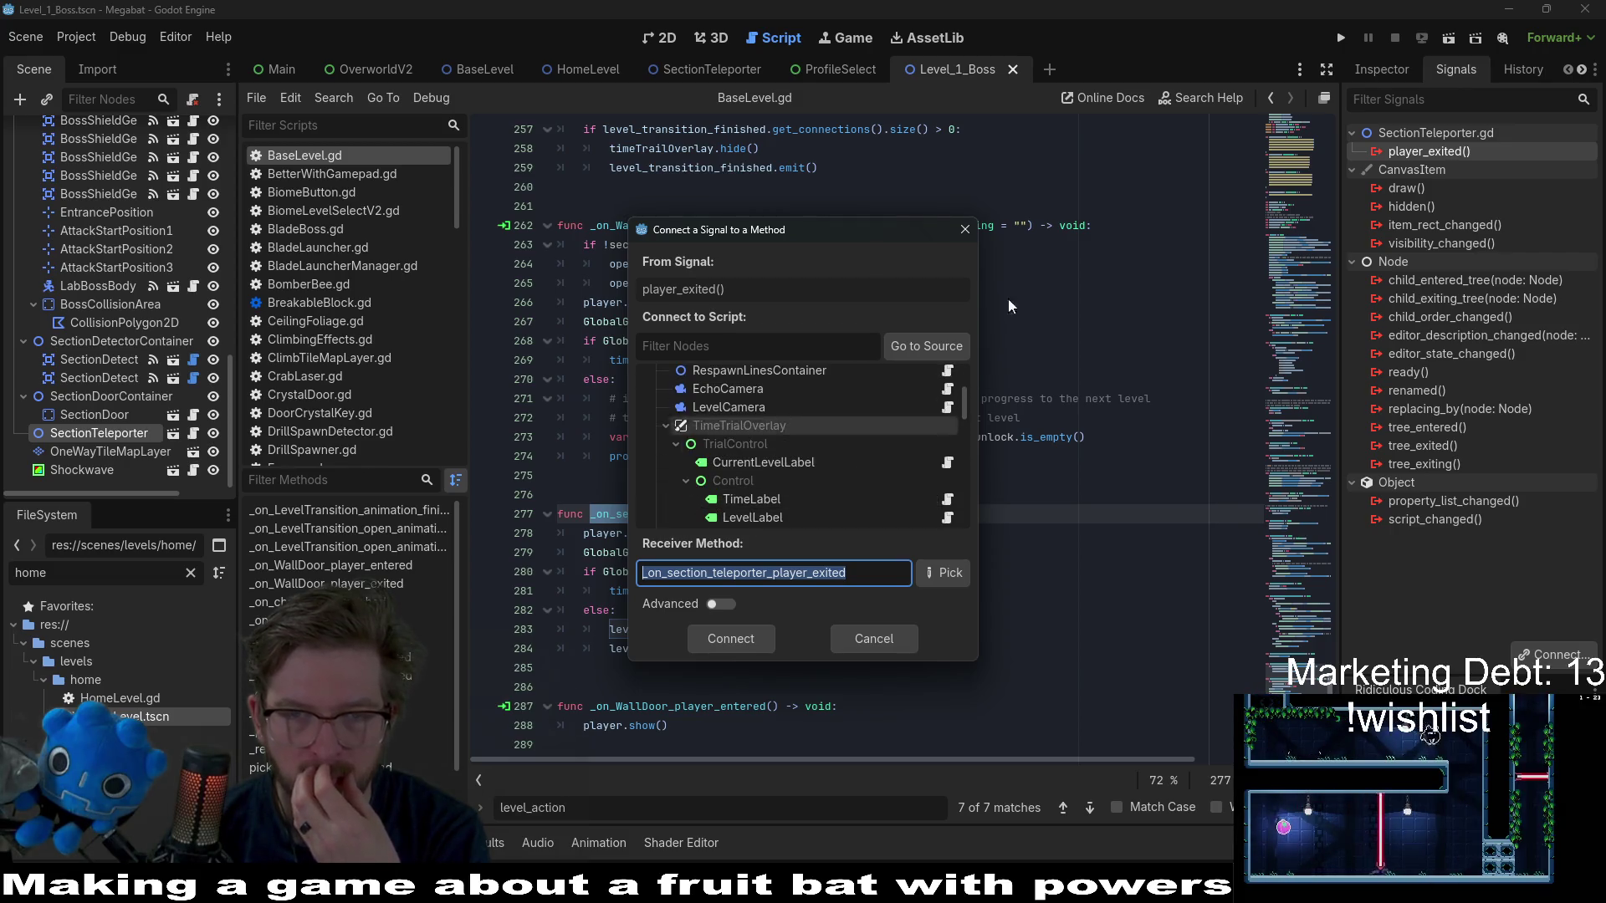
pyautogui.click(971, 232)
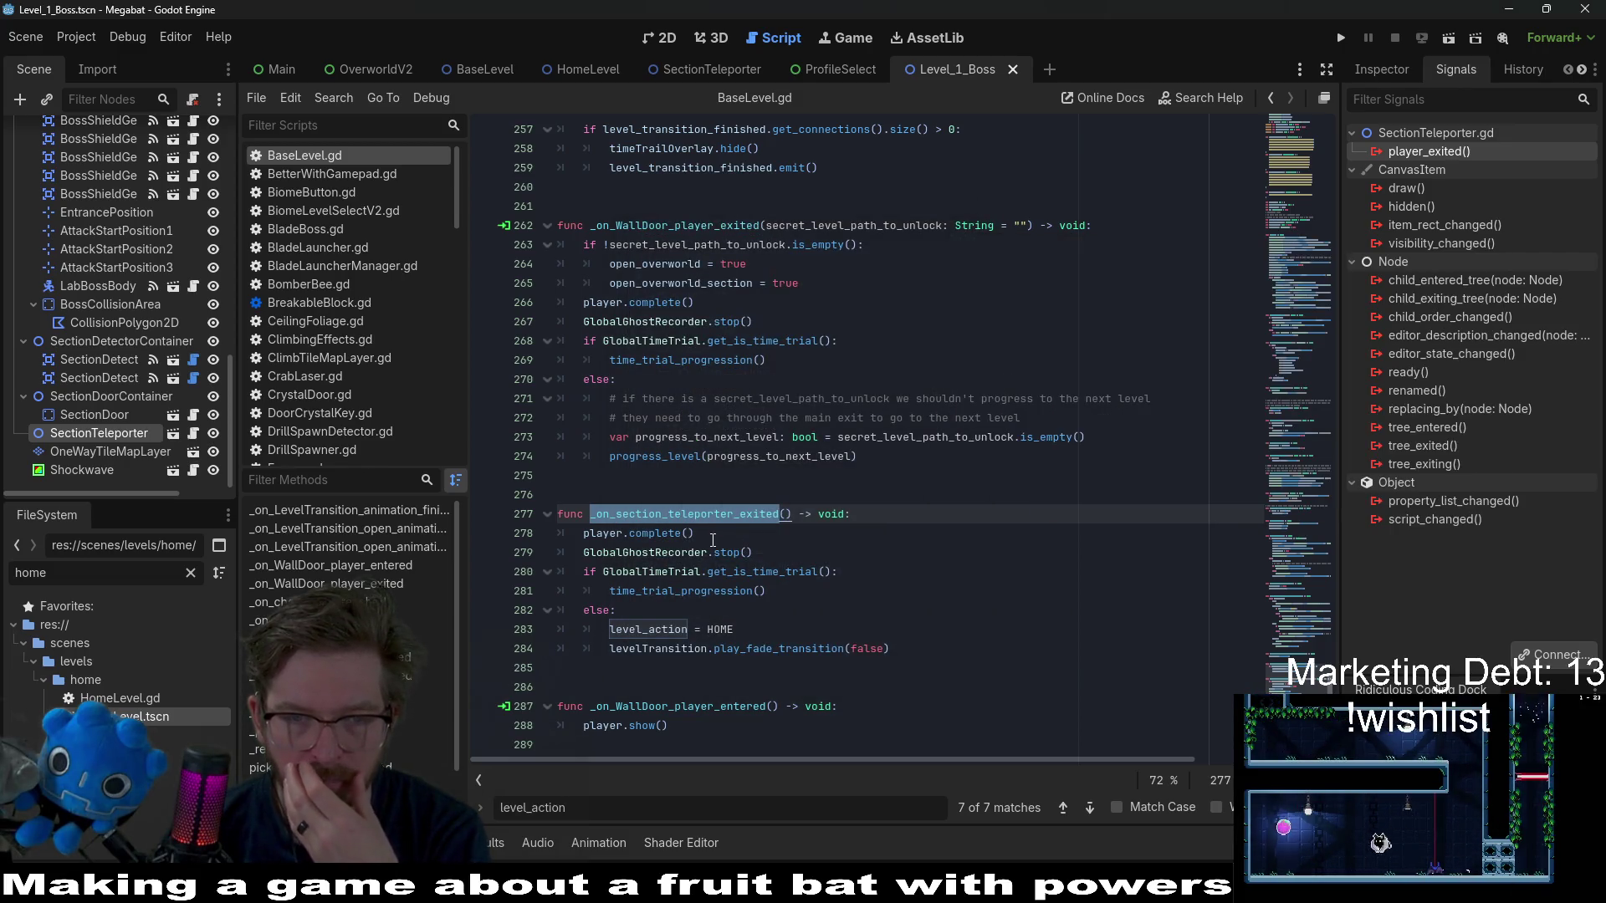
# - Rename the handler to _on_section_teleporter_player_exited and save the script
pyautogui.click(751, 531)
pyautogui.click(739, 514)
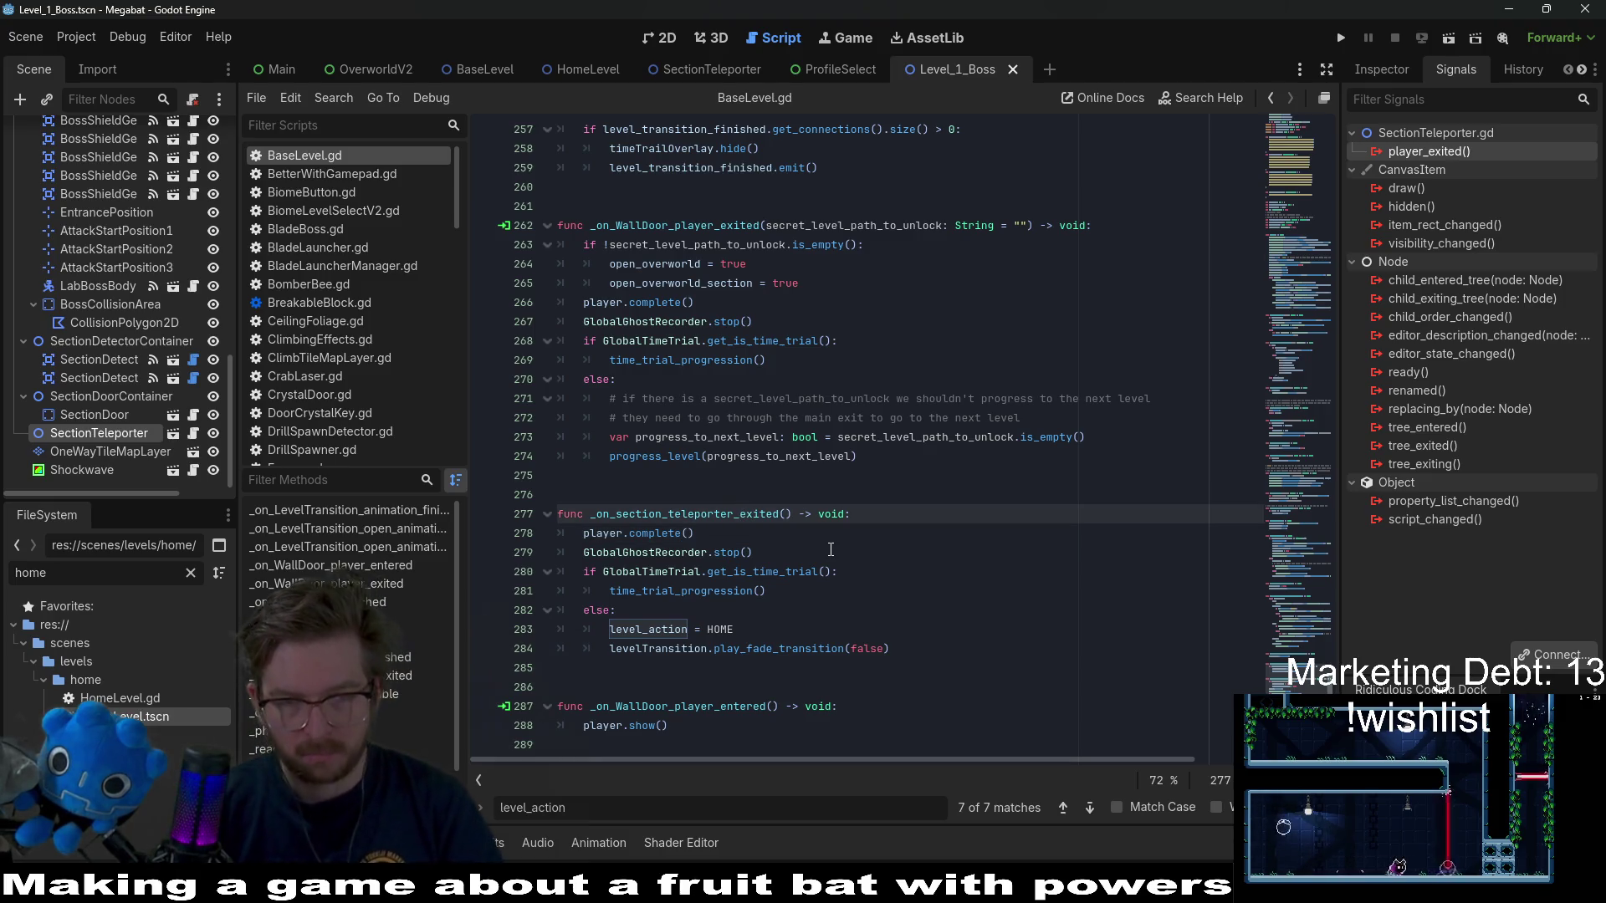
pyautogui.write('player_')
pyautogui.hotkey('ctrl', 's')
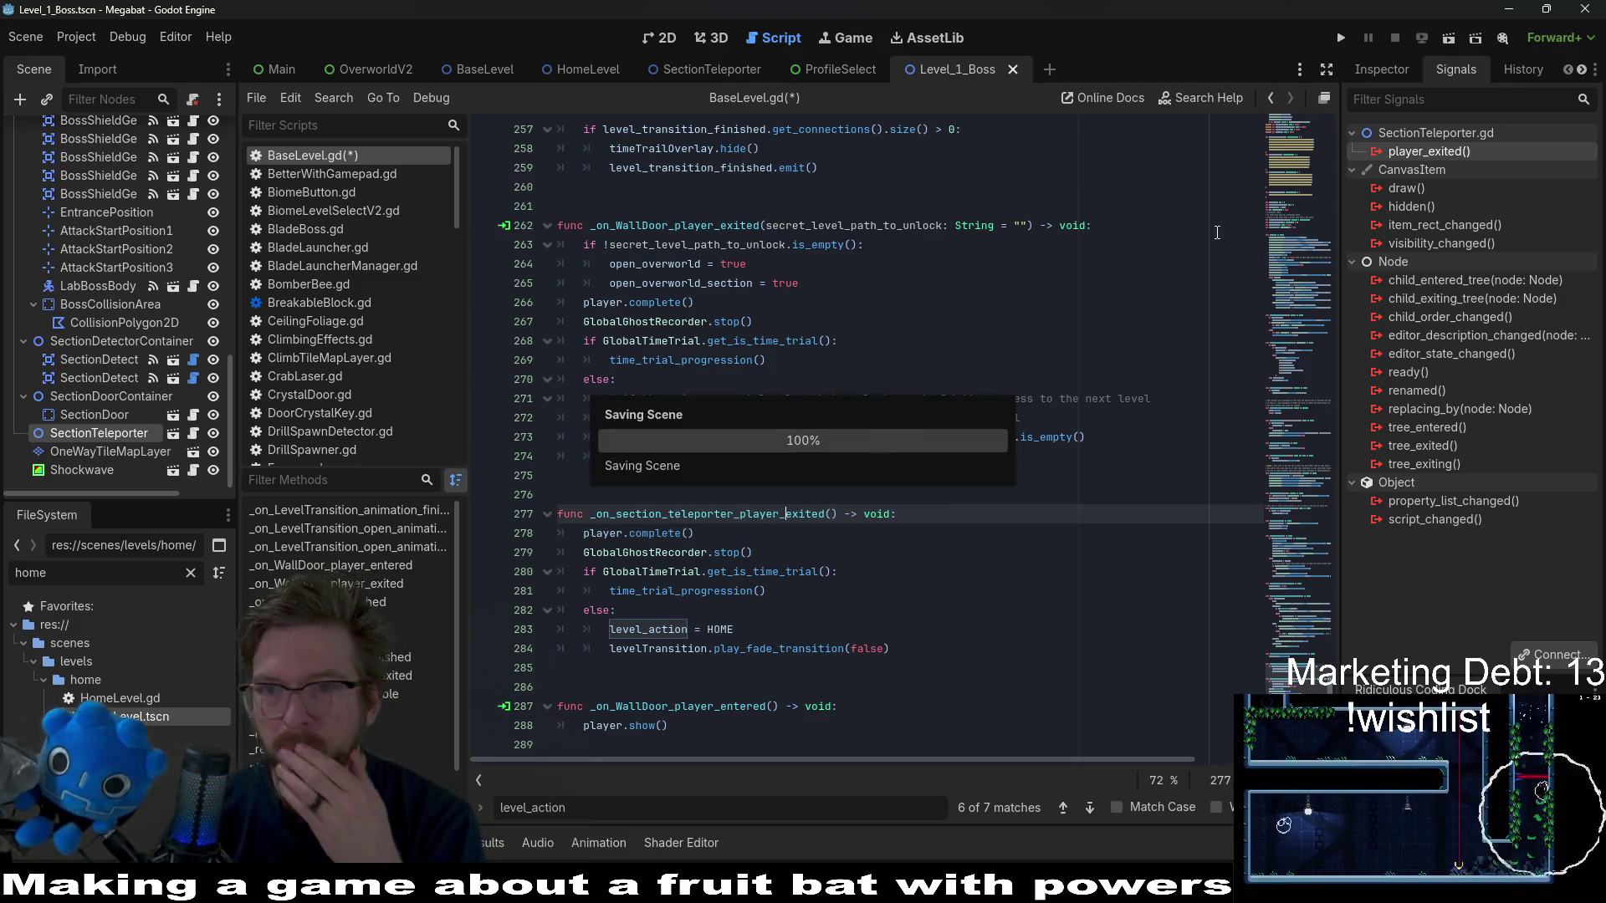
# - Connect player_exited to _on_section_teleporter_player_exited, save Level_1_Boss, and run the game
pyautogui.rightClick(1454, 156)
pyautogui.click(1465, 169)
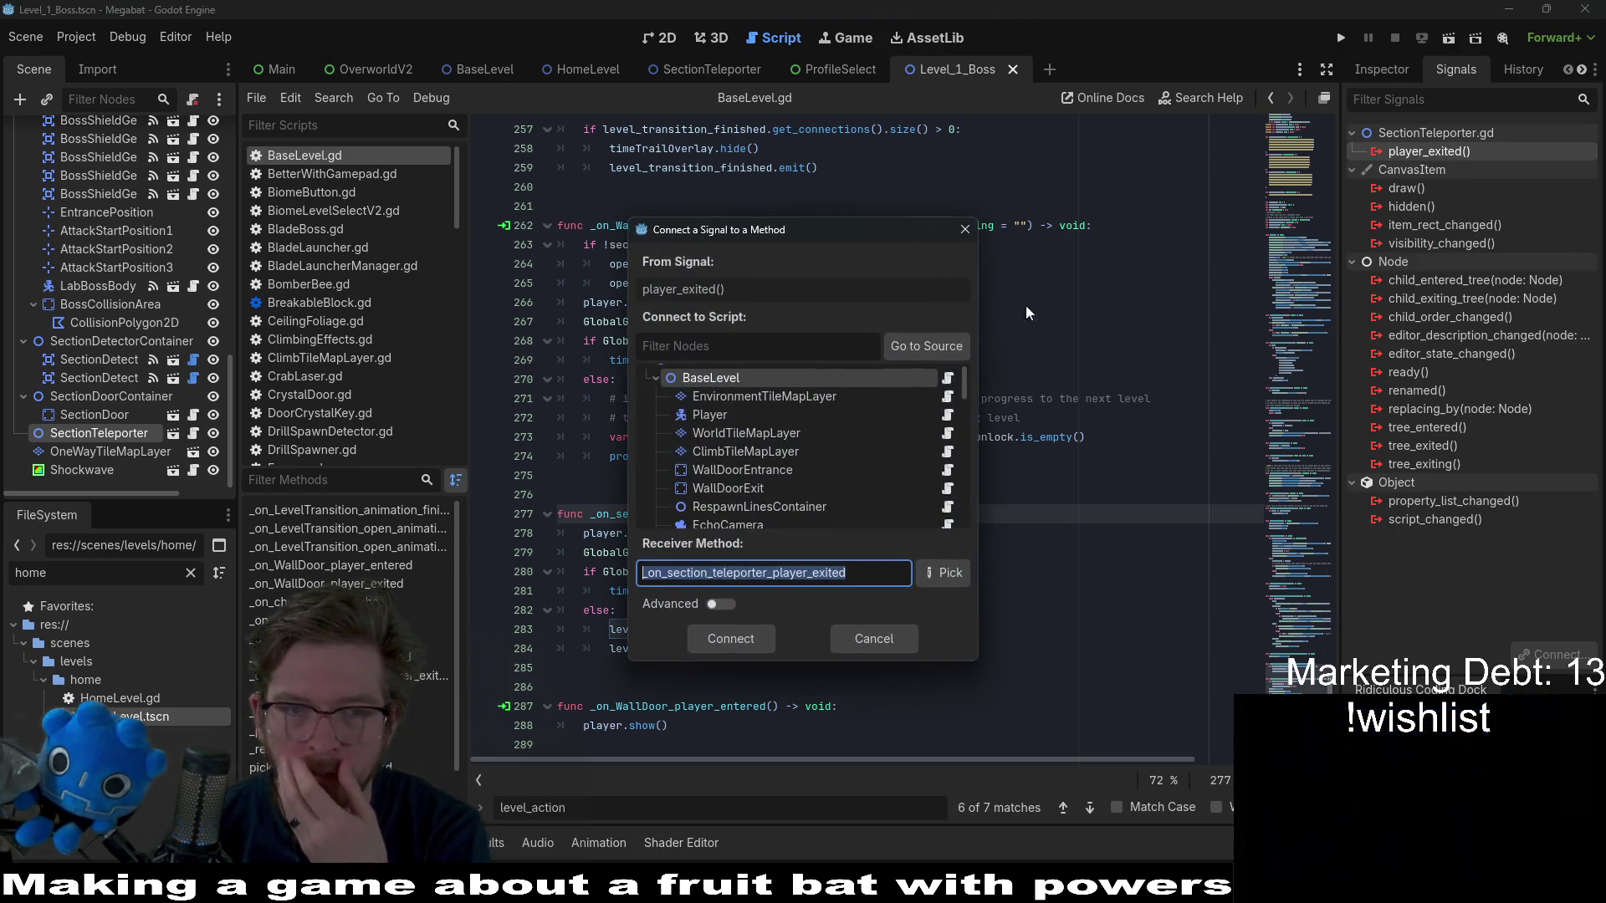
pyautogui.click(948, 575)
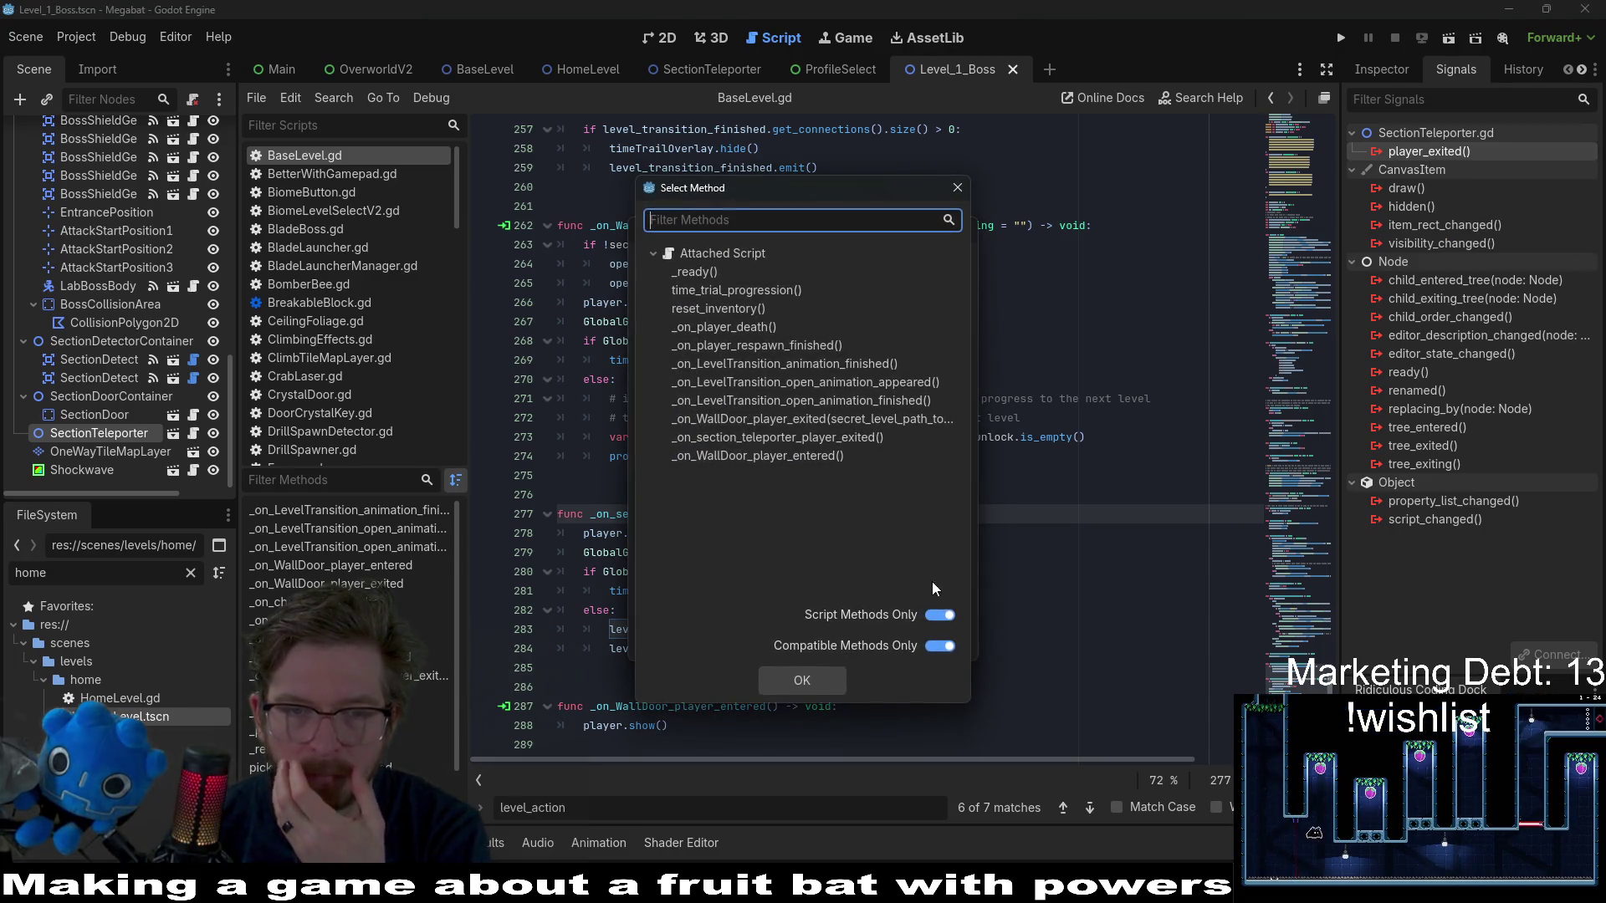
pyautogui.doubleClick(787, 437)
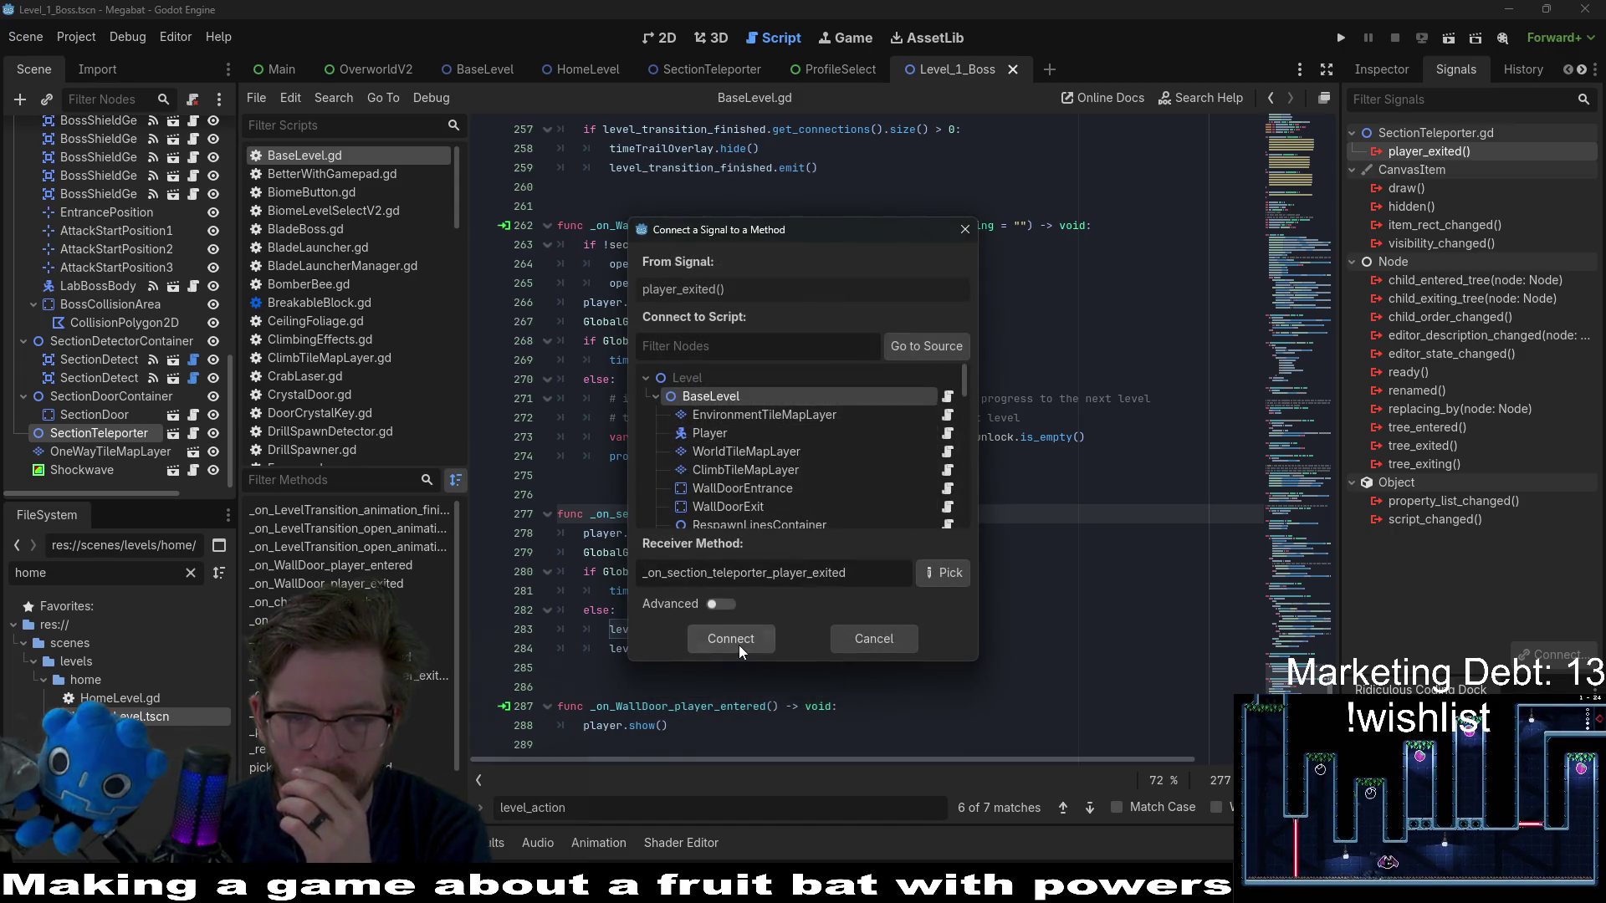
pyautogui.click(739, 646)
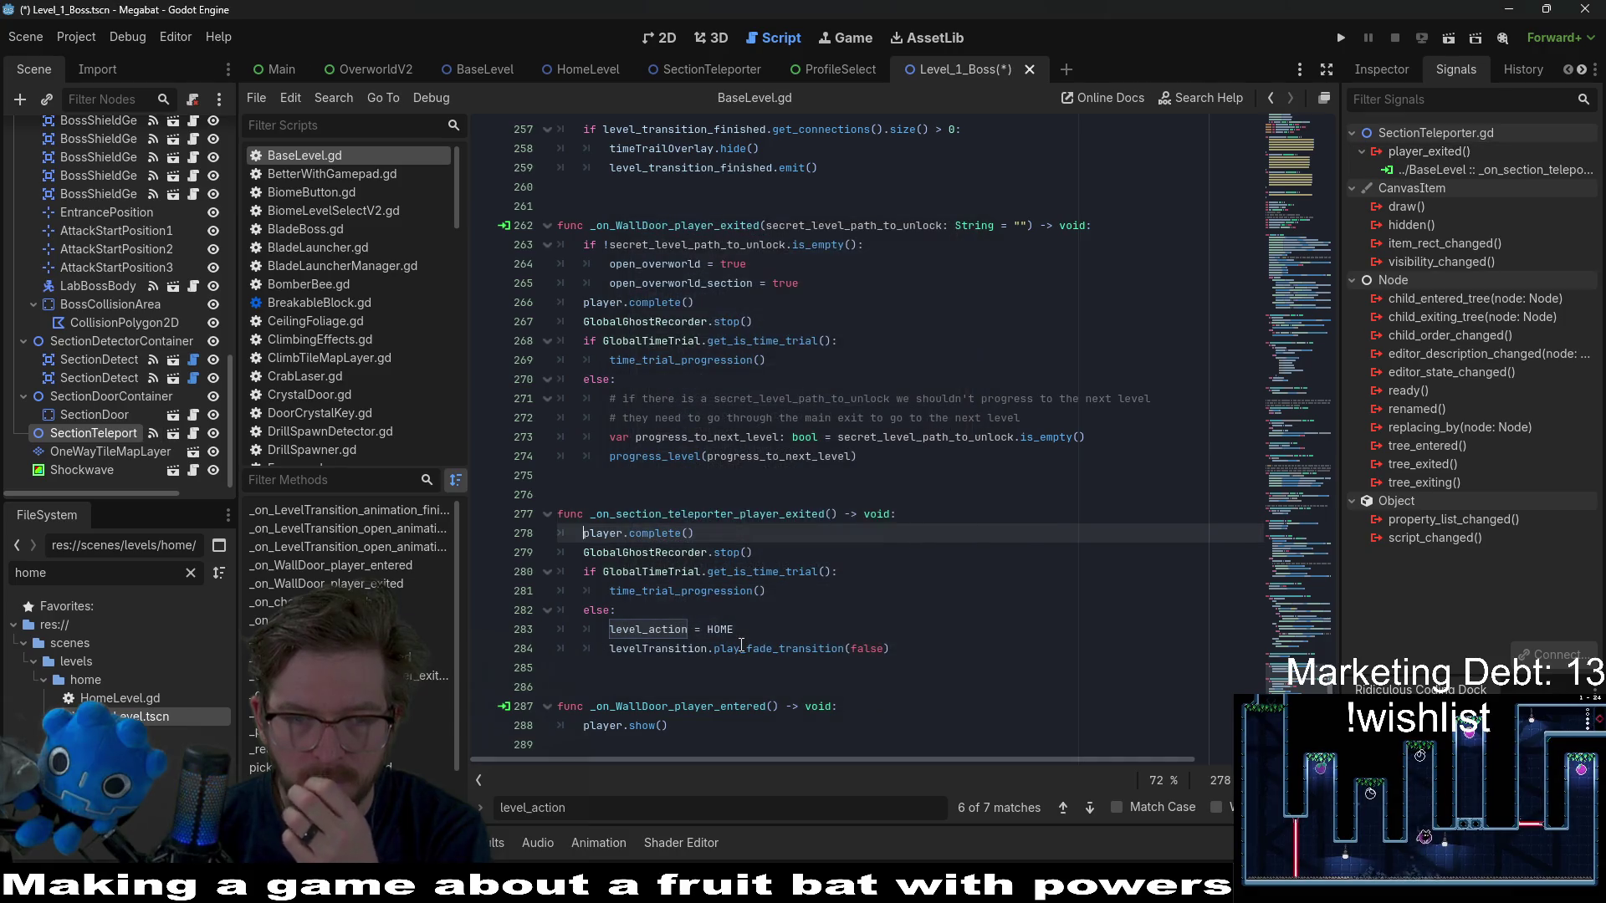
pyautogui.hotkey('ctrl', 's')
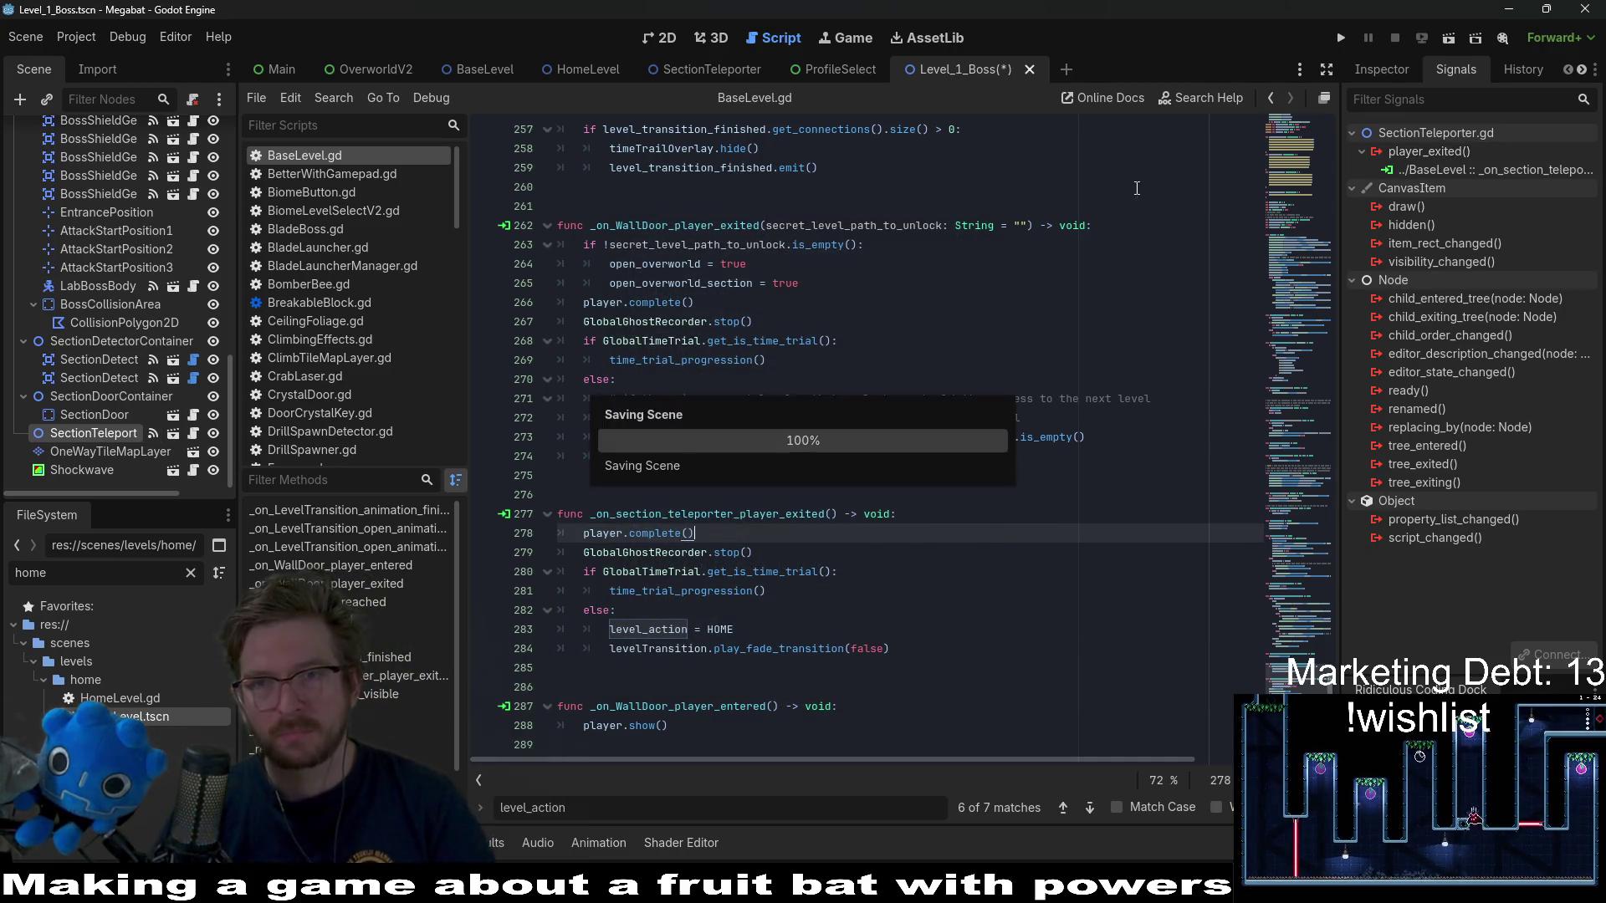
pyautogui.click(1341, 40)
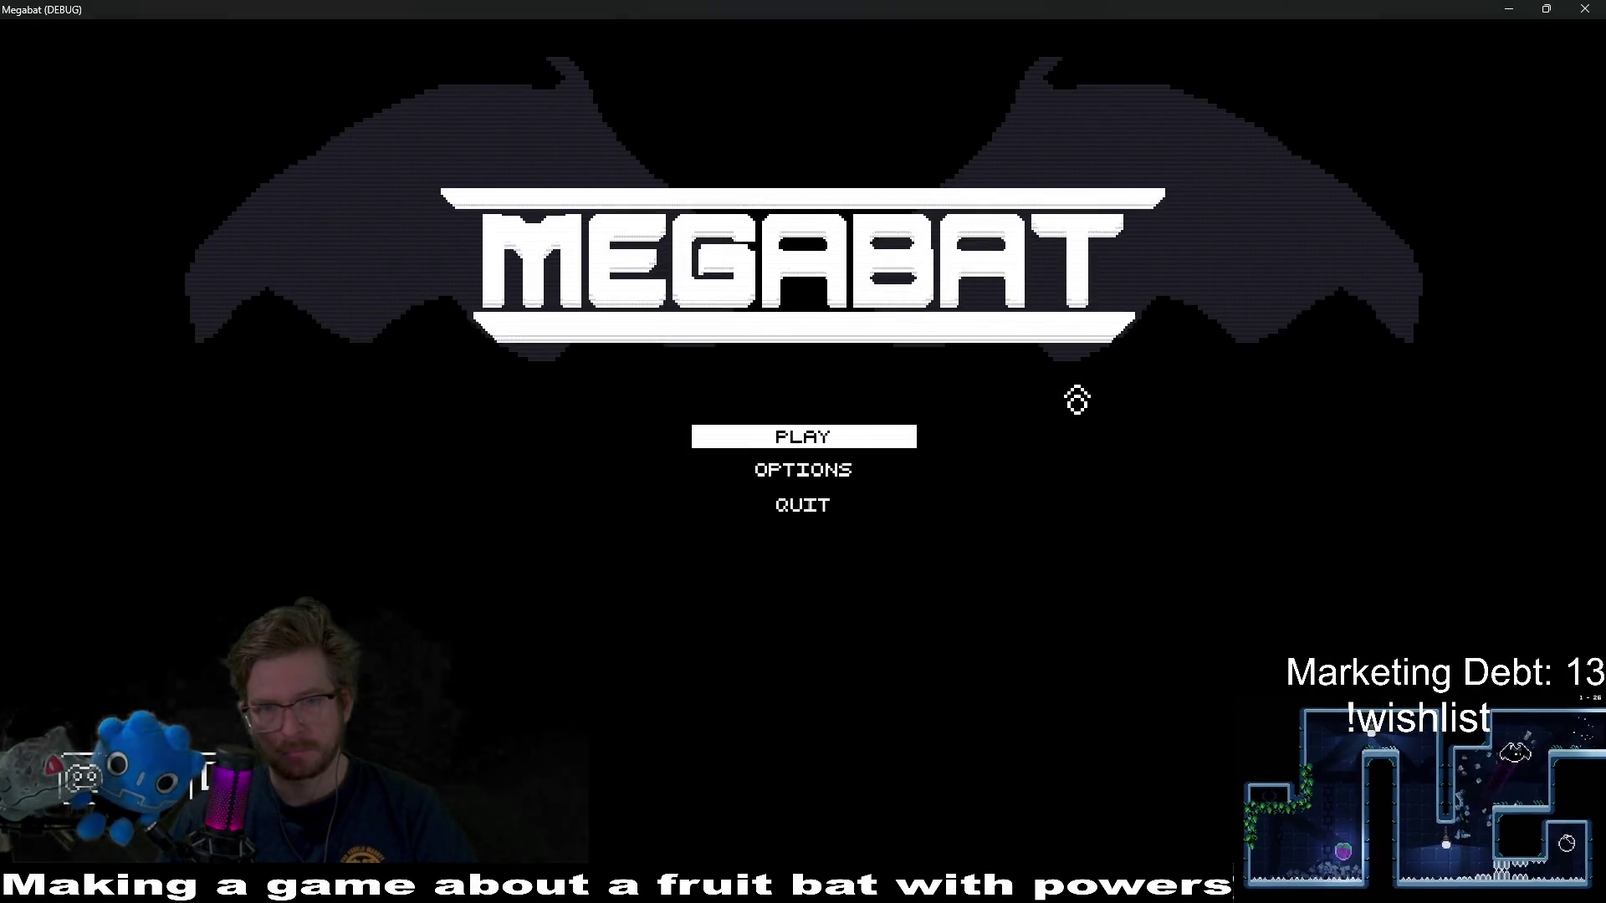
# - Choose PLAY, open the Tutorial profile's map, then back out to profile selection
pyautogui.press('Return')
pyautogui.press('Down')
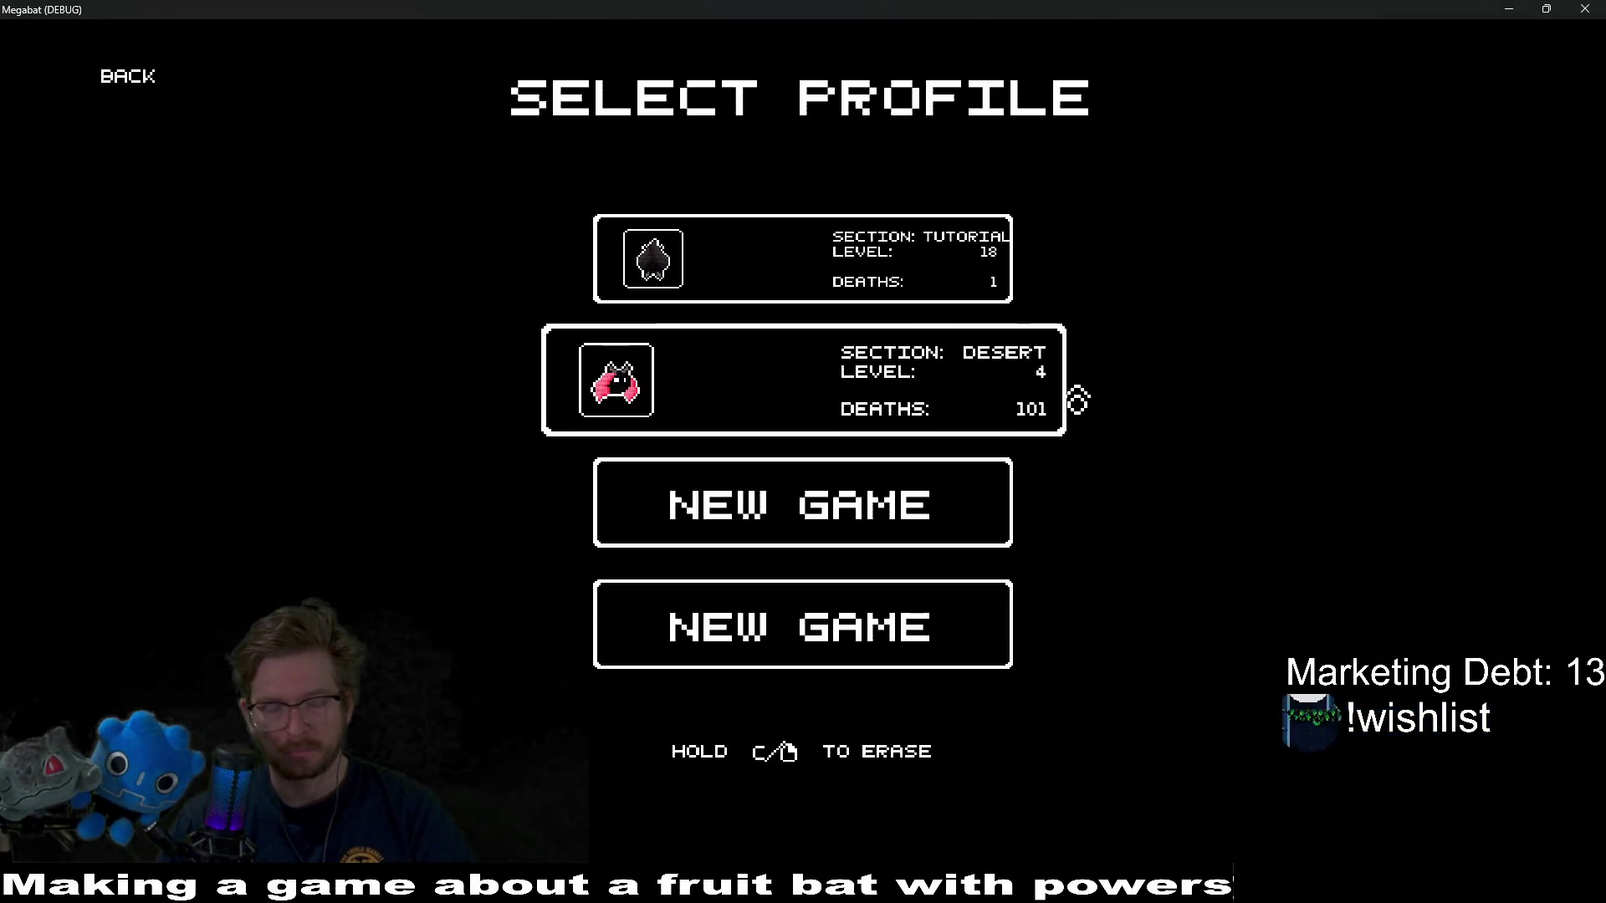
pyautogui.press('Up')
pyautogui.press('Return')
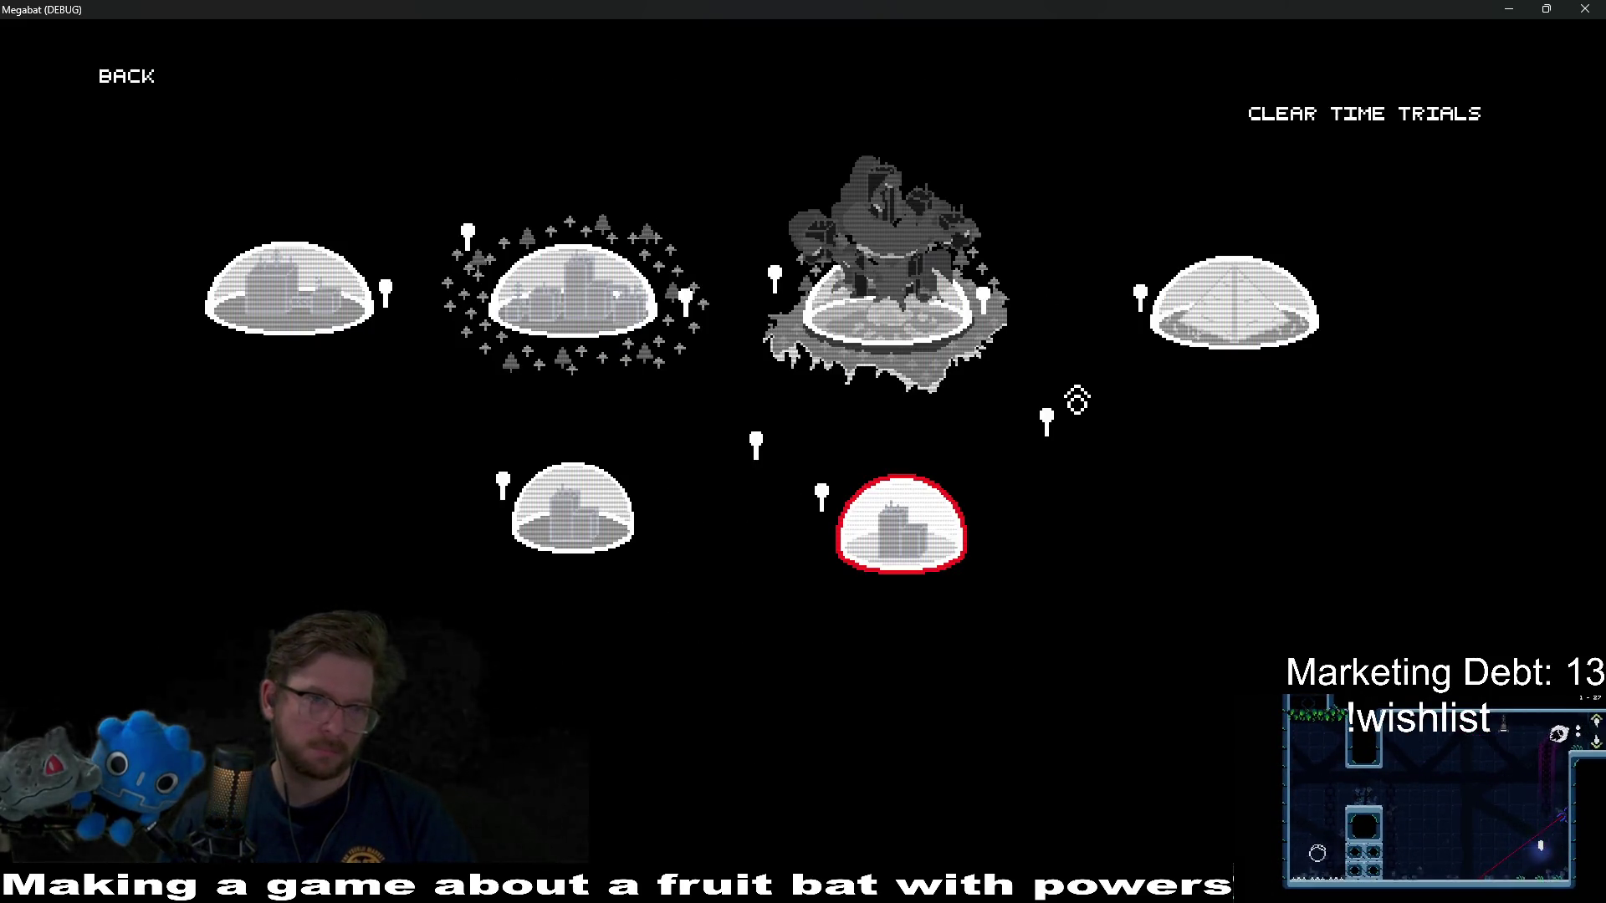
pyautogui.press('Up')
pyautogui.press('Left')
pyautogui.press('Return')
# - Pick a profile, move to the forest dome and start level 03
pyautogui.press('Down')
pyautogui.press('Return')
pyautogui.press('Up')
pyautogui.press('Left')
pyautogui.press('Return')
pyautogui.press('Right')
pyautogui.press('Right')
pyautogui.press('Right')
pyautogui.press('Right')
pyautogui.press('Return')
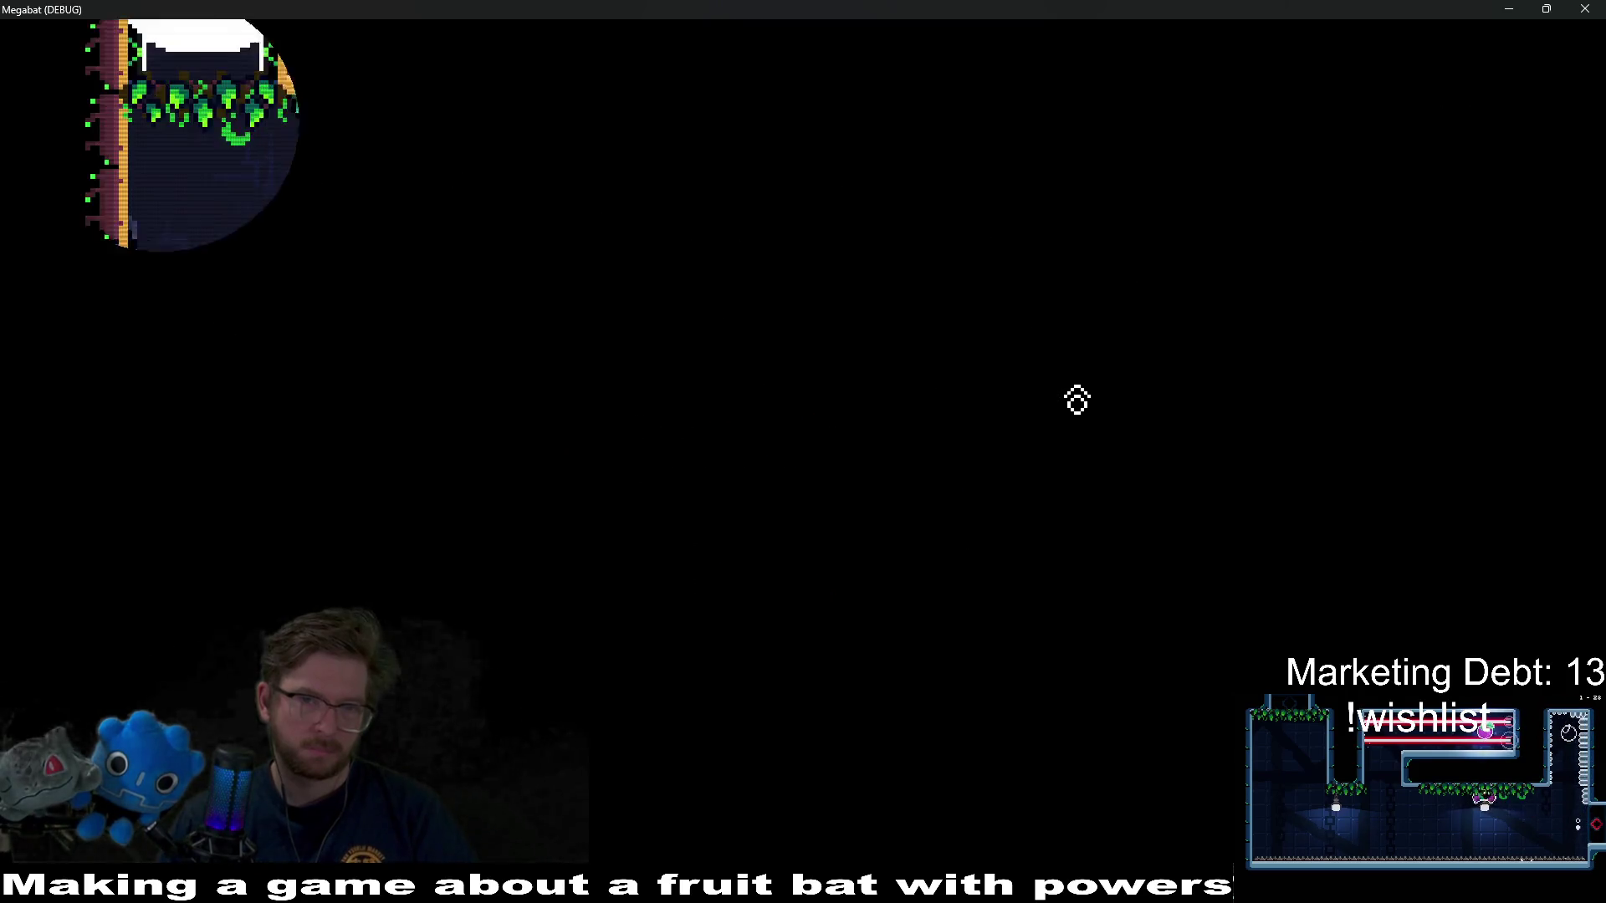
# - Fly the bat around the boss room, collecting fruit and dodging the boss and its lasers
pyautogui.press('Right')
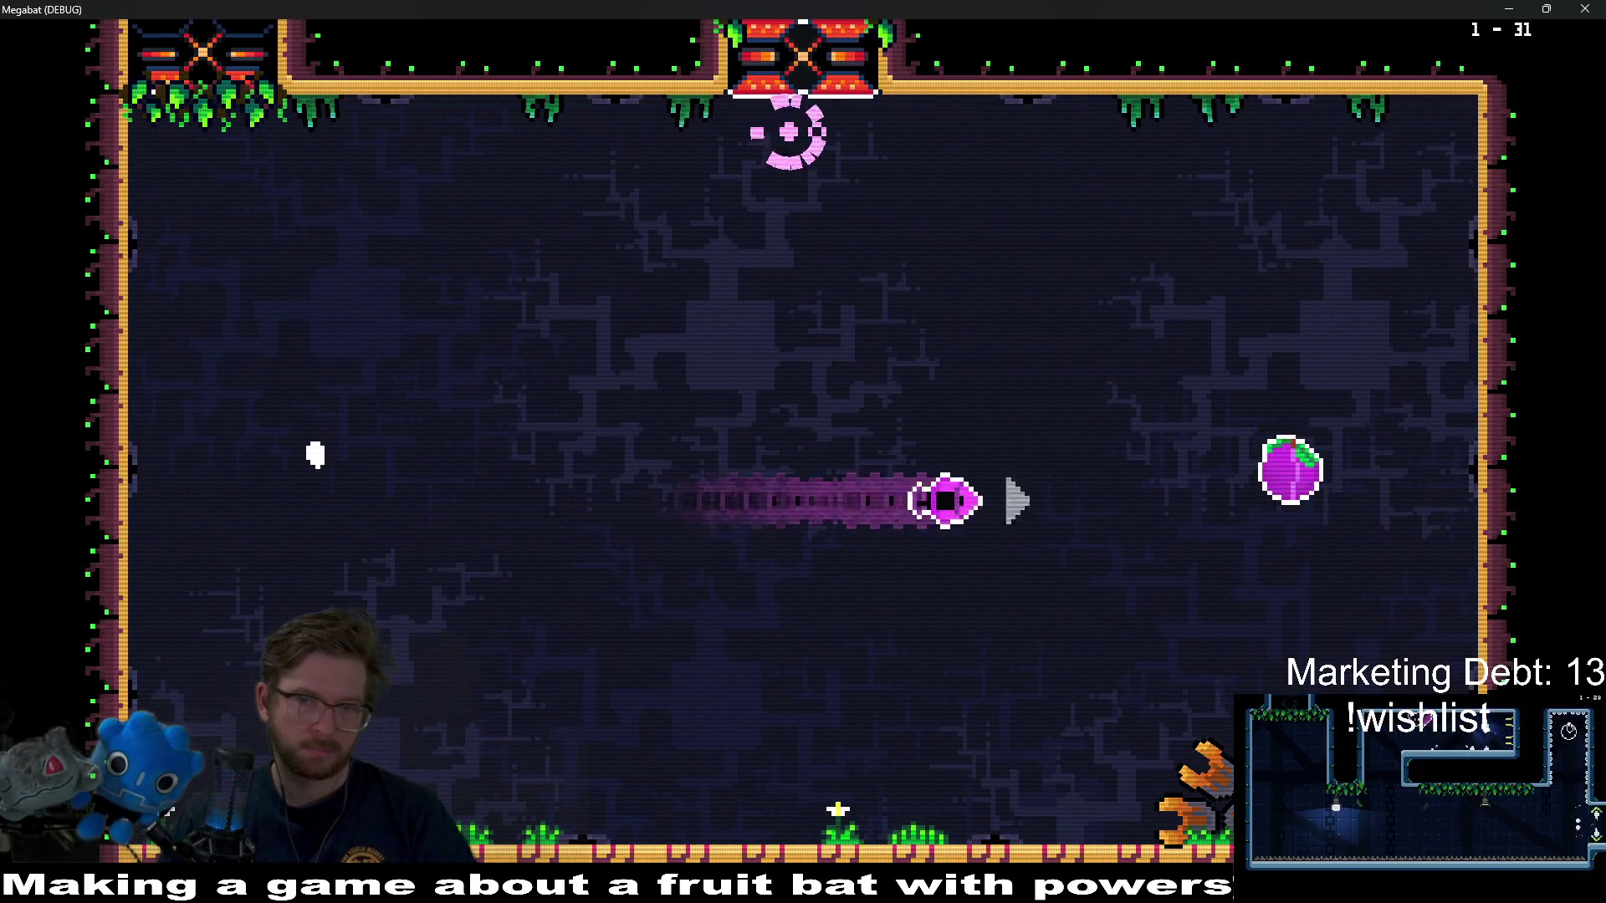
pyautogui.press('Left')
pyautogui.press('Right')
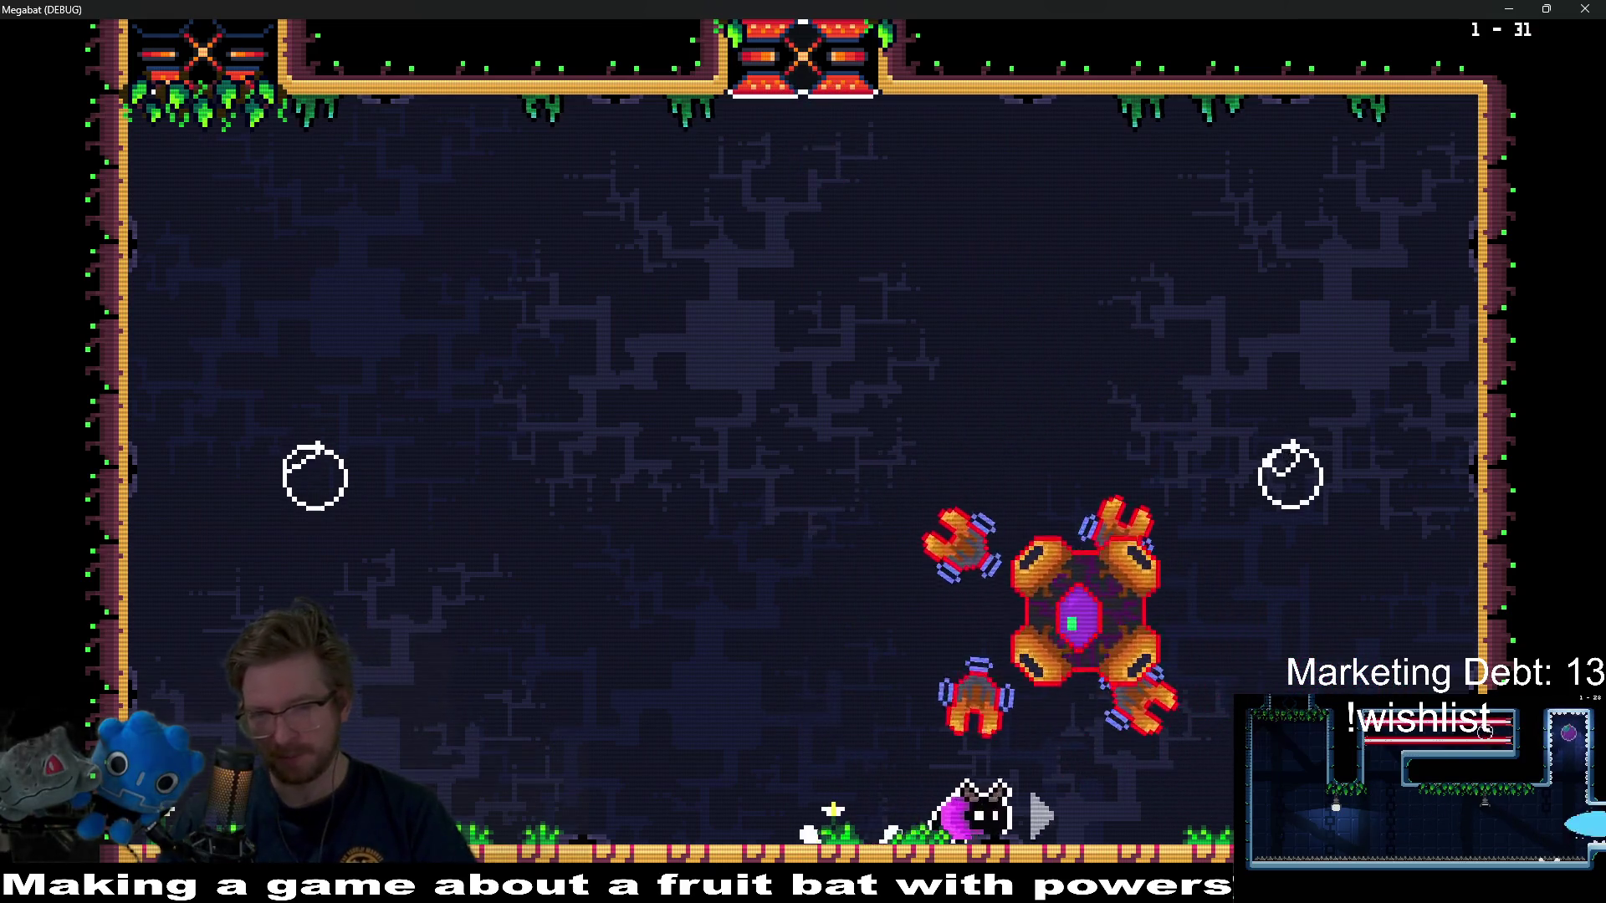
pyautogui.press('Left')
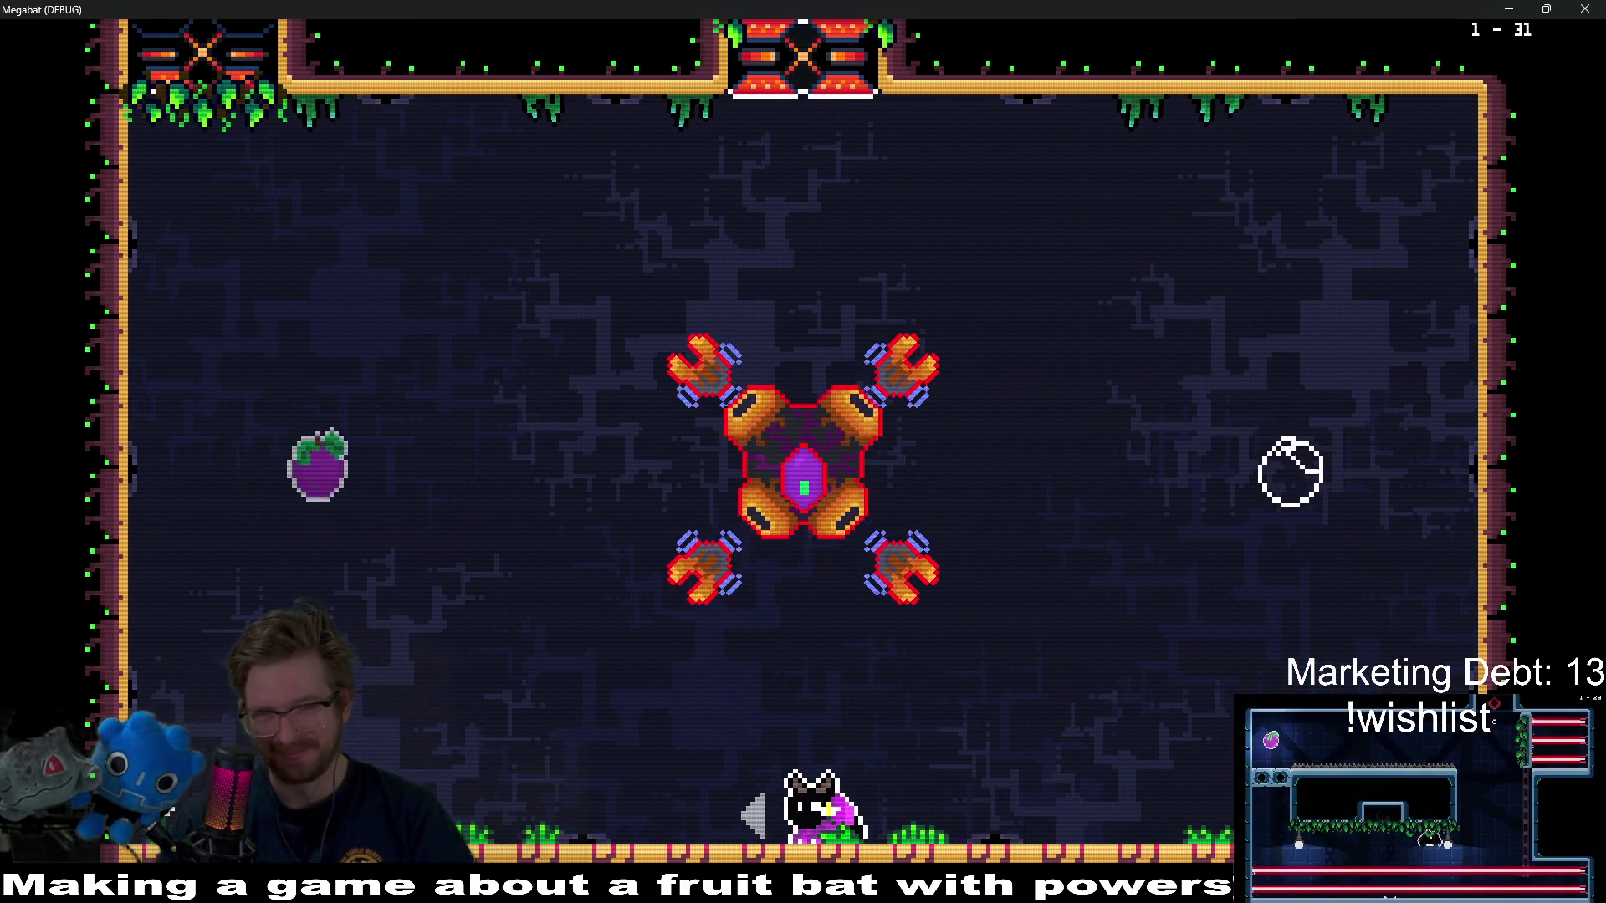
pyautogui.press('Right')
pyautogui.press('Left')
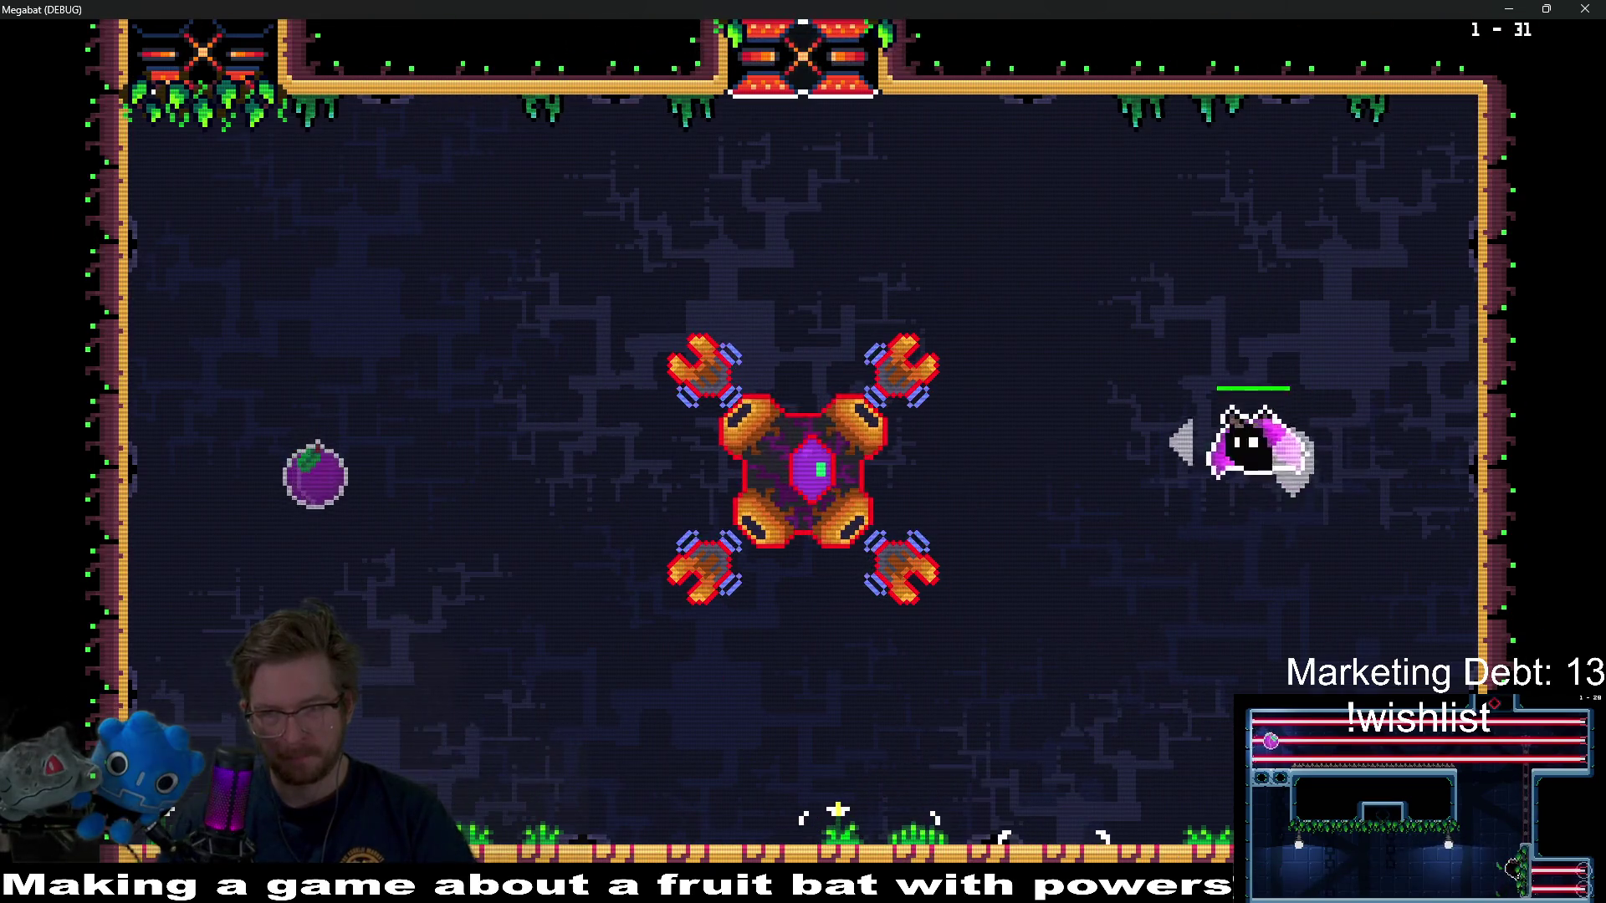
pyautogui.press('Right')
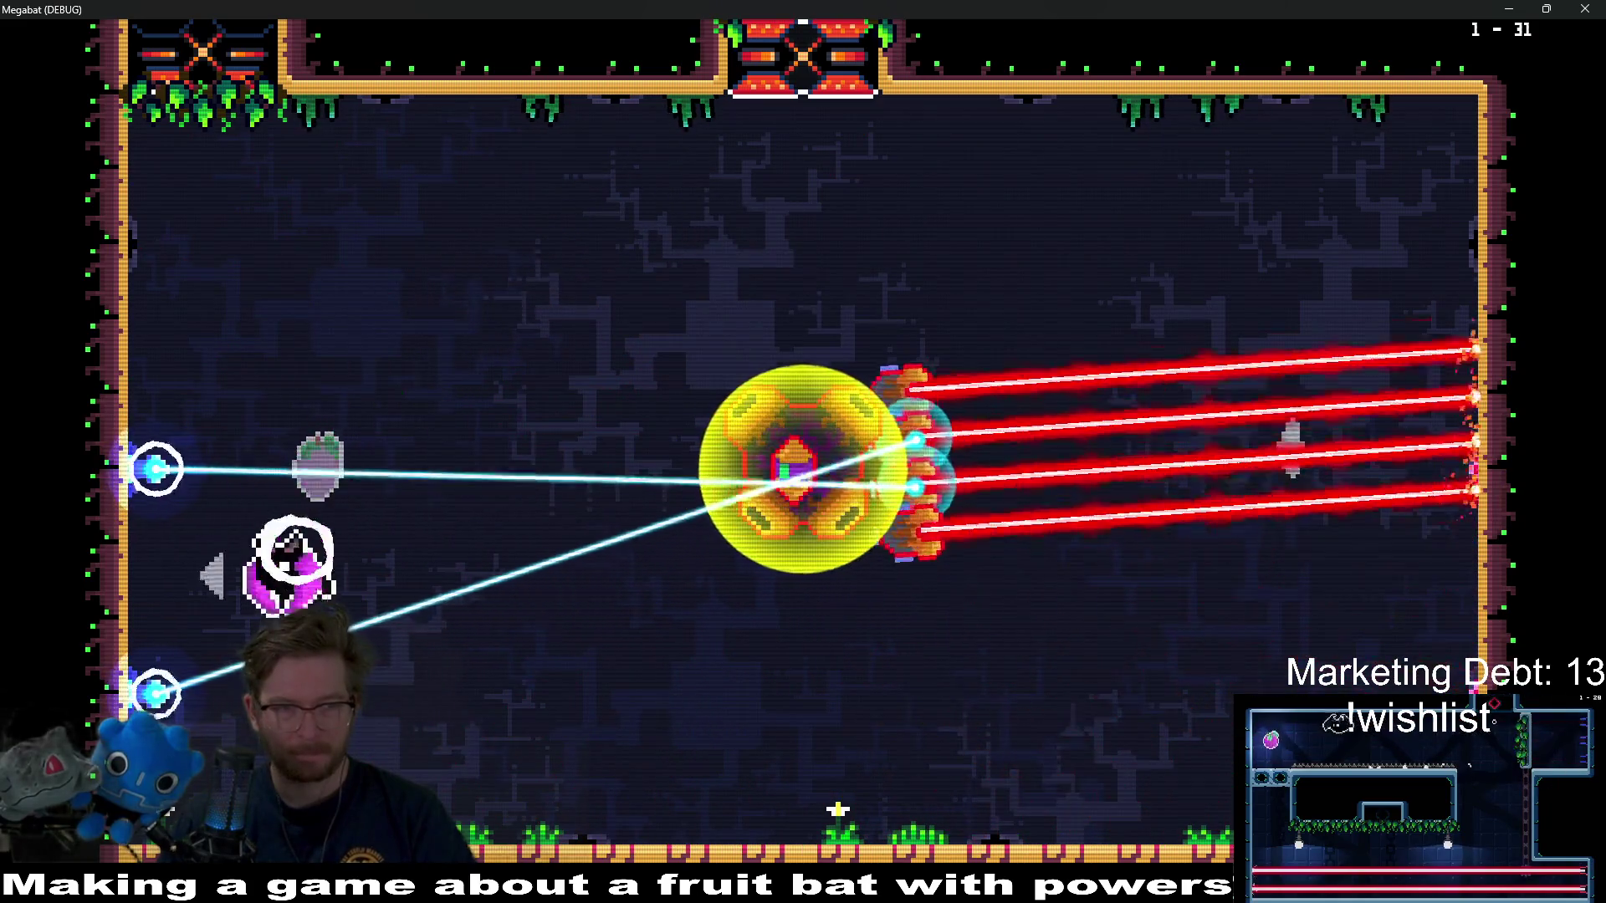
pyautogui.press('Right')
pyautogui.press('Right')
pyautogui.press('Left')
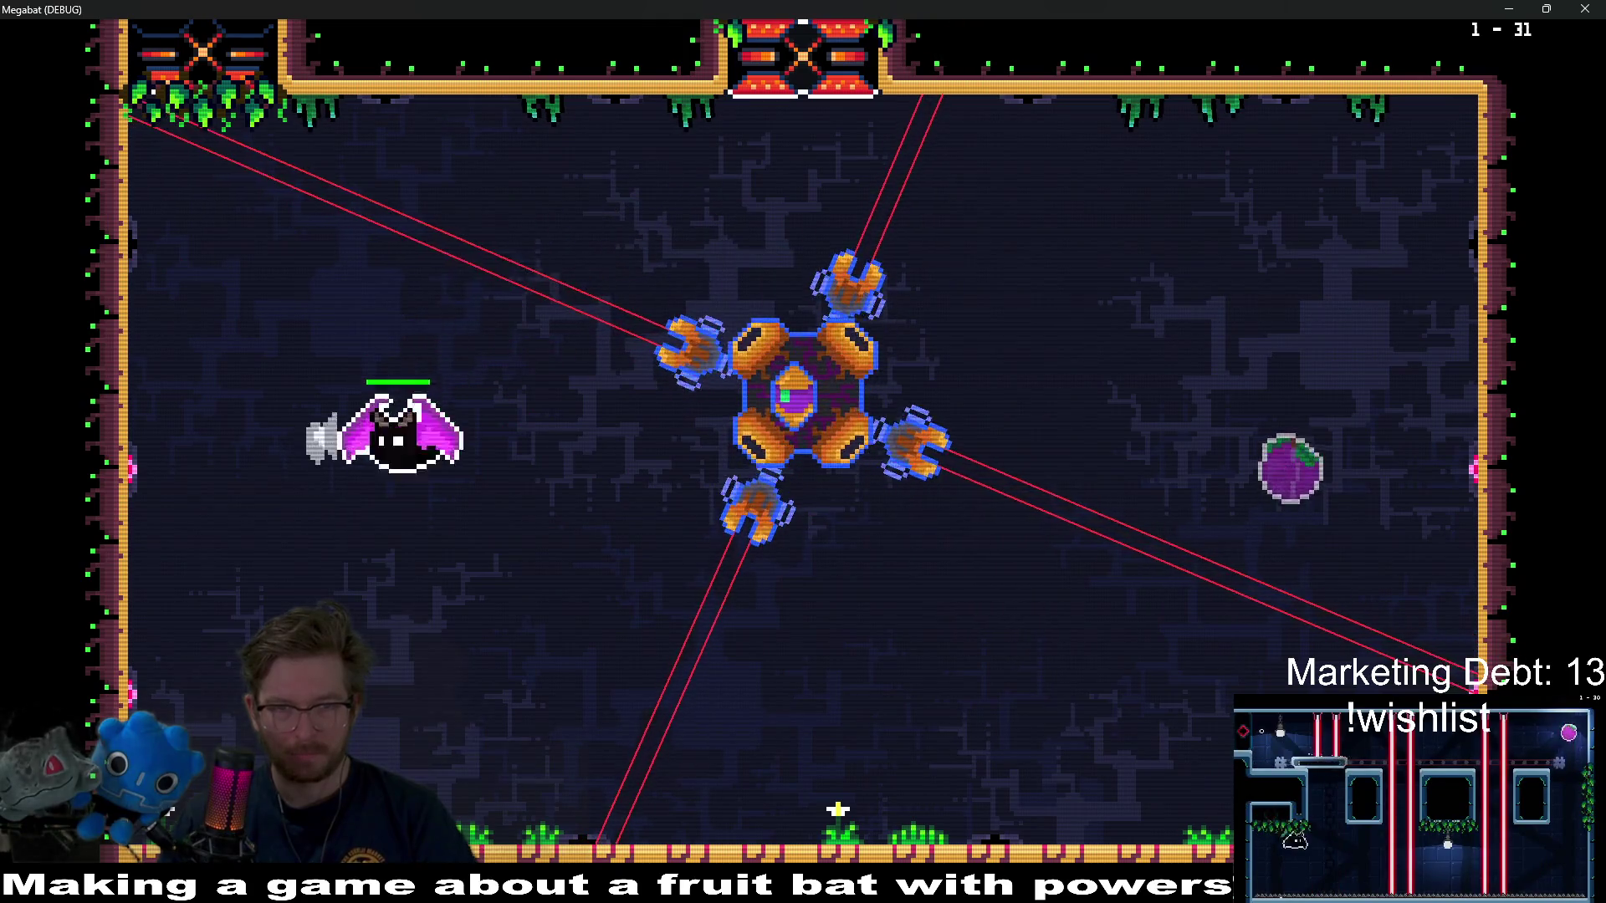
pyautogui.press('Left')
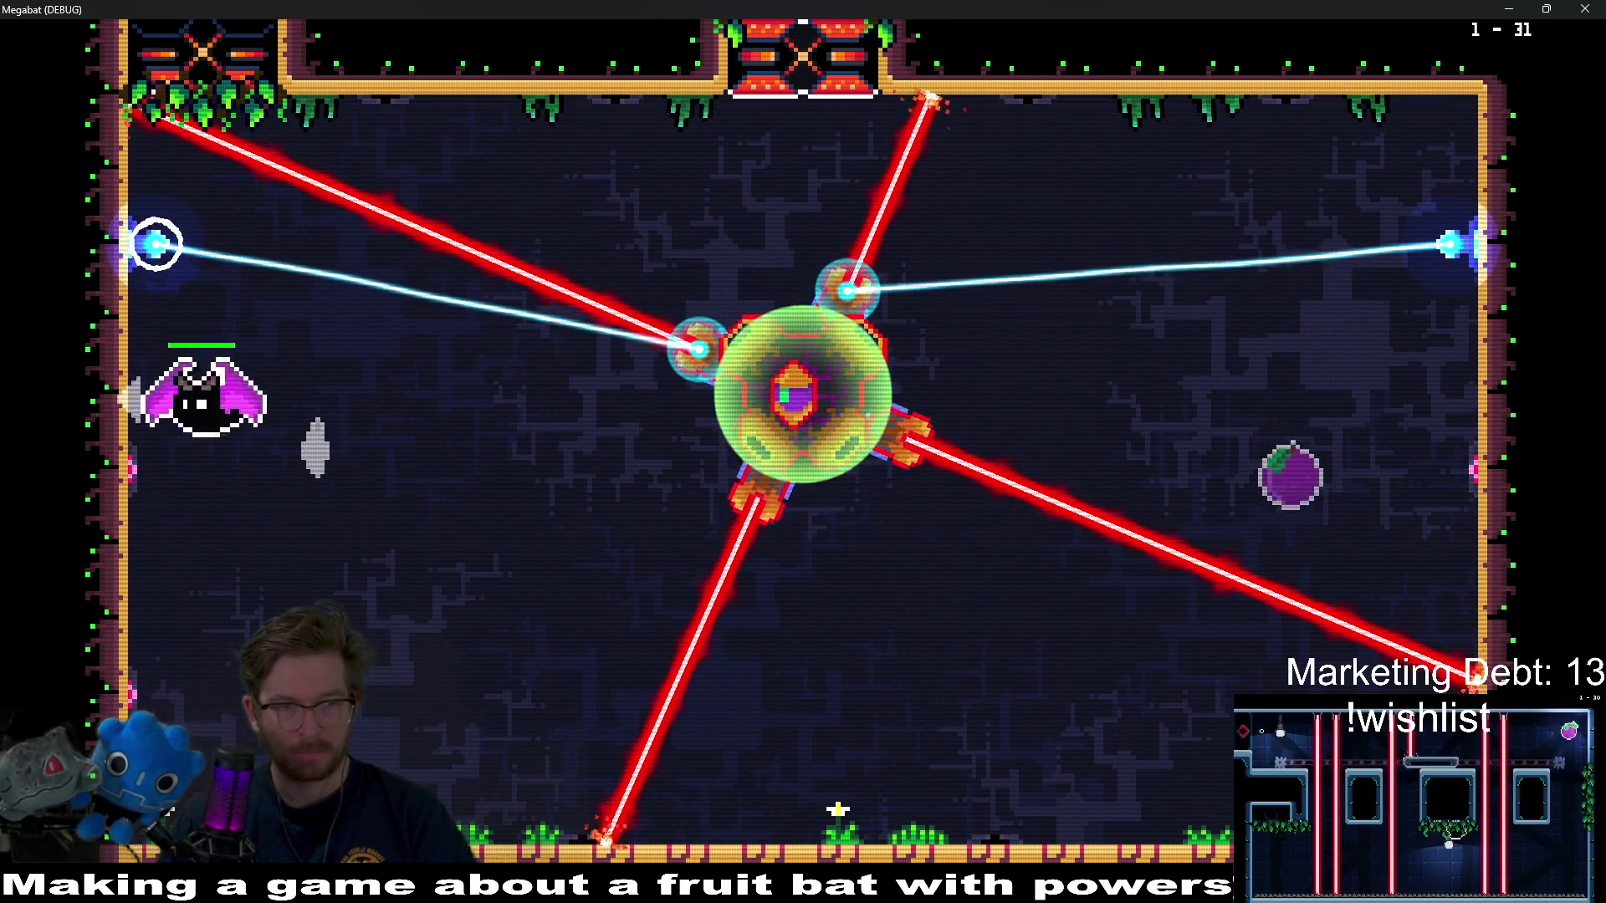
pyautogui.press('Right')
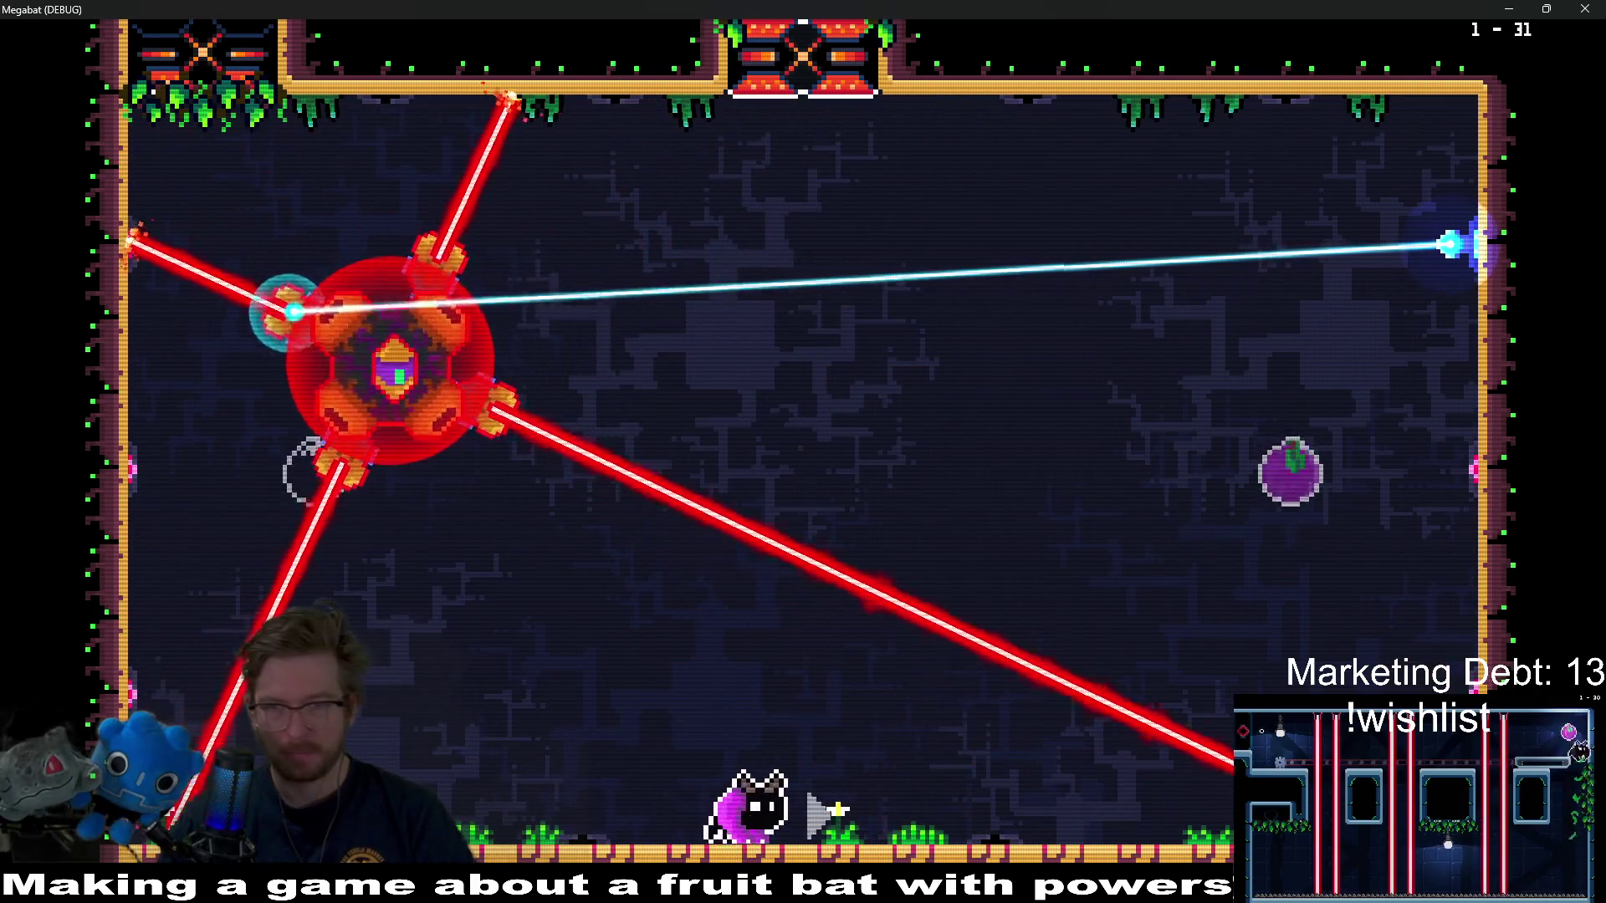
pyautogui.press('Left')
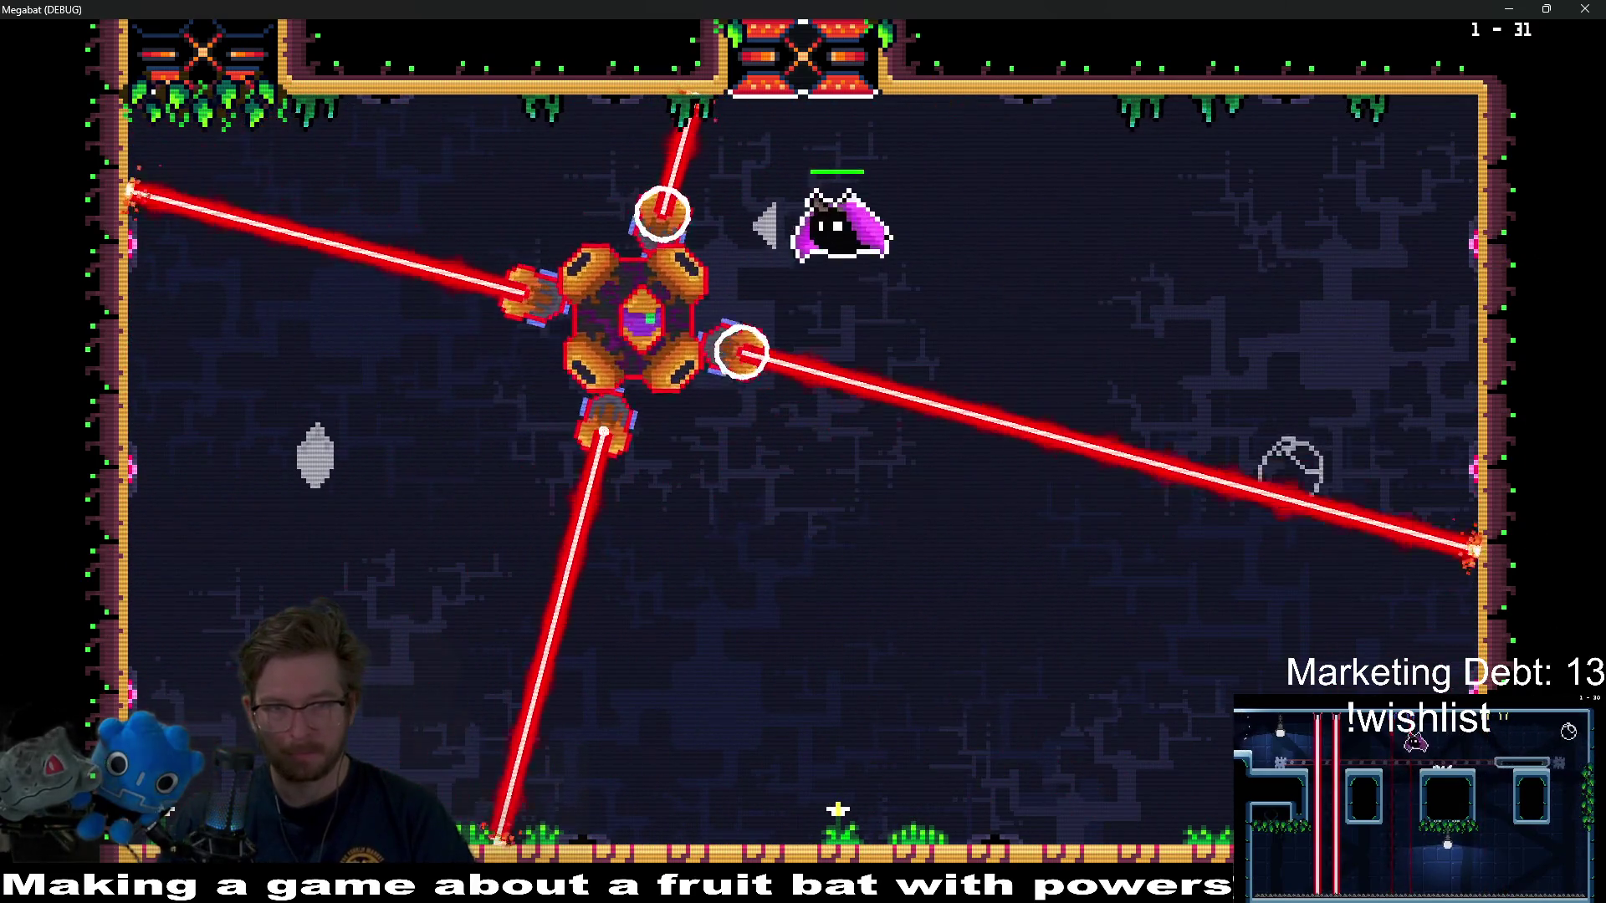
pyautogui.press('Left')
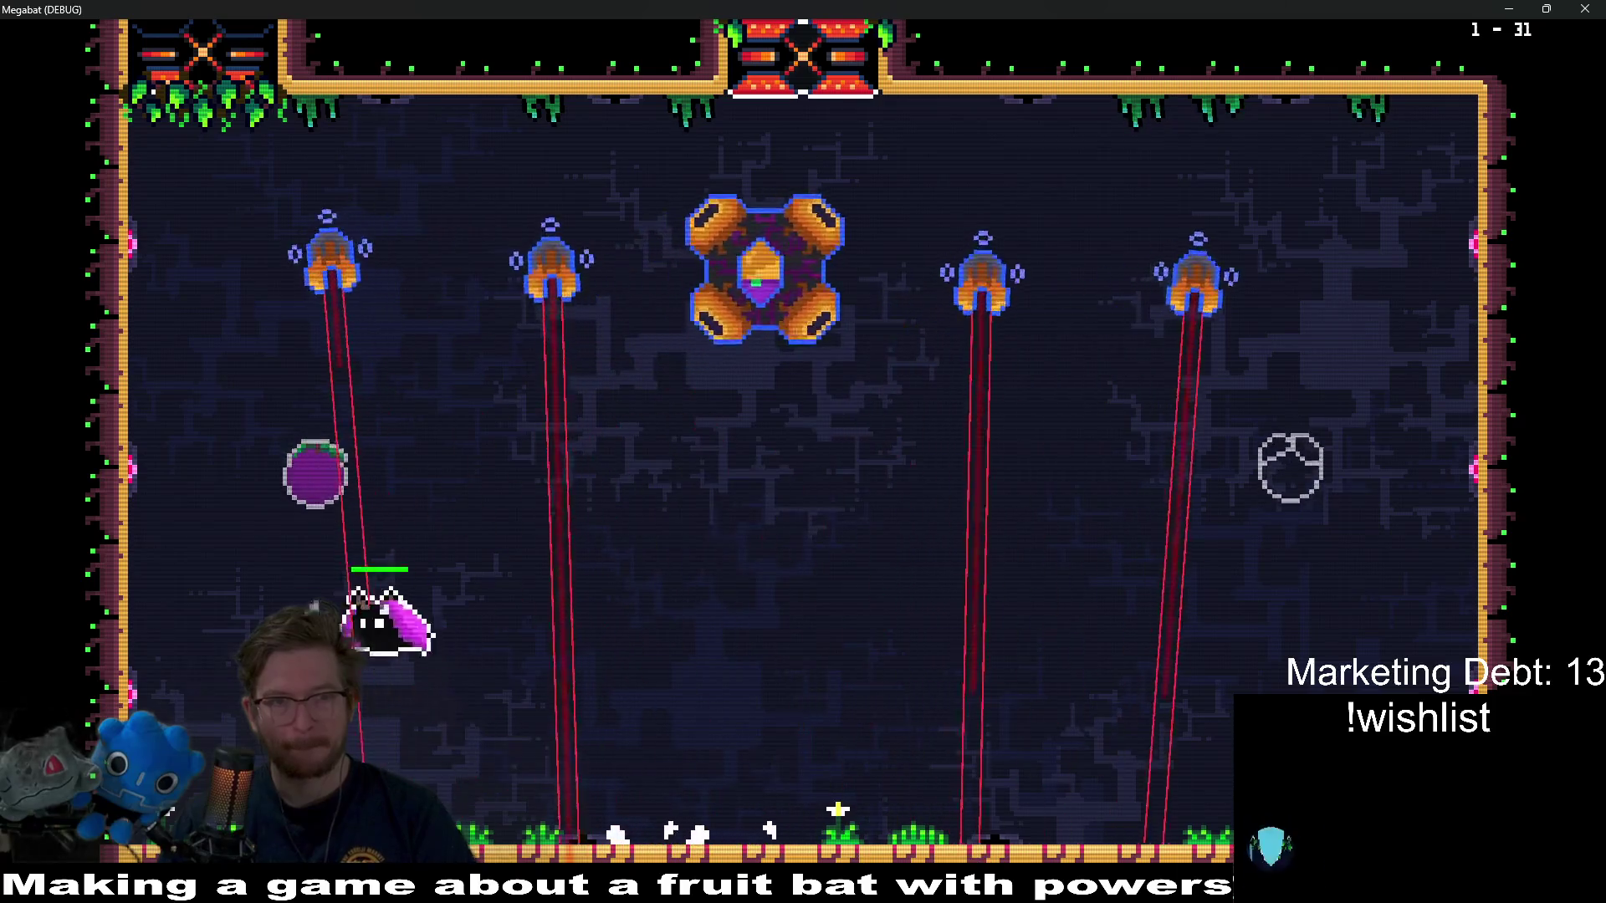
pyautogui.press('Right')
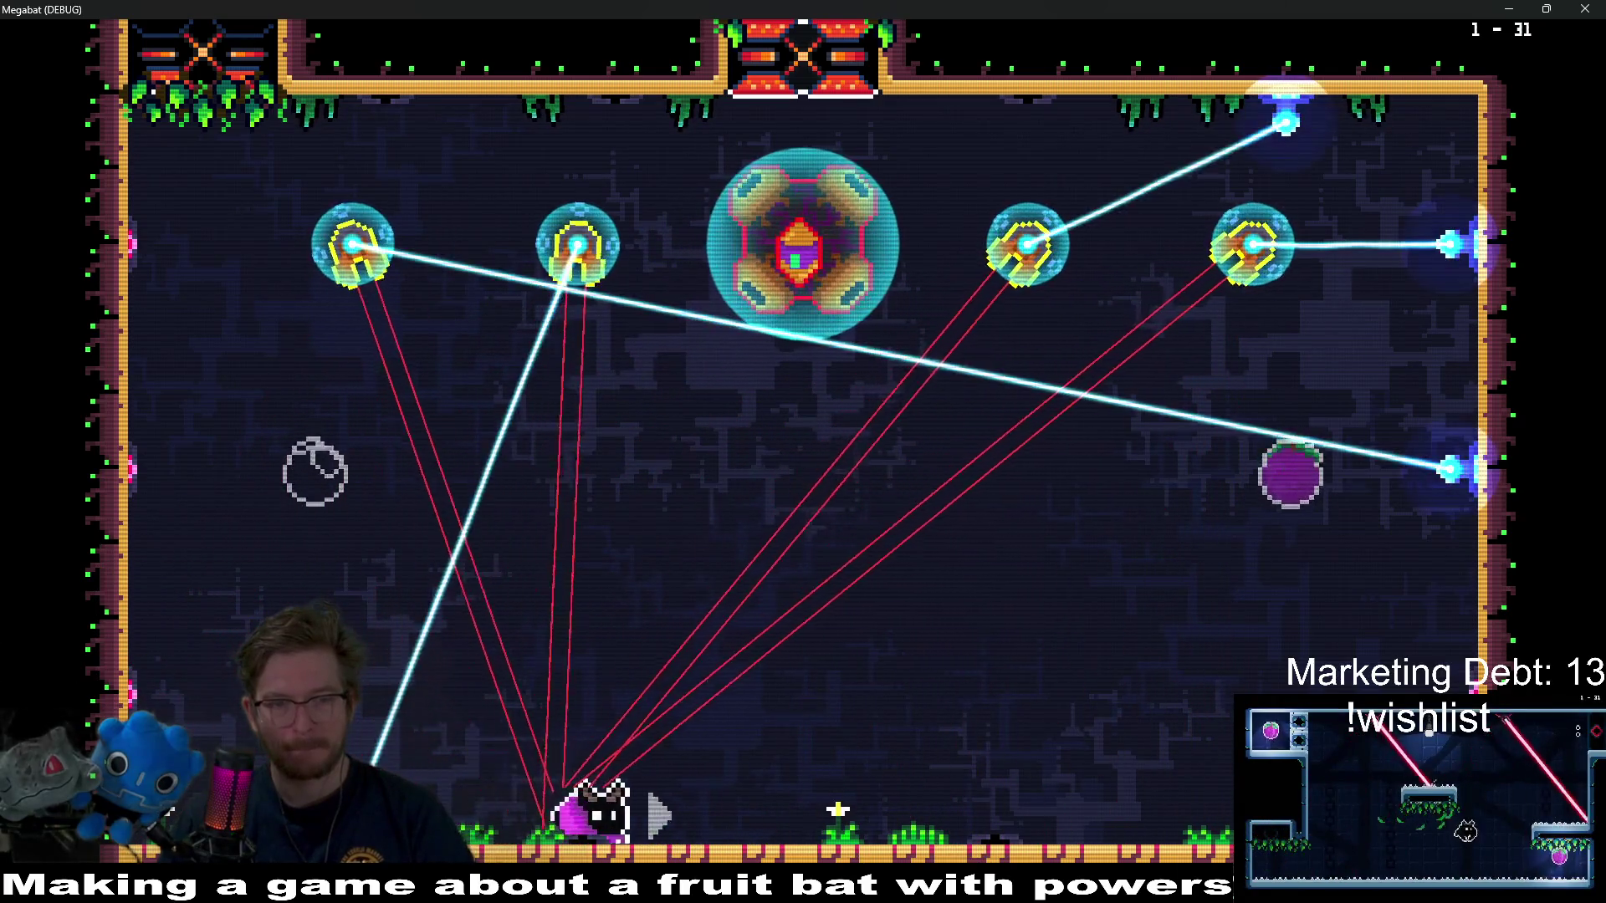
pyautogui.press('Left')
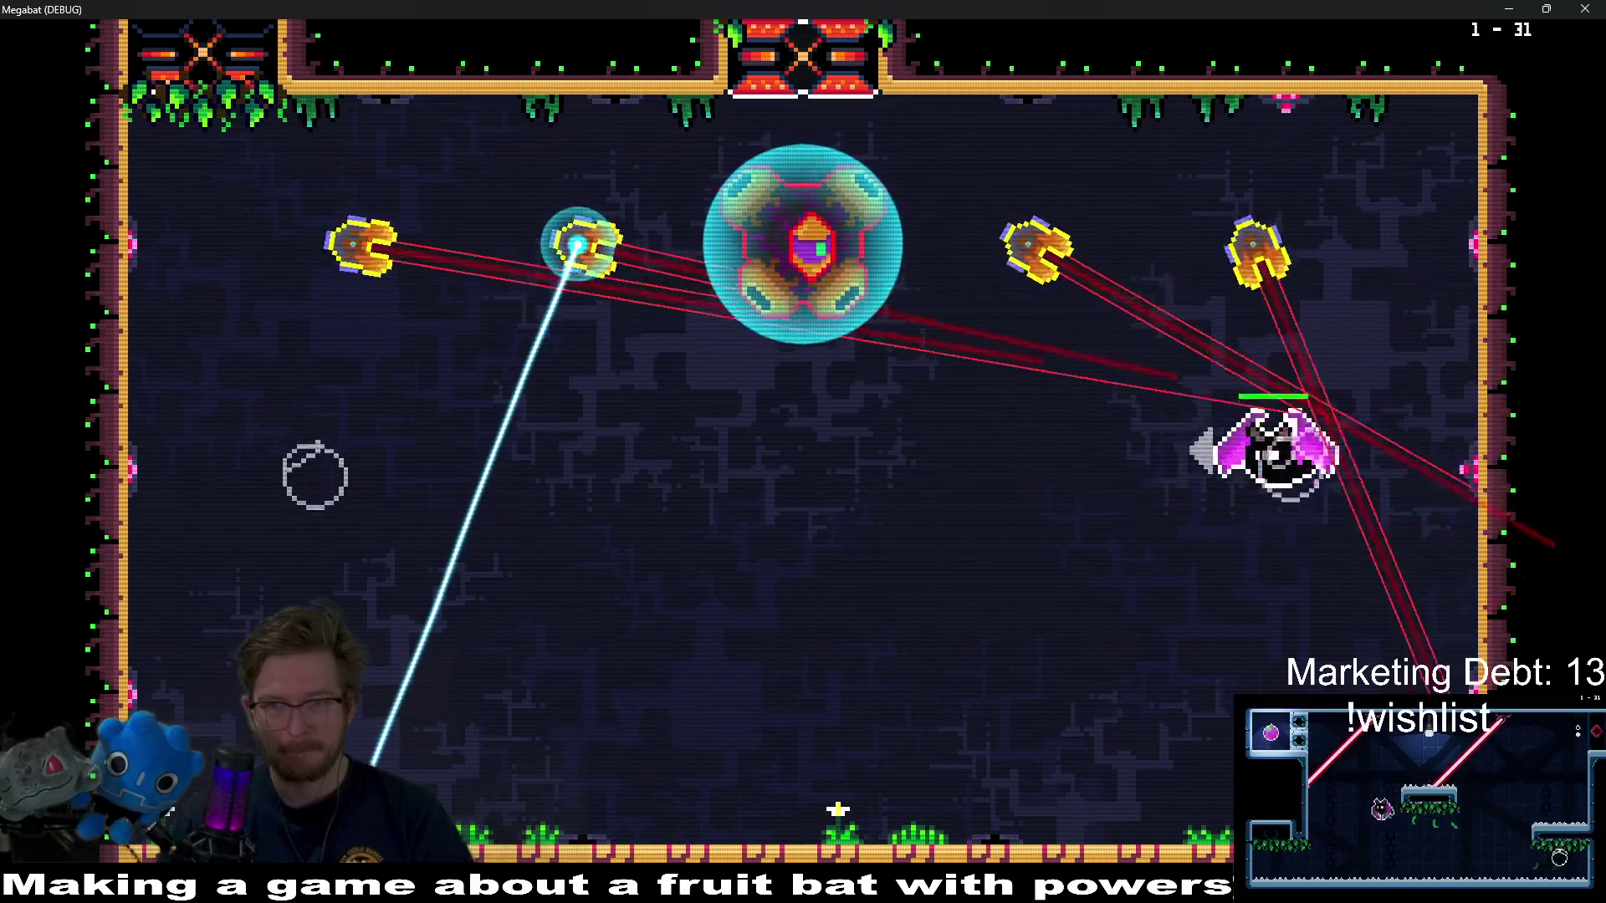
pyautogui.press('Right')
pyautogui.press('Left')
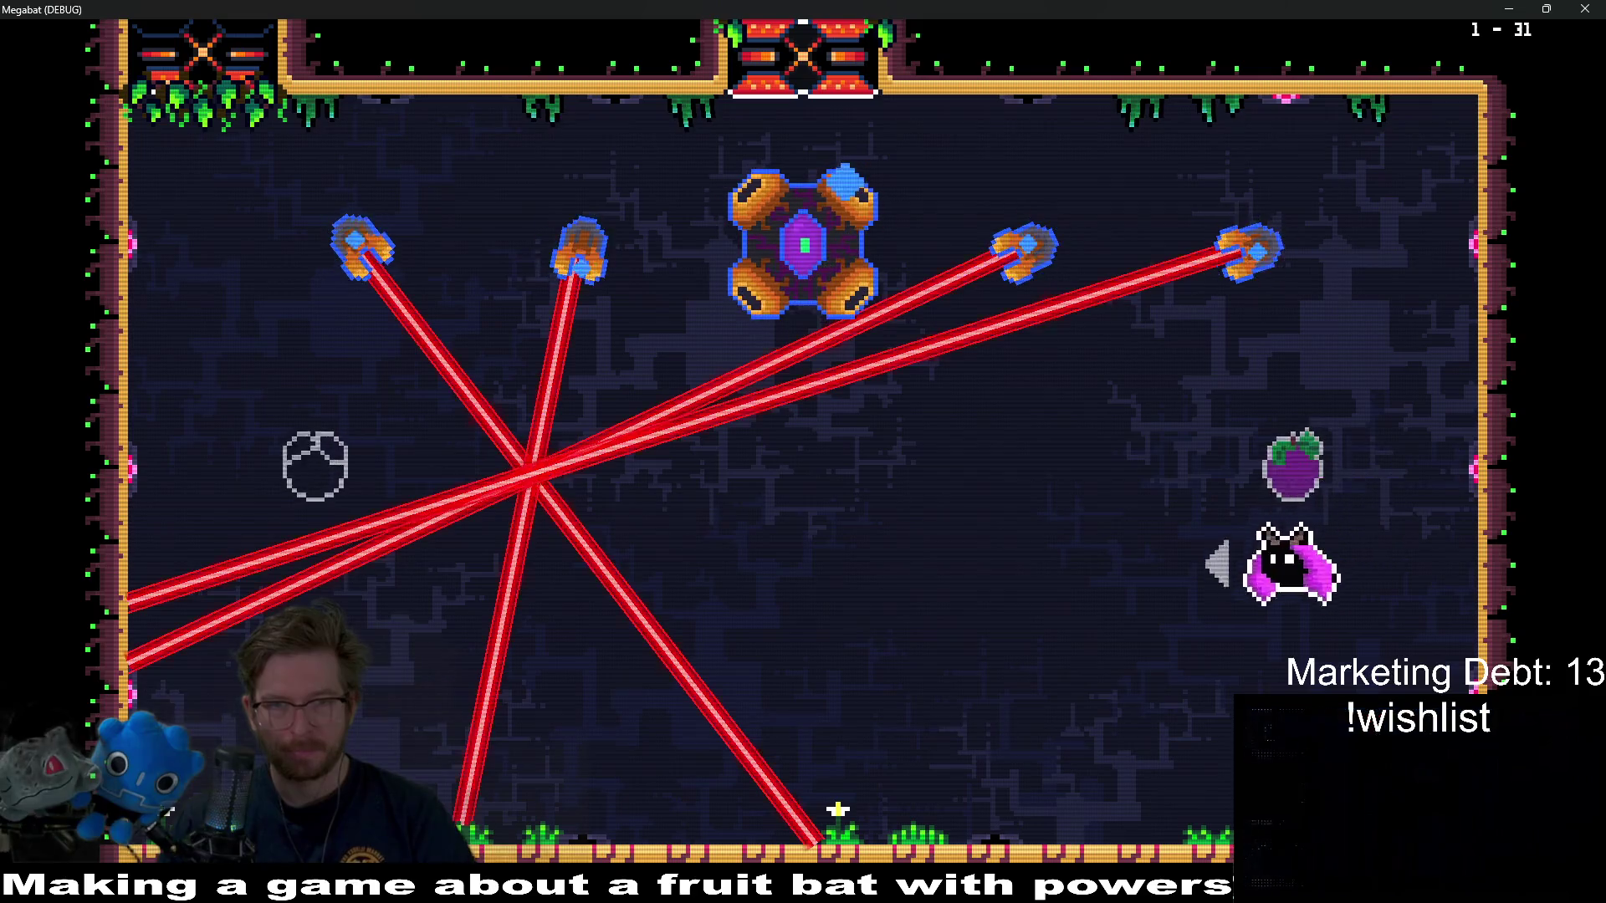
pyautogui.press('Left')
# - Exit through the top, land on the teleporter pedestal, then close the game window
pyautogui.press('Up')
pyautogui.press('Left')
pyautogui.press('Right')
pyautogui.press('Left')
pyautogui.press('Right')
pyautogui.press('Up')
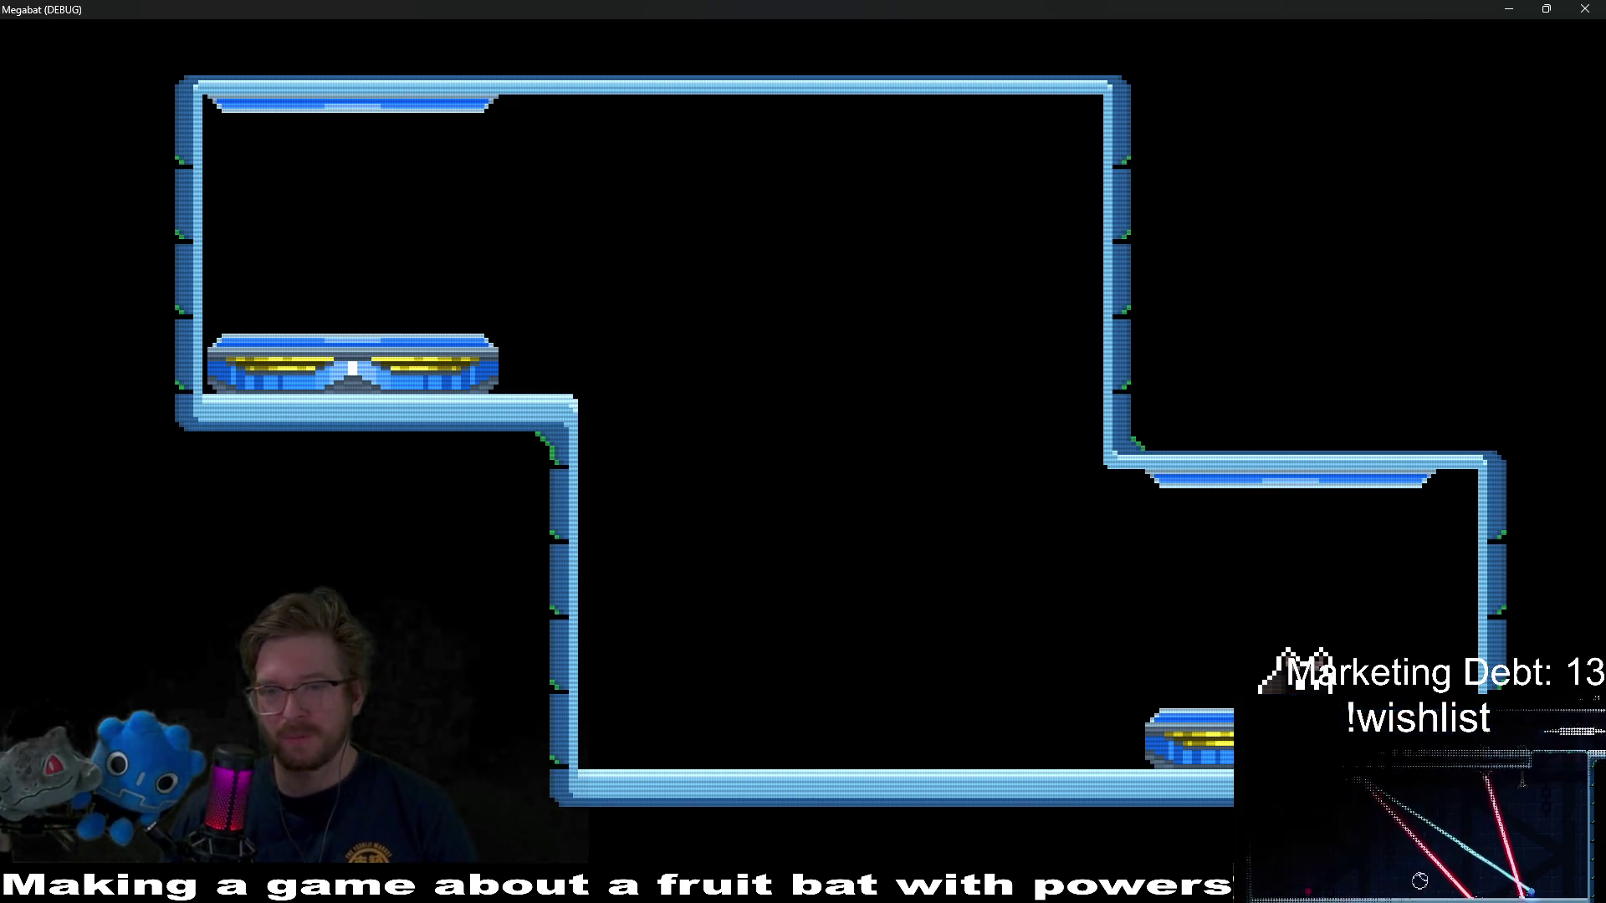
pyautogui.click(1586, 9)
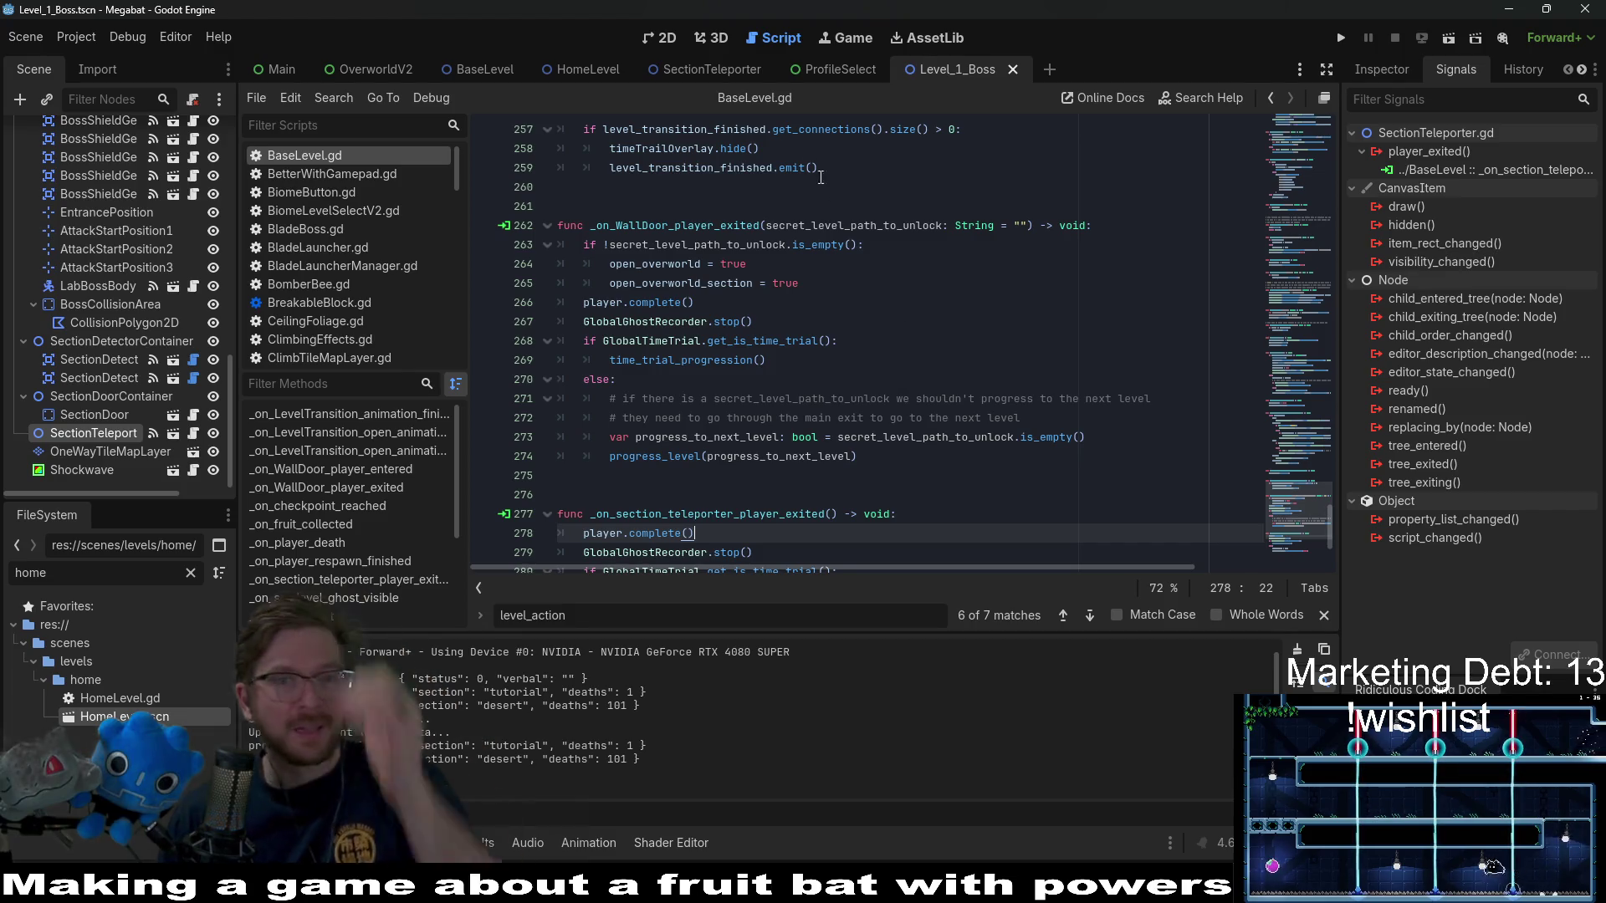
# - Open the HomeLevel scene in the 2D view and bring up its root's HomeLevel.gd script
pyautogui.click(668, 38)
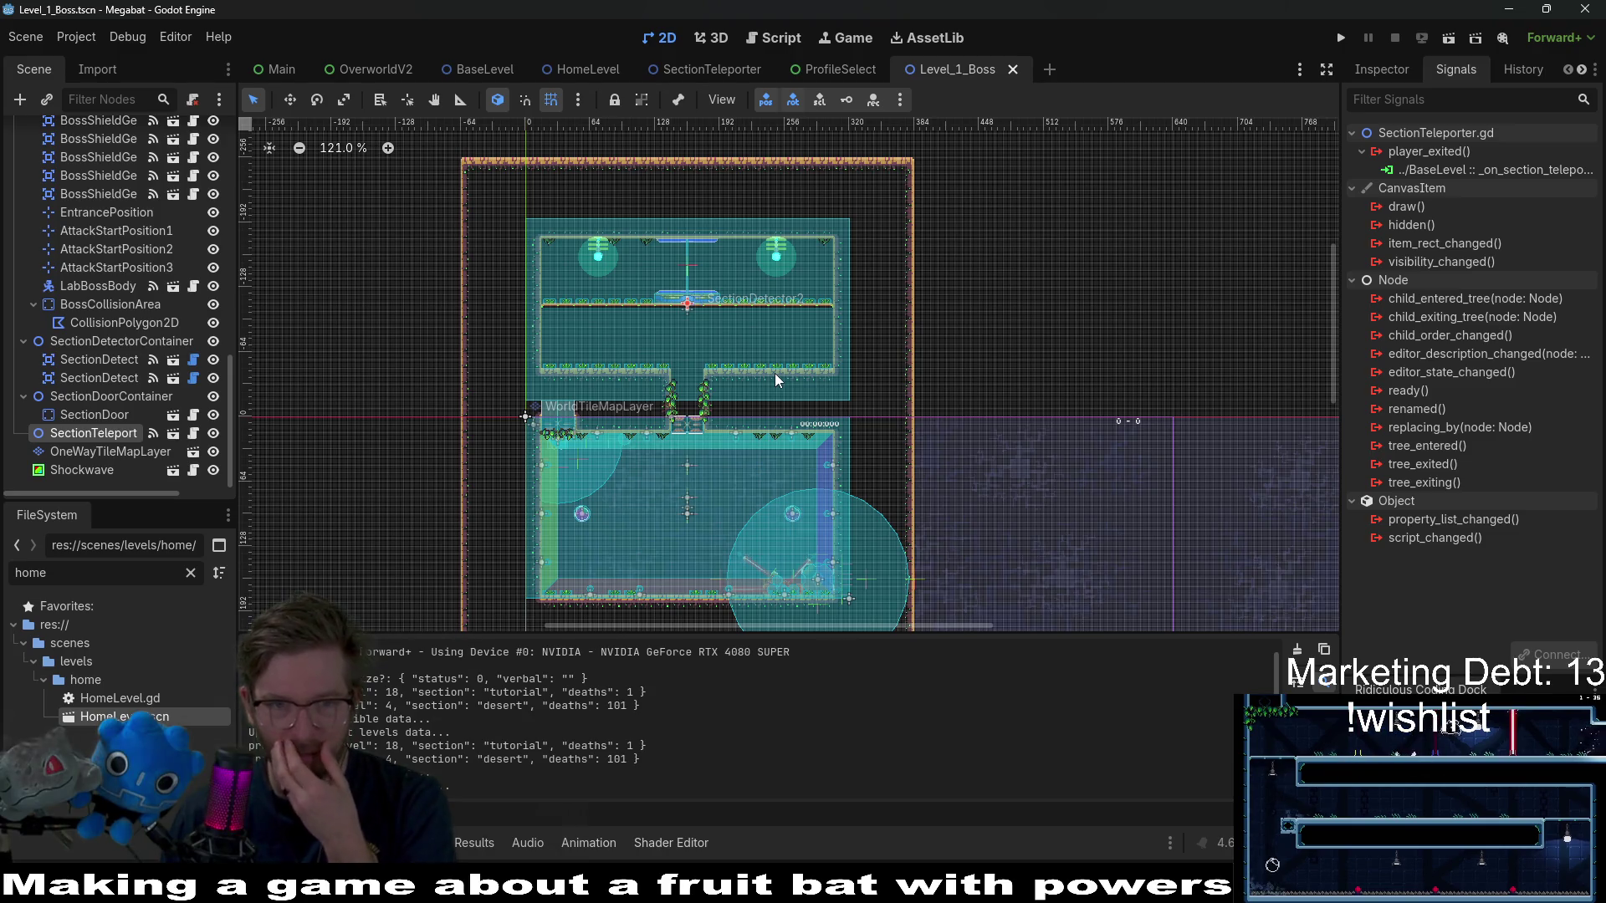
pyautogui.click(565, 71)
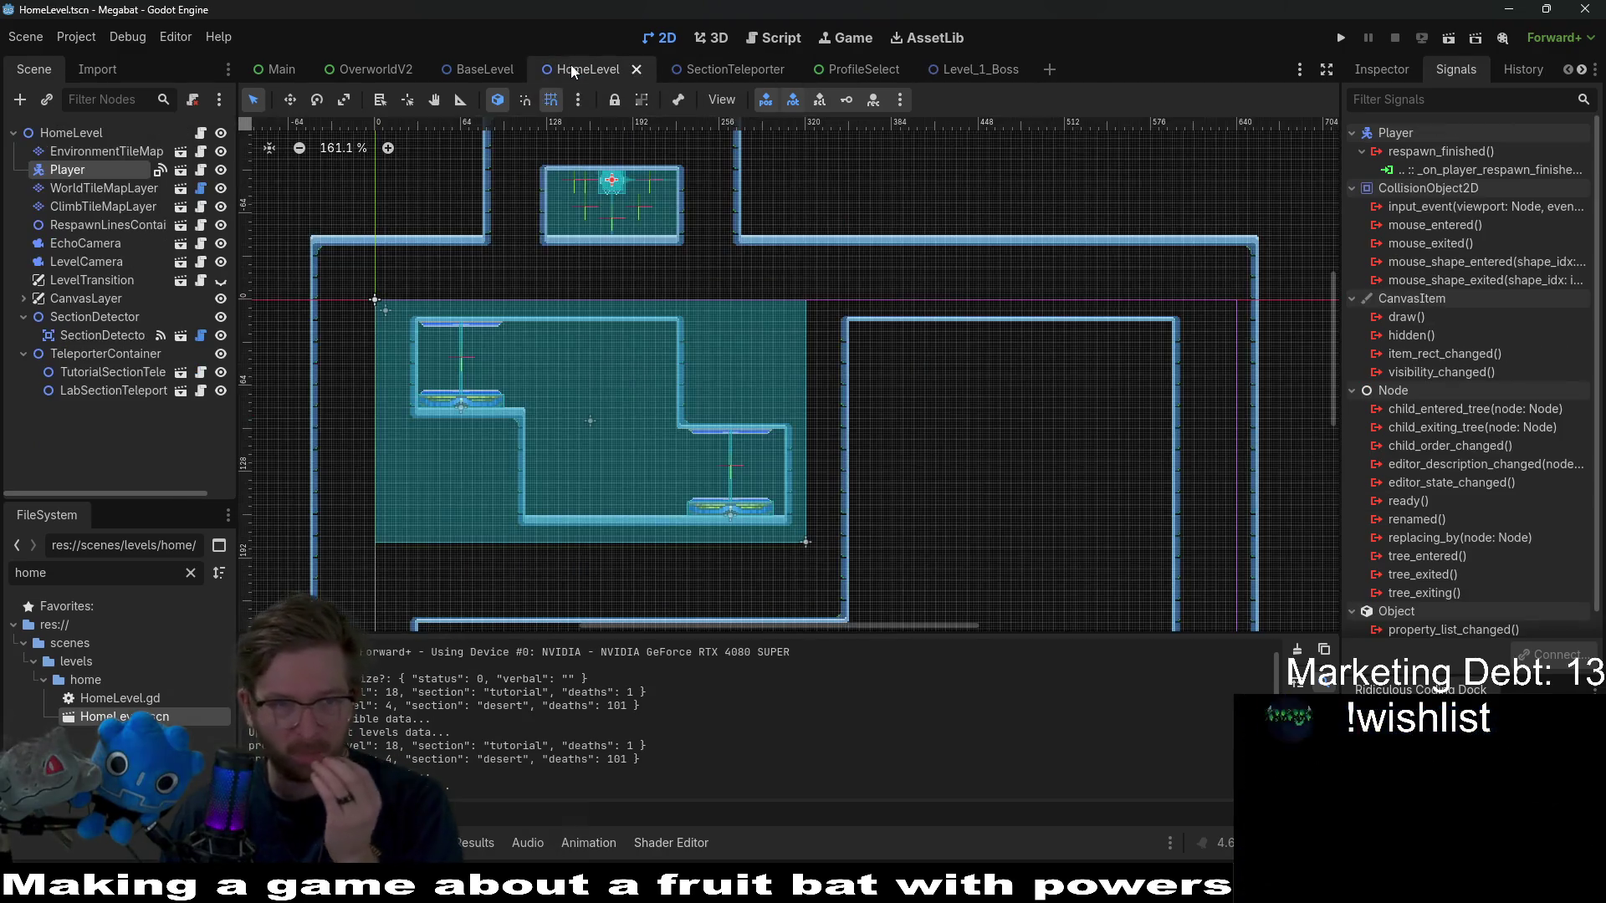
pyautogui.moveTo(714, 458)
pyautogui.mouseDown()
pyautogui.moveTo(759, 424)
pyautogui.moveTo(783, 313)
pyautogui.mouseUp()
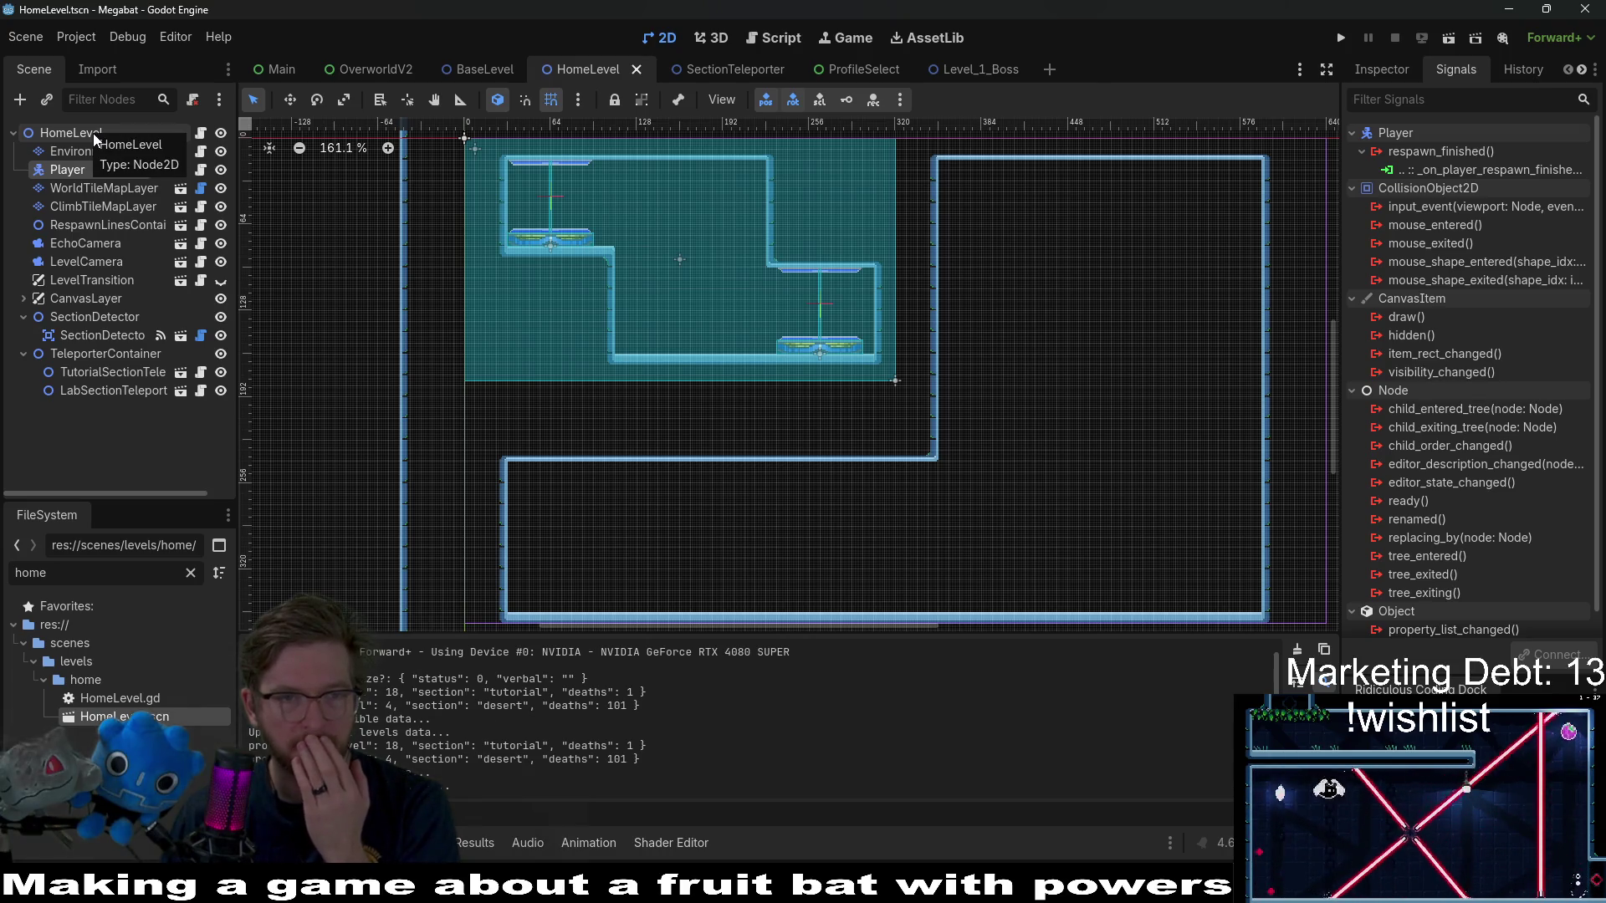
pyautogui.click(141, 134)
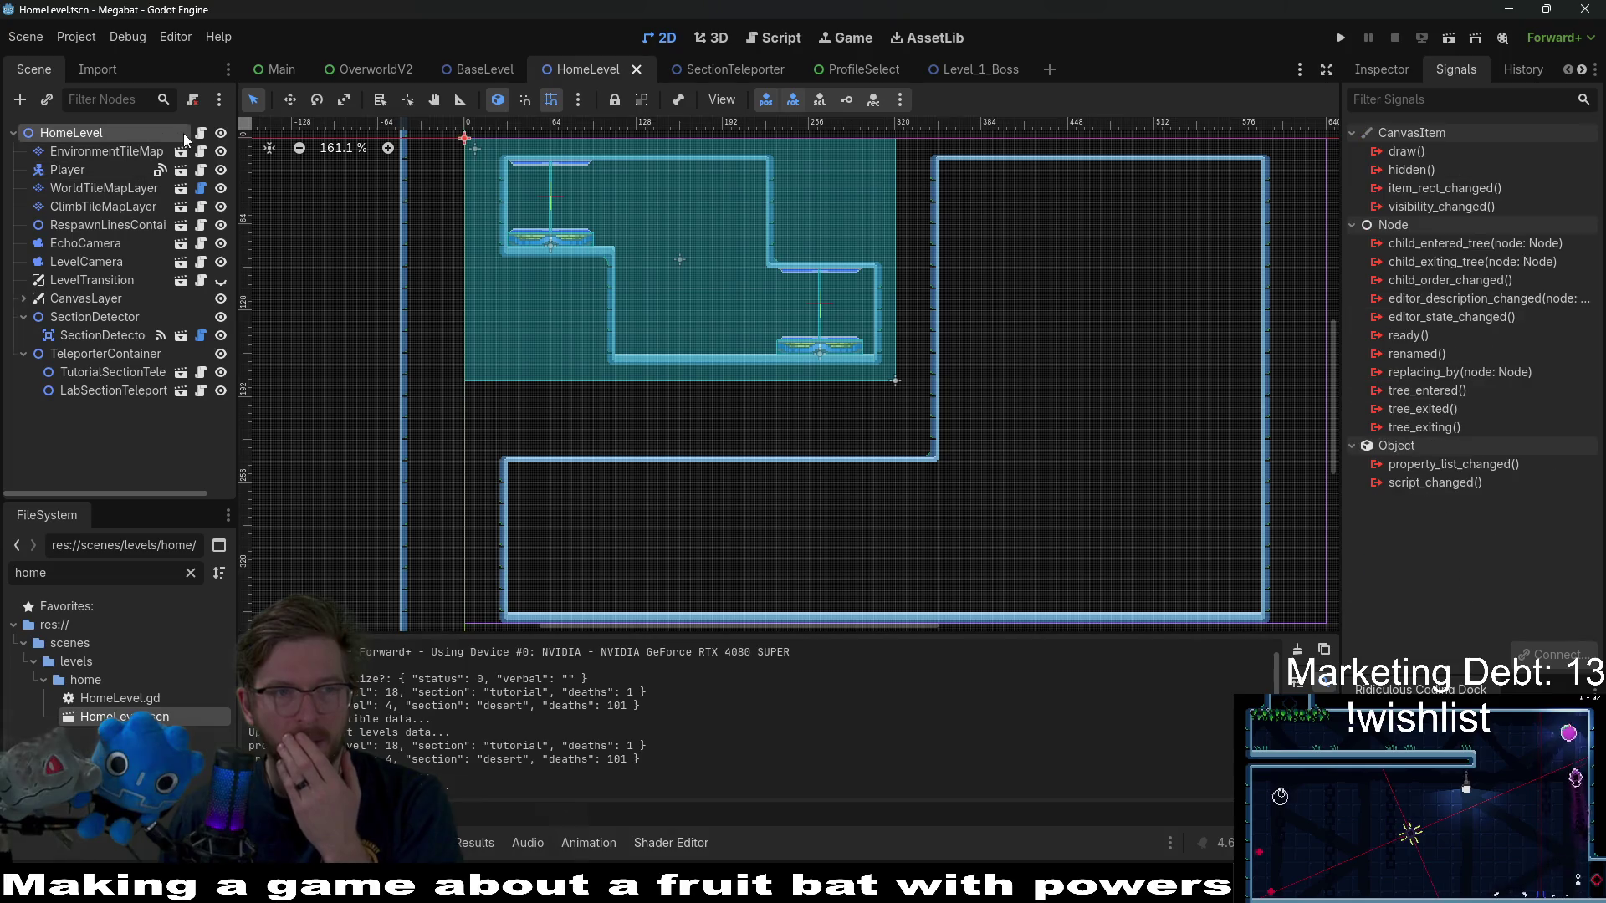
pyautogui.click(201, 133)
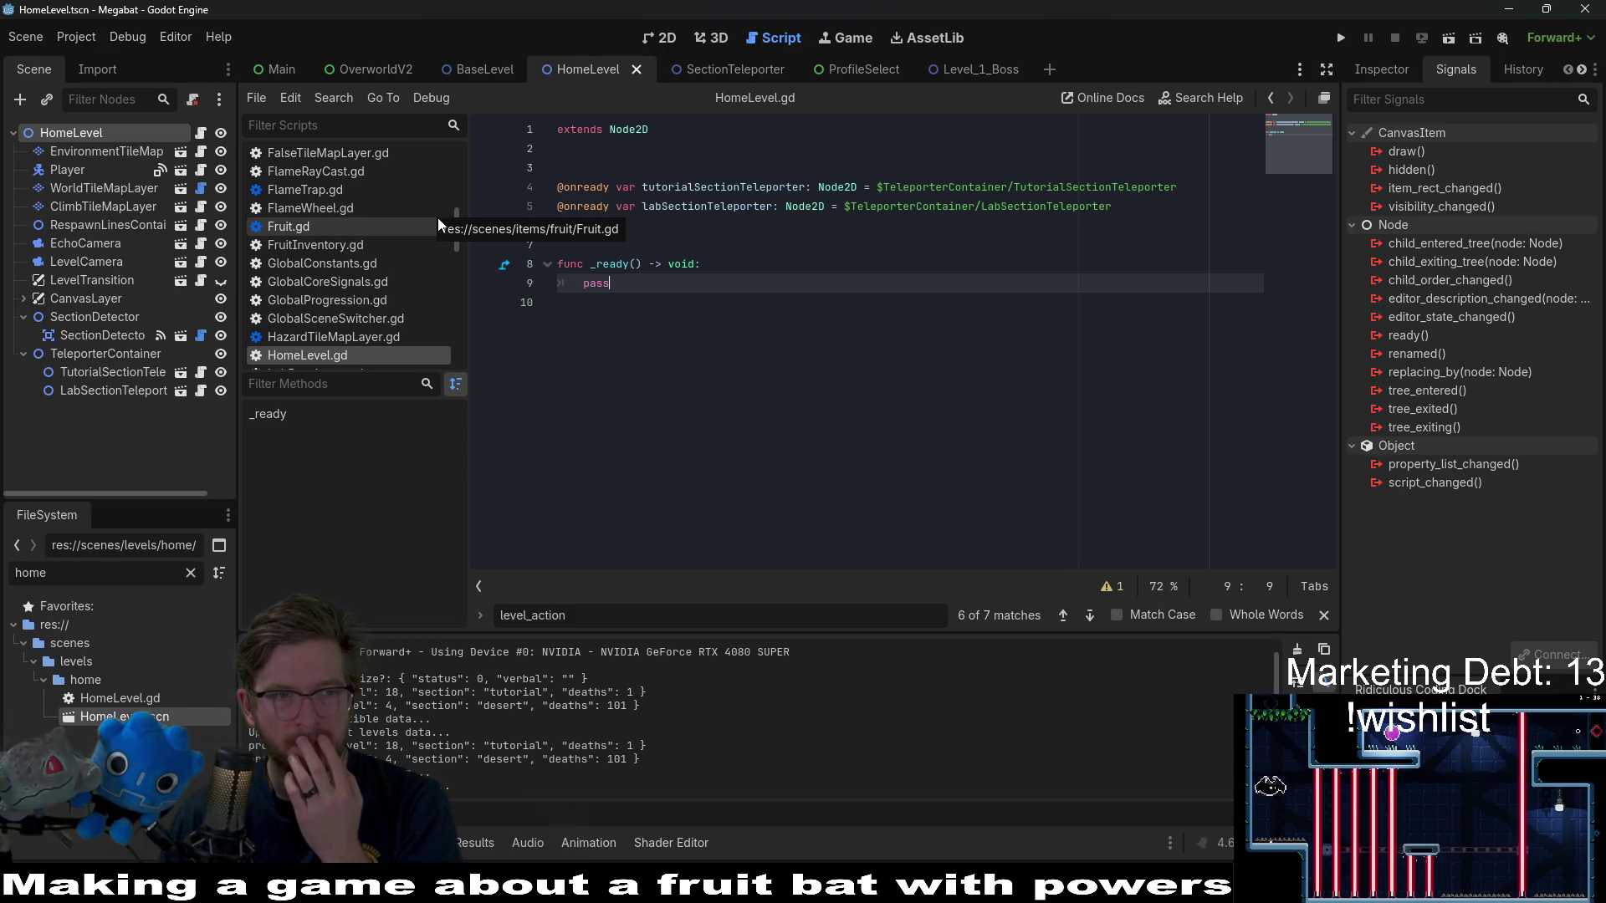
# - Toggle the LevelTransition node's visibility and inspect its Layer settings in the Inspector
pyautogui.click(124, 281)
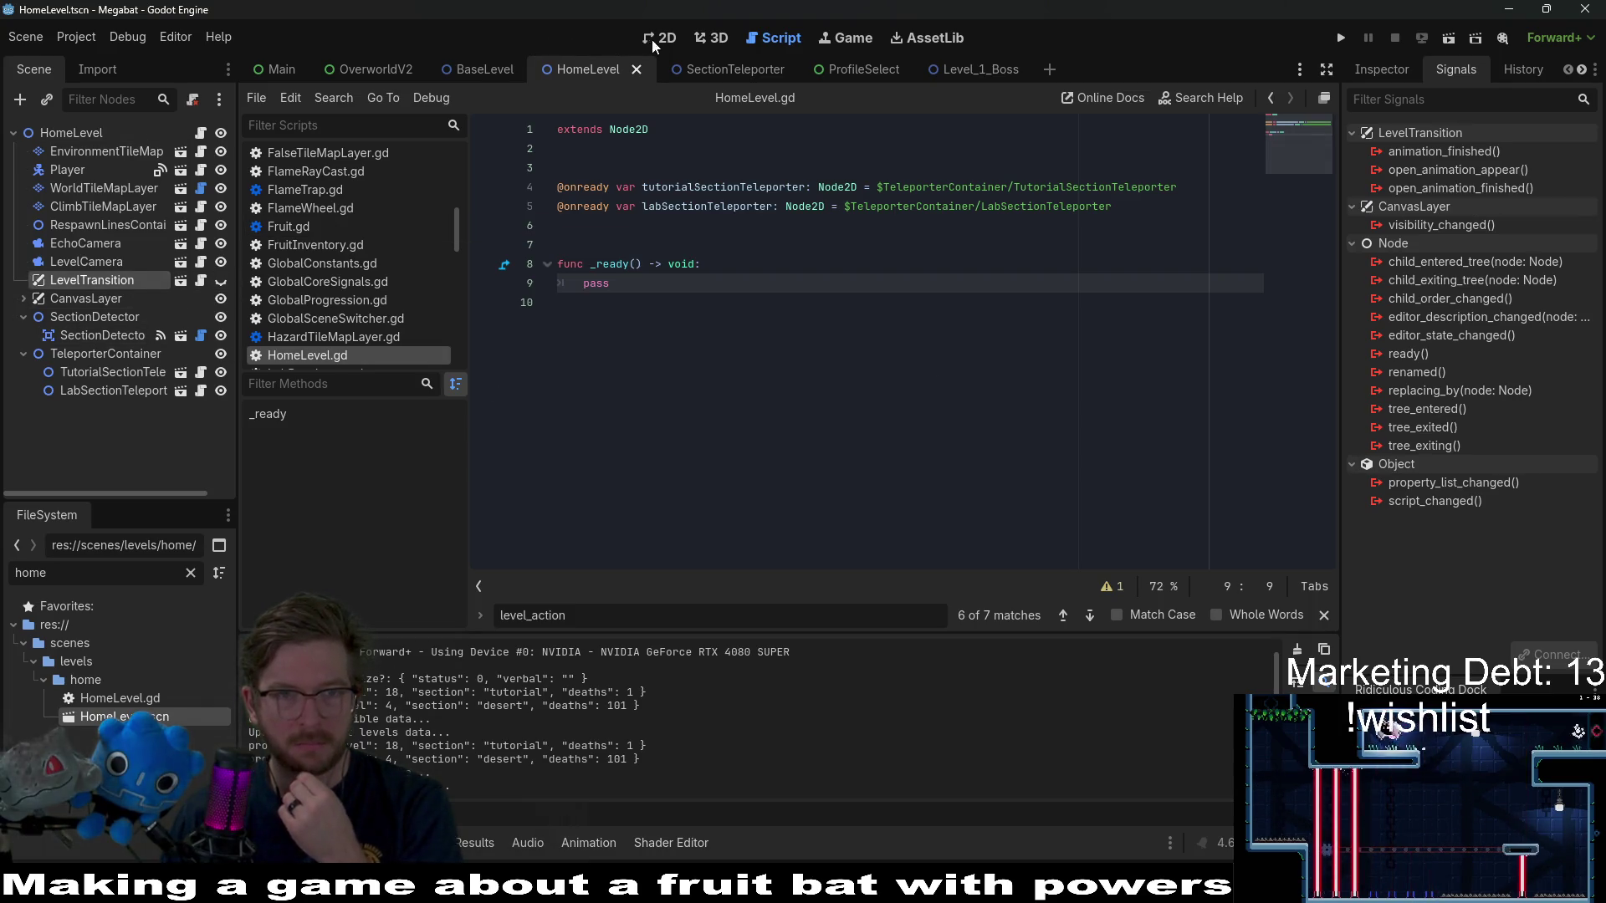
pyautogui.click(660, 38)
pyautogui.click(221, 281)
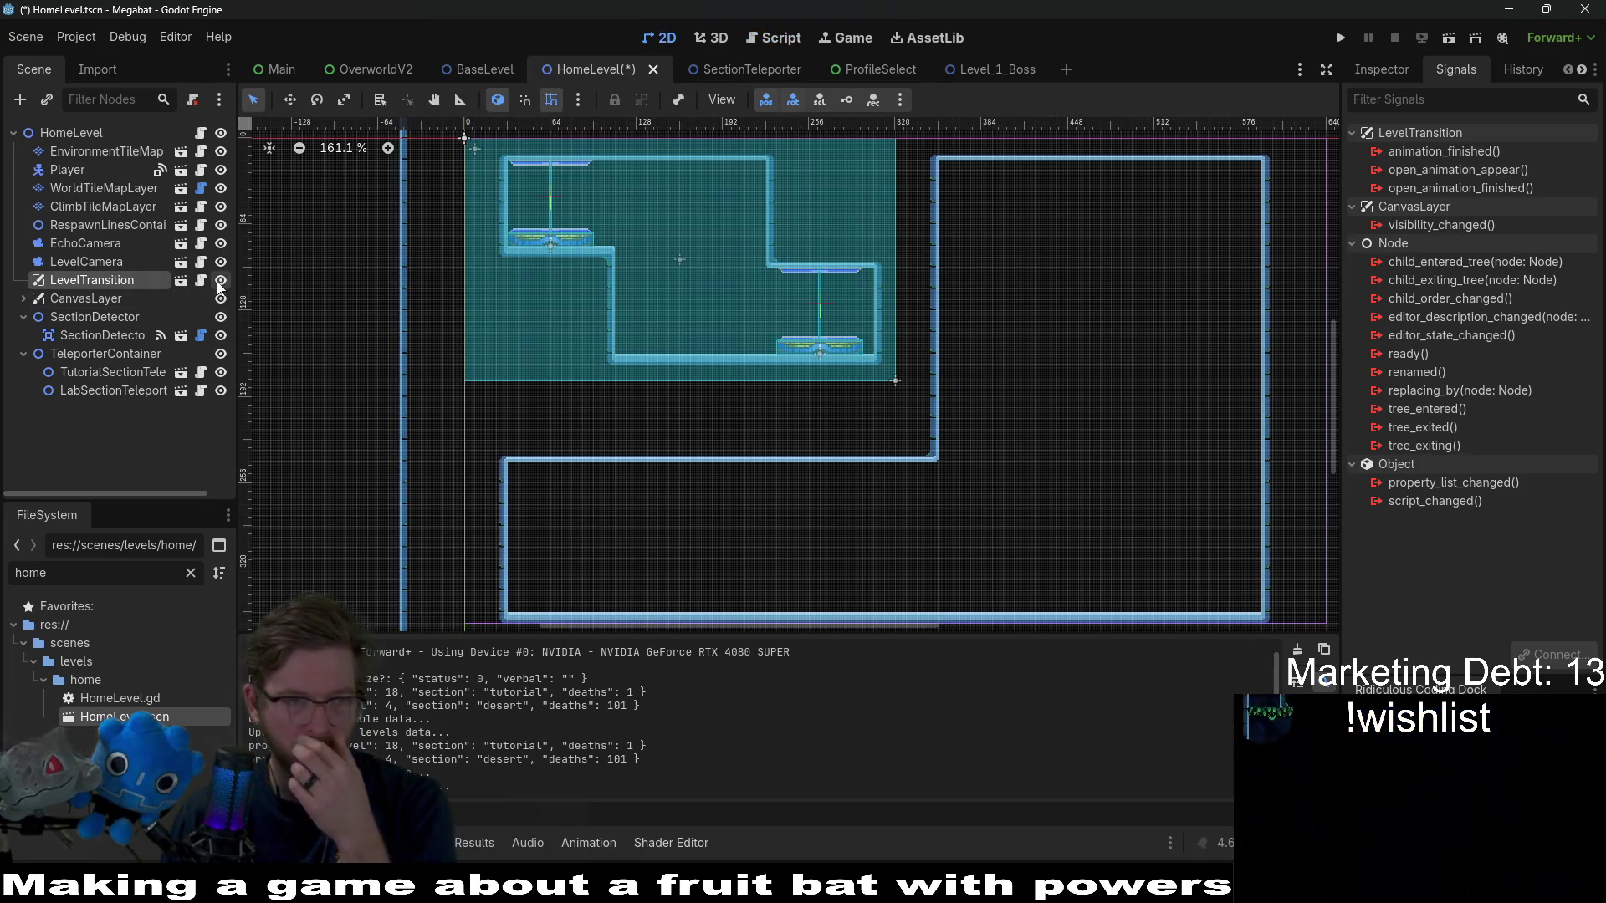
pyautogui.click(221, 281)
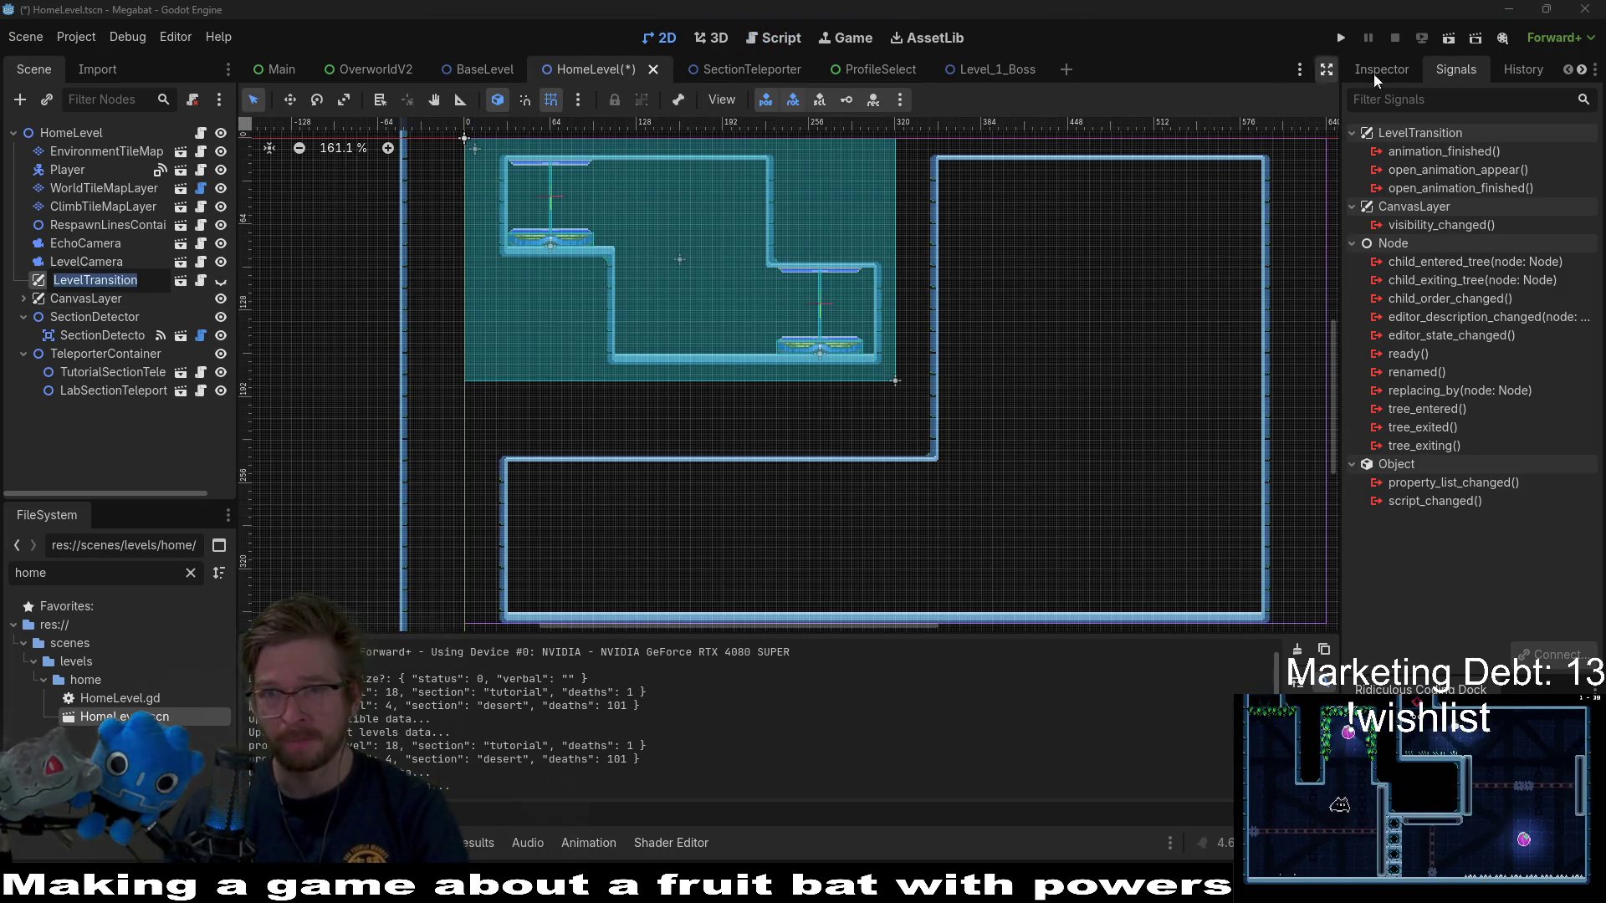
pyautogui.click(1392, 60)
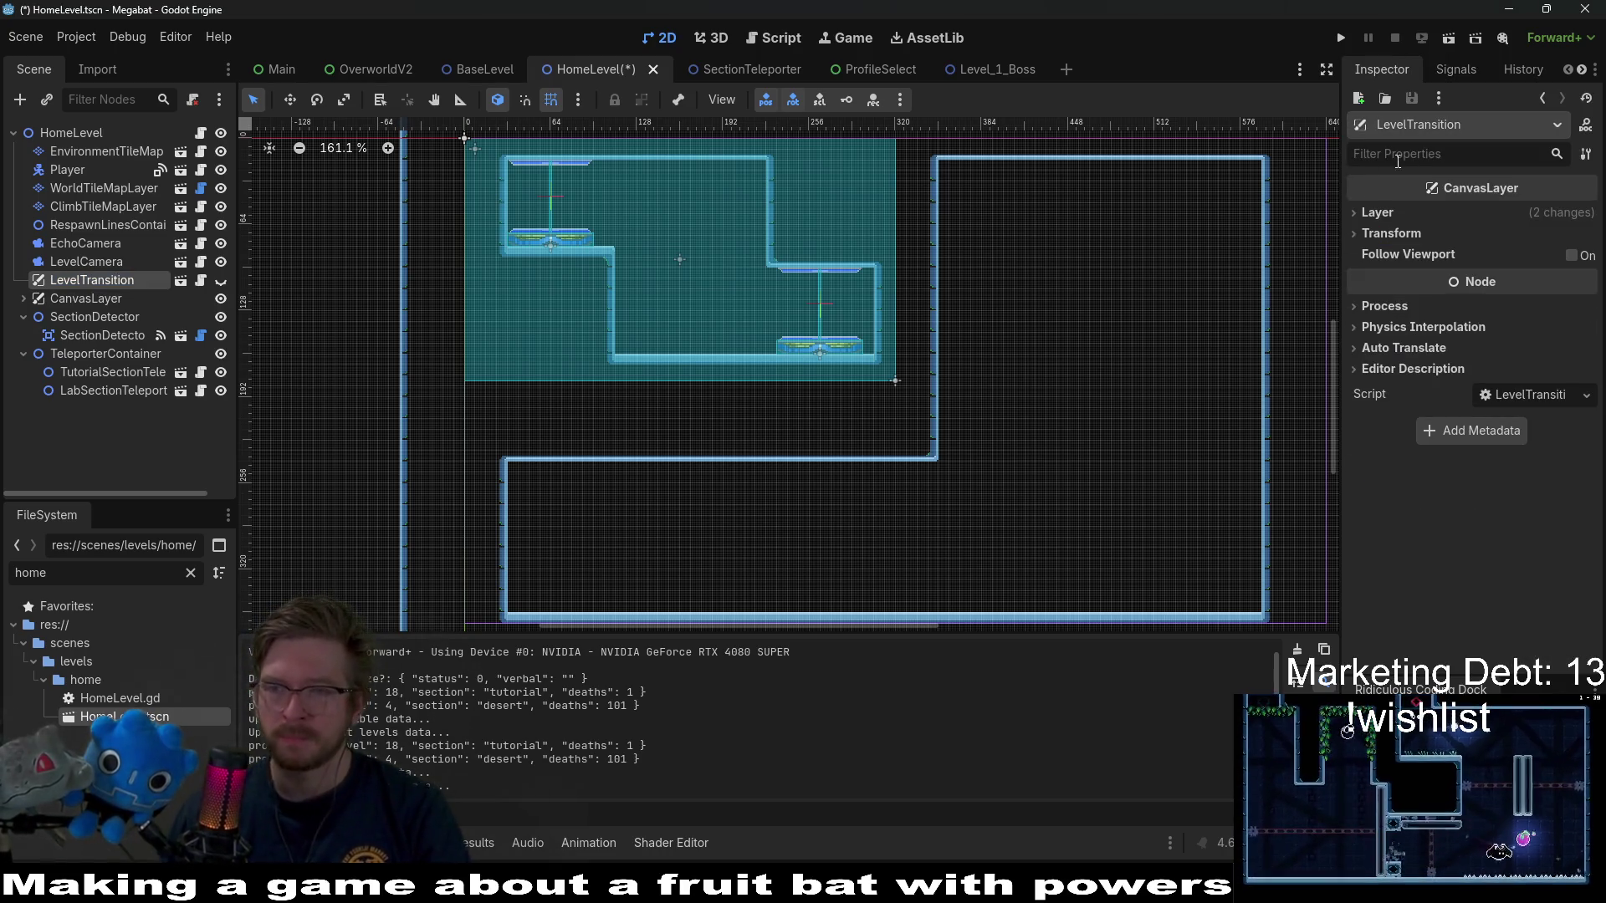
pyautogui.click(1378, 213)
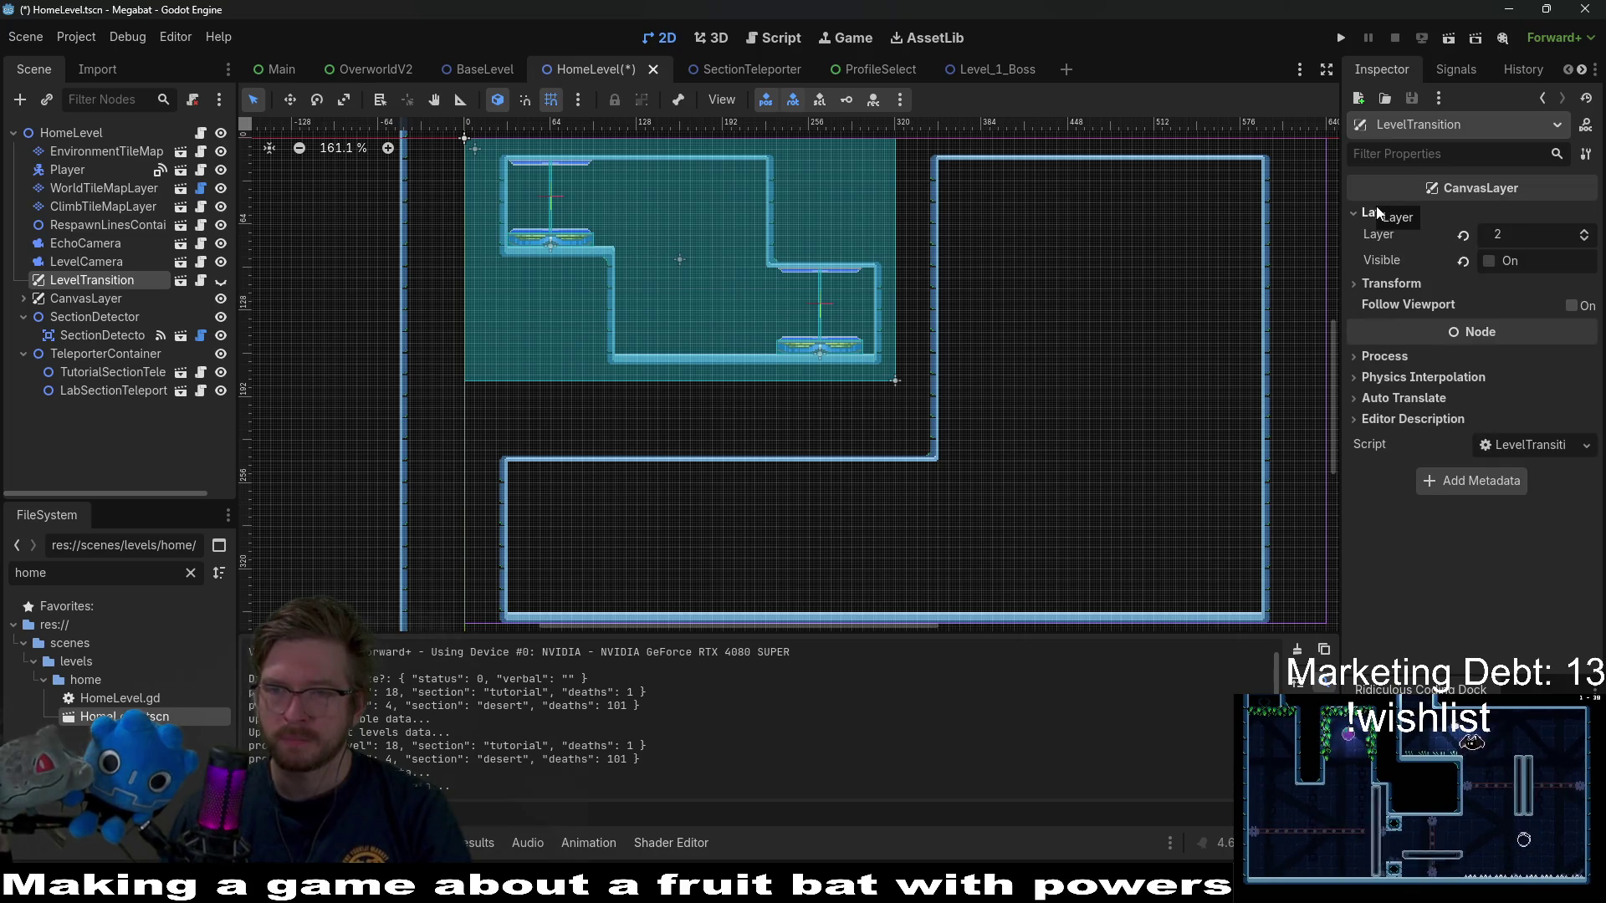
pyautogui.click(1377, 207)
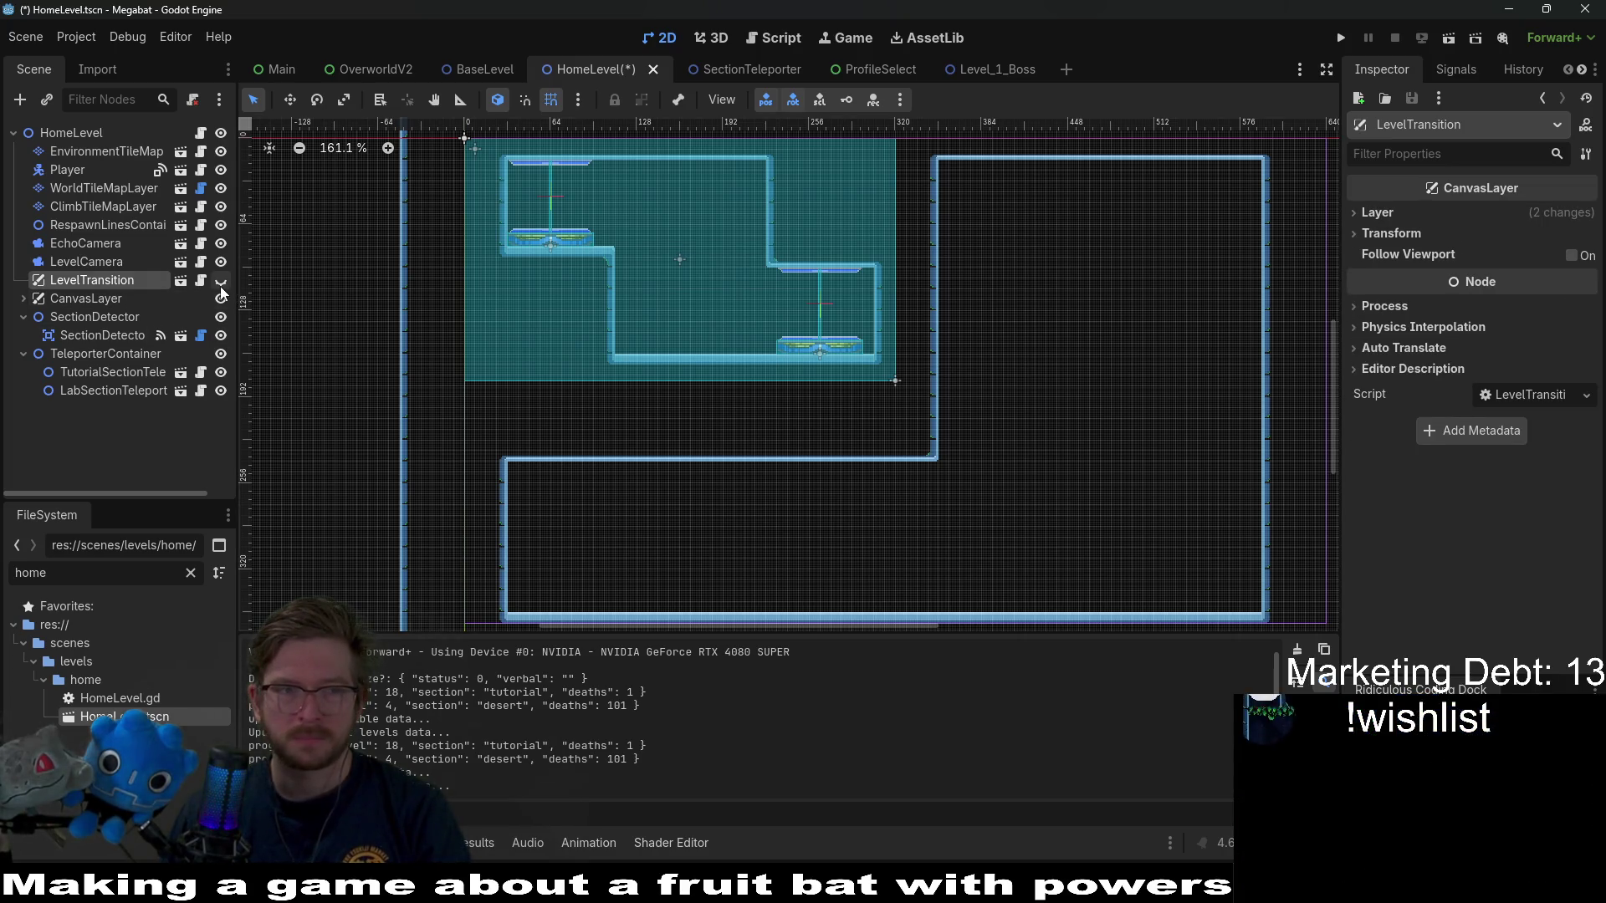
# - Keep the LevelTransition node's name, hide it, and open its scene in the editor
pyautogui.doubleClick(120, 280)
pyautogui.press('Escape')
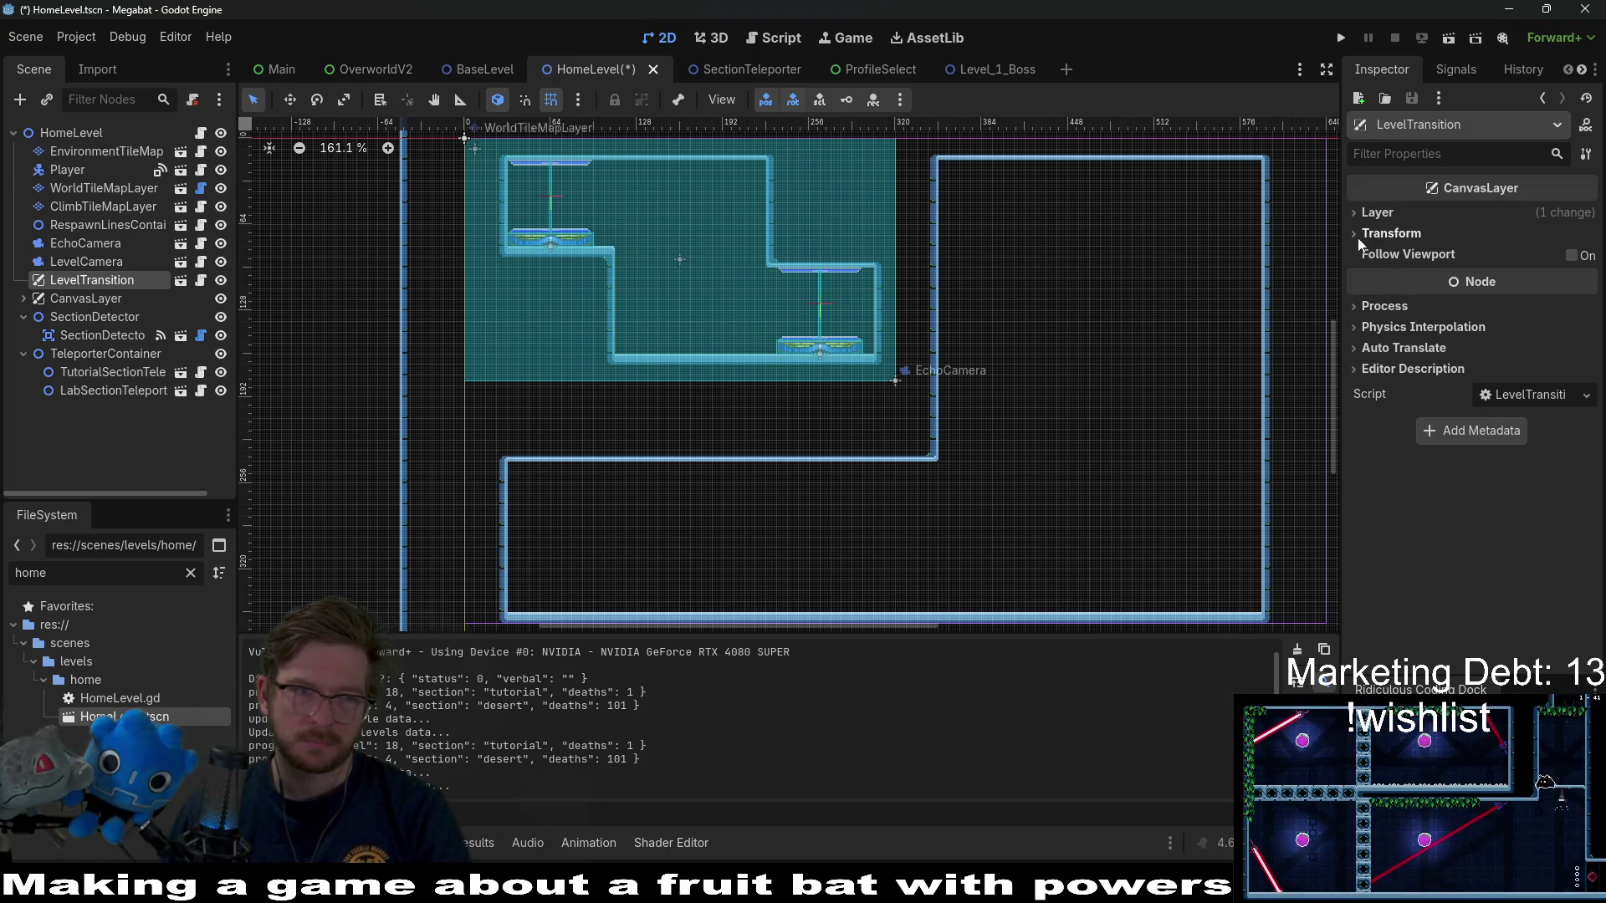
pyautogui.click(221, 280)
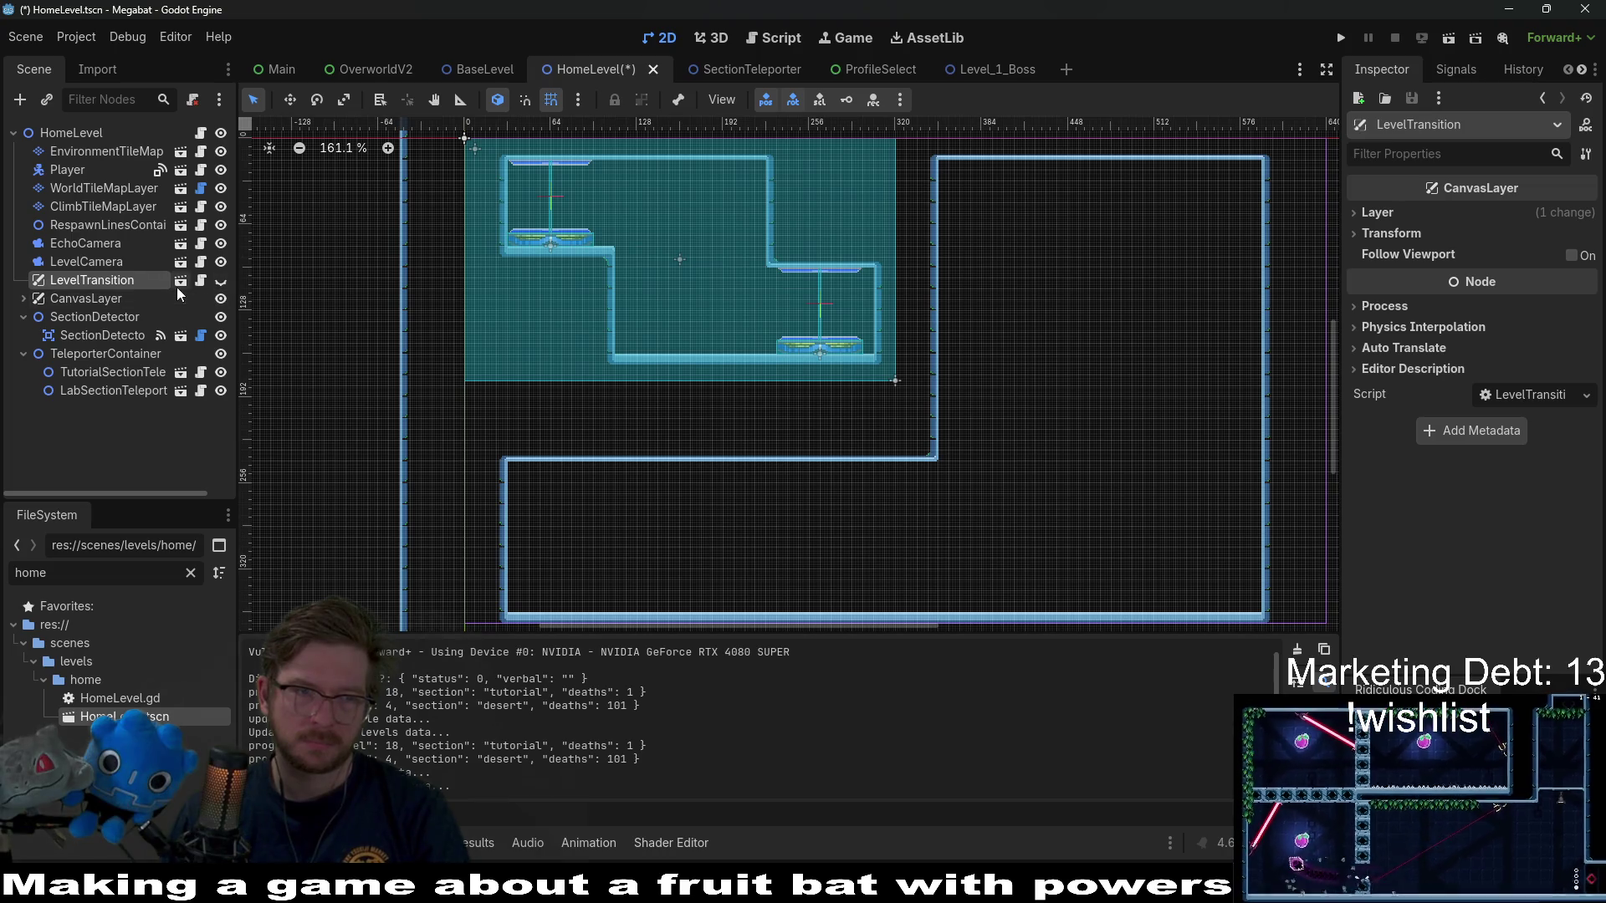
pyautogui.click(179, 286)
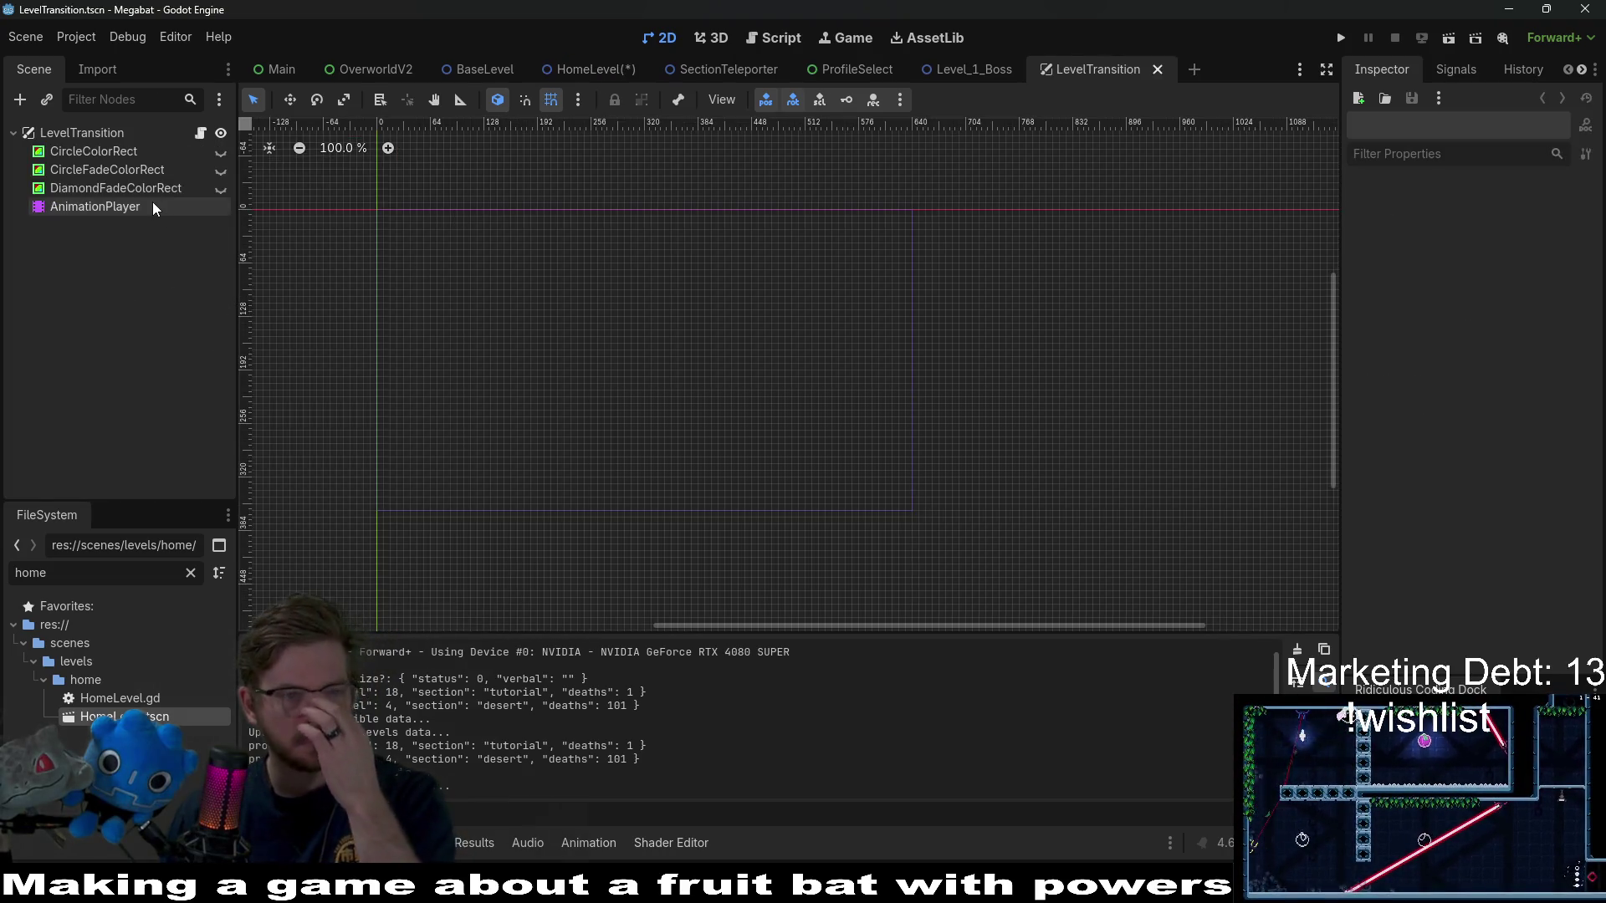
# - Review LevelTransition.gd's setup code up to its _ready function
pyautogui.click(201, 133)
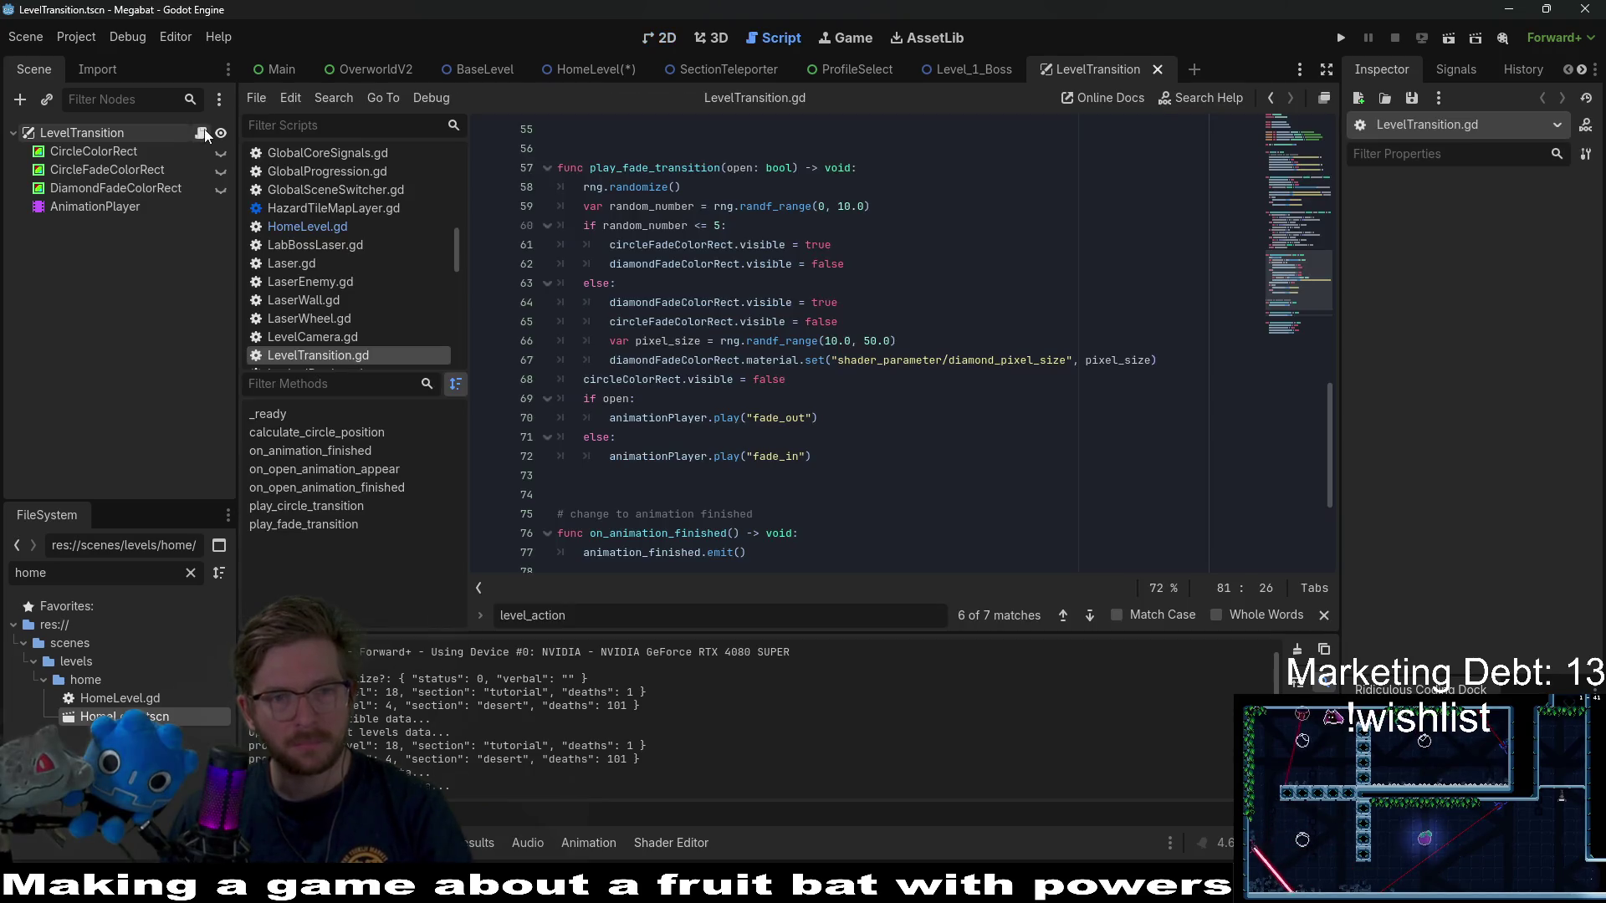
pyautogui.scroll(10, 991, 298)
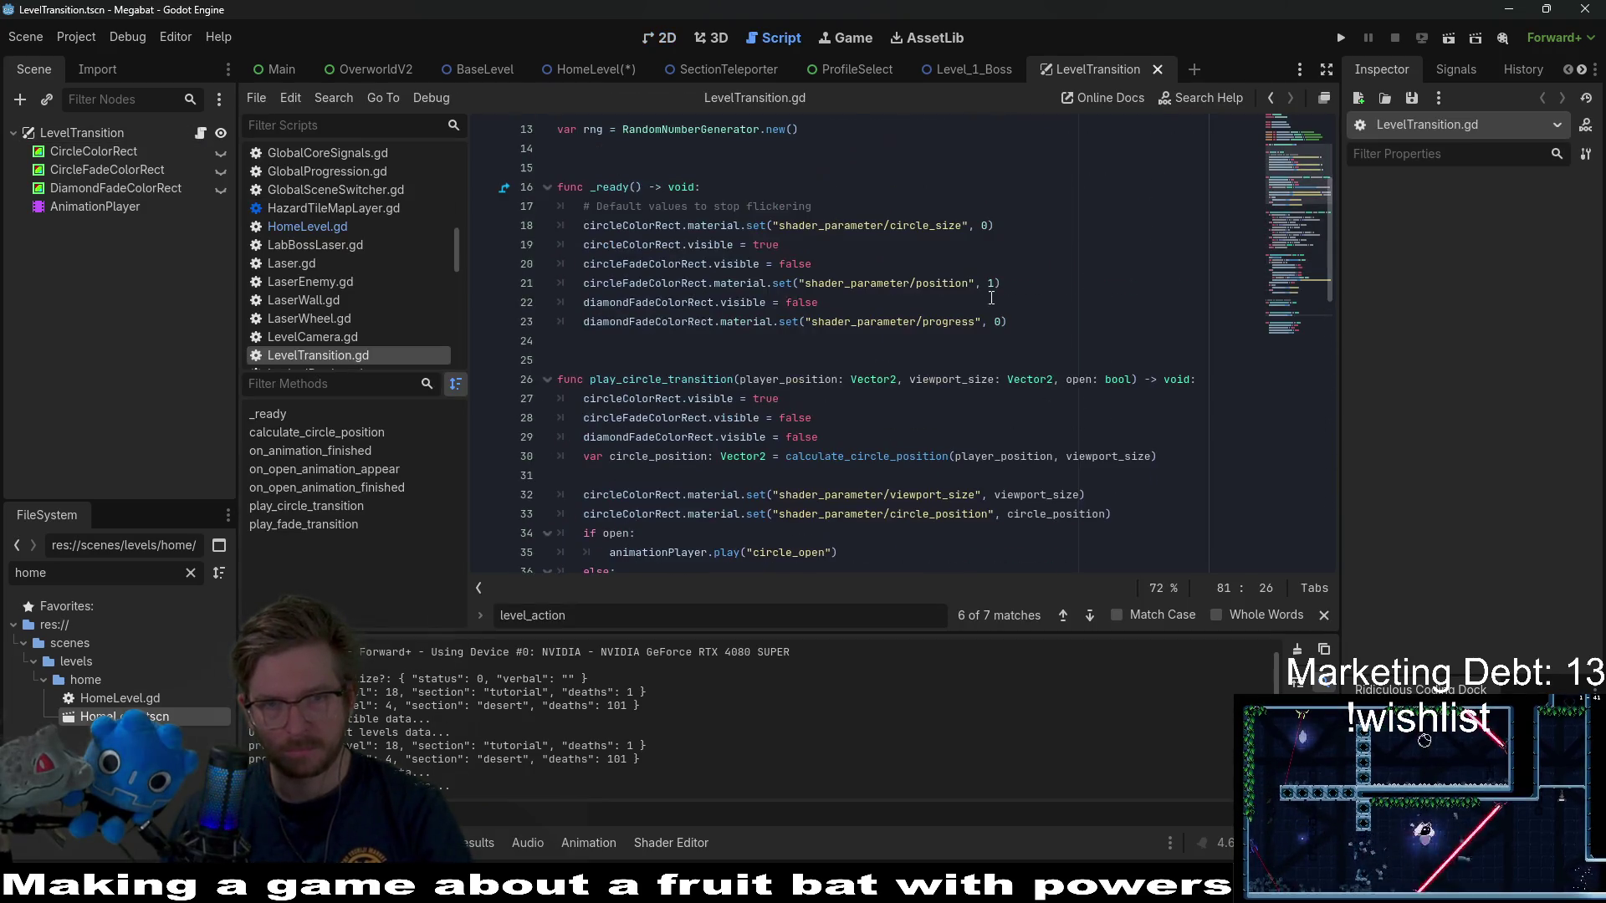
pyautogui.scroll(2, 991, 298)
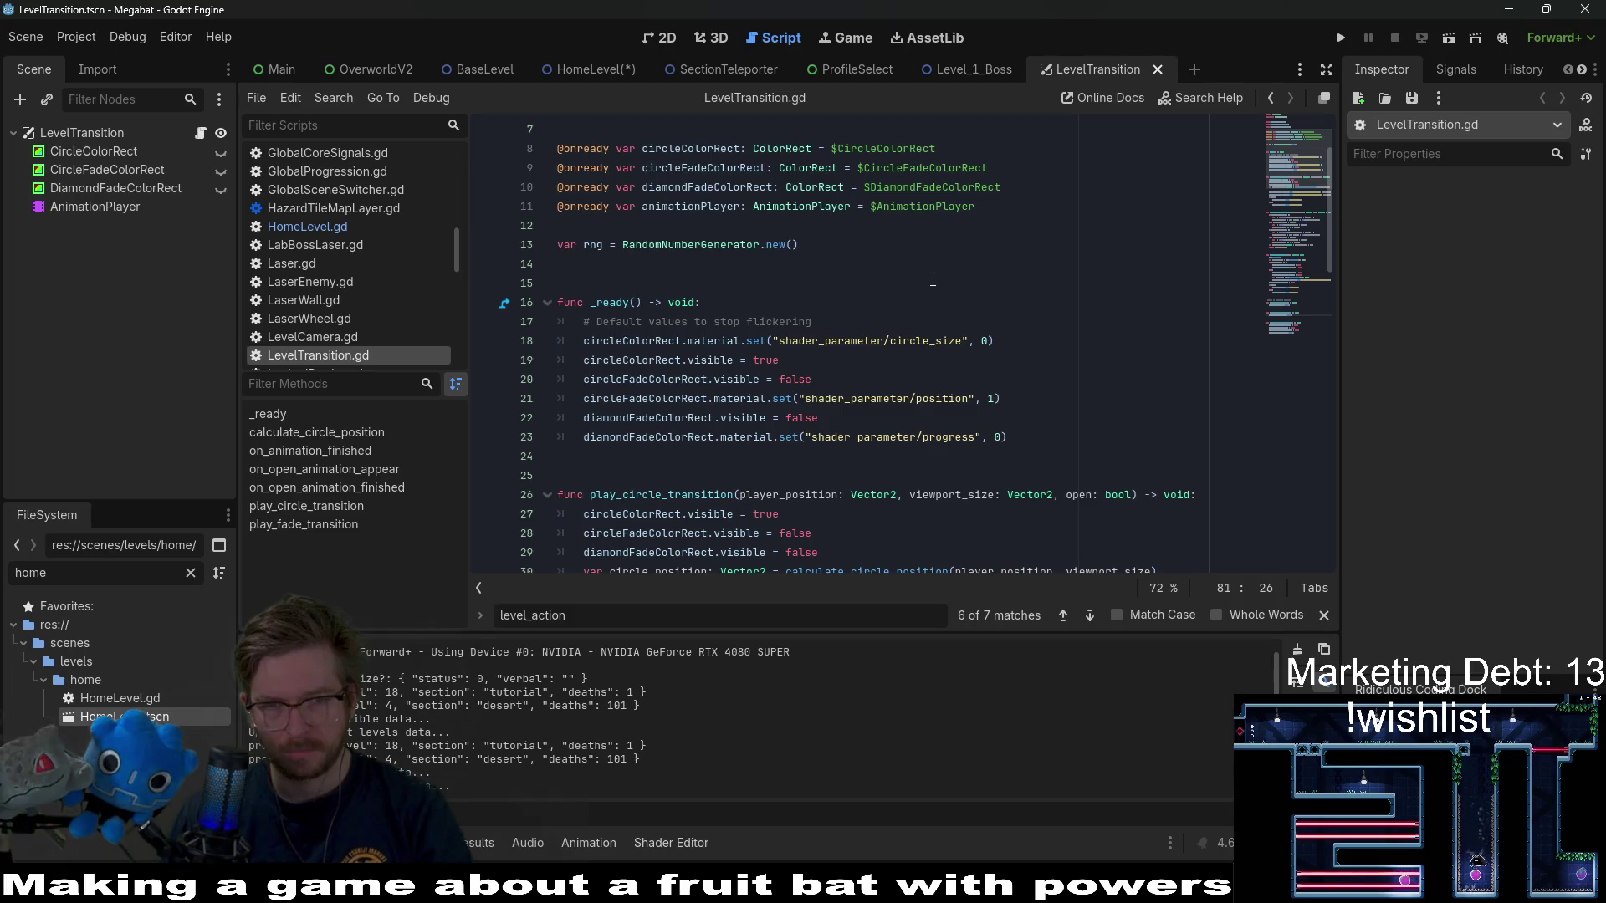
pyautogui.click(577, 69)
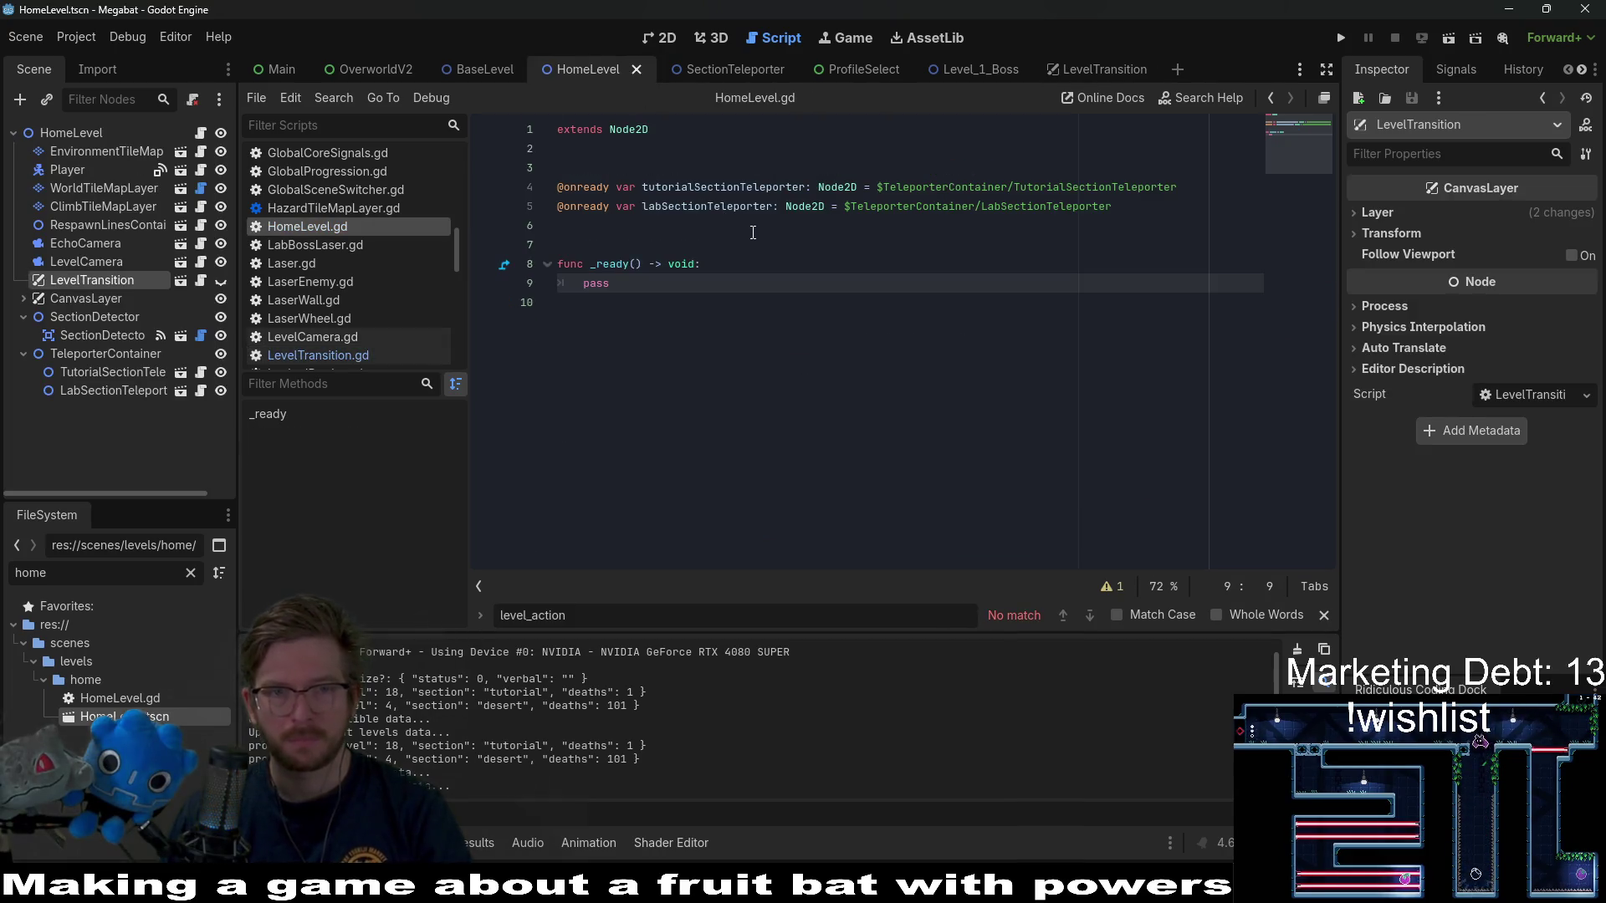
pyautogui.click(720, 306)
pyautogui.click(481, 68)
pyautogui.scroll(15, 1305, 217)
pyautogui.scroll(20, 760, 288)
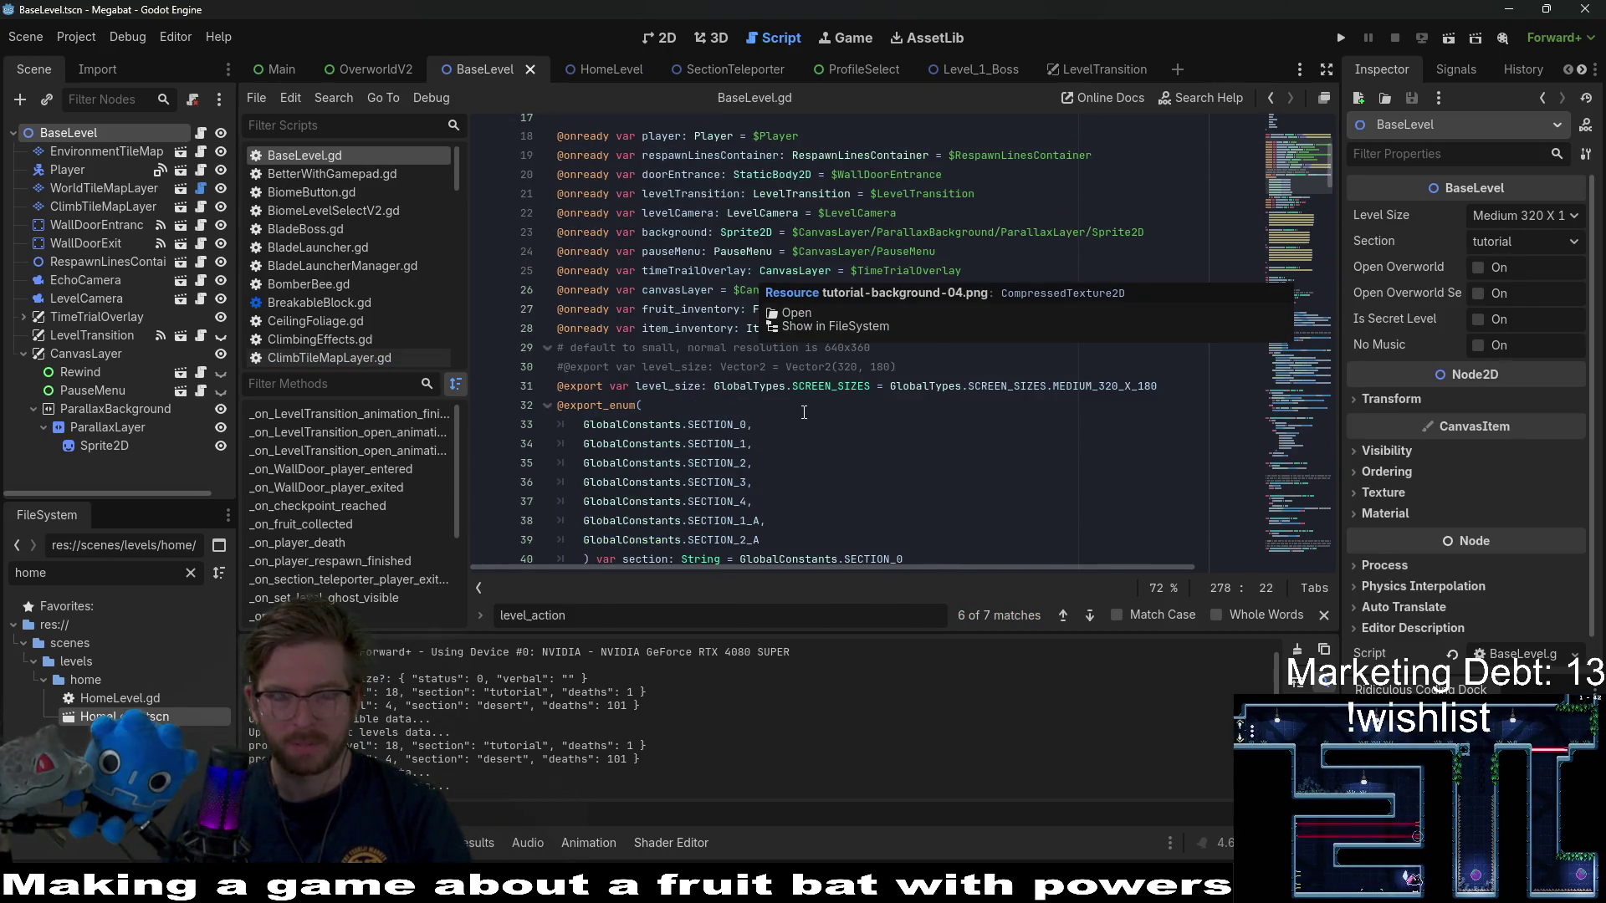
pyautogui.scroll(-5, 879, 368)
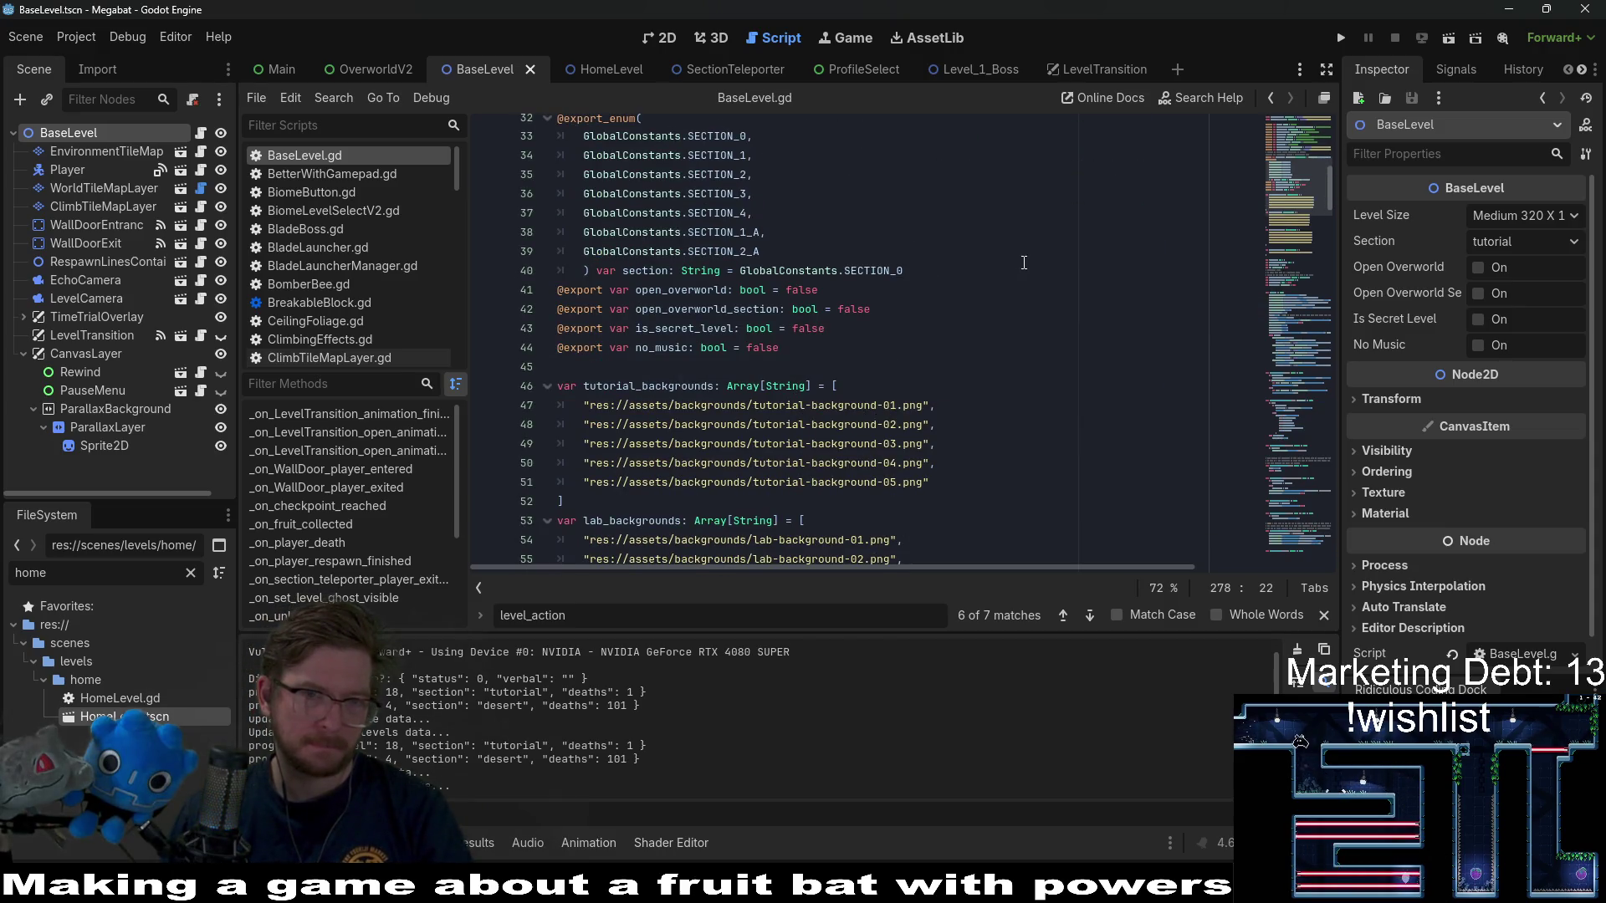
pyautogui.scroll(-2, 1024, 263)
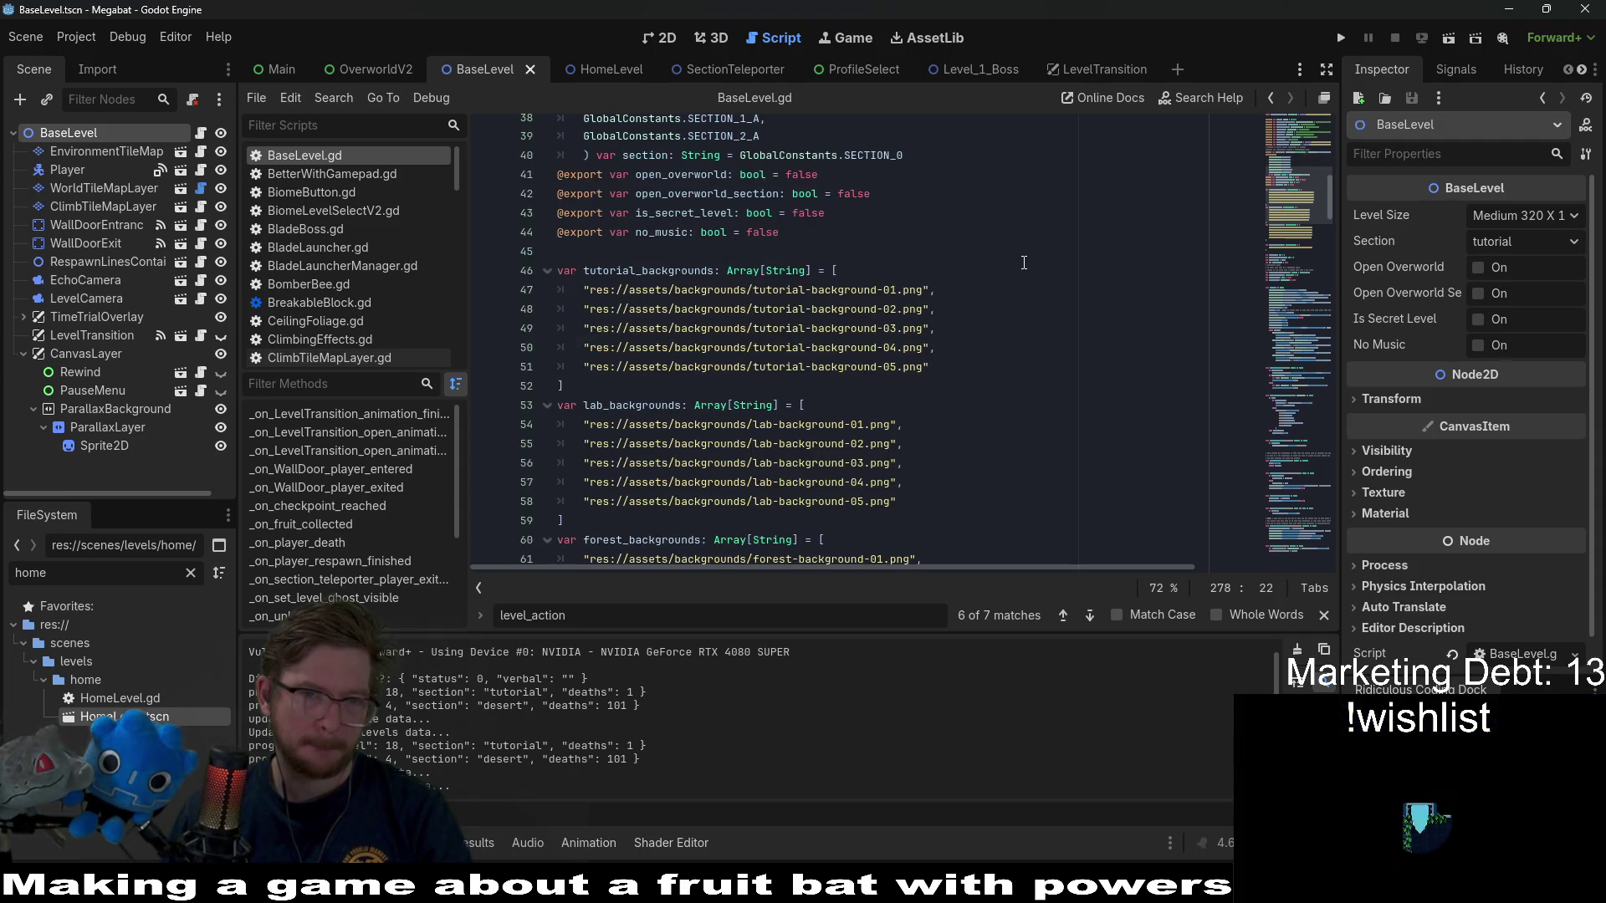
pyautogui.scroll(-5, 1024, 263)
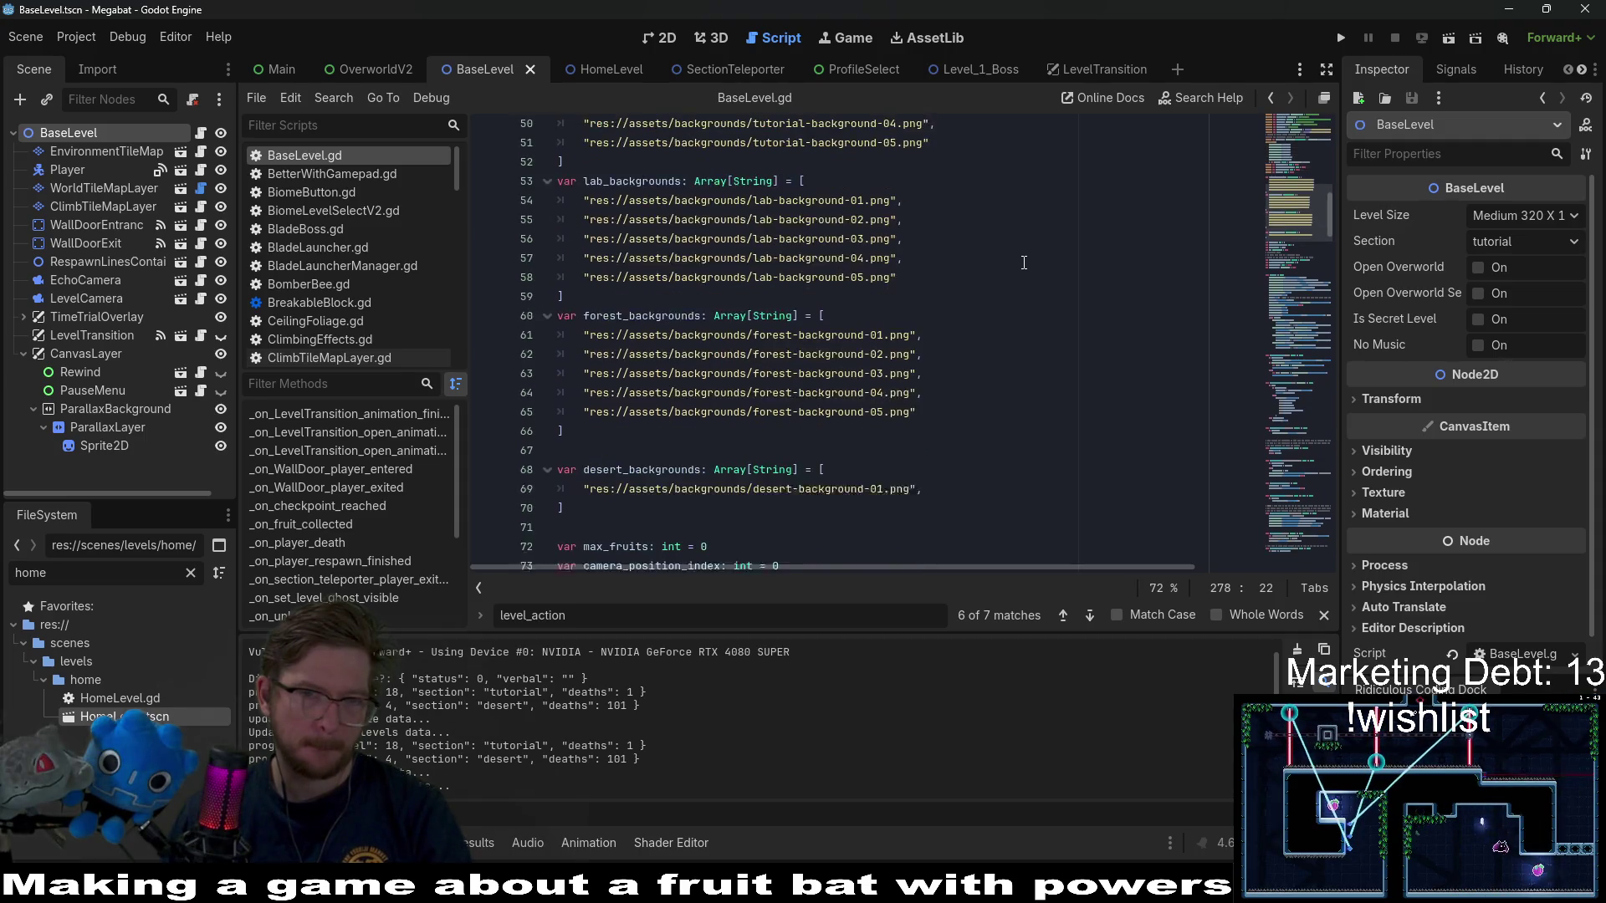
pyautogui.scroll(13, 1024, 262)
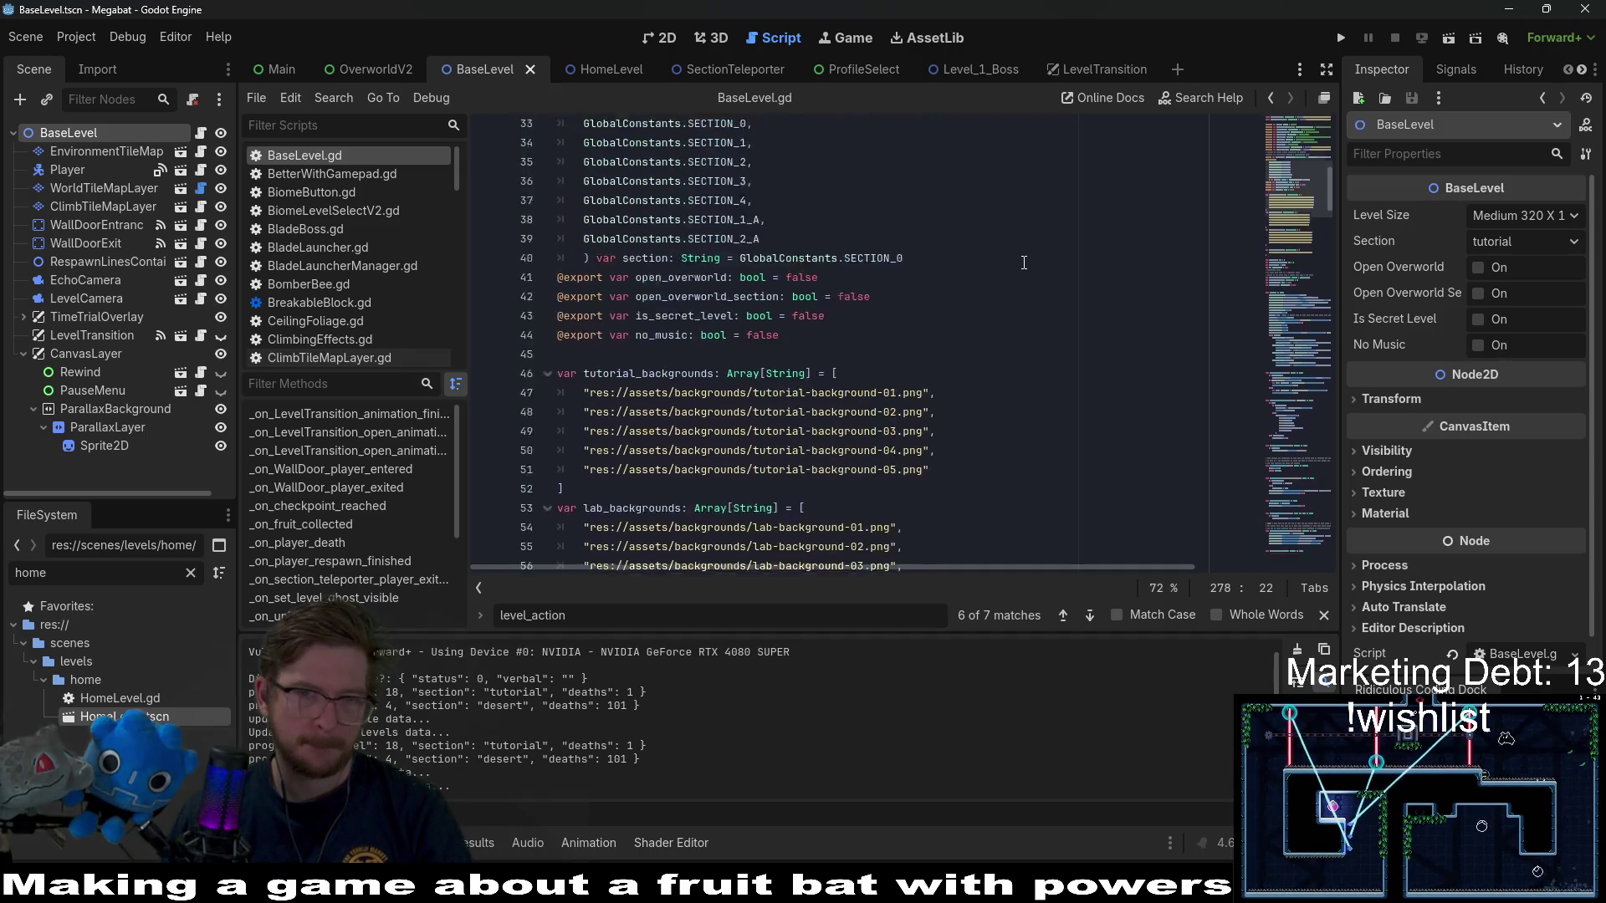
pyautogui.scroll(3, 1024, 263)
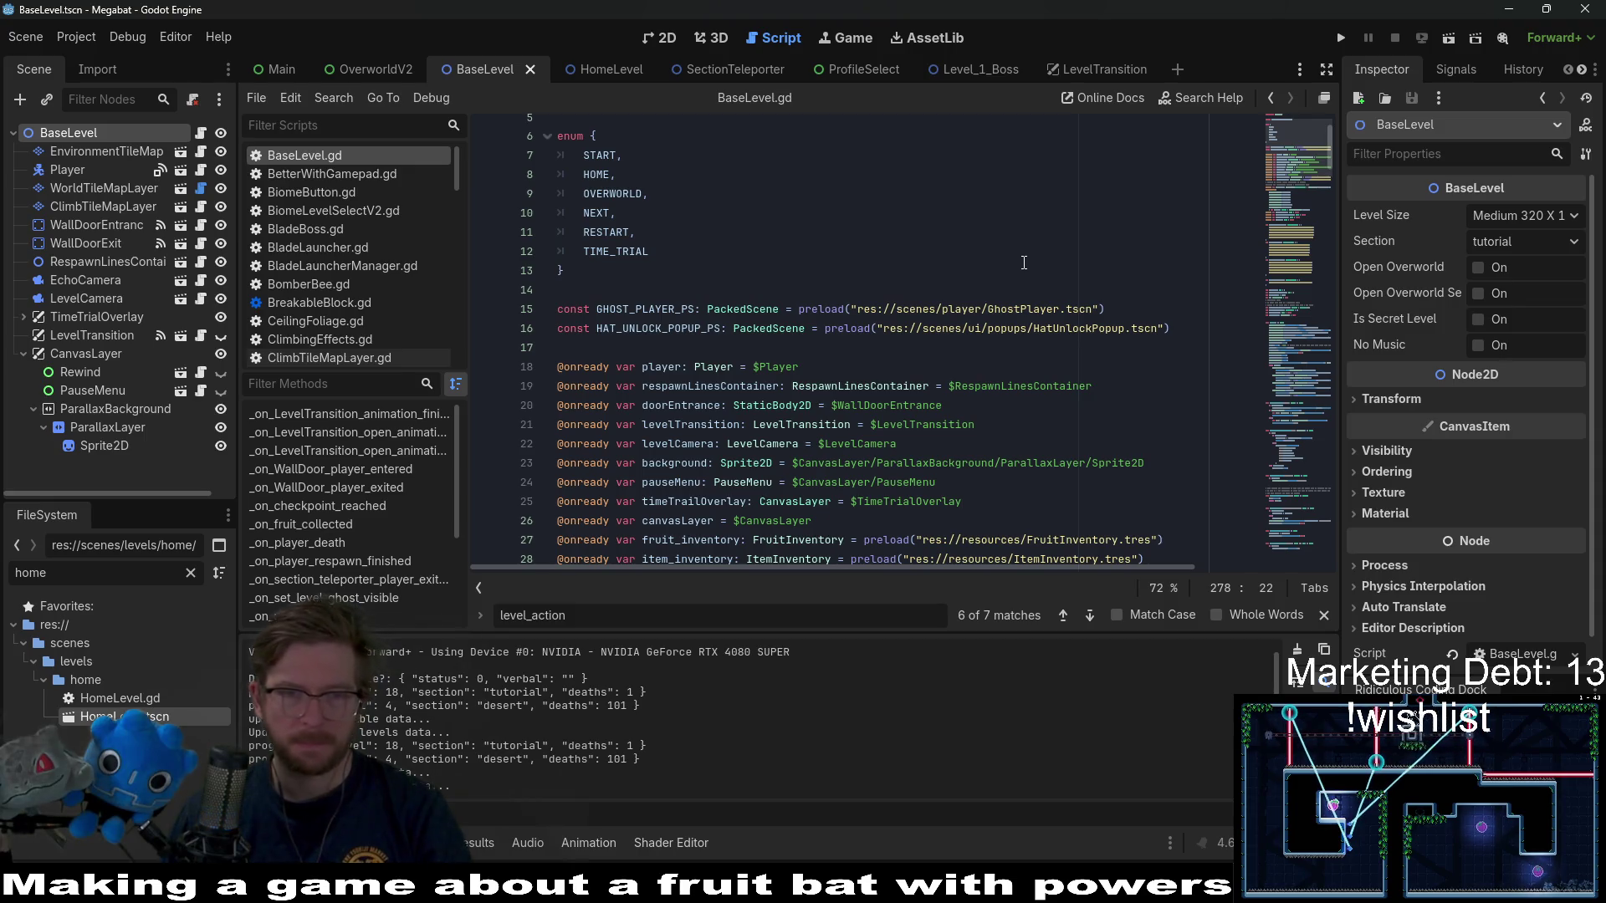
pyautogui.scroll(-2, 1024, 262)
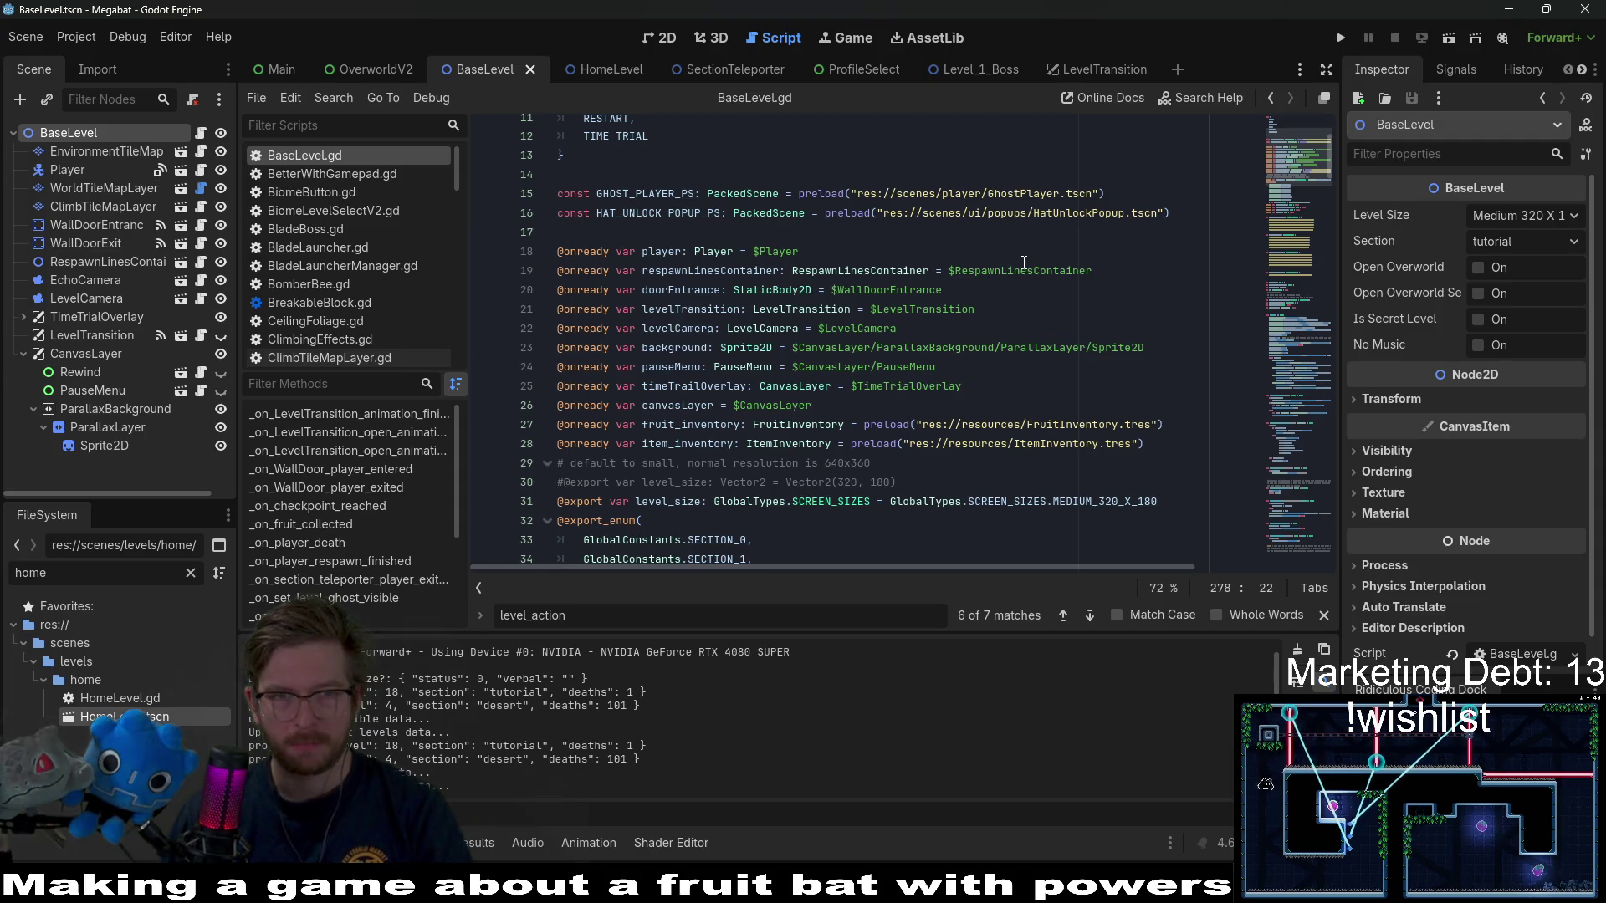
pyautogui.moveTo(904, 222)
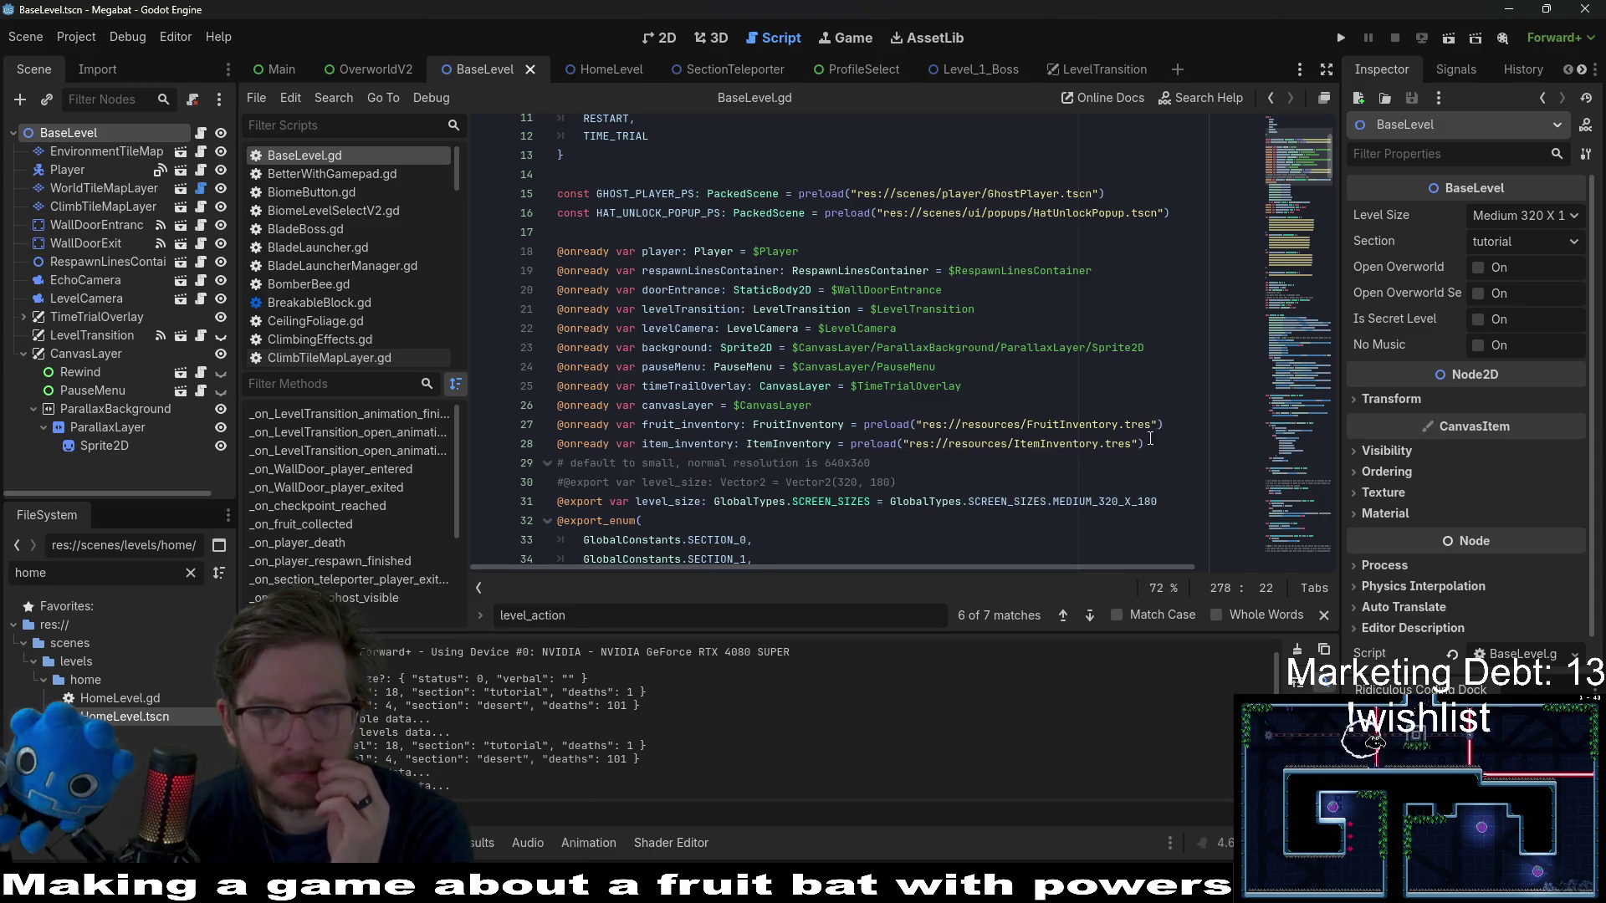
pyautogui.moveTo(1154, 442)
pyautogui.mouseDown()
pyautogui.moveTo(836, 406)
pyautogui.moveTo(585, 280)
pyautogui.moveTo(427, 254)
pyautogui.mouseUp()
pyautogui.hotkey('ctrl', 'c')
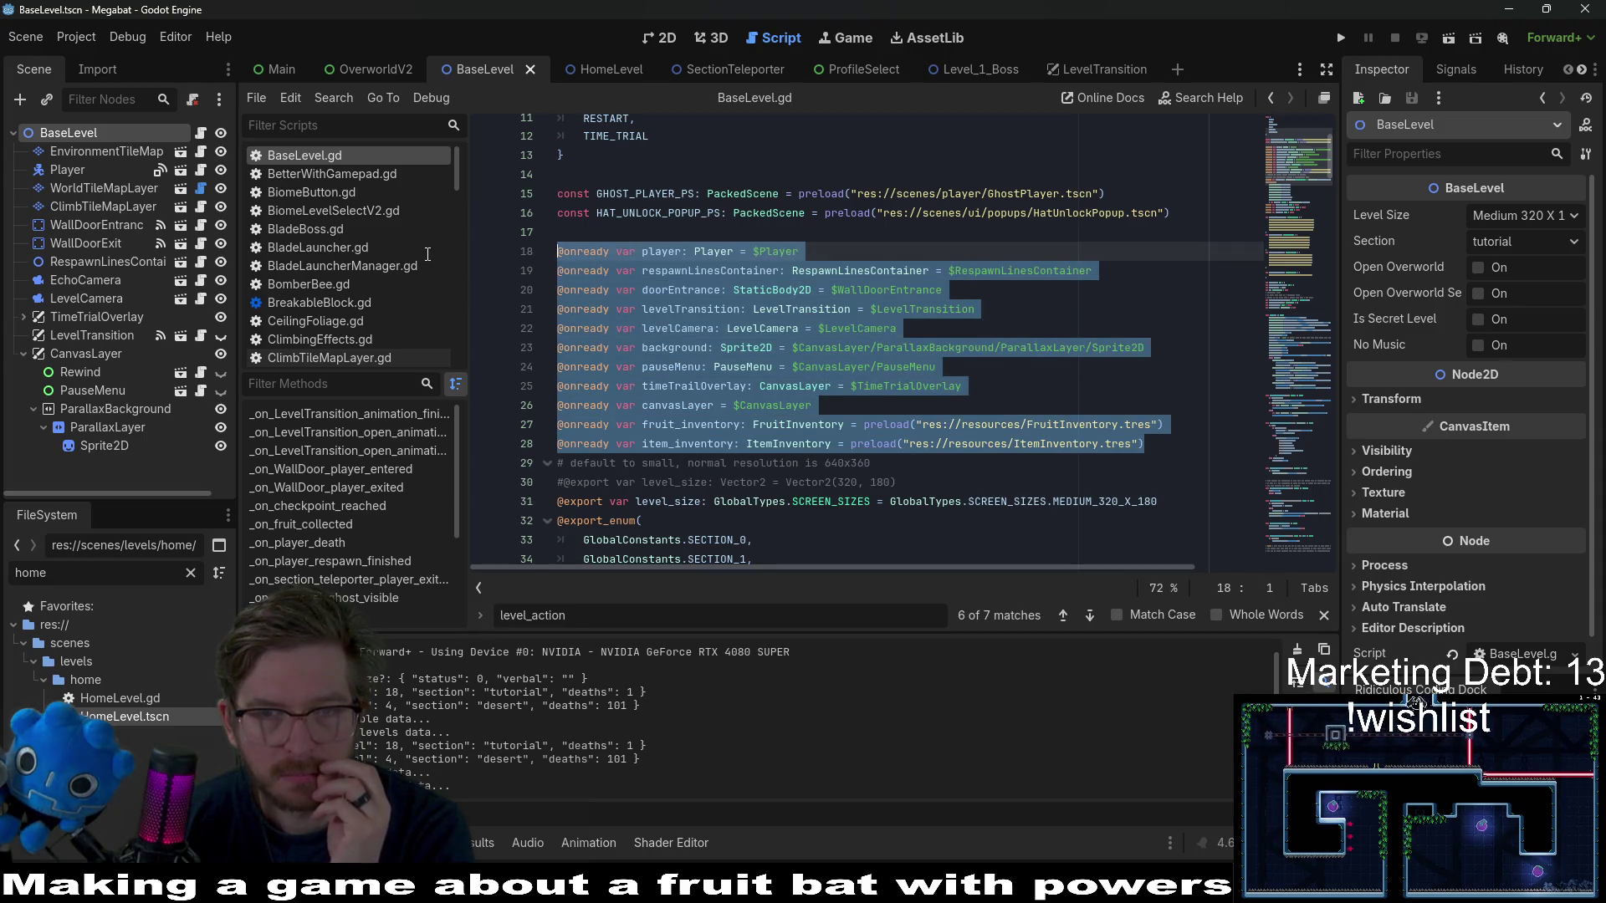
pyautogui.scroll(-2, 940, 328)
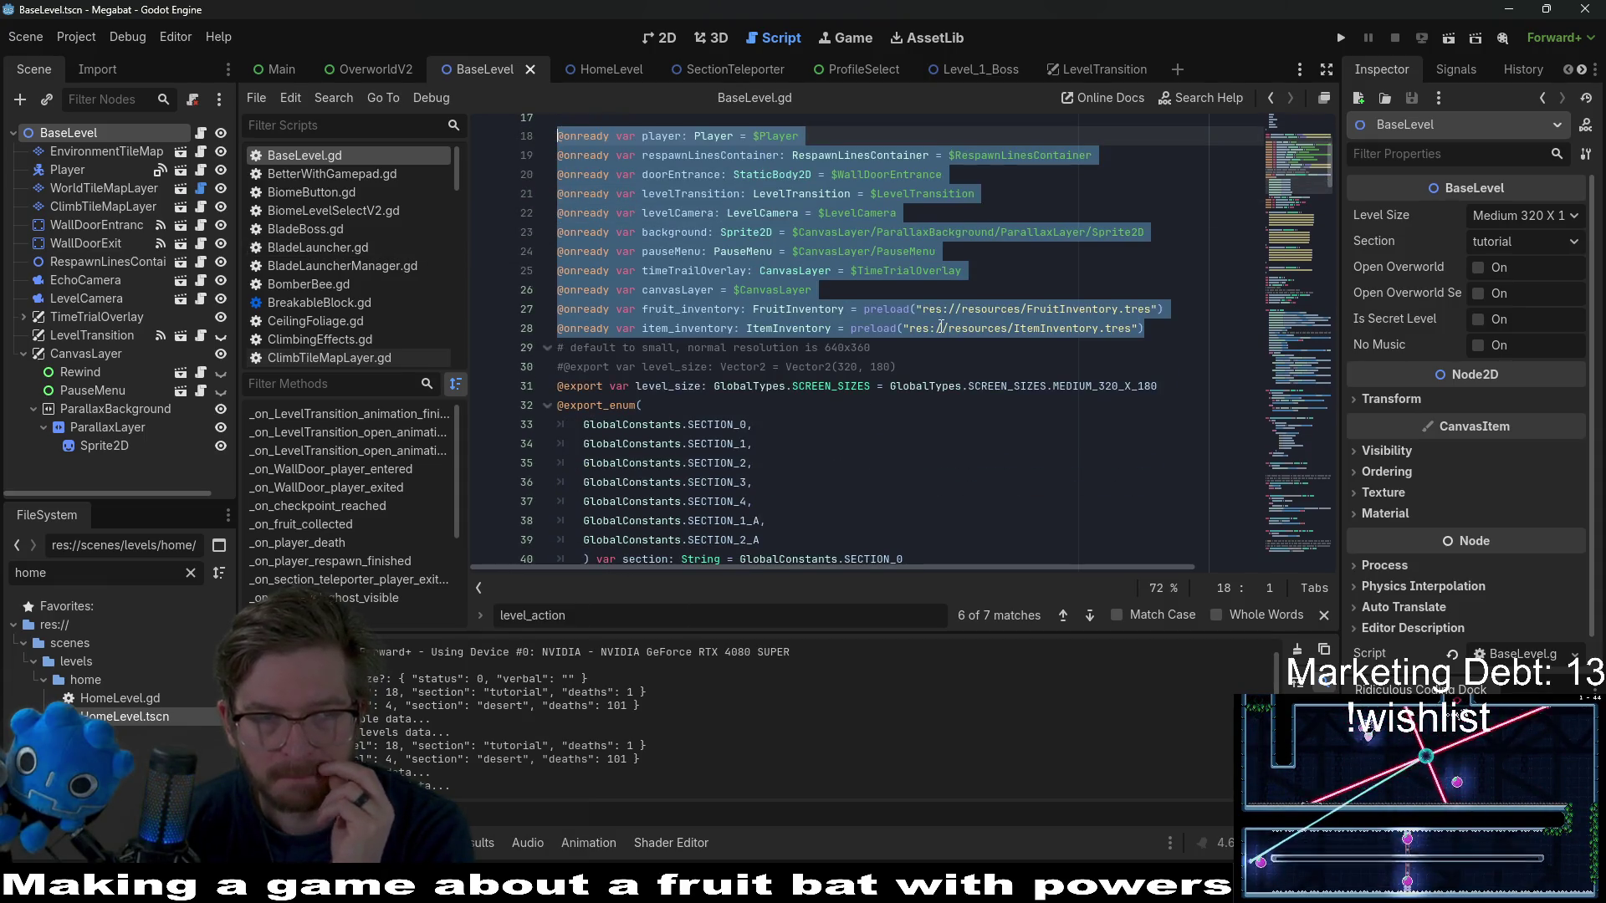
pyautogui.click(595, 72)
pyautogui.click(640, 245)
pyautogui.click(641, 221)
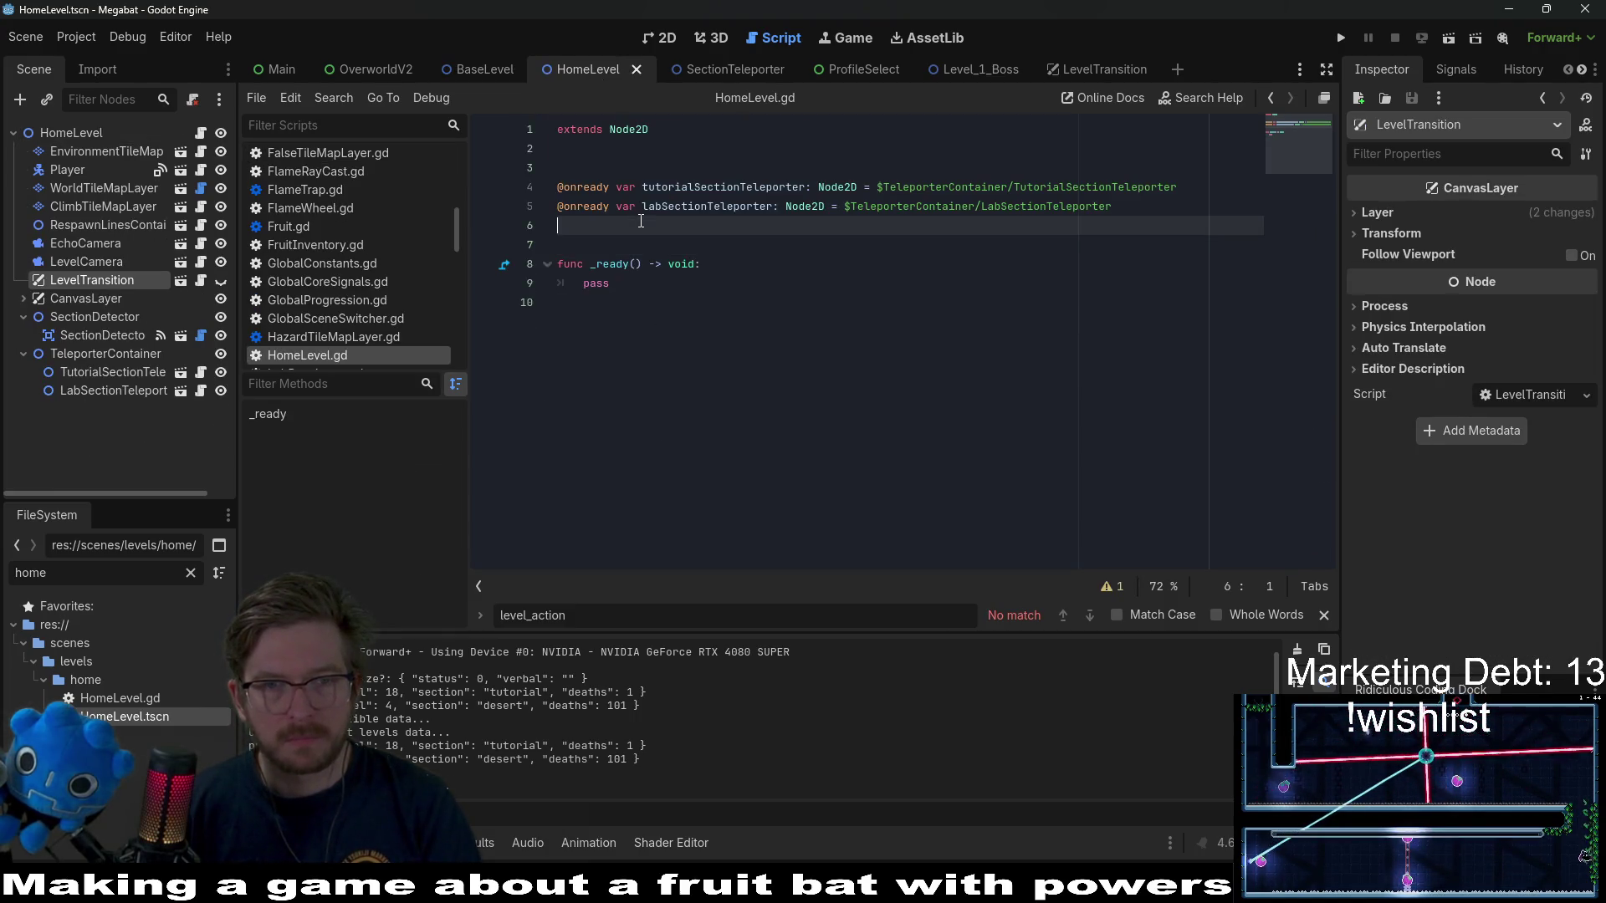
pyautogui.click(631, 176)
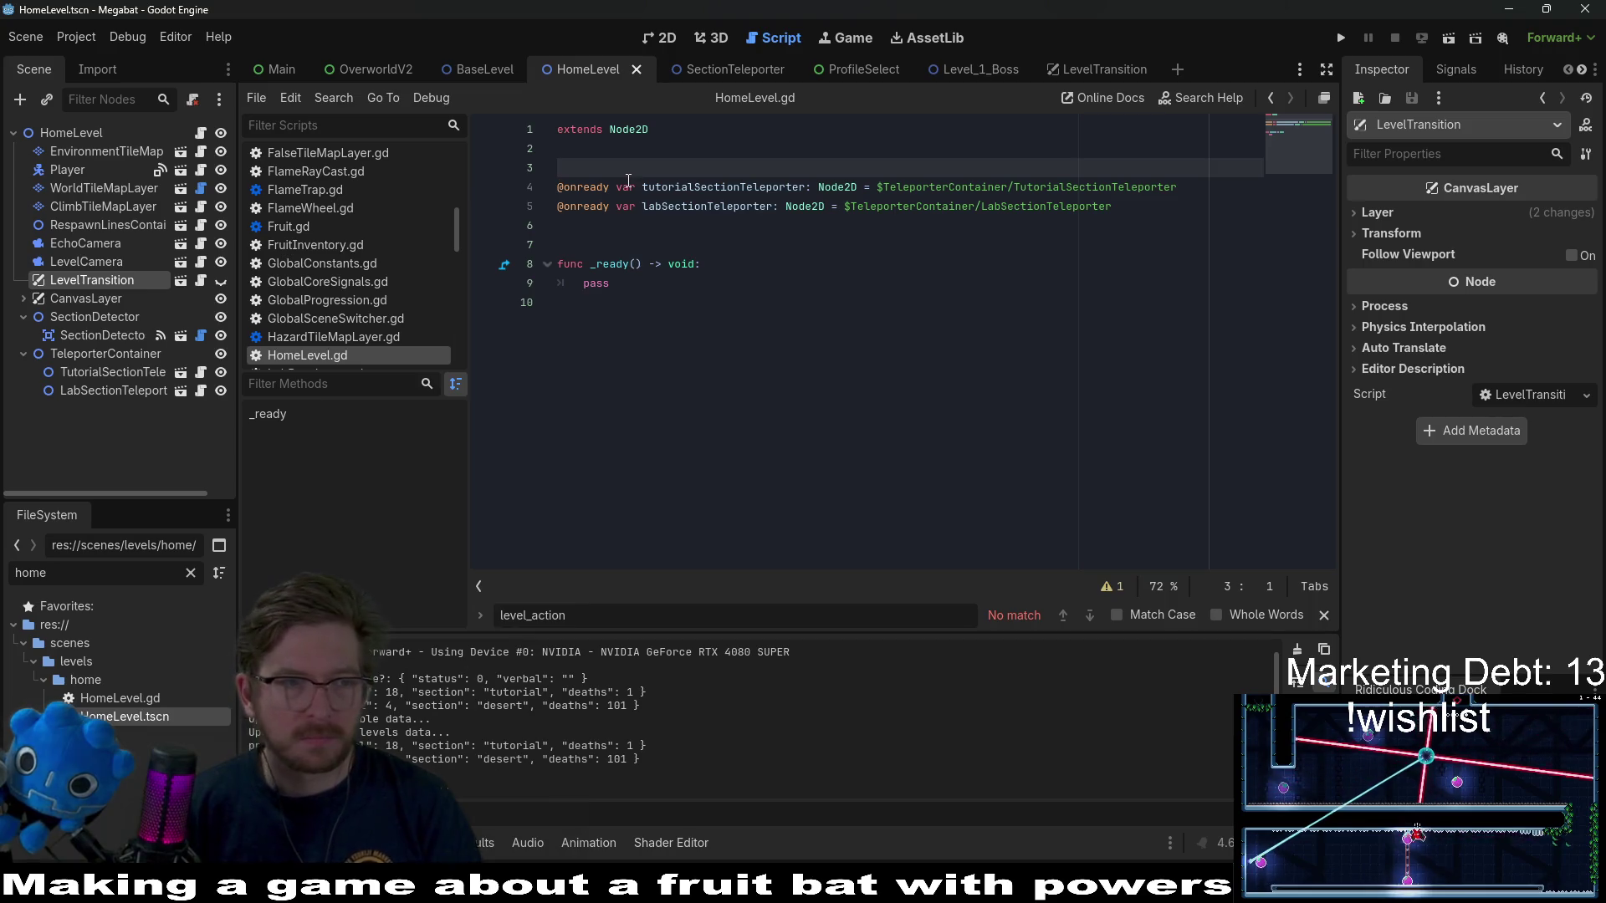
pyautogui.press('Return')
pyautogui.press('Return')
pyautogui.hotkey('ctrl', 'v')
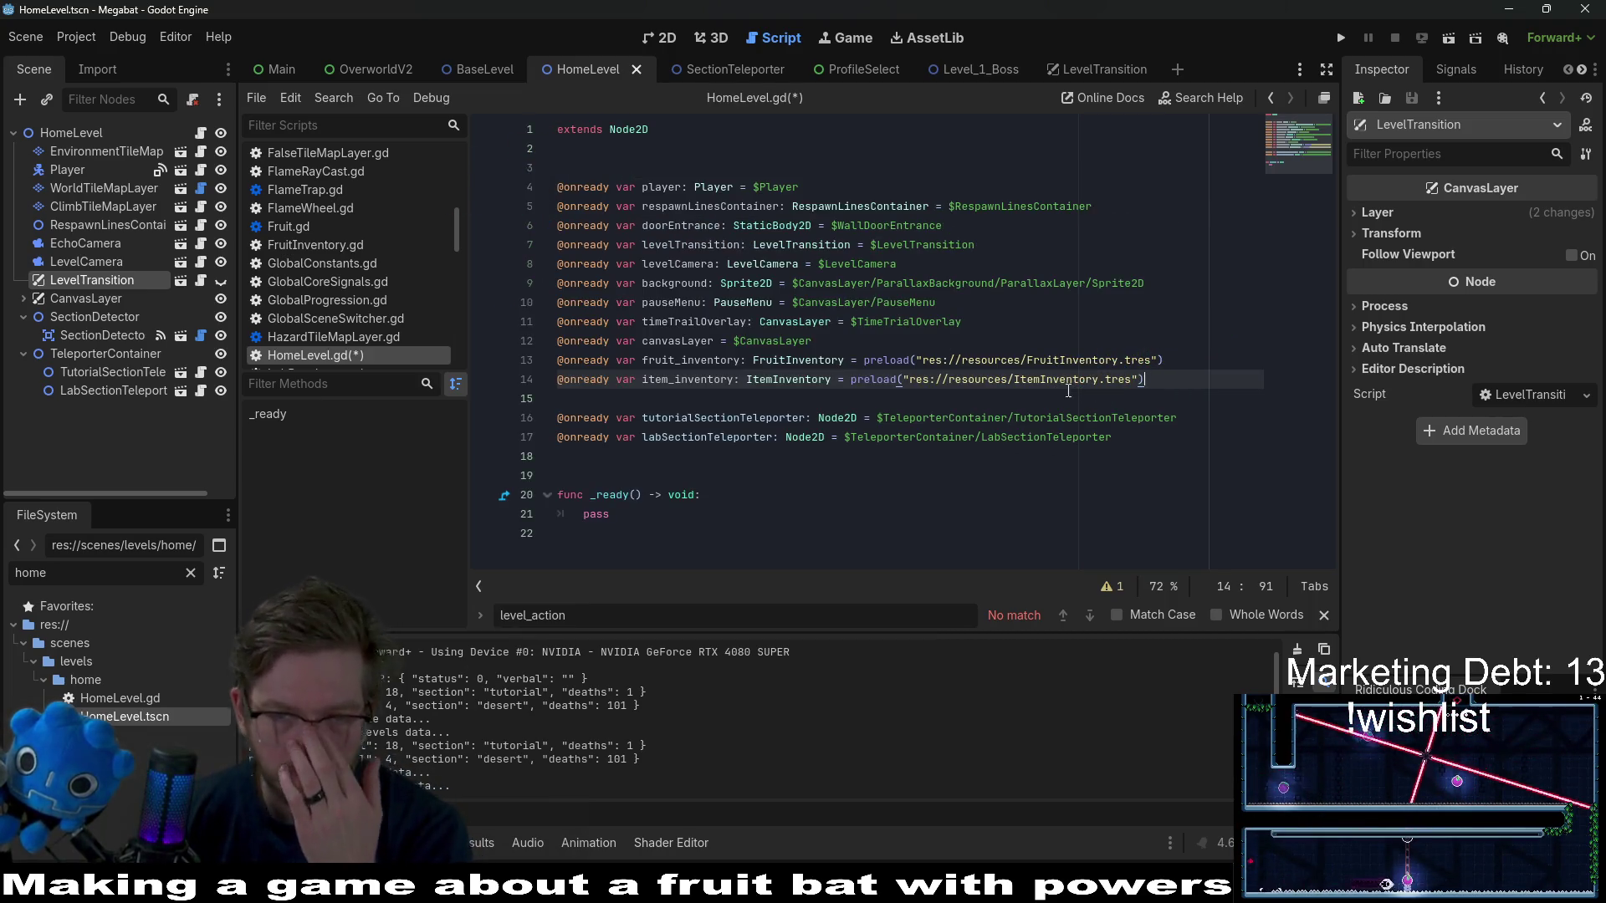
# - Move the fruit and item inventory lines below the teleporter variables and remove the extra blank line
pyautogui.click(1069, 284)
pyautogui.moveTo(1153, 384); pyautogui.dragTo(1158, 343)
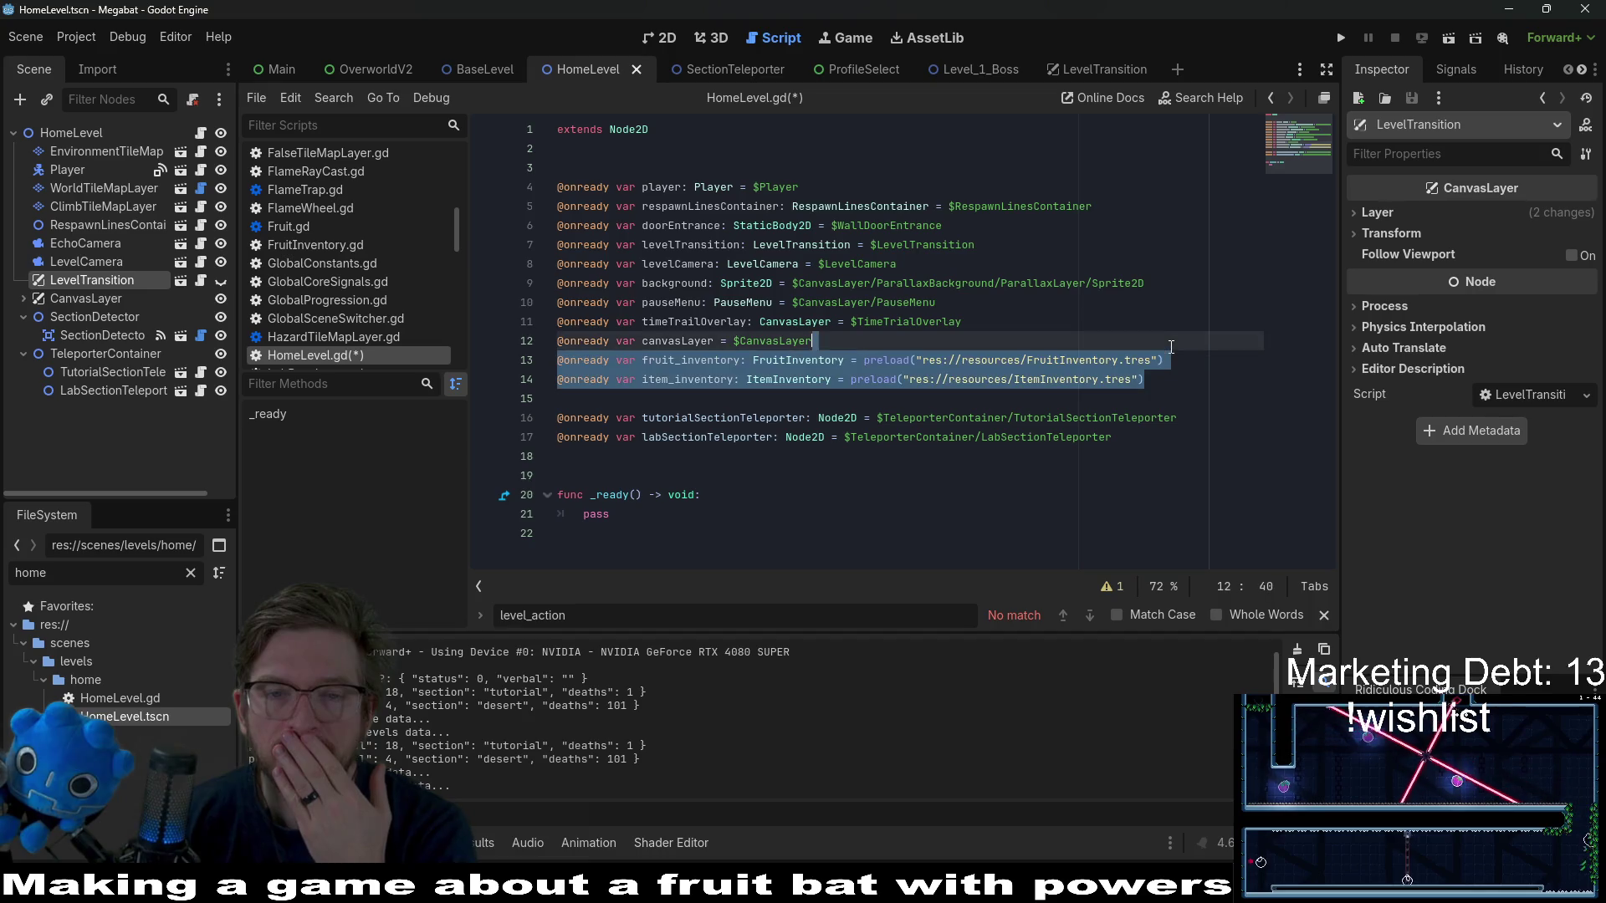
pyautogui.hotkey('ctrl', 'x')
pyautogui.click(720, 444)
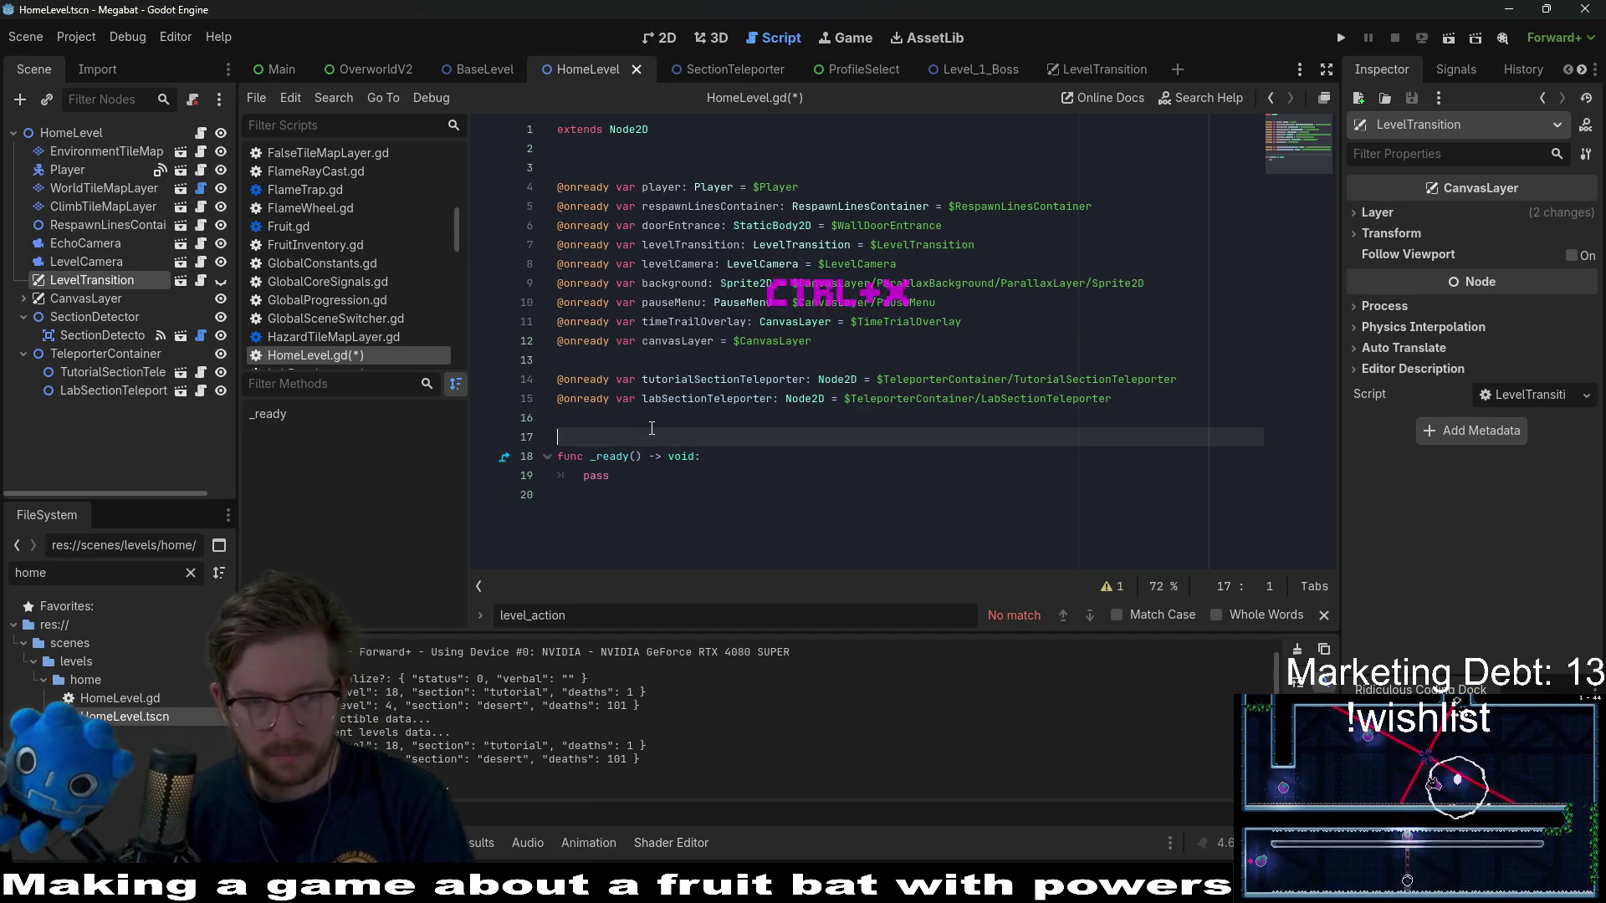
pyautogui.press('Up')
pyautogui.hotkey('ctrl', 'v')
pyautogui.click(736, 360)
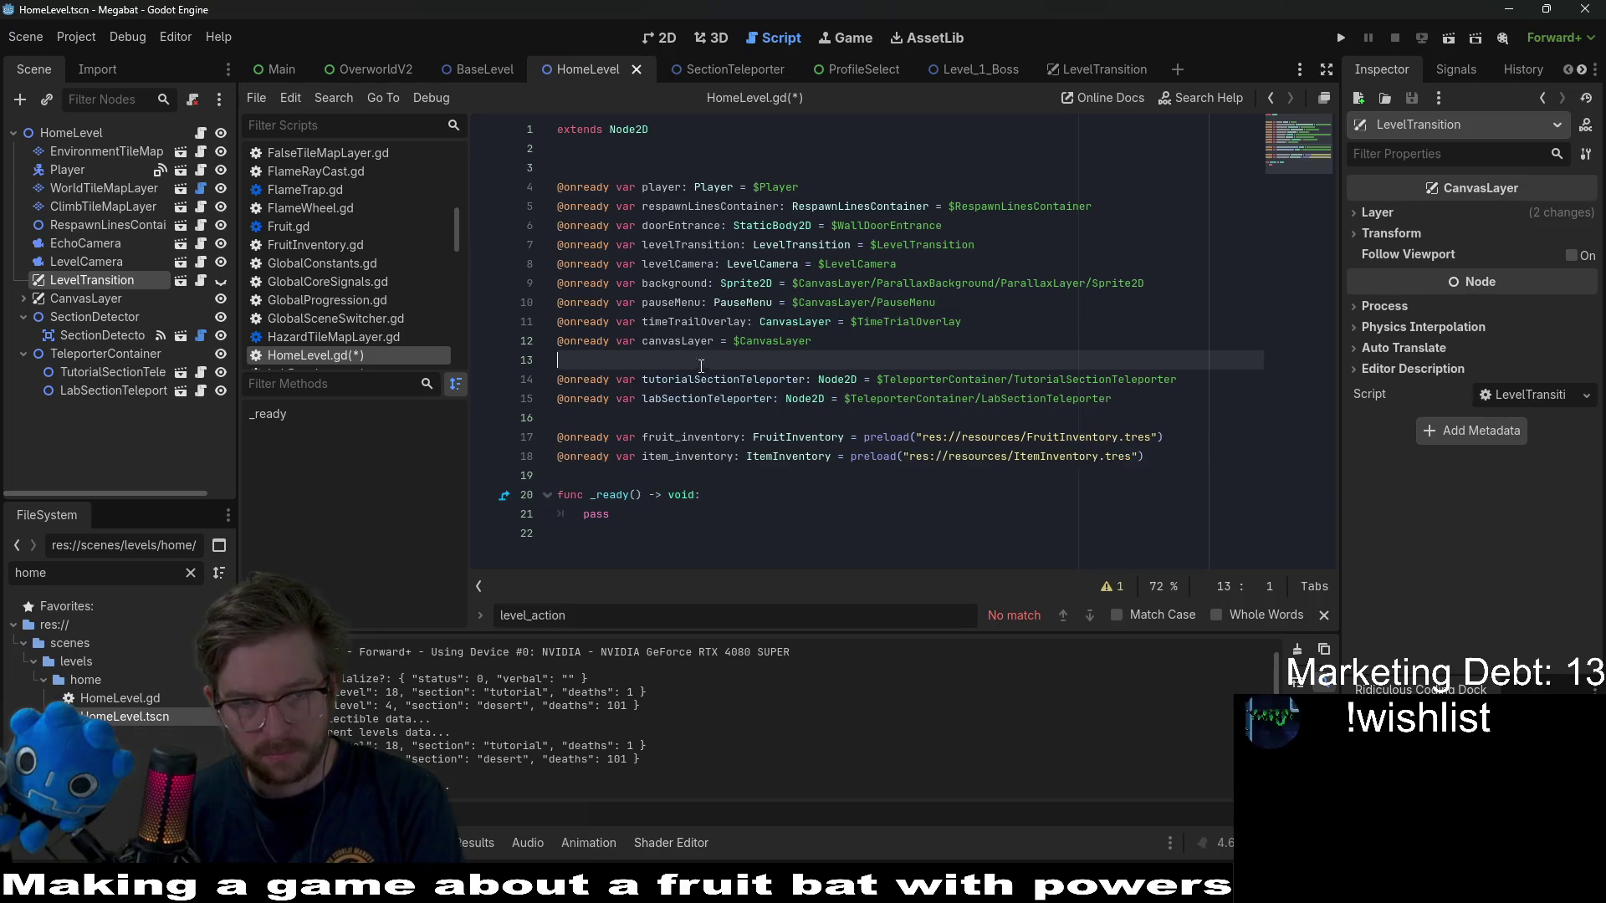
pyautogui.press('BackSpace')
pyautogui.click(904, 327)
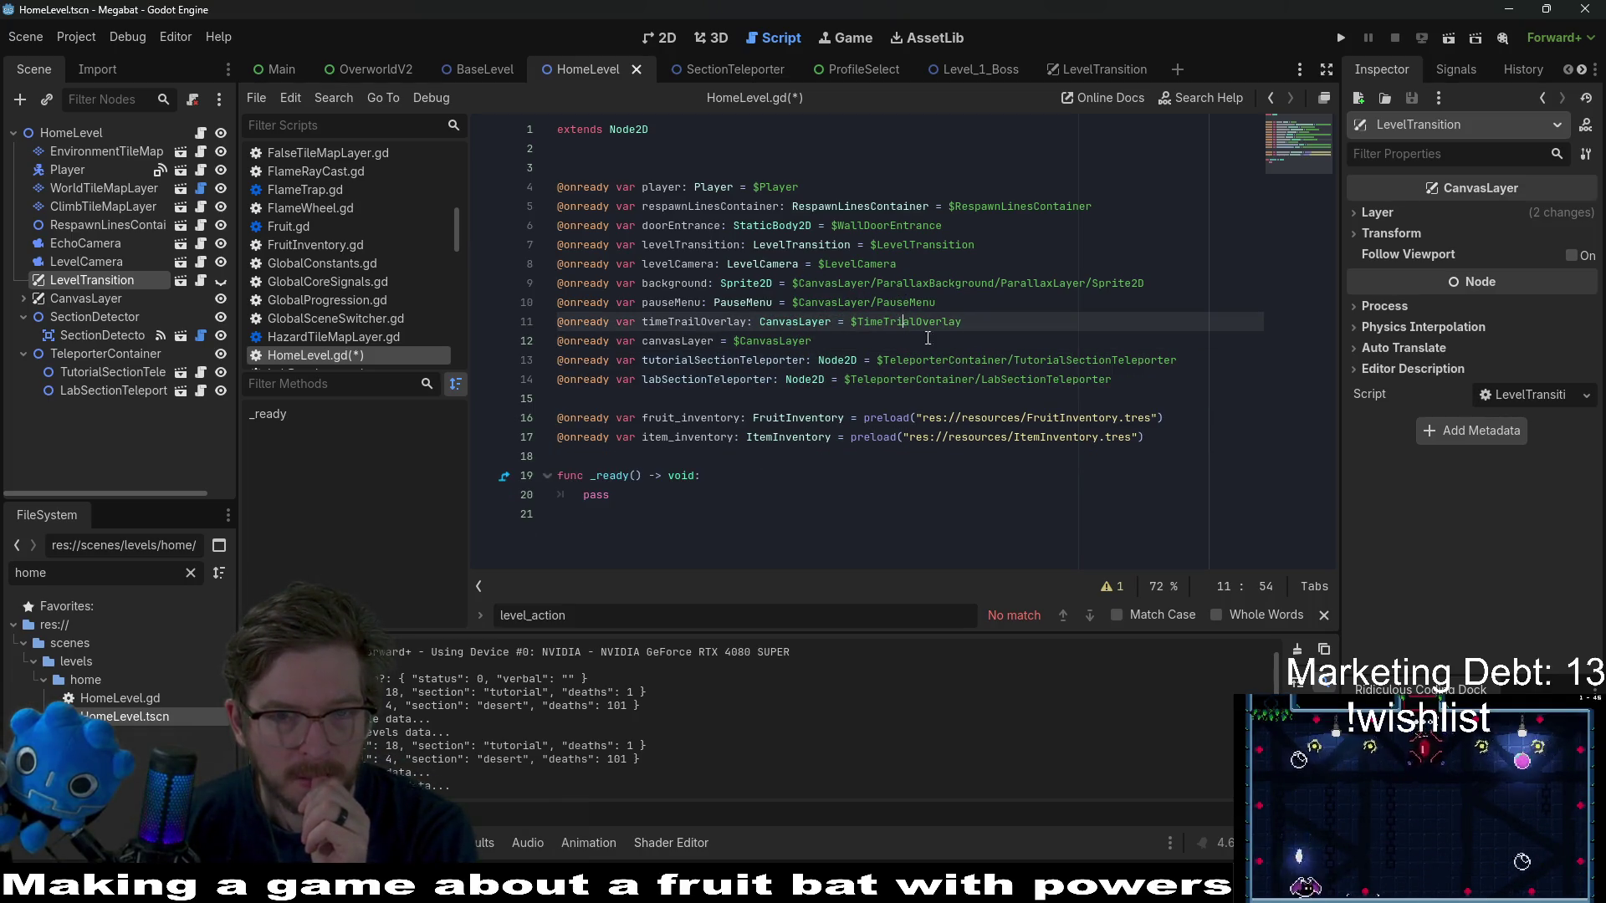
pyautogui.click(981, 296)
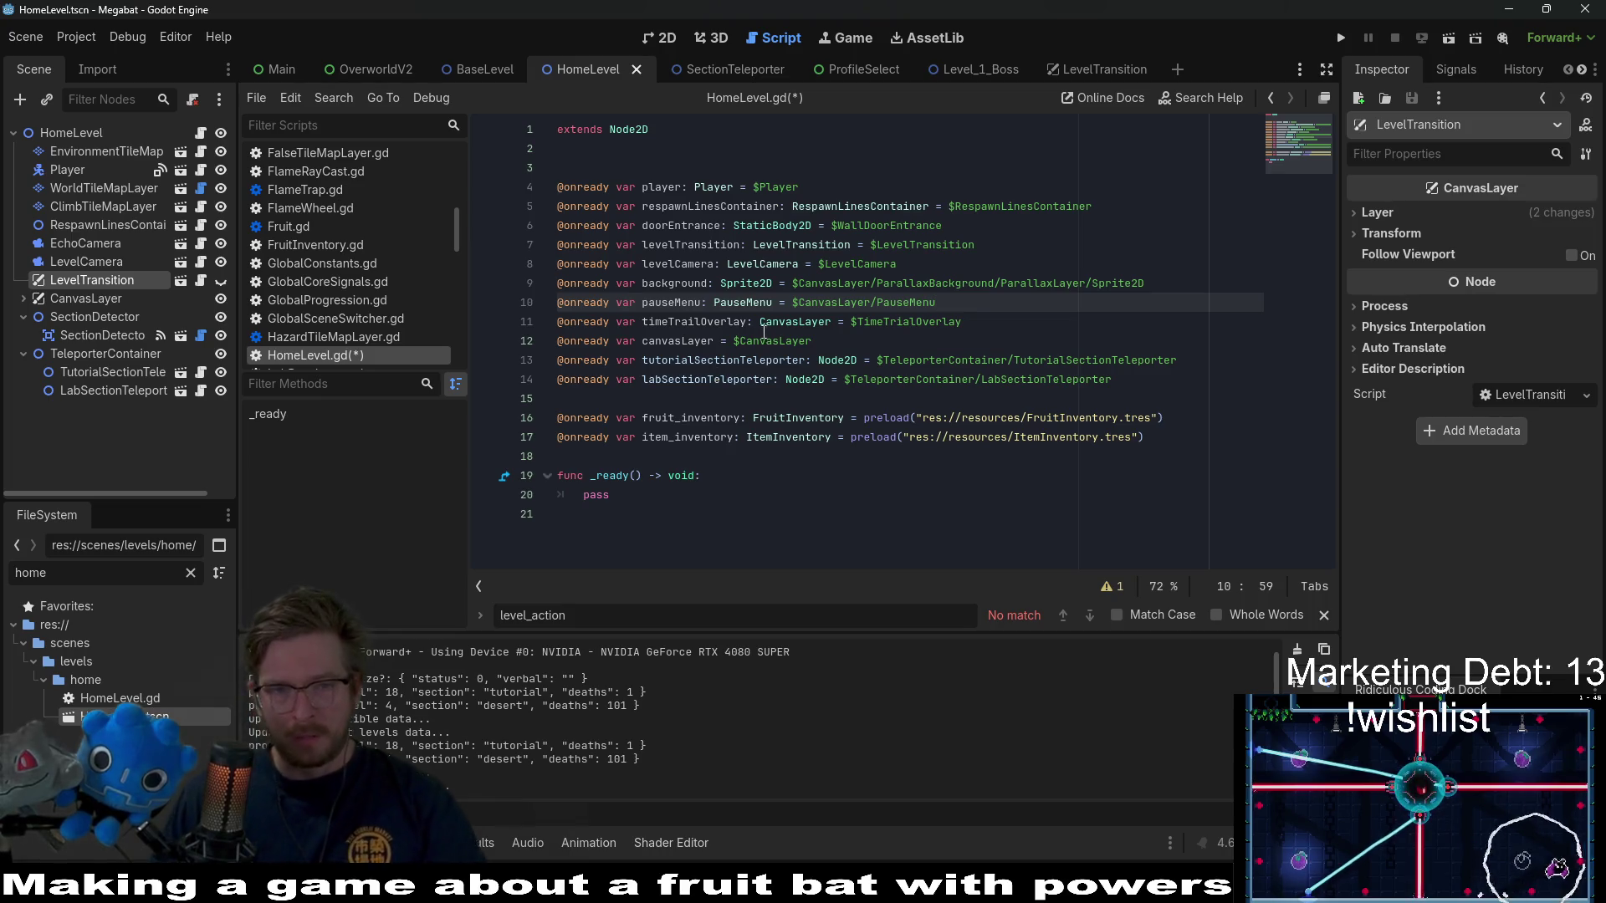
pyautogui.doubleClick(700, 245)
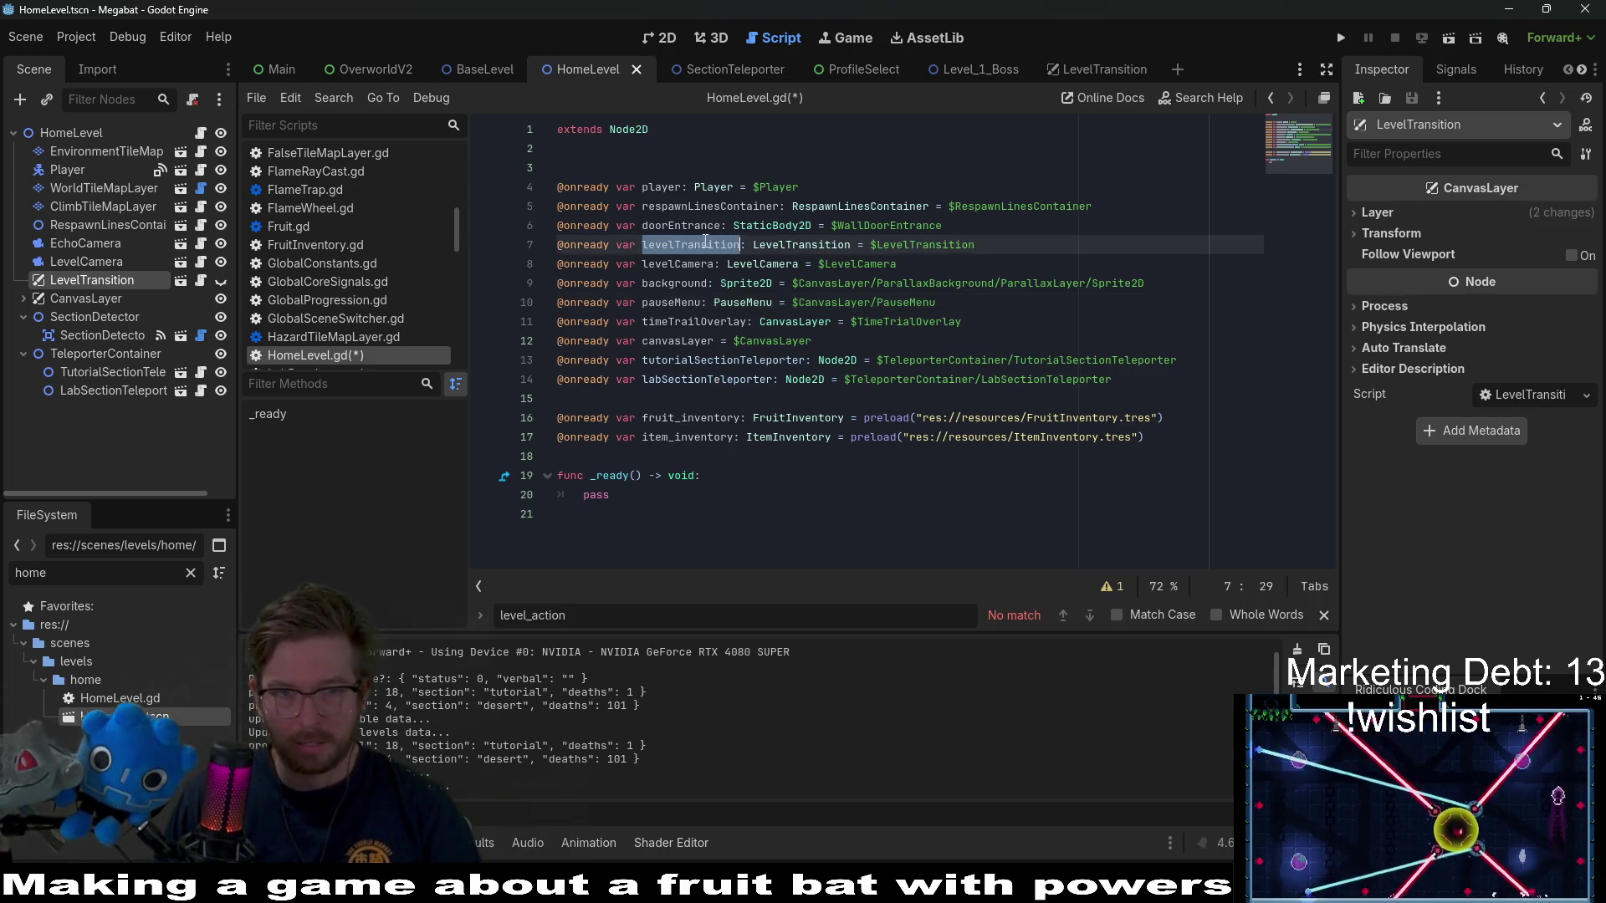
# - Search BaseLevel.gd for levelTransition, stepping to its uses in _ready at lines 93 and 101
pyautogui.click(471, 71)
pyautogui.scroll(-10, 808, 370)
pyautogui.click(808, 370)
pyautogui.scroll(-10, 808, 369)
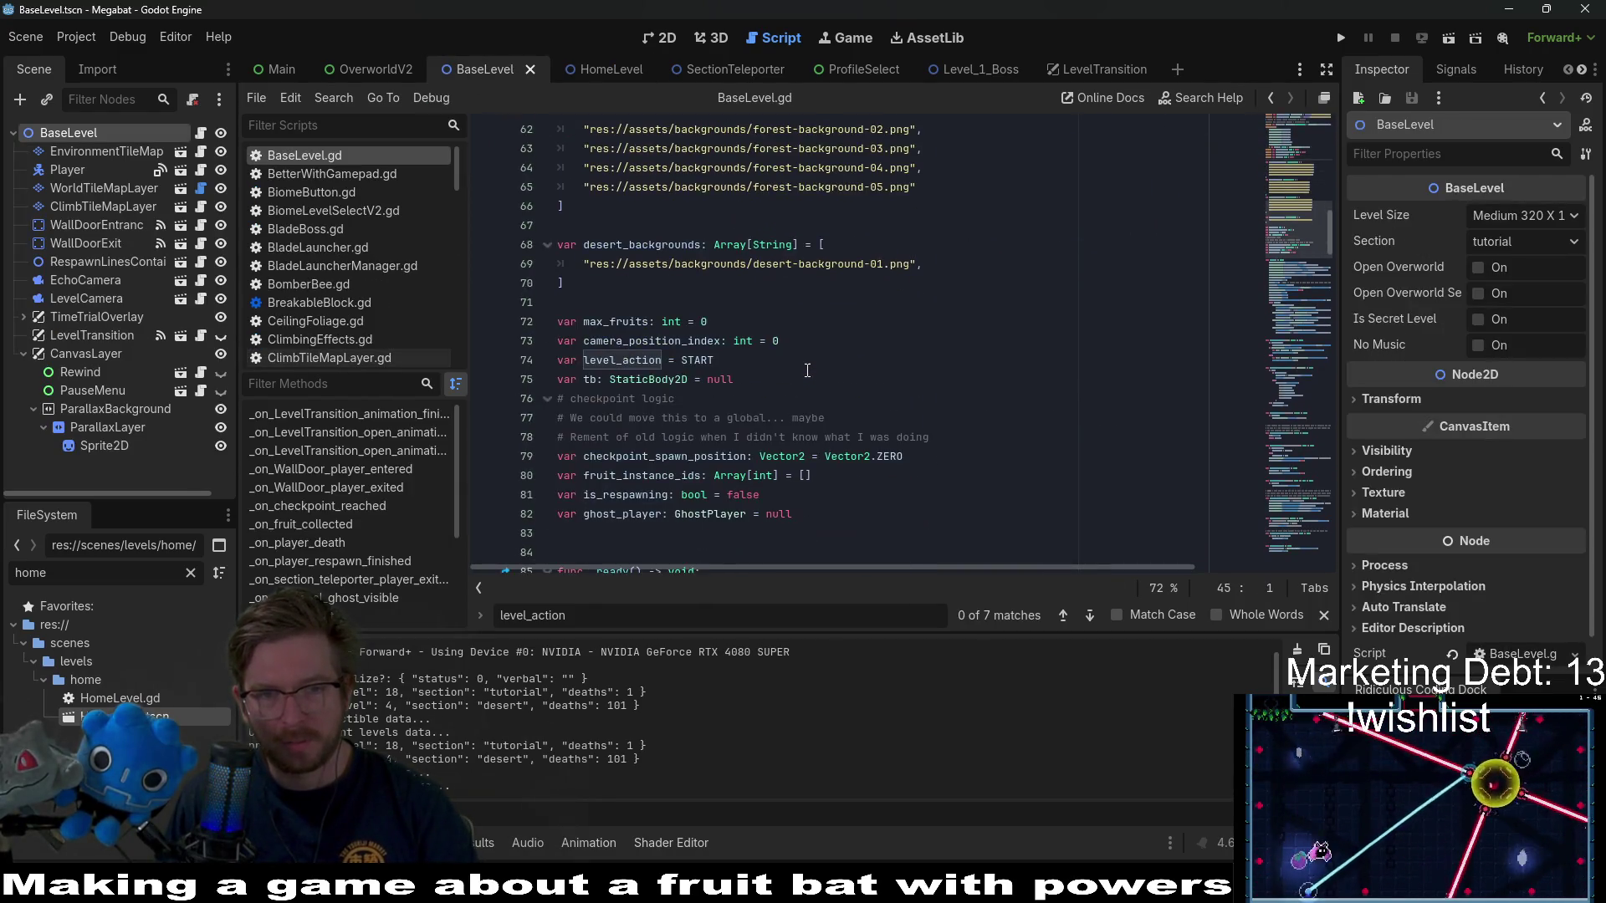
pyautogui.scroll(15, 809, 369)
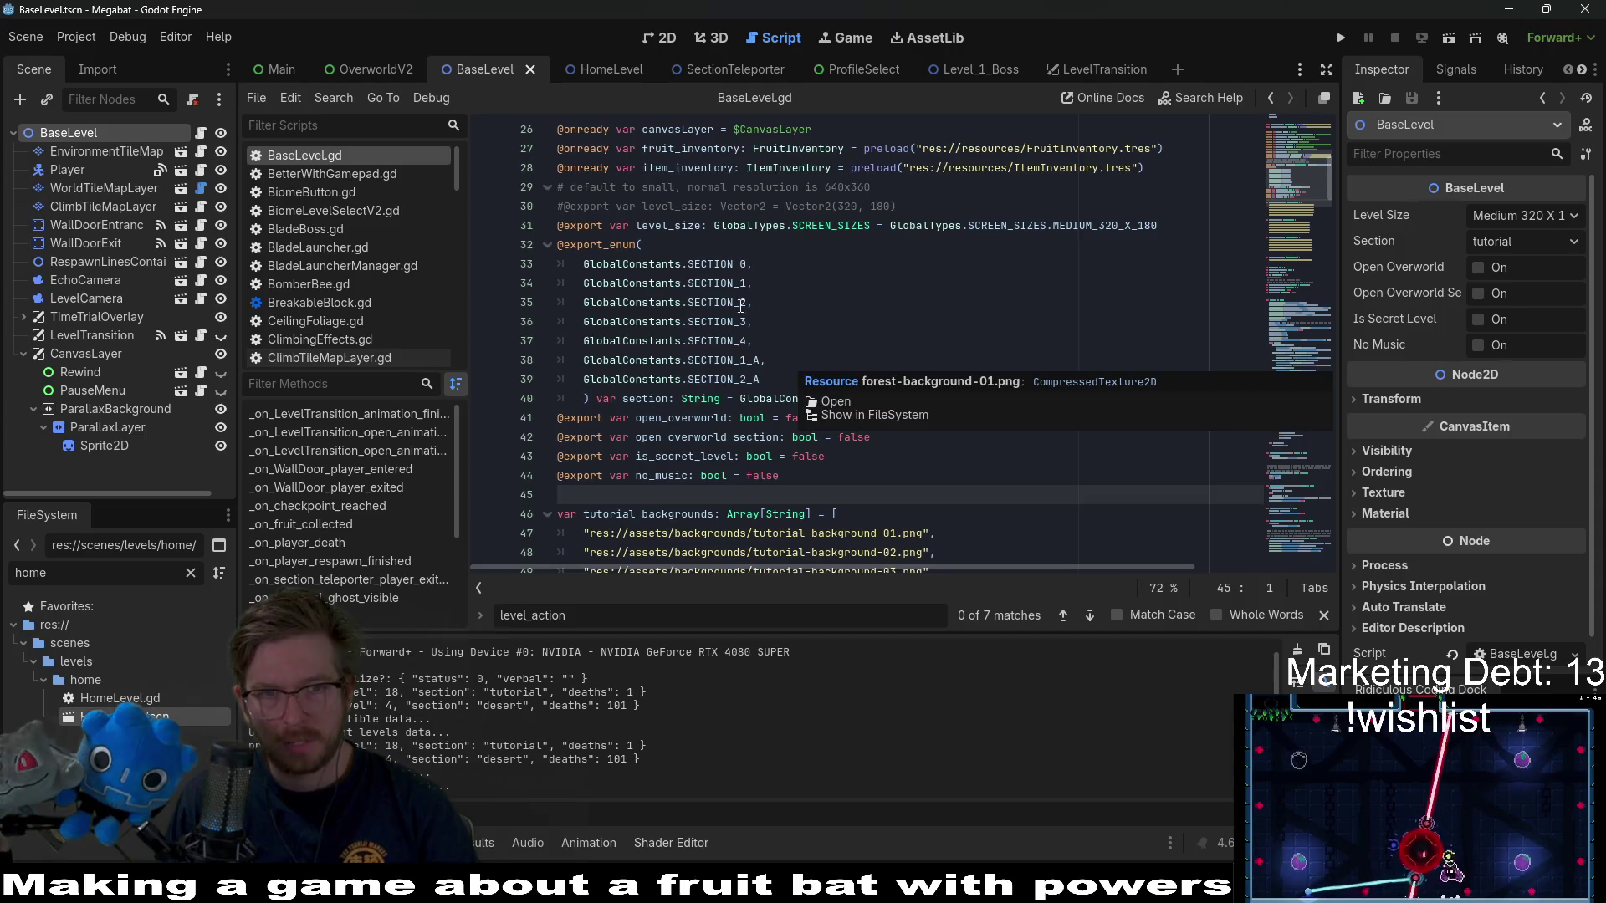
pyautogui.doubleClick(693, 209)
pyautogui.hotkey('ctrl', 'f')
pyautogui.press('Return')
pyautogui.press('Return')
pyautogui.press('Return')
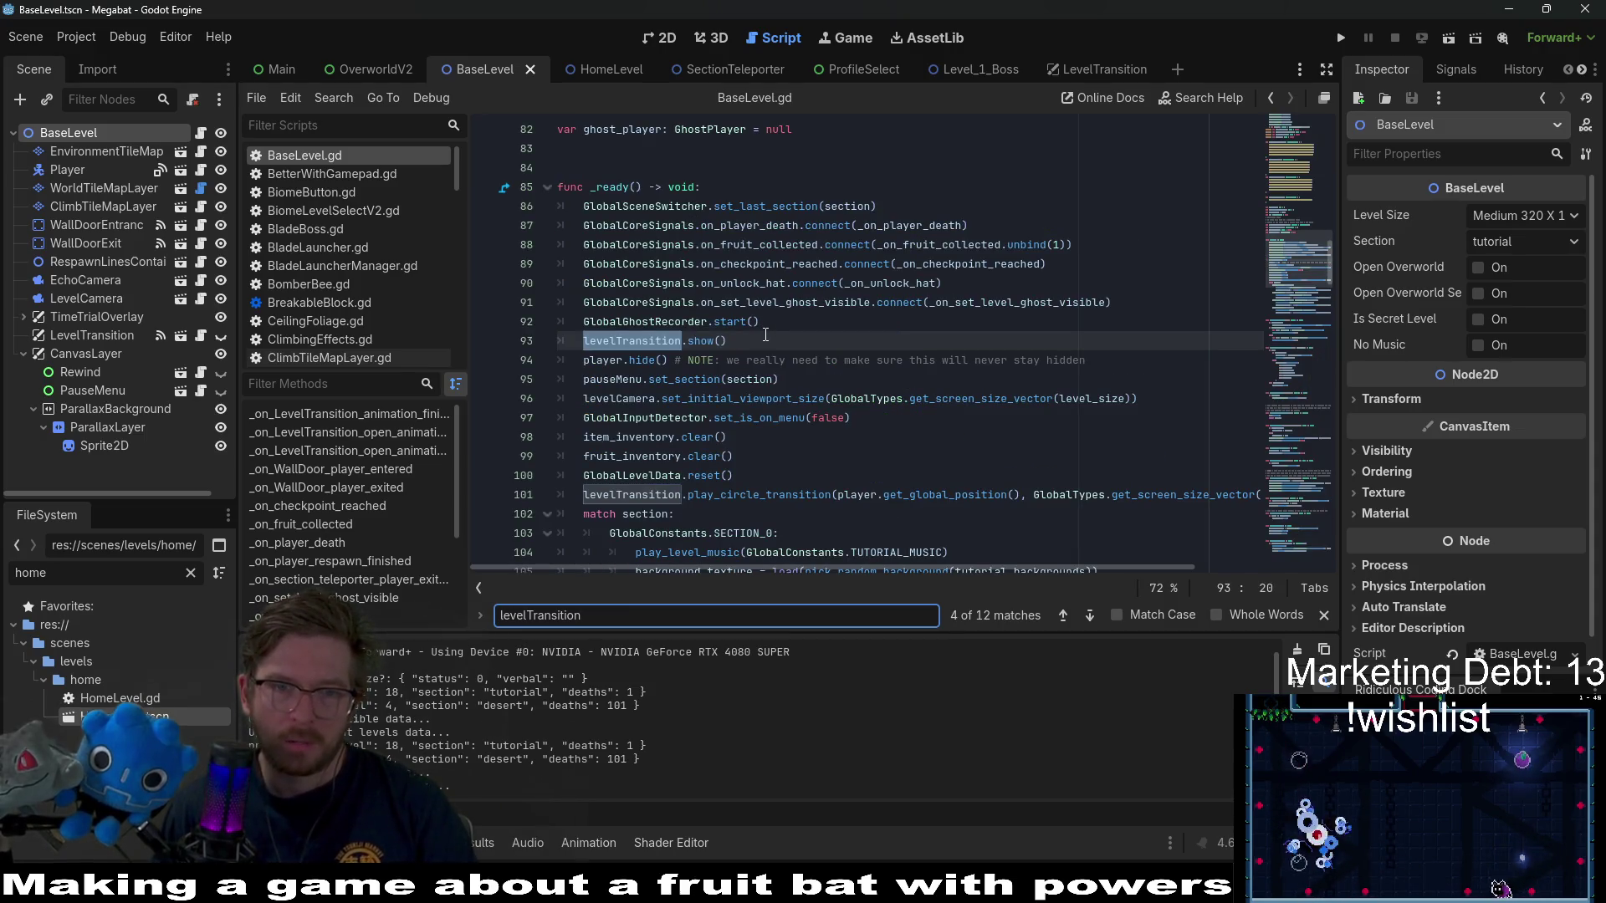
pyautogui.moveTo(1112, 494)
pyautogui.mouseDown()
pyautogui.moveTo(1259, 493)
pyautogui.moveTo(456, 471)
pyautogui.moveTo(497, 210)
pyautogui.mouseUp()
pyautogui.hotkey('ctrl', 'c')
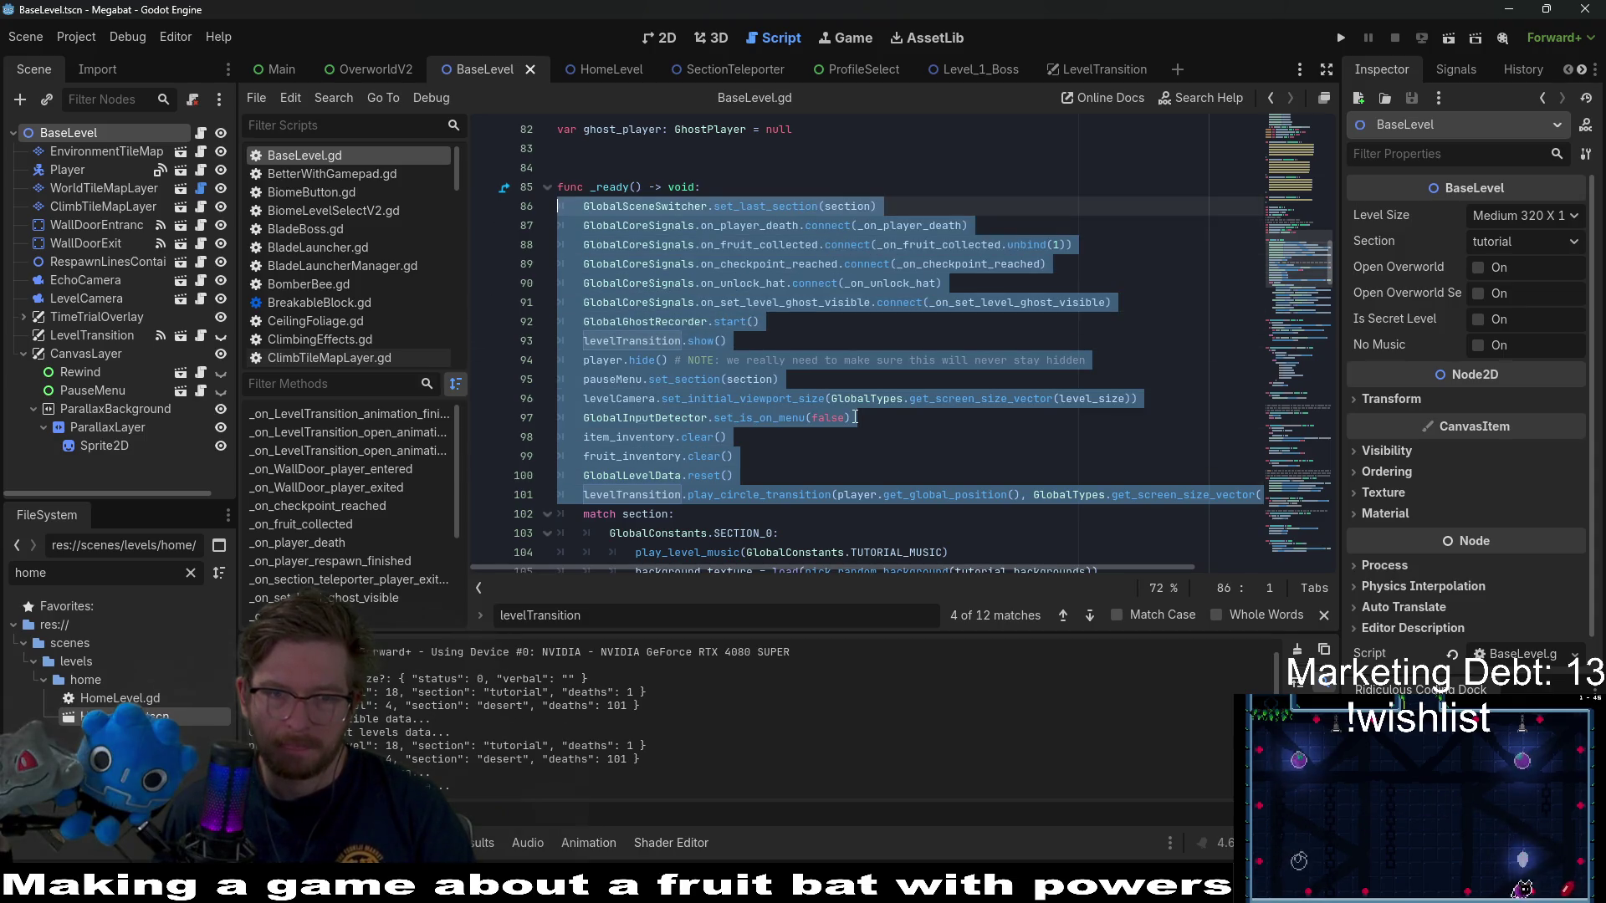
# - Copy BaseLevel's _ready setup lines 86–101 and select pass in HomeLevel's _ready
pyautogui.scroll(-1, 855, 416)
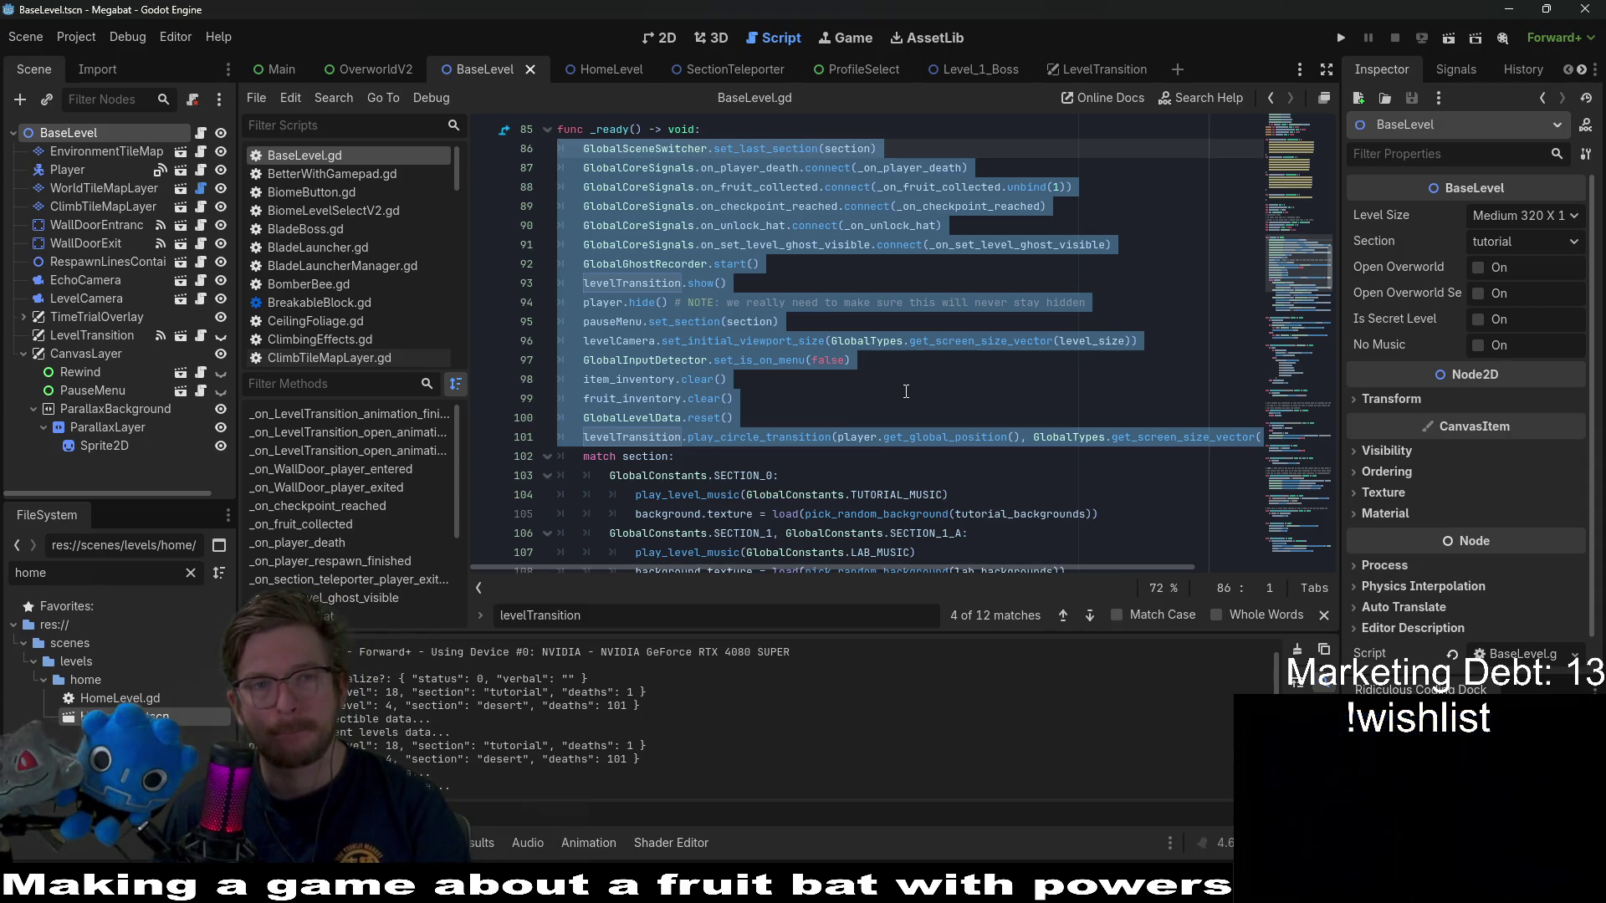
pyautogui.click(614, 73)
pyautogui.click(484, 69)
pyautogui.scroll(-8, 899, 355)
pyautogui.scroll(4, 899, 354)
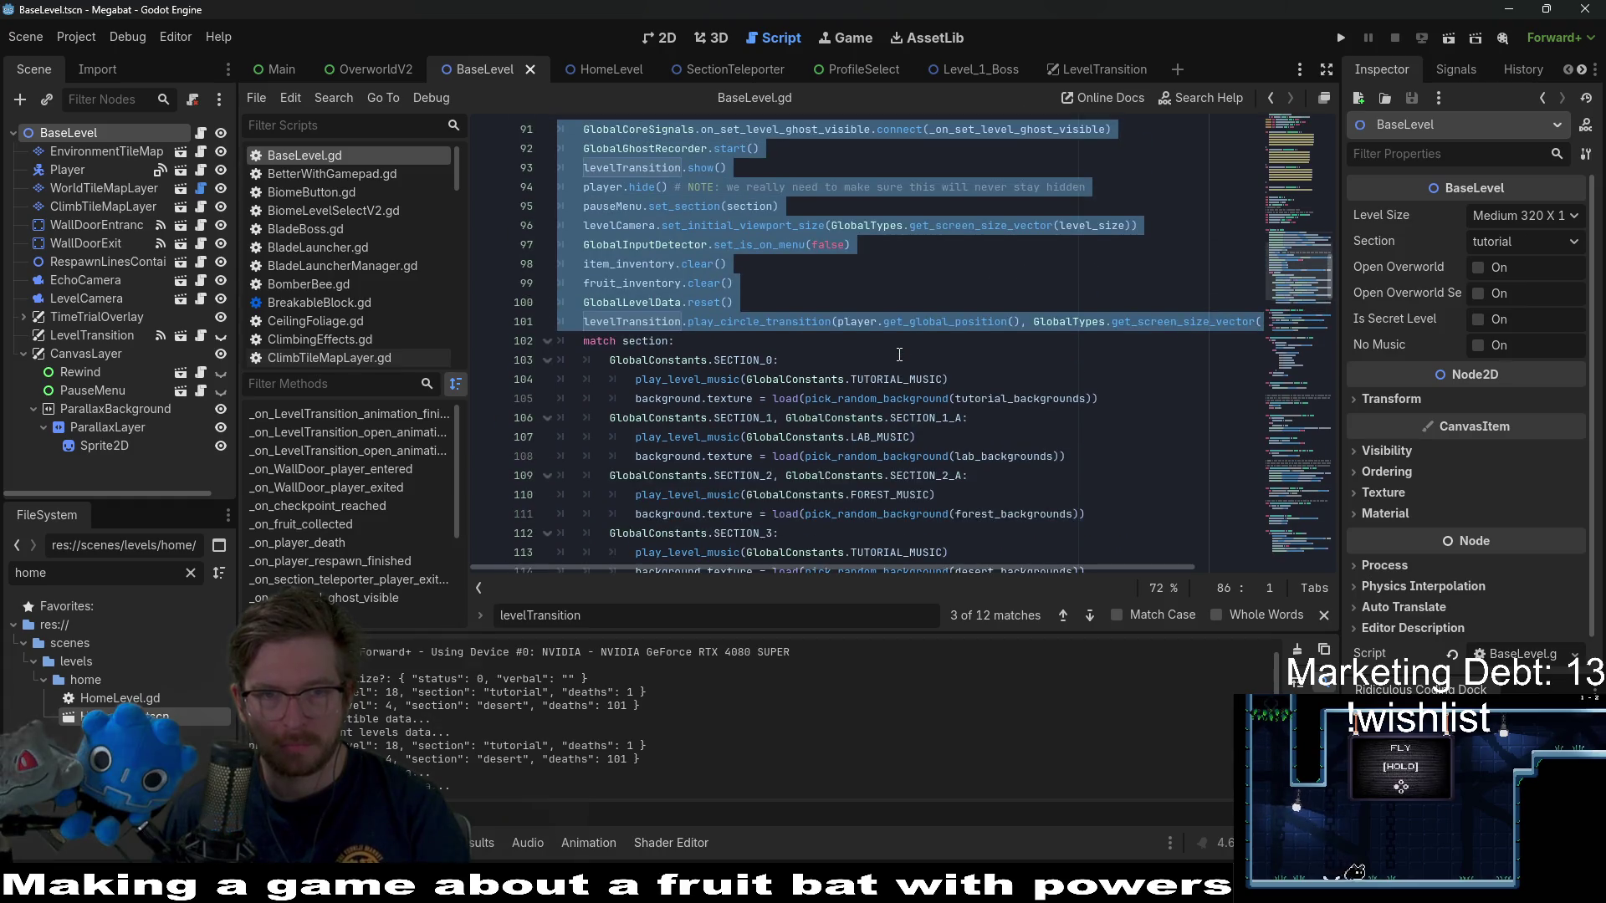
pyautogui.scroll(-2, 899, 355)
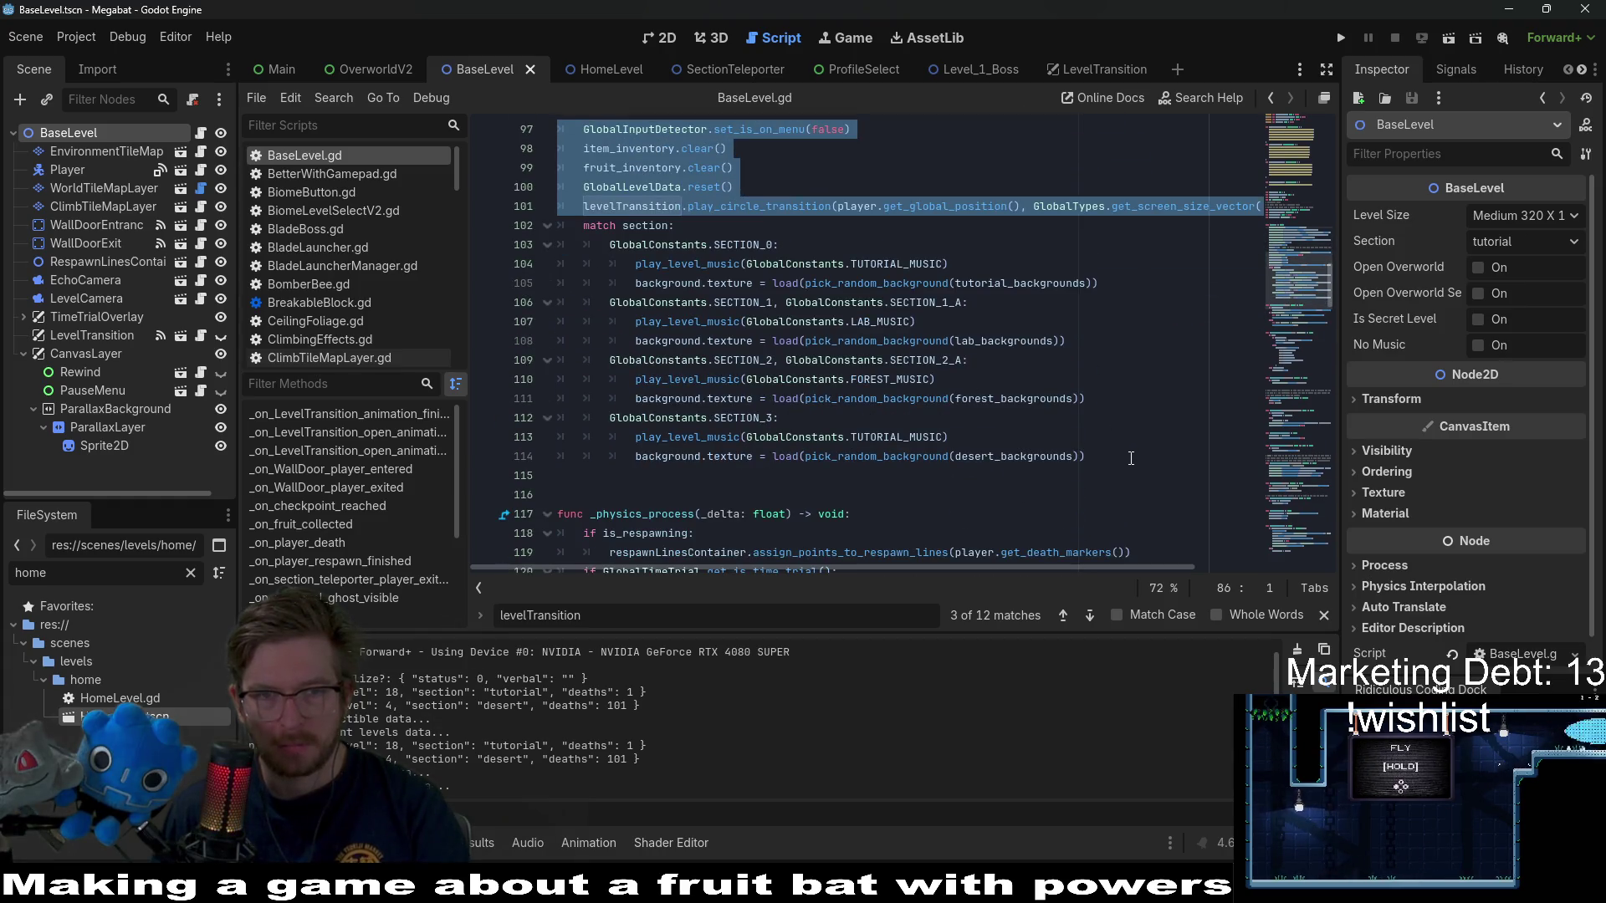
pyautogui.scroll(1, 1124, 455)
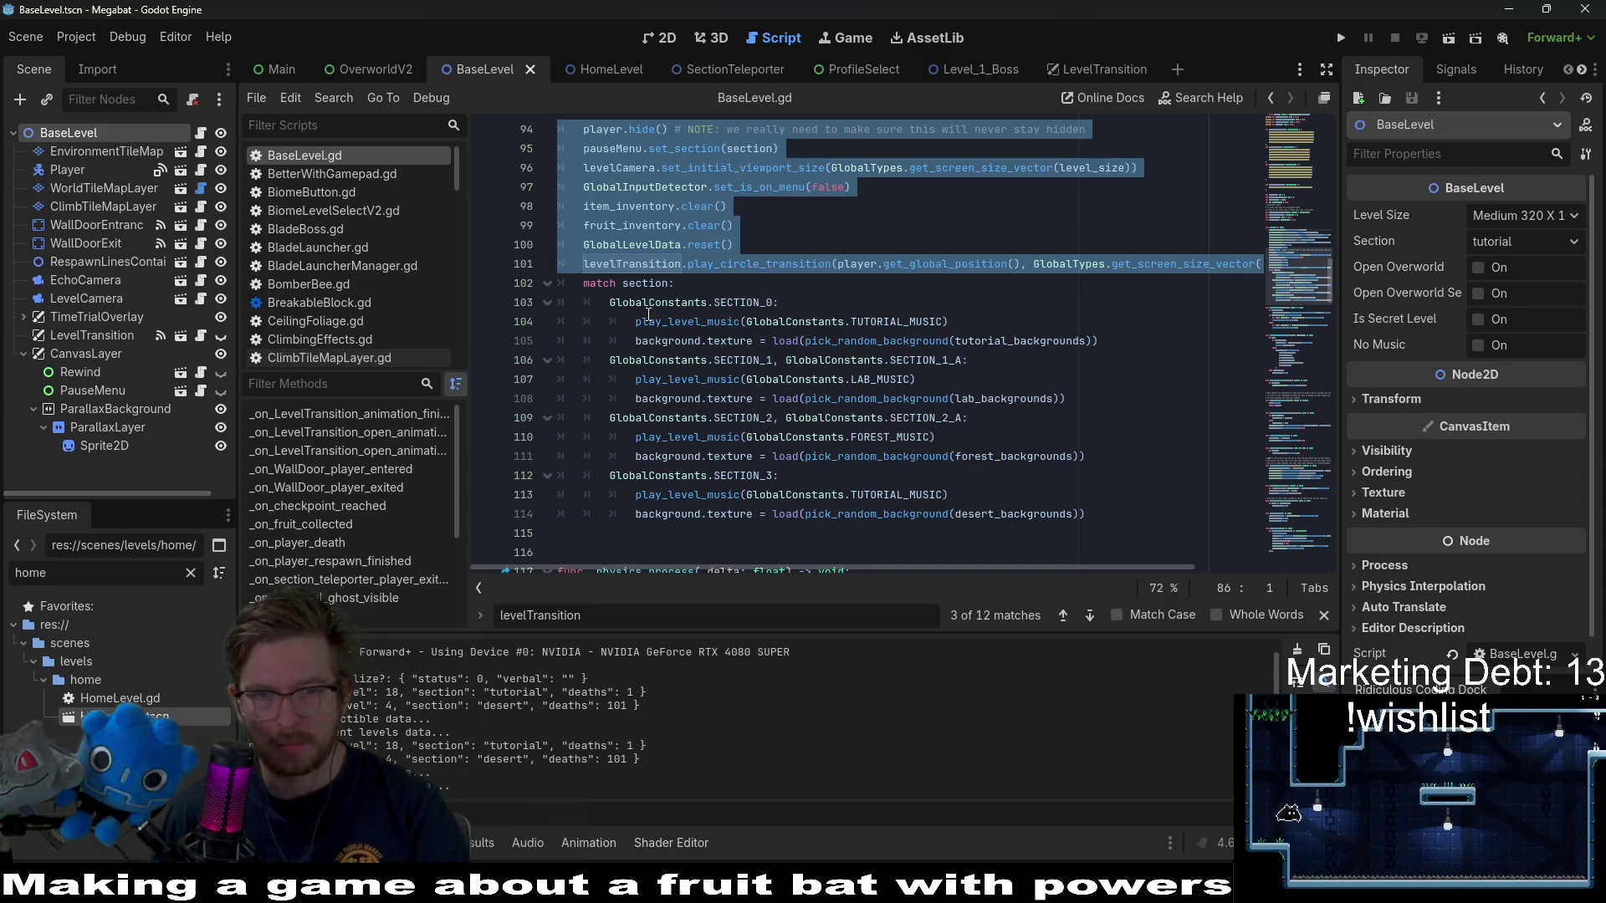
pyautogui.scroll(4, 1009, 471)
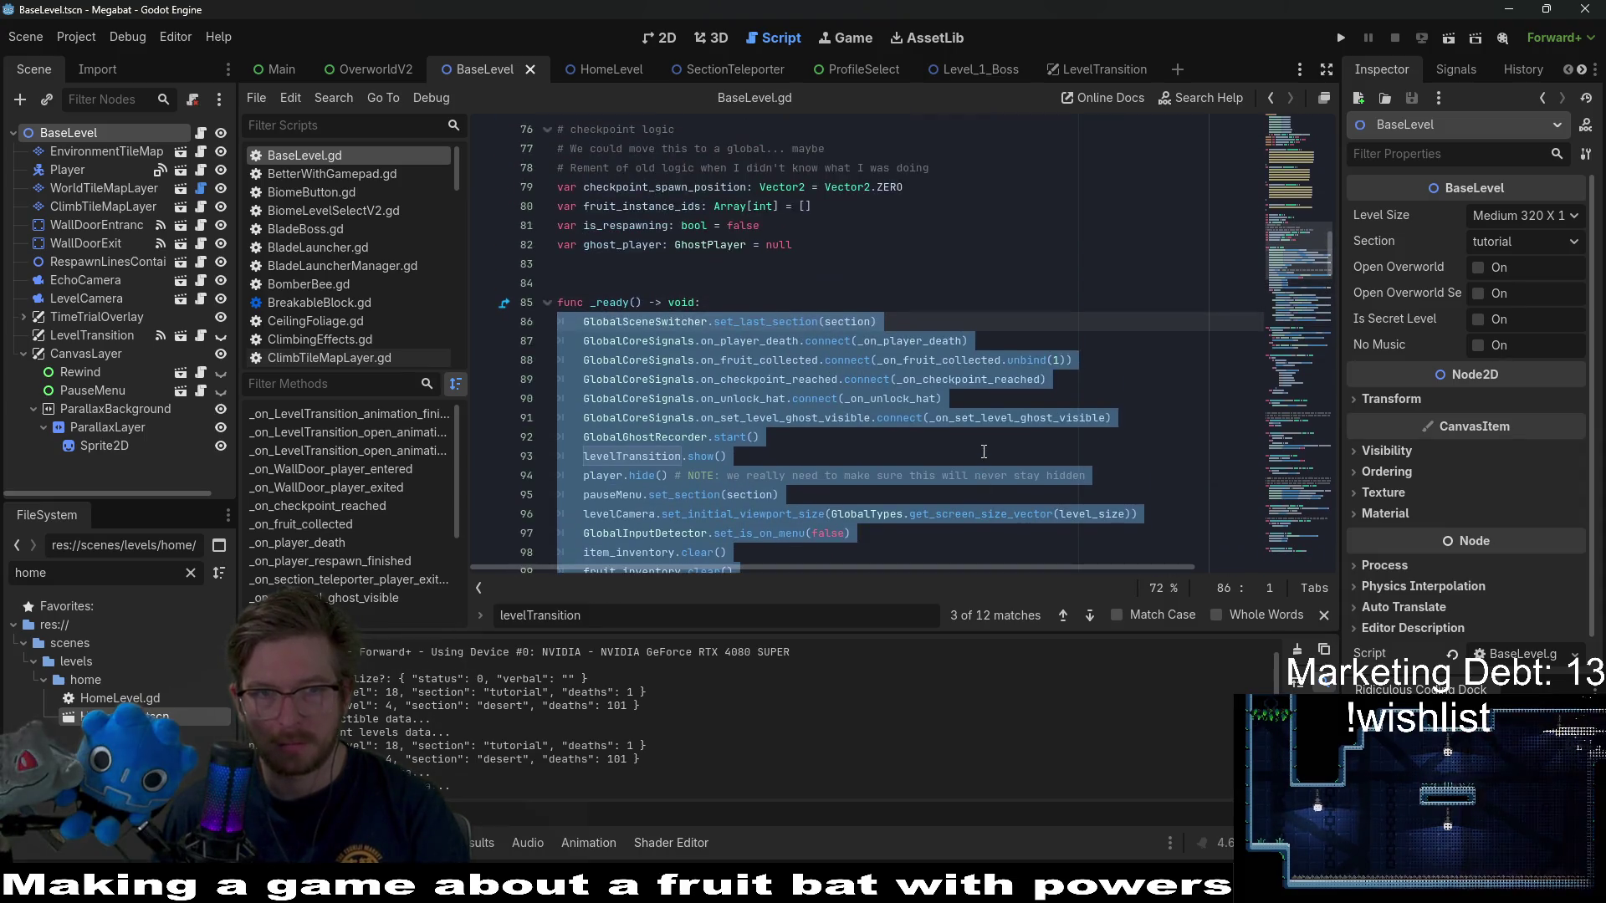
pyautogui.click(602, 70)
pyautogui.click(903, 494)
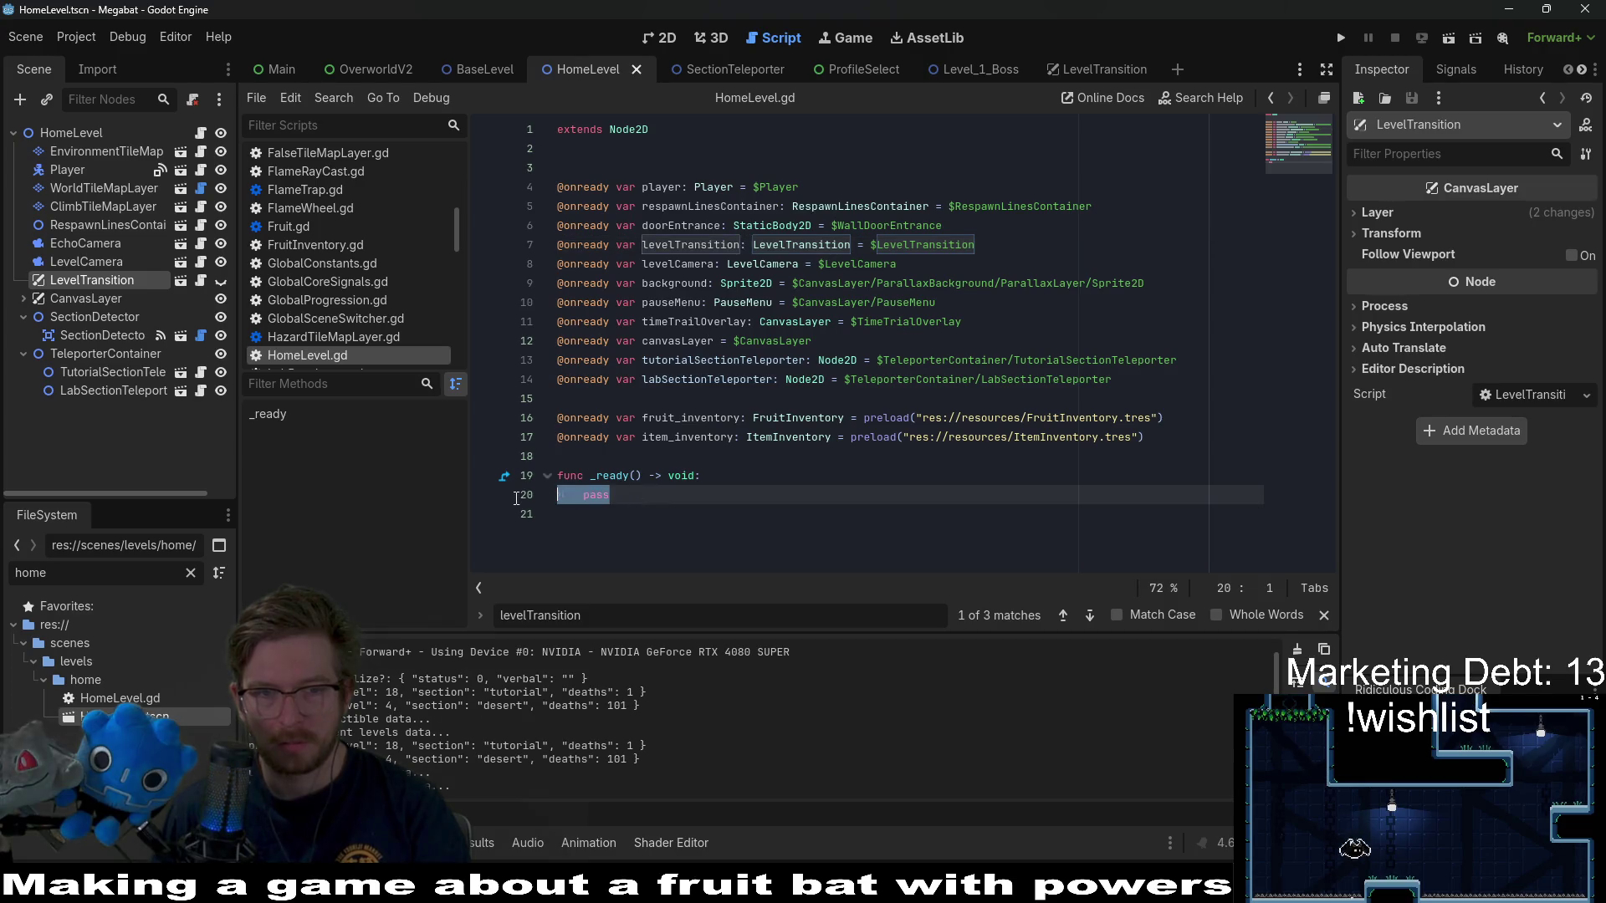
# - Paste the setup code over pass, then check how BaseLevel's set_last_section line uses section
pyautogui.hotkey('ctrl', 'v')
pyautogui.click(898, 464)
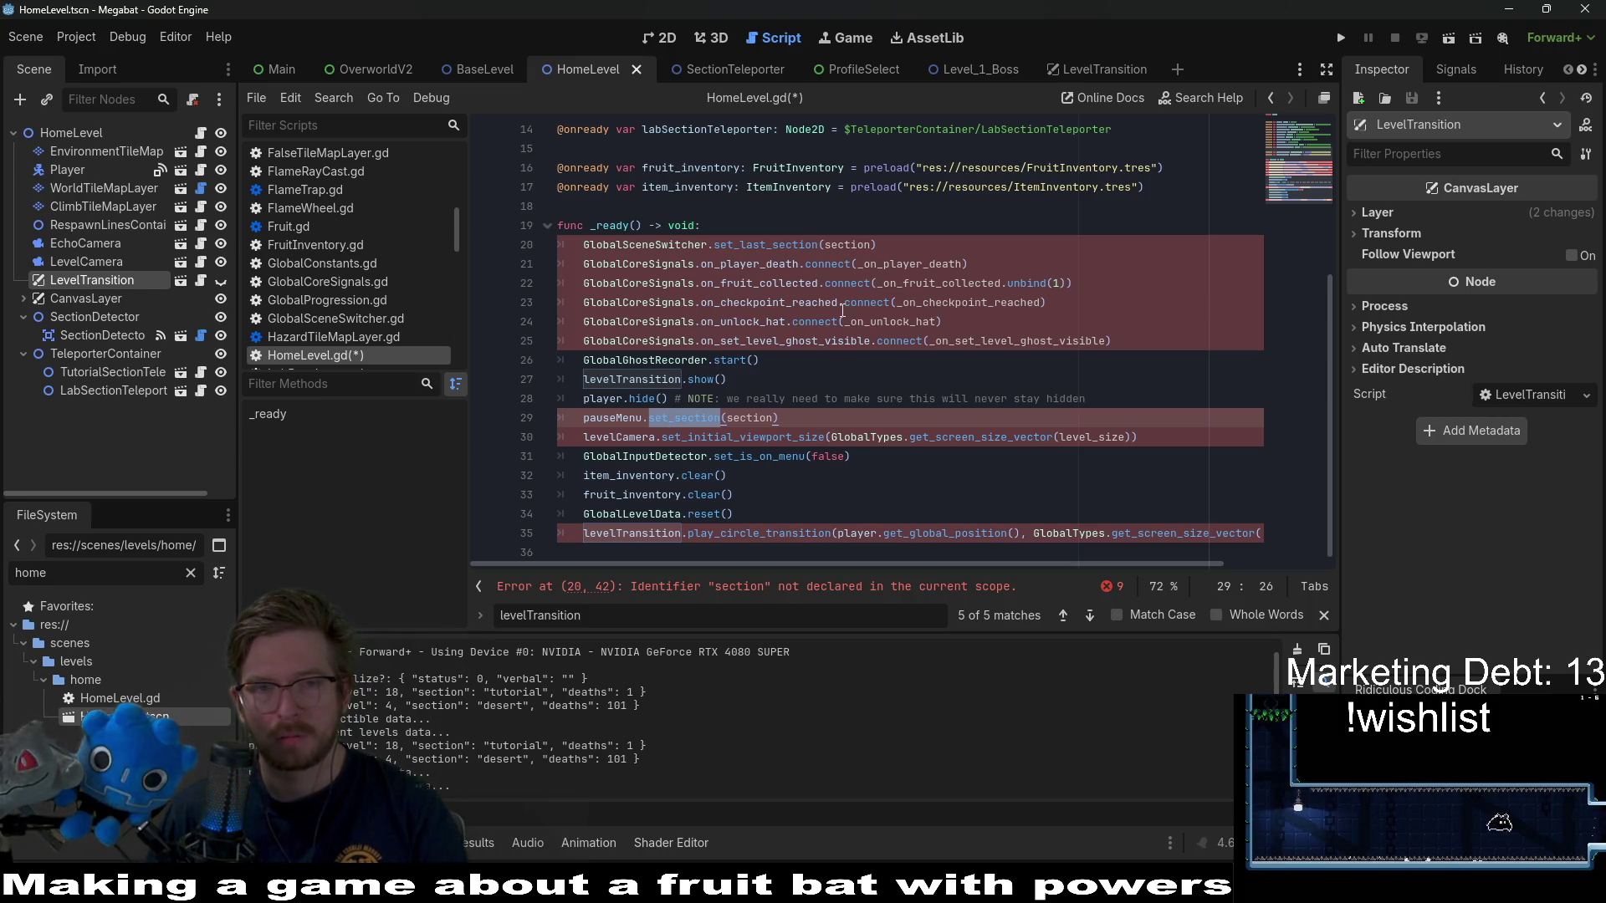
pyautogui.click(465, 65)
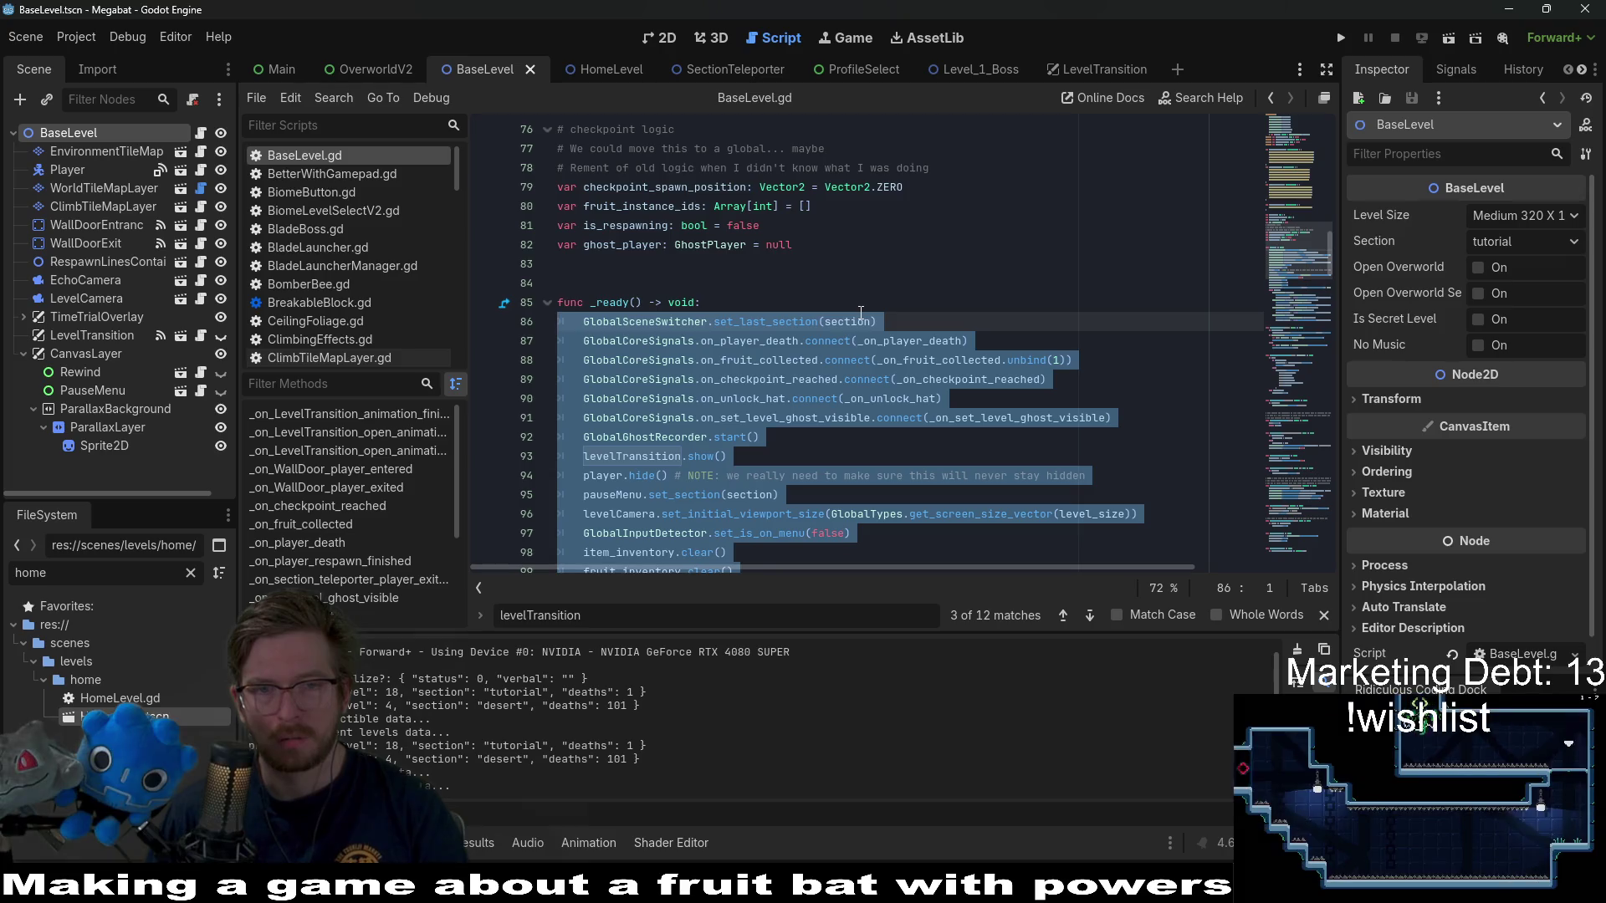
pyautogui.doubleClick(795, 324)
pyautogui.scroll(-1, 1016, 325)
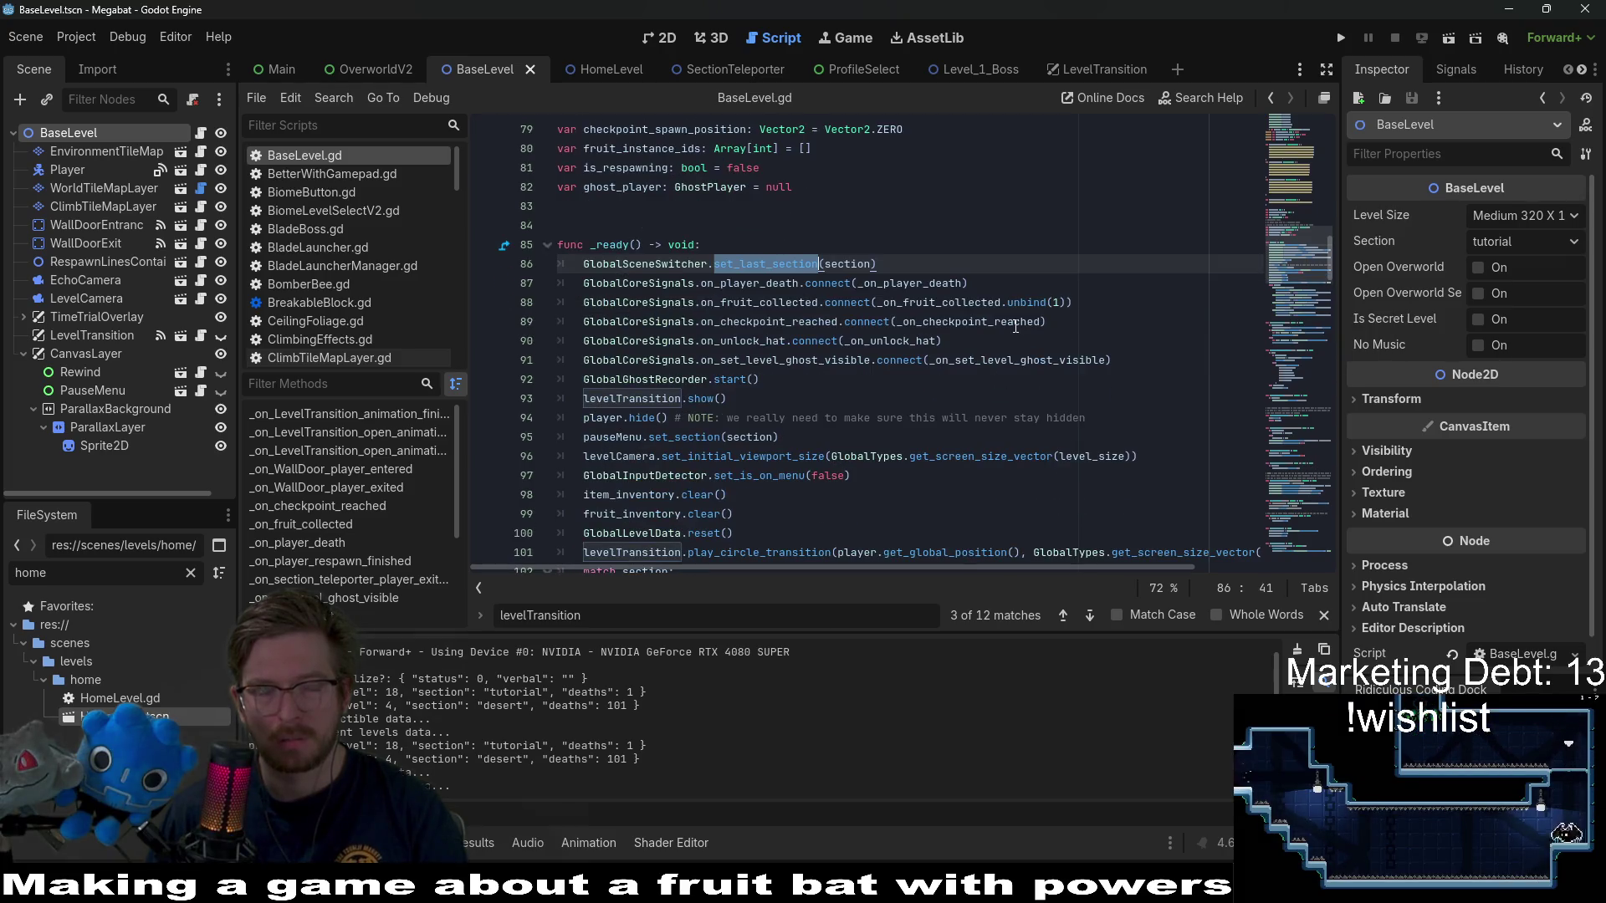
pyautogui.moveTo(1020, 309)
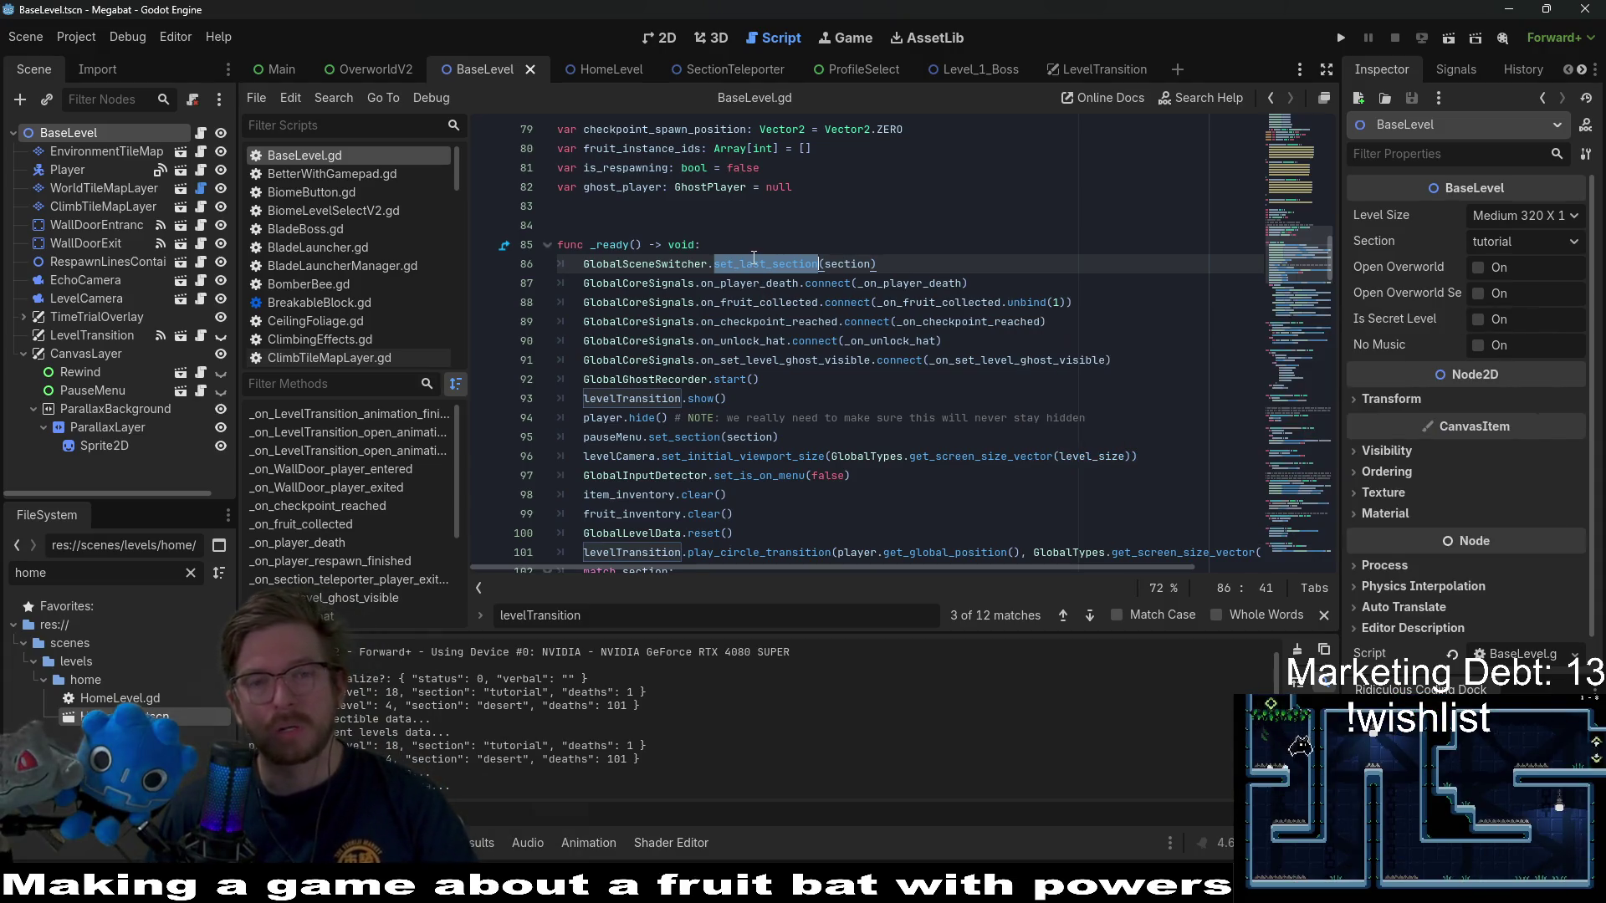
pyautogui.moveTo(877, 265); pyautogui.dragTo(568, 265)
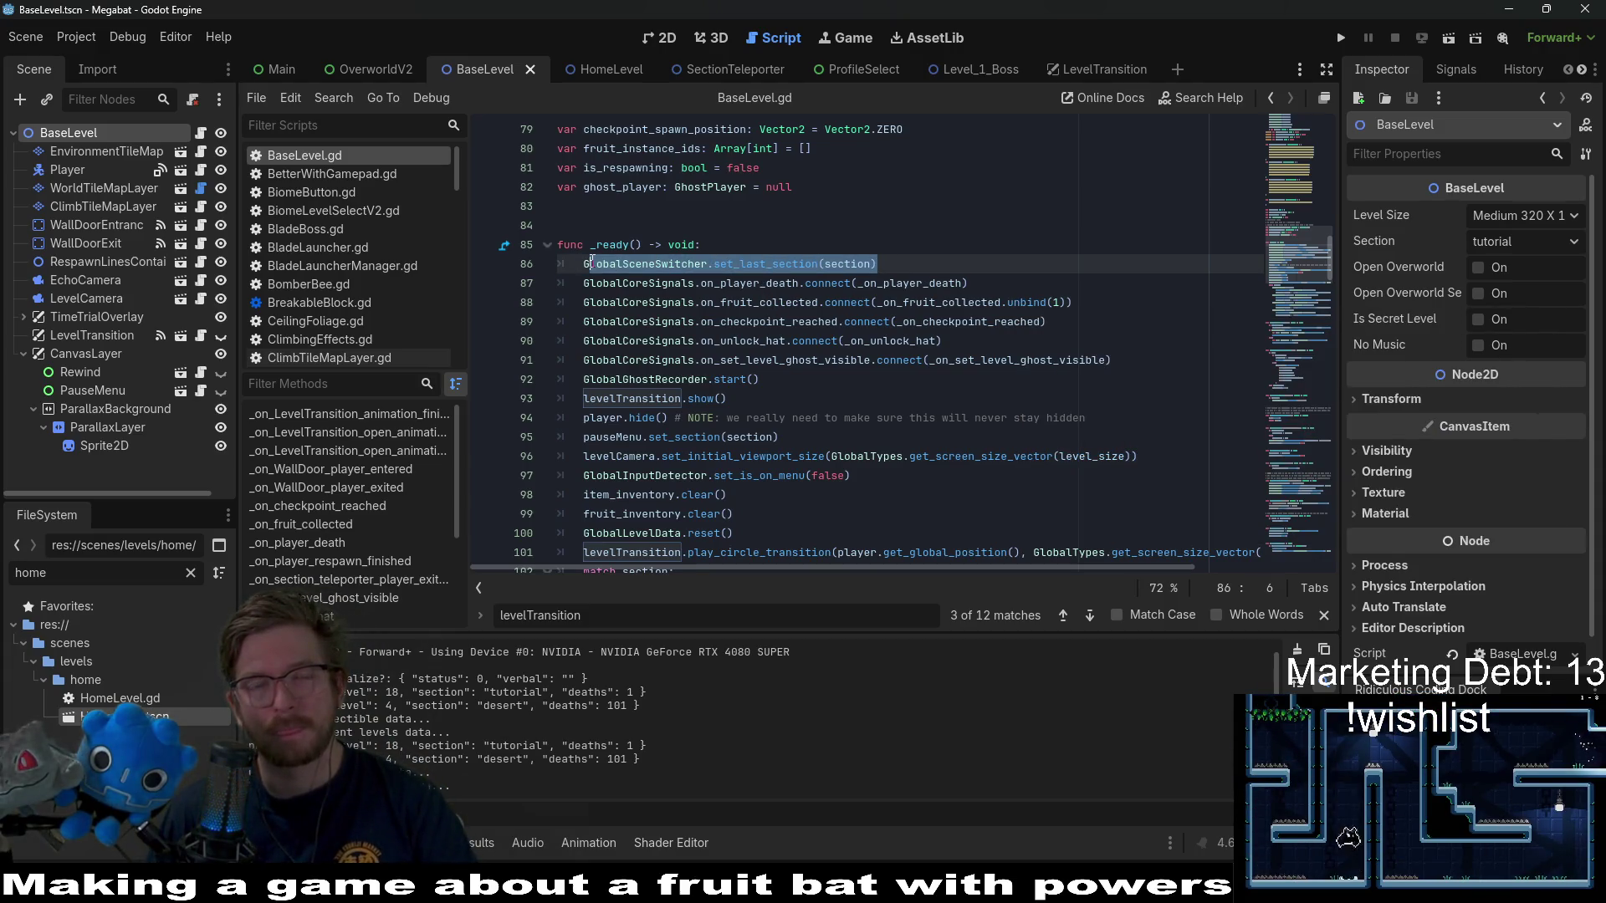
pyautogui.click(590, 71)
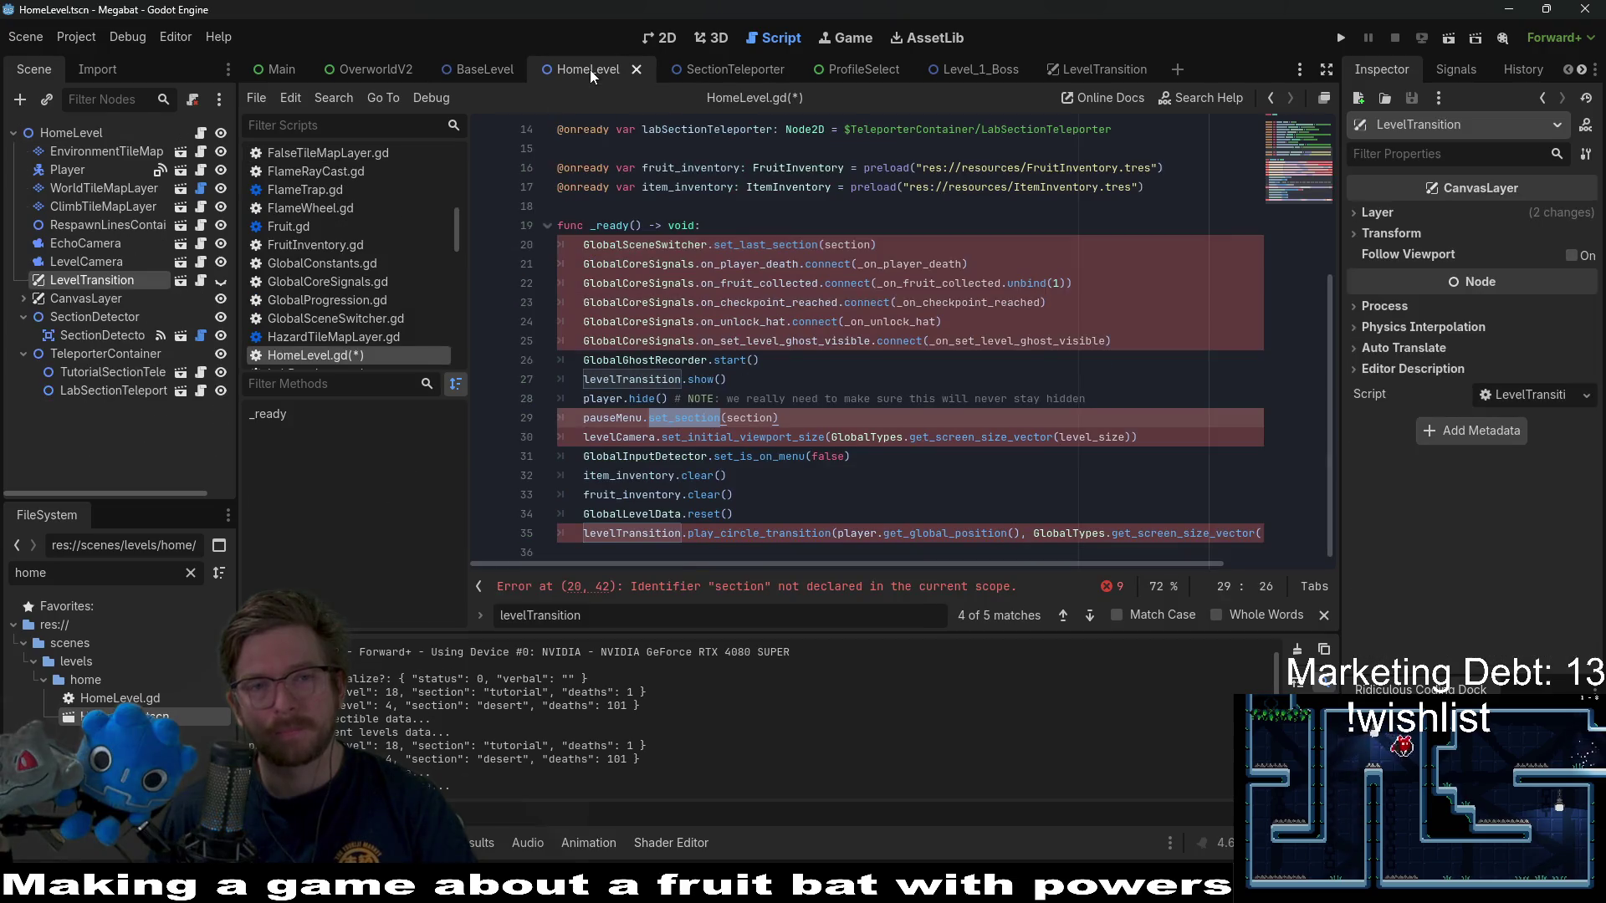
# - Rewrite line 20 to declare section as a String from GlobalSceneSwitcher.get_last_section()
pyautogui.click(585, 244)
pyautogui.write('var')
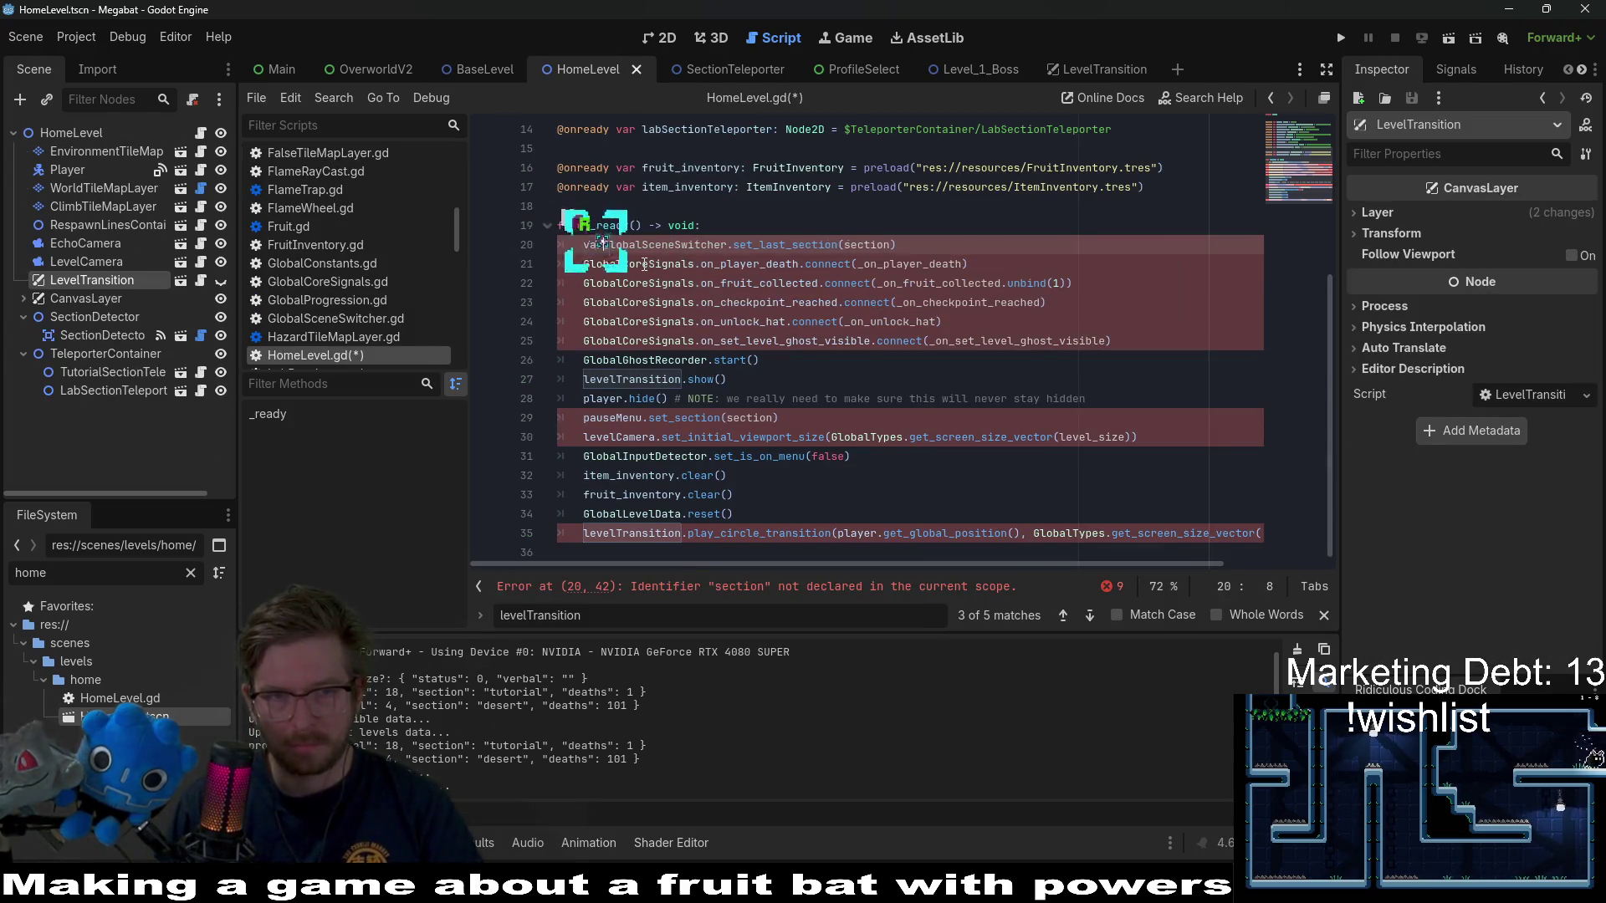
pyautogui.write(' section = ')
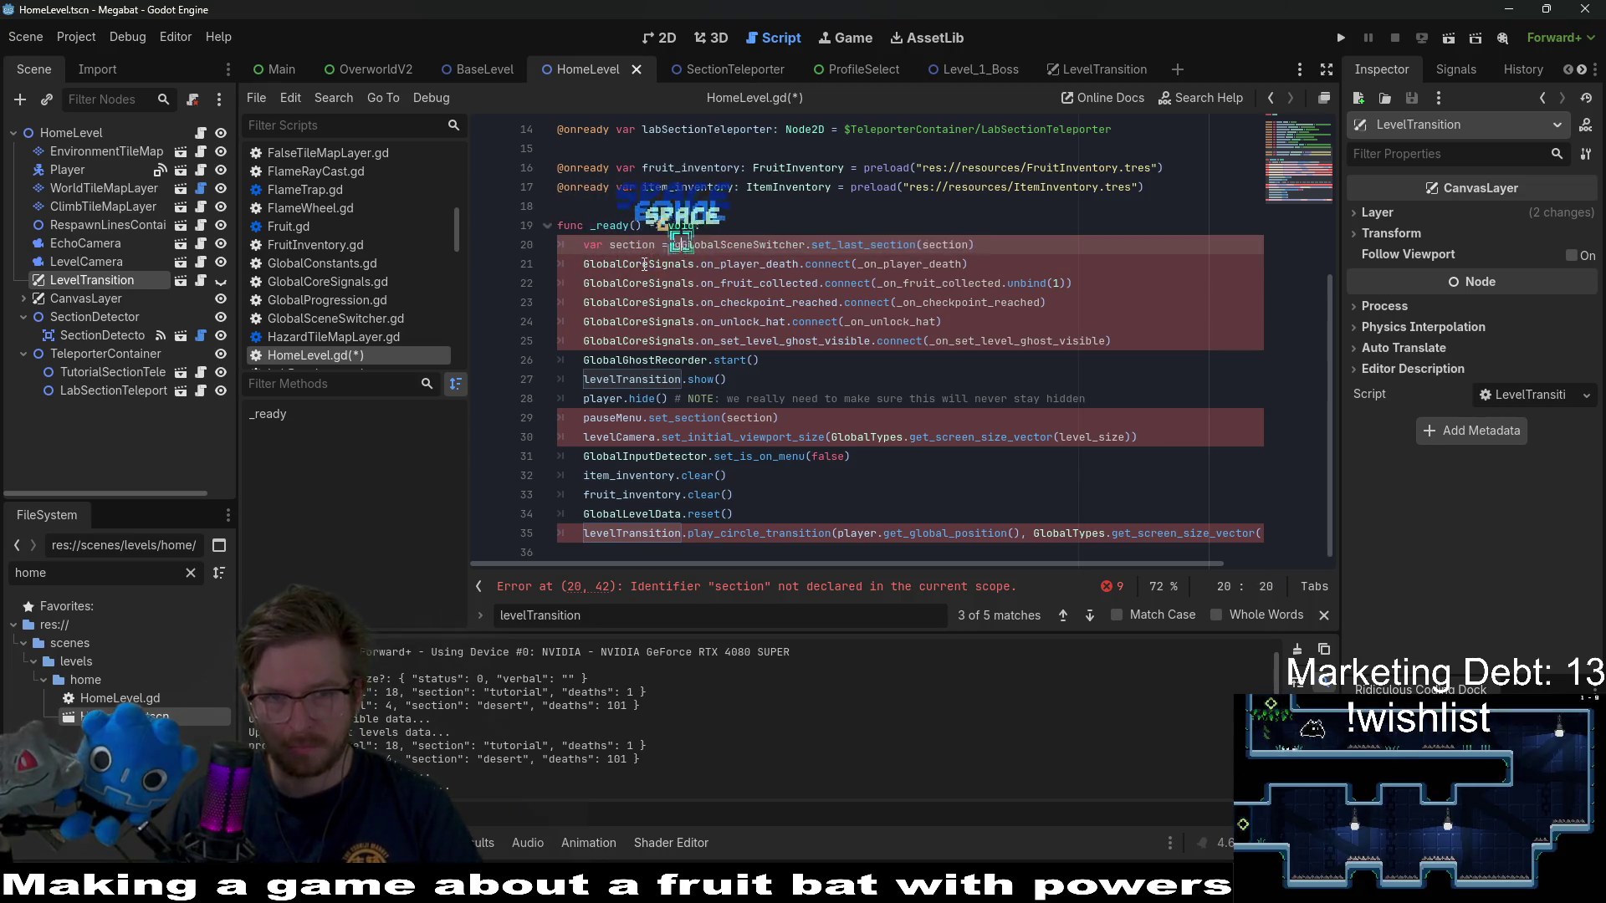
pyautogui.write('get')
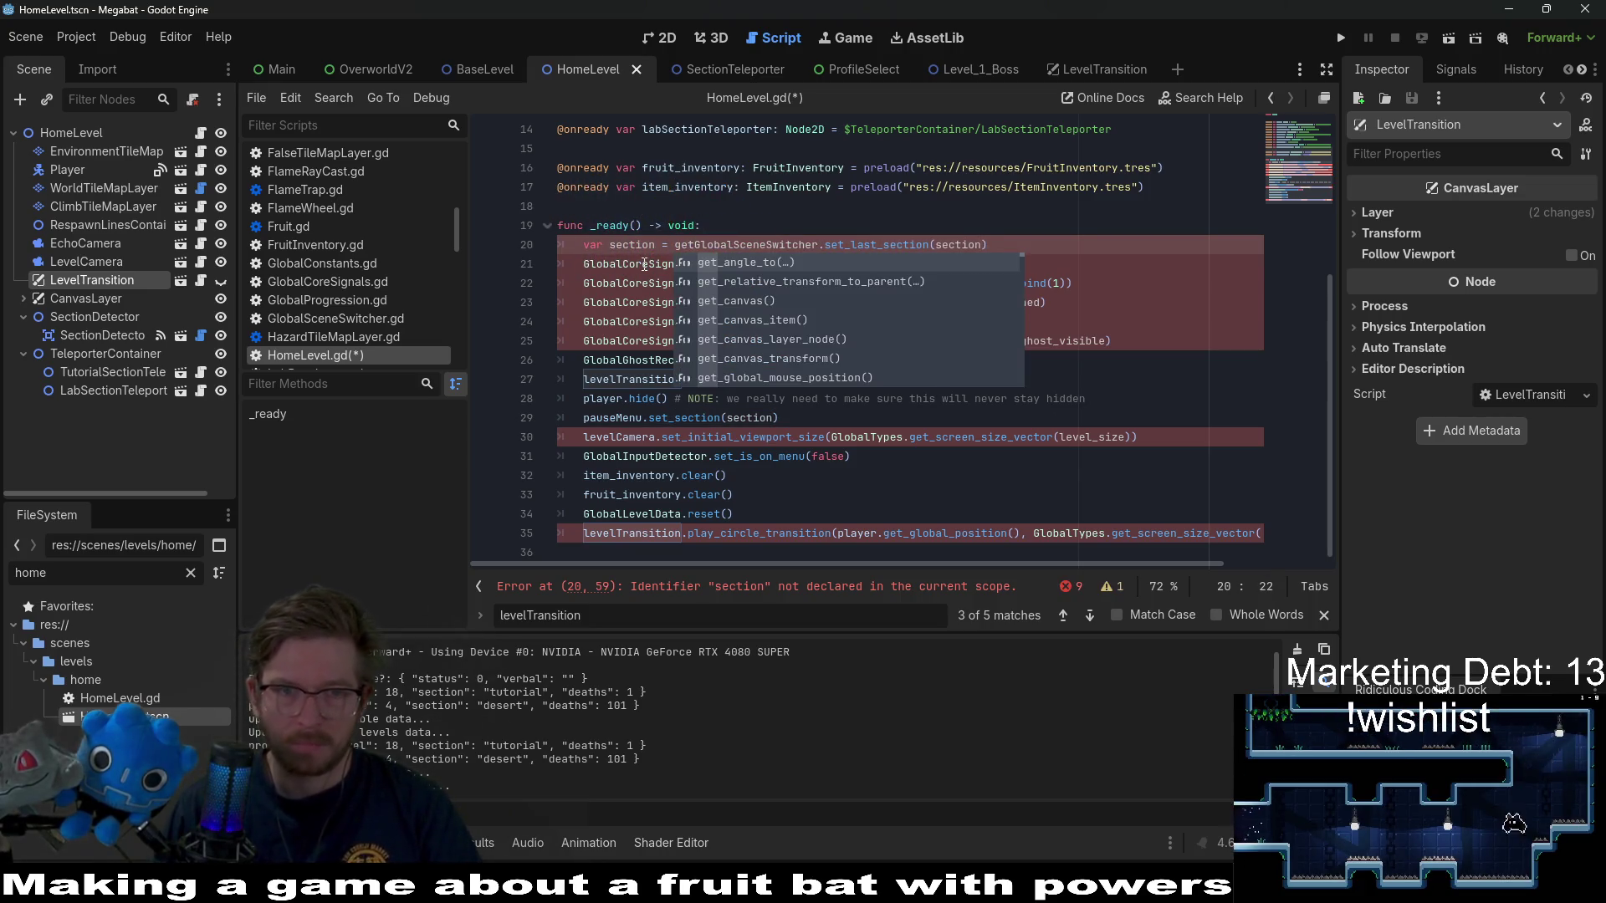
pyautogui.press('BackSpace')
pyautogui.press('BackSpace')
pyautogui.press('BackSpace')
pyautogui.write(':')
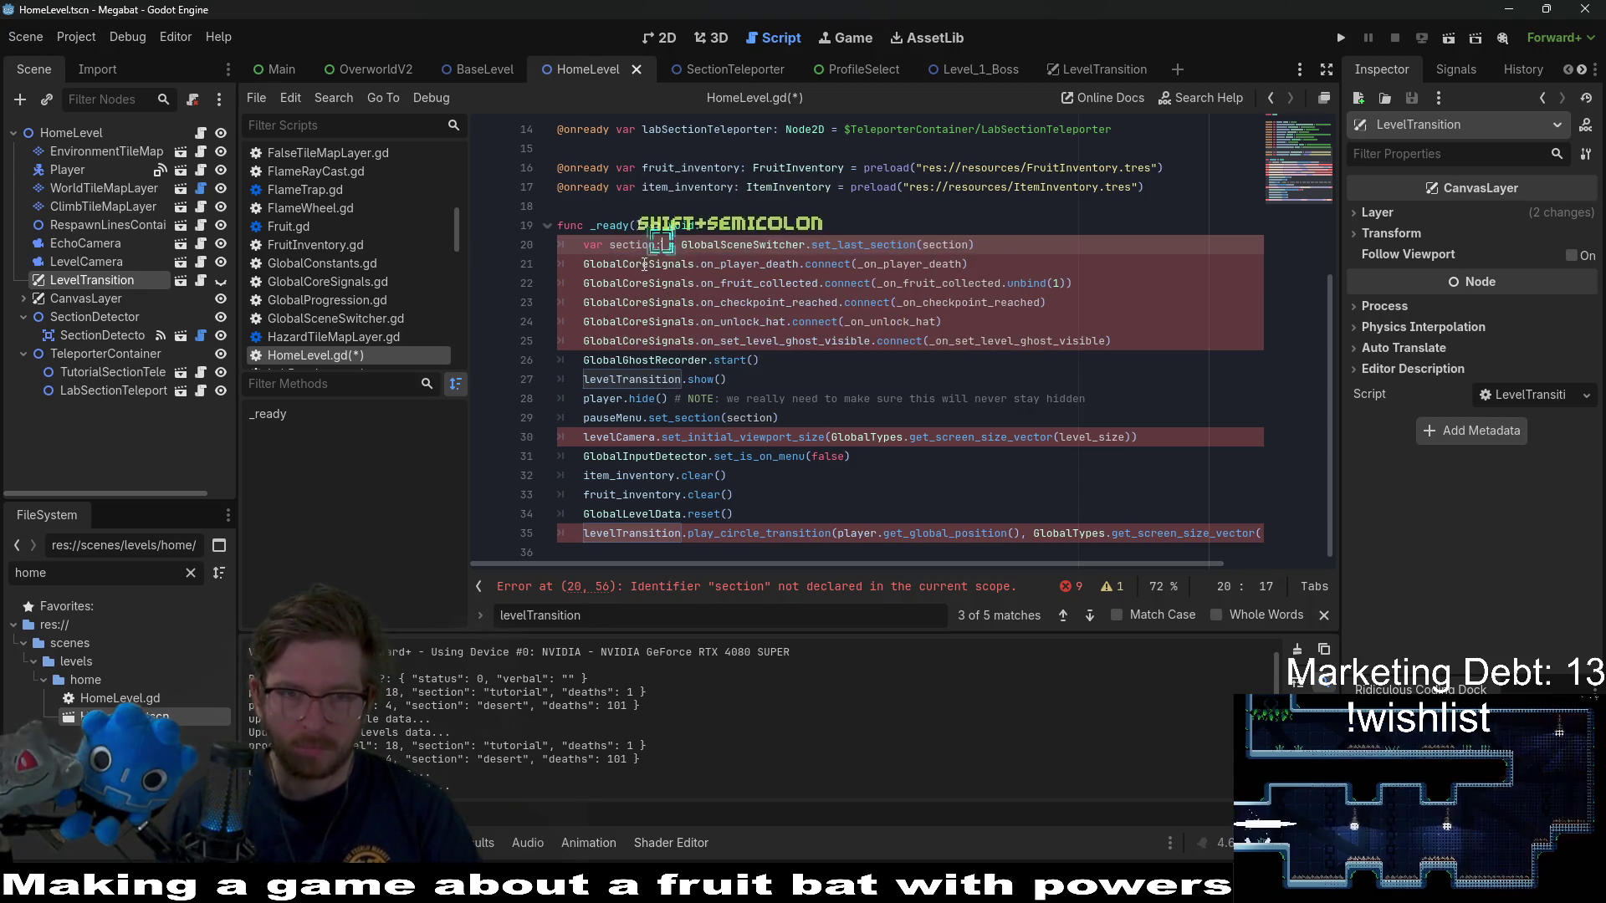
pyautogui.write(' String')
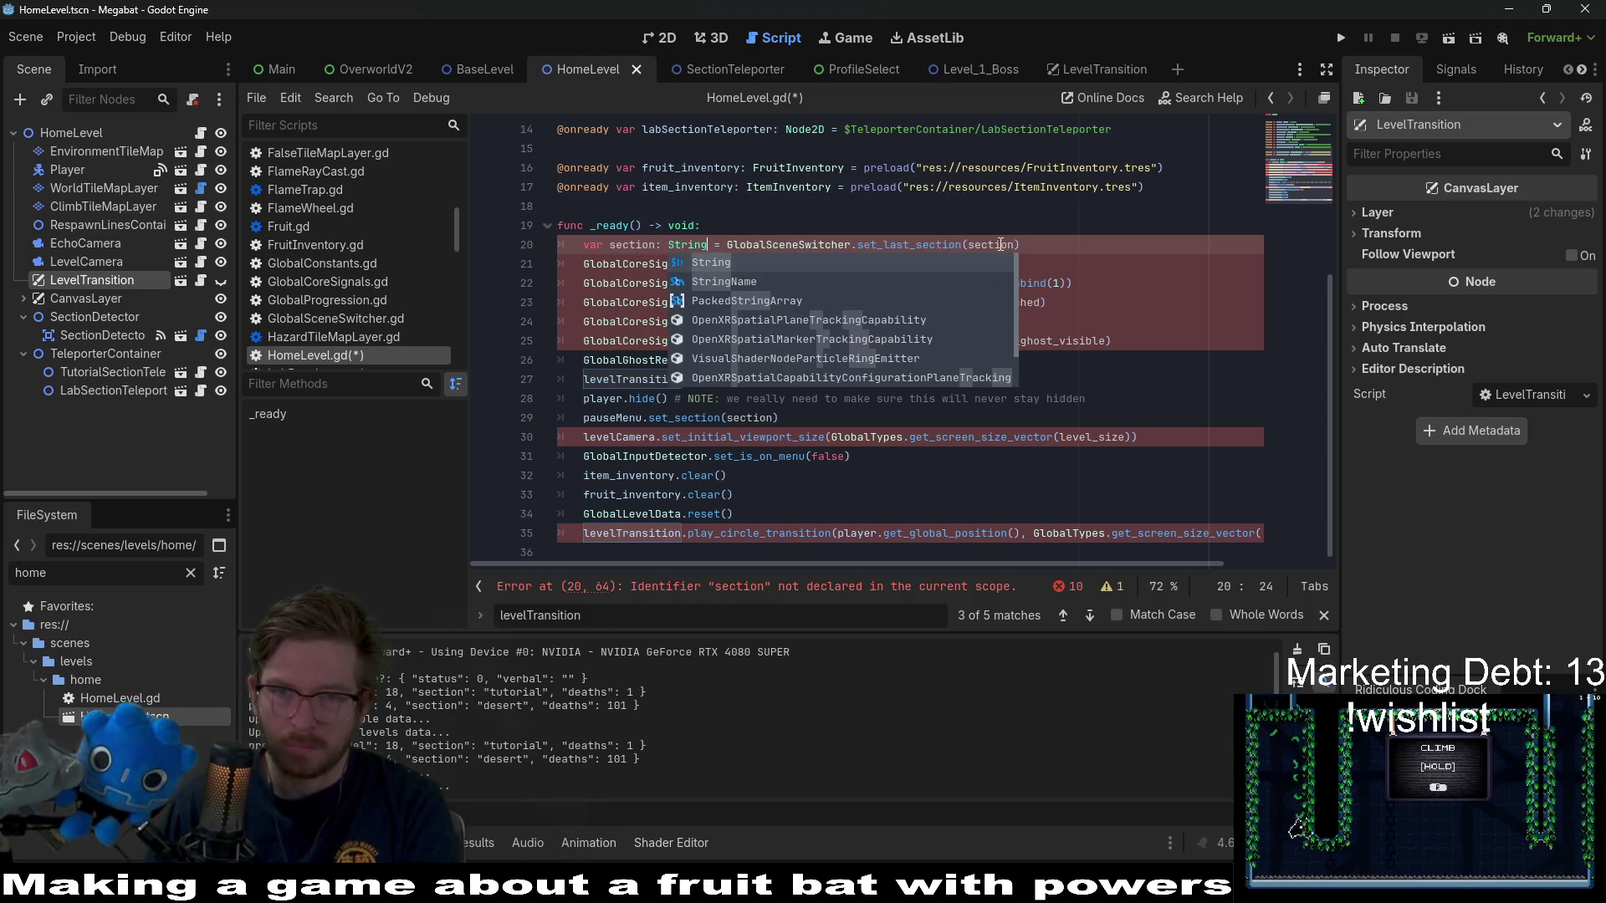
pyautogui.doubleClick(1001, 244)
pyautogui.press('BackSpace')
pyautogui.click(864, 244)
pyautogui.press('BackSpace')
pyautogui.press('BackSpace')
pyautogui.press('BackSpace')
pyautogui.write('get')
pyautogui.click(1124, 229)
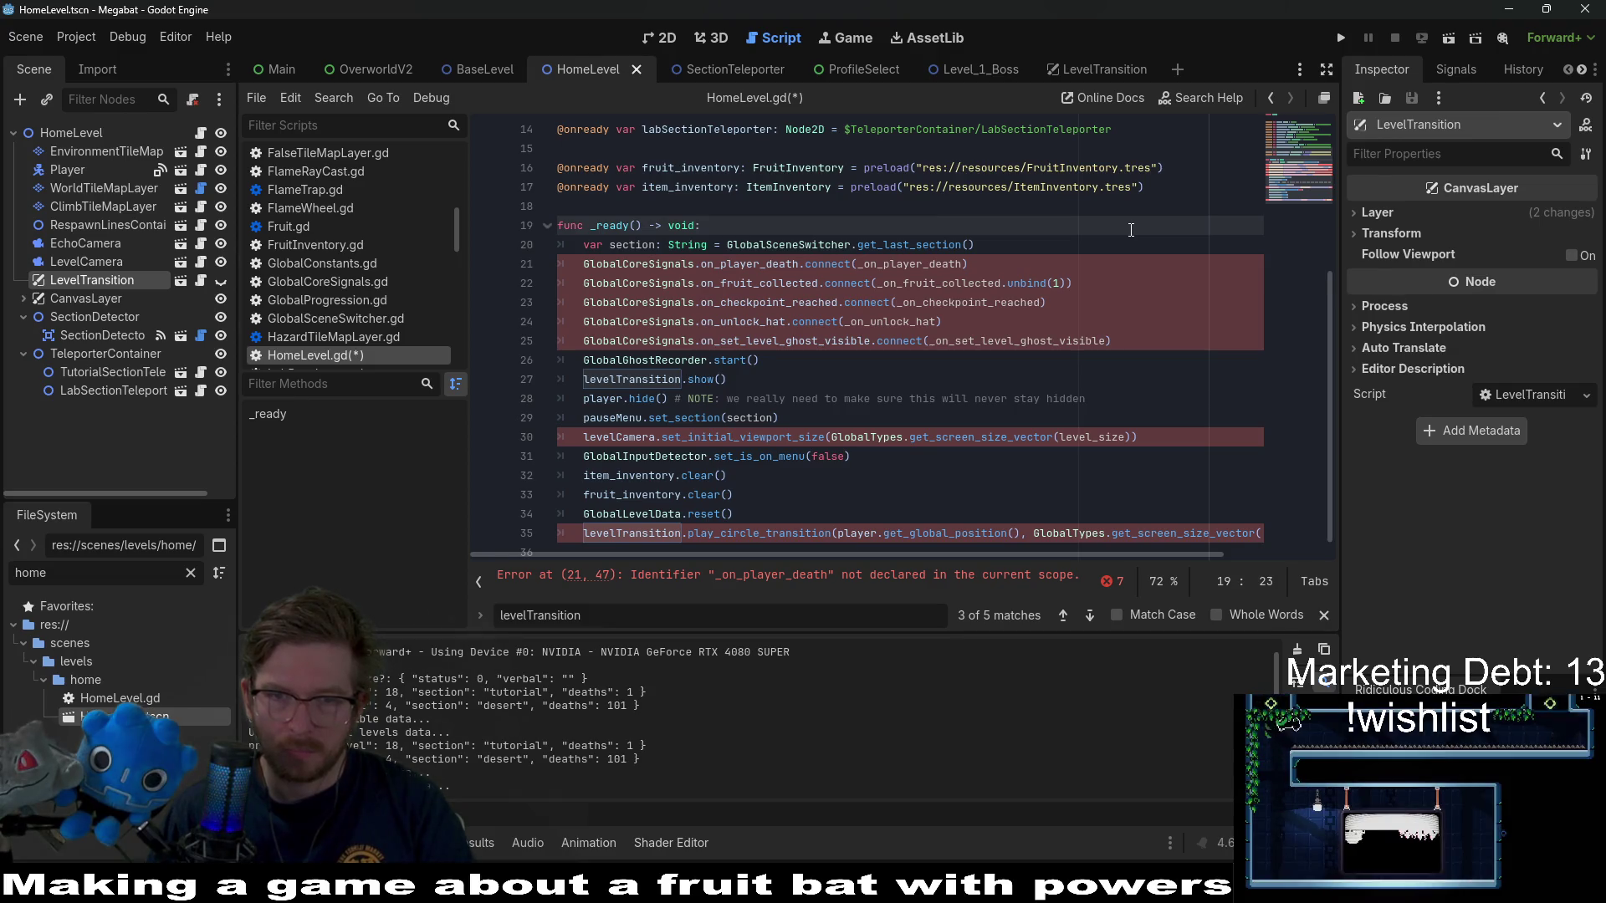
# - Review the remaining _ready lines such as on_unlock_hat, save HomeLevel.gd, and return to BaseLevel.gd
pyautogui.scroll(-1, 1131, 229)
pyautogui.doubleClick(759, 307)
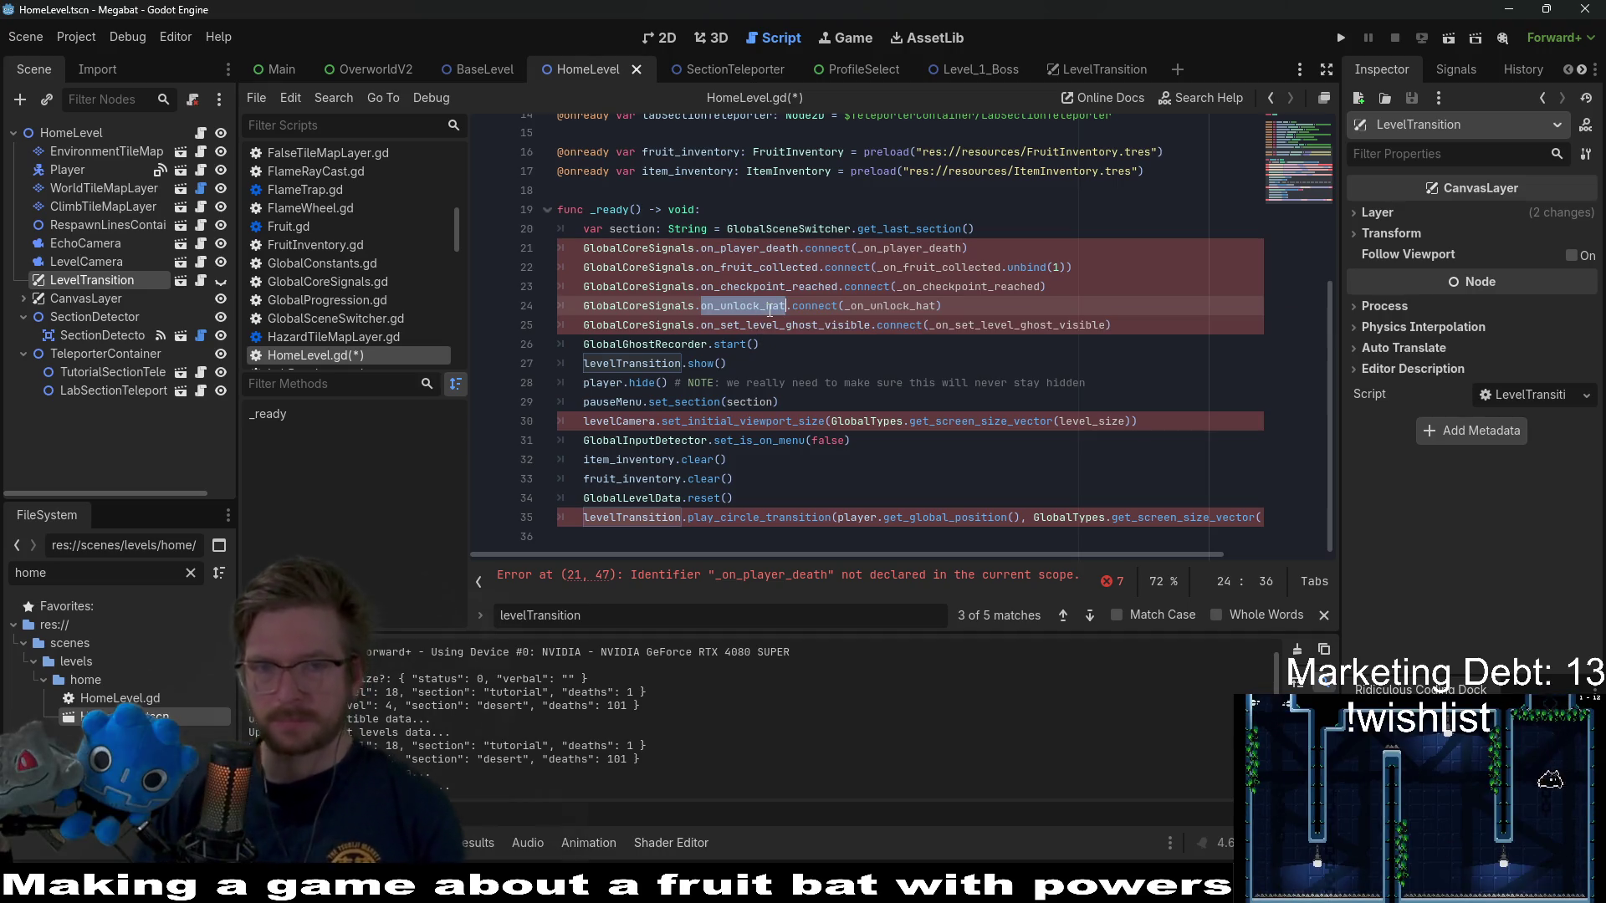
pyautogui.click(827, 266)
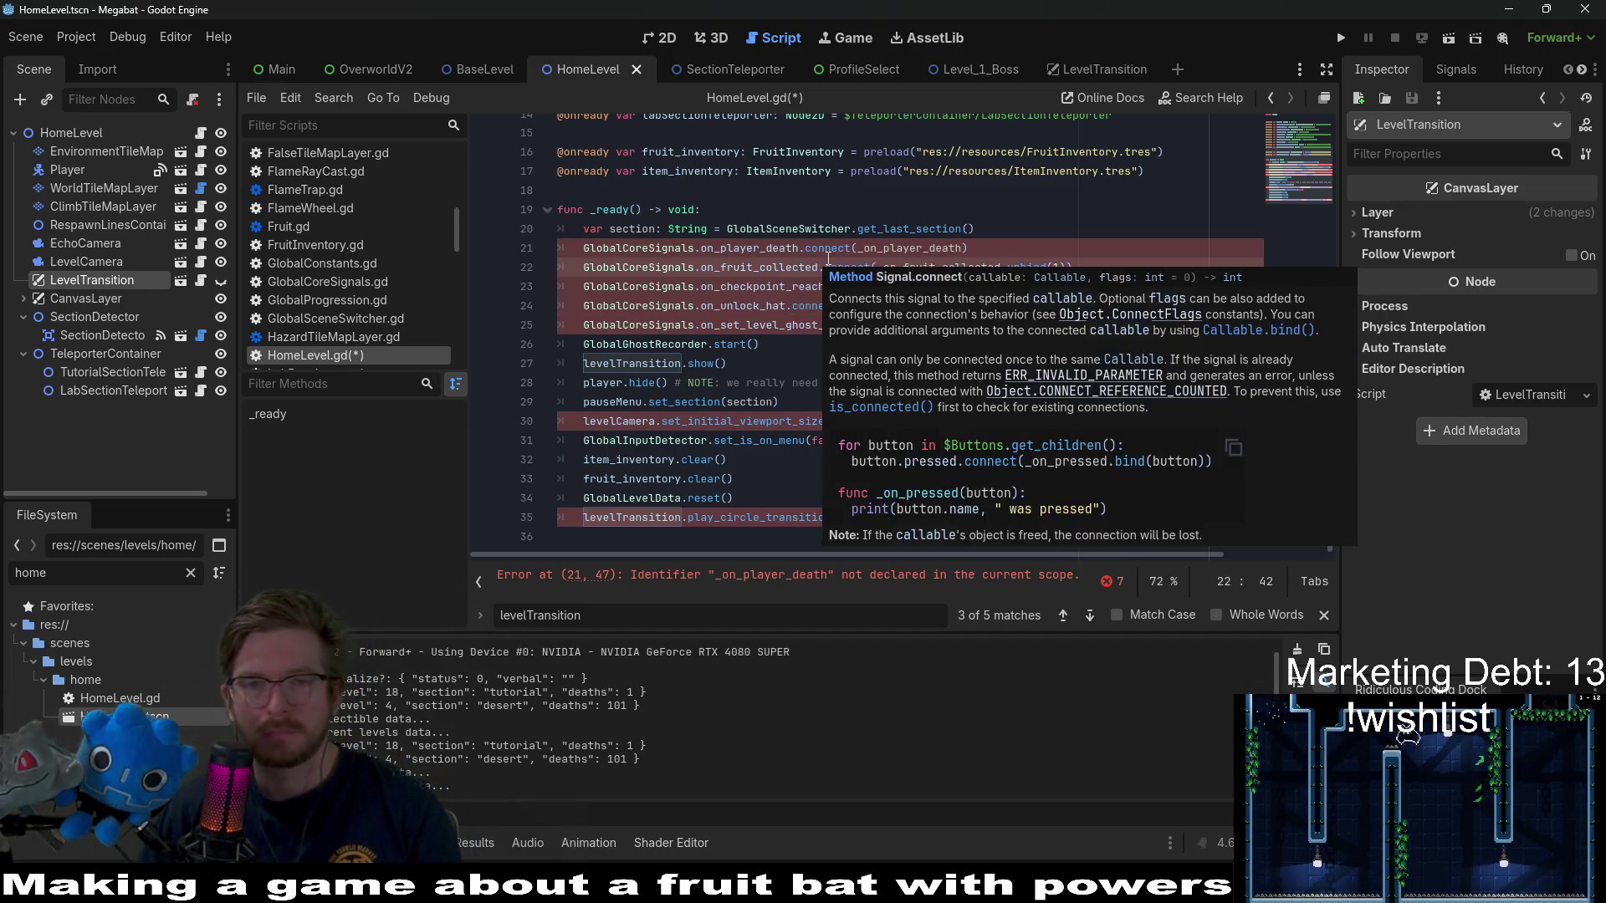
pyautogui.click(1123, 237)
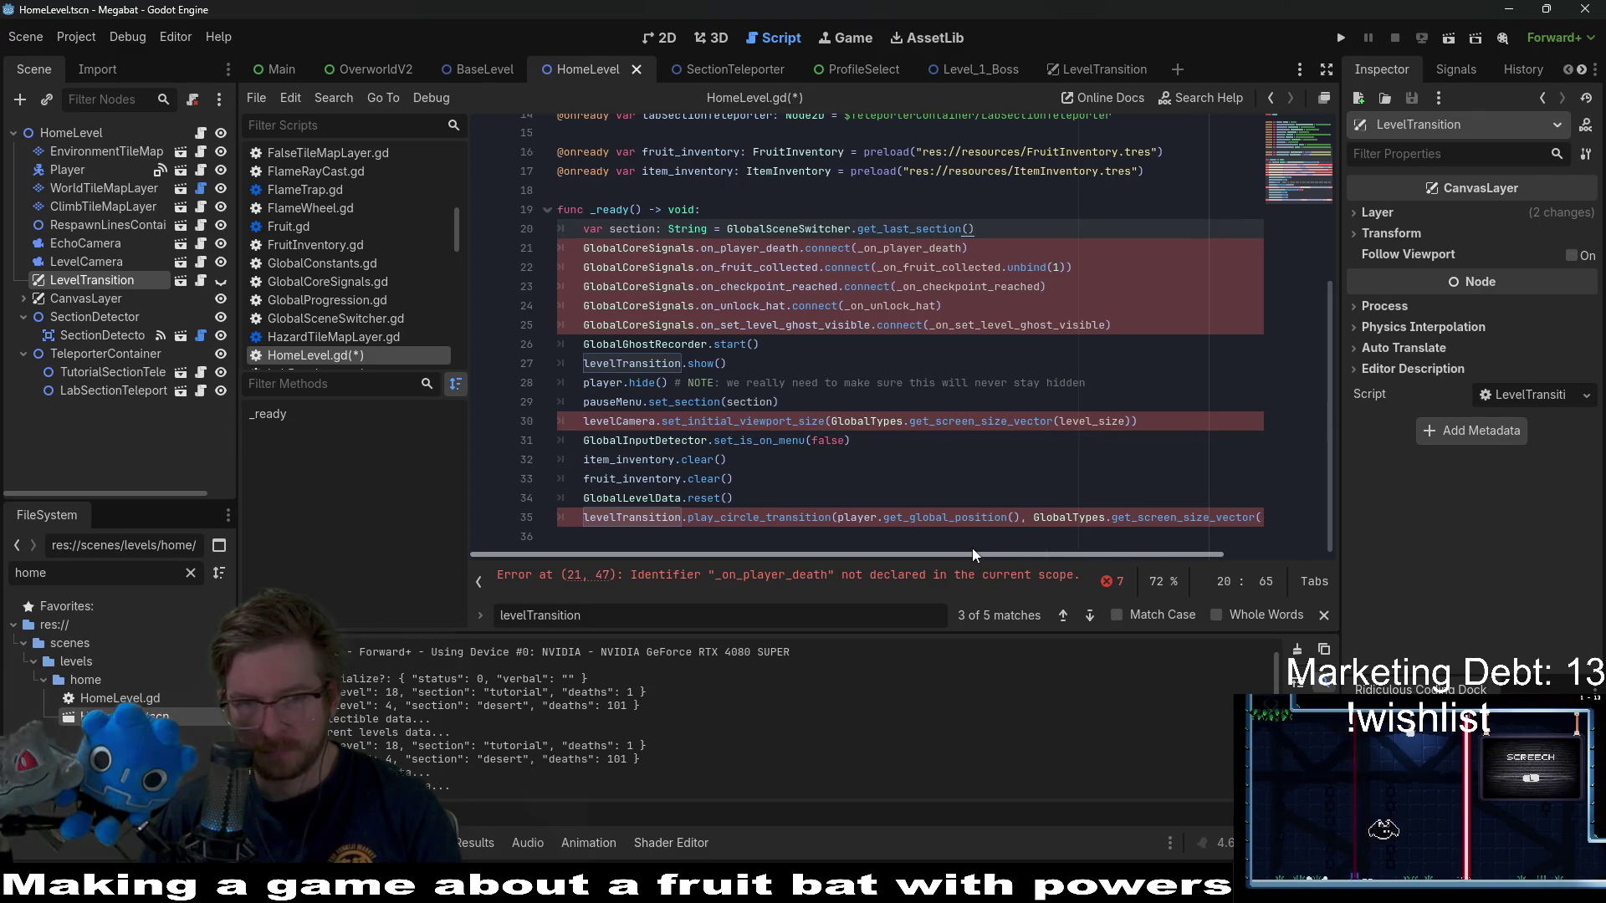
pyautogui.scroll(2, 700, 256)
pyautogui.scroll(-2, 728, 296)
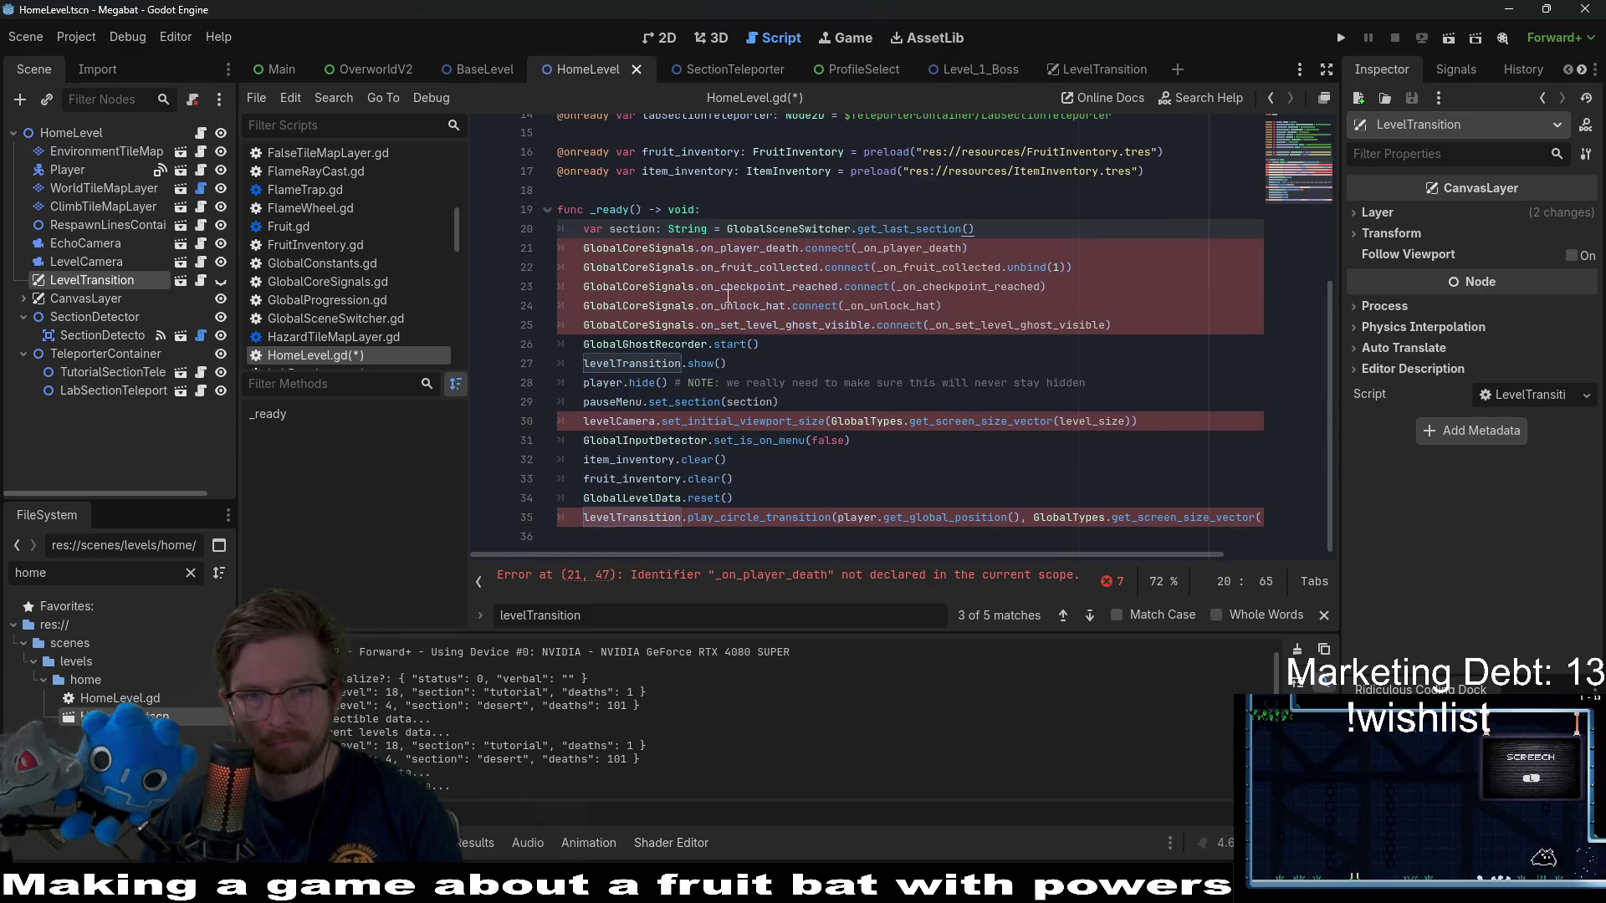
pyautogui.moveTo(1031, 550); pyautogui.dragTo(1218, 554)
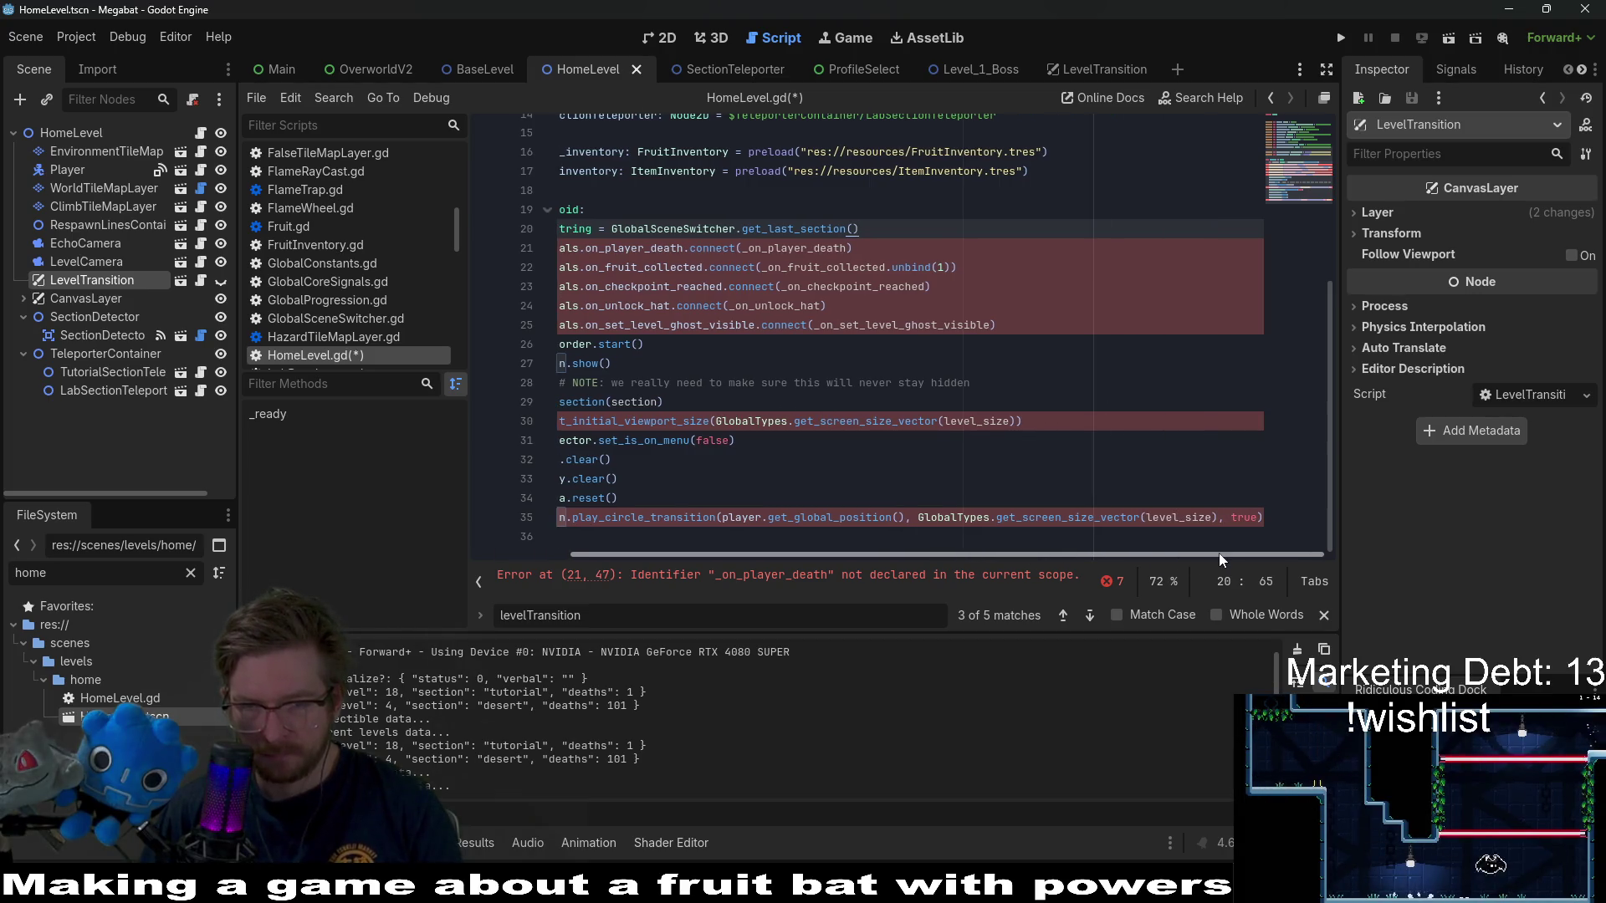
pyautogui.hscroll(-3, 758, 515)
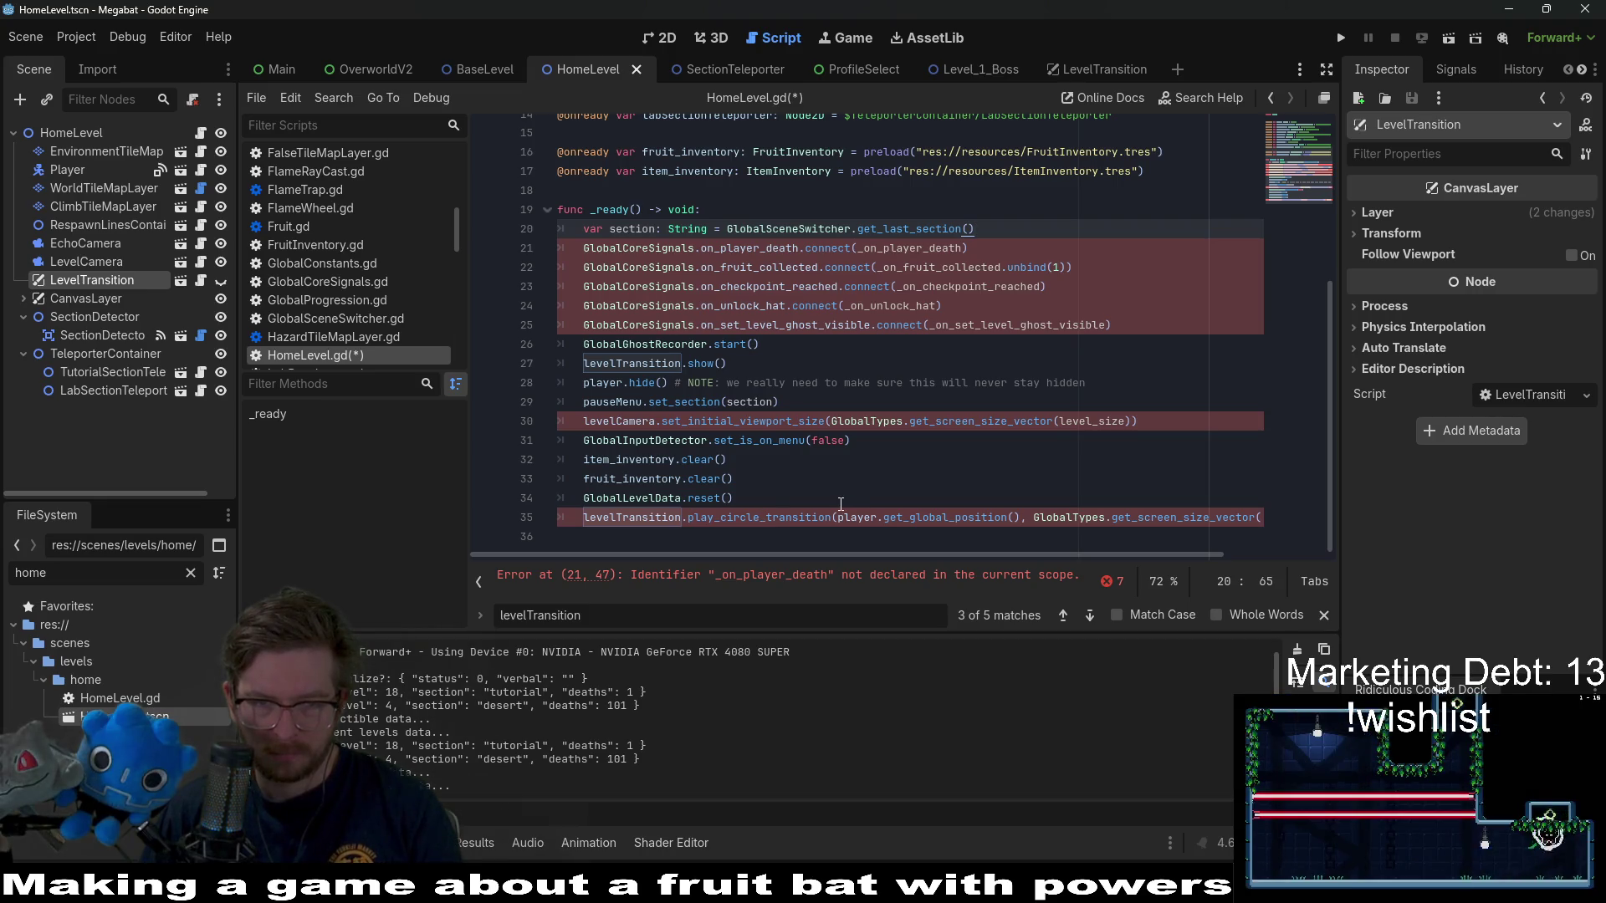
pyautogui.moveTo(838, 520)
pyautogui.click(815, 383)
pyautogui.hotkey('ctrl', 's')
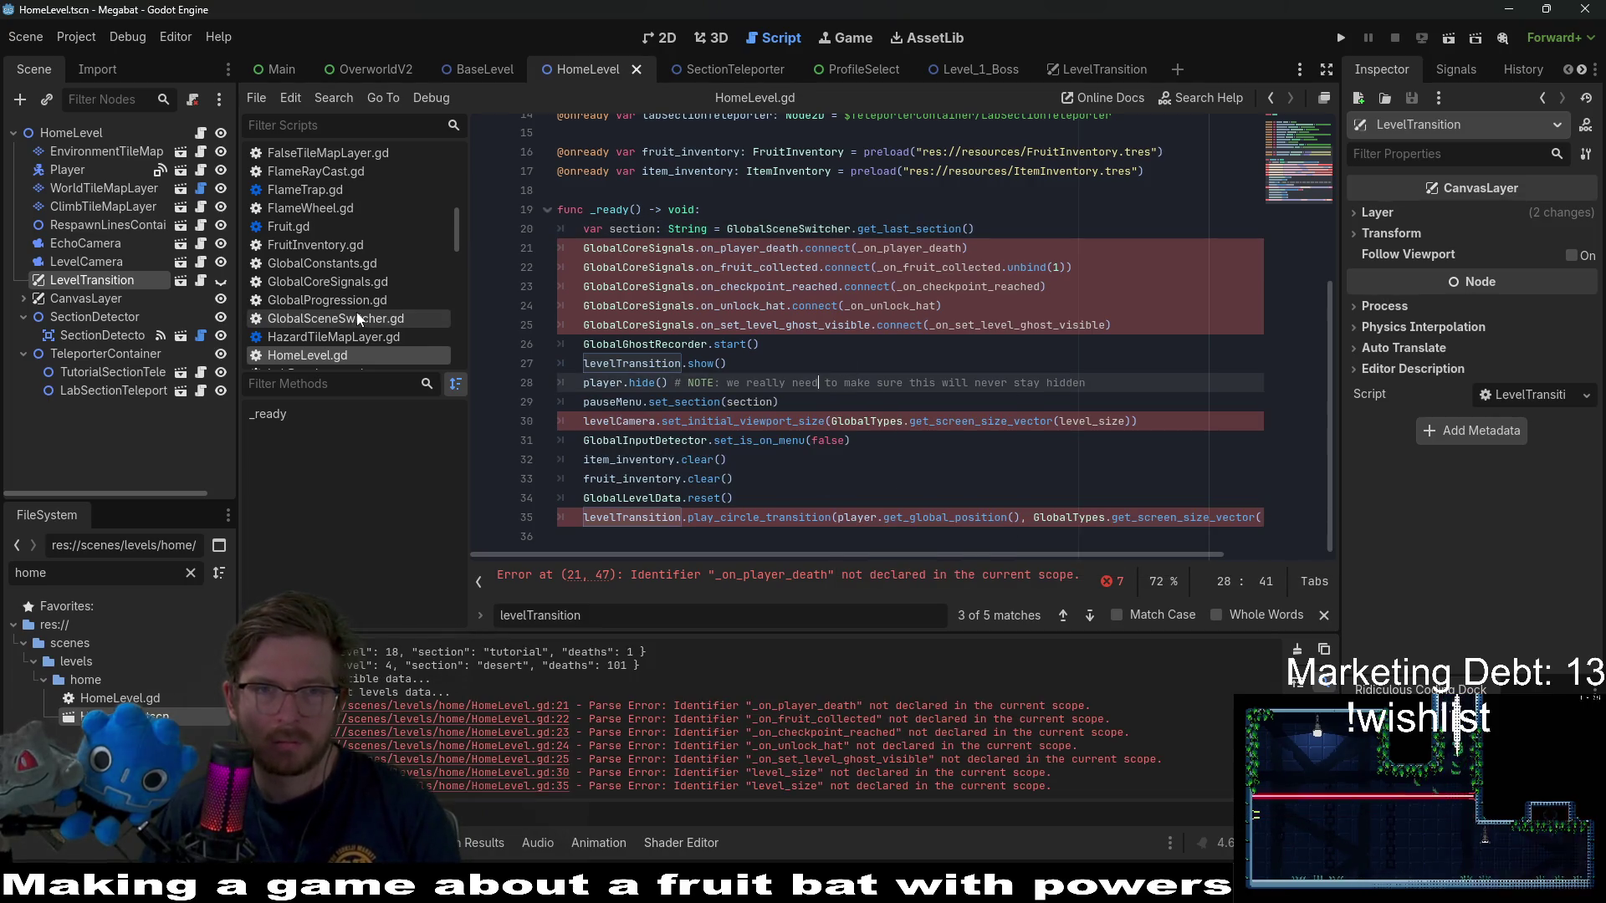
pyautogui.scroll(4, 536, 251)
pyautogui.click(474, 67)
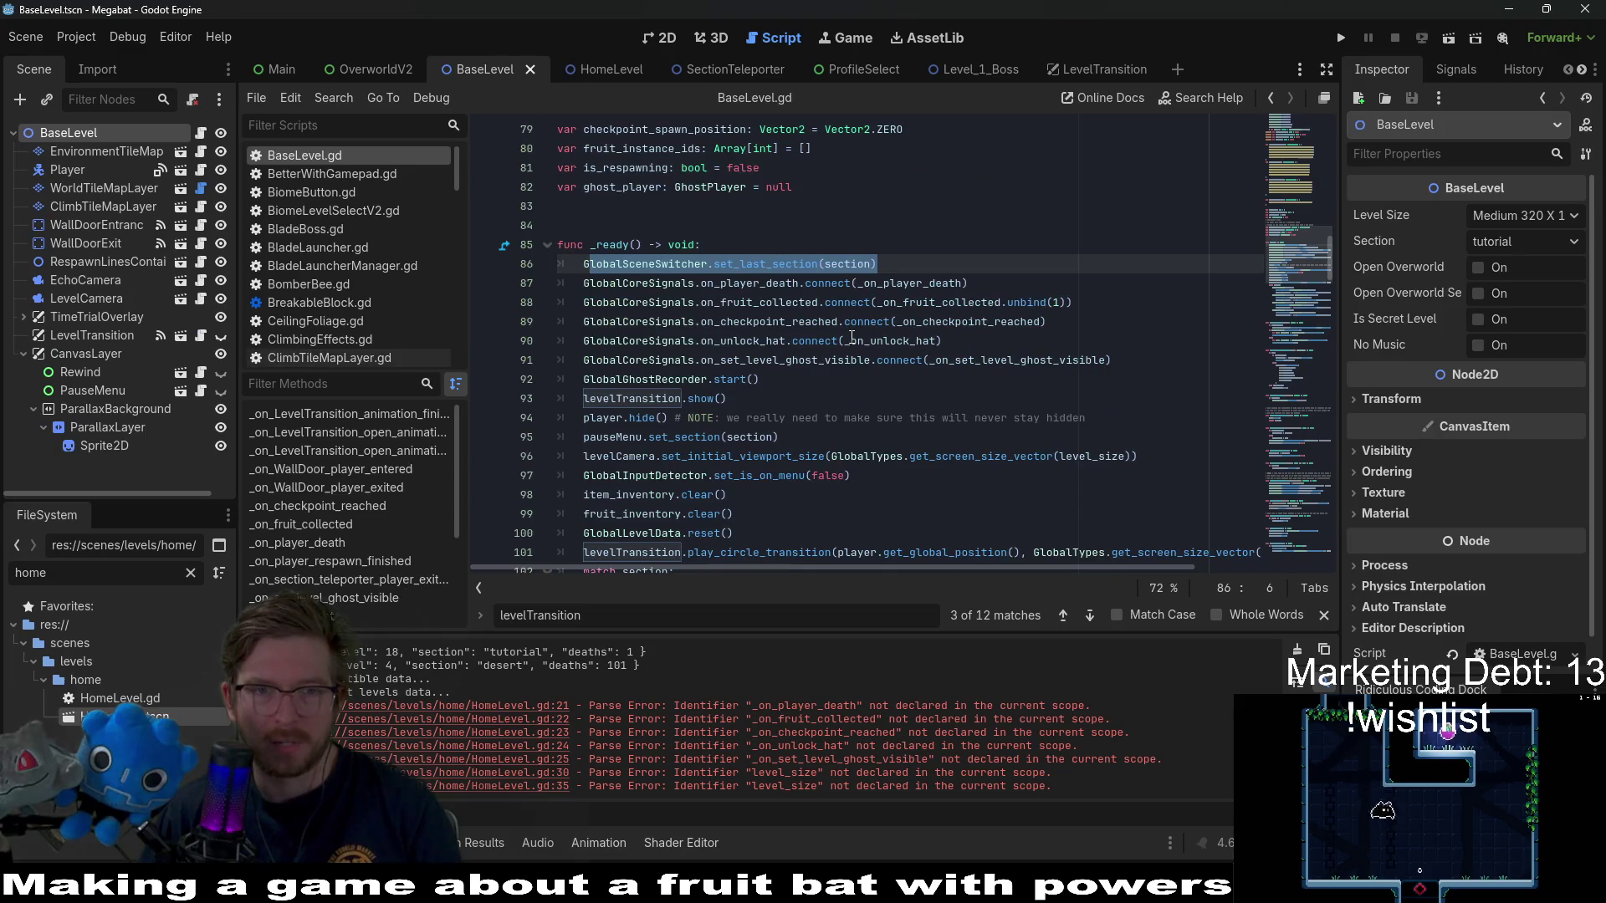
# - Select the whole level_size export line in BaseLevel.gd for copying
pyautogui.click(804, 305)
pyautogui.scroll(15, 805, 304)
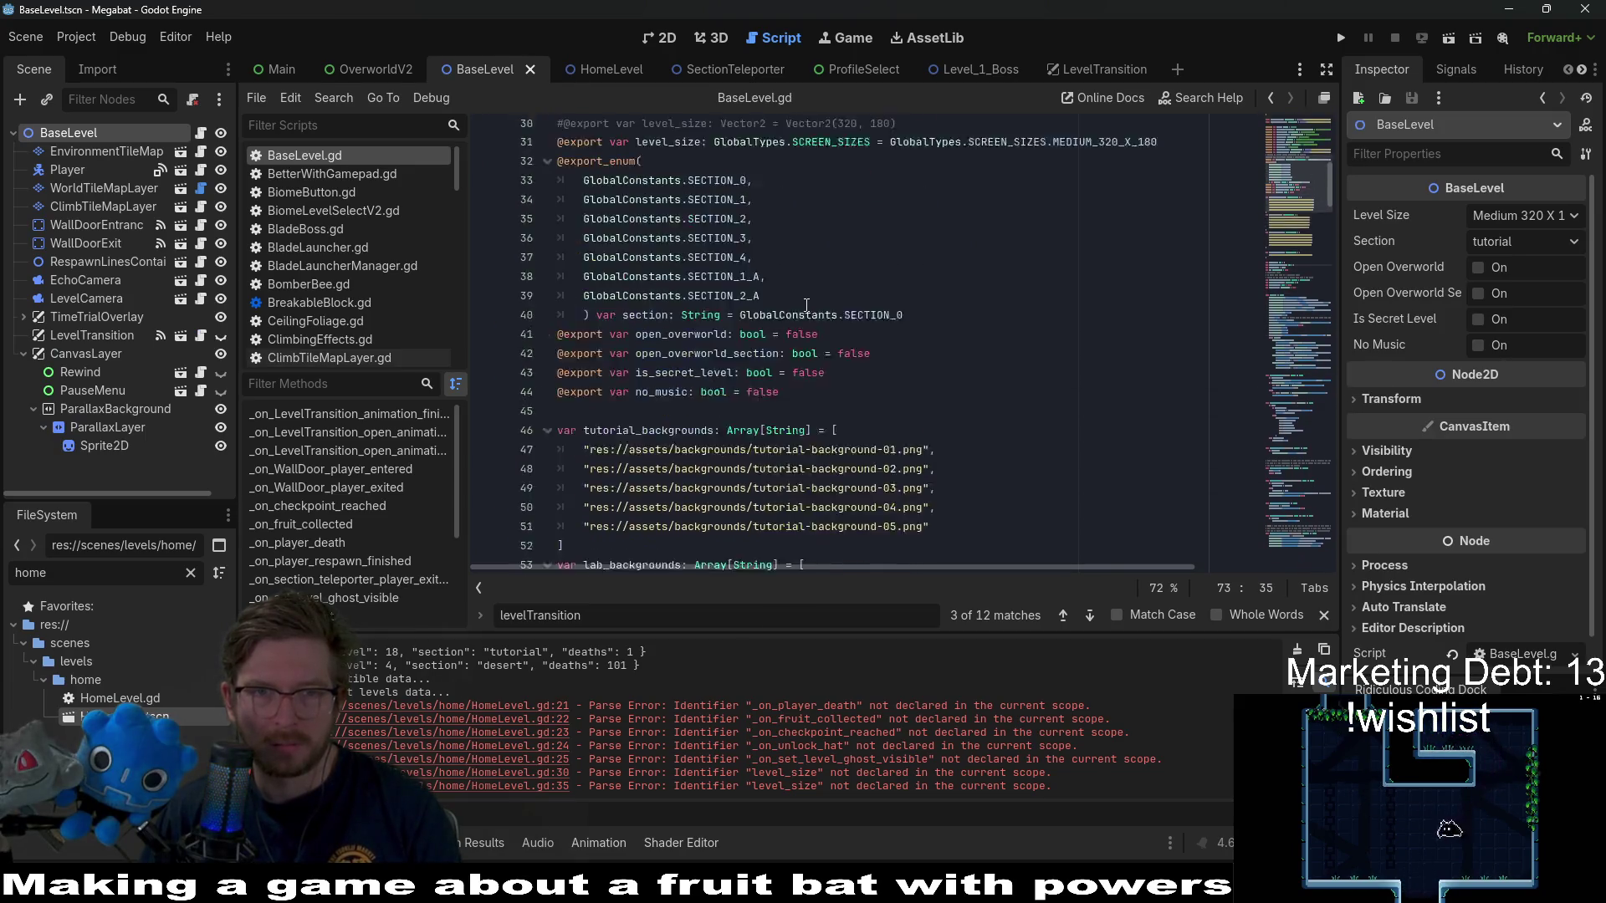
pyautogui.scroll(-5, 805, 304)
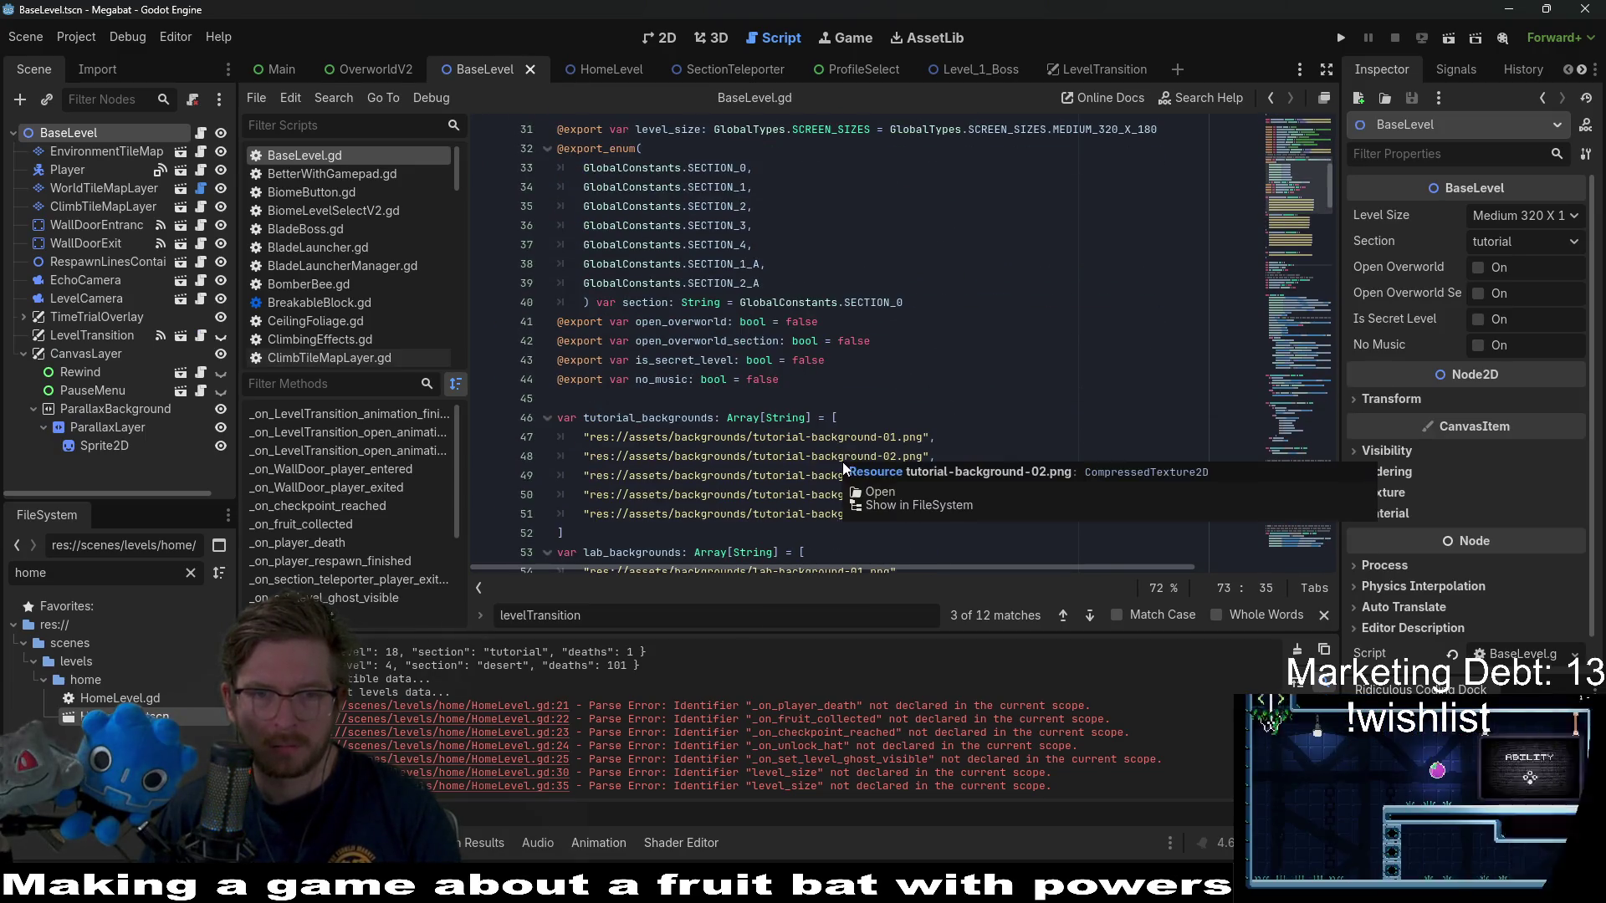
pyautogui.scroll(4, 916, 344)
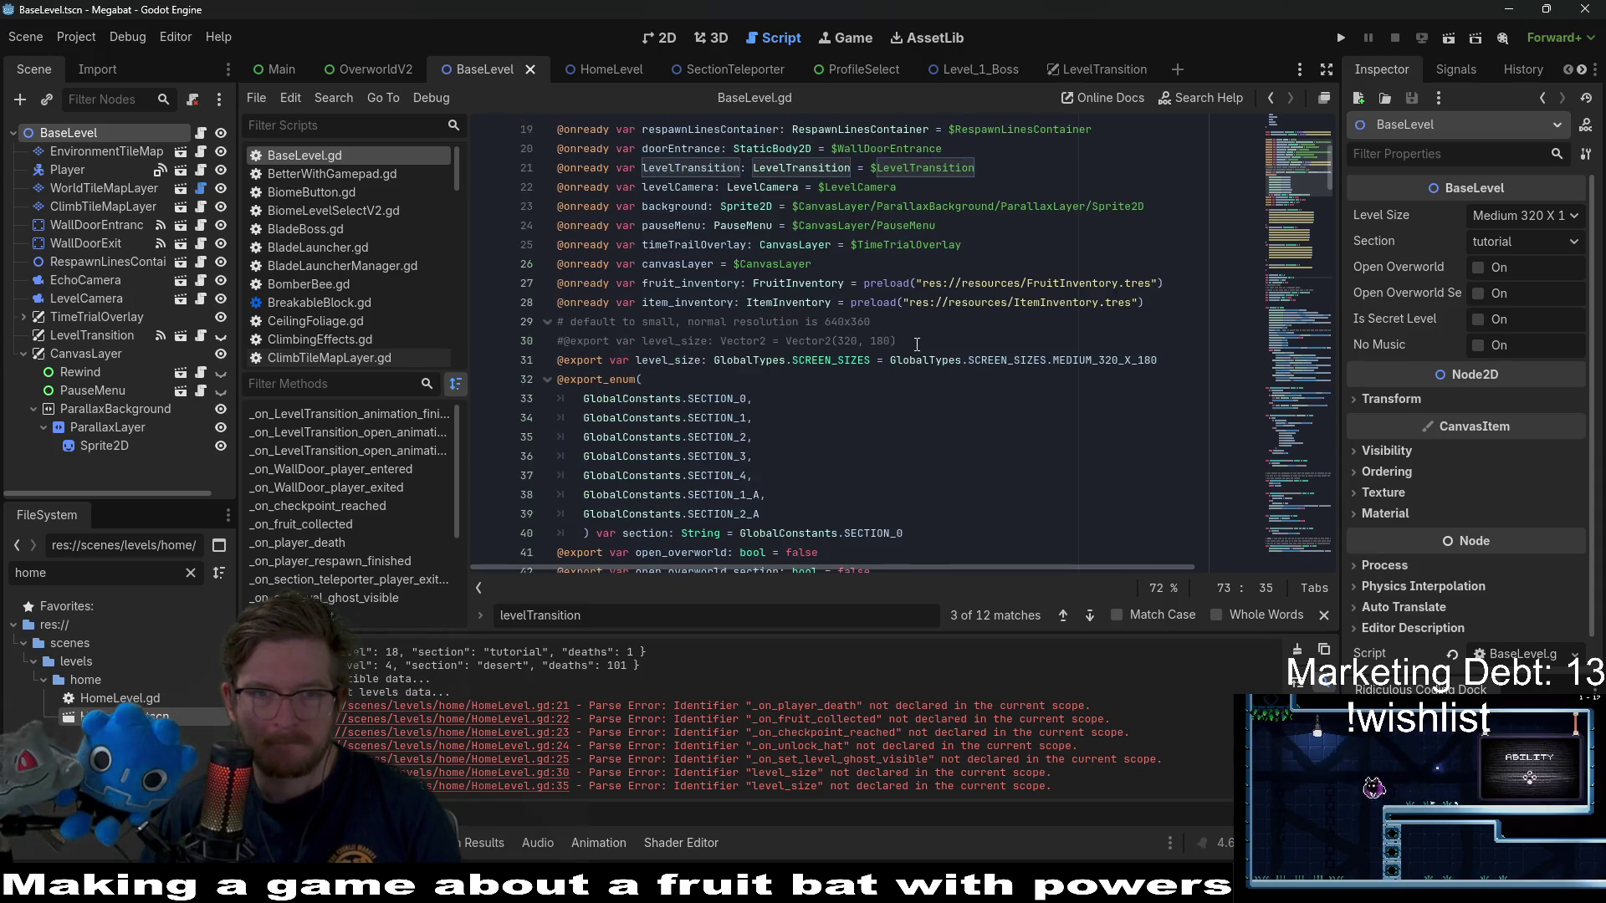
pyautogui.scroll(-4, 917, 345)
pyautogui.scroll(3, 805, 346)
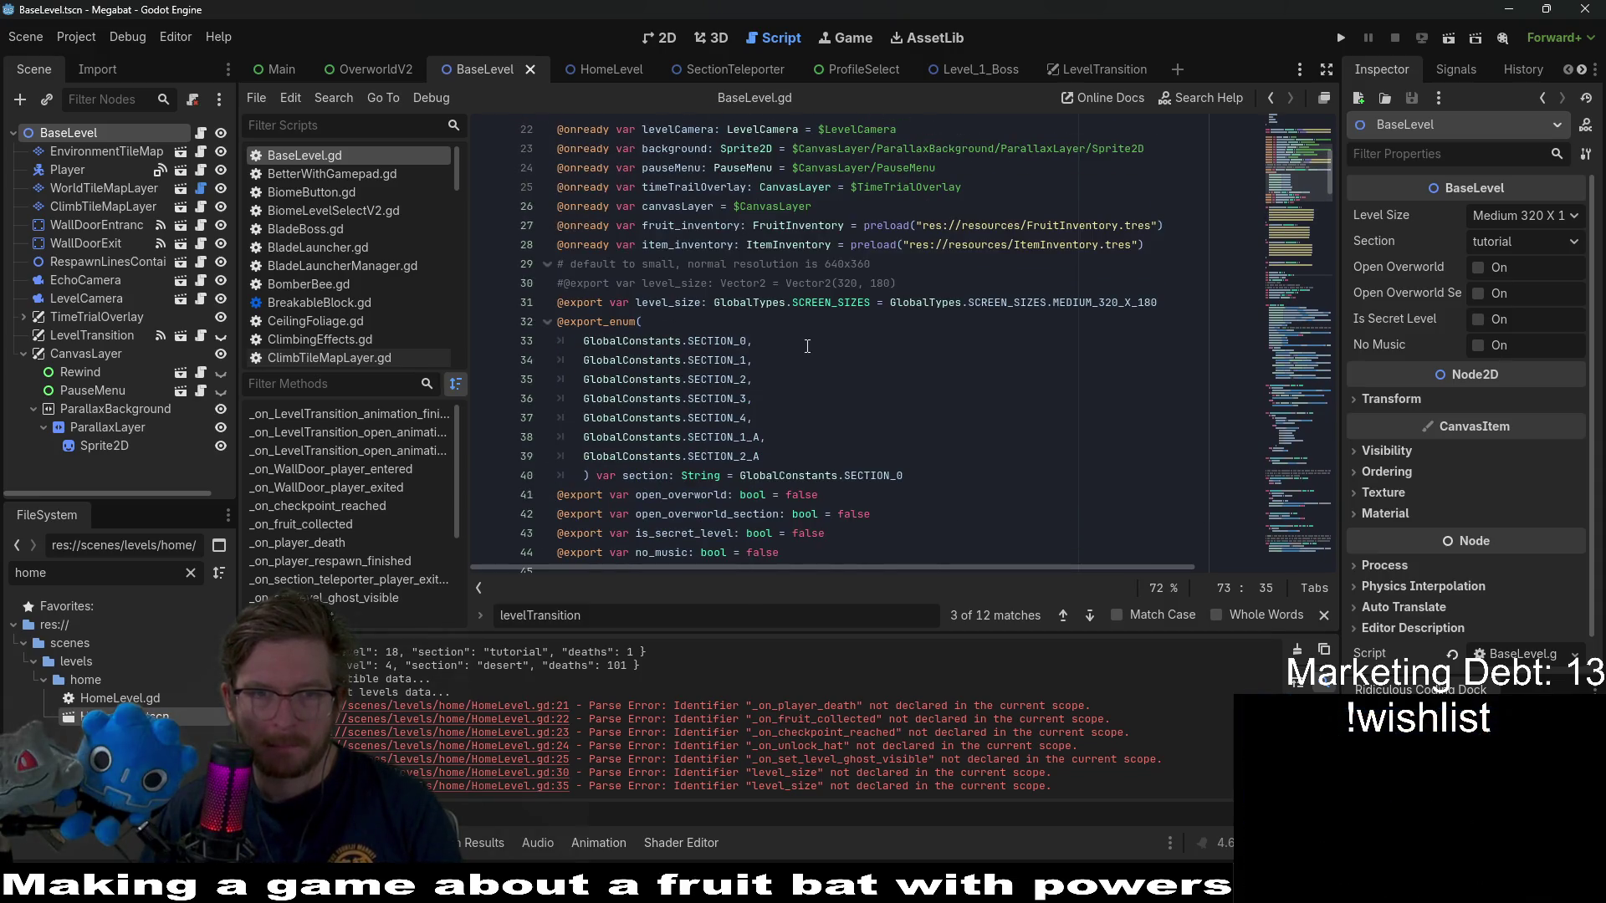
pyautogui.moveTo(1034, 302); pyautogui.dragTo(1296, 295)
pyautogui.click(1079, 303)
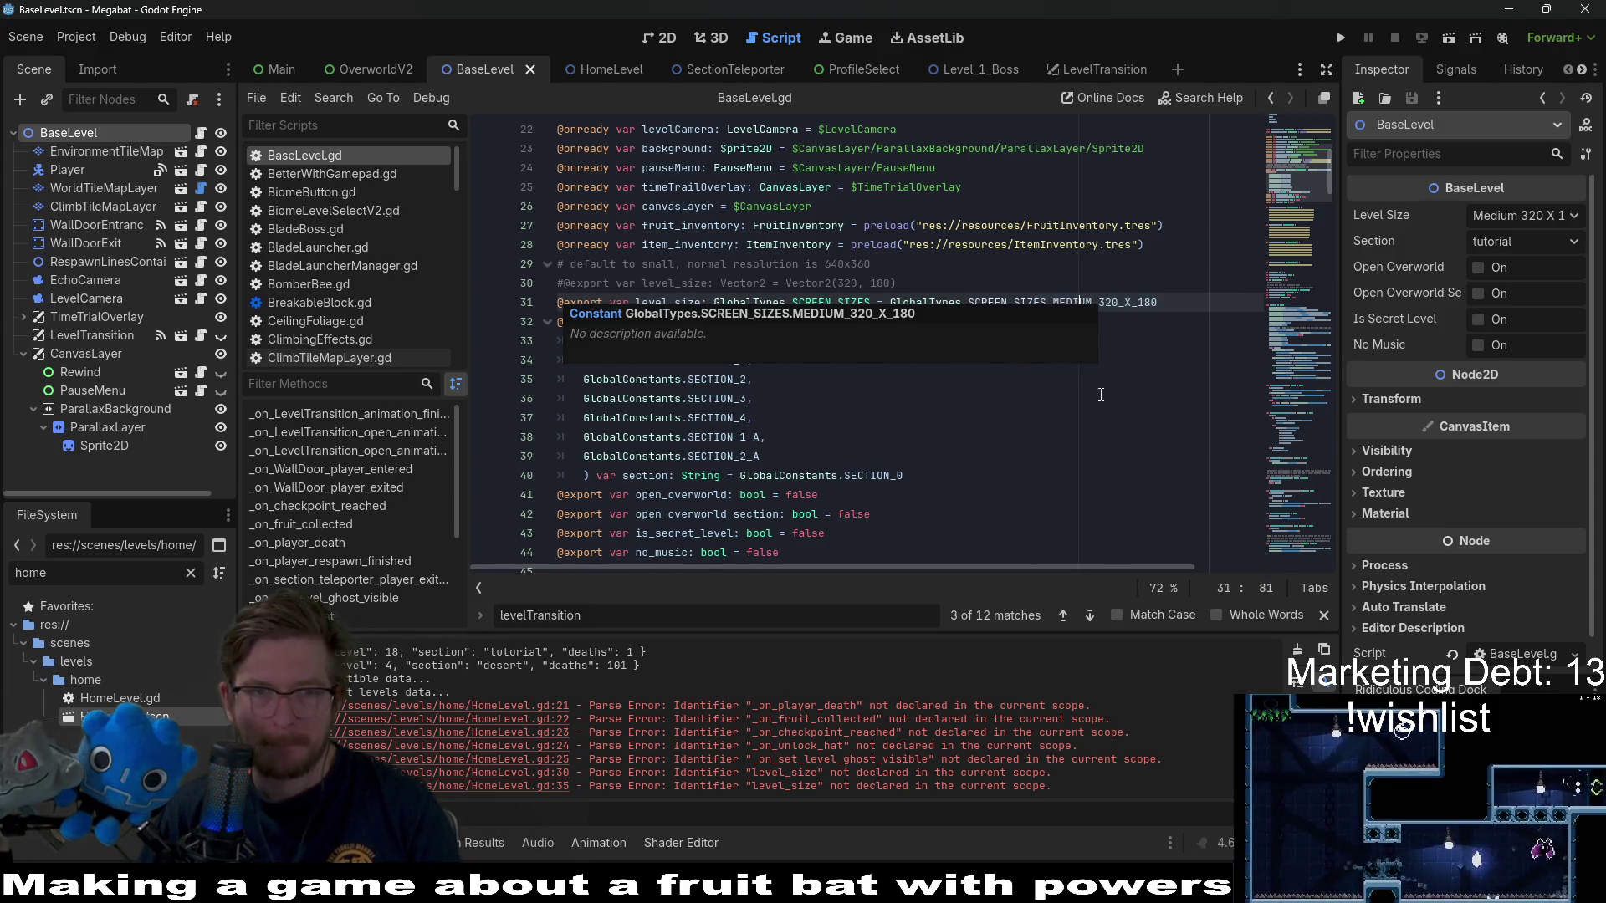
pyautogui.moveTo(1169, 302); pyautogui.dragTo(1173, 289)
pyautogui.hotkey('ctrl', 'c')
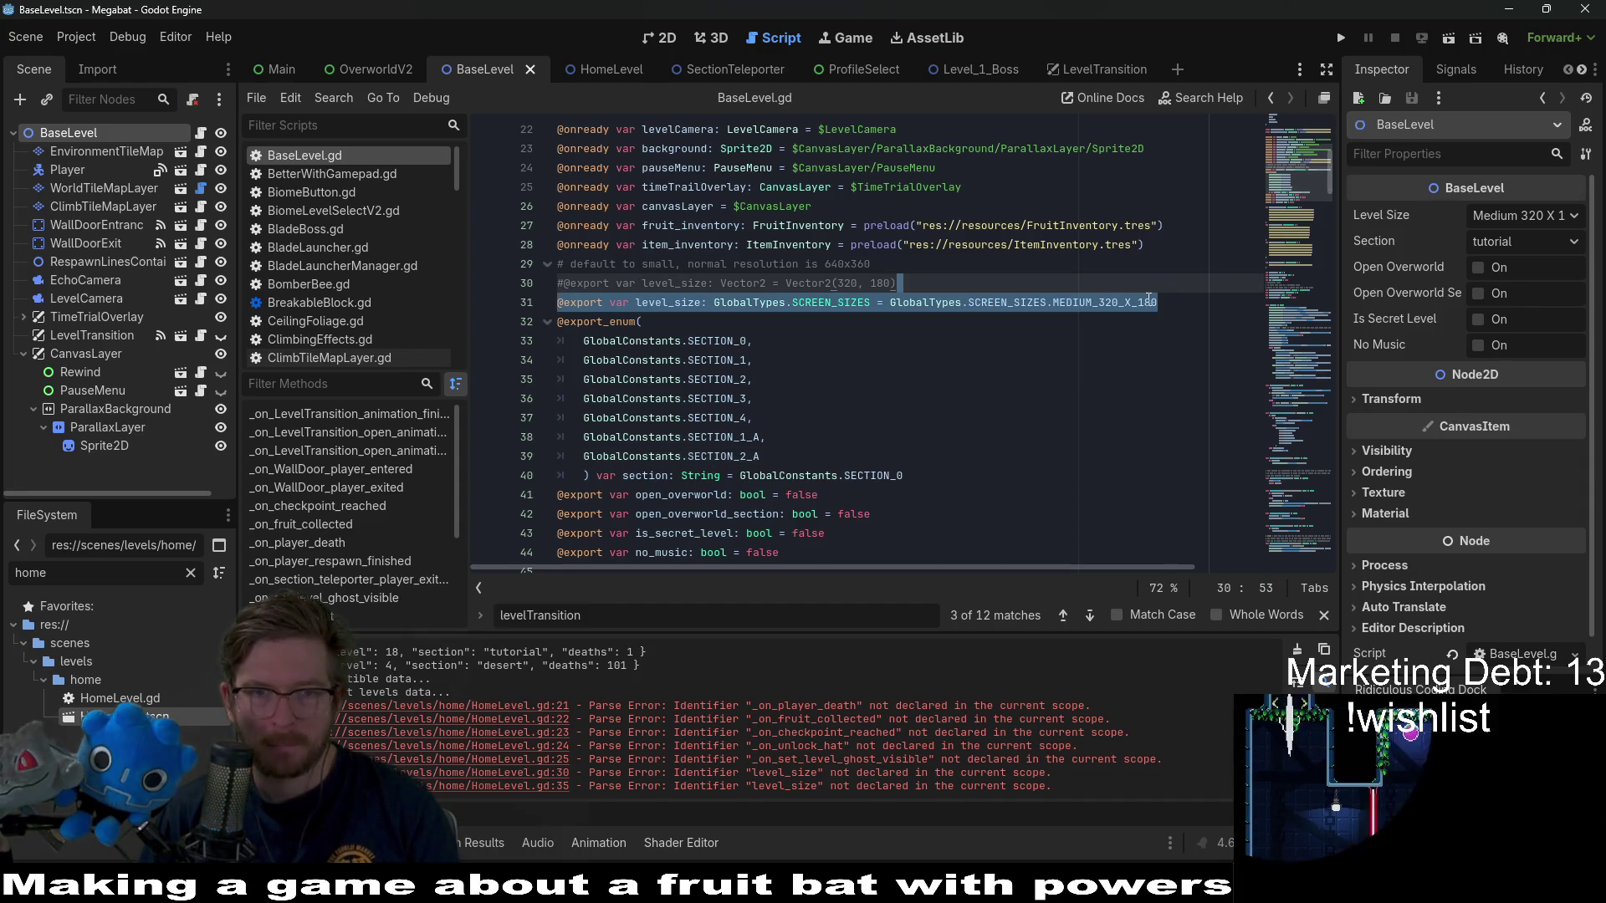
pyautogui.moveTo(1126, 310)
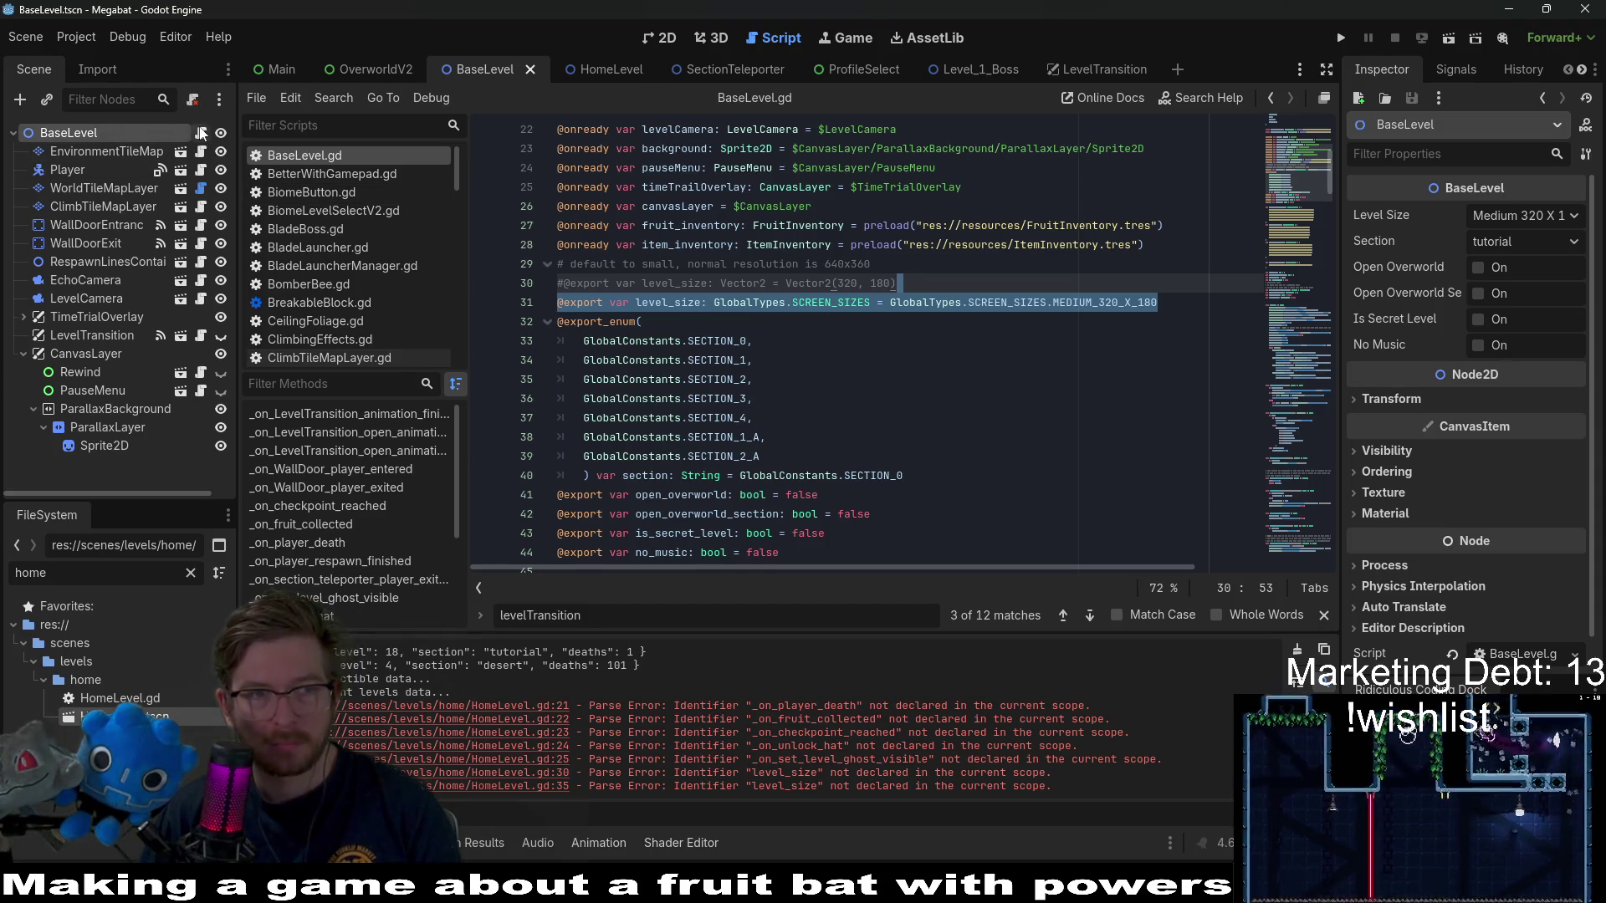
# - Paste the level_size export into HomeLevel.gd above func _ready, then return to BaseLevel.gd
pyautogui.click(629, 71)
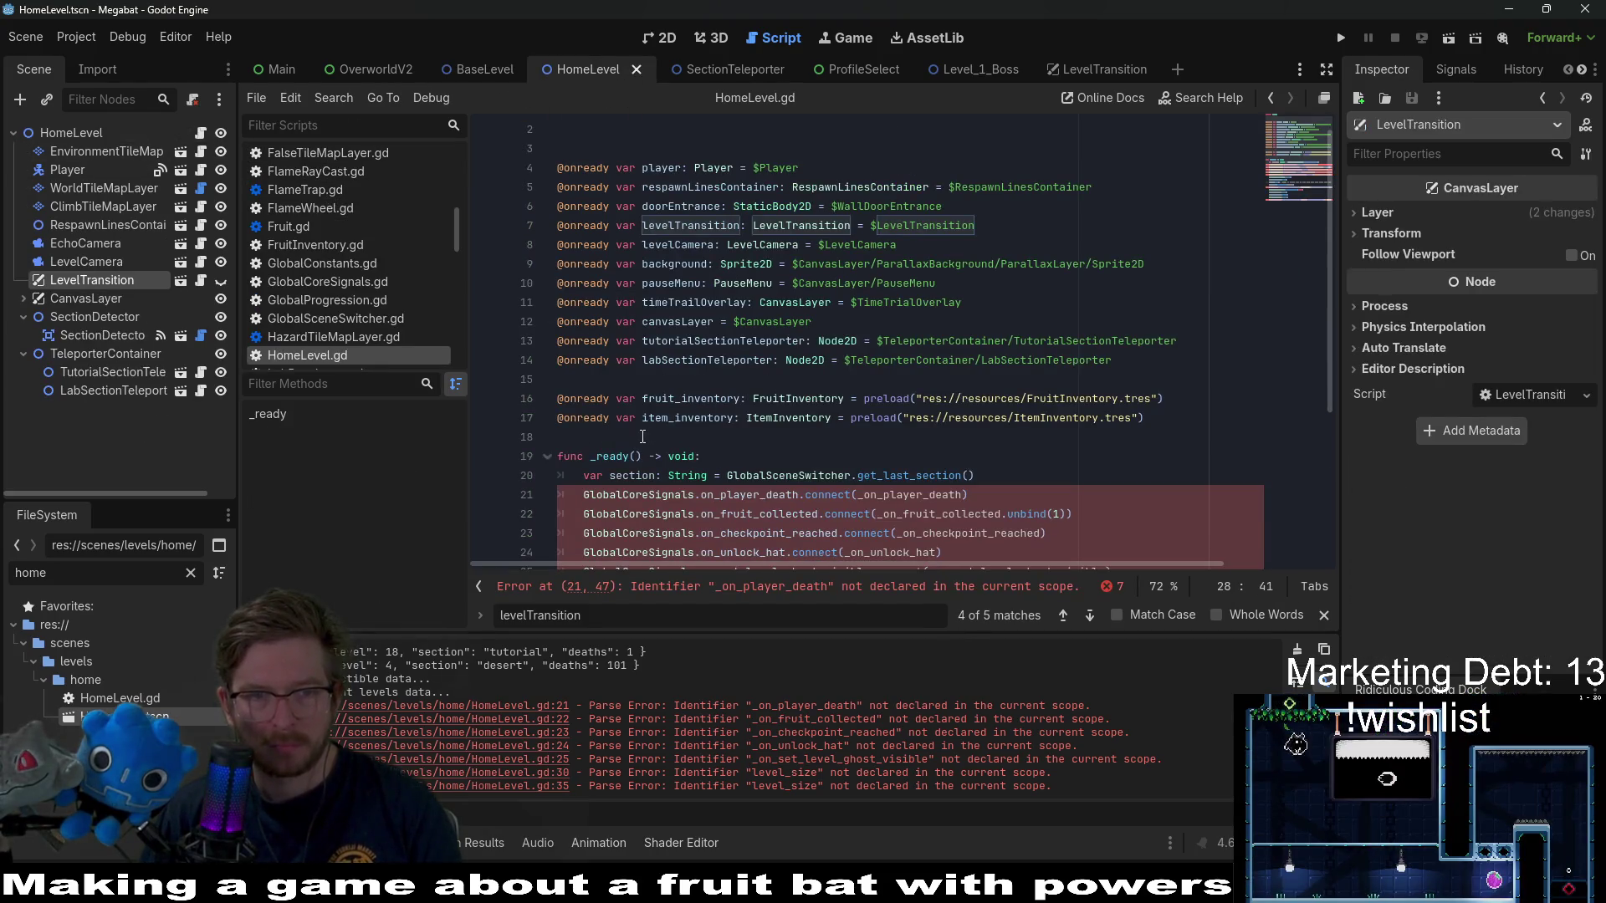
pyautogui.click(798, 434)
pyautogui.press('Return')
pyautogui.press('Return')
pyautogui.hotkey('ctrl', 'v')
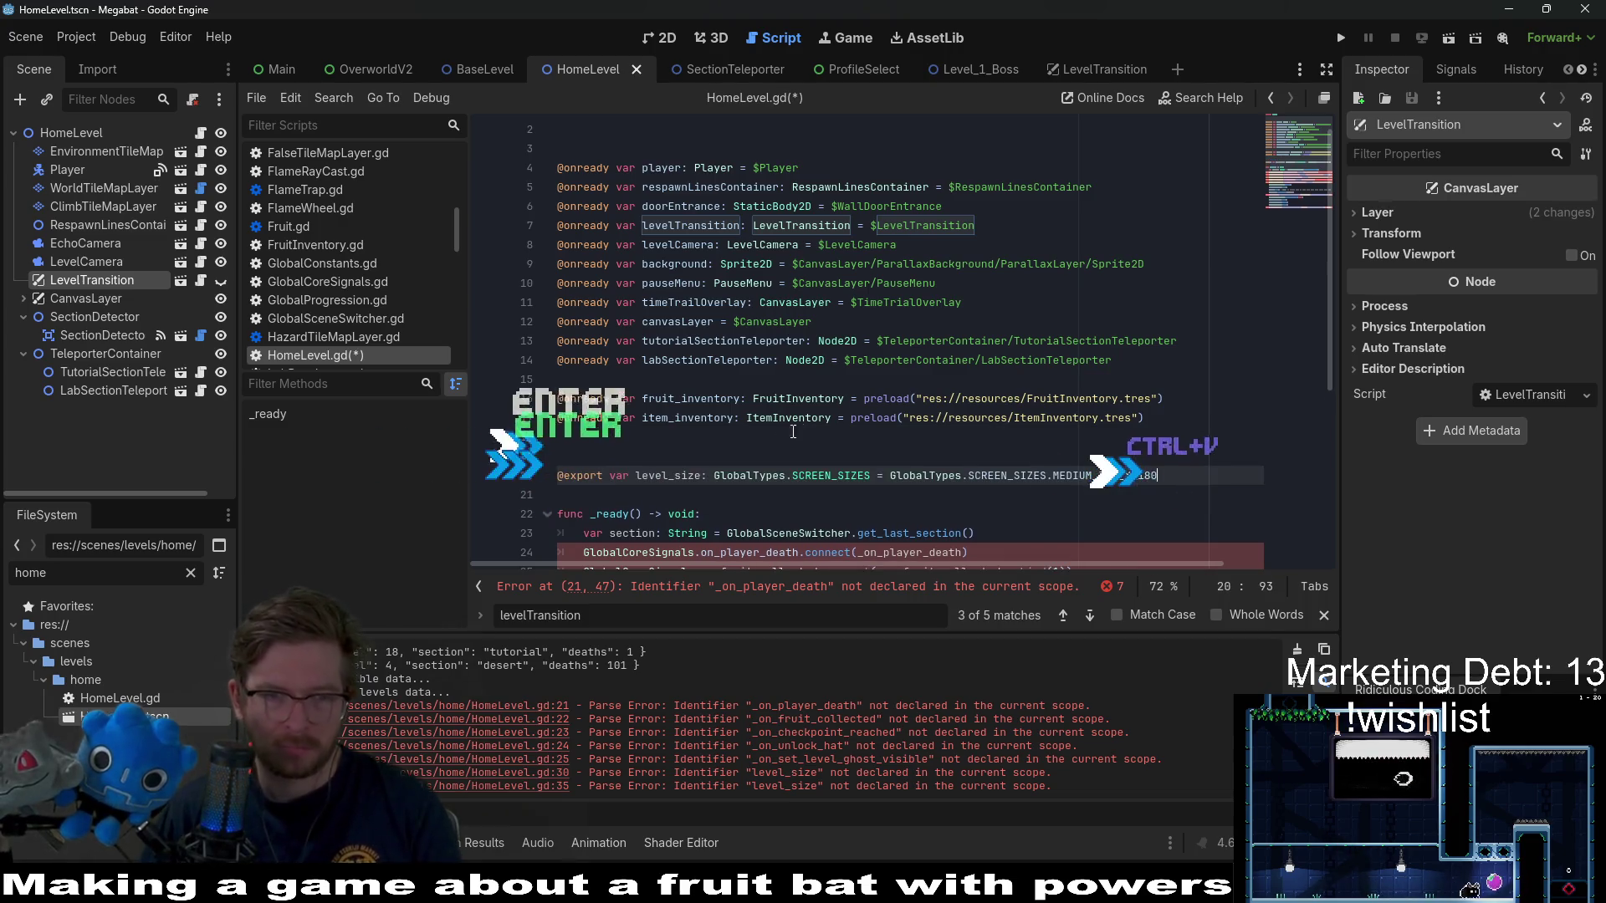
pyautogui.click(791, 444)
pyautogui.press('BackSpace')
pyautogui.scroll(-5, 791, 444)
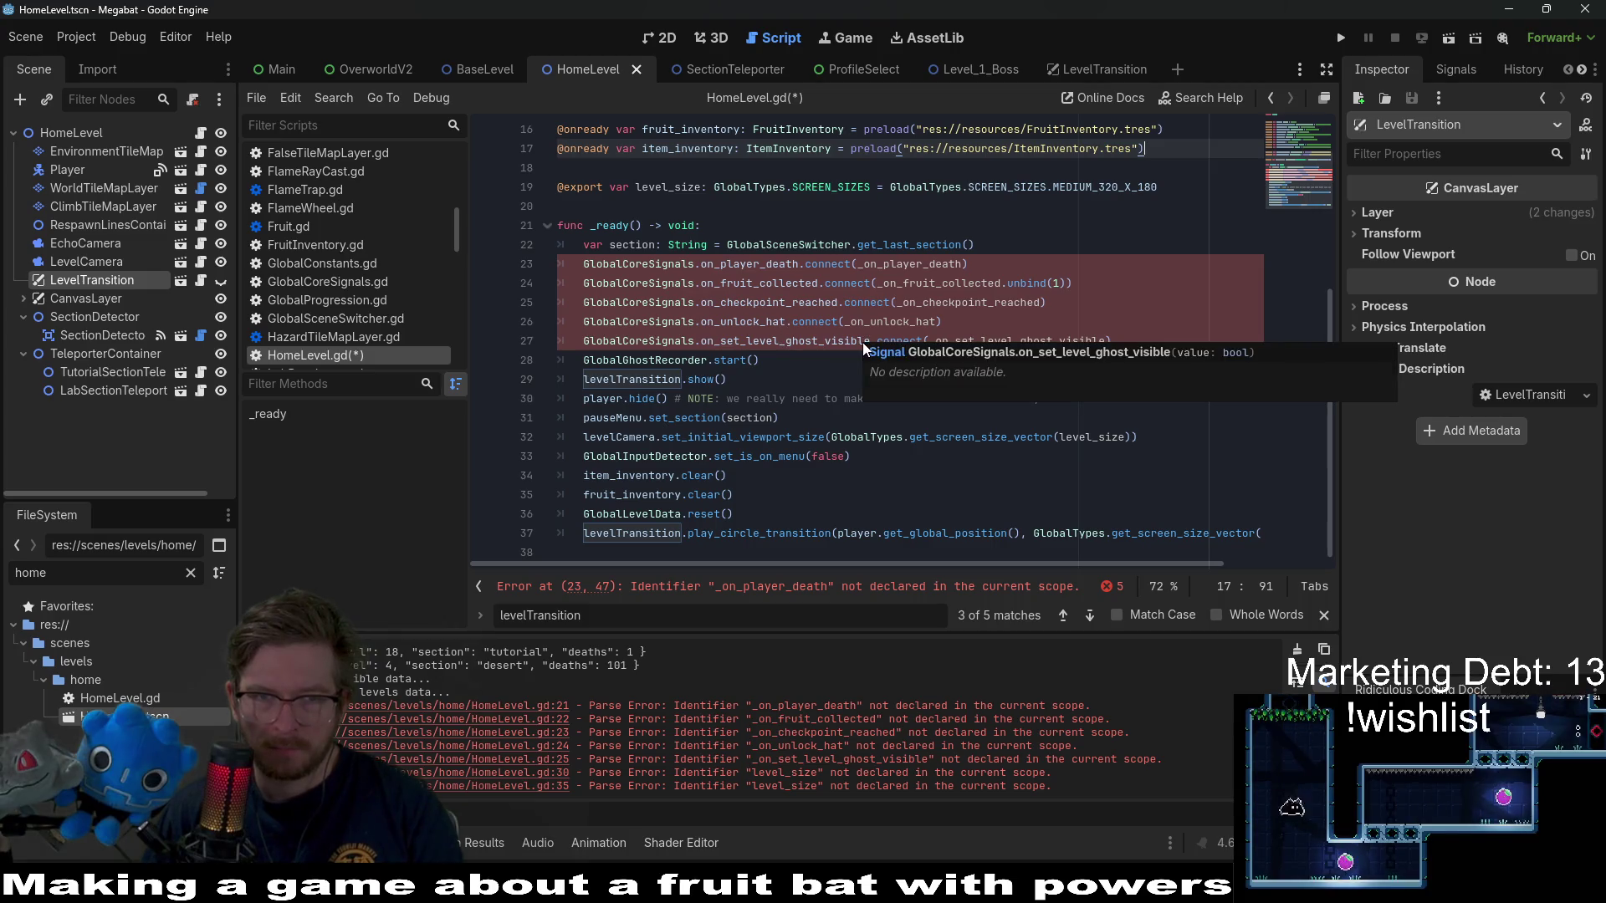
pyautogui.click(484, 69)
pyautogui.scroll(-15, 810, 398)
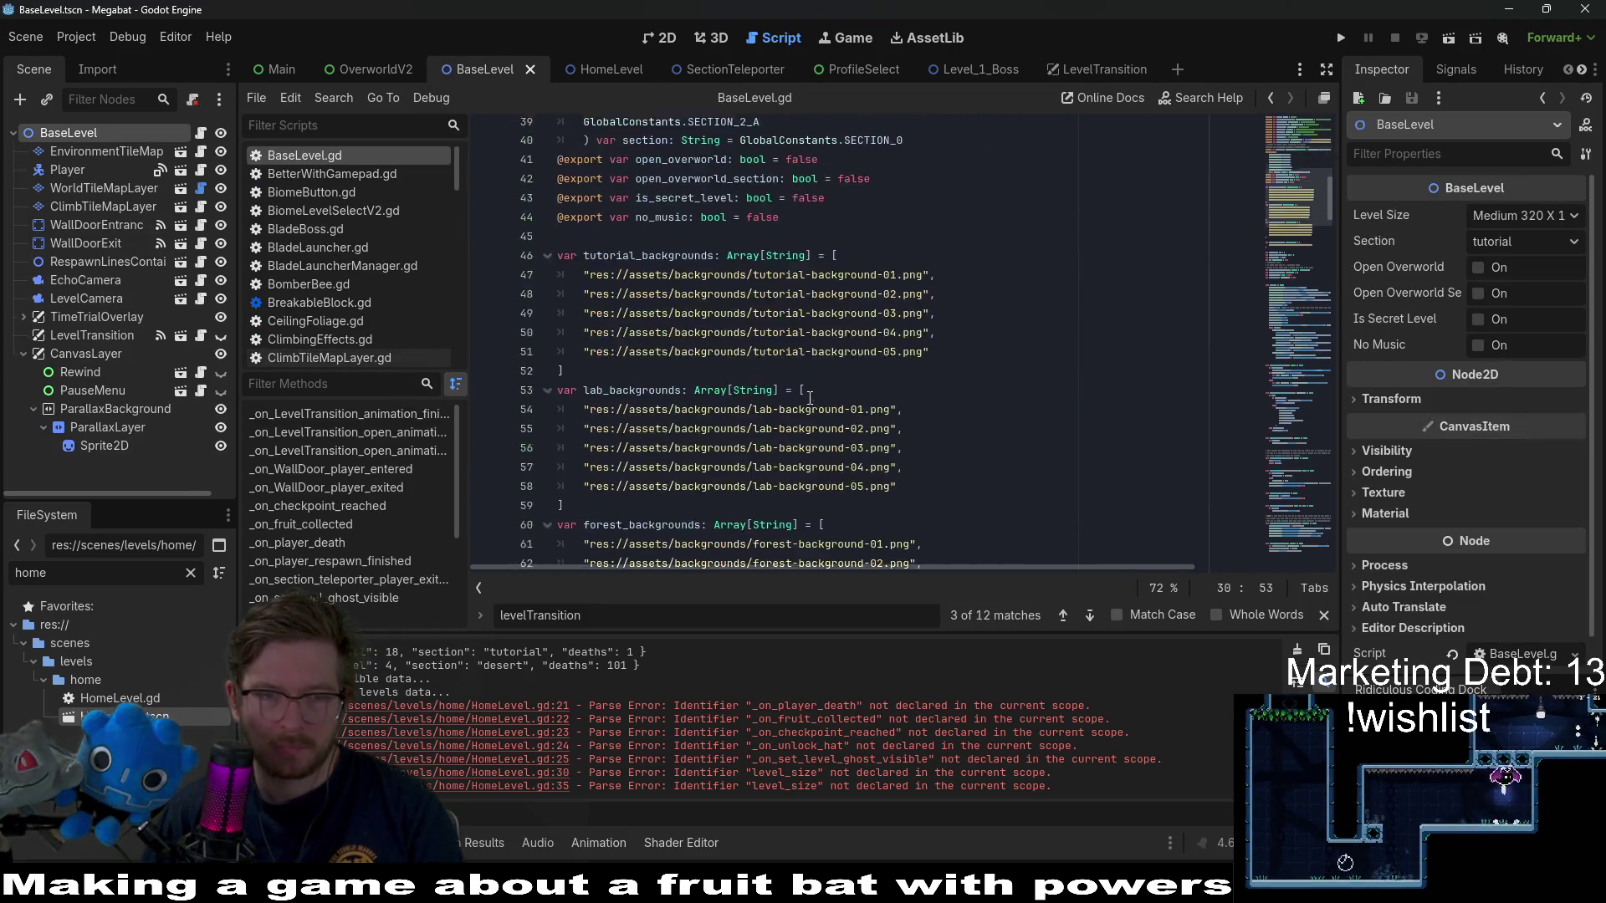
# - Save the script and check the _on_unlock_hat connection in HomeLevel.gd
pyautogui.scroll(-20, 810, 398)
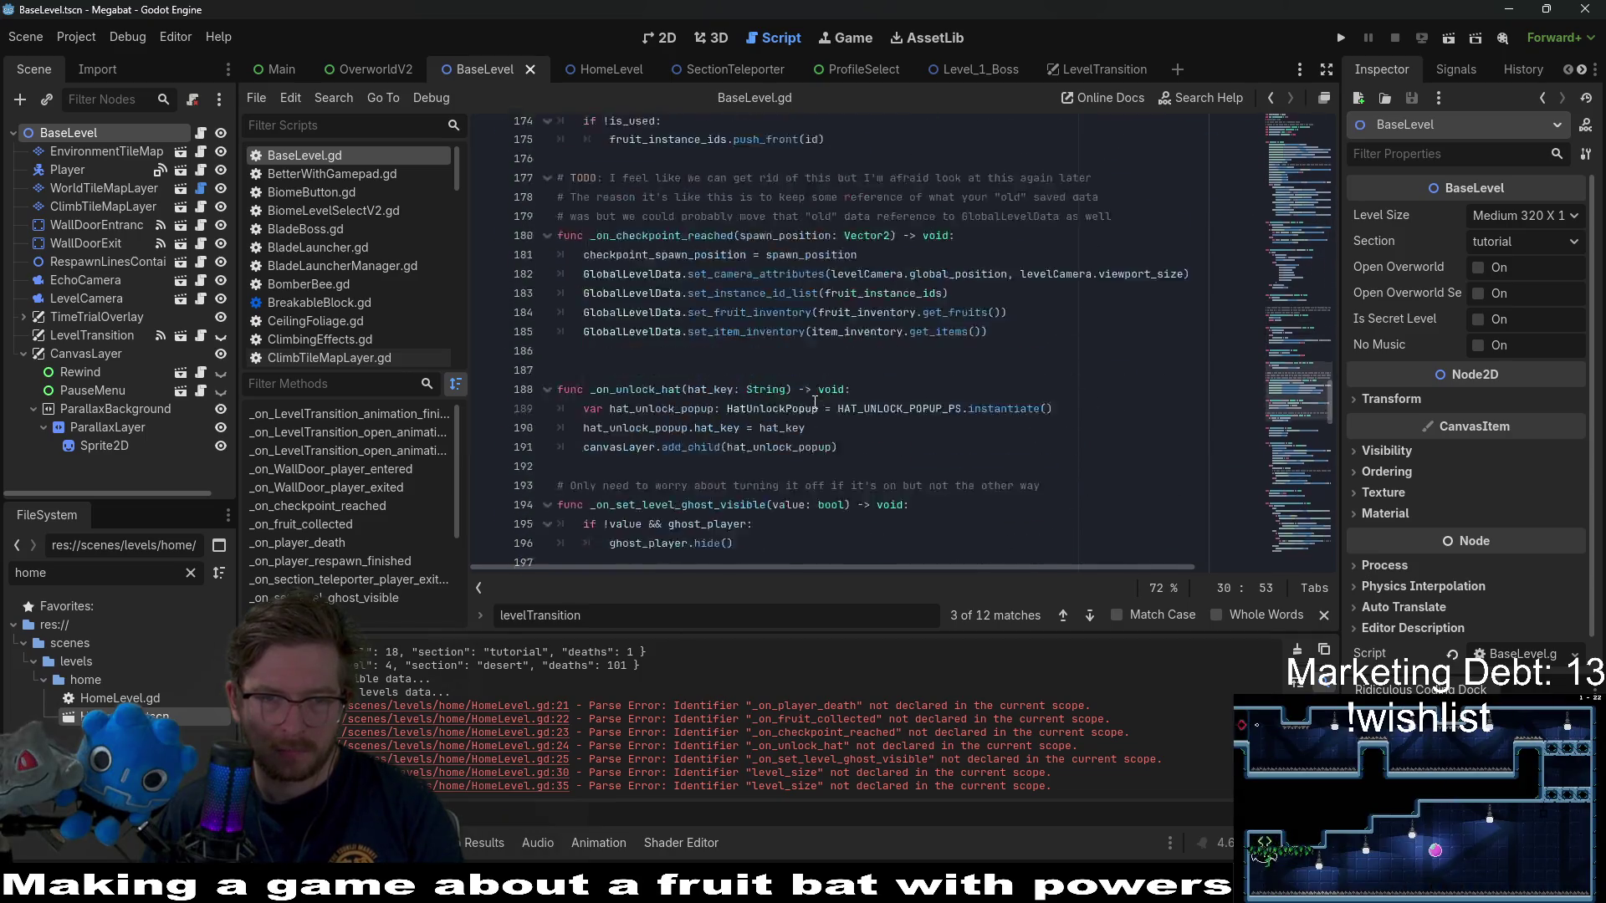
pyautogui.scroll(-5, 816, 407)
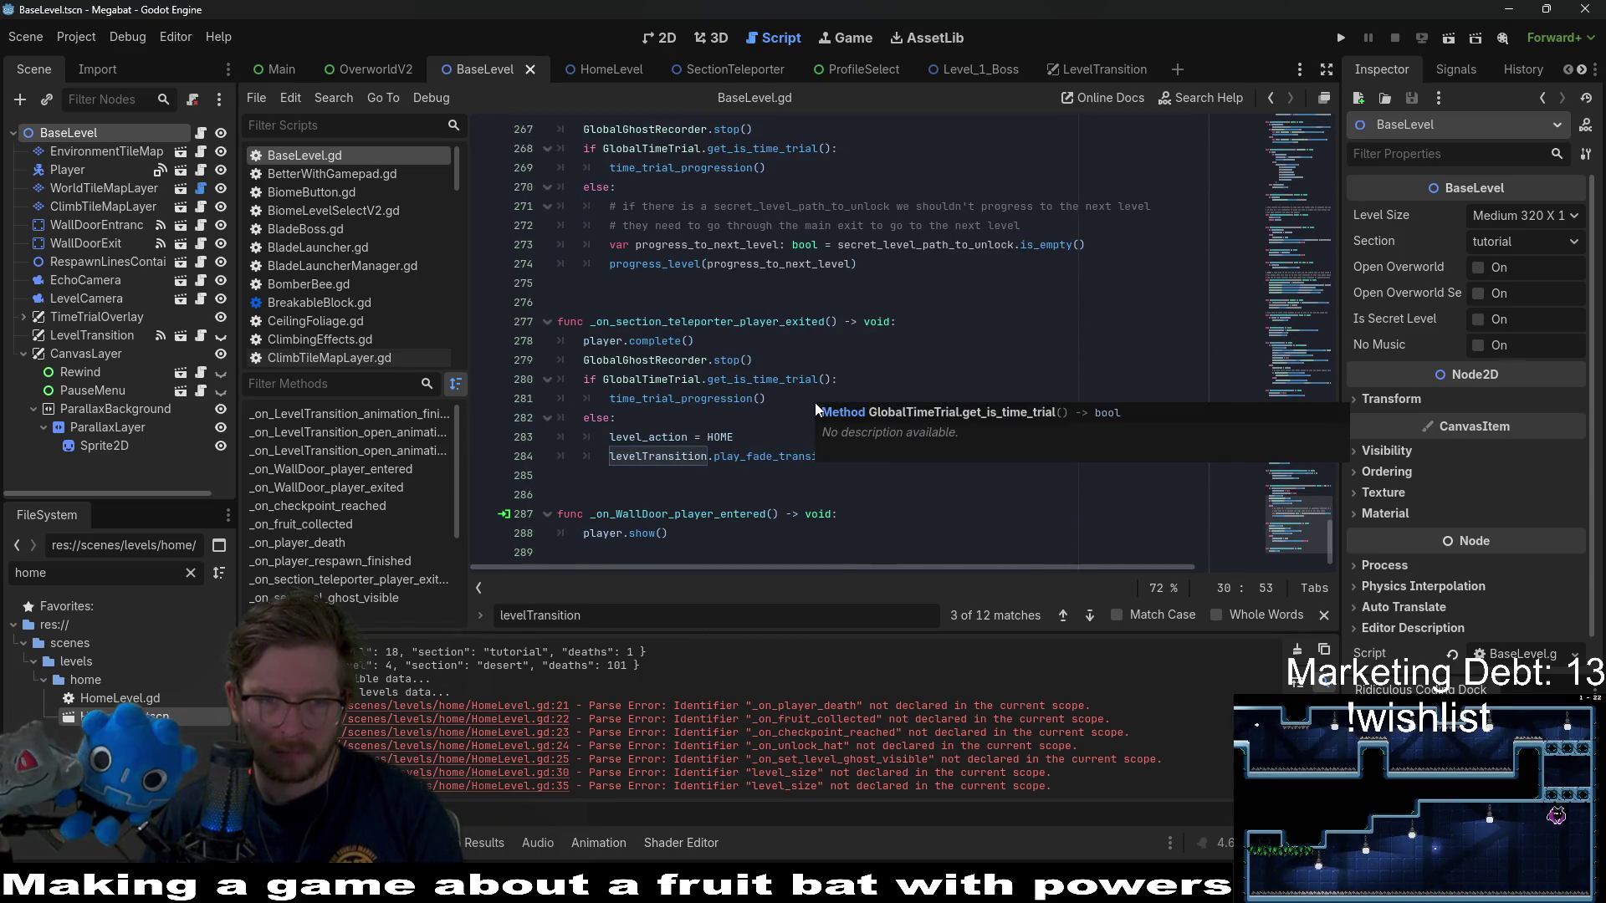
pyautogui.hotkey('ctrl', 's')
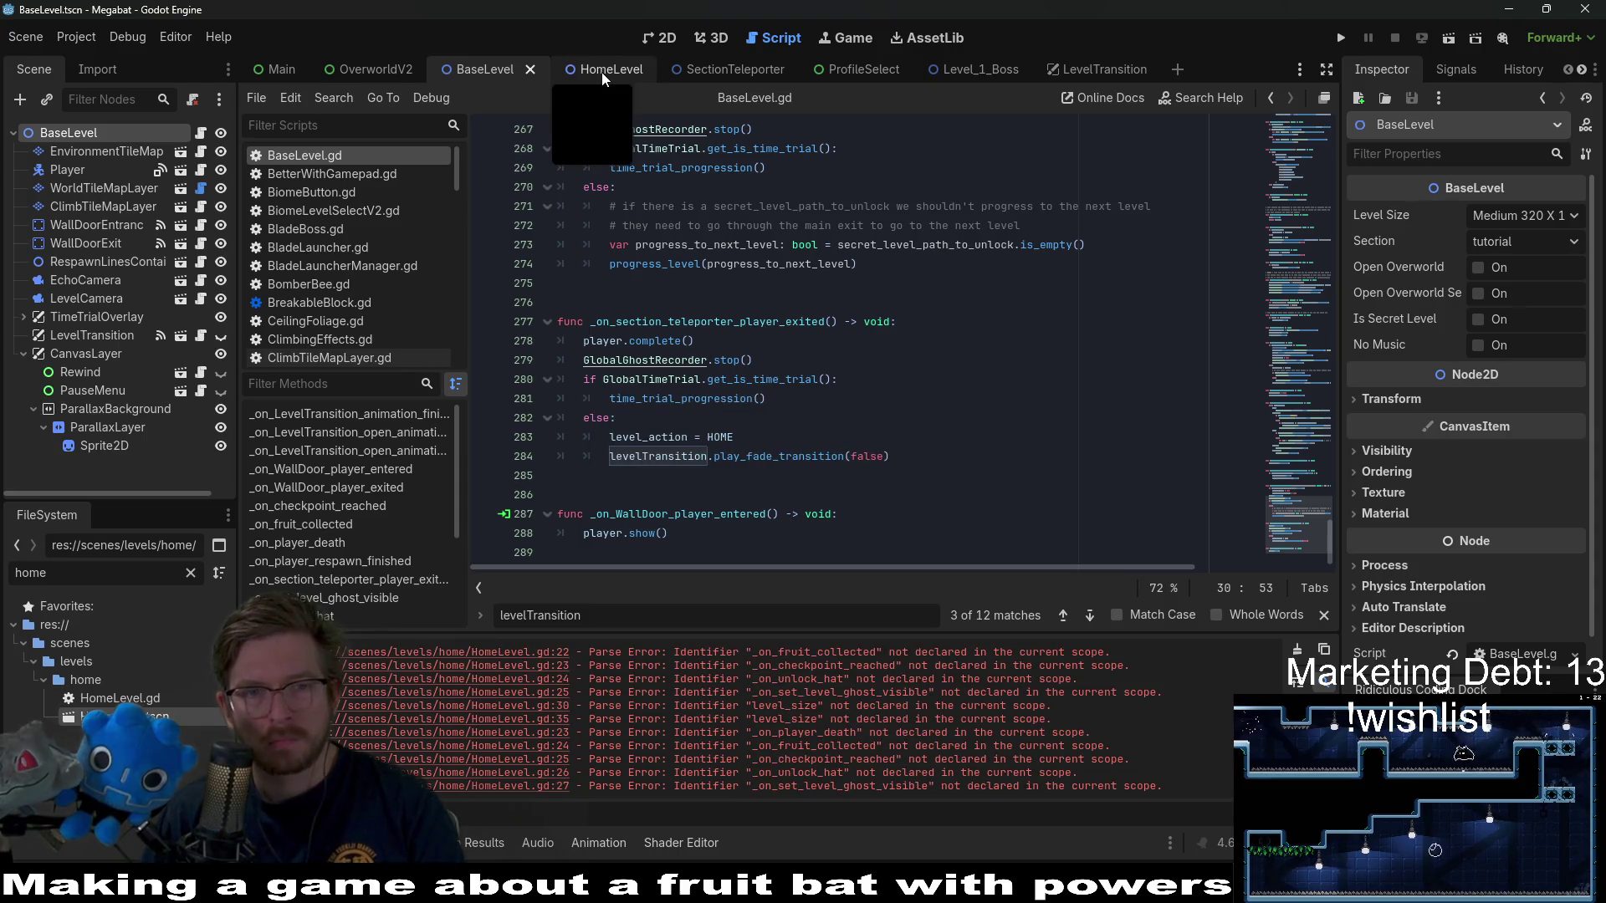
pyautogui.scroll(3, 773, 357)
pyautogui.scroll(3, 969, 314)
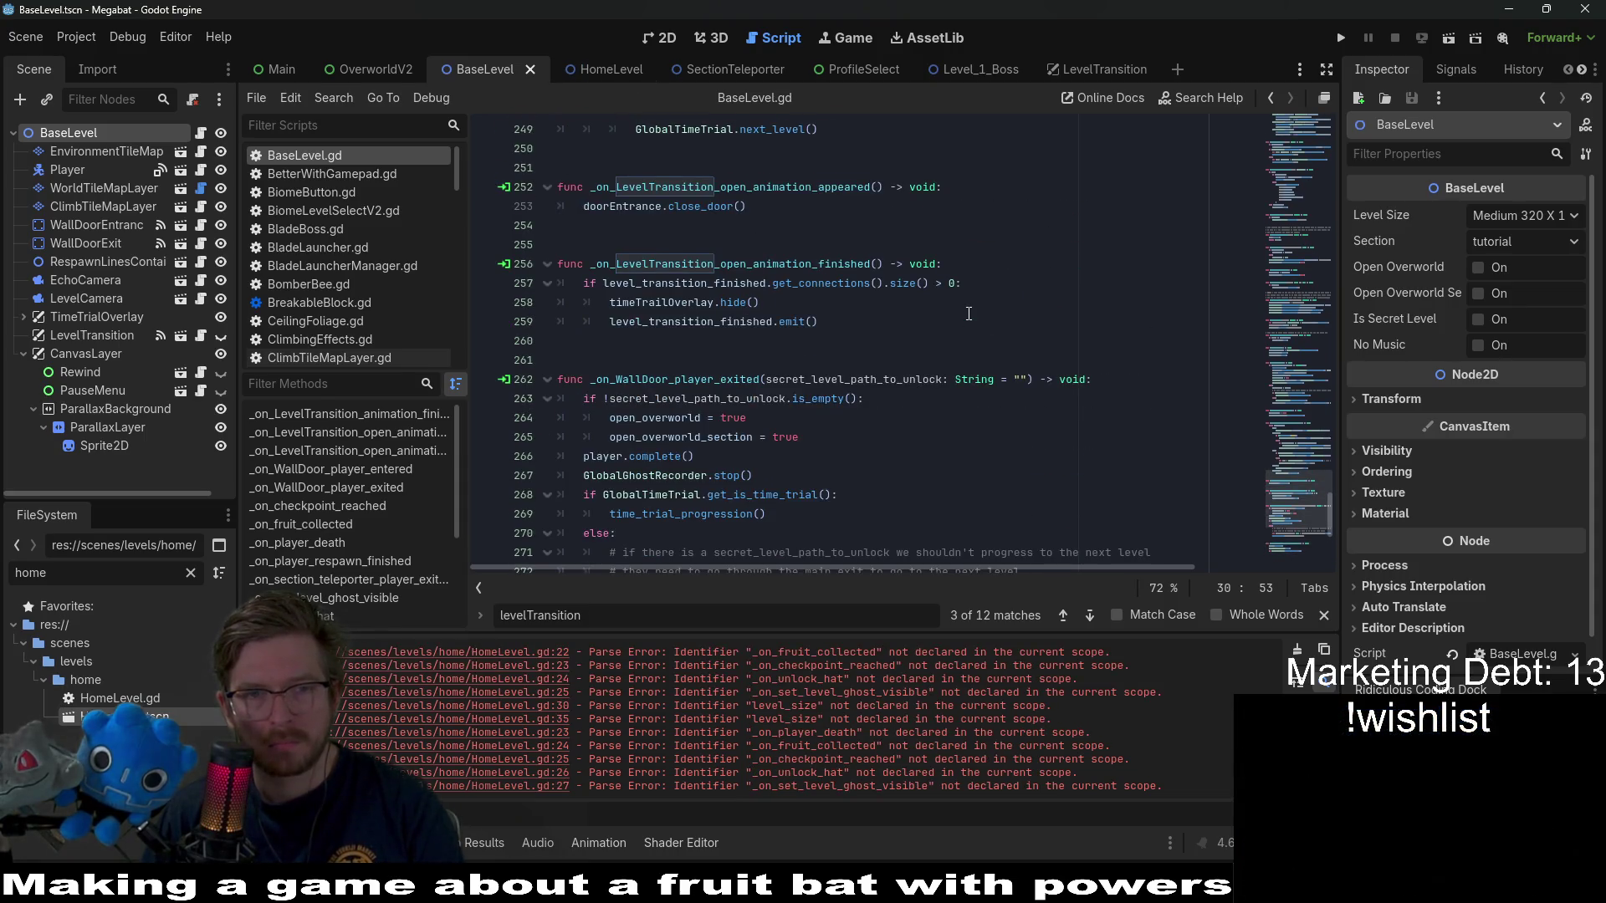
pyautogui.scroll(6, 968, 314)
pyautogui.scroll(4, 969, 314)
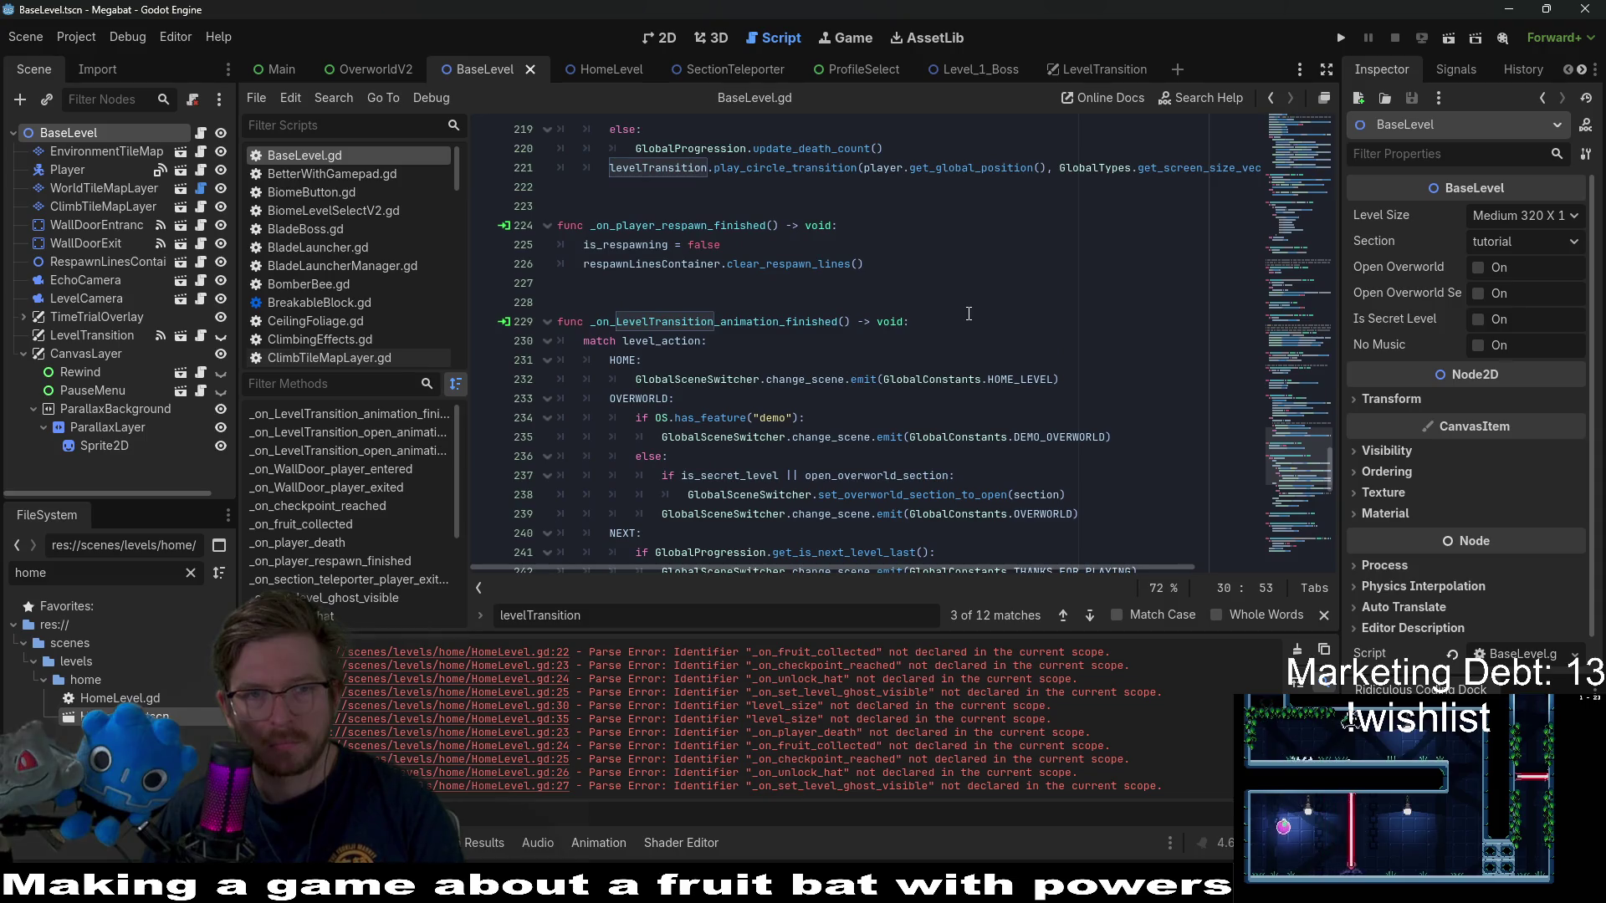
pyautogui.scroll(4, 969, 313)
pyautogui.click(616, 72)
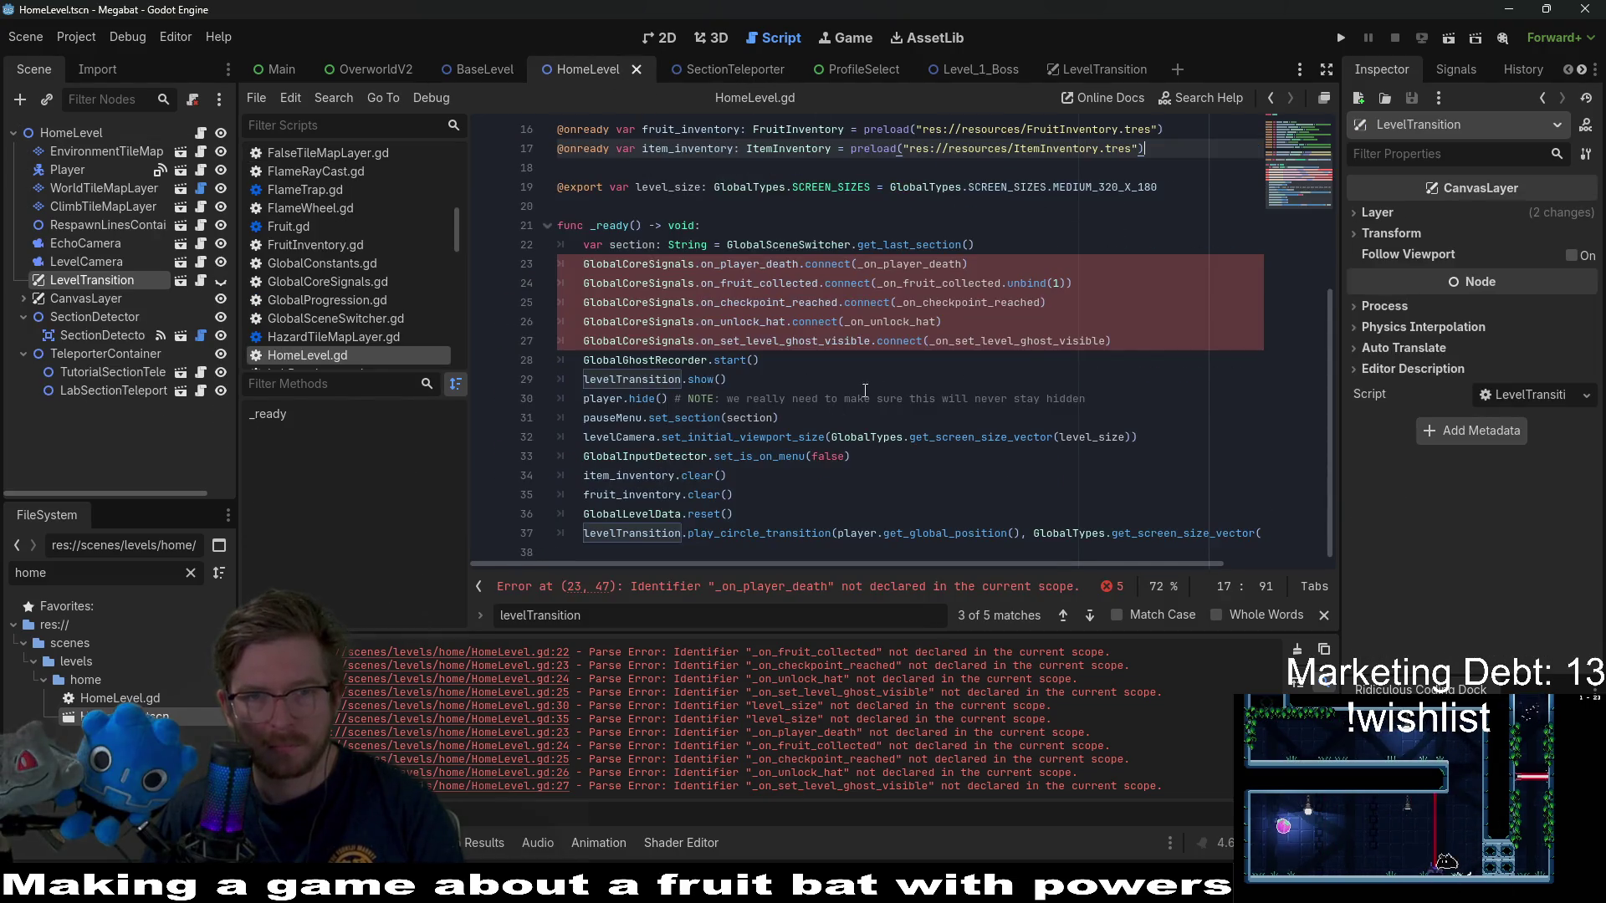
pyautogui.click(906, 321)
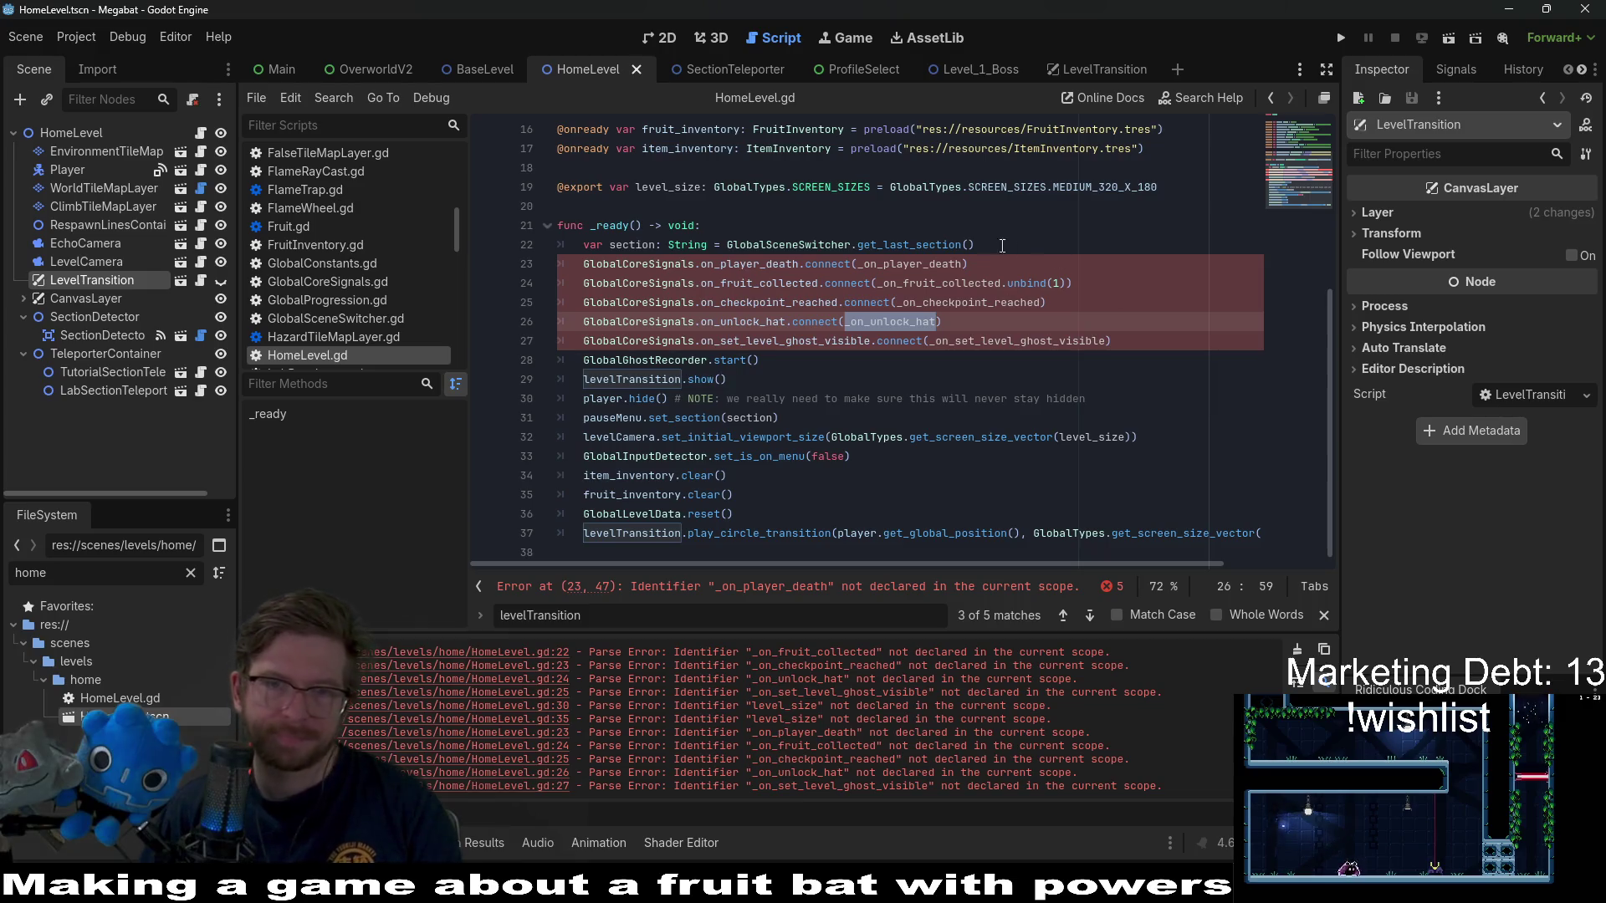
# - Search BaseLevel.gd for the _on_player_death function
pyautogui.click(484, 70)
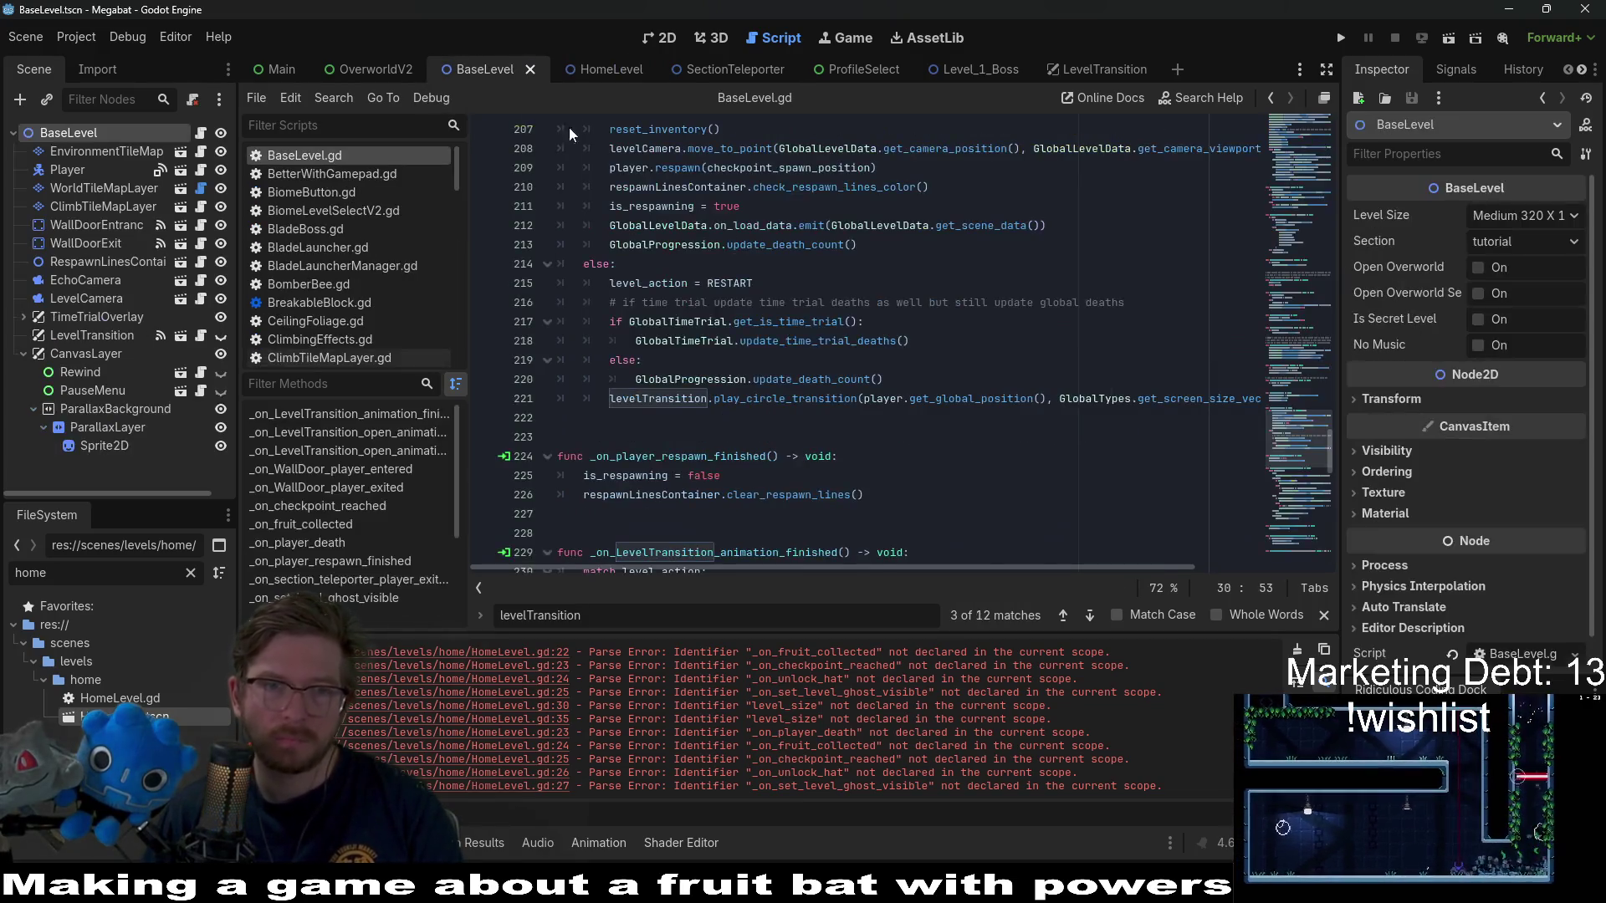
pyautogui.hotkey('ctrl', 'f')
pyautogui.write('_on_player_death')
pyautogui.hscroll(1, 847, 338)
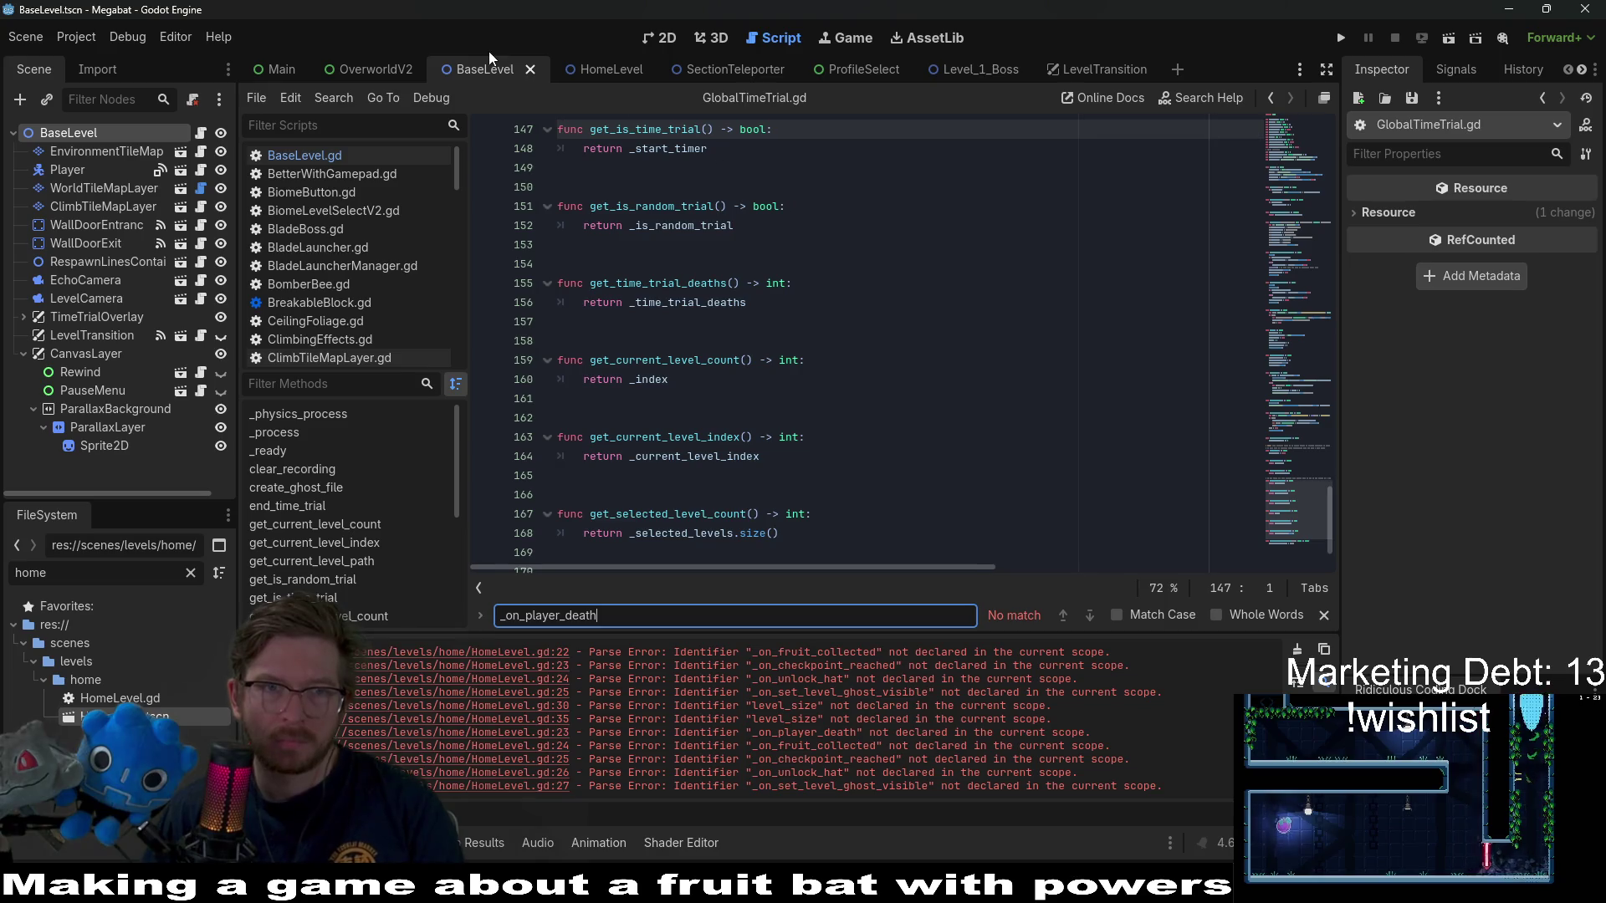
pyautogui.click(929, 437)
pyautogui.hotkey('ctrl', 'f')
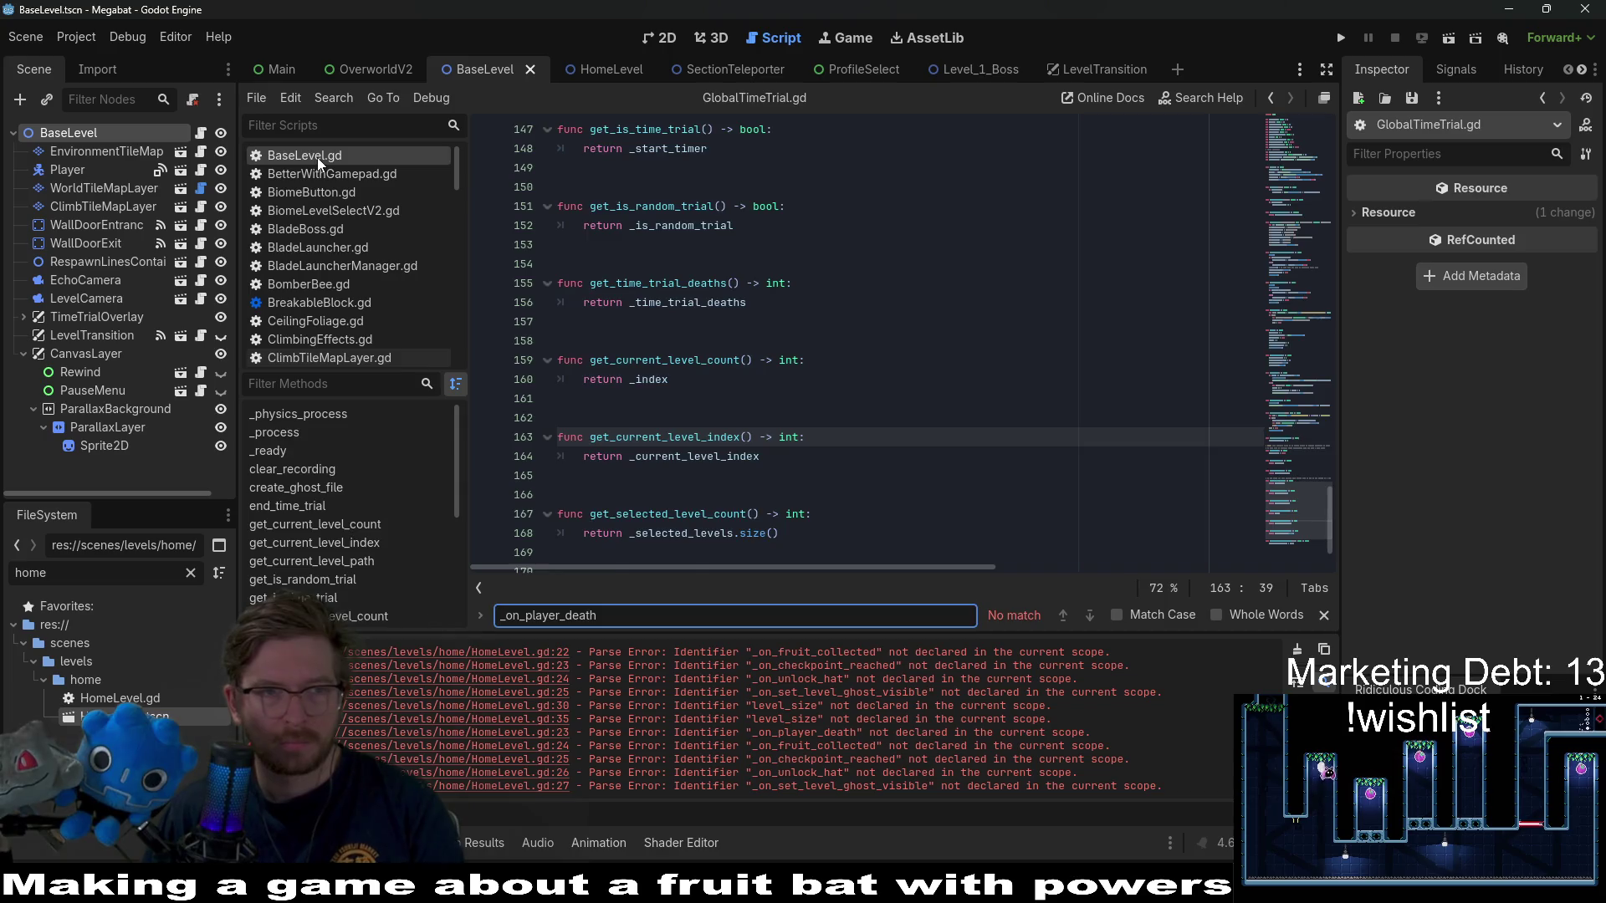
pyautogui.click(603, 69)
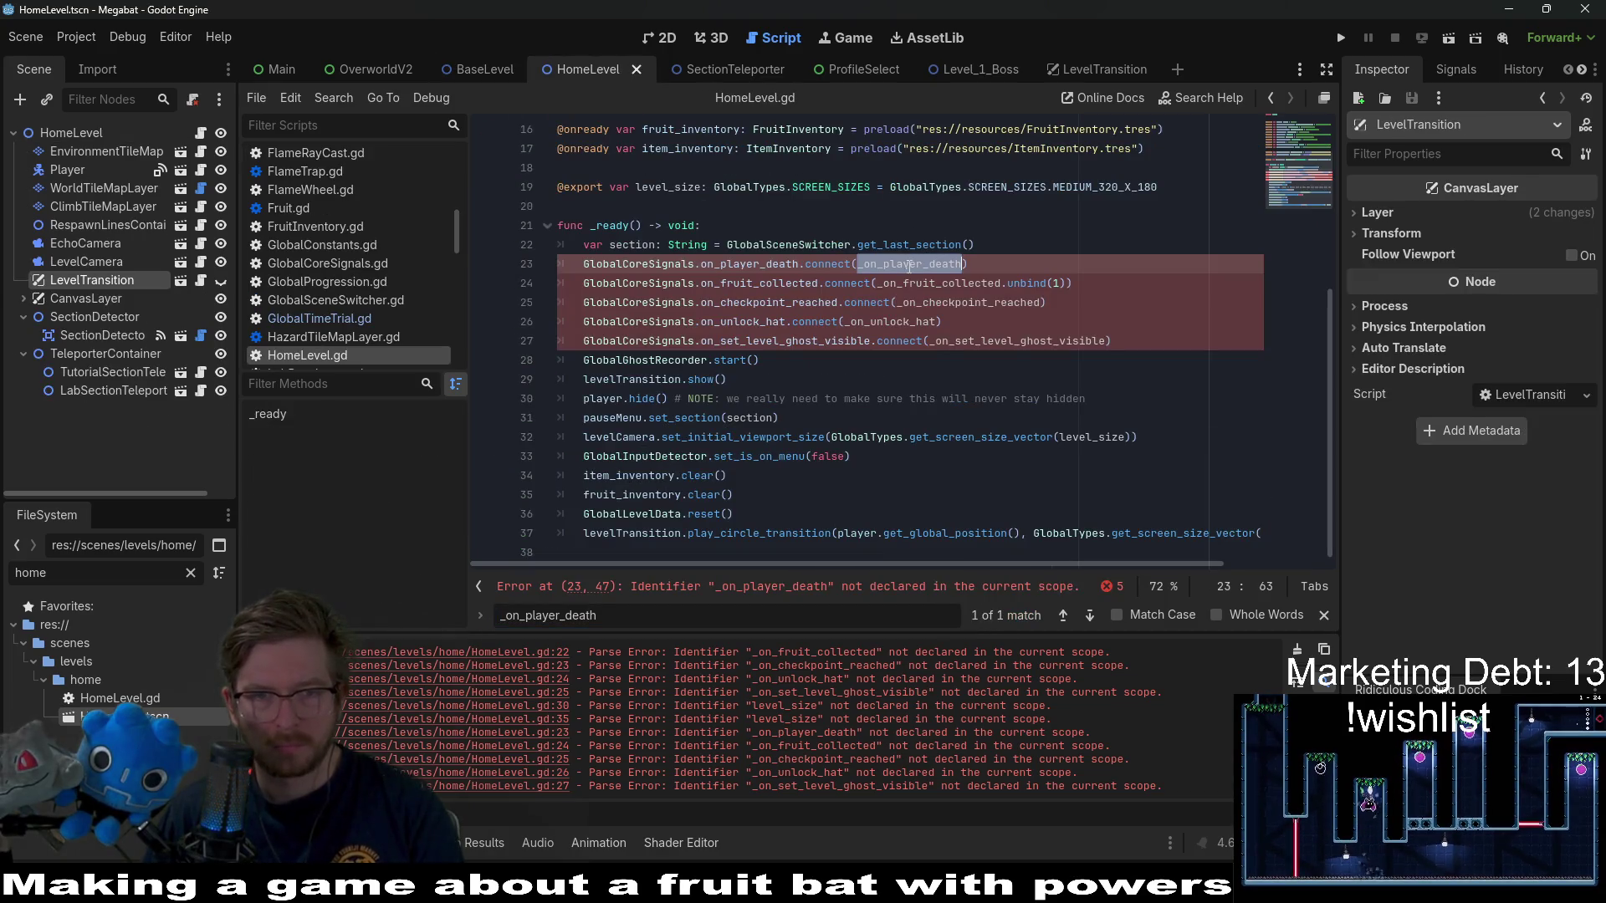
pyautogui.click(485, 70)
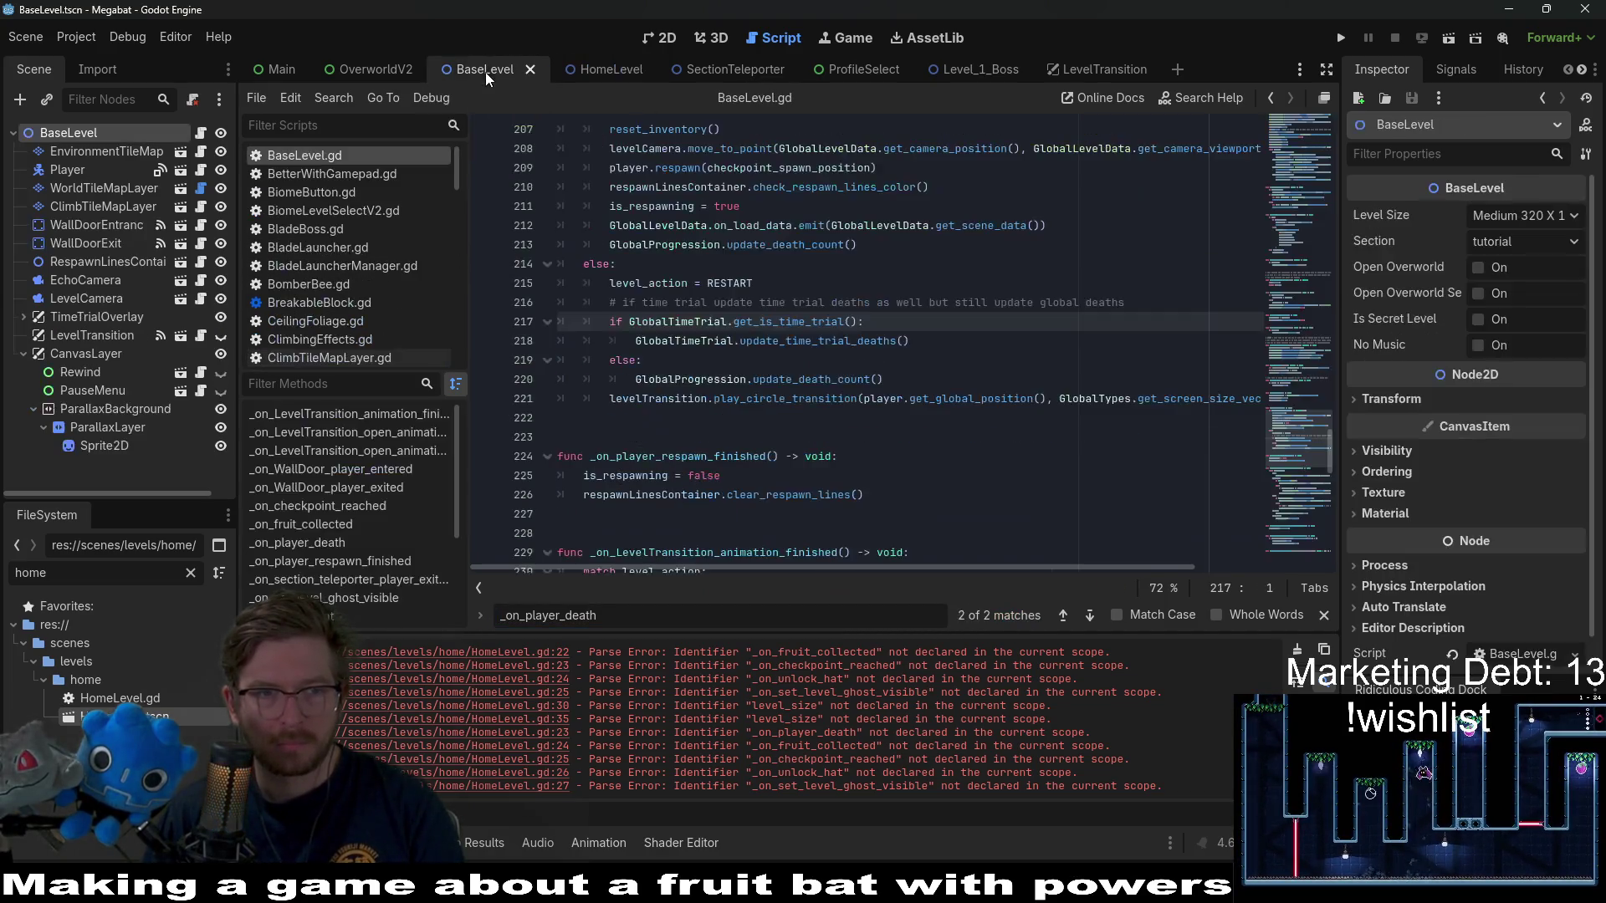
pyautogui.hotkey('ctrl', 'f')
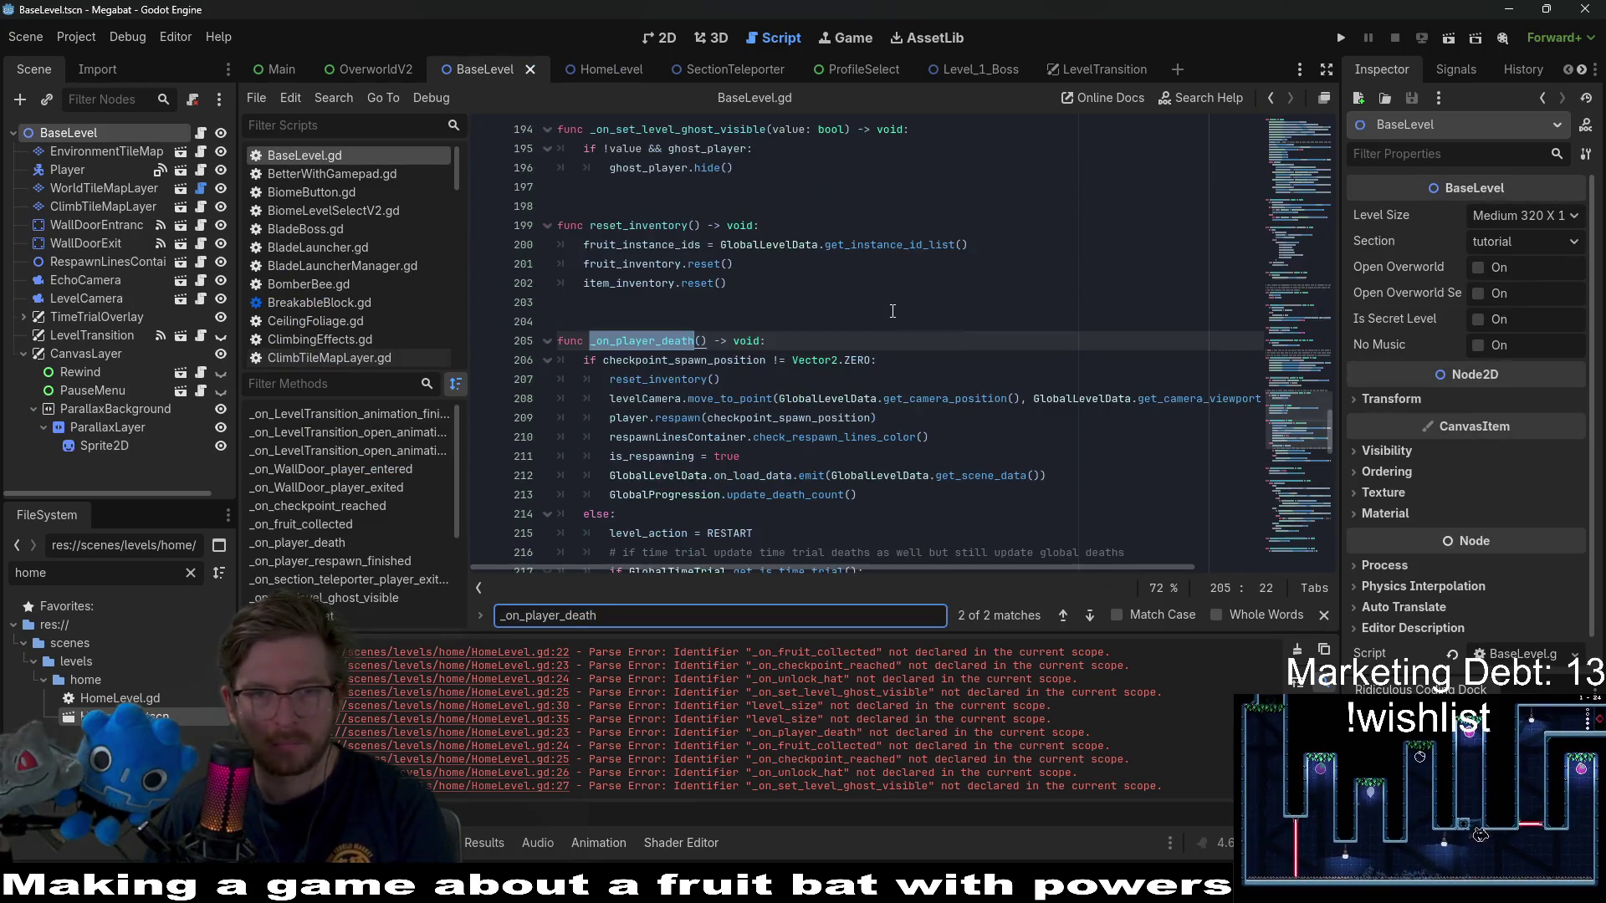
# - Copy the whole _on_player_death function and add a blank line after HomeLevel's _ready
pyautogui.scroll(-3, 897, 349)
pyautogui.moveTo(752, 494)
pyautogui.mouseDown()
pyautogui.moveTo(711, 477)
pyautogui.moveTo(464, 152)
pyautogui.mouseUp()
pyautogui.hotkey('ctrl', 'c')
pyautogui.scroll(1, 817, 326)
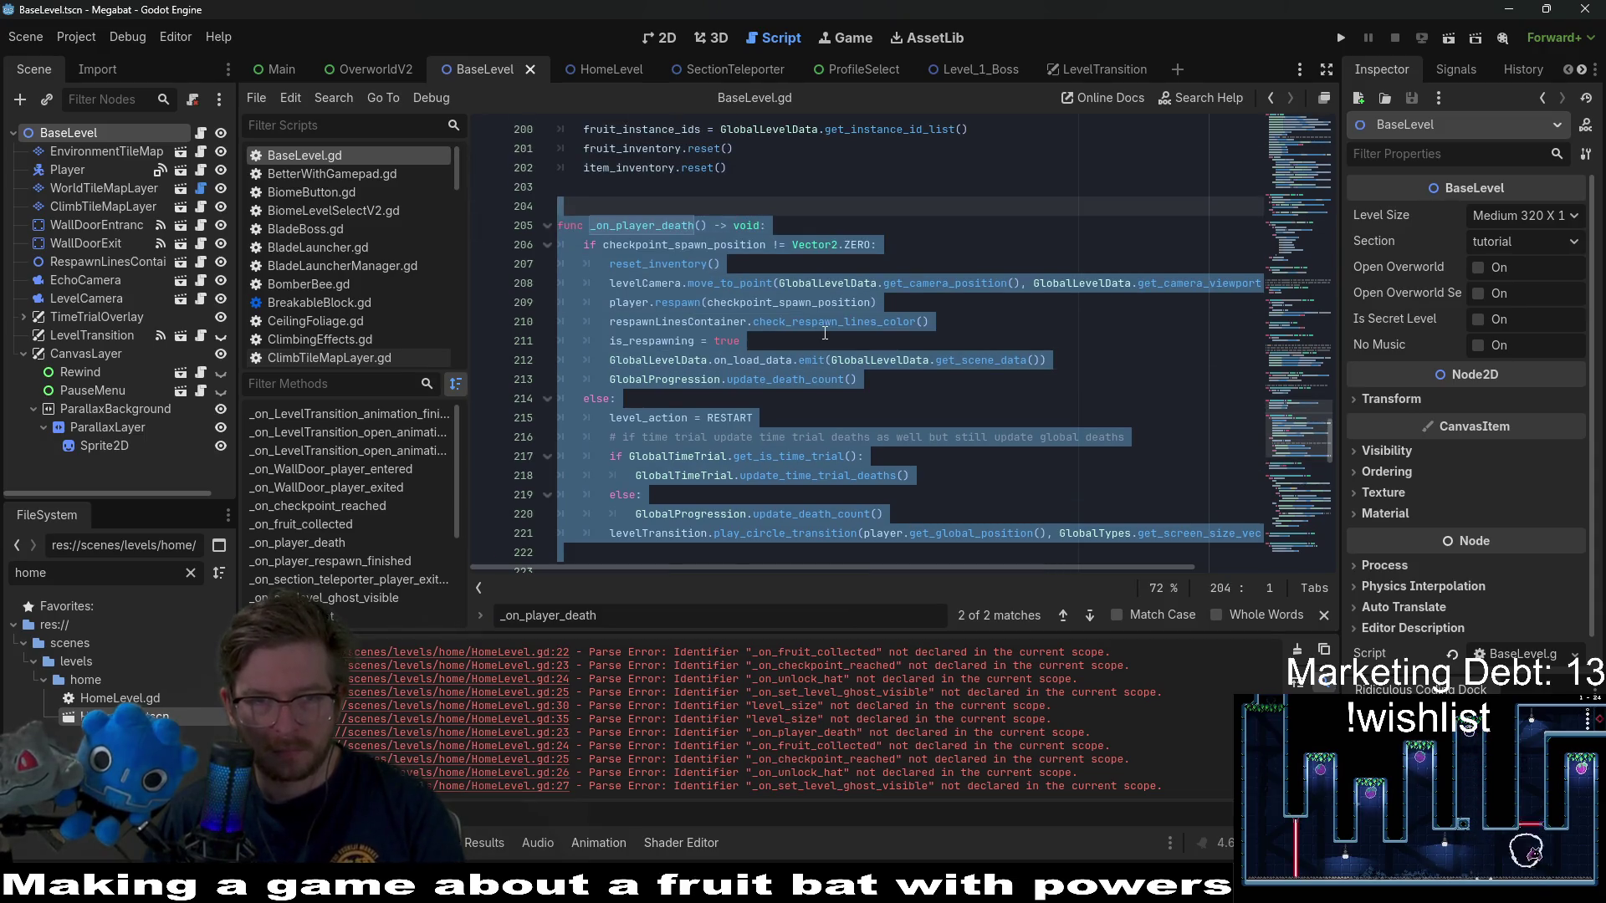
pyautogui.click(608, 75)
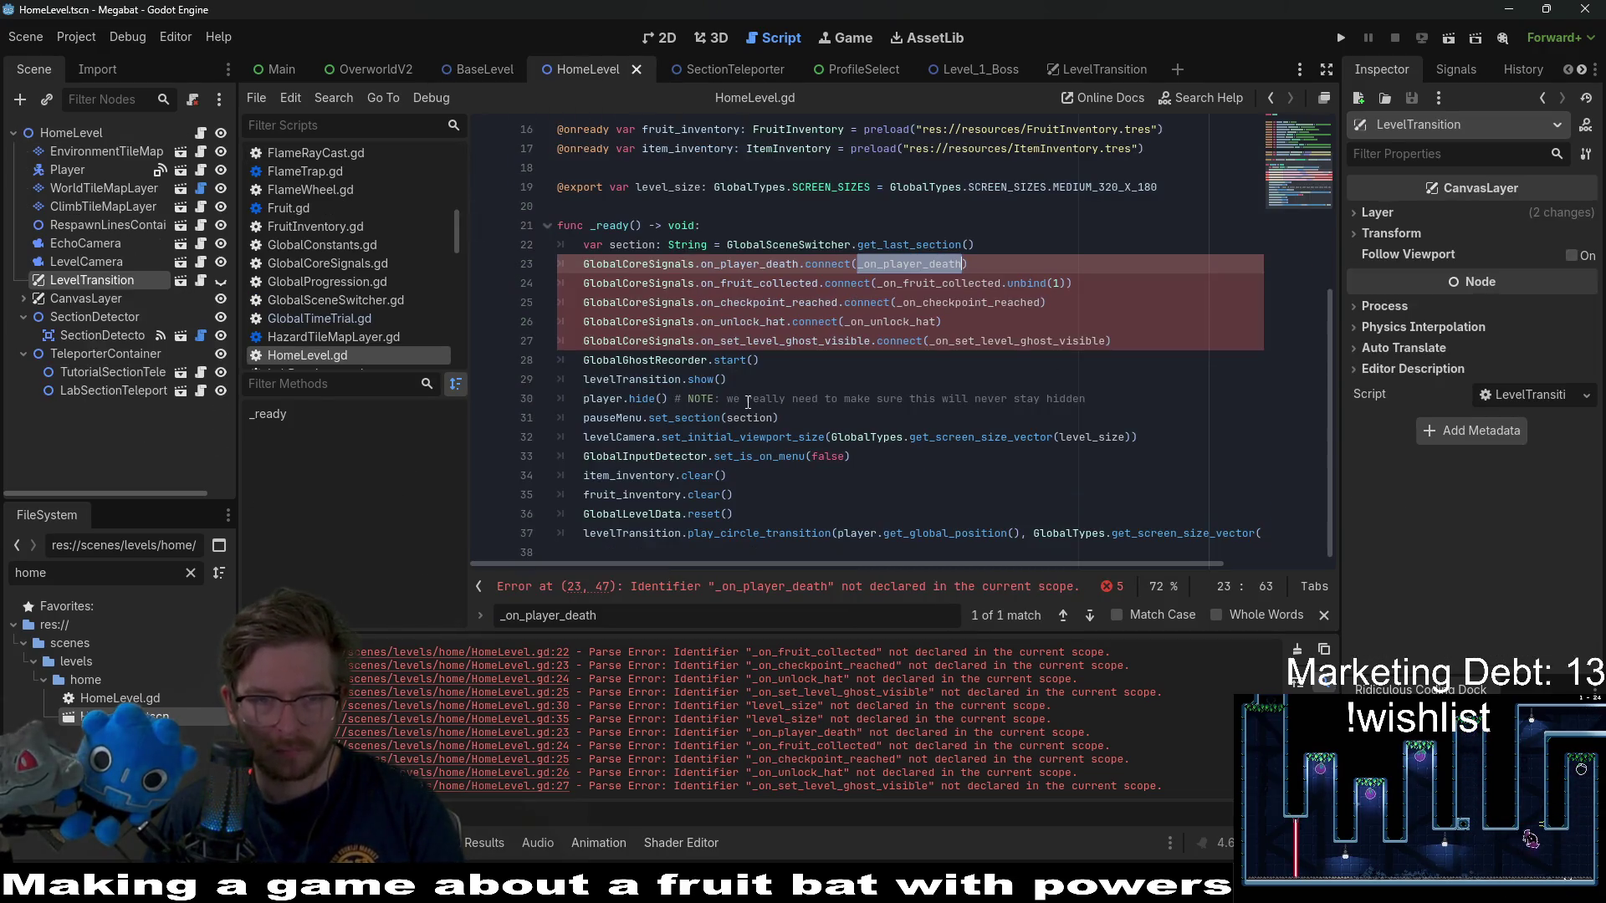
pyautogui.click(737, 550)
pyautogui.press('Return')
pyautogui.press('Return')
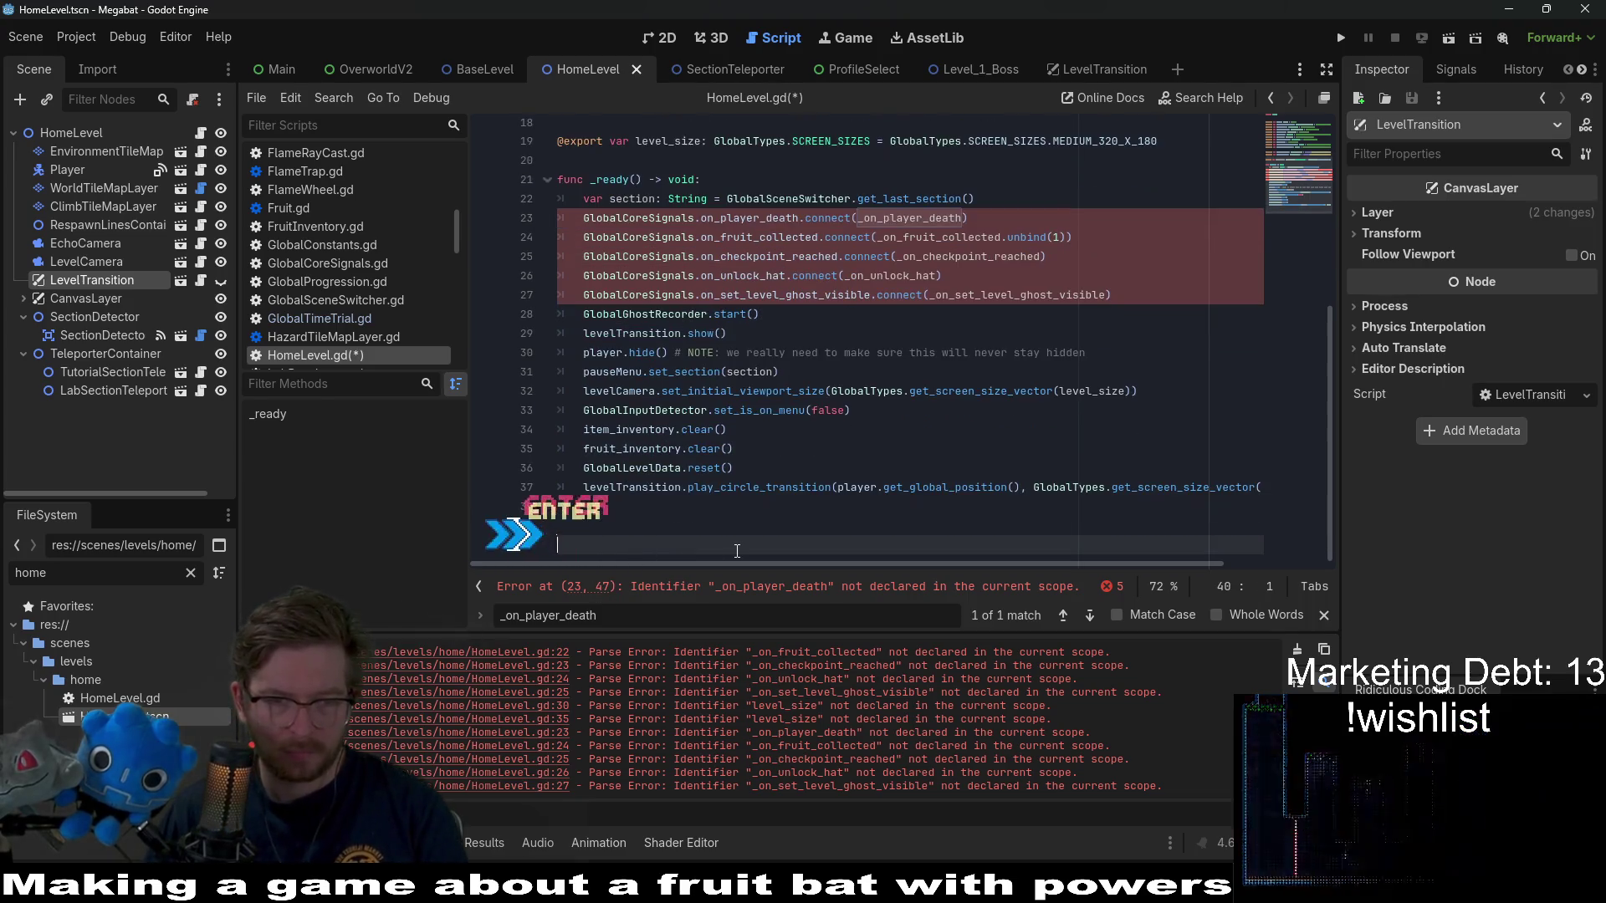
pyautogui.hotkey('ctrl', 'v')
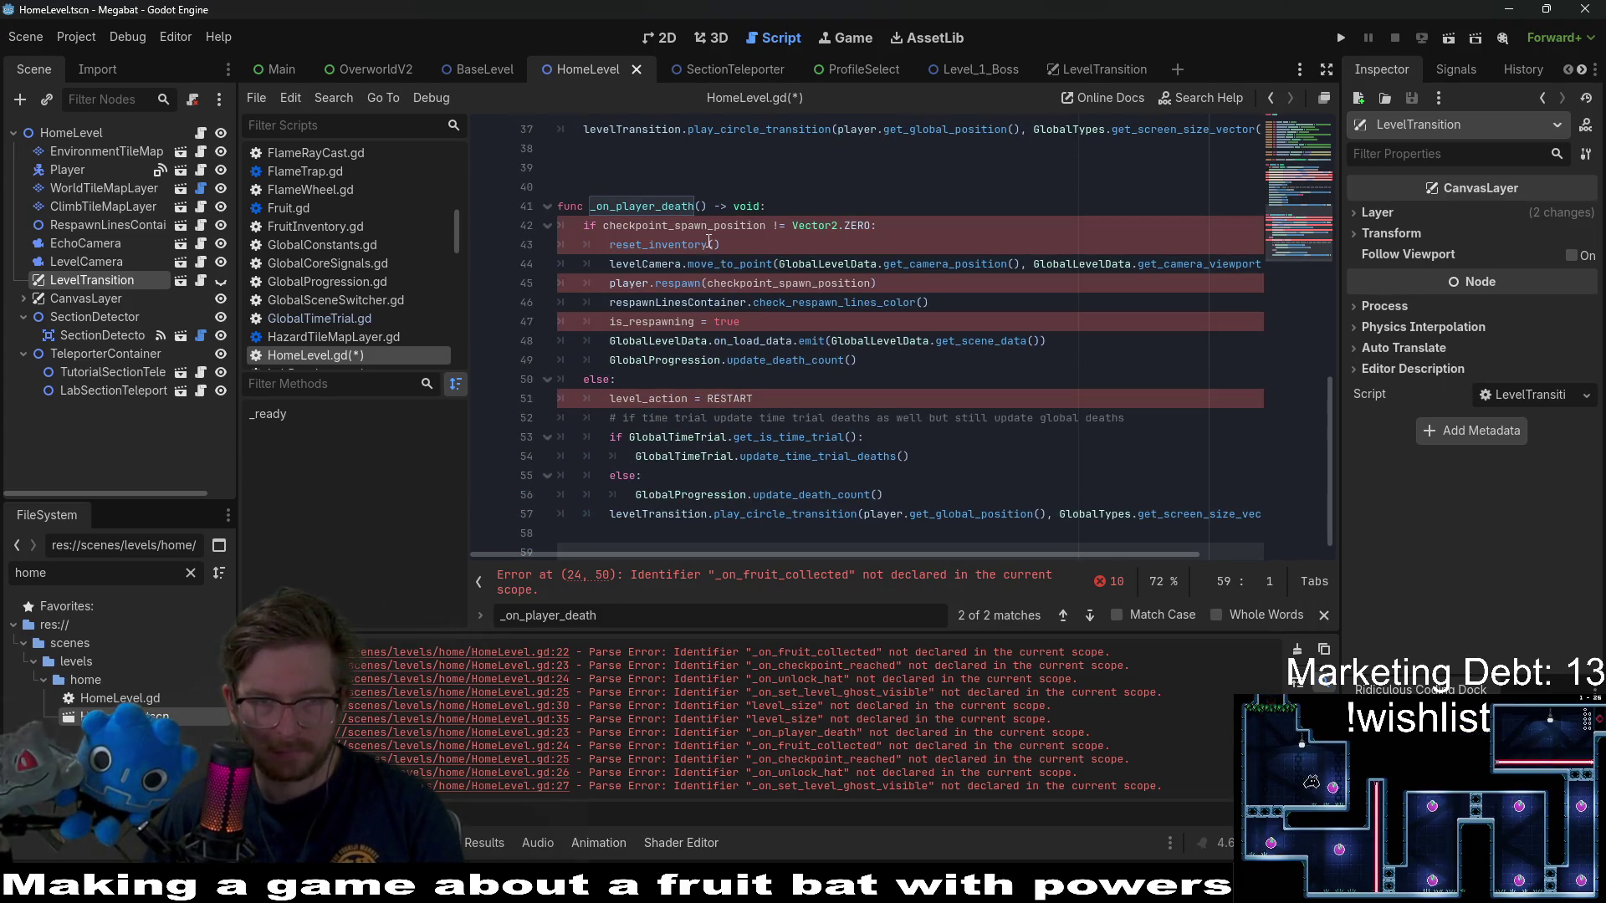
pyautogui.doubleClick(677, 245)
pyautogui.doubleClick(701, 224)
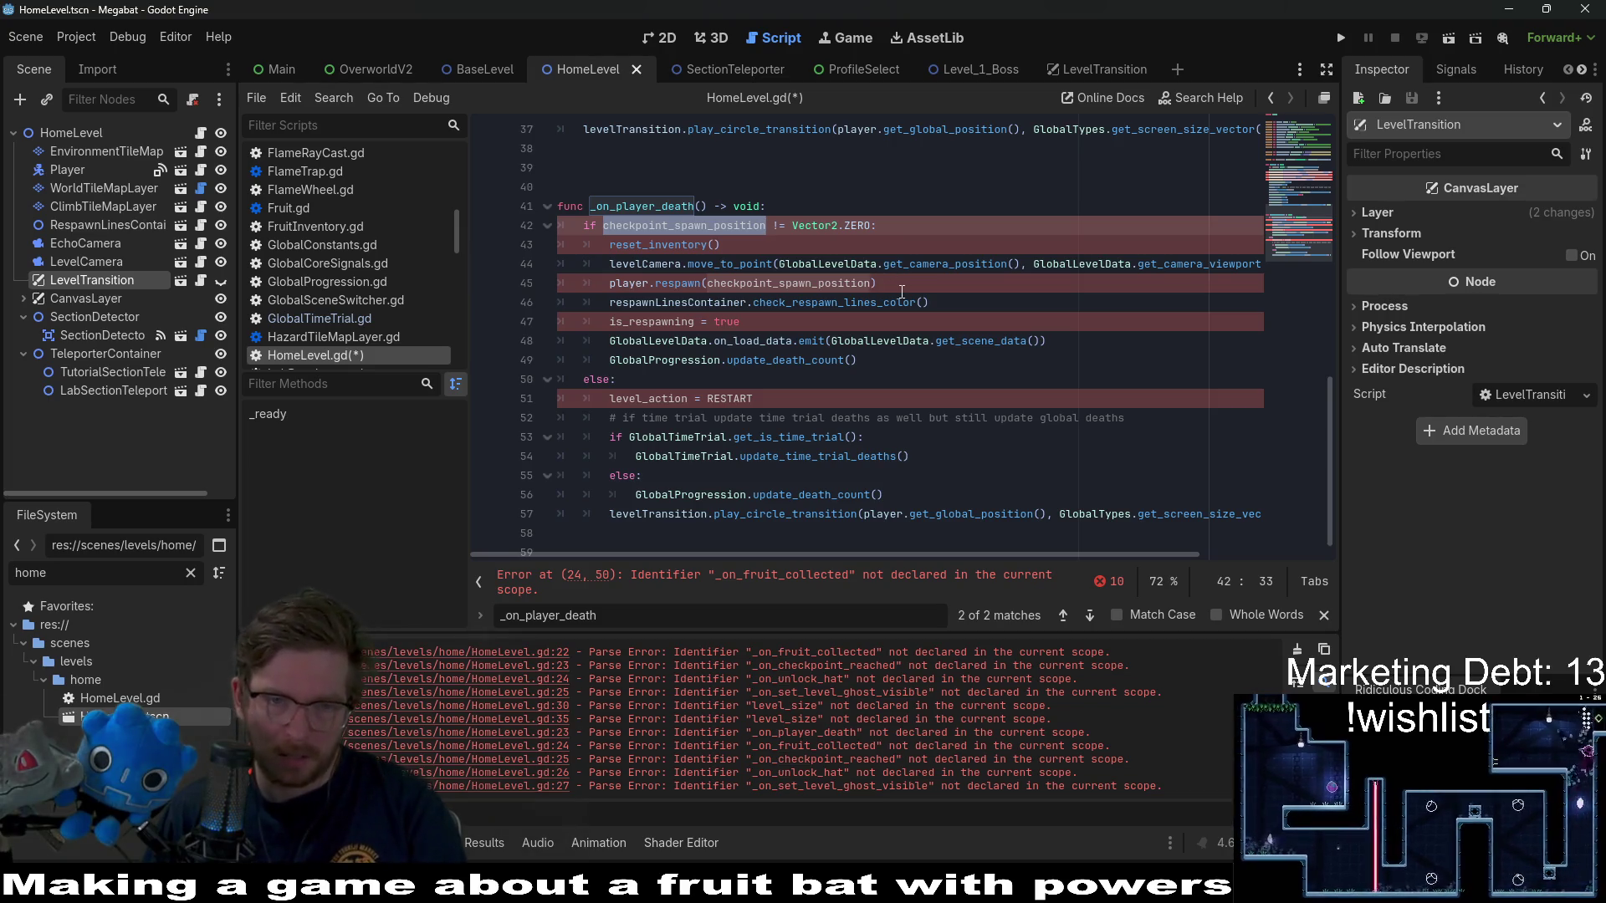
pyautogui.click(763, 411)
pyautogui.doubleClick(773, 398)
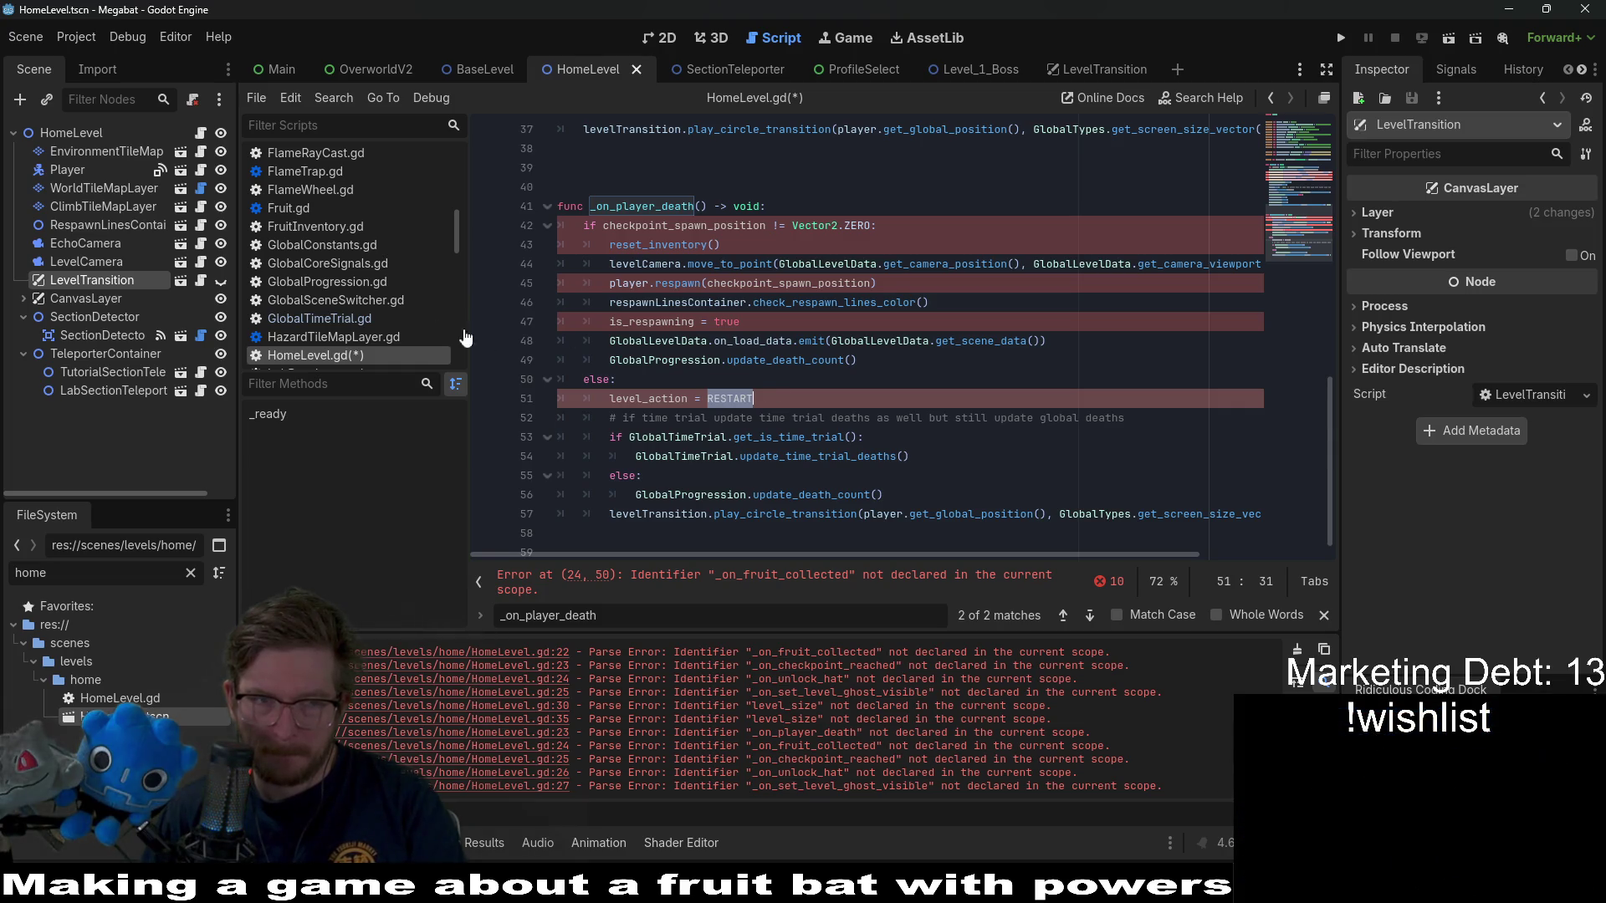
pyautogui.scroll(-1, 944, 359)
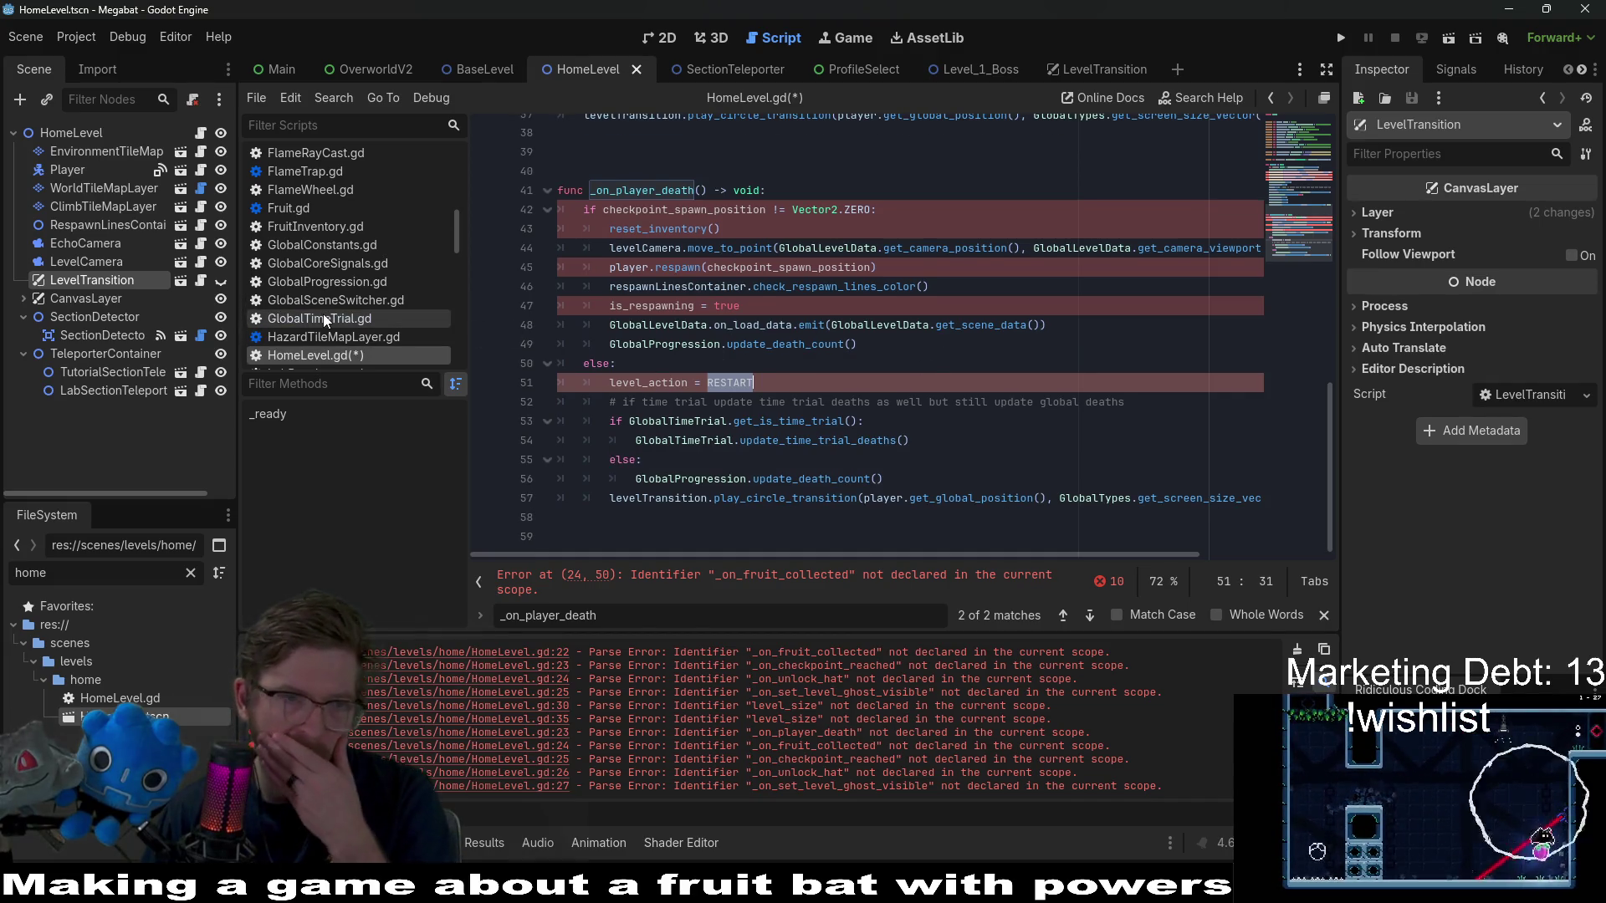
pyautogui.doubleClick(667, 229)
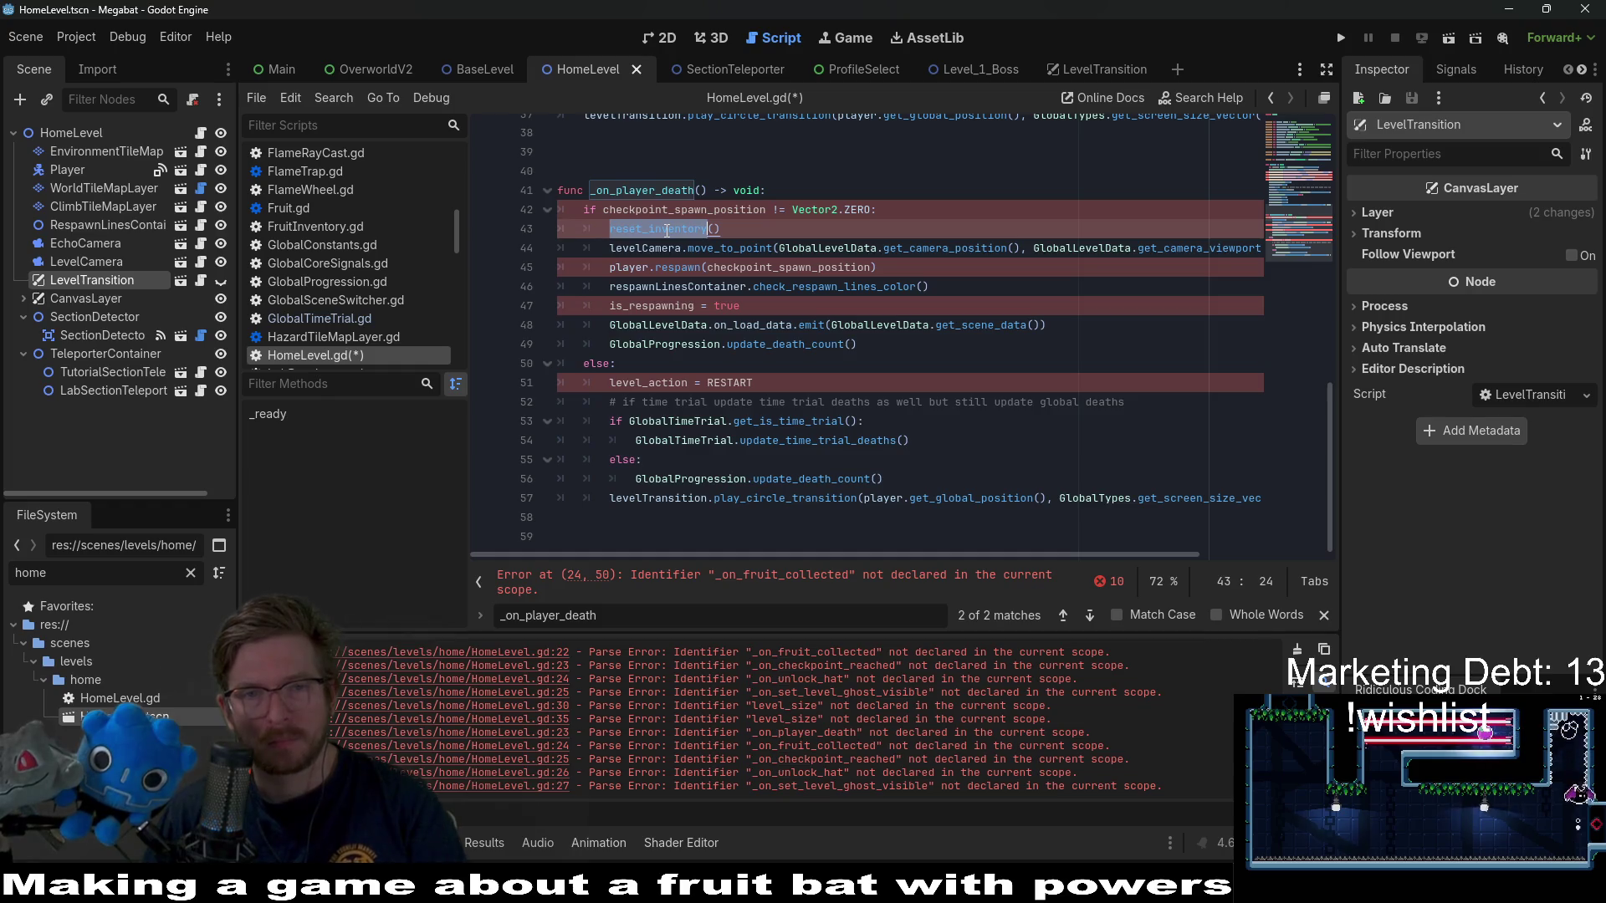
pyautogui.doubleClick(695, 209)
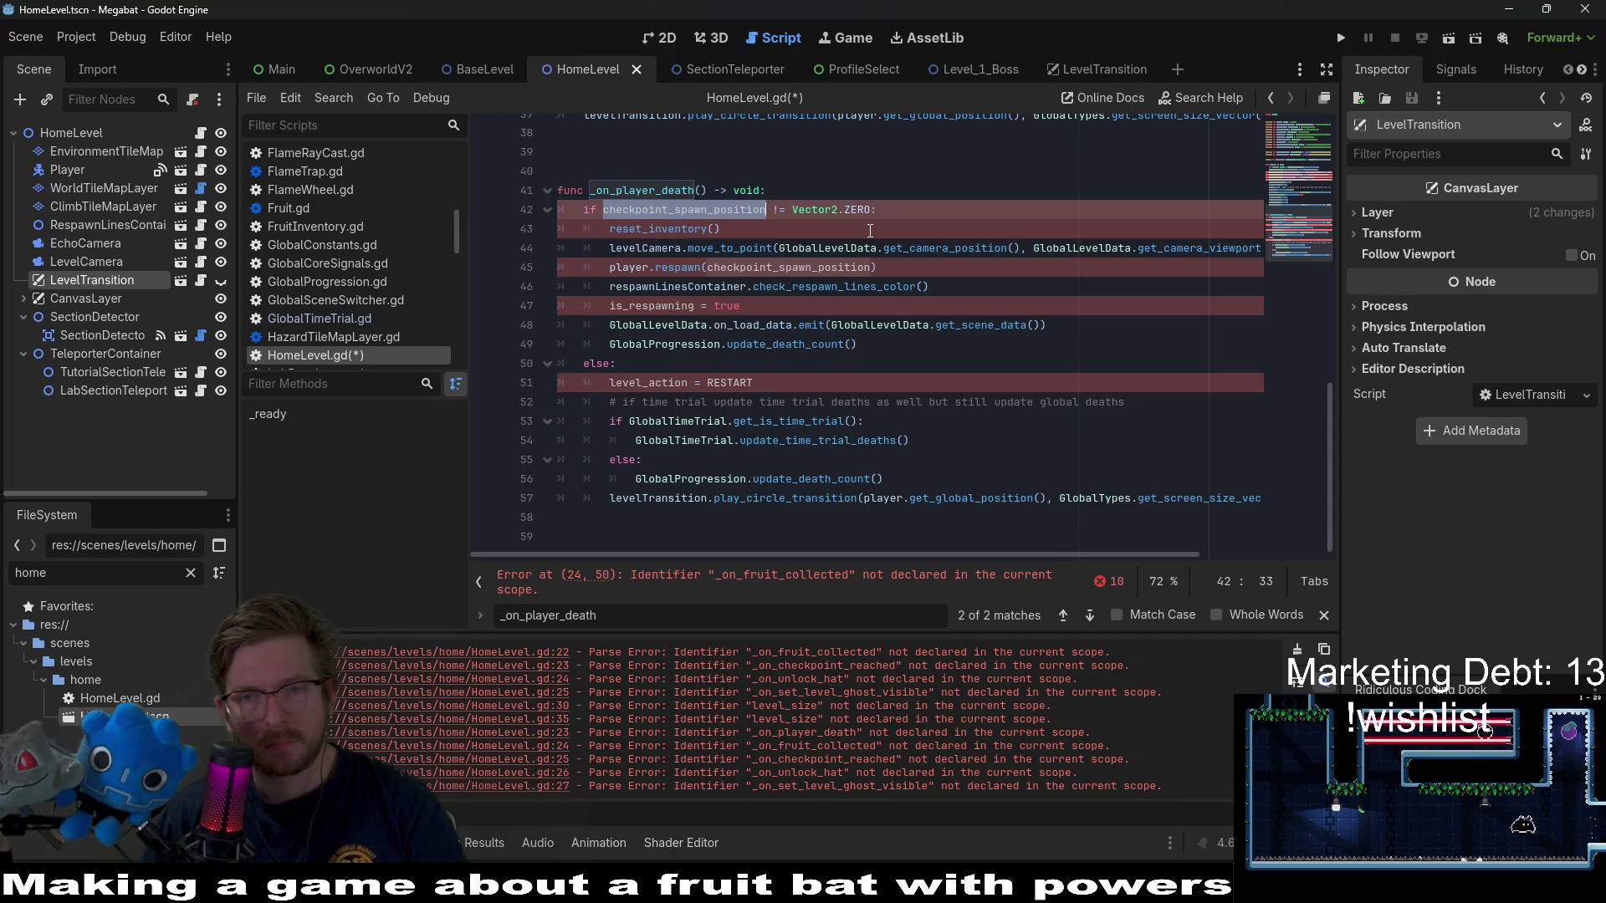
pyautogui.scroll(7, 870, 230)
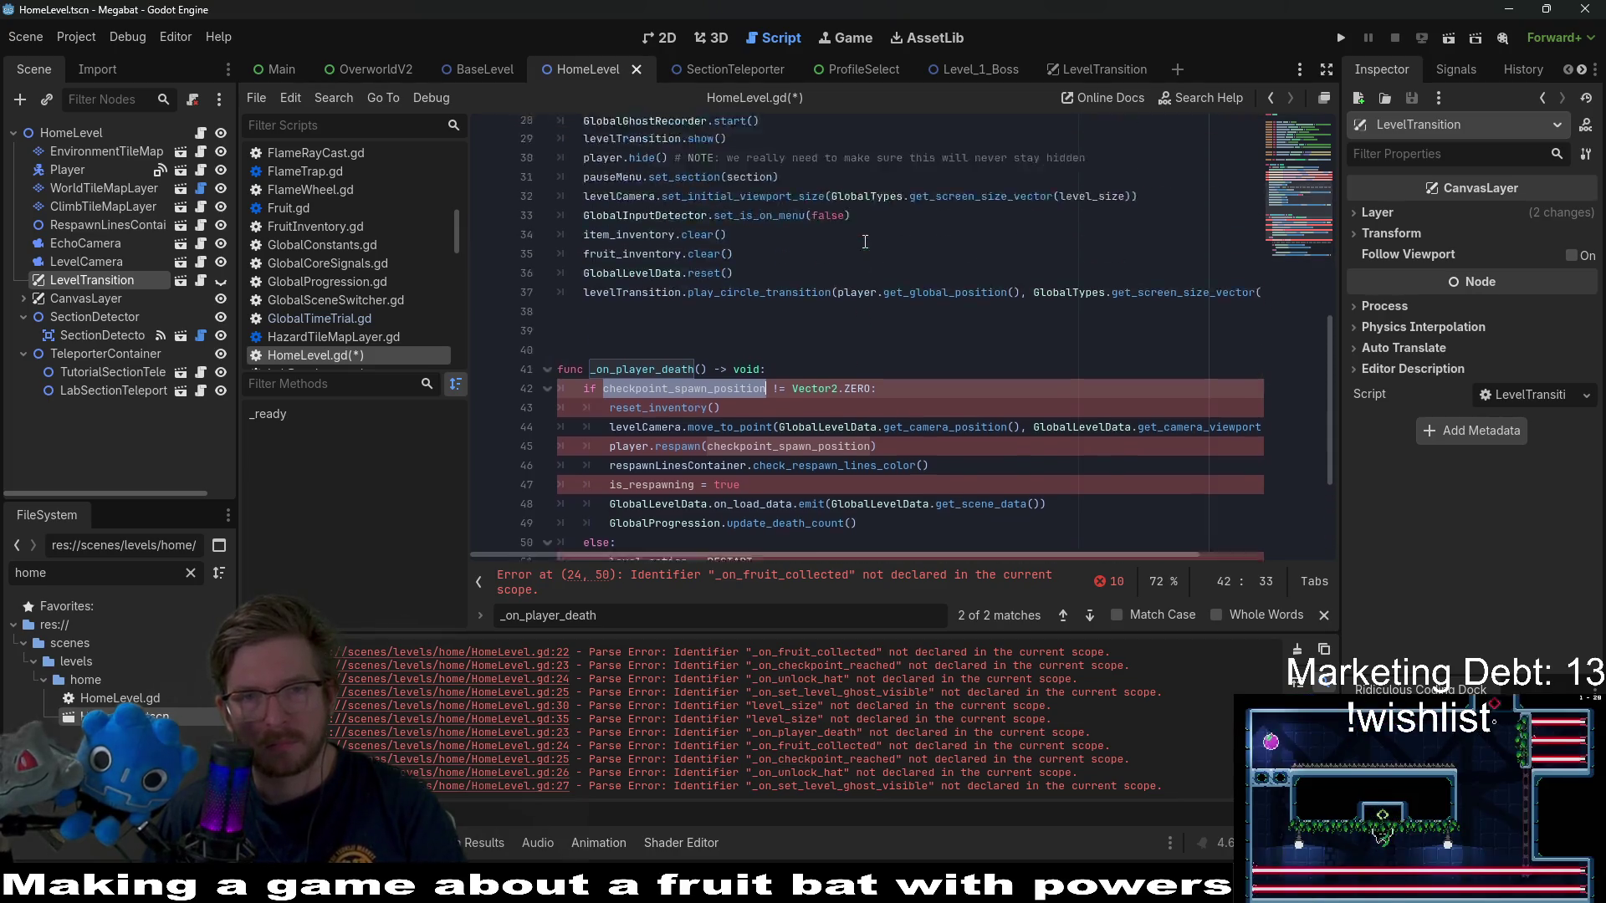
pyautogui.click(811, 286)
pyautogui.moveTo(1083, 286); pyautogui.dragTo(1101, 274)
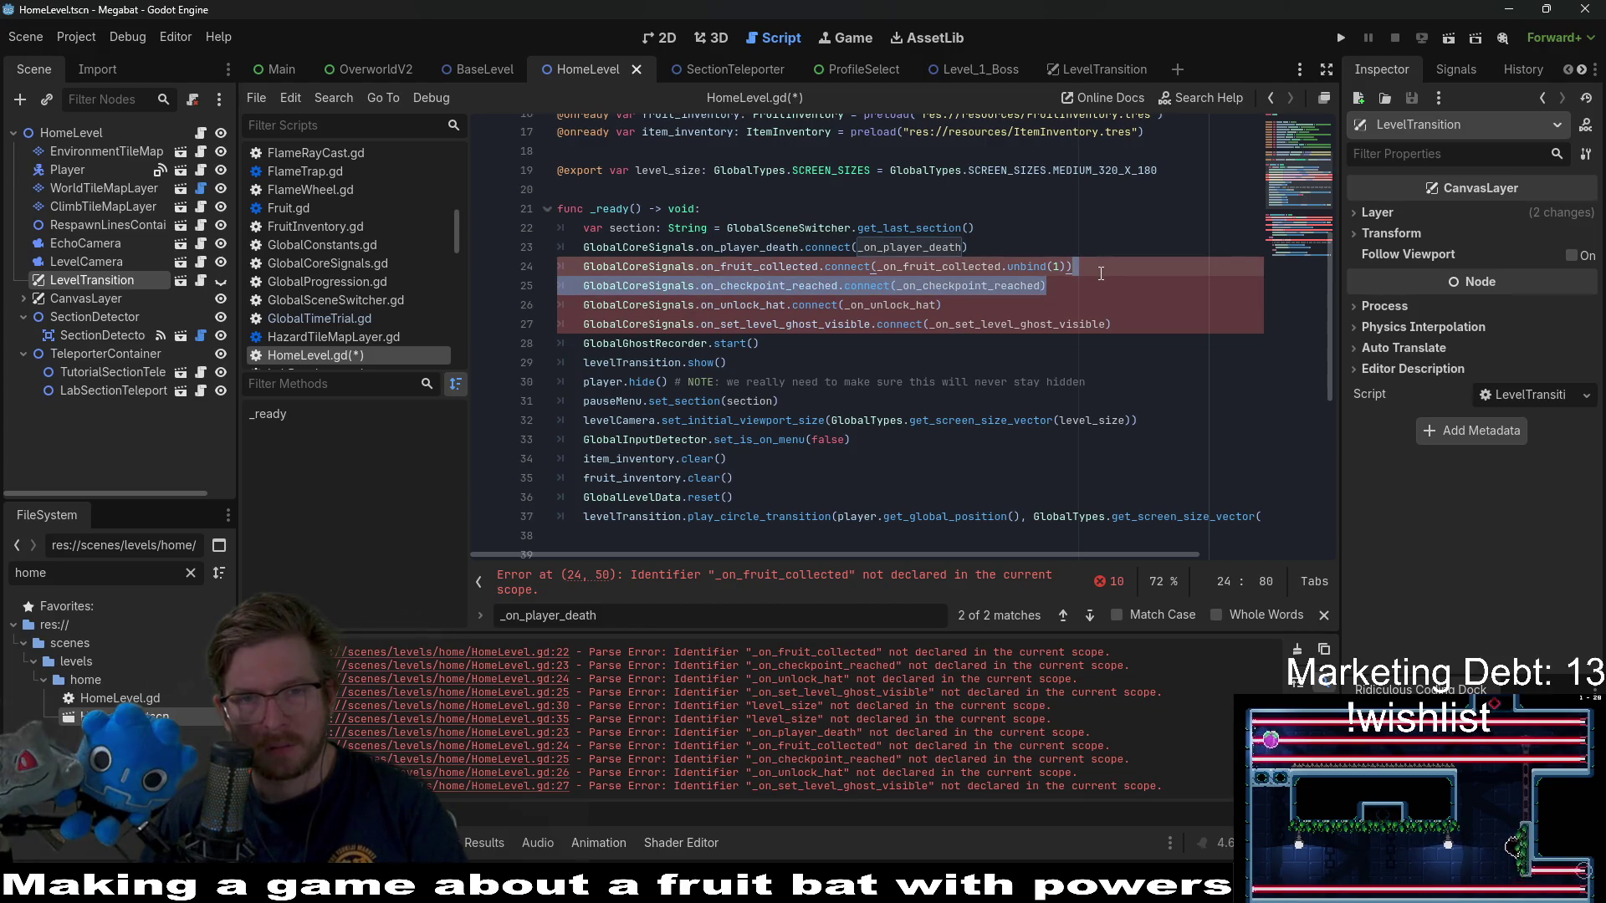
pyautogui.doubleClick(968, 286)
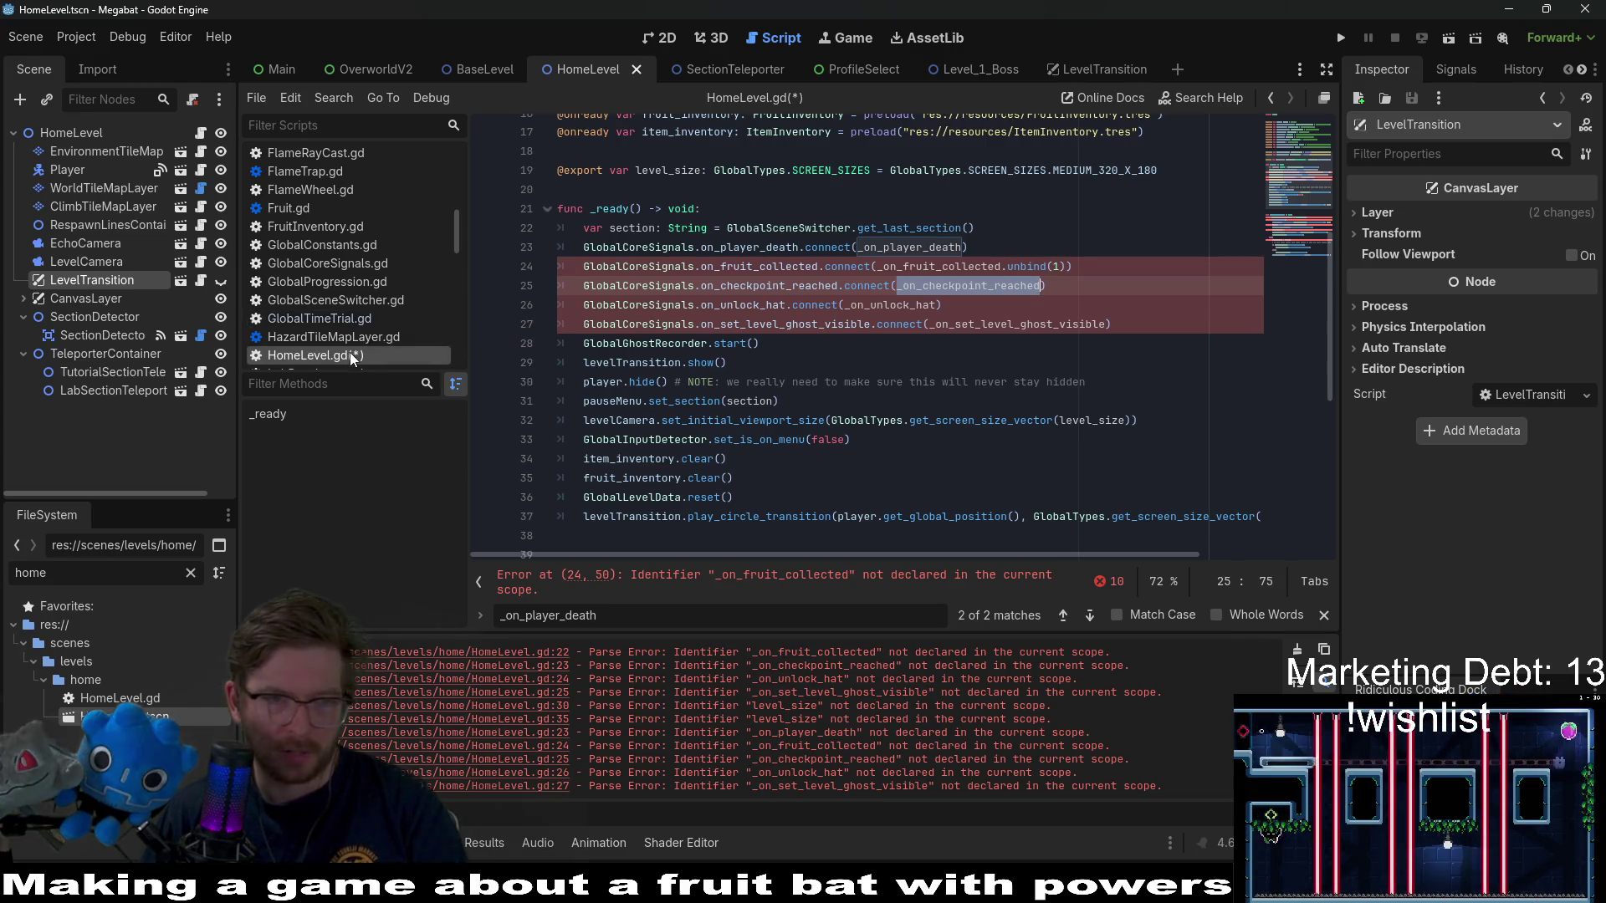
pyautogui.click(949, 268)
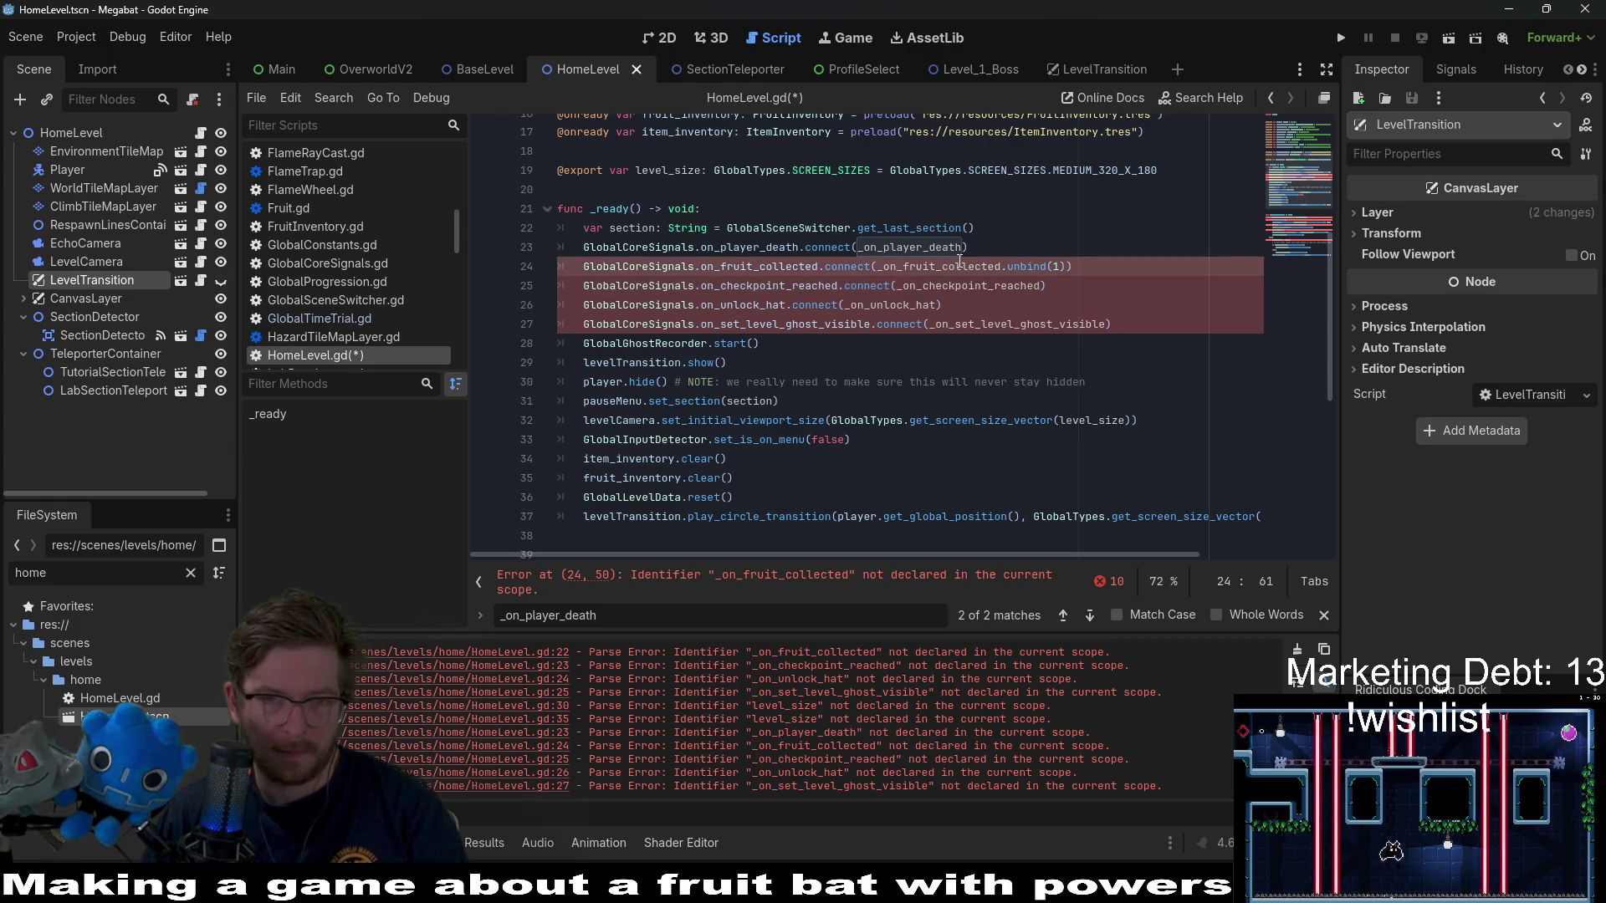
pyautogui.doubleClick(959, 265)
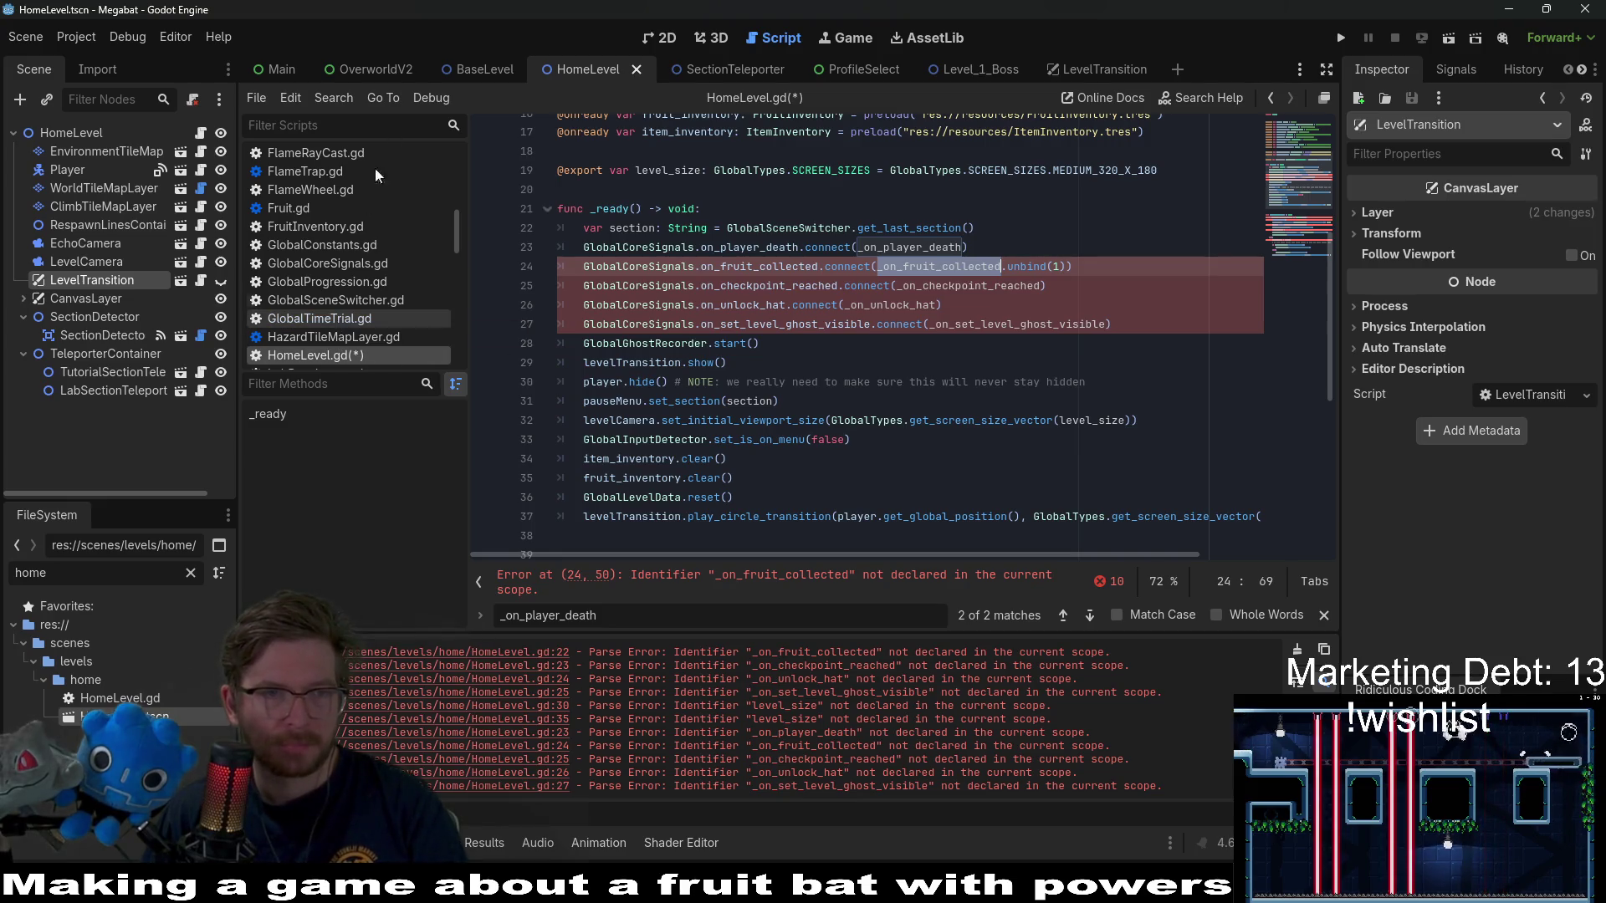
pyautogui.click(485, 69)
# - Find and select the whole _on_fruit_collected function in BaseLevel.gd
pyautogui.doubleClick(905, 343)
pyautogui.hotkey('ctrl', 'f')
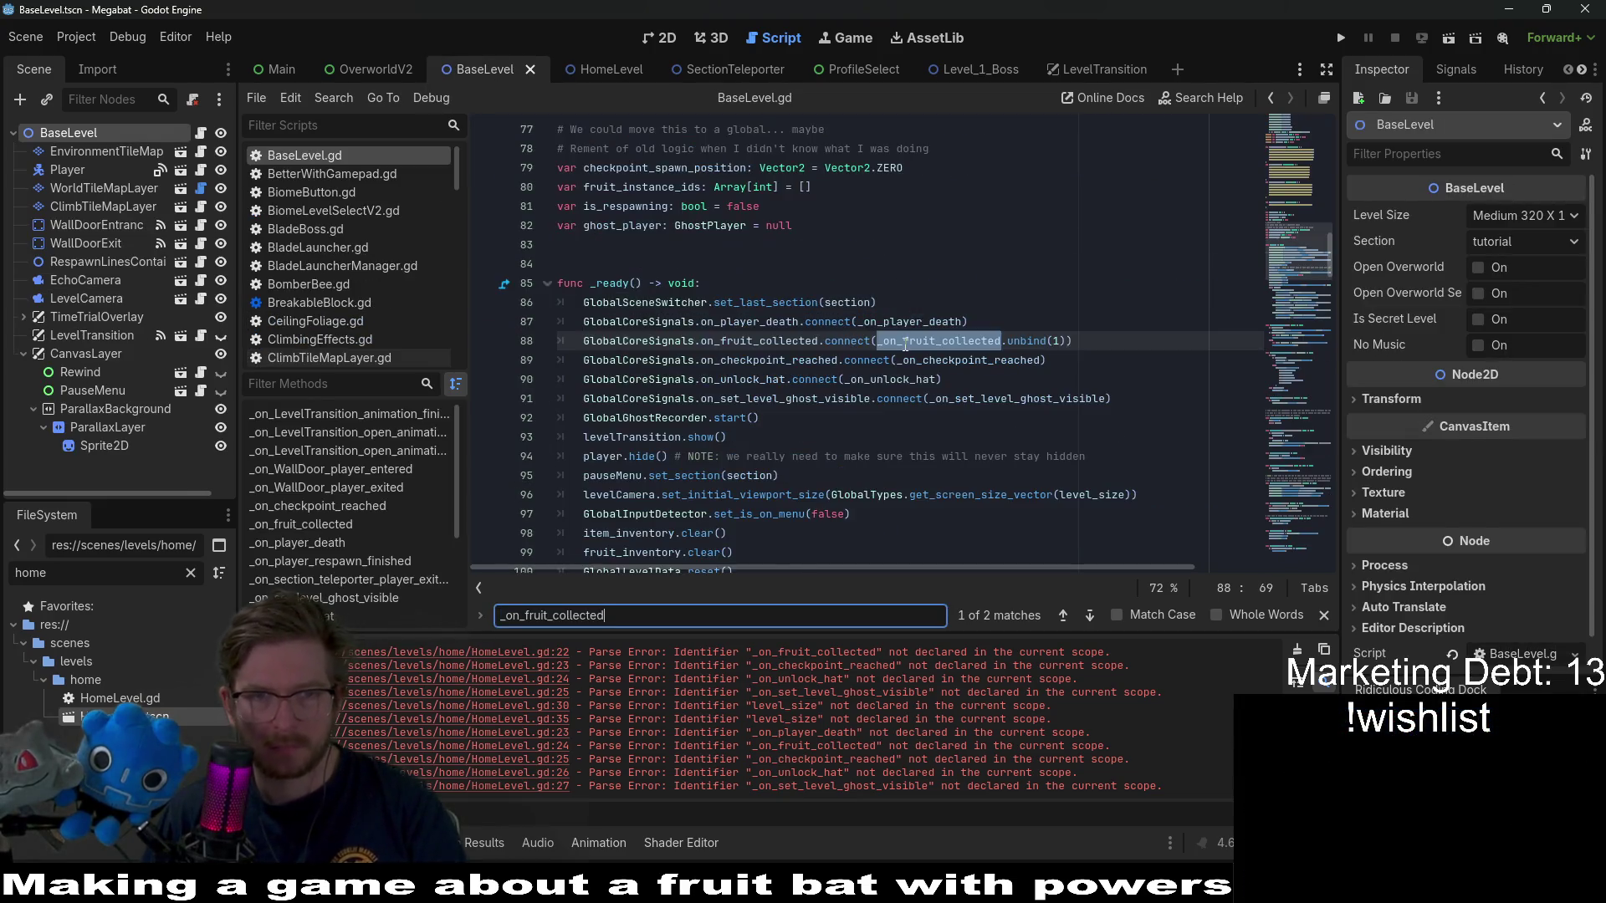
pyautogui.scroll(-2, 905, 343)
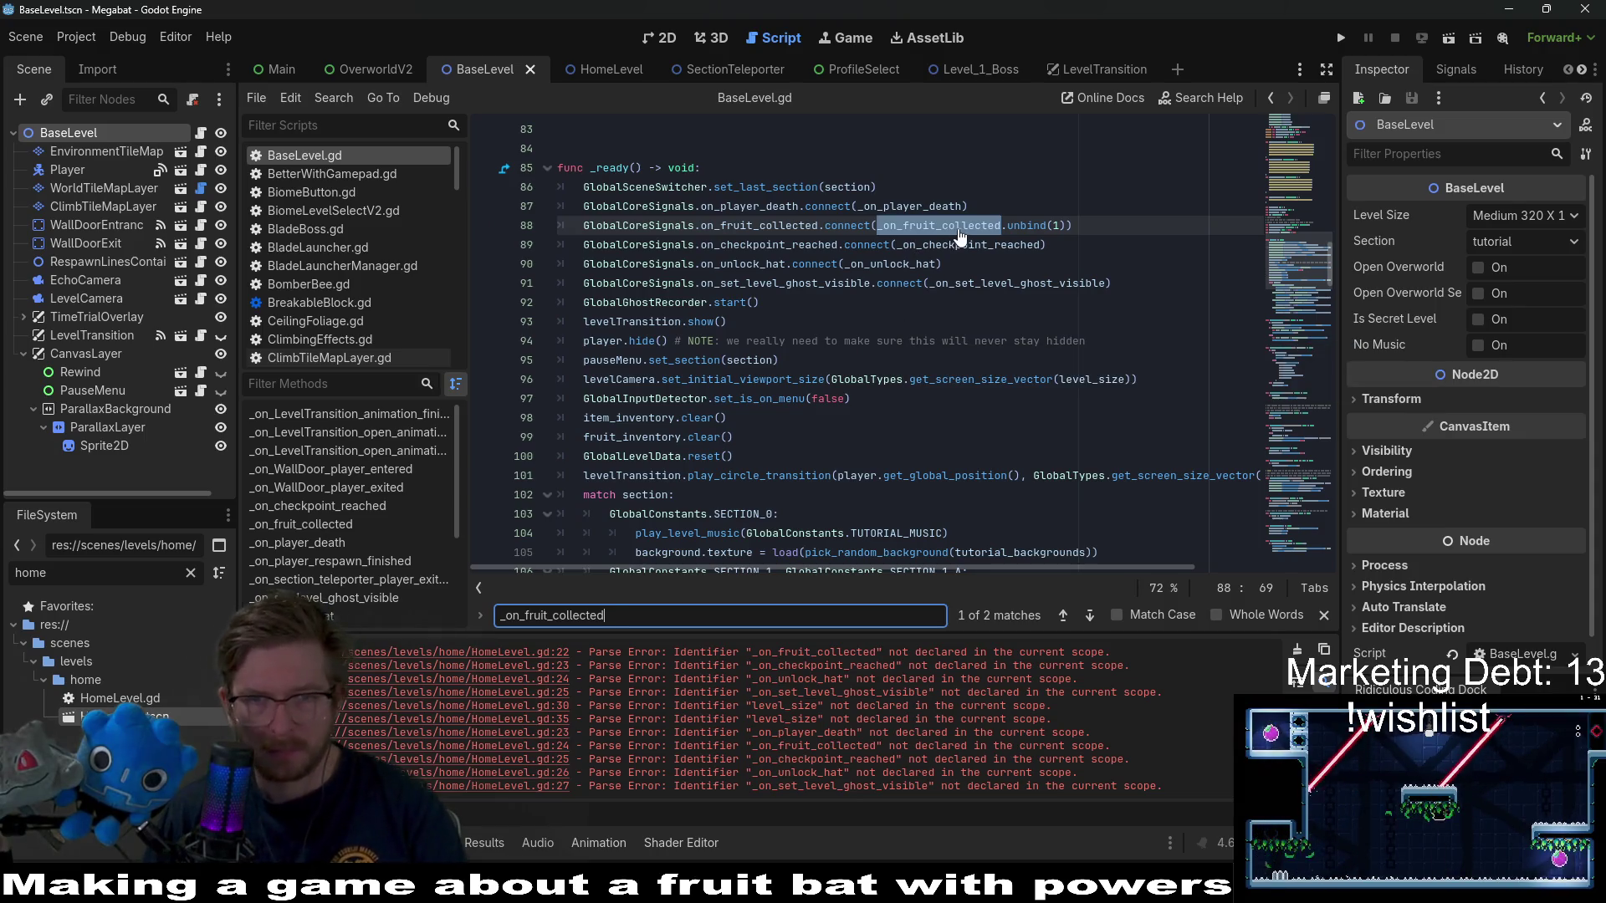
pyautogui.keyDown('ctrl'); pyautogui.click(957, 236); pyautogui.keyUp('ctrl')
pyautogui.moveTo(839, 379); pyautogui.dragTo(512, 340)
pyautogui.hotkey('ctrl', 'c')
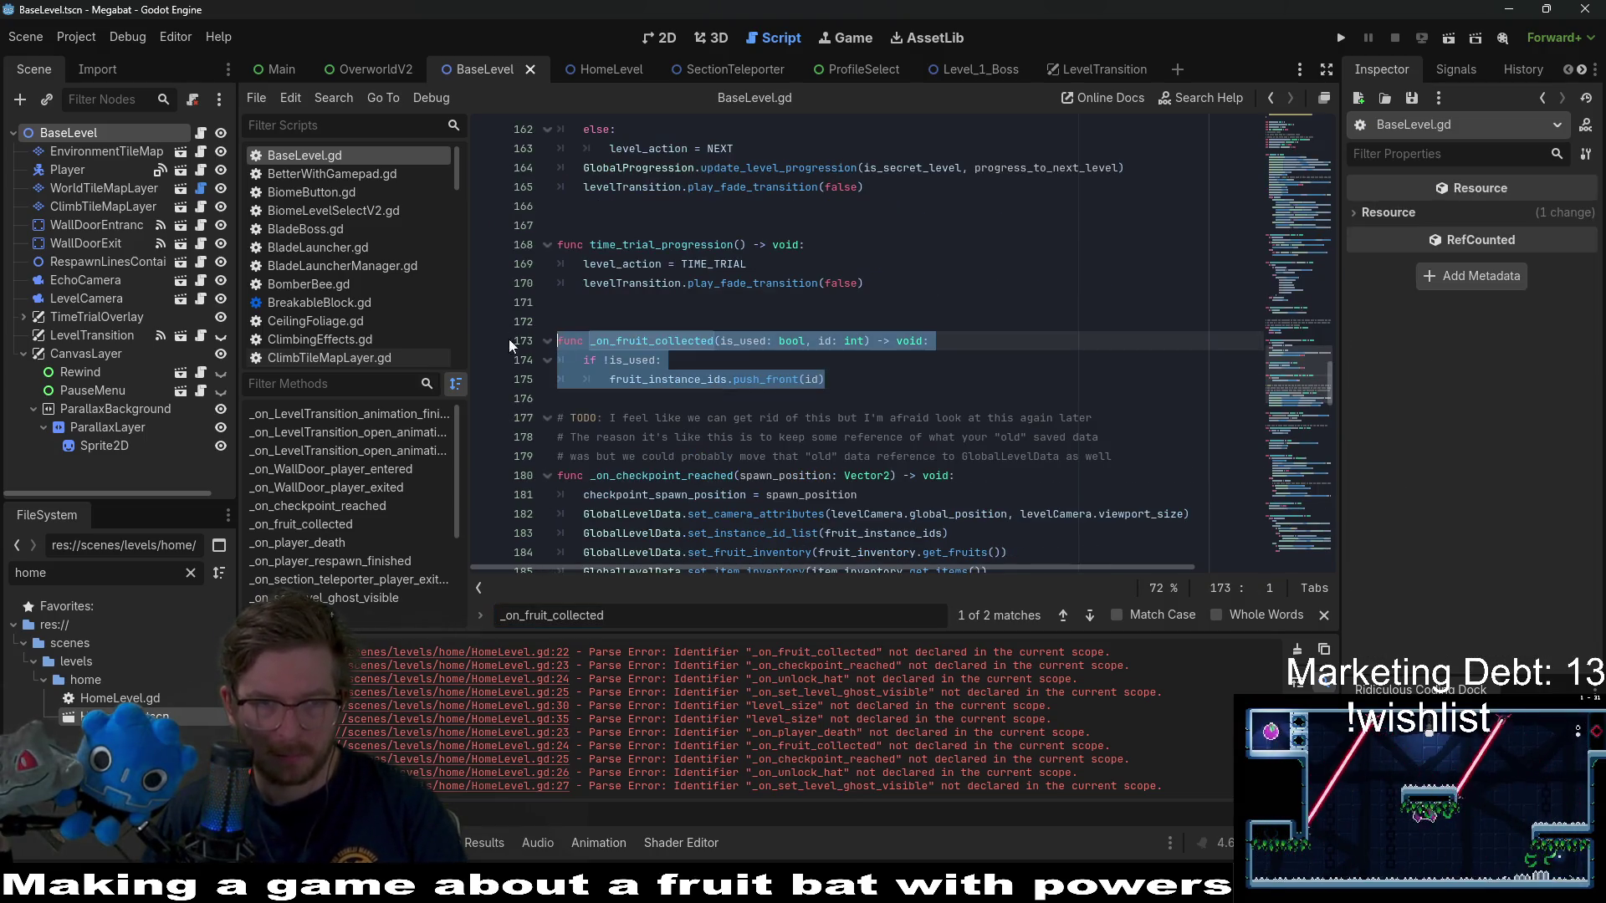
# - Paste _on_fruit_collected below HomeLevel's death handler, save, and return to BaseLevel.gd
pyautogui.click(587, 69)
pyautogui.scroll(-7, 959, 332)
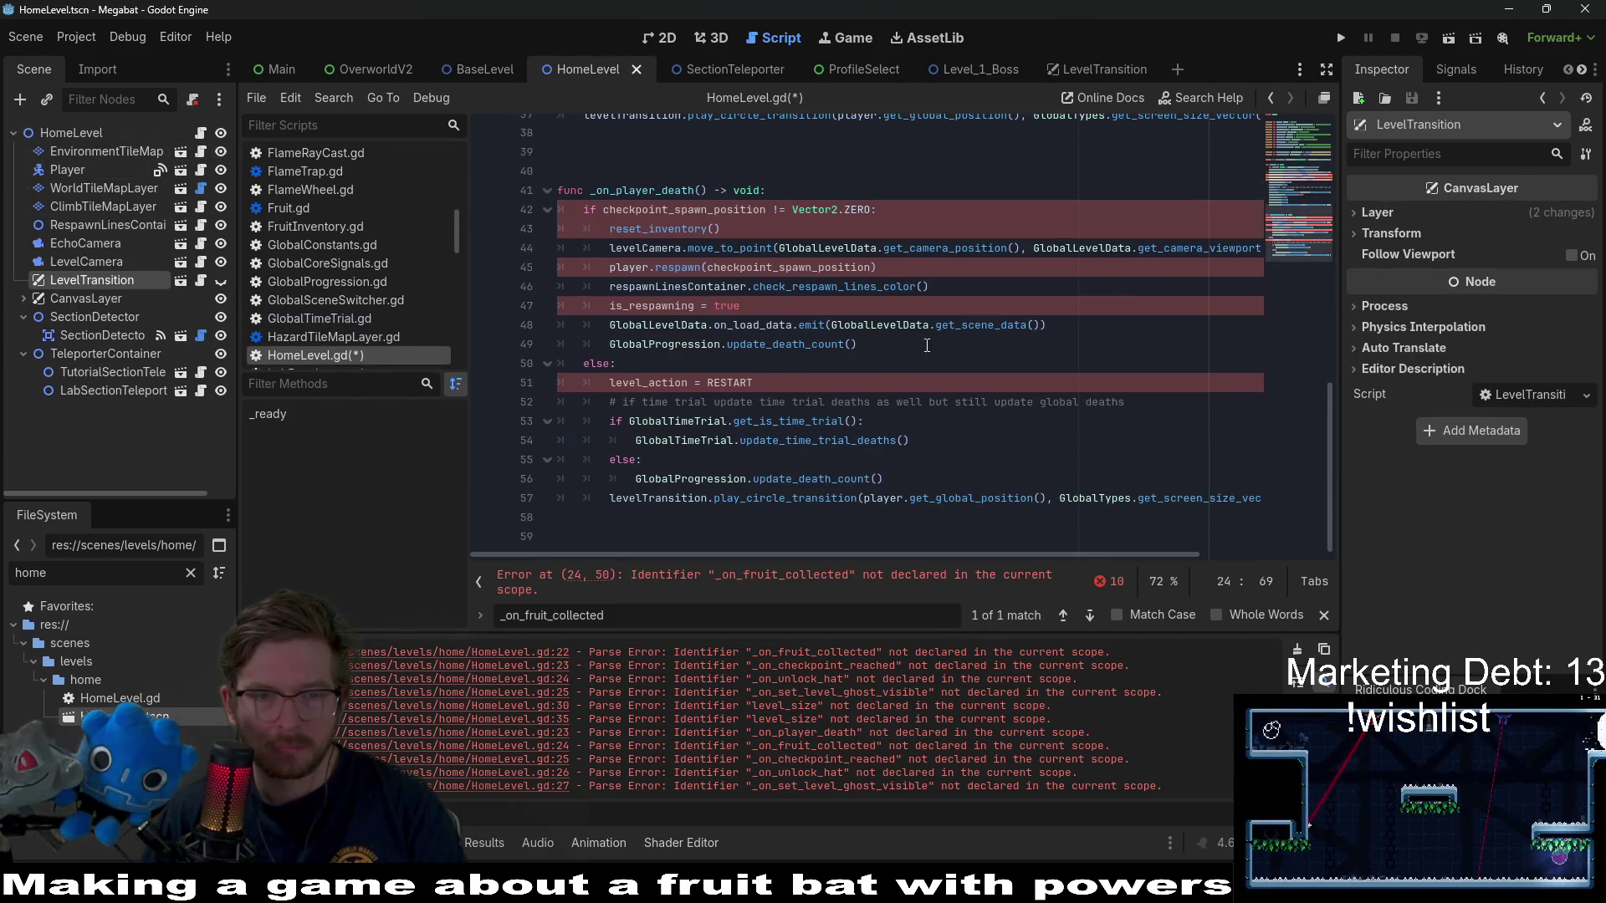
pyautogui.click(702, 518)
pyautogui.hotkey('ctrl', 'v')
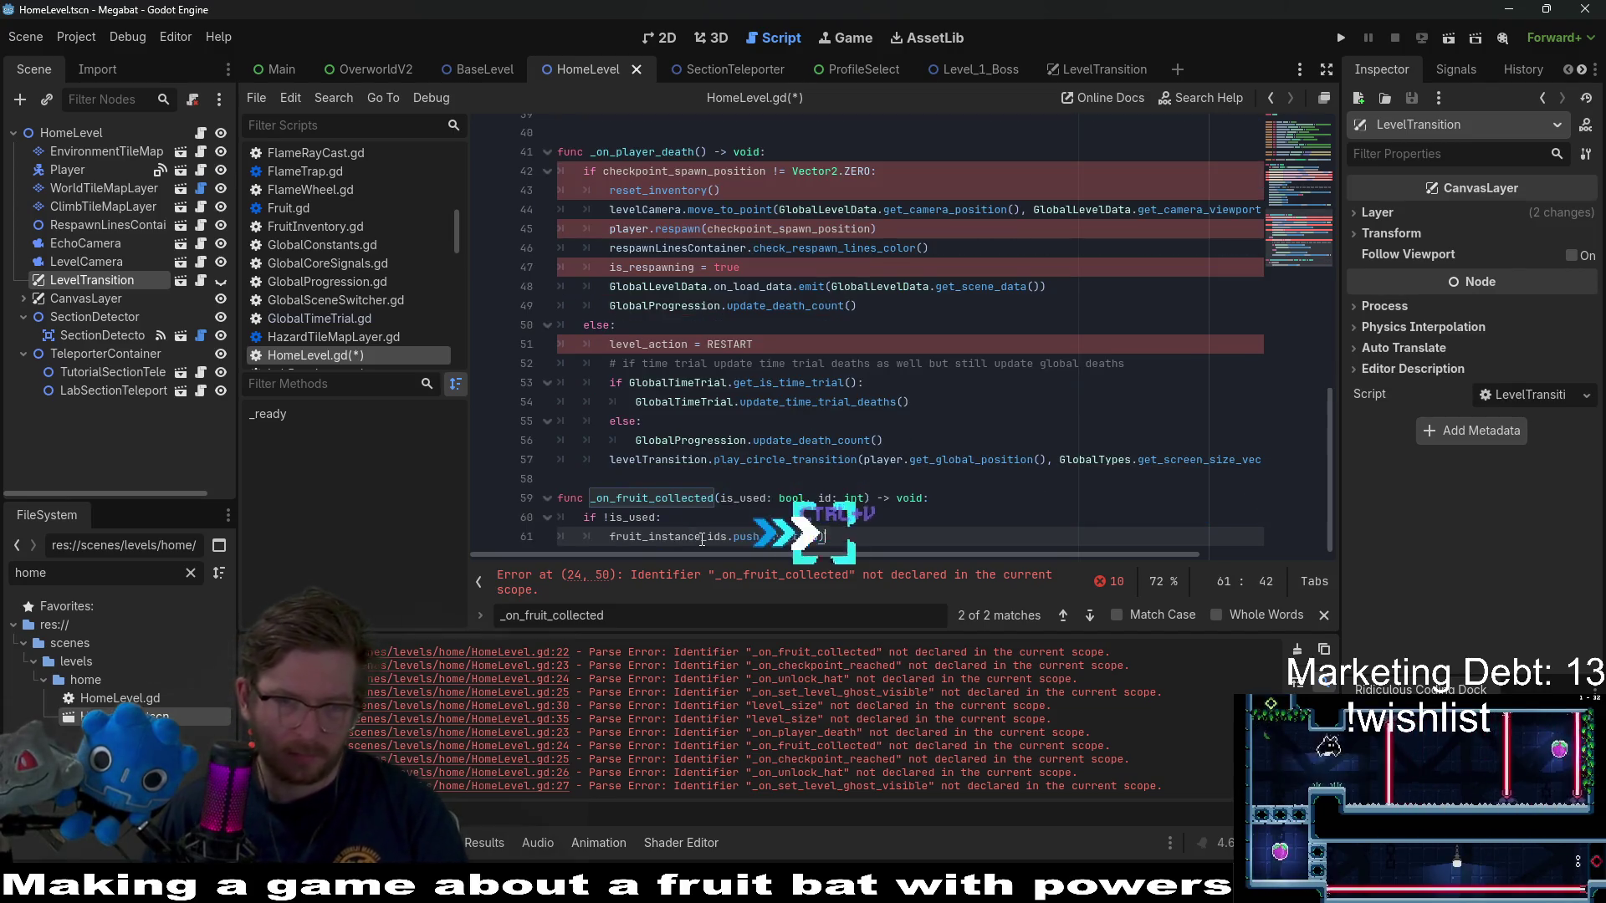
pyautogui.press('Return')
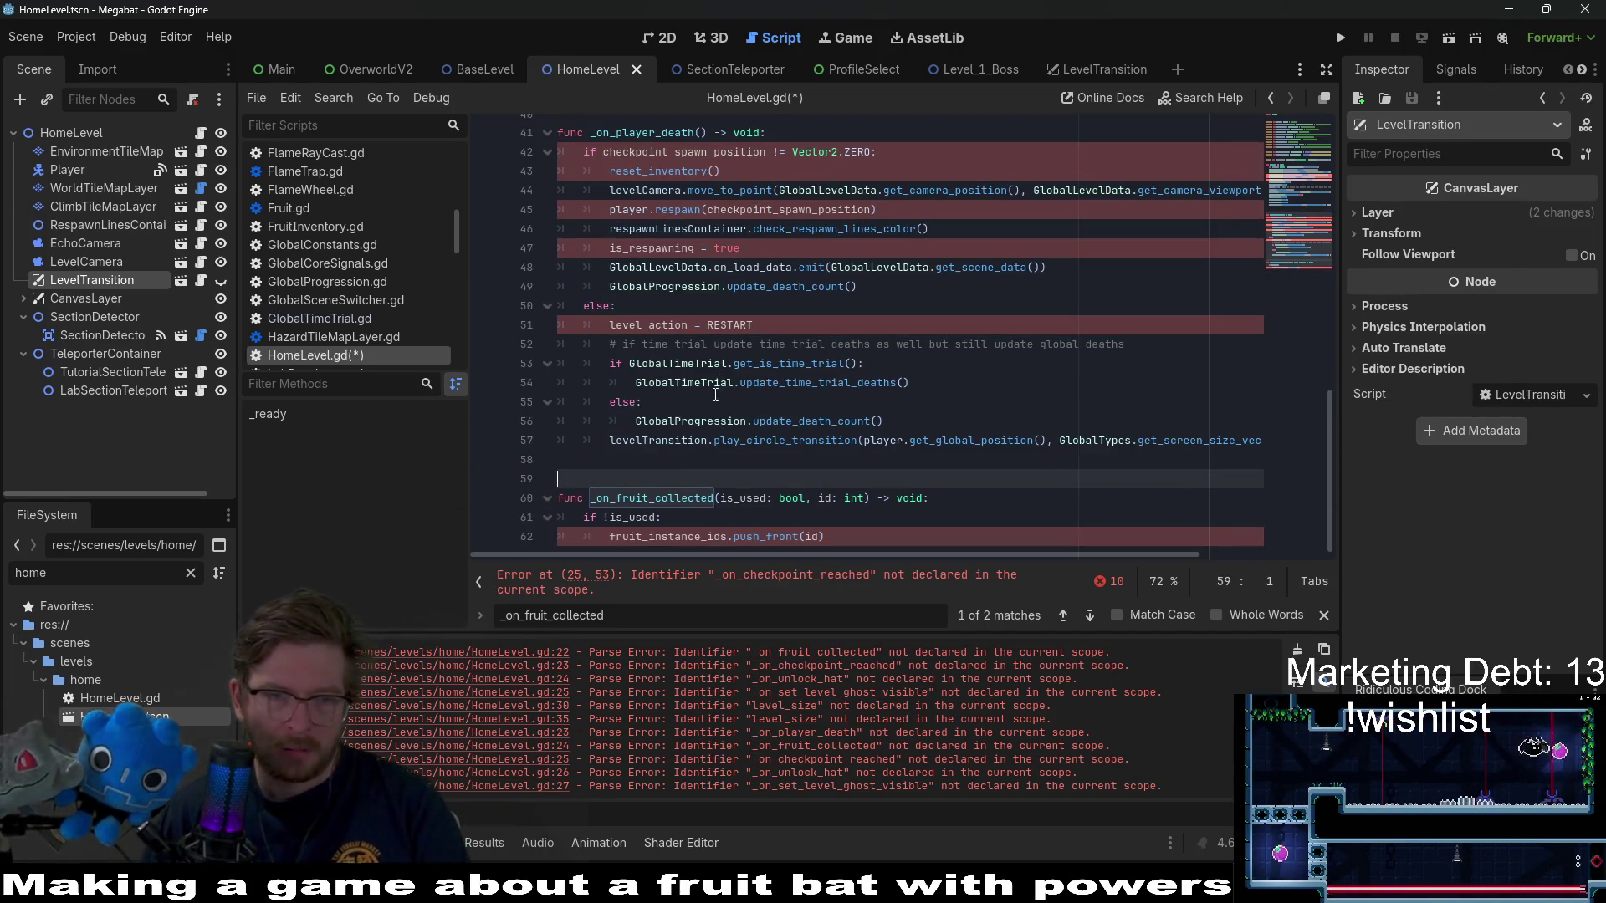
pyautogui.click(656, 536)
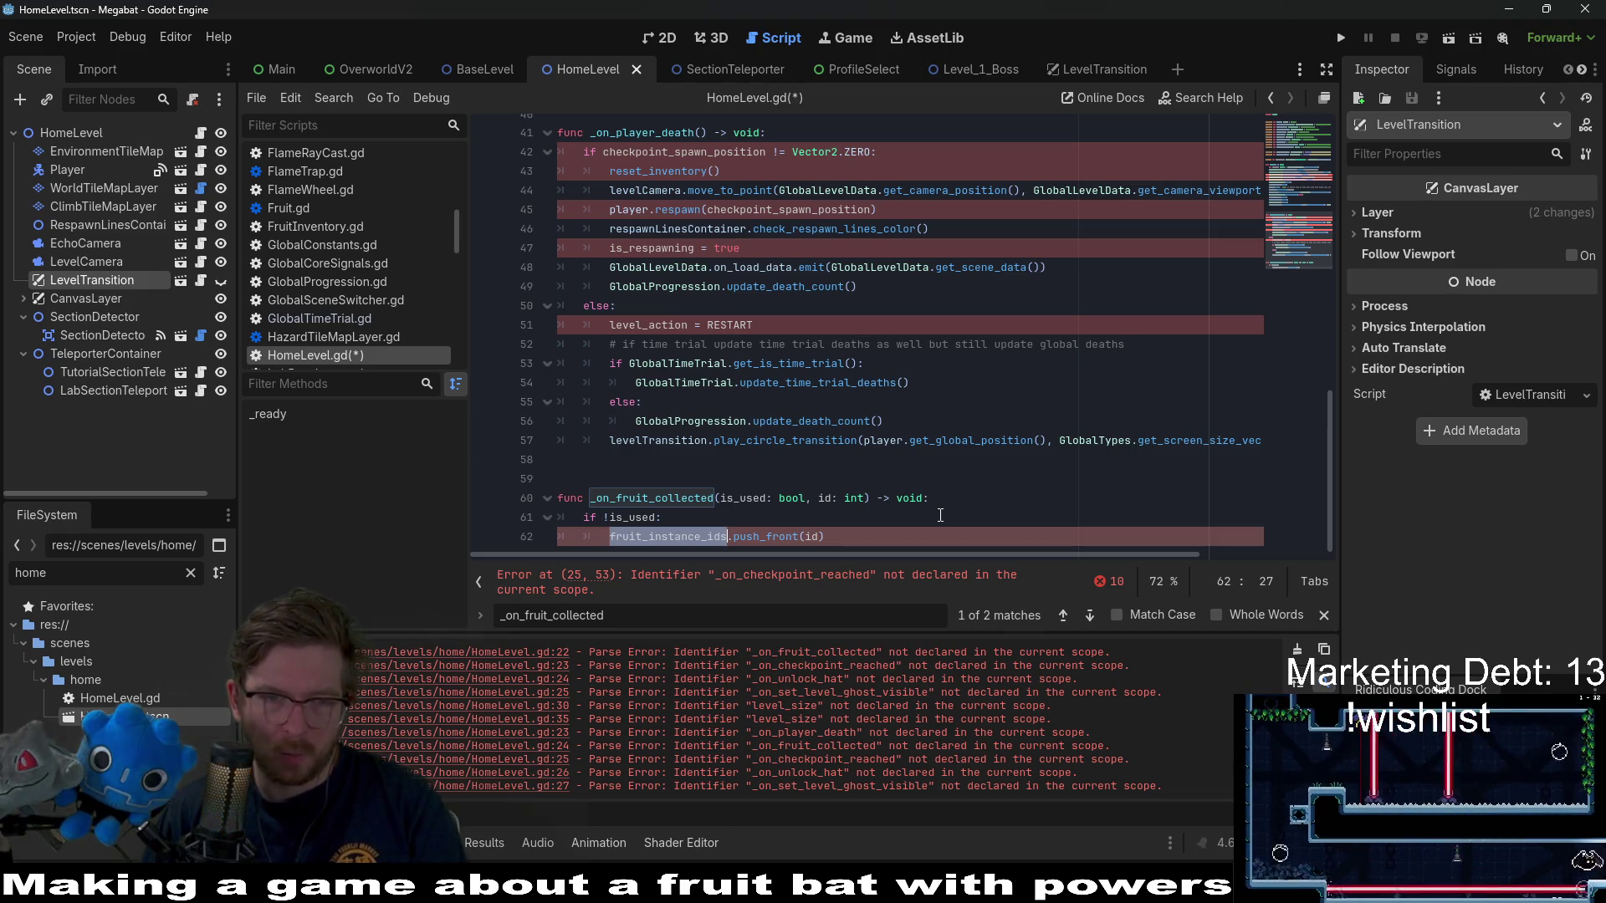
pyautogui.hotkey('ctrl', 's')
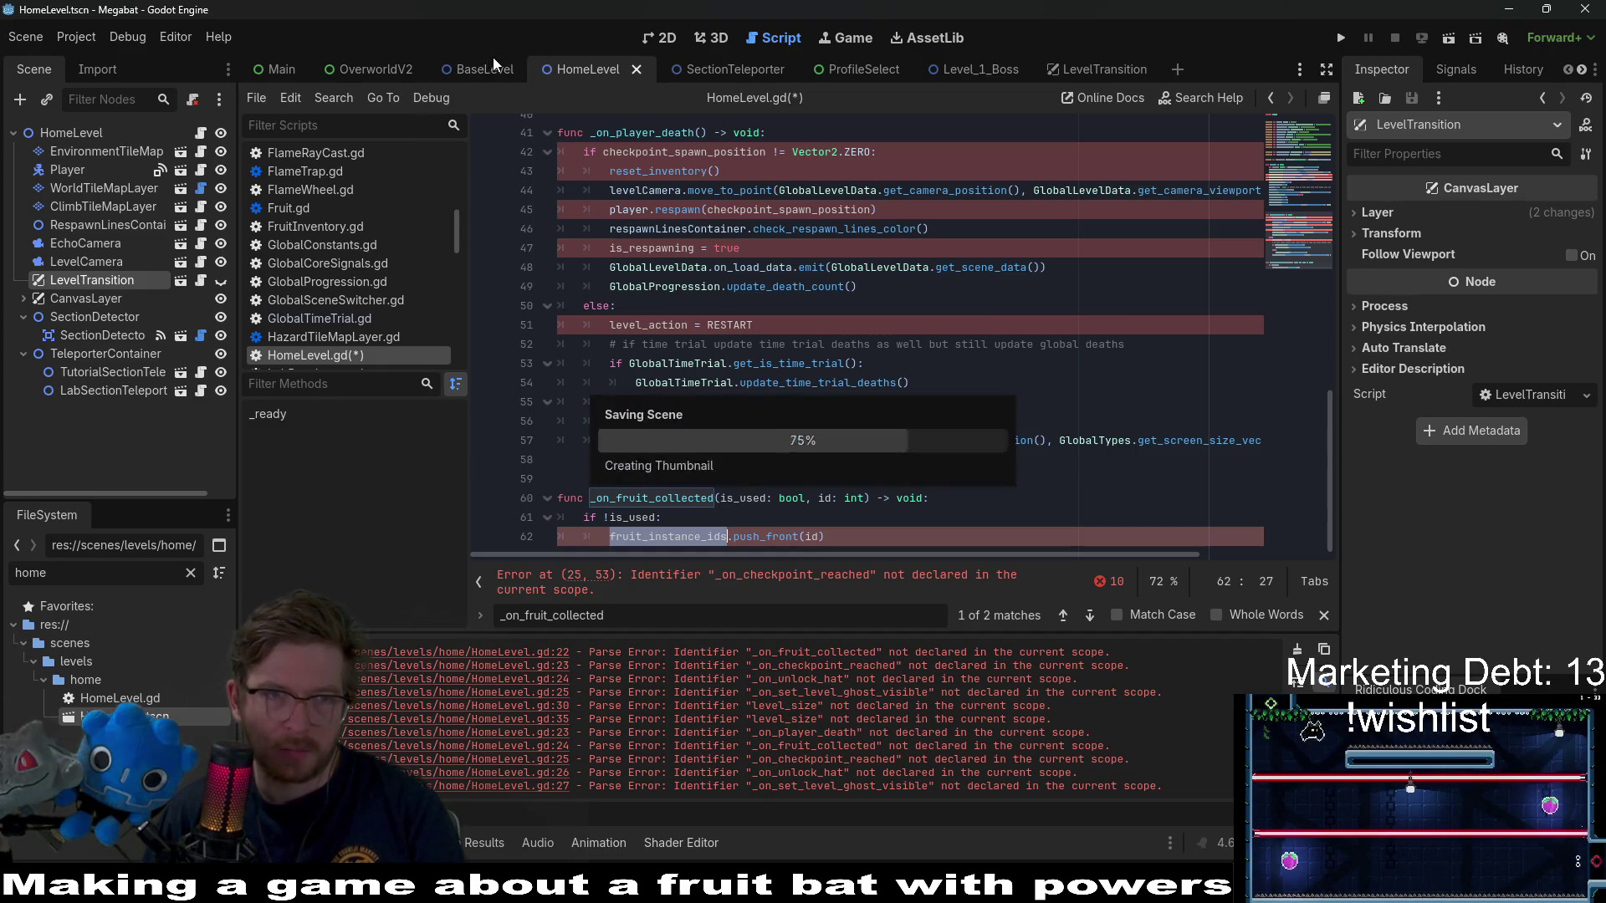
pyautogui.click(486, 69)
pyautogui.click(898, 284)
# - Locate the fruit_instance_ids declaration and select the three checkpoint variables in BaseLevel.gd
pyautogui.hotkey('ctrl', 'f')
pyautogui.write('fruit_instance_ids')
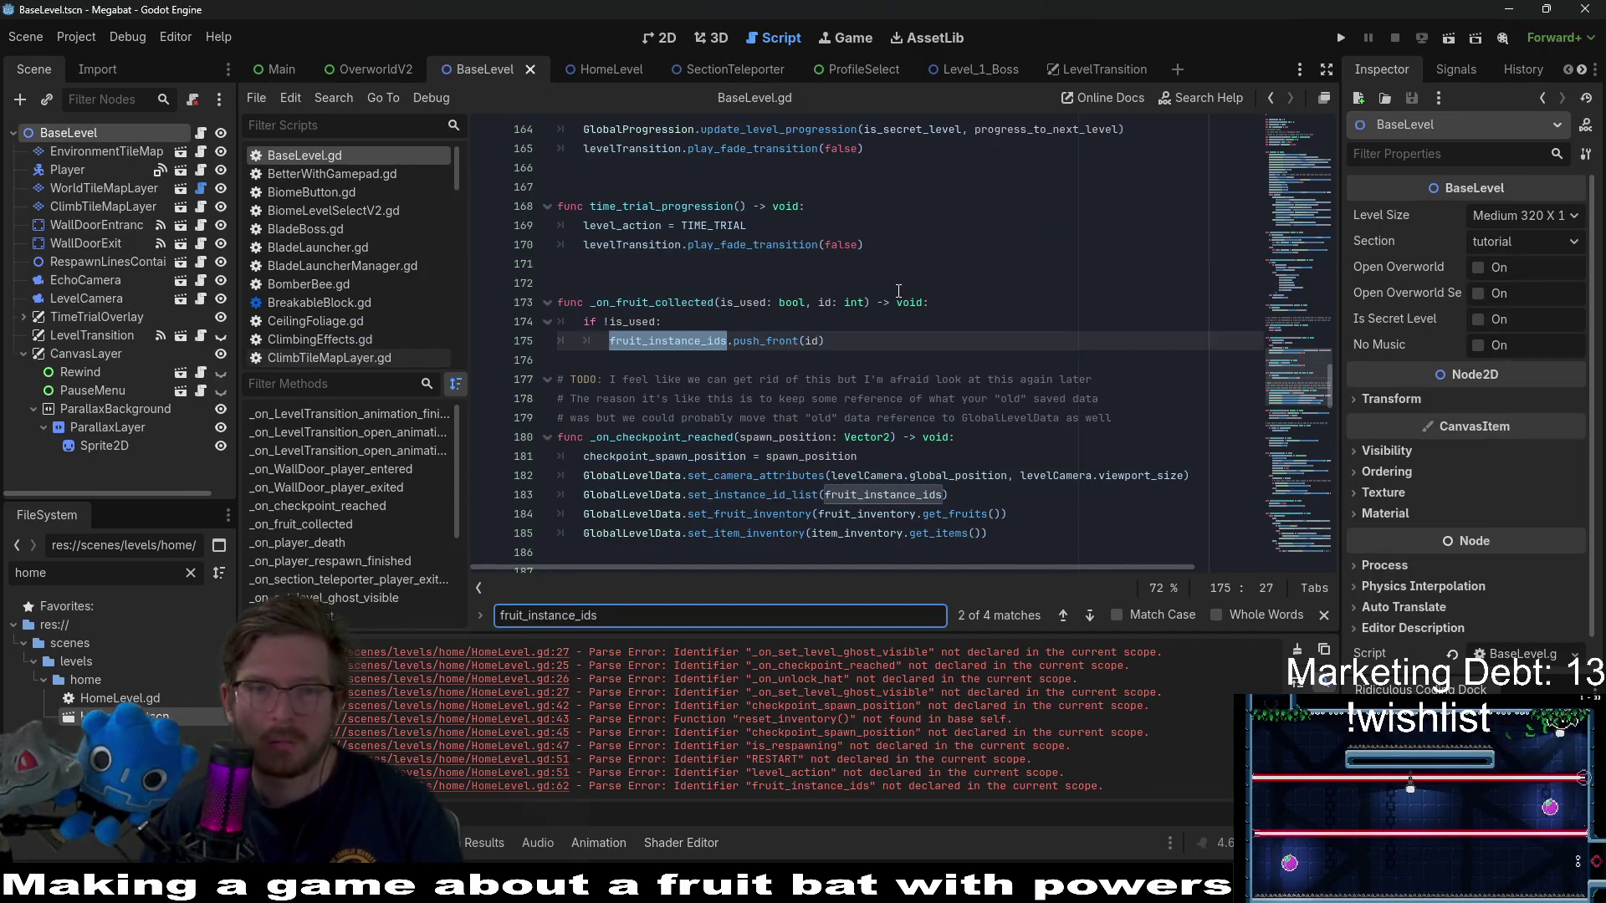
pyautogui.press('Return')
pyautogui.press('Return')
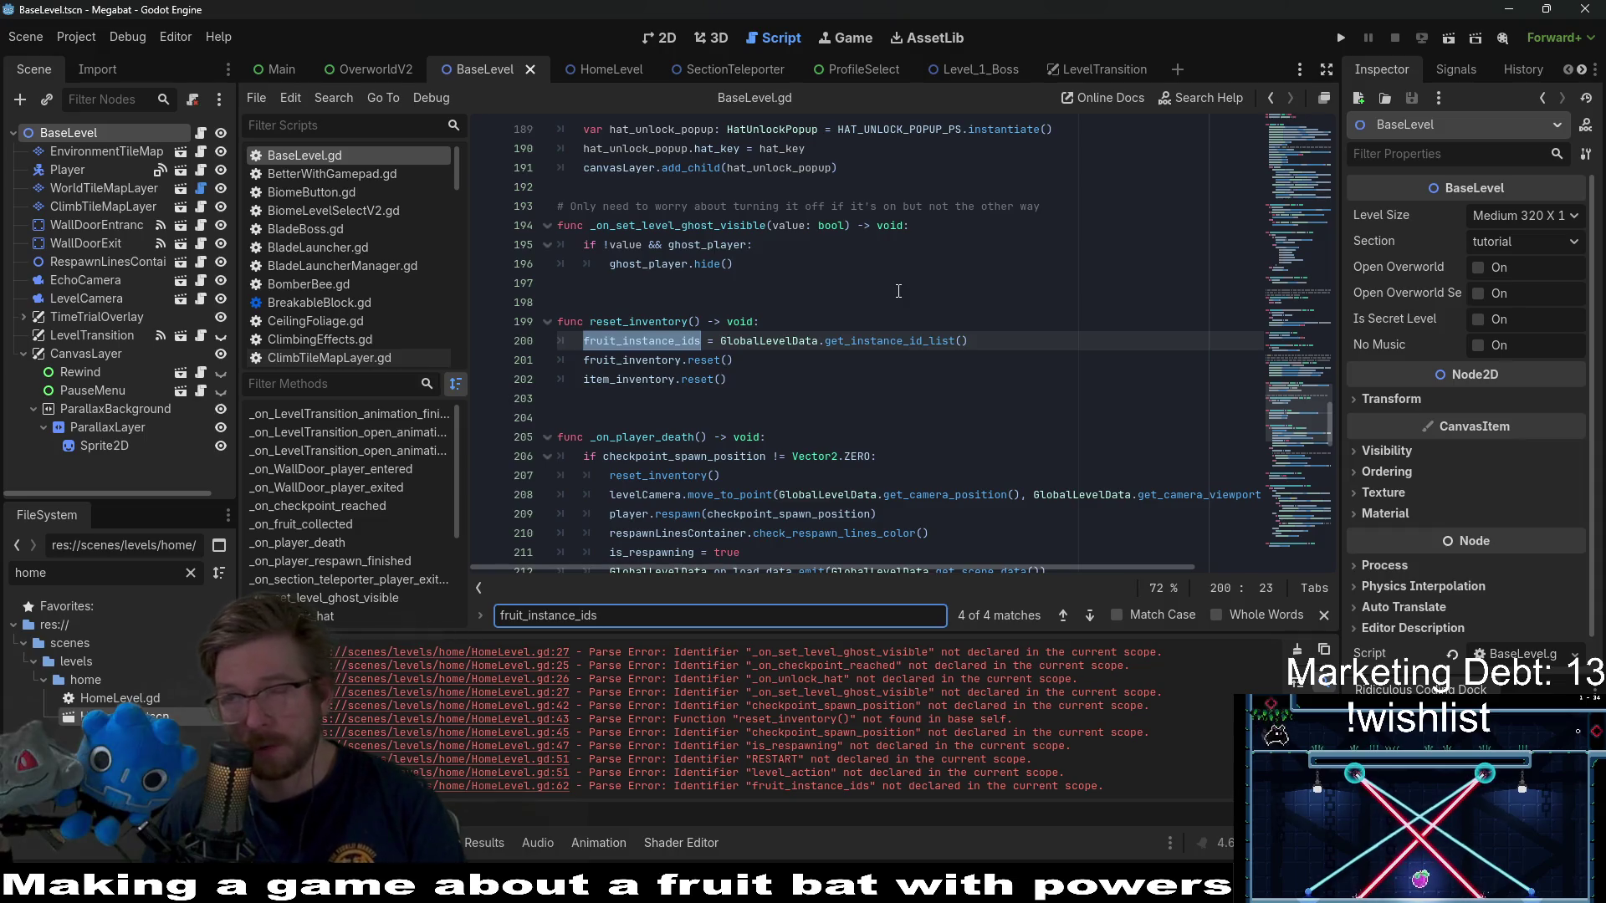
pyautogui.press('Return')
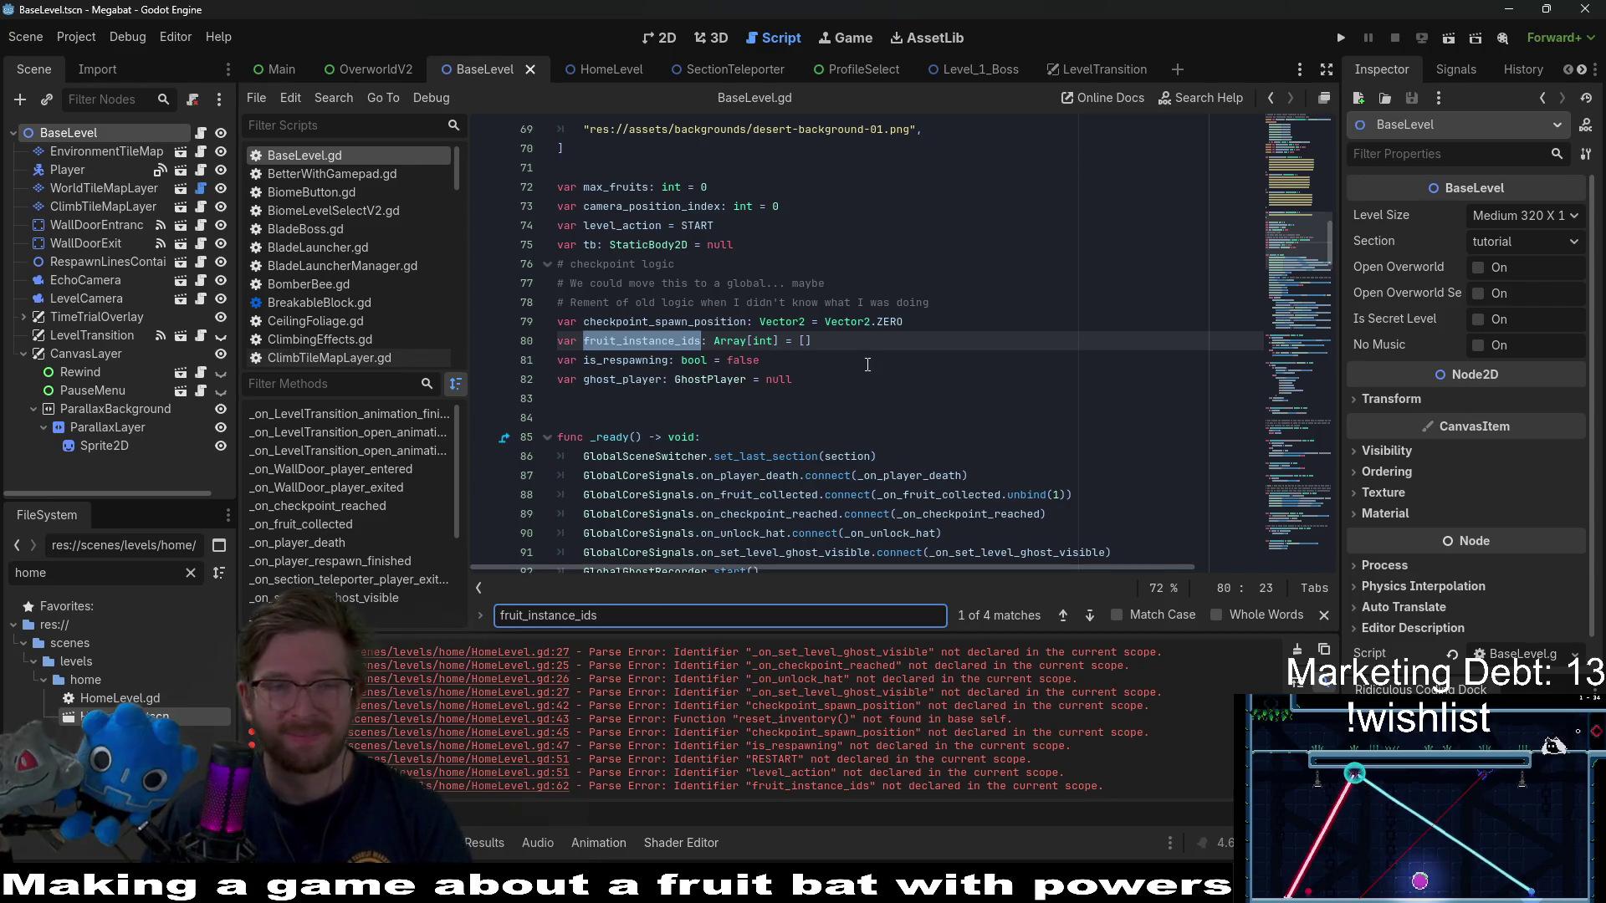
pyautogui.click(890, 349)
pyautogui.moveTo(817, 360); pyautogui.dragTo(351, 321)
# - Confirm max_fruits is unused project-wide, delete its declaration, and save
pyautogui.hotkey('ctrl', 'f')
pyautogui.write('max_fruits')
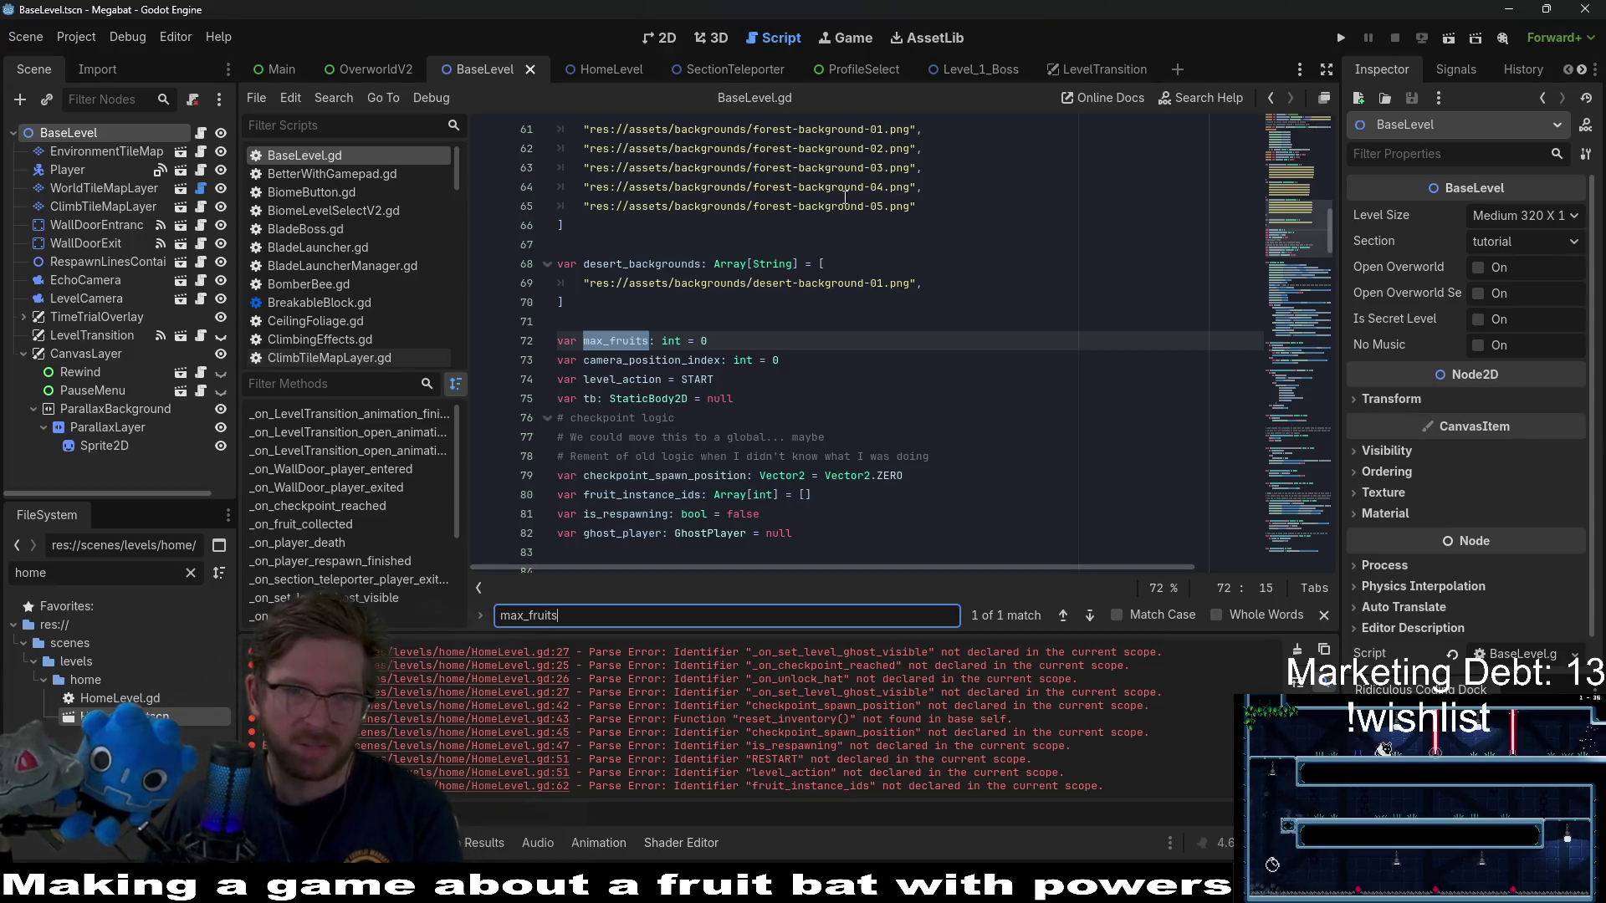
pyautogui.hotkey('ctrl', 'shift', 'f')
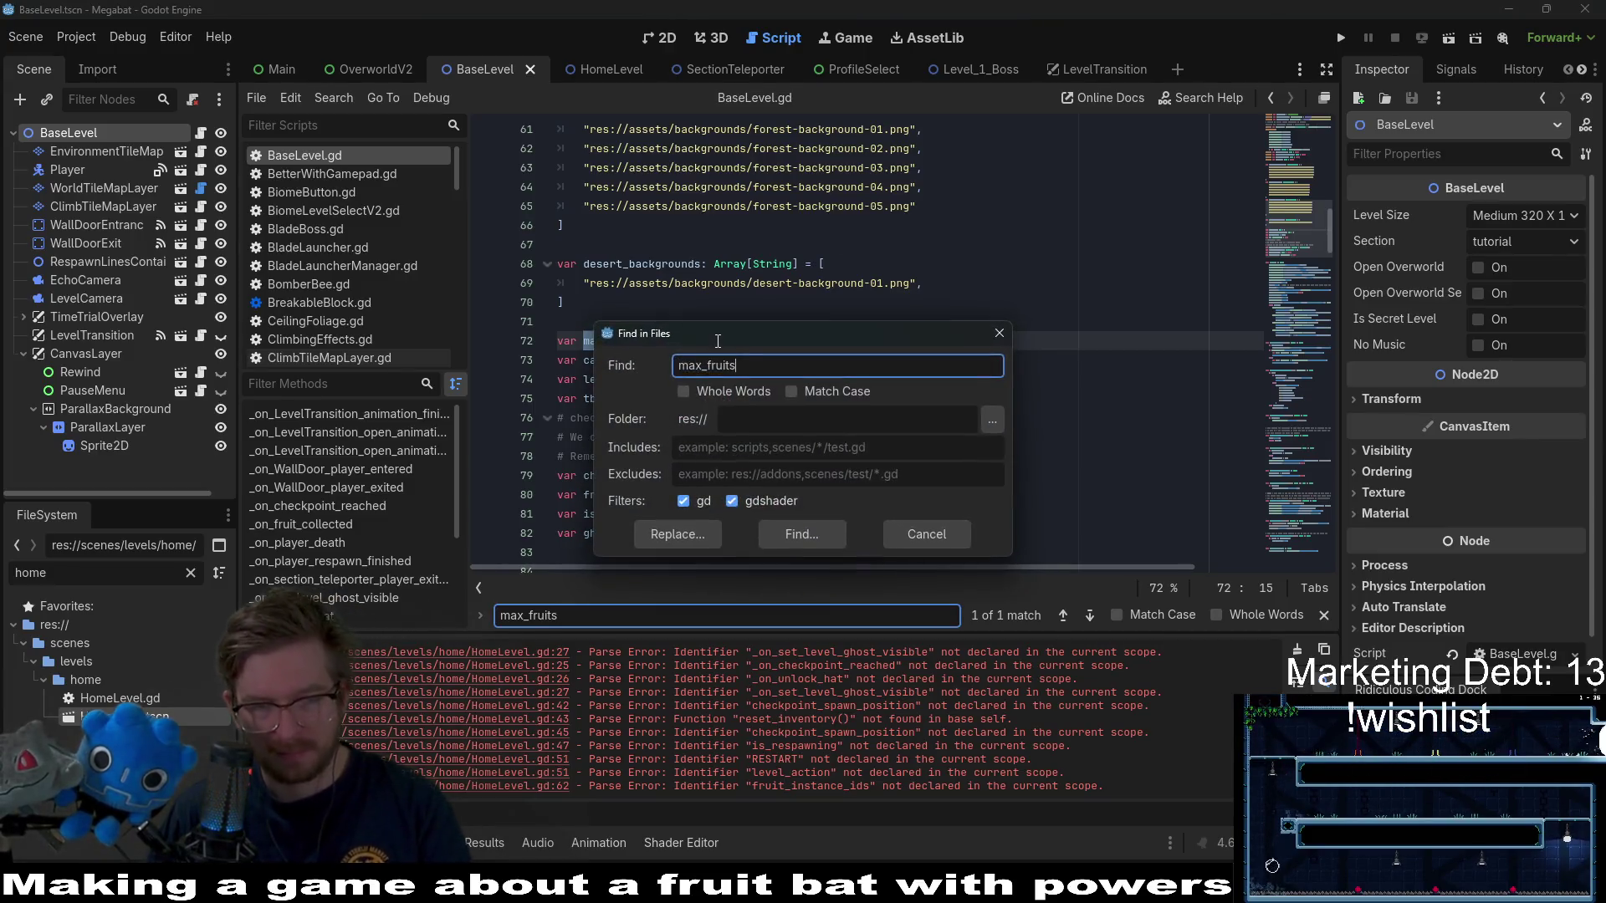
pyautogui.press('Return')
pyautogui.click(717, 379)
pyautogui.click(727, 345)
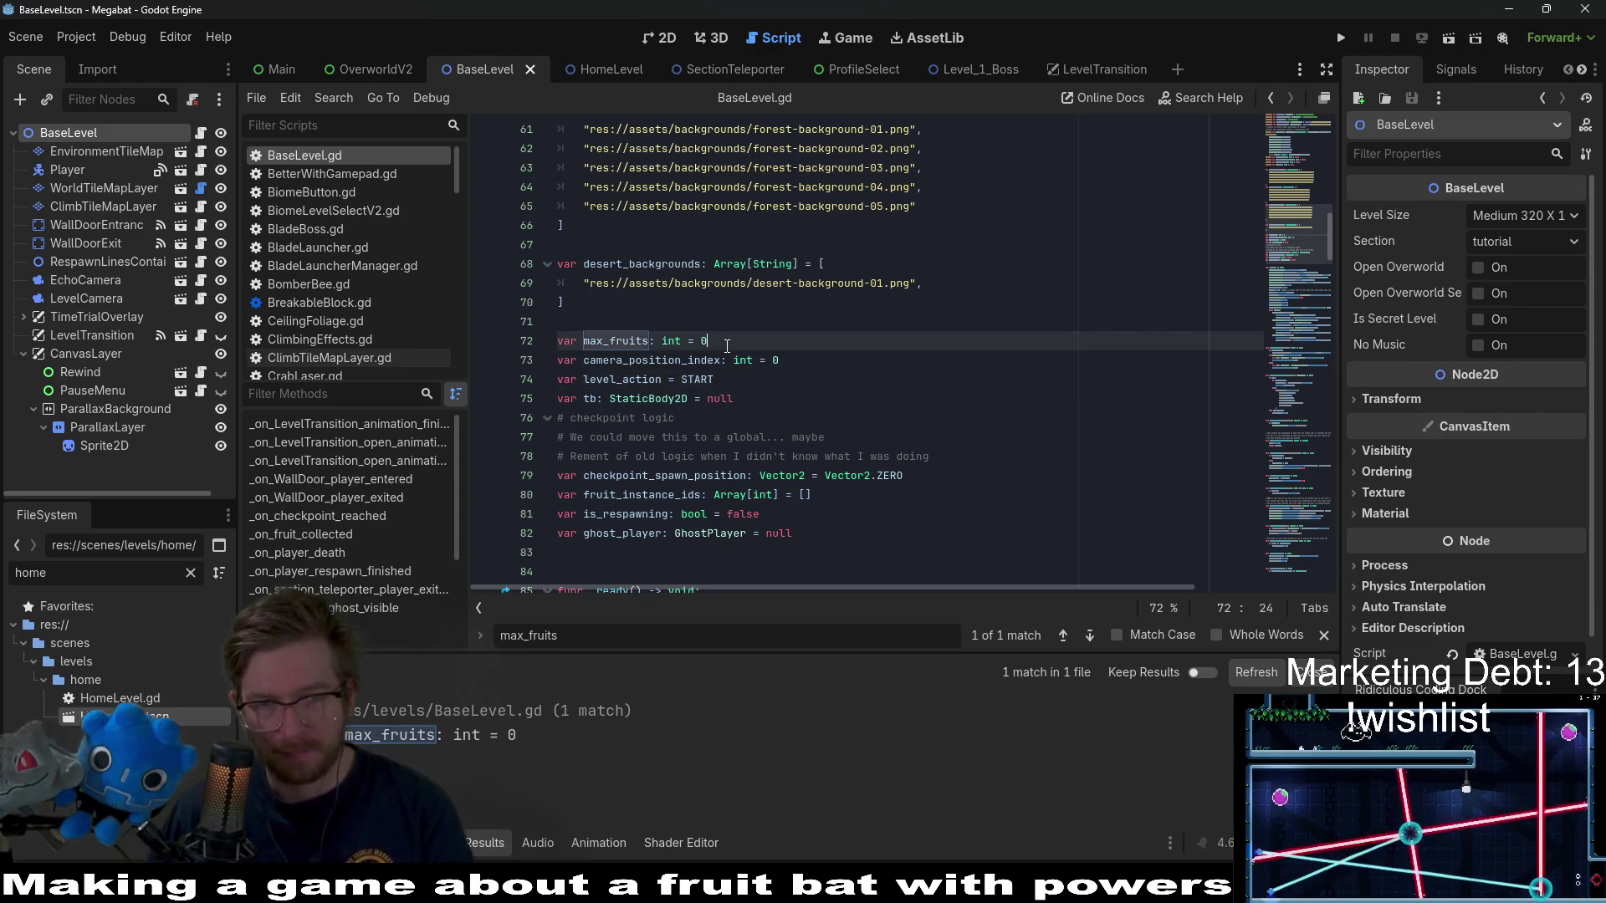
pyautogui.tripleClick(727, 346)
pyautogui.press('BackSpace')
pyautogui.hotkey('ctrl', 's')
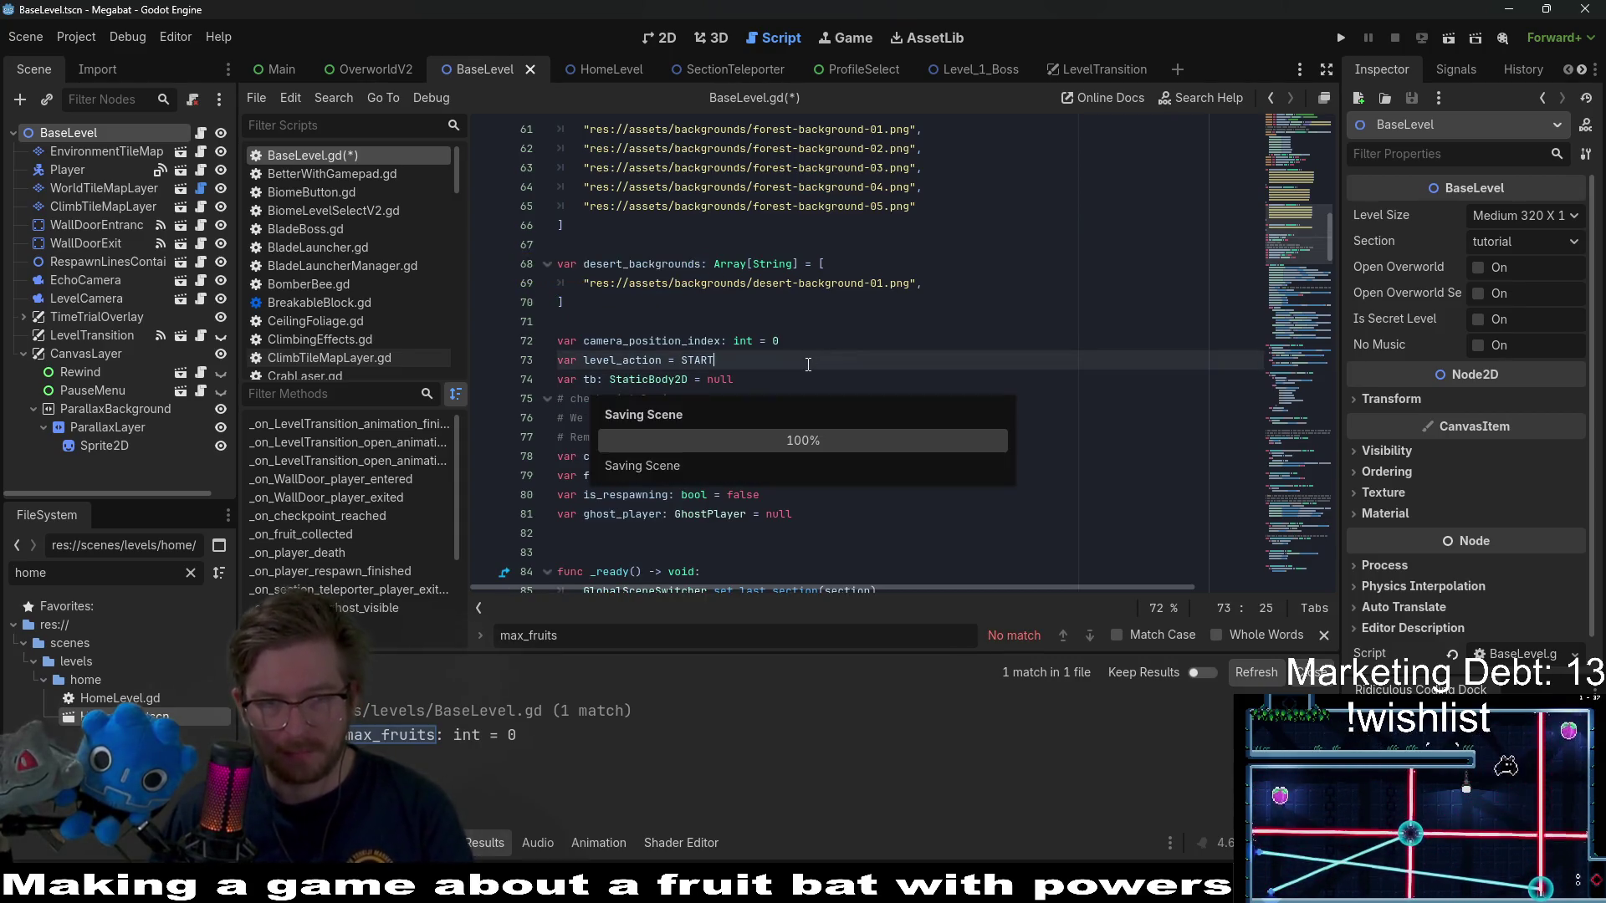
# - Search the whole project for other uses of camera_position_index
pyautogui.doubleClick(641, 343)
pyautogui.hotkey('ctrl', 'c')
pyautogui.hotkey('ctrl', 'f')
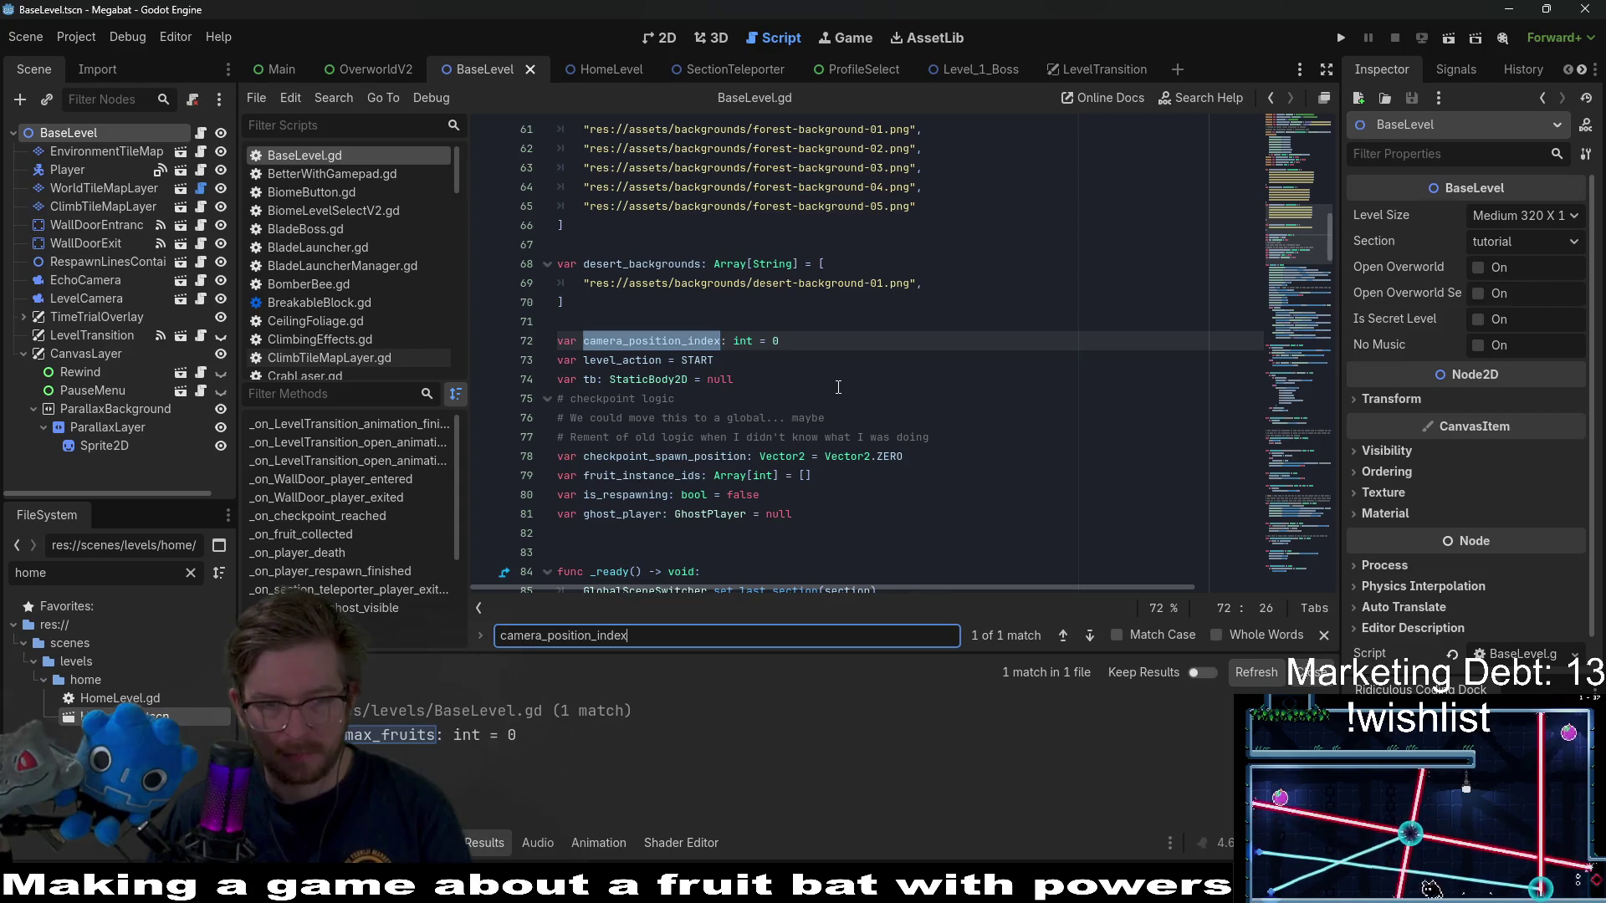
pyautogui.hotkey('ctrl', 'shift', 'r')
pyautogui.hotkey('ctrl', 'v')
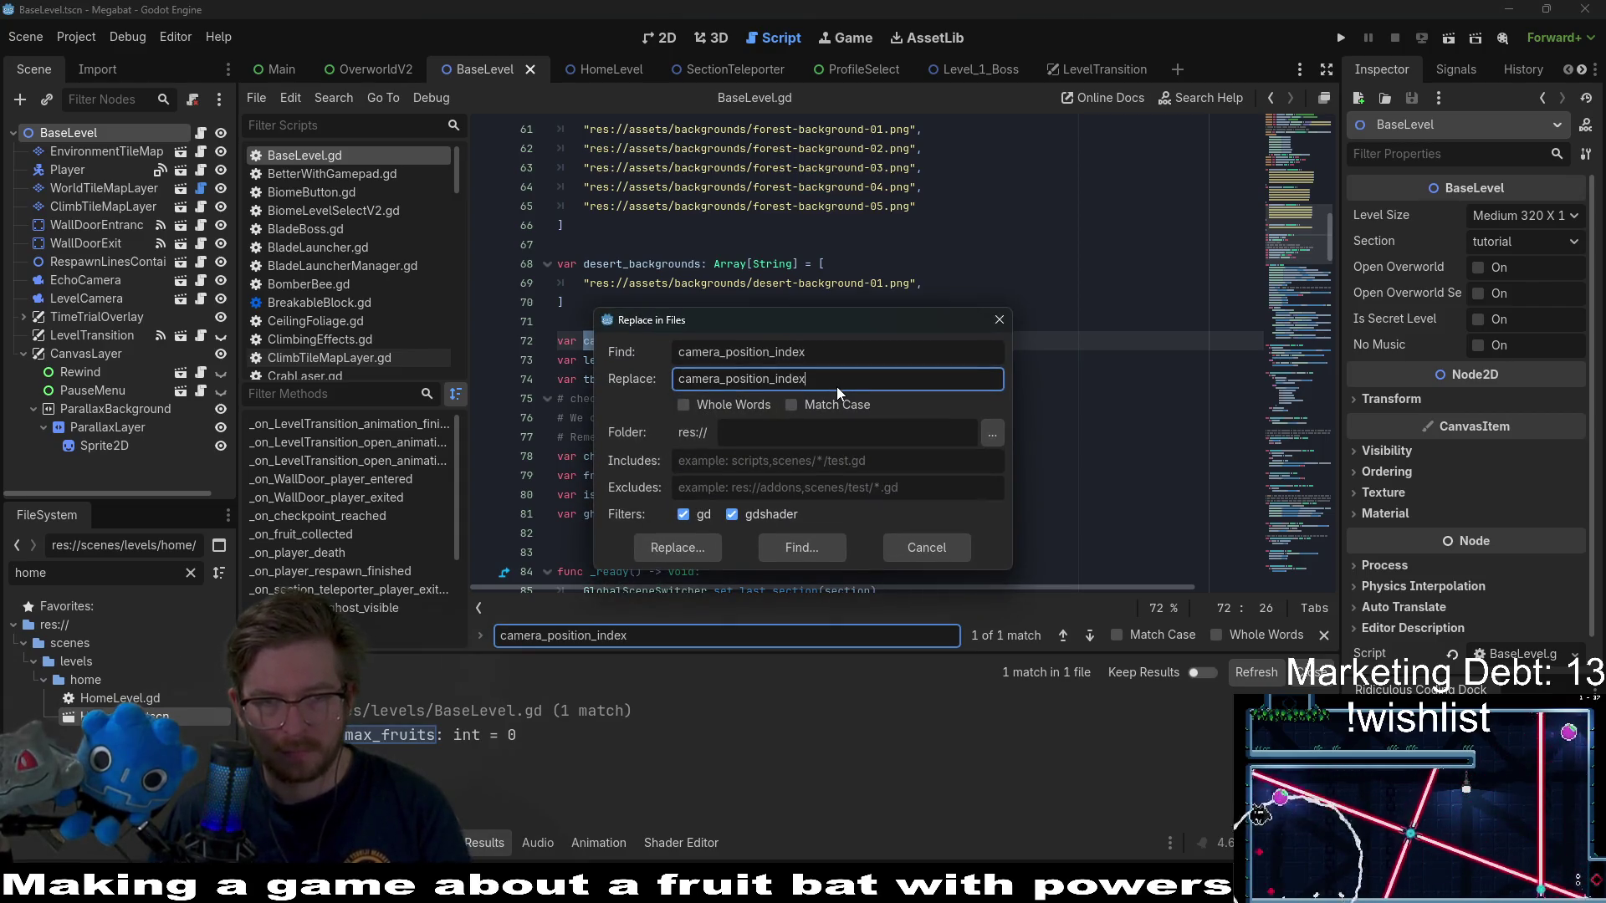
pyautogui.press('Return')
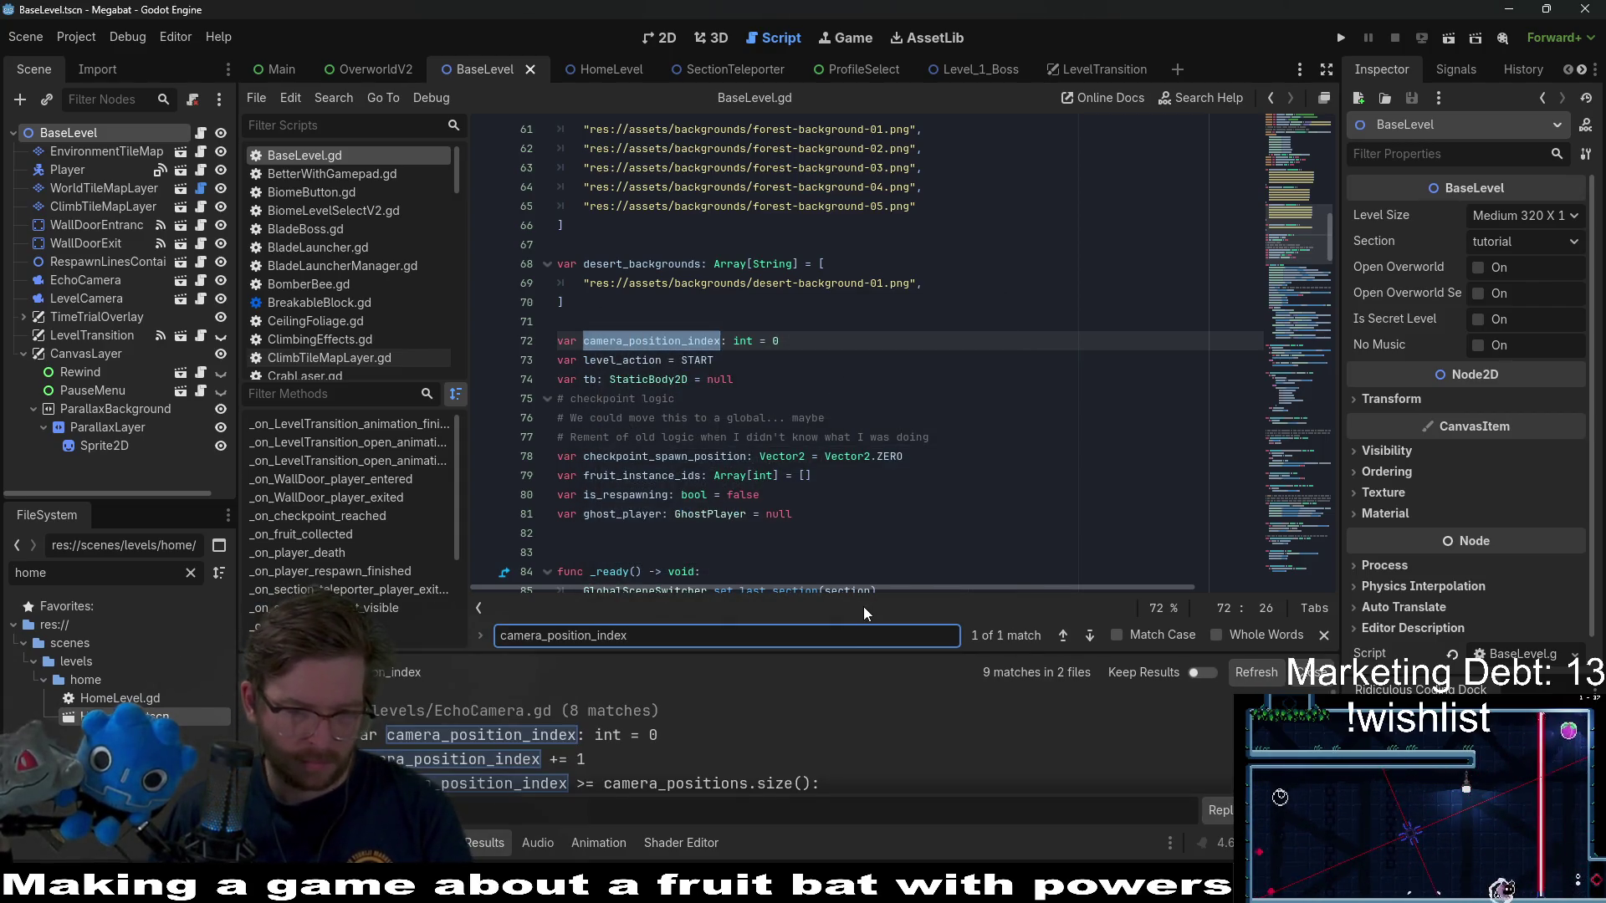
pyautogui.scroll(-5, 795, 719)
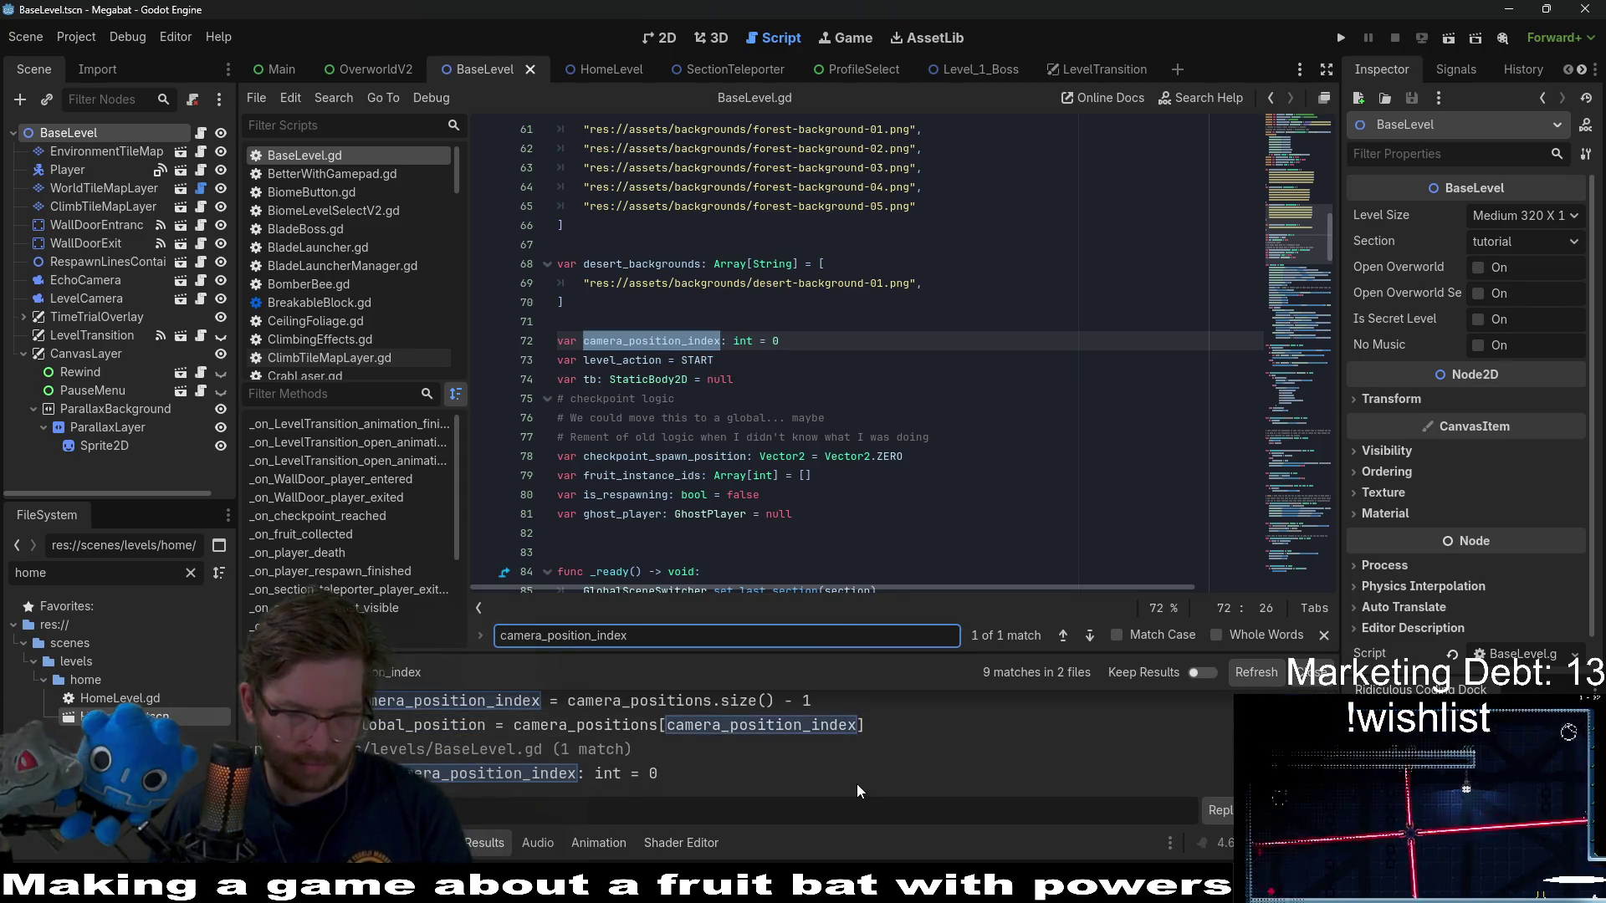
pyautogui.scroll(1, 855, 784)
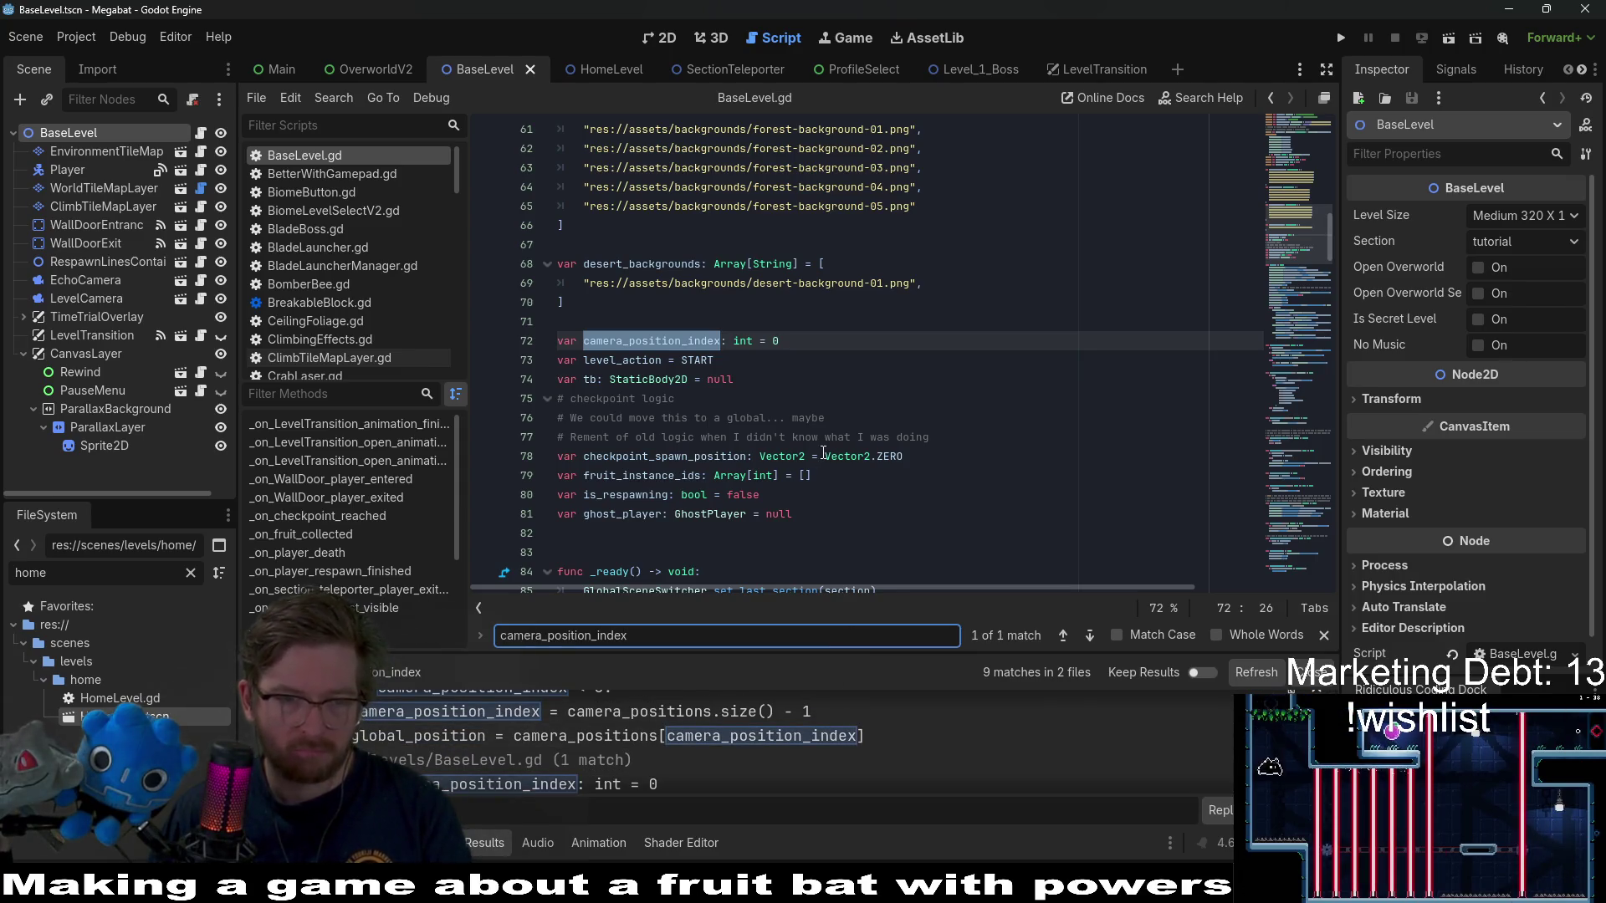
pyautogui.moveTo(822, 456)
pyautogui.scroll(2, 681, 735)
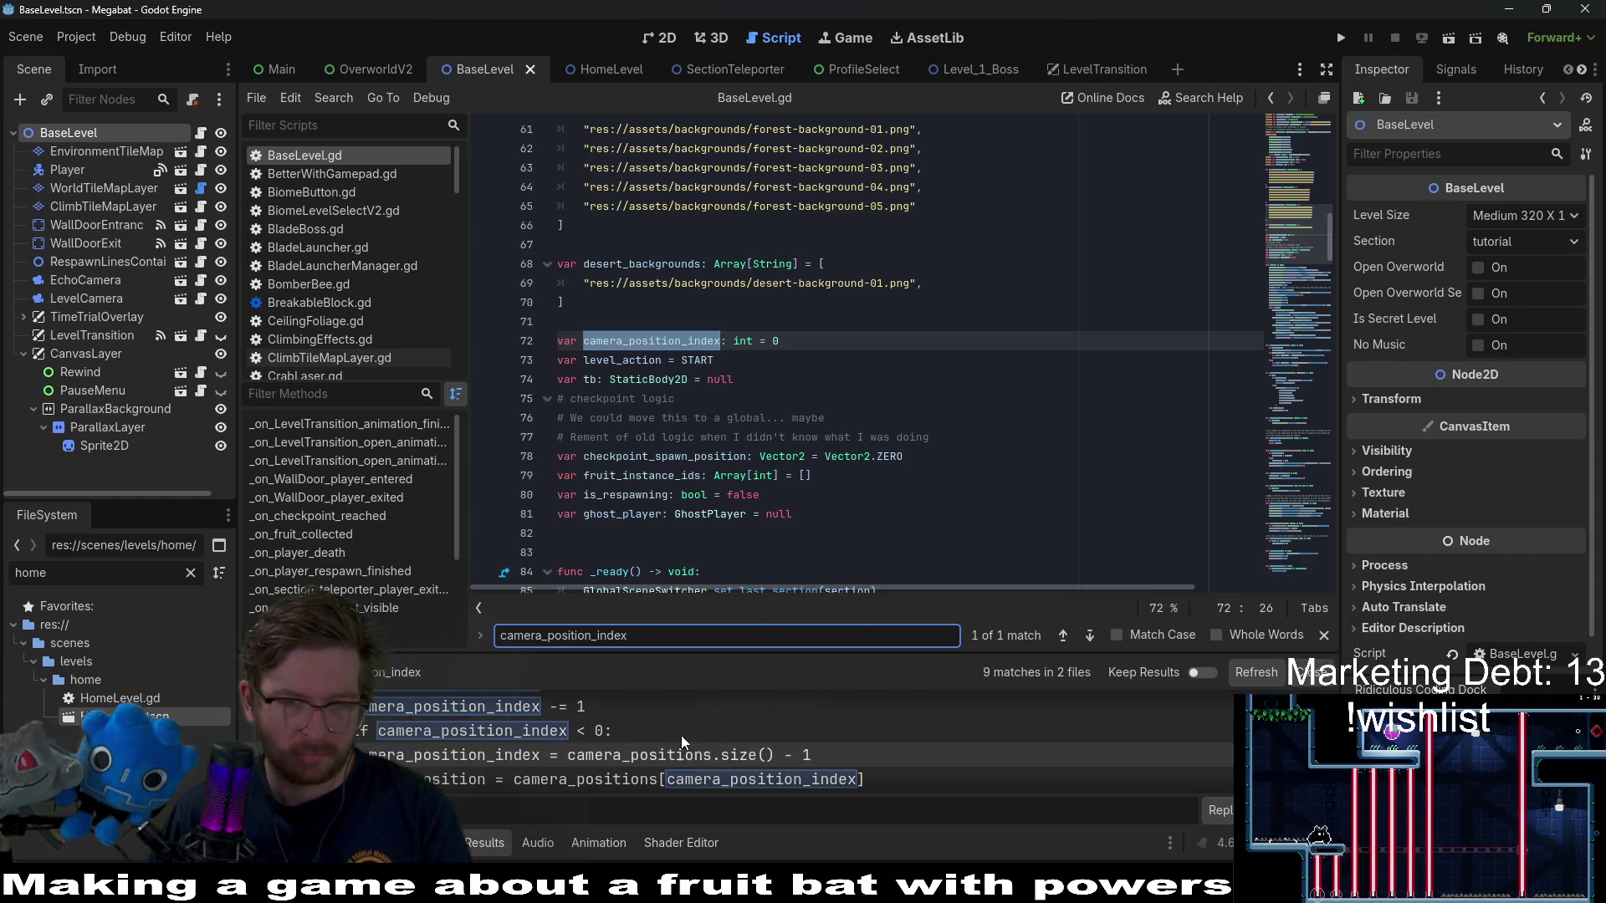
pyautogui.click(777, 417)
# - Delete the unused camera_position_index declaration from BaseLevel.gd
pyautogui.doubleClick(695, 346)
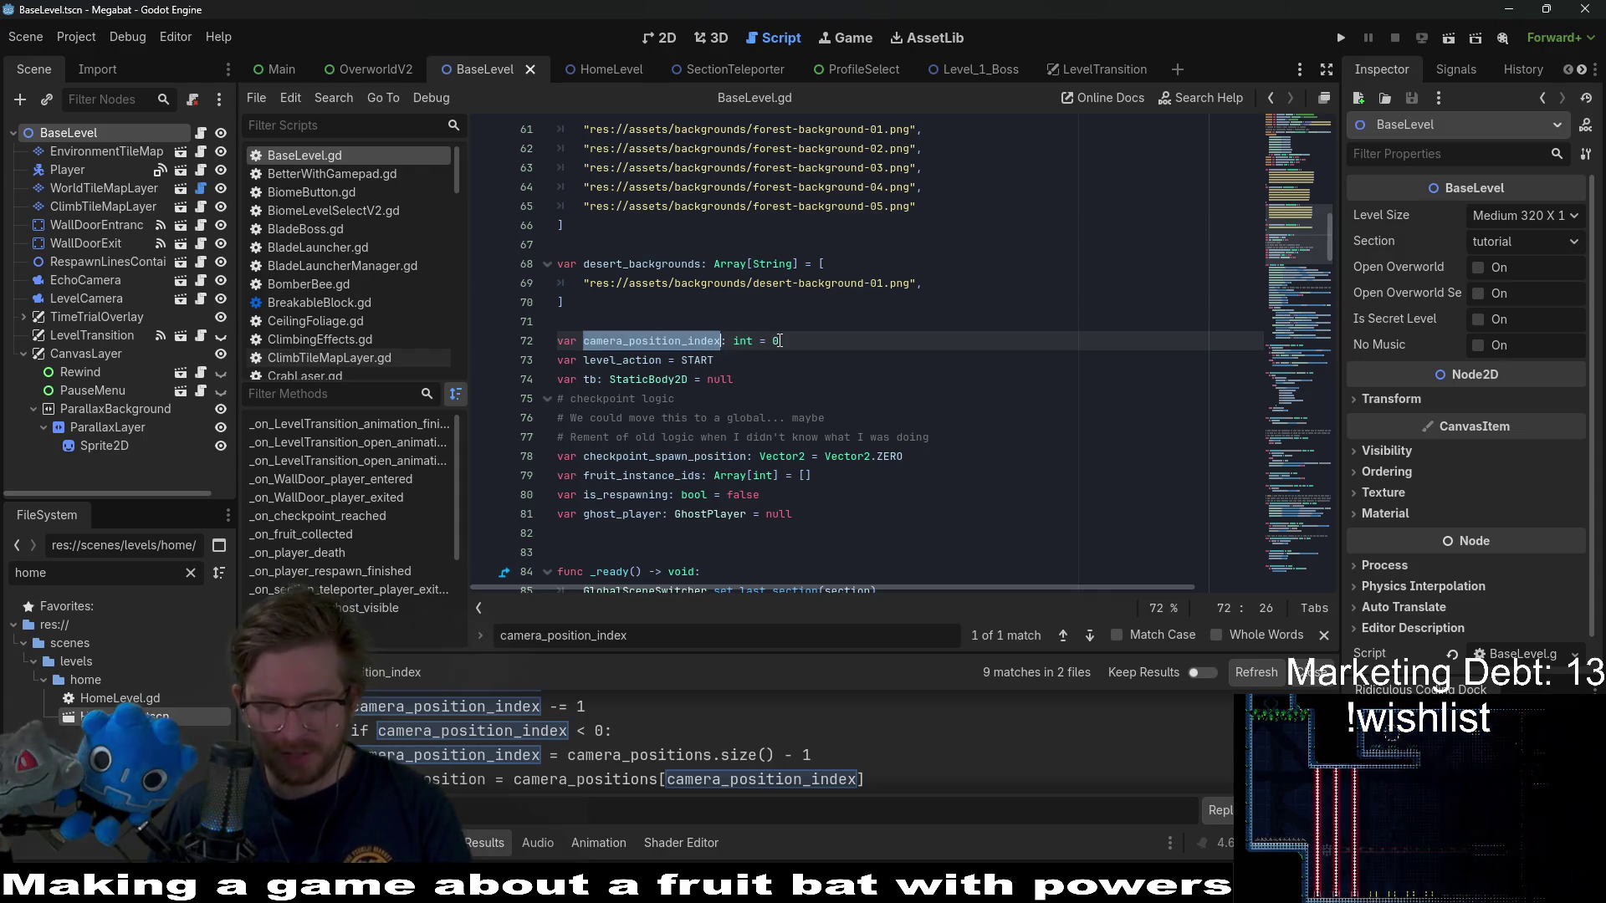
pyautogui.hotkey('ctrl', 'f')
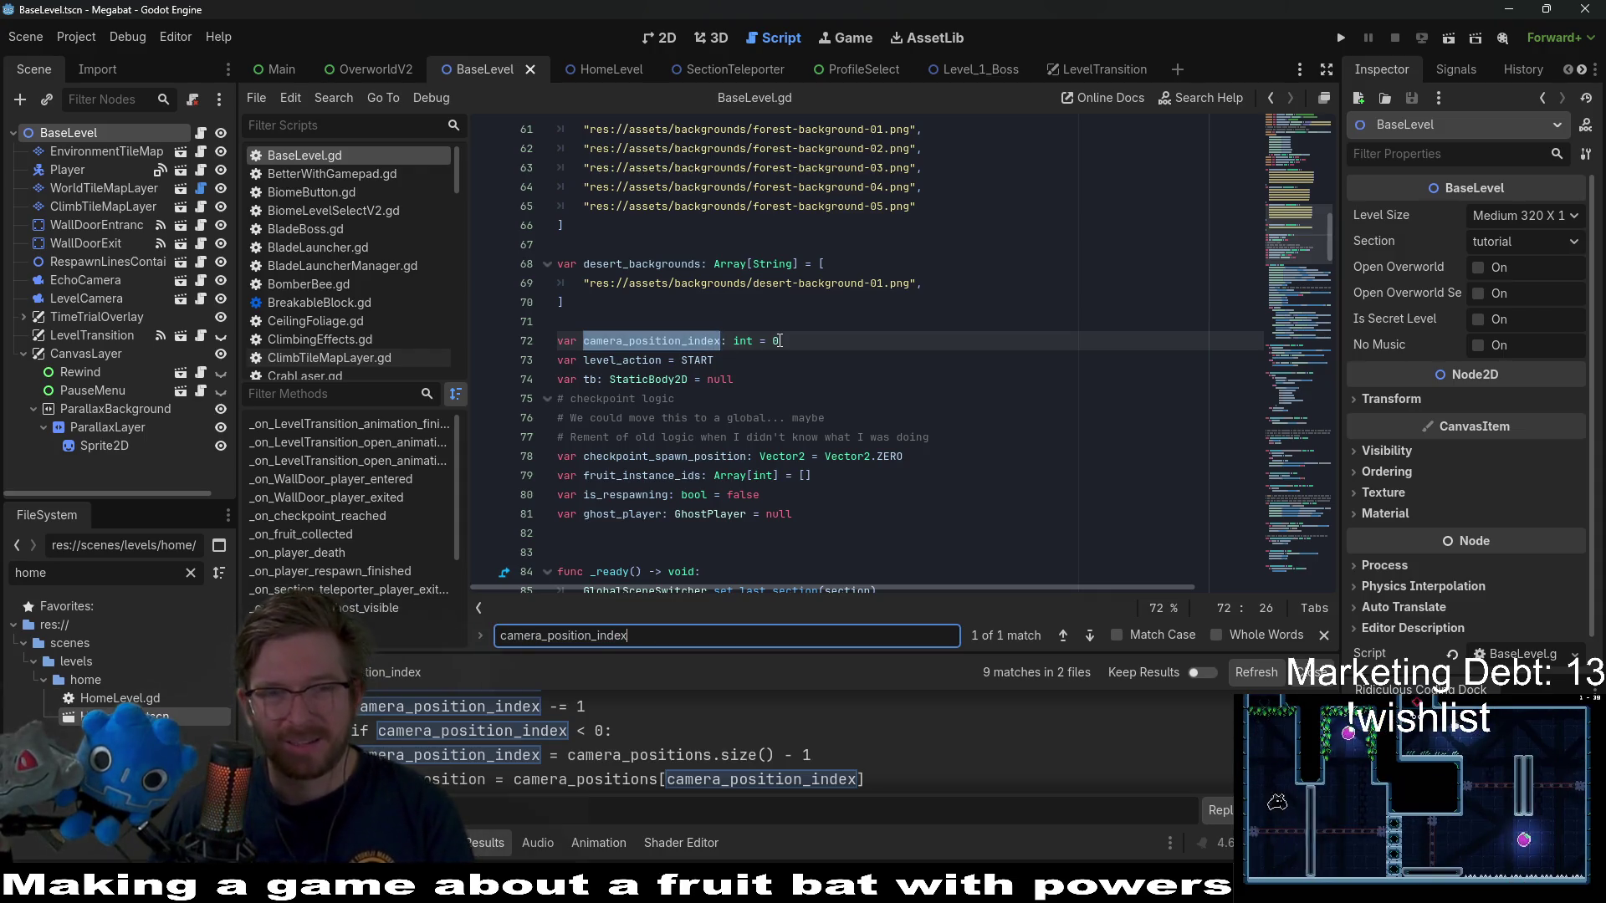
pyautogui.click(779, 340)
pyautogui.press('BackSpace')
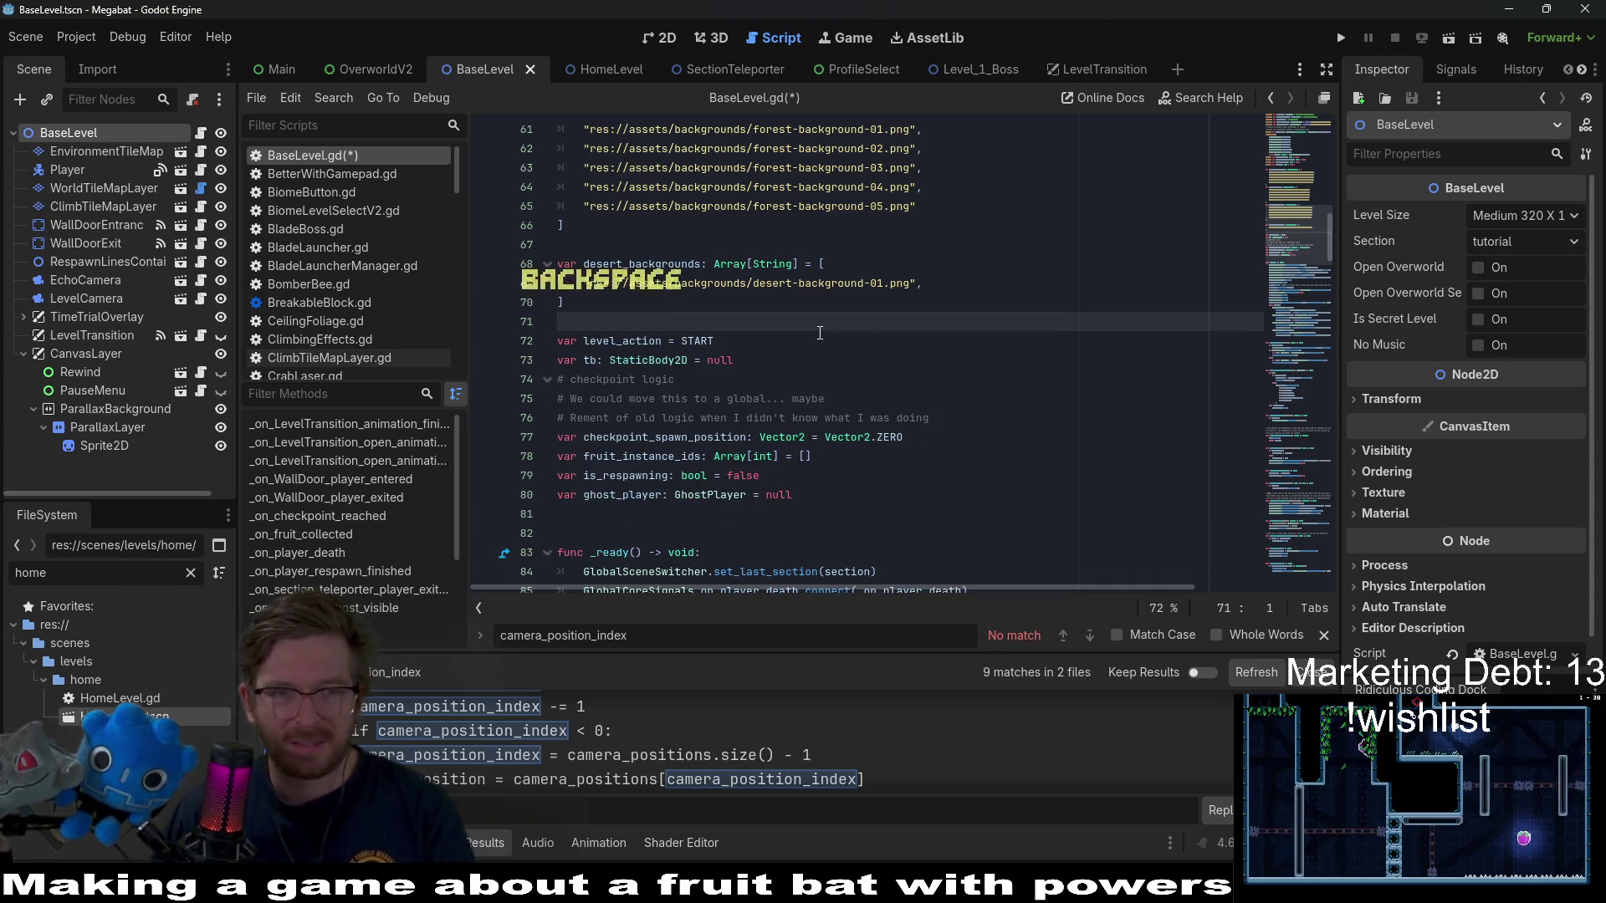
# - Search BaseLevel.gd for uses of the tb variable
pyautogui.moveTo(794, 498); pyautogui.dragTo(585, 400)
pyautogui.doubleClick(644, 341)
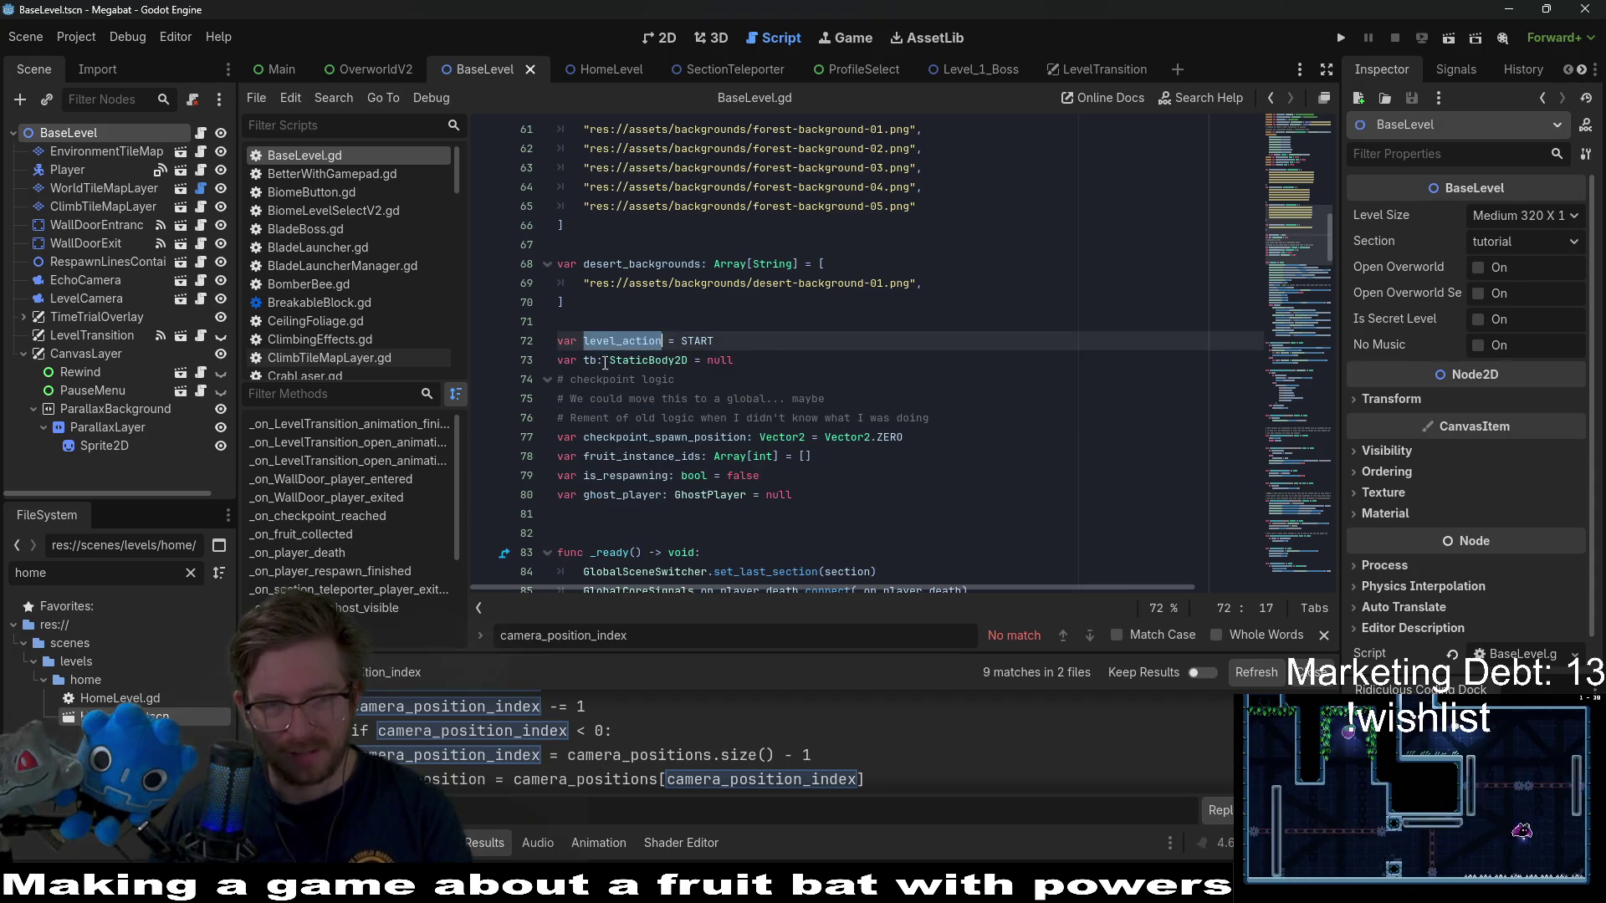
pyautogui.click(598, 360)
pyautogui.hotkey('ctrl', 'f')
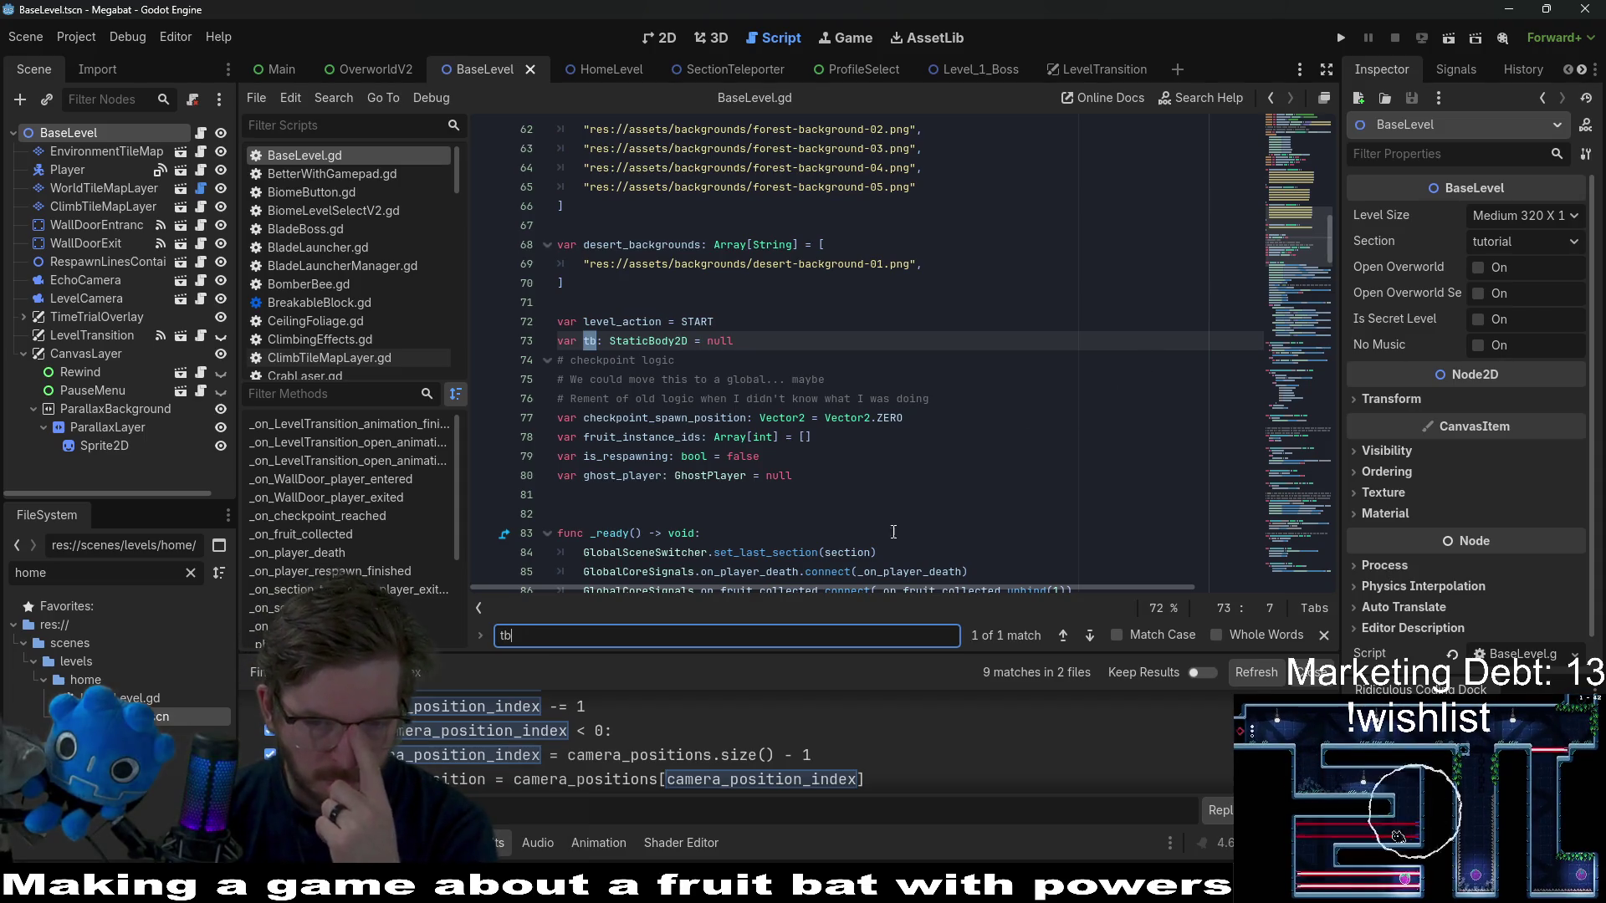
pyautogui.click(755, 634)
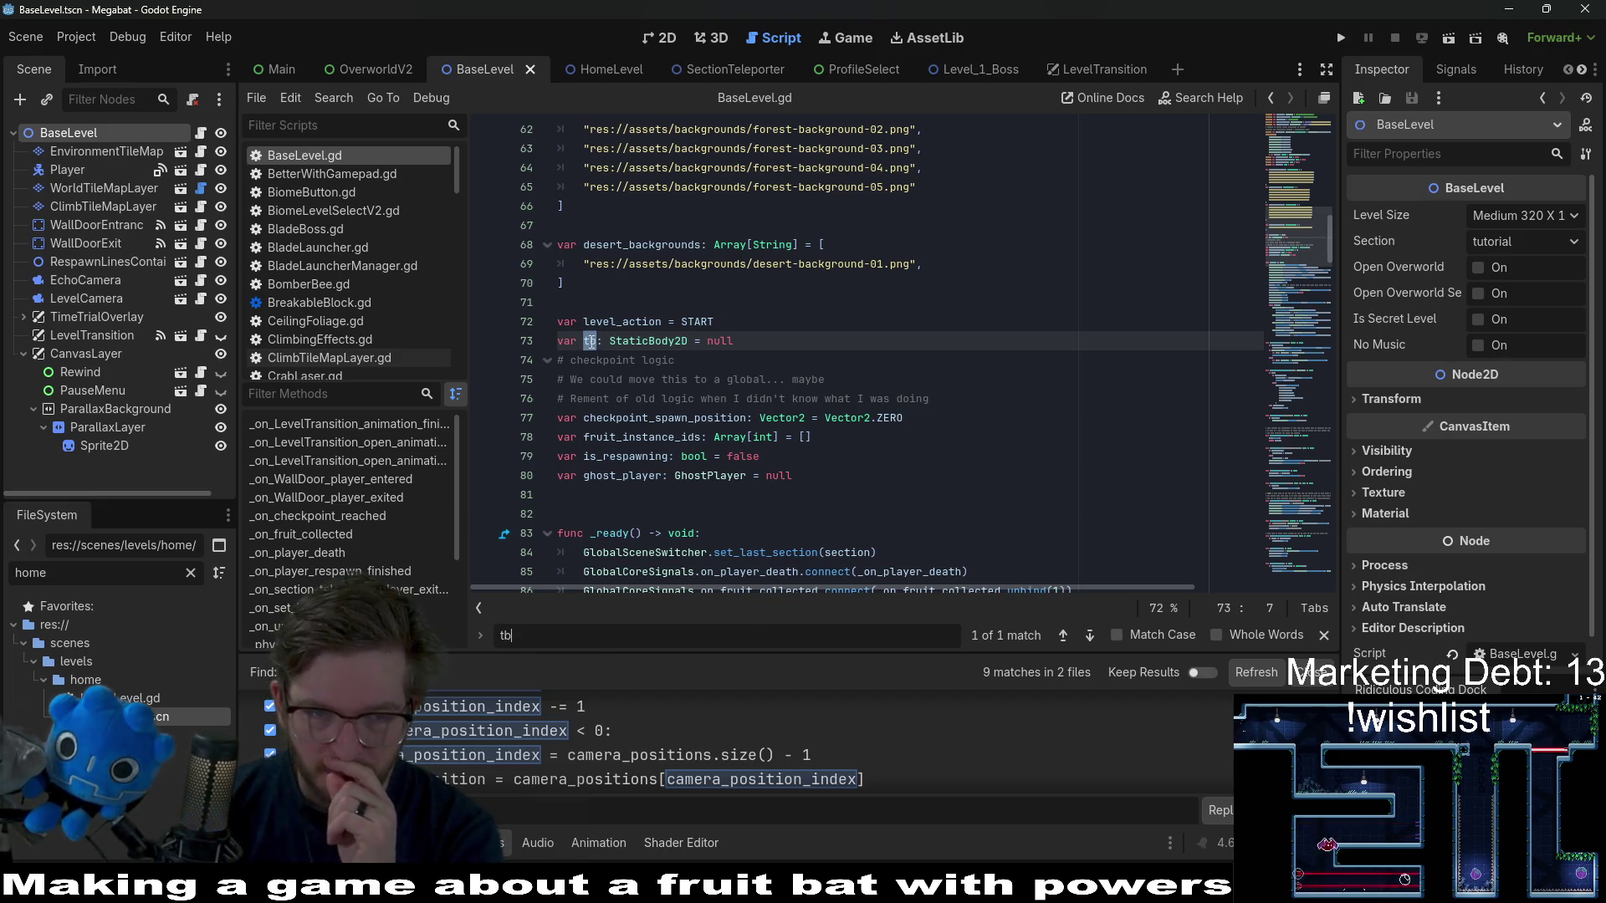
# - Search the whole project for tb and for any assignments to it
pyautogui.hotkey('ctrl', 'shift', 'f')
pyautogui.press('Return')
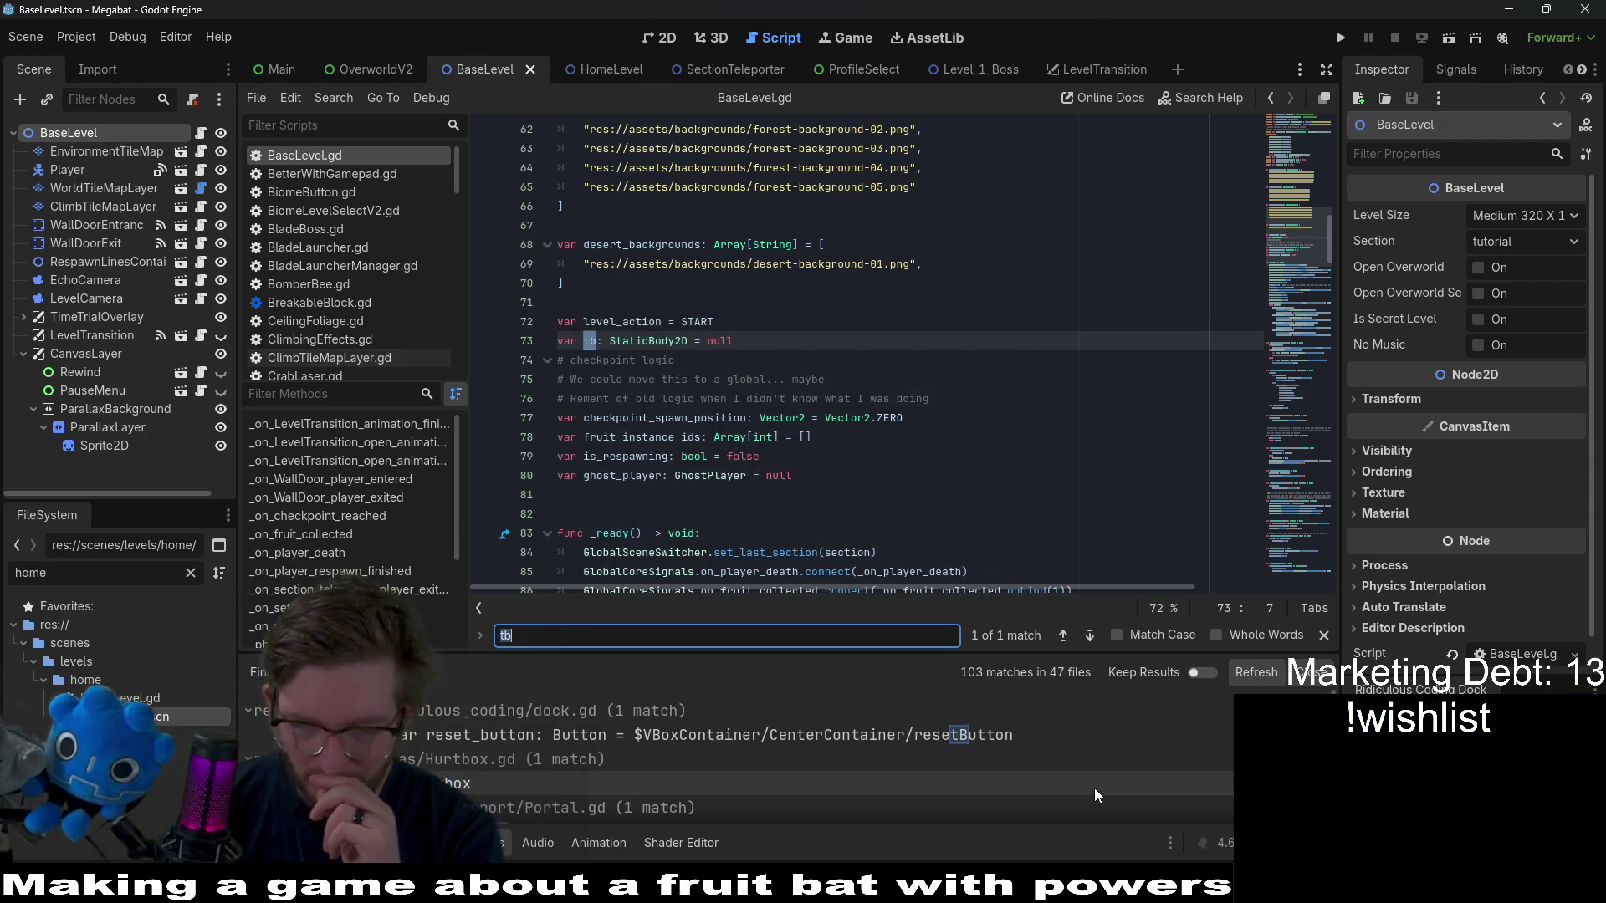
pyautogui.scroll(-5, 1102, 794)
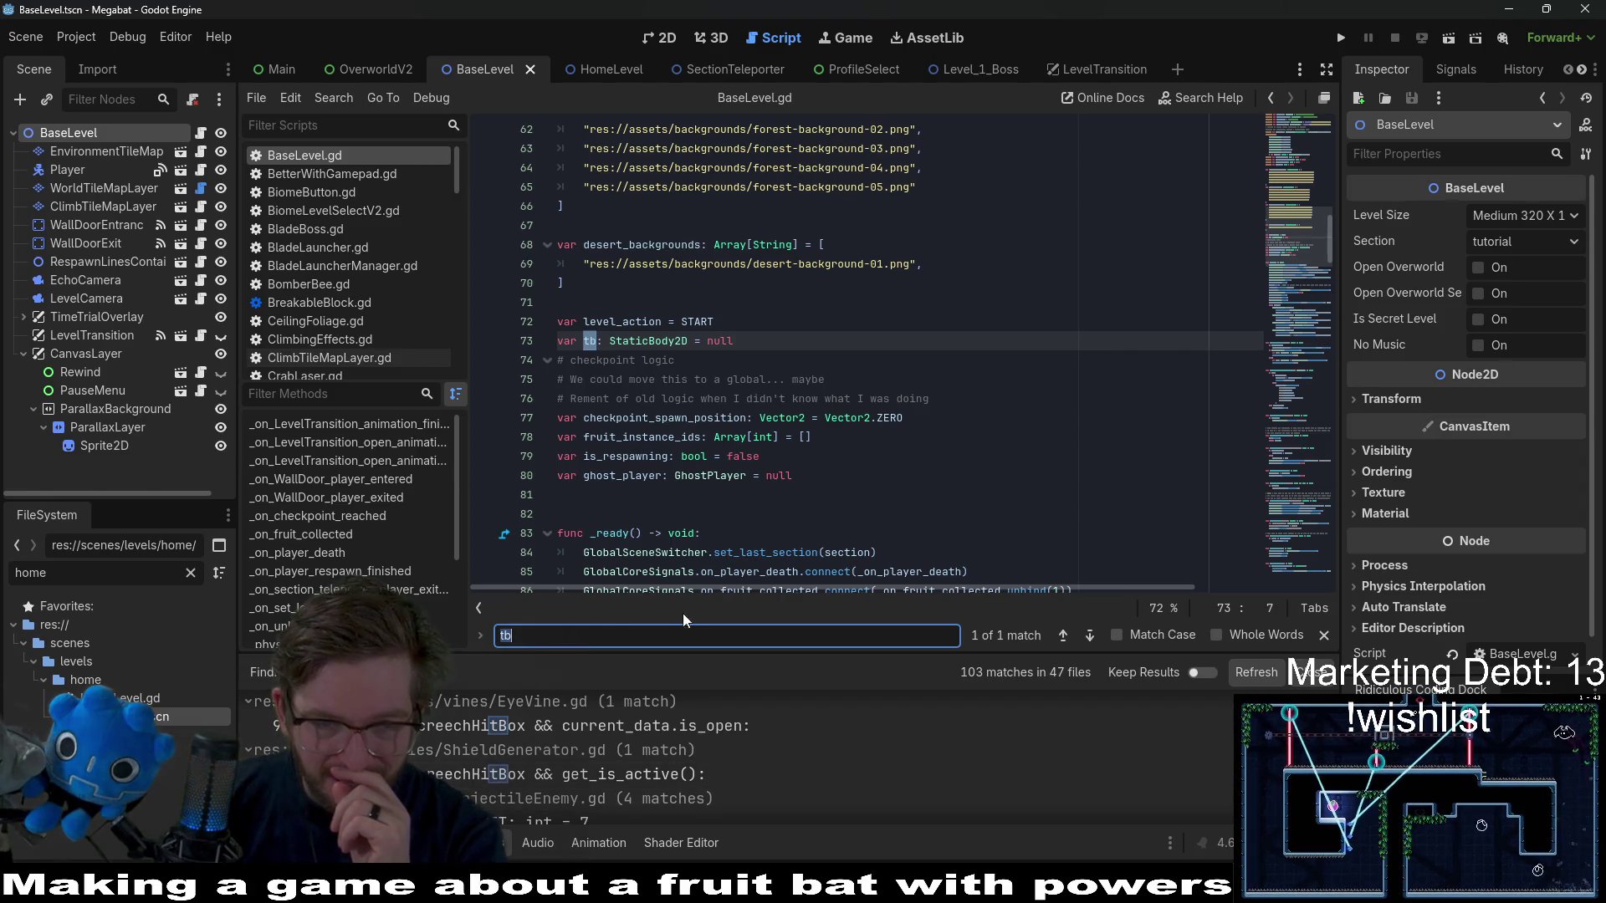
pyautogui.click(587, 635)
pyautogui.write('=')
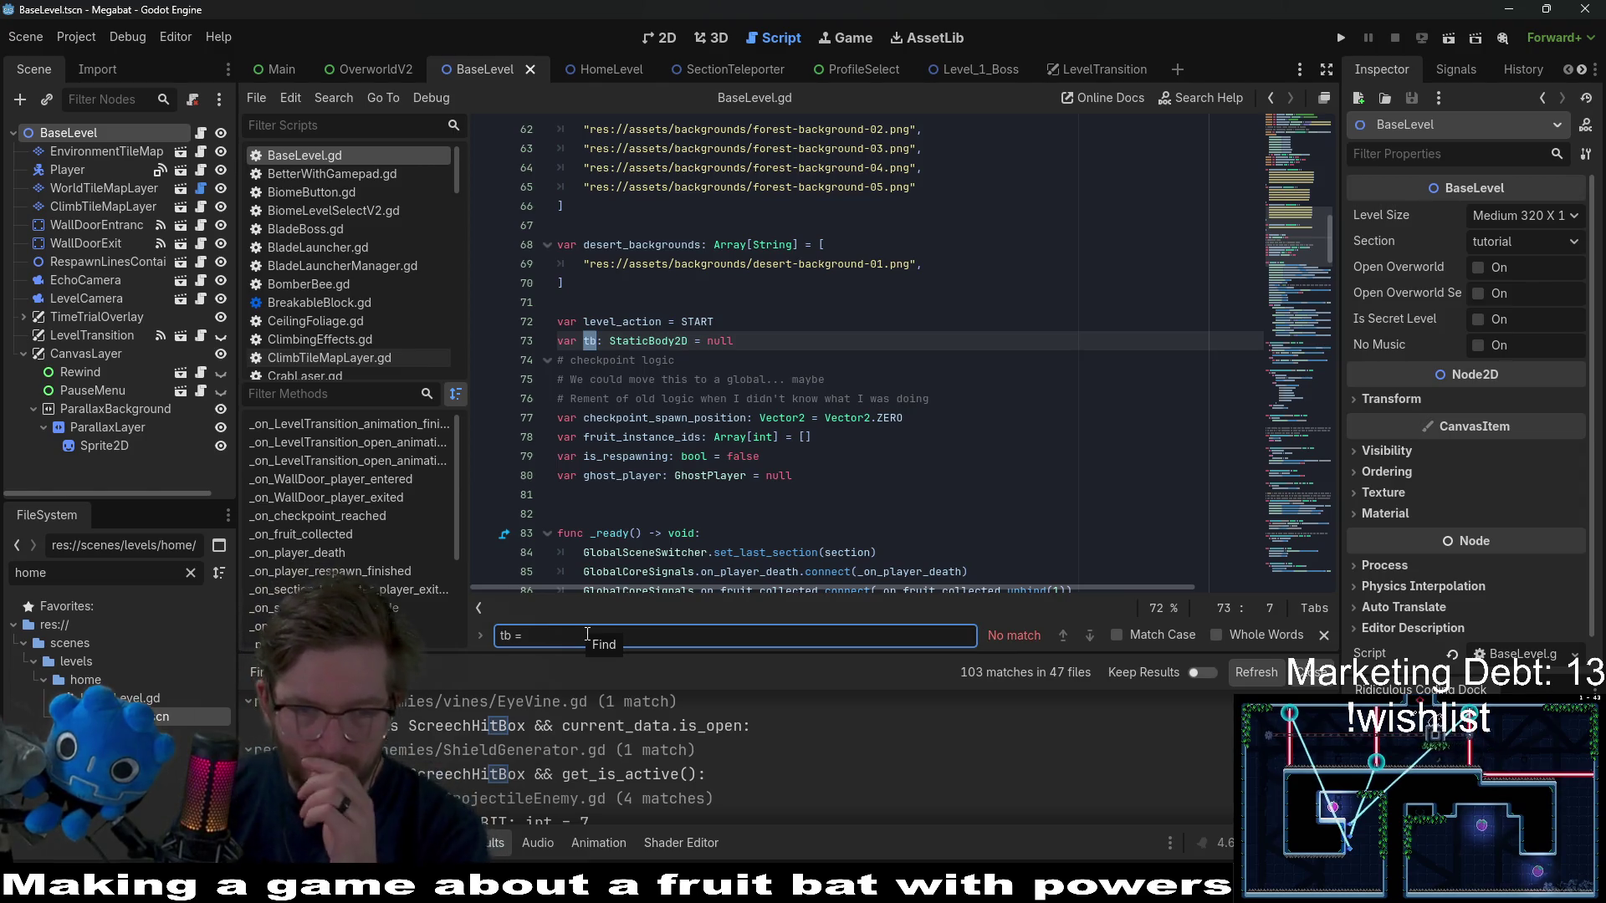
pyautogui.write(' =')
pyautogui.press('Return')
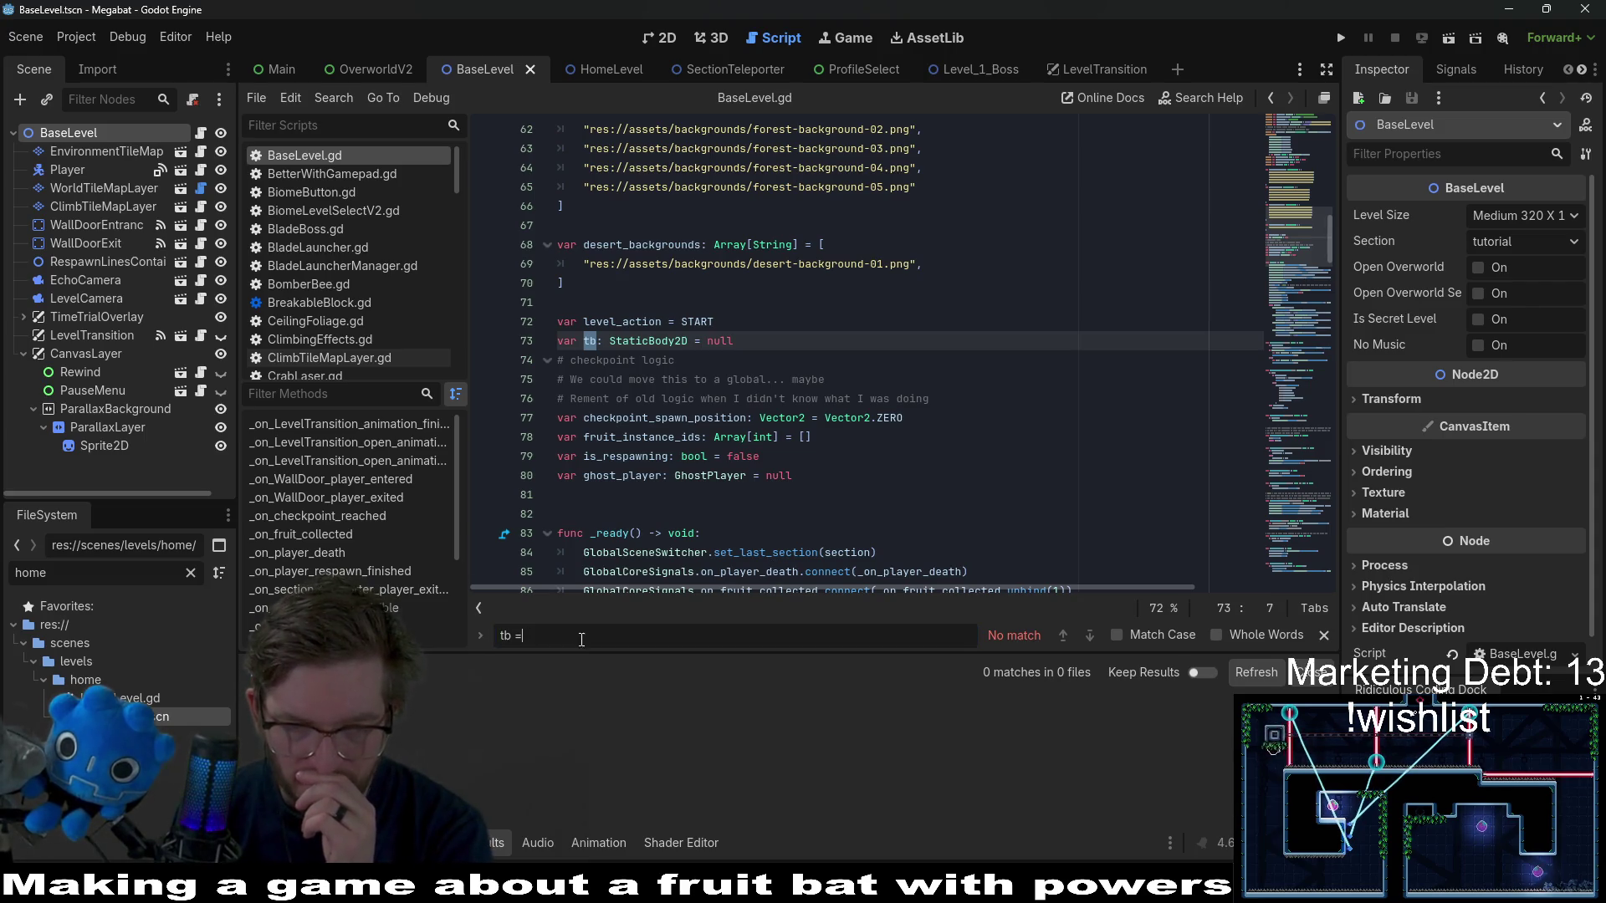
pyautogui.press('BackSpace')
pyautogui.press('BackSpace')
pyautogui.press('BackSpace')
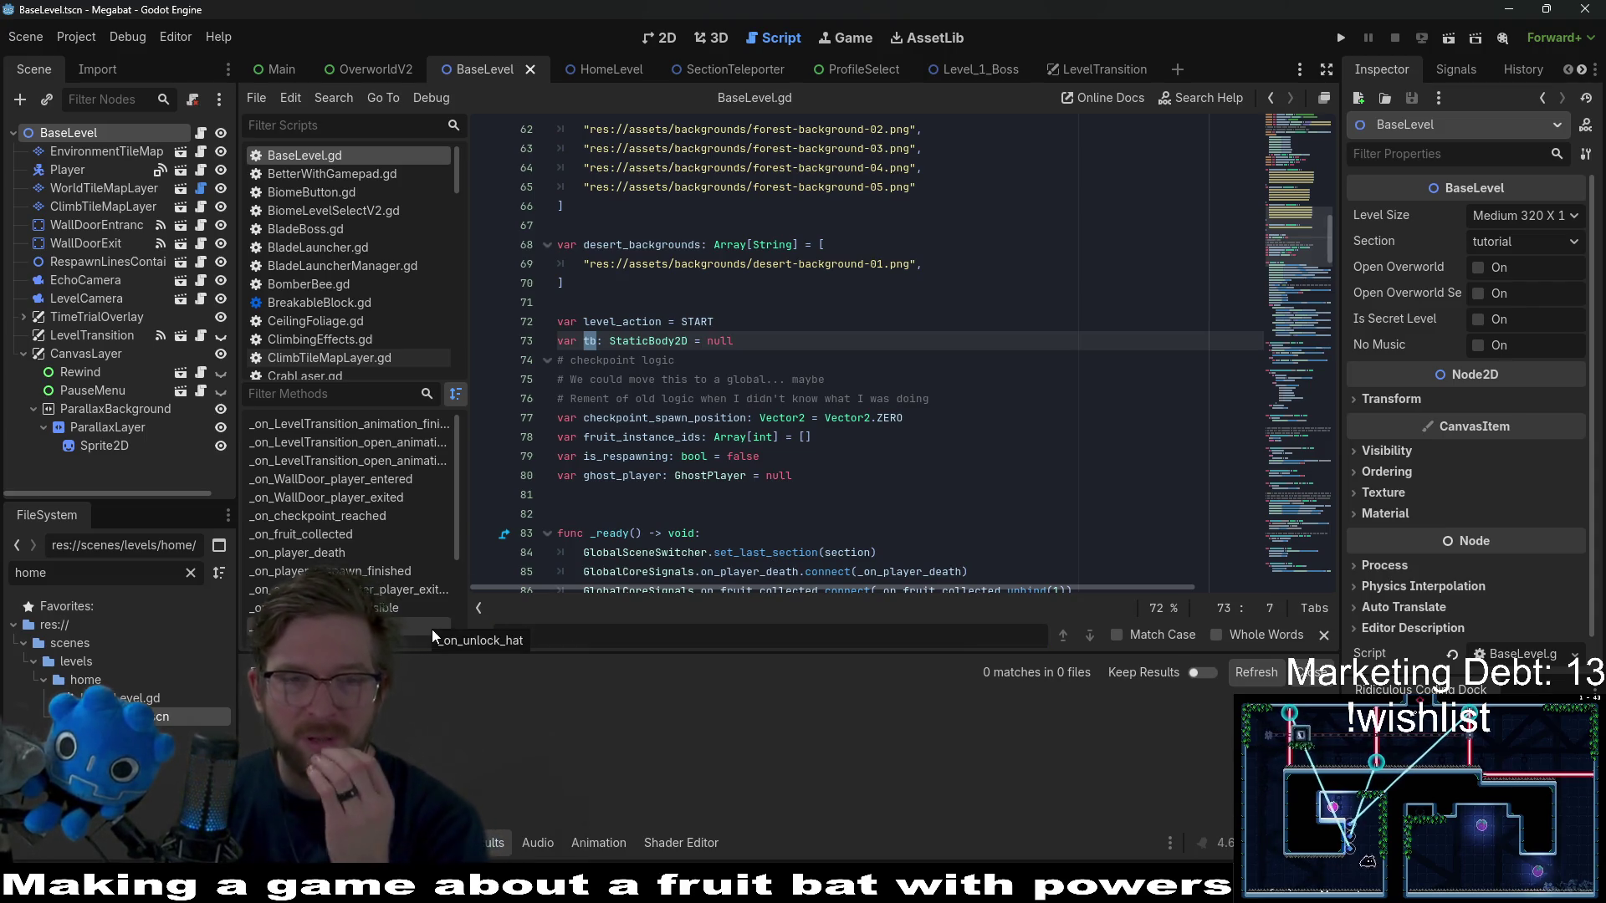
# - Delete the unused tb StaticBody2D declaration line from BaseLevel.gd
pyautogui.click(685, 341)
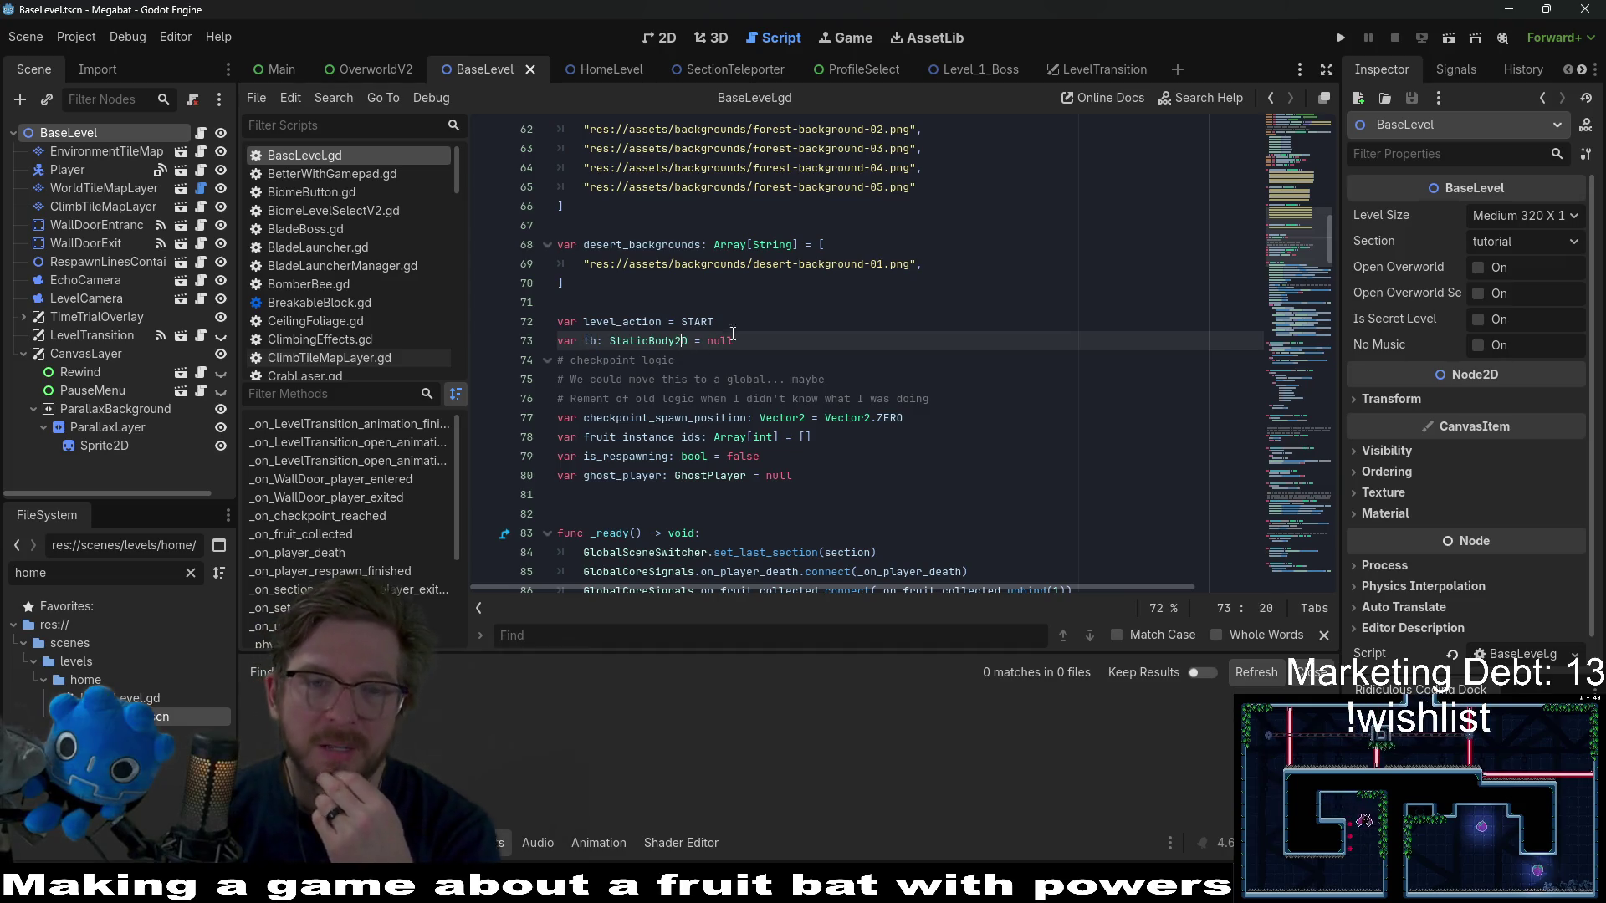
pyautogui.scroll(-4, 1030, 362)
pyautogui.scroll(3, 814, 311)
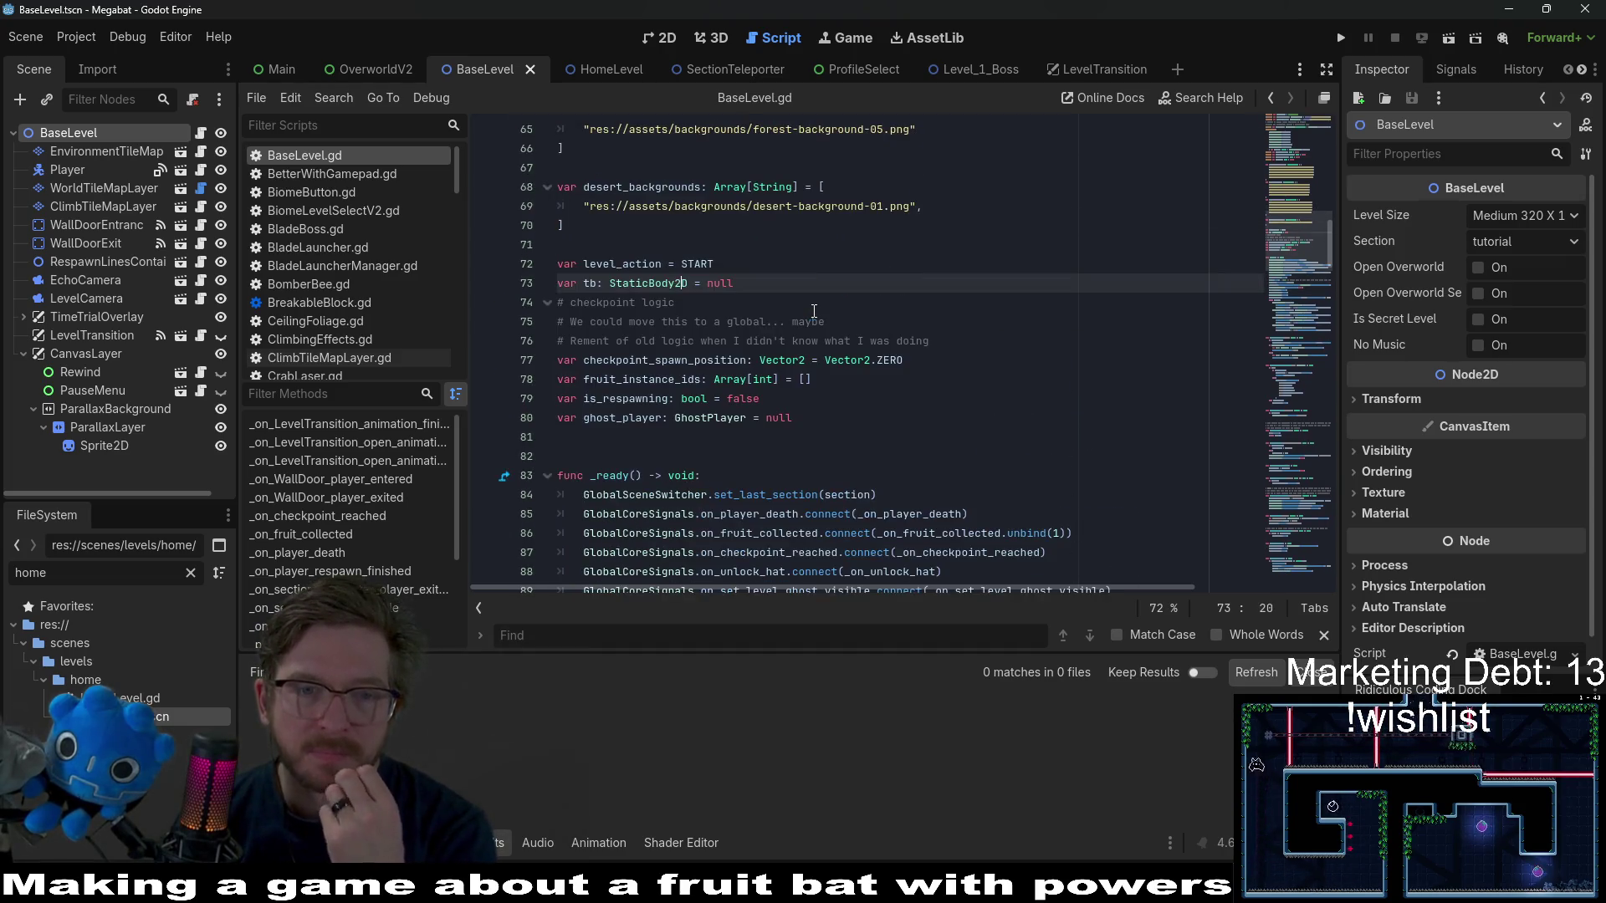
pyautogui.doubleClick(587, 282)
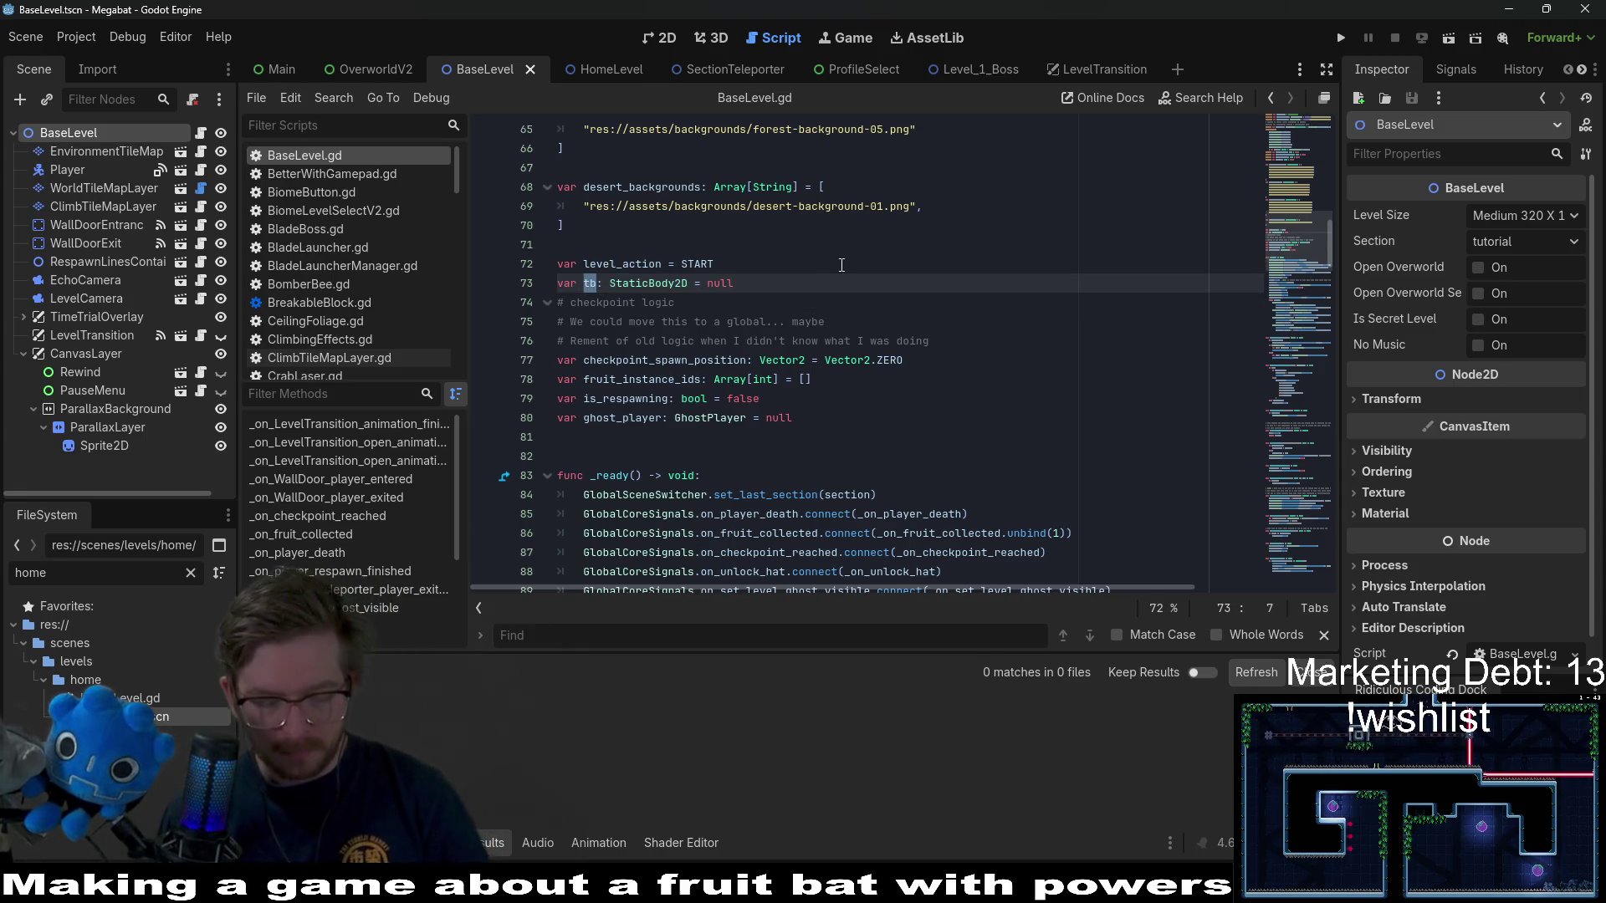
pyautogui.hotkey('ctrl', 'f')
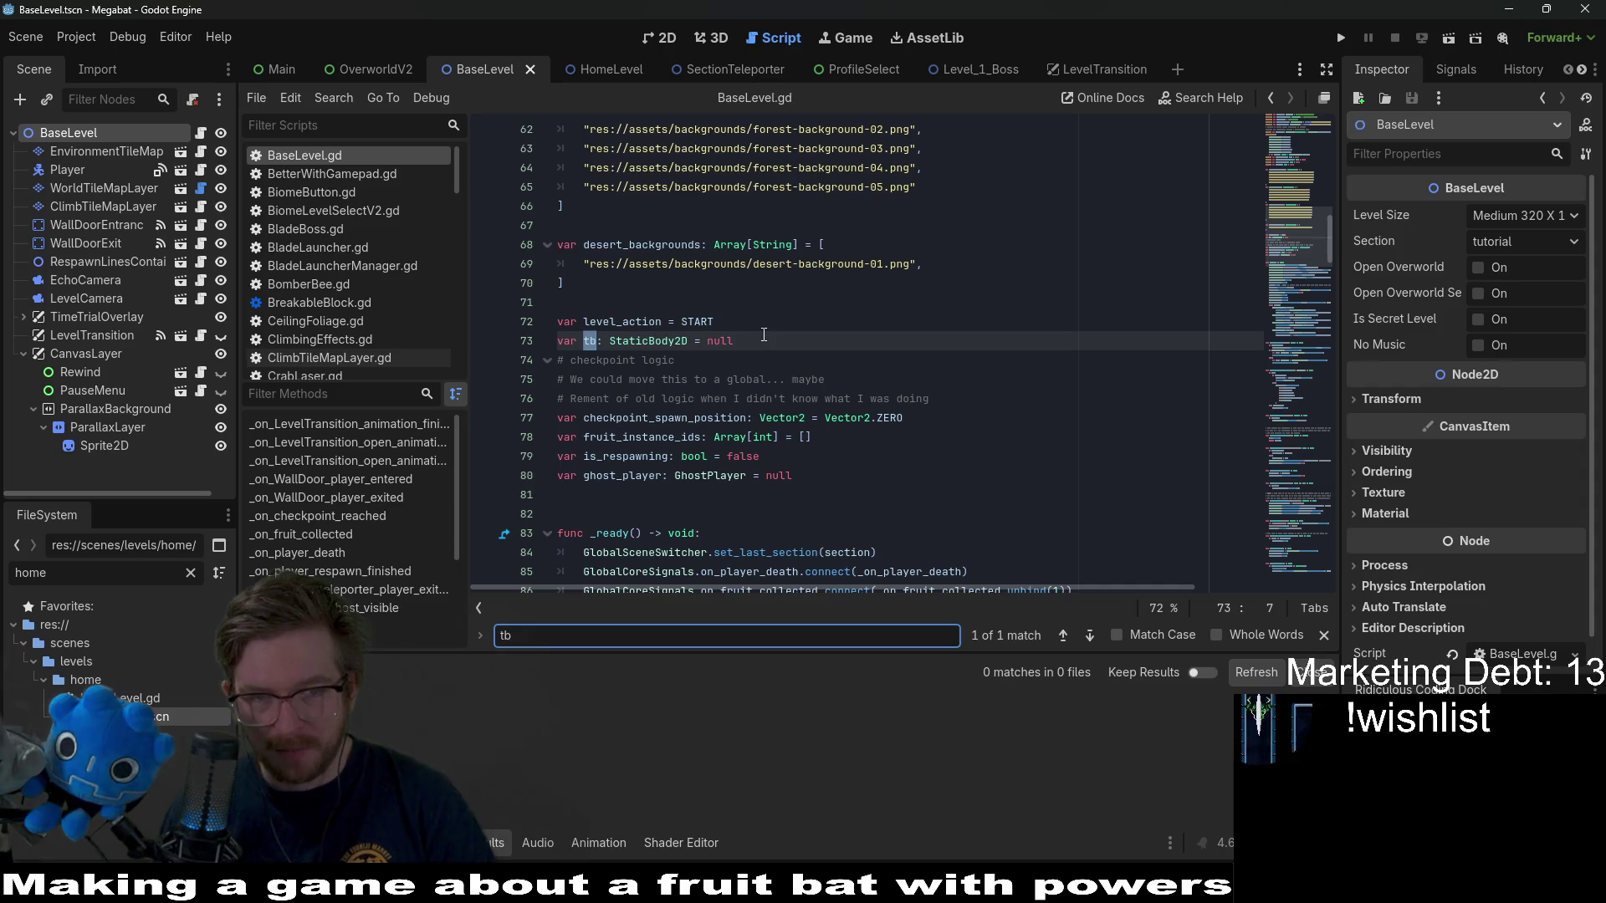
pyautogui.tripleClick(763, 335)
pyautogui.press('BackSpace')
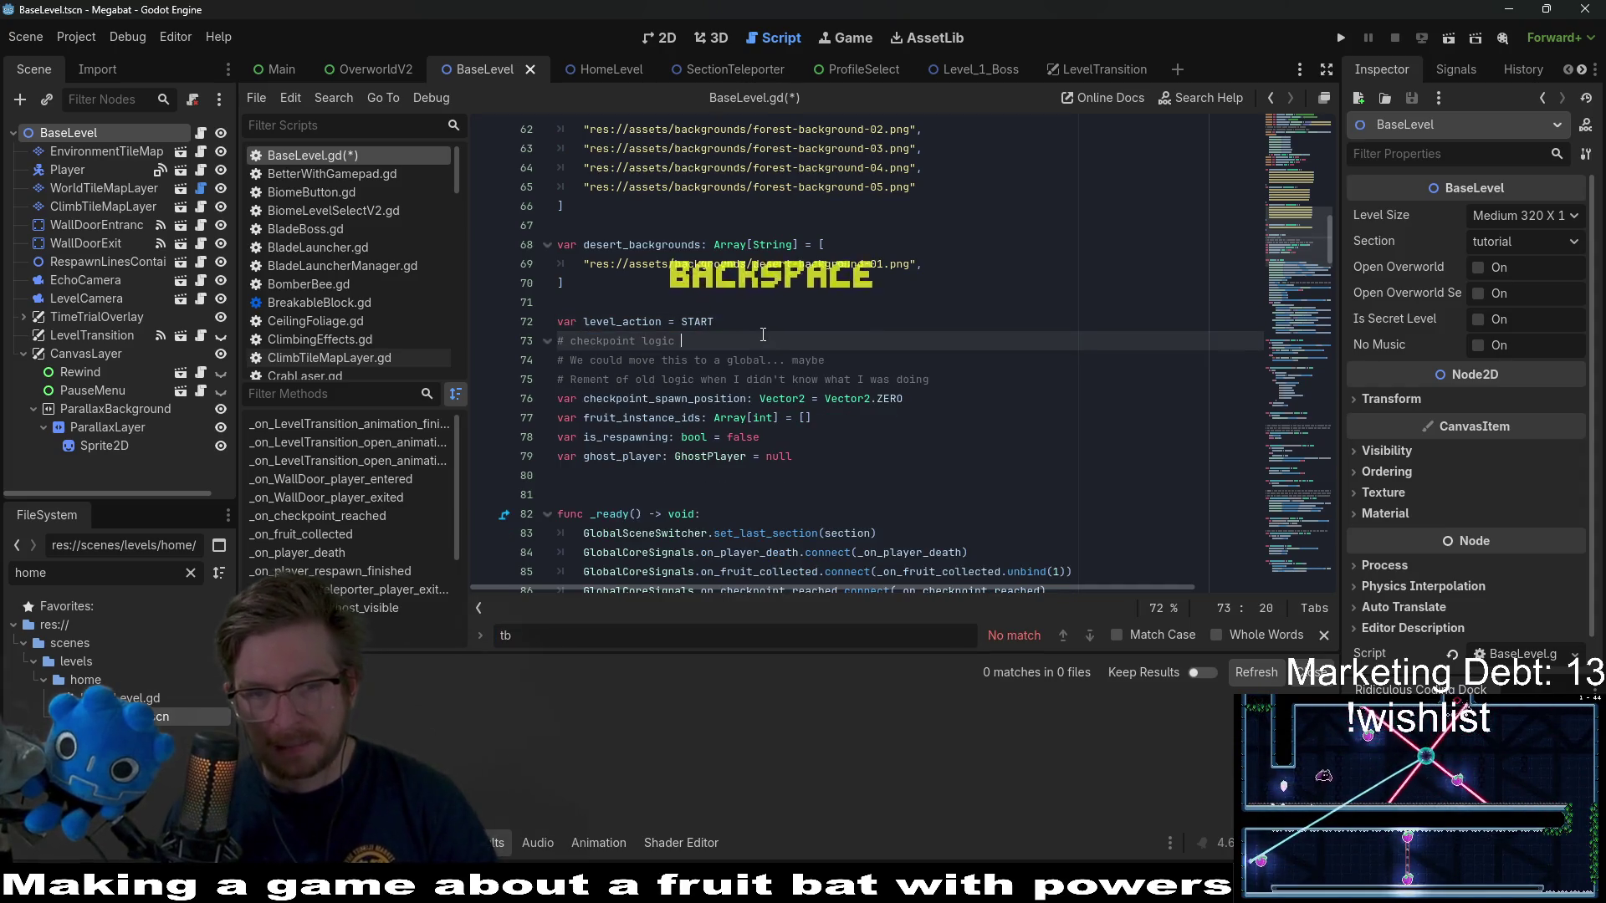
pyautogui.scroll(-4, 929, 391)
pyautogui.click(938, 250)
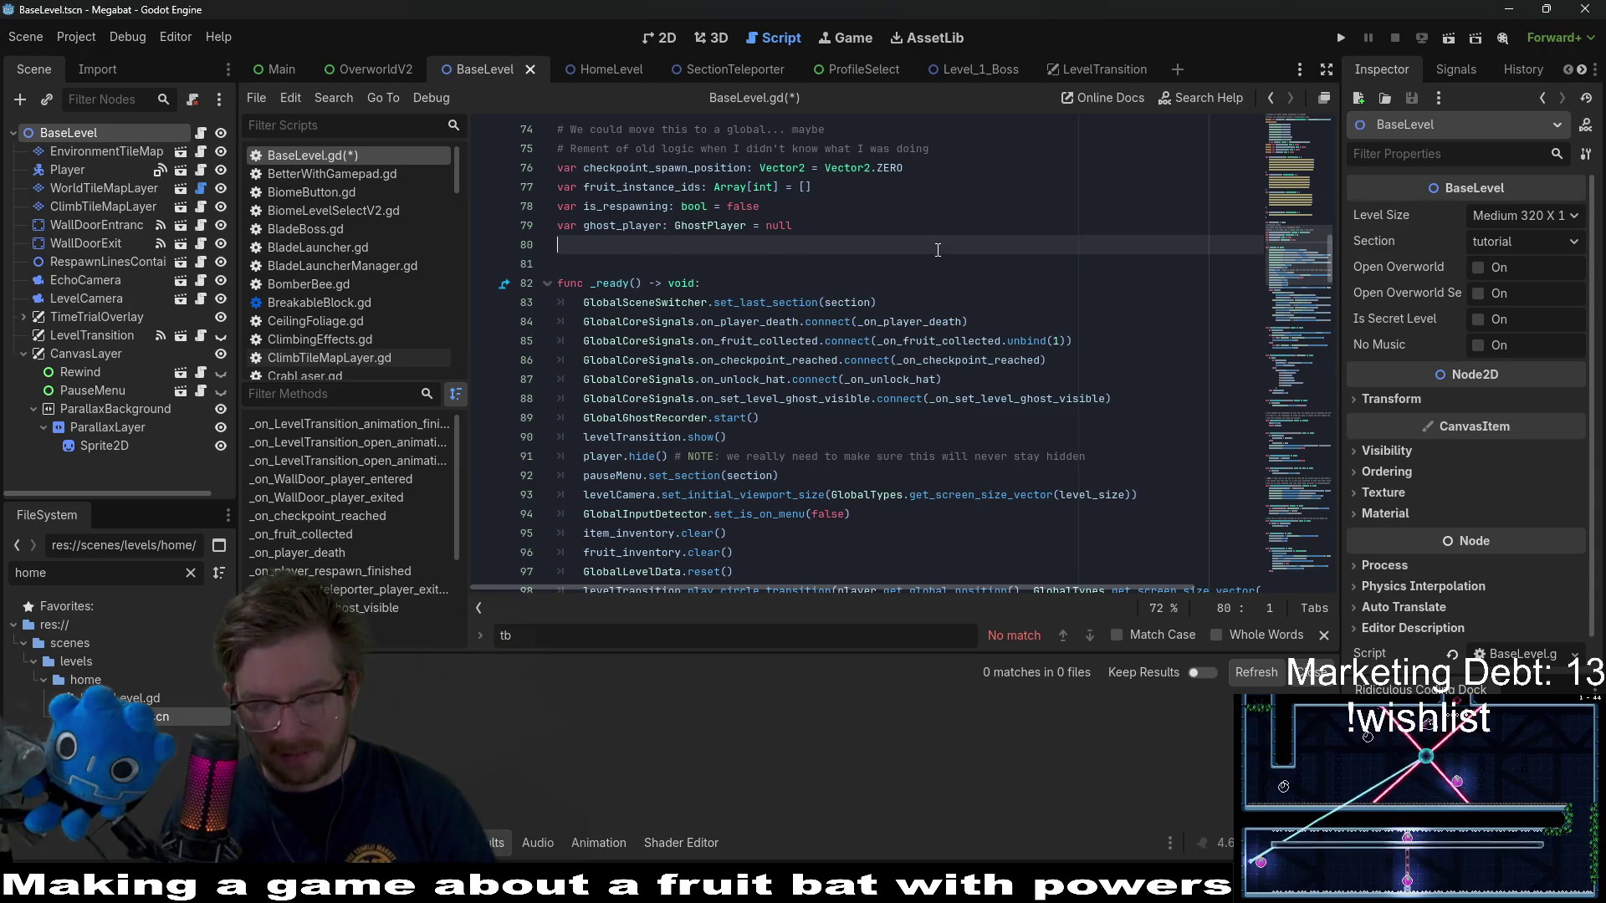
pyautogui.hotkey('ctrl', 'shift', 'f')
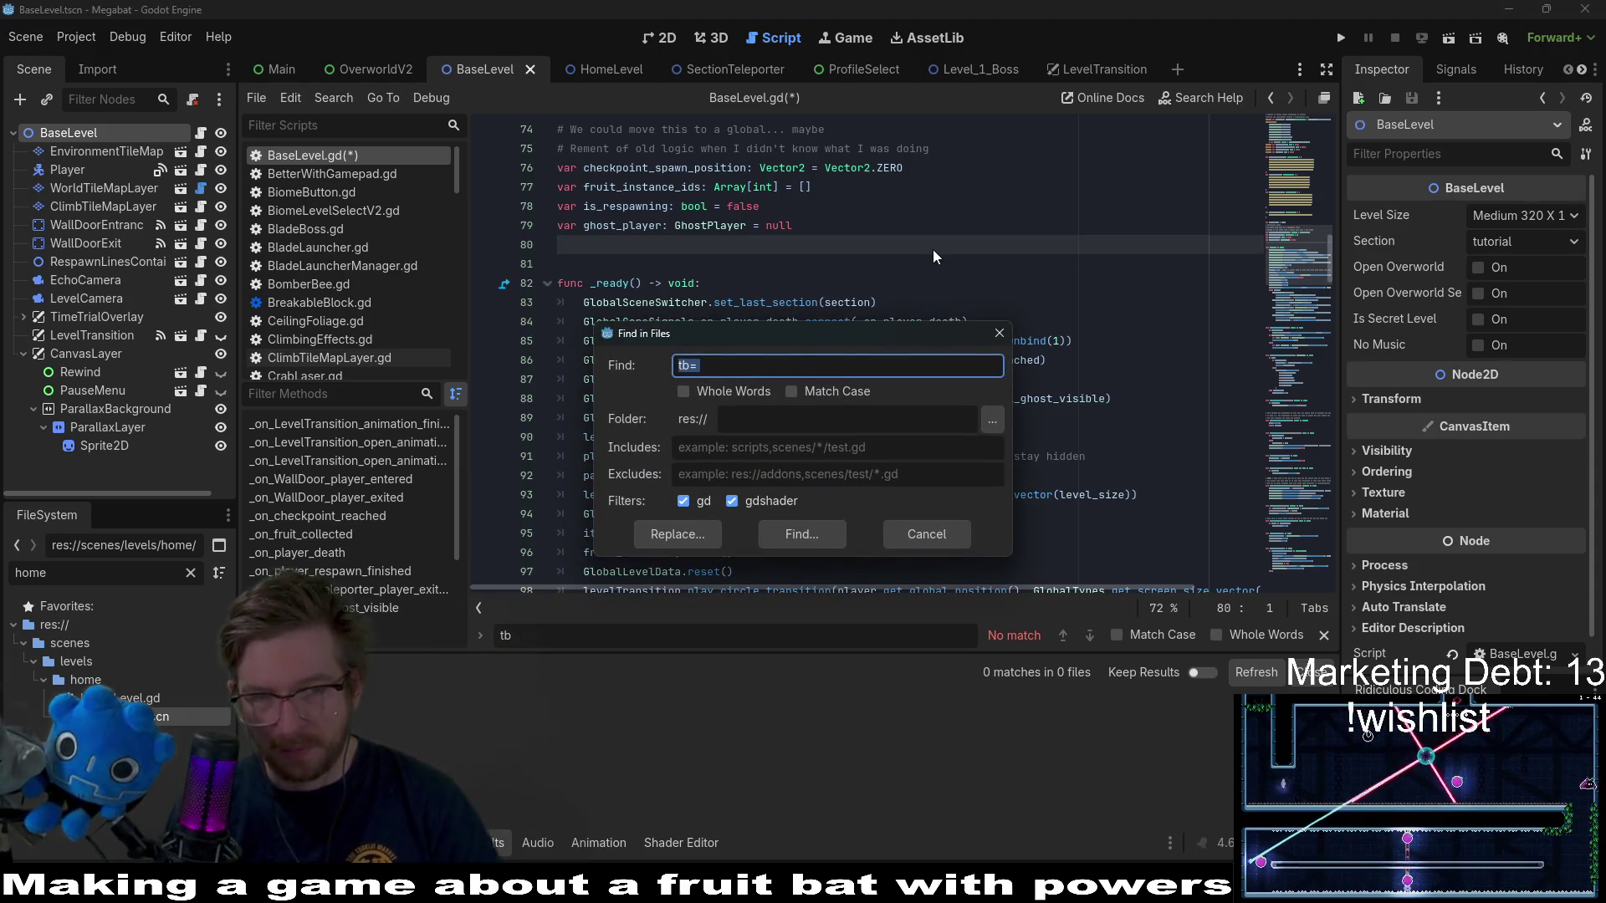
pyautogui.write('base')
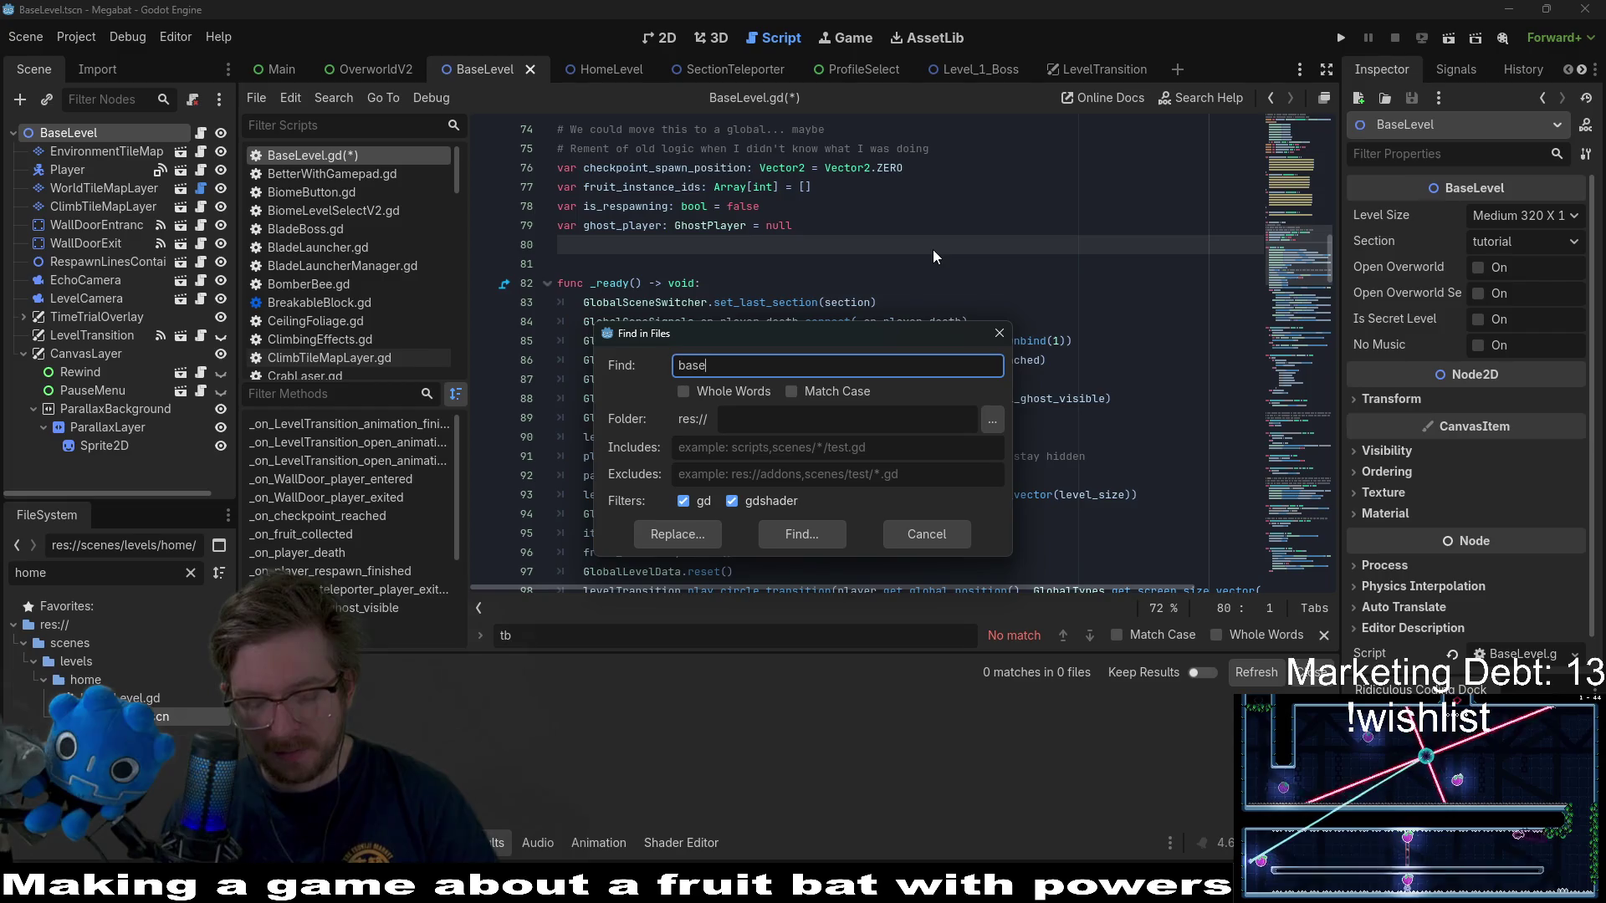
pyautogui.write('Level')
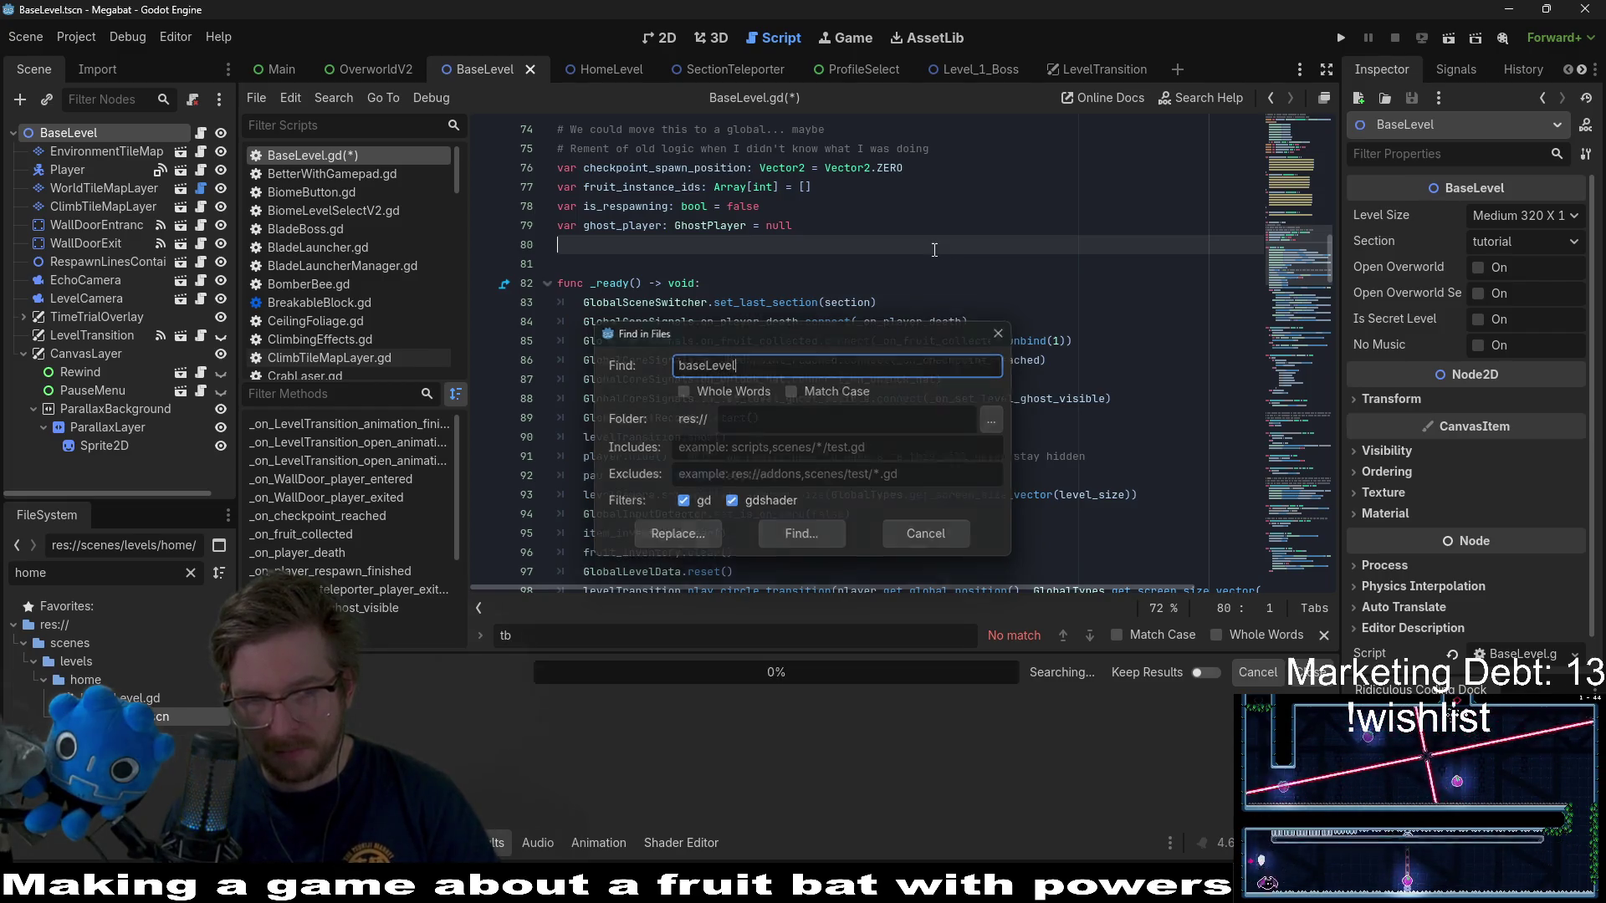
pyautogui.press('Return')
pyautogui.hotkey('ctrl', 'shift', 'f')
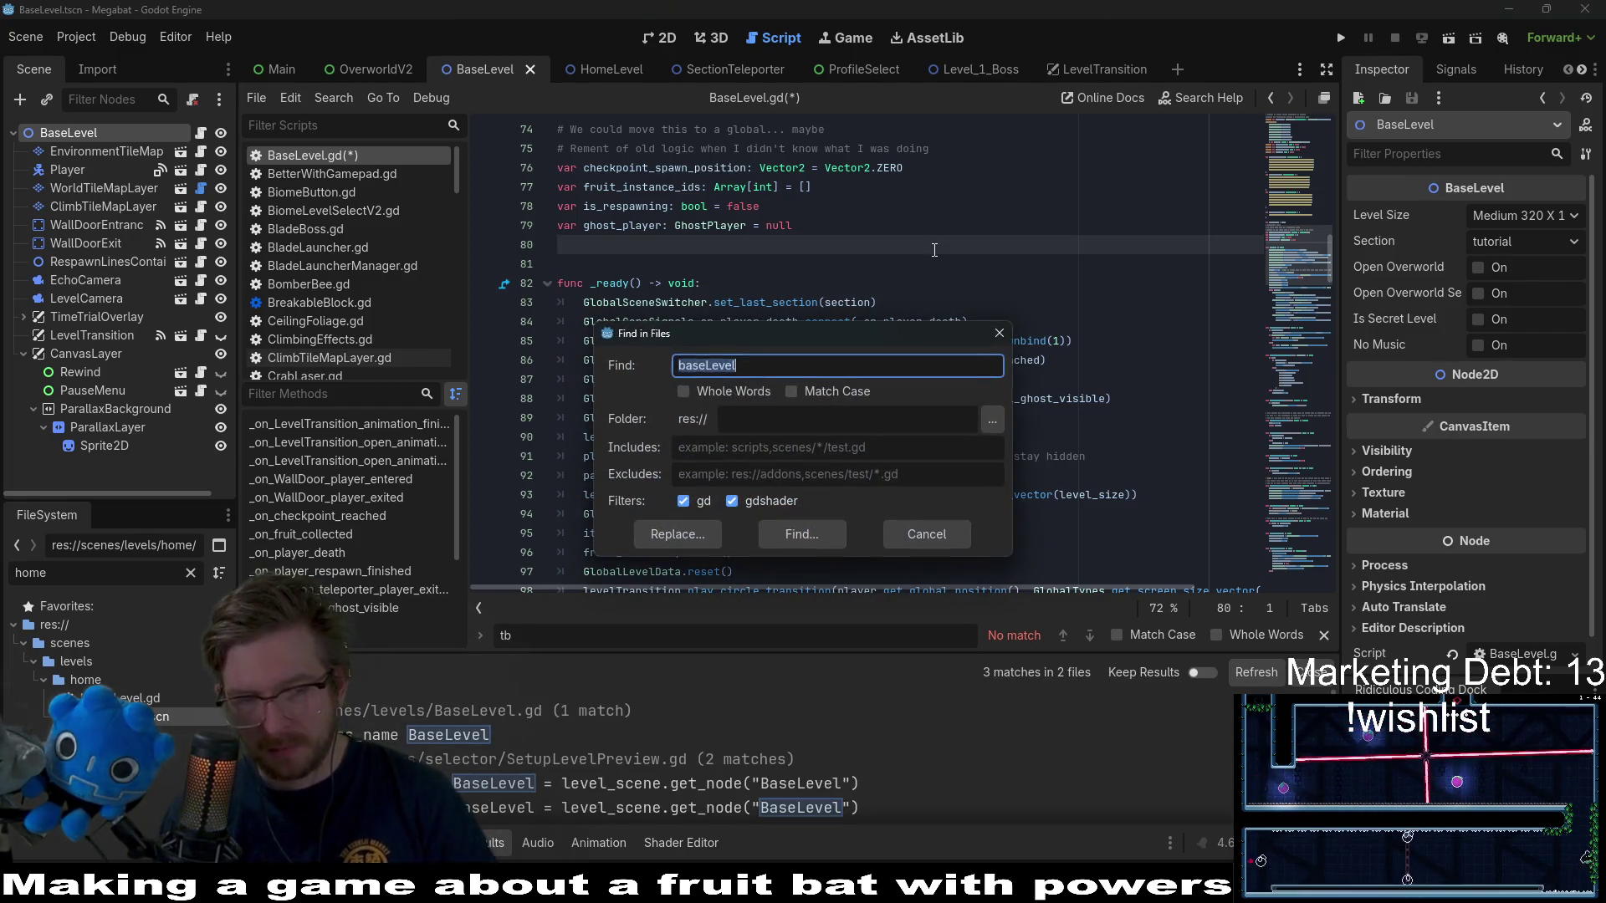
pyautogui.write('tb')
pyautogui.press('BackSpace')
pyautogui.press('BackSpace')
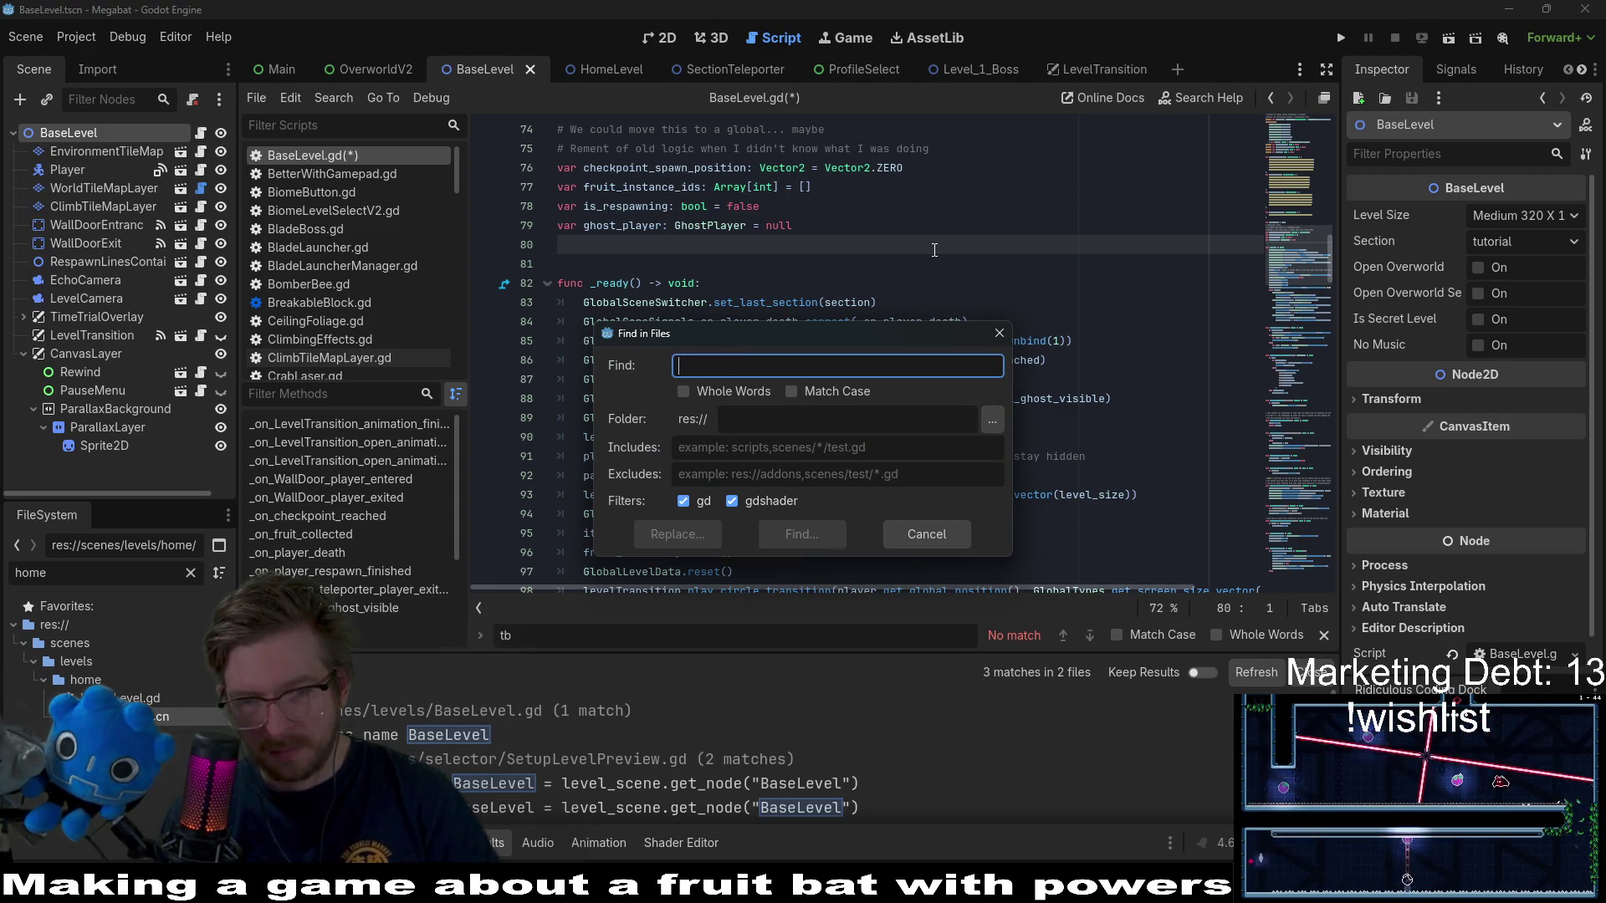
pyautogui.write('base')
pyautogui.write('Level')
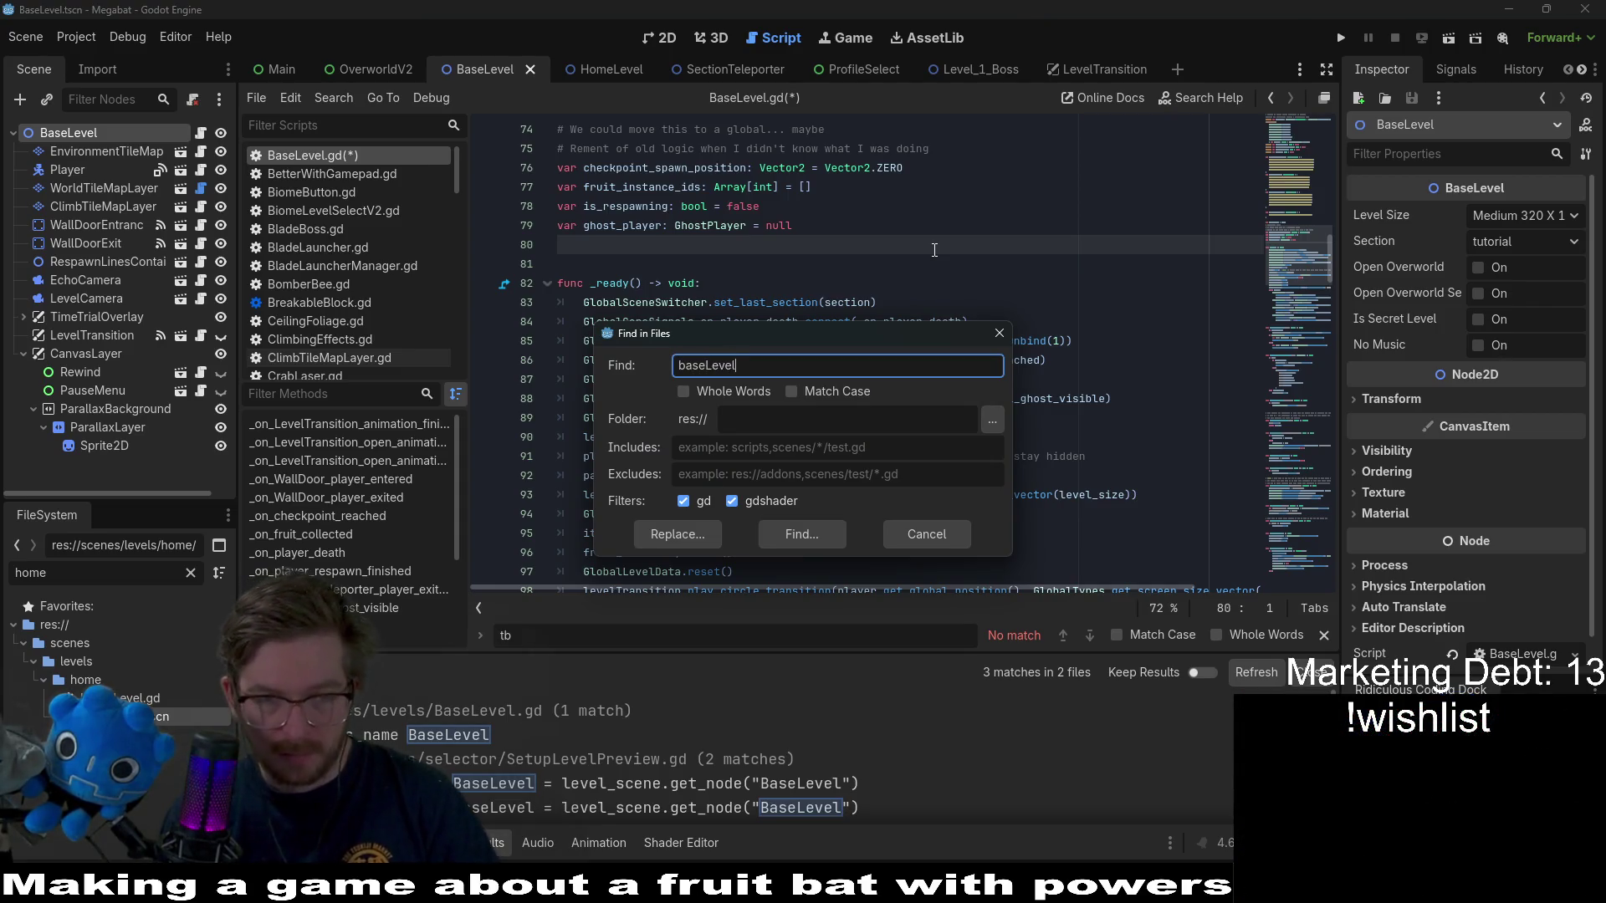
pyautogui.write('.s')
pyautogui.press('Return')
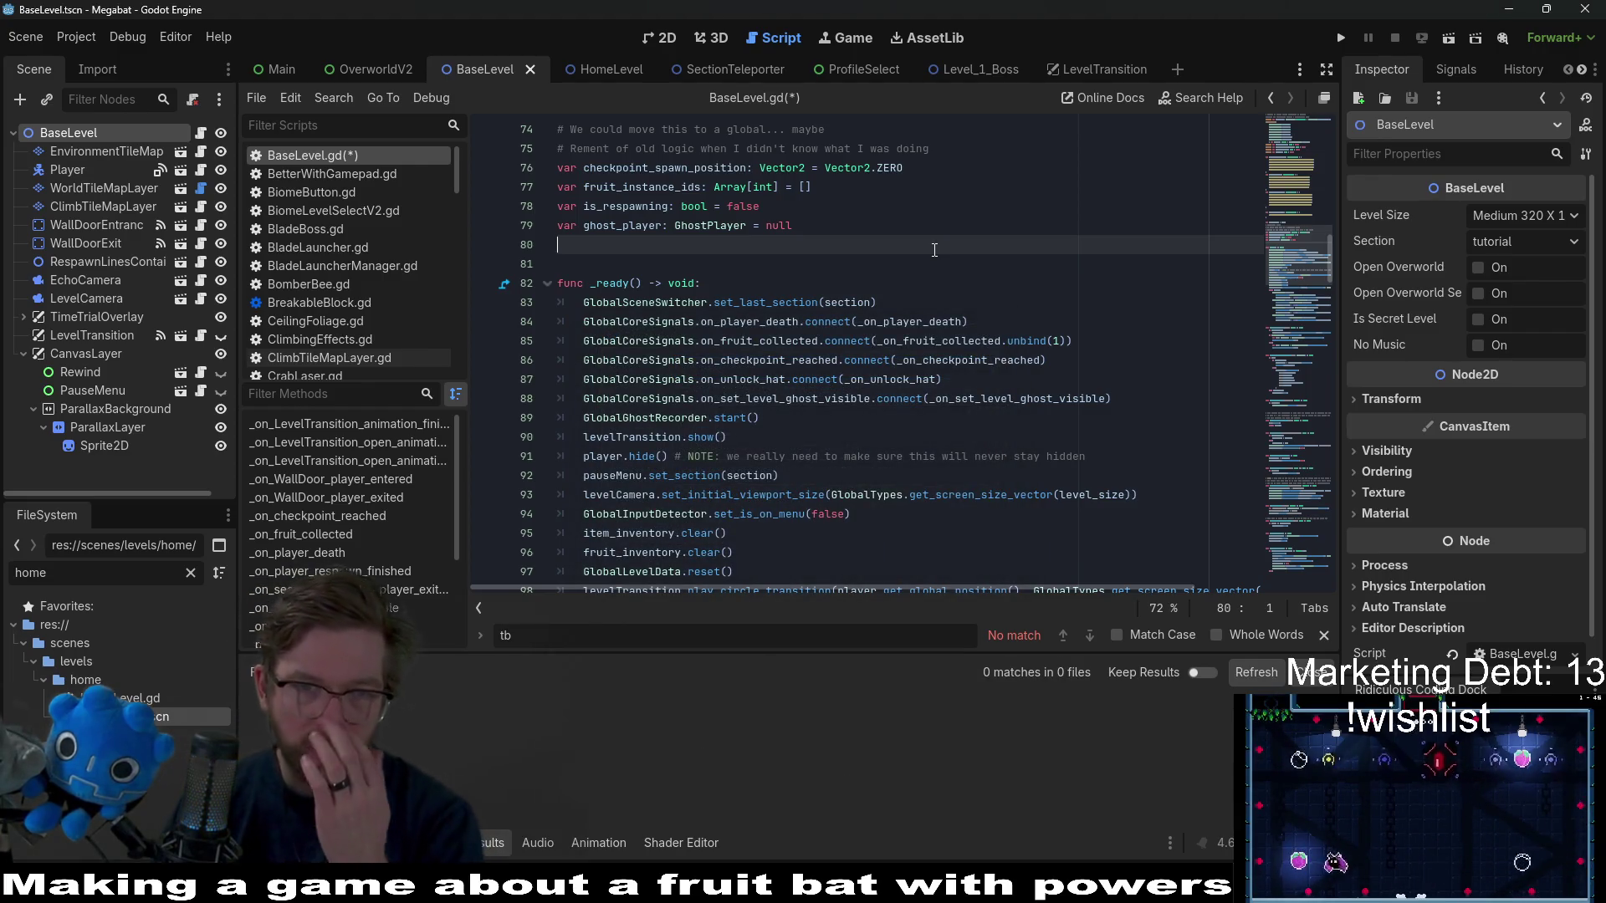
pyautogui.scroll(2, 934, 249)
pyautogui.click(883, 264)
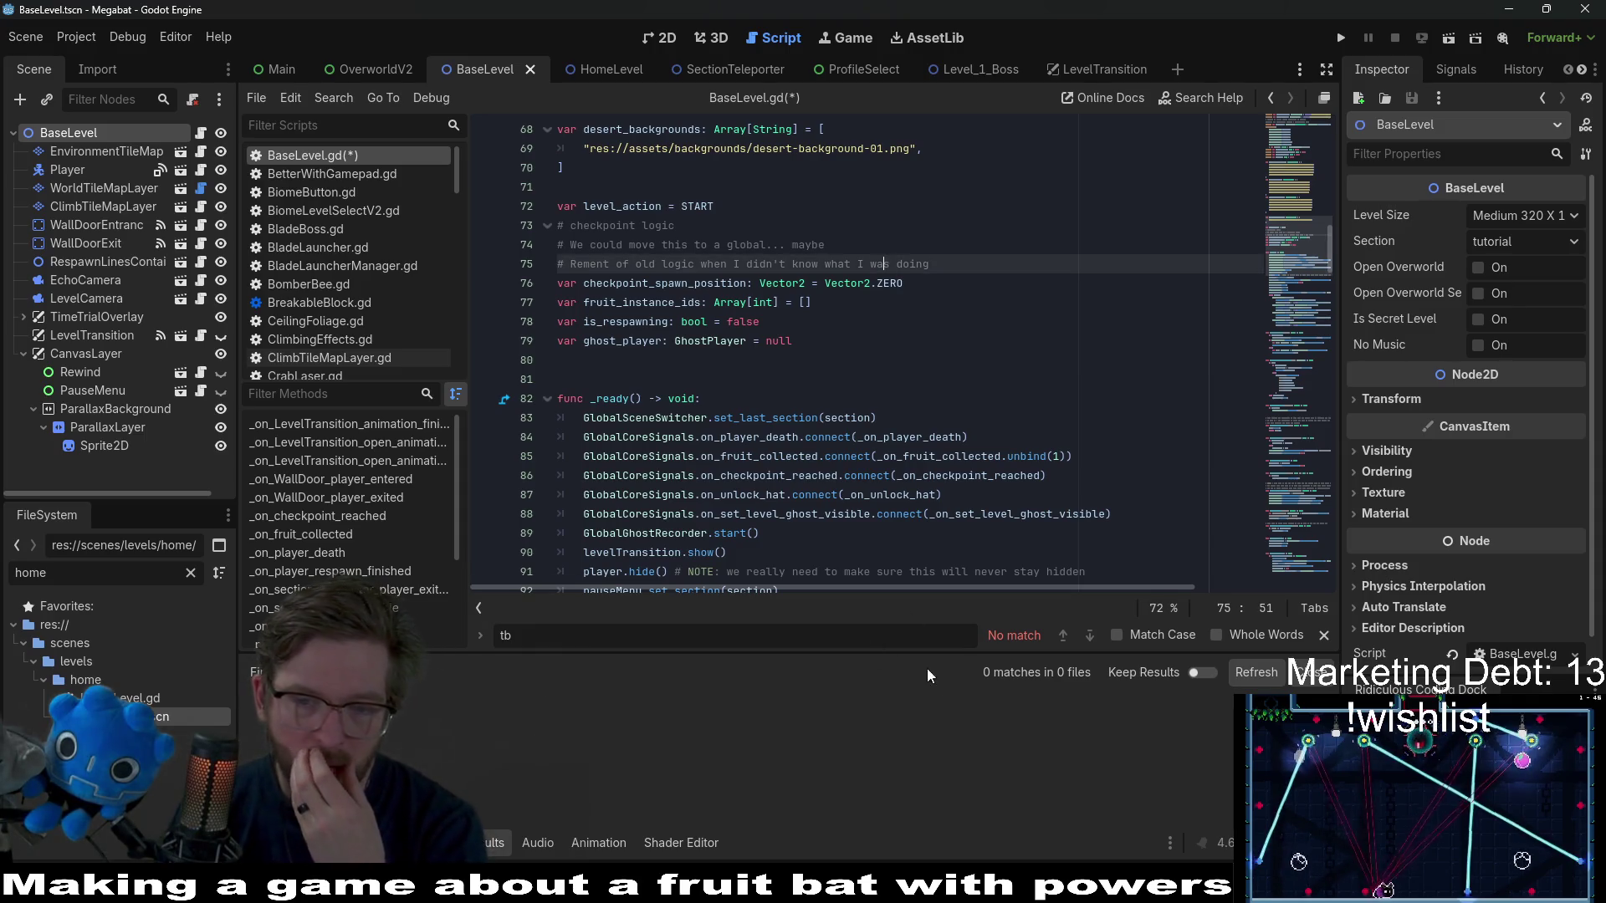
# - Clear the search and copy the checkpoint_spawn_position, fruit_instance_ids and is_respawning declarations
pyautogui.press('BackSpace')
pyautogui.press('BackSpace')
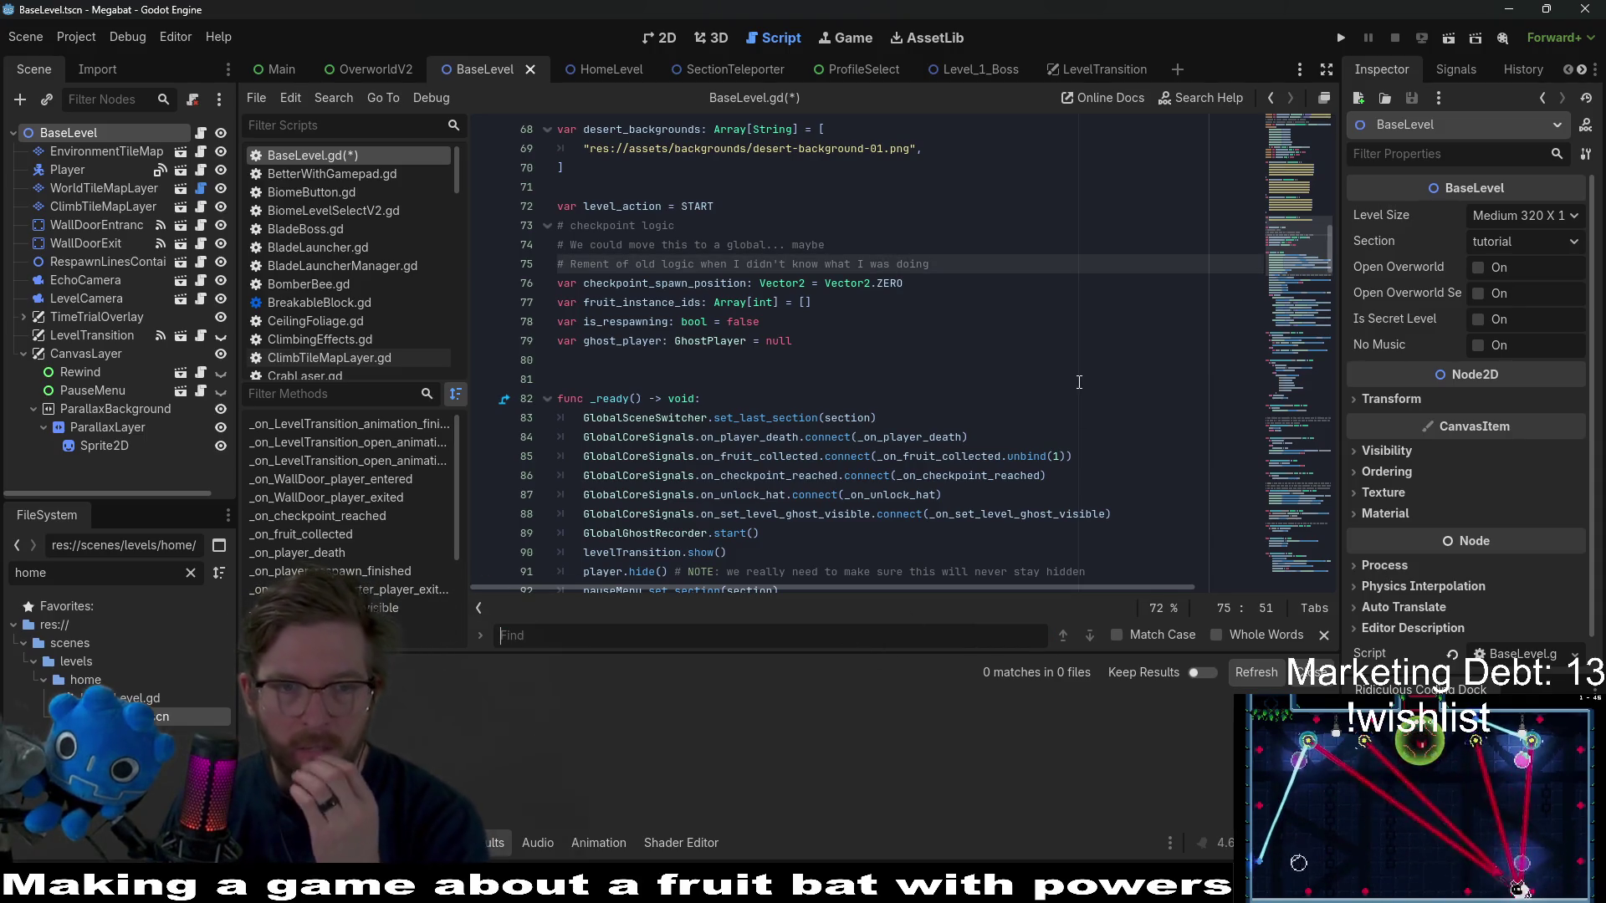
pyautogui.click(1072, 359)
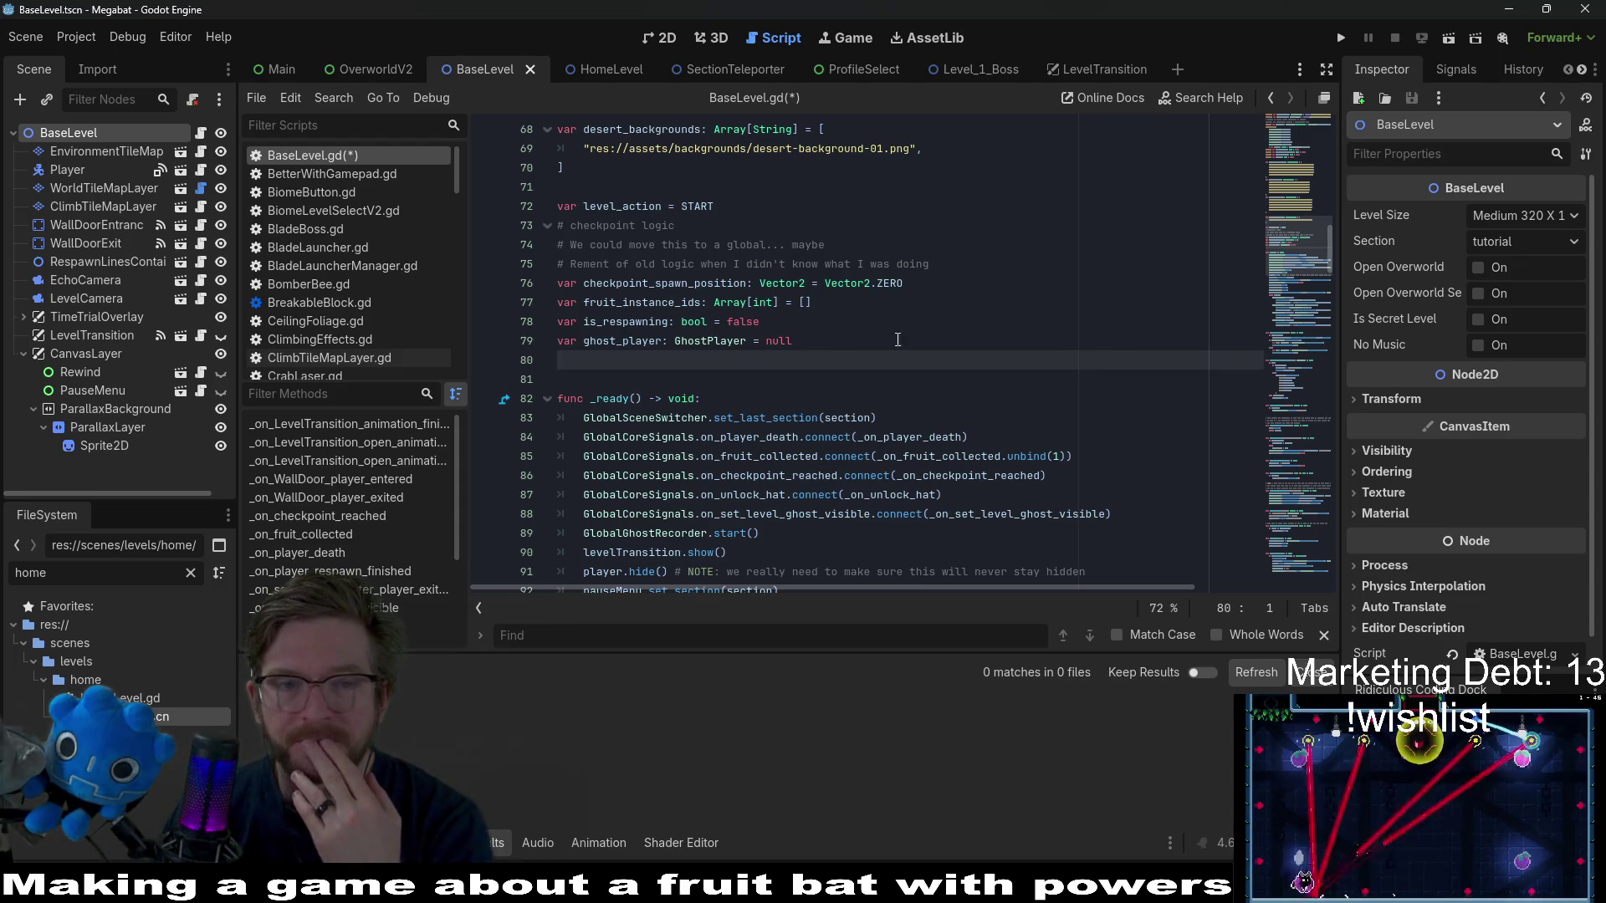
pyautogui.click(644, 283)
pyautogui.doubleClick(643, 284)
pyautogui.click(631, 309)
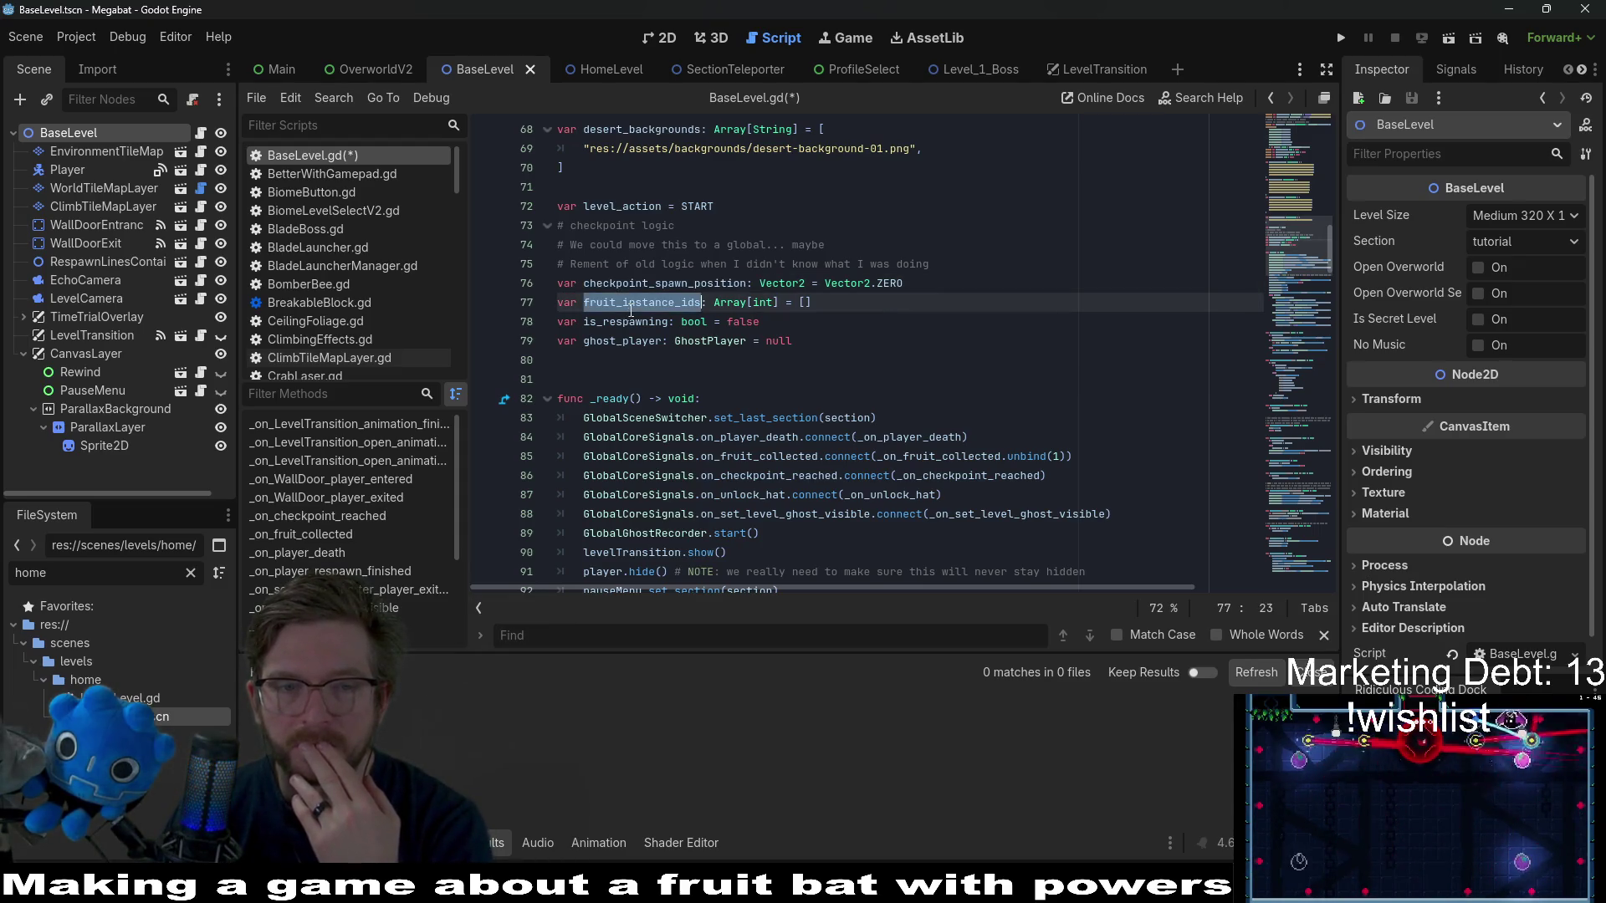
pyautogui.doubleClick(631, 323)
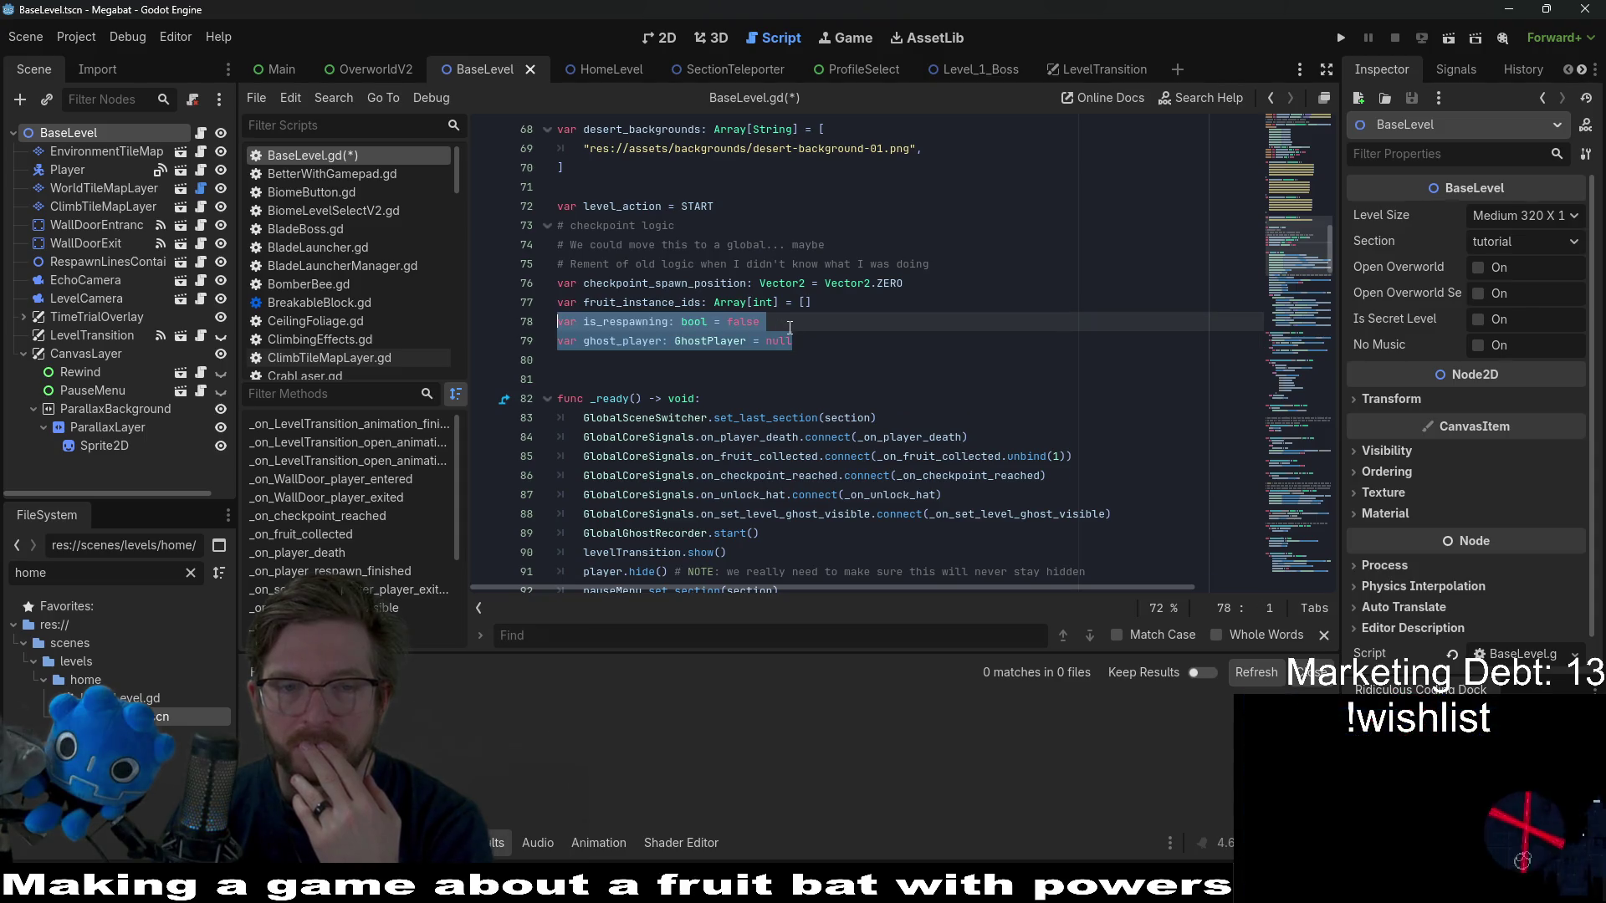
pyautogui.moveTo(783, 327); pyautogui.dragTo(517, 287)
pyautogui.hotkey('ctrl', 'c')
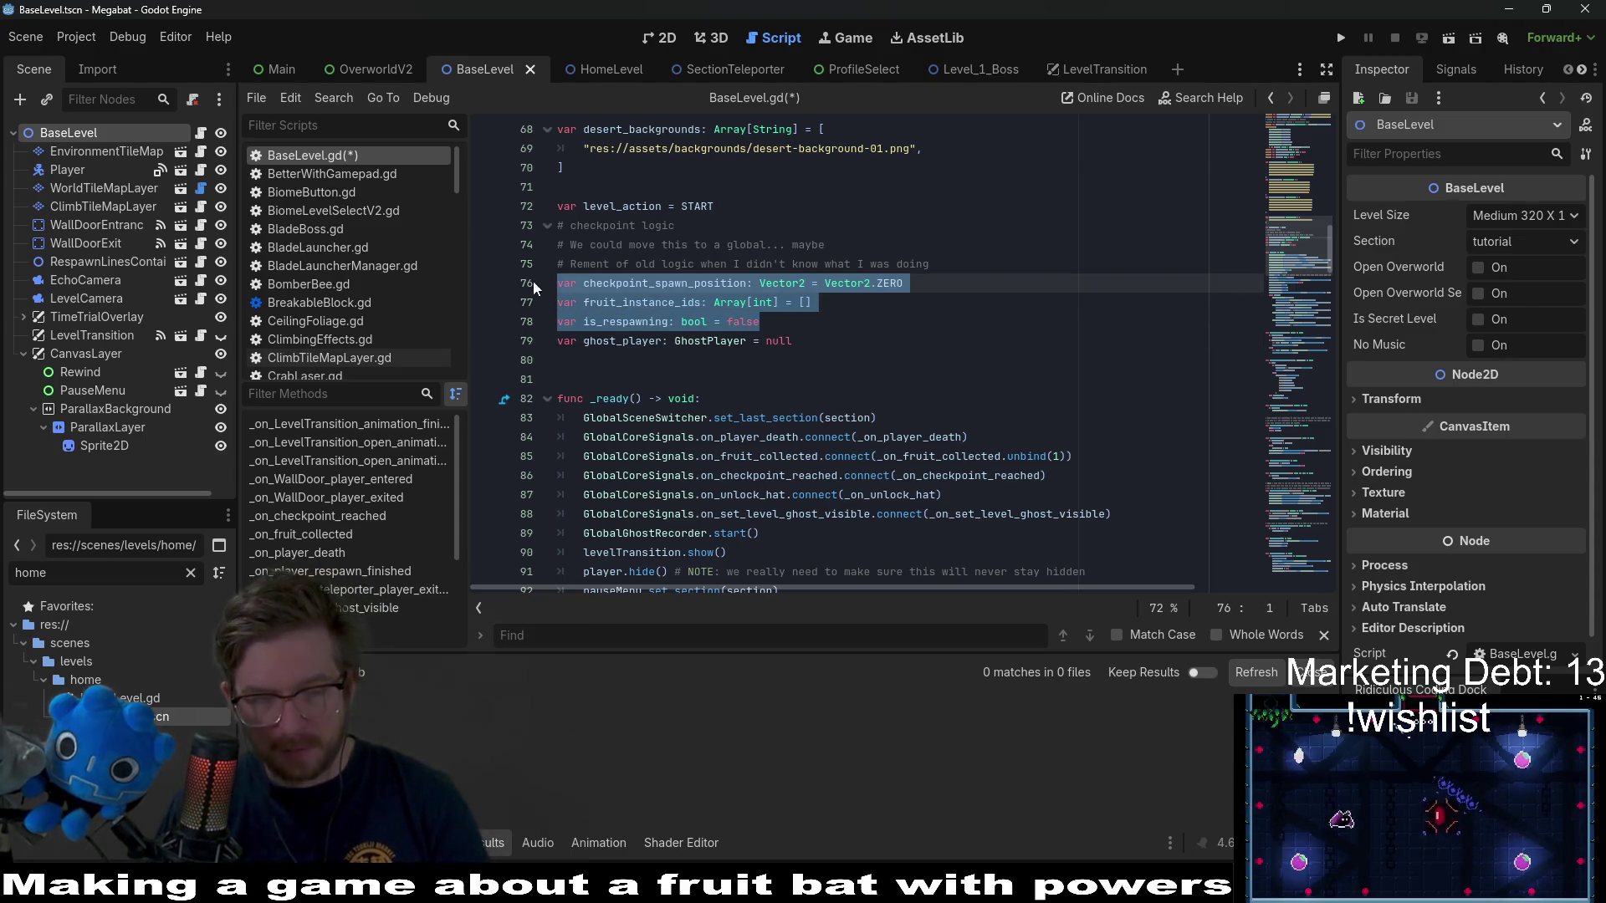
pyautogui.hotkey('ctrl', 's')
# - Paste the three checkpoint variables below level_size in HomeLevel.gd, then return to BaseLevel.gd
pyautogui.click(591, 70)
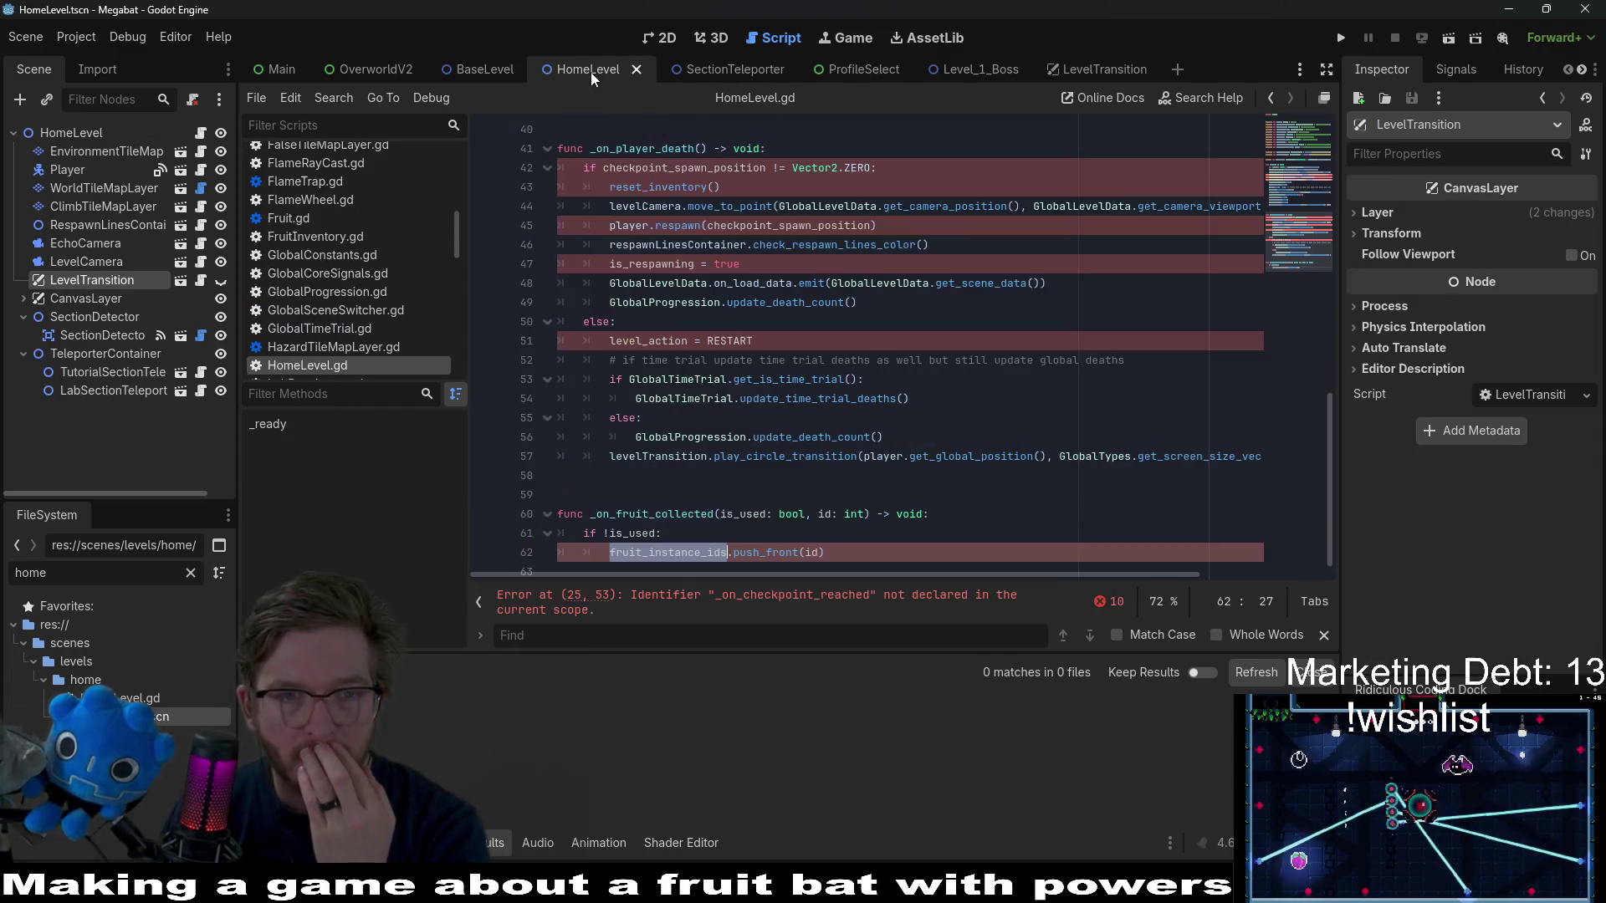
pyautogui.scroll(2, 760, 322)
pyautogui.scroll(8, 760, 323)
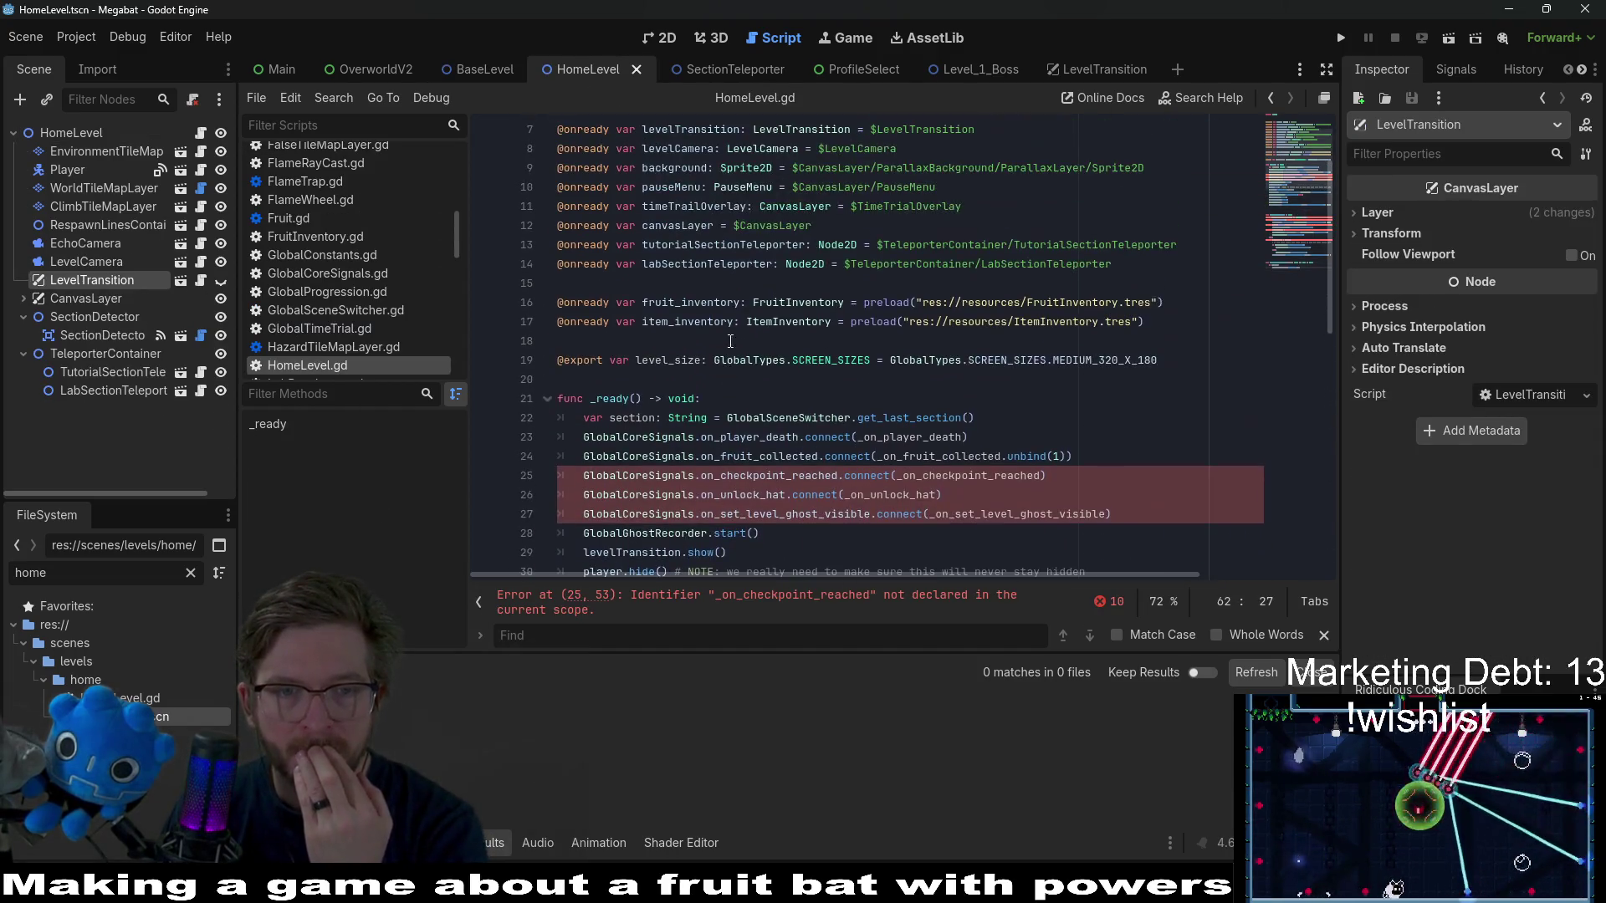
pyautogui.click(665, 384)
pyautogui.press('Return')
pyautogui.press('Return')
pyautogui.hotkey('ctrl', 'v')
pyautogui.scroll(-4, 1069, 377)
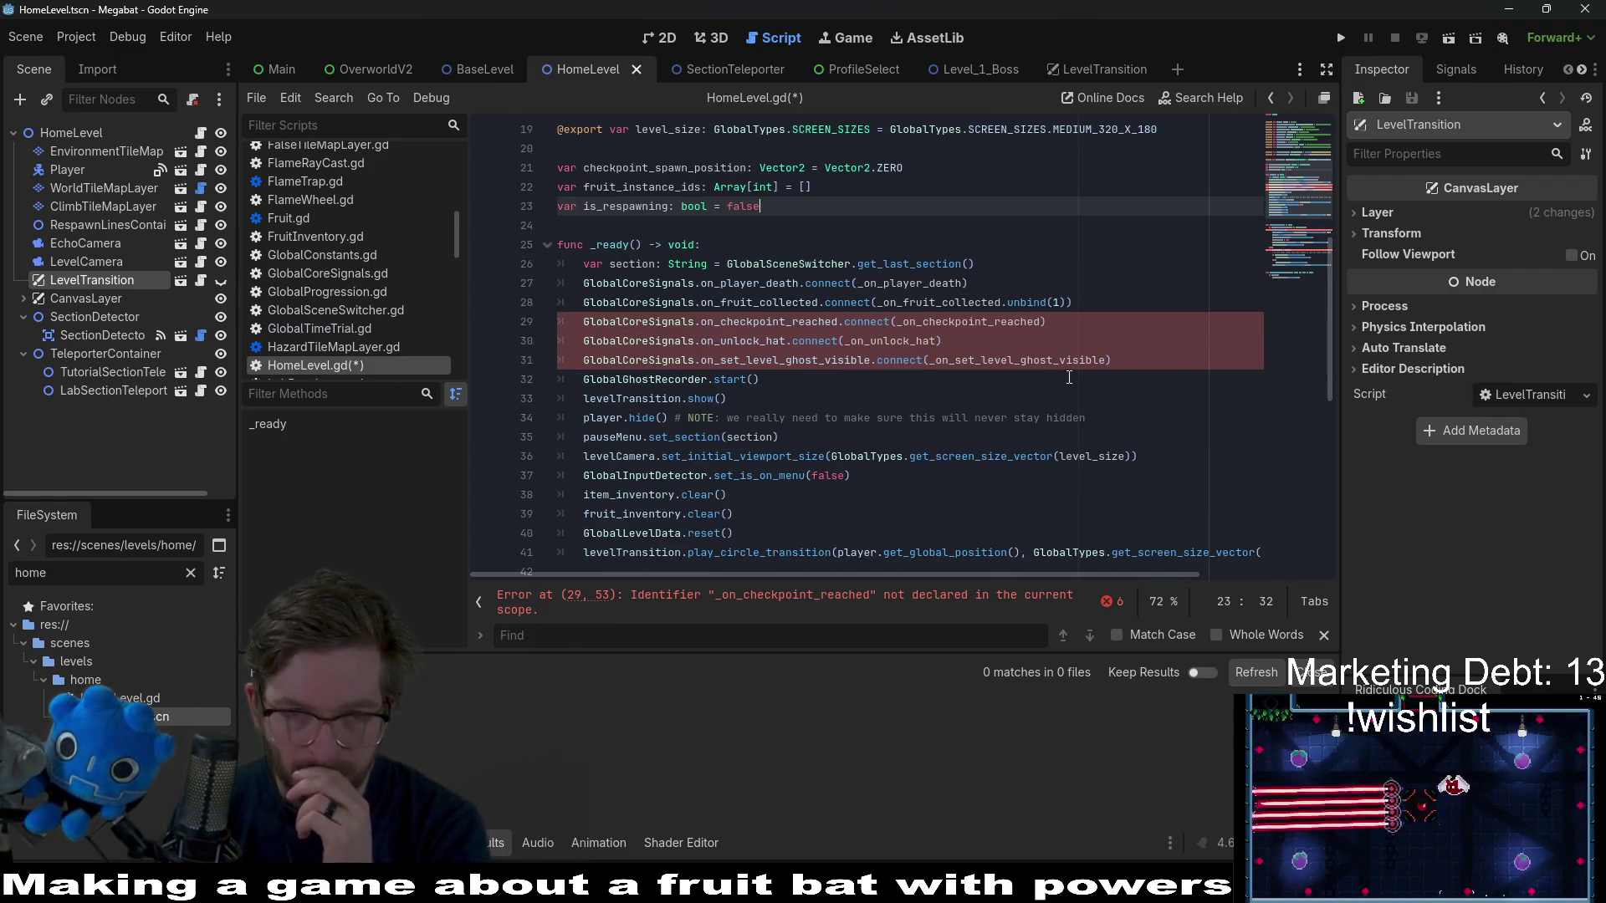
pyautogui.scroll(-6, 1066, 377)
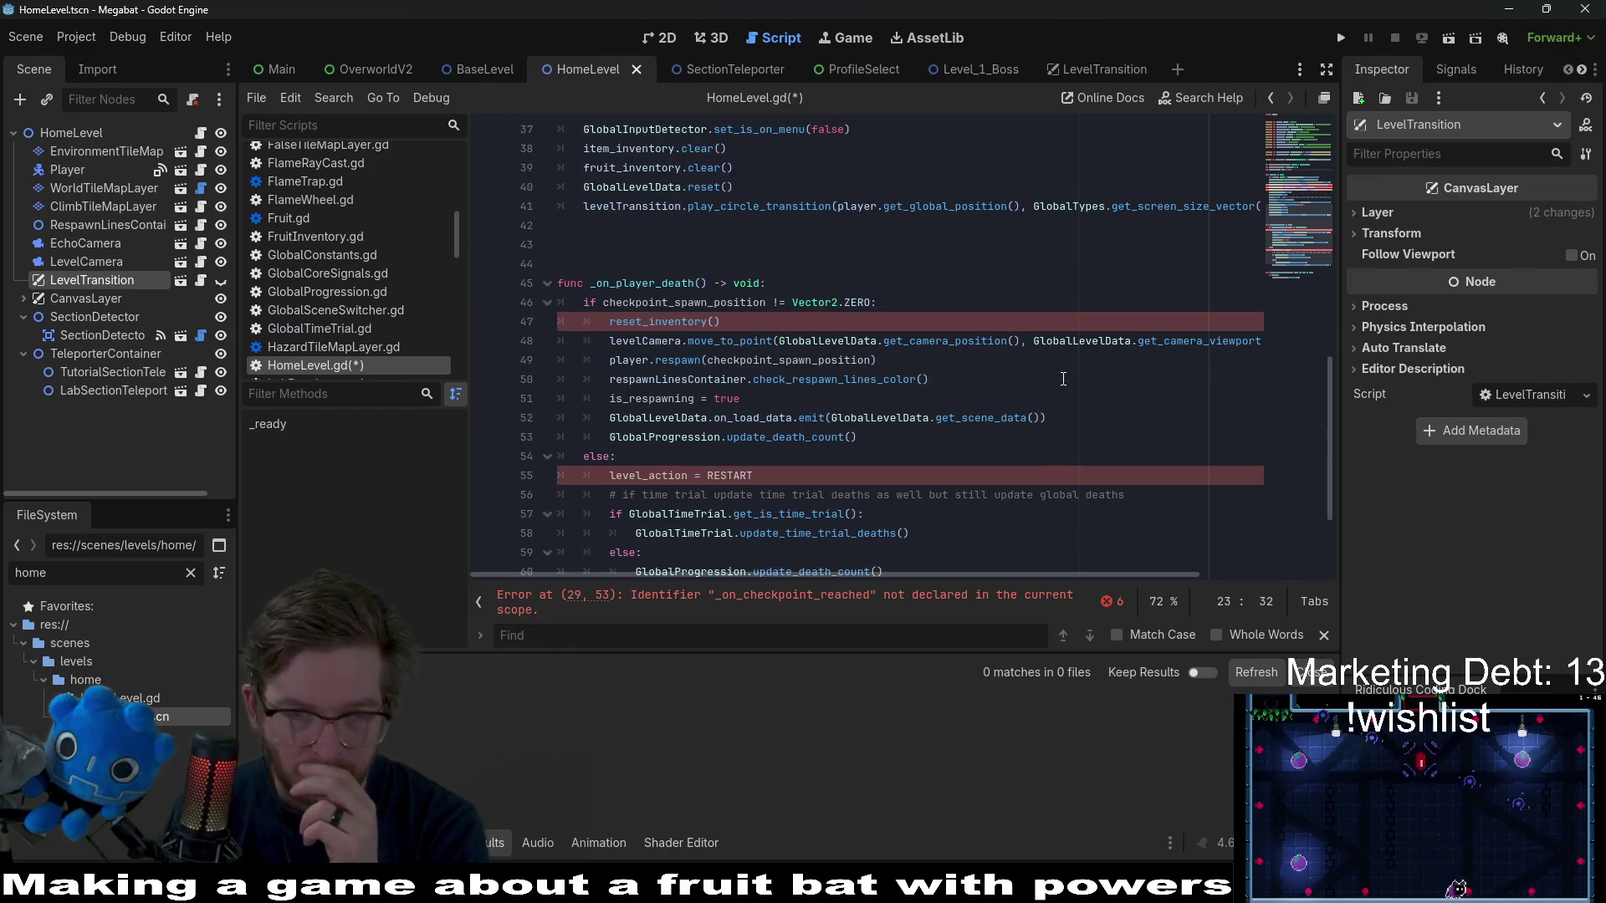
pyautogui.scroll(-3, 1063, 379)
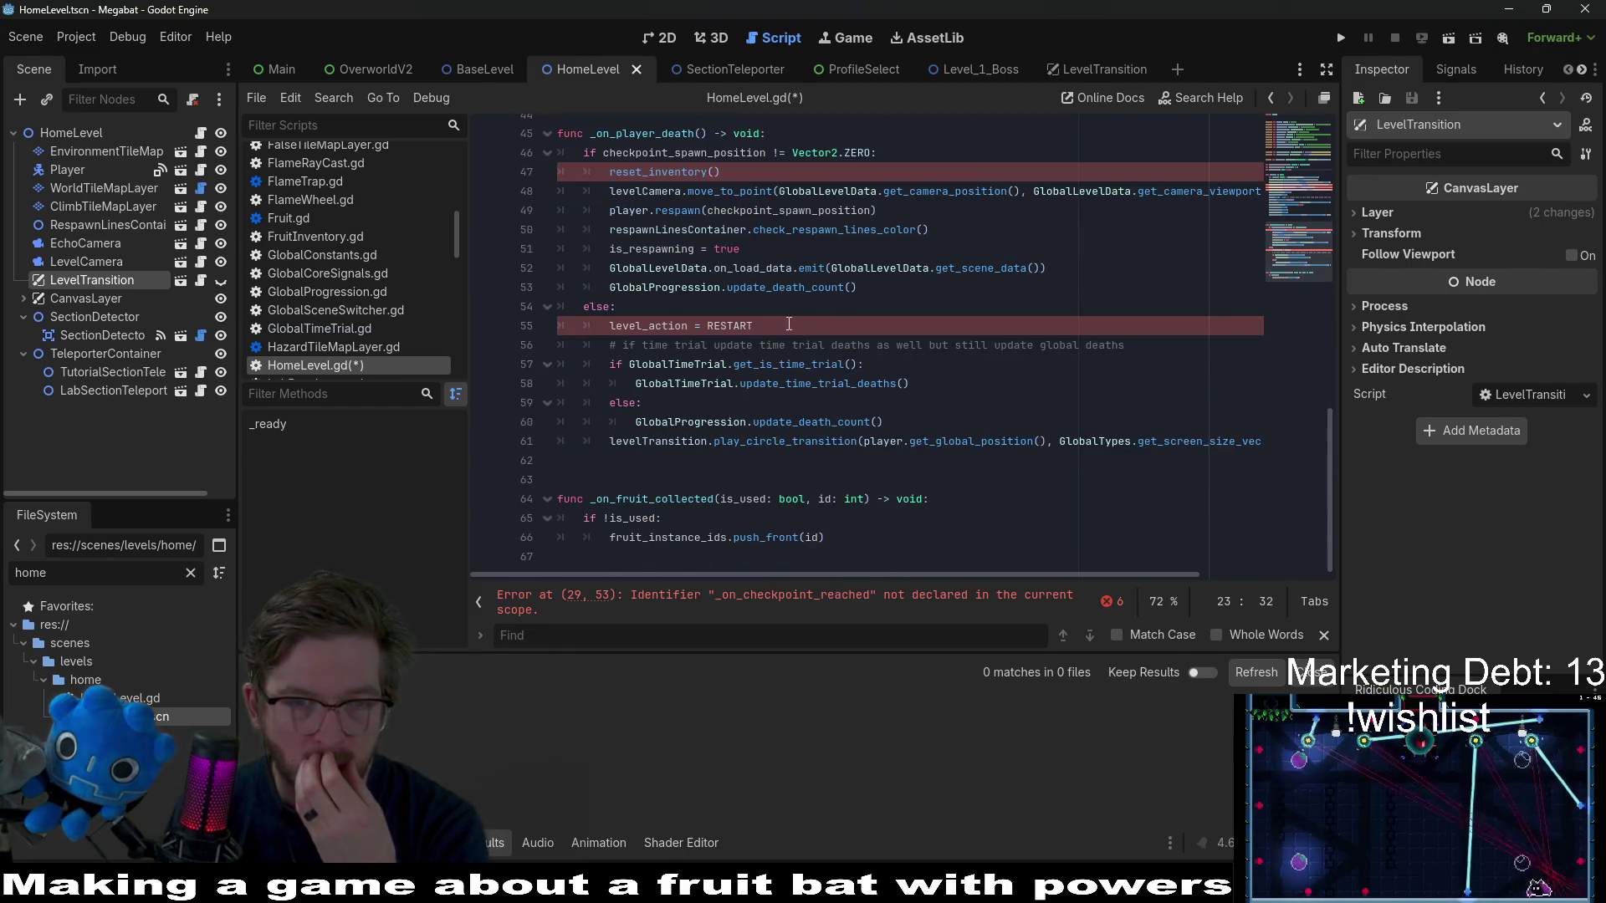
pyautogui.scroll(9, 778, 332)
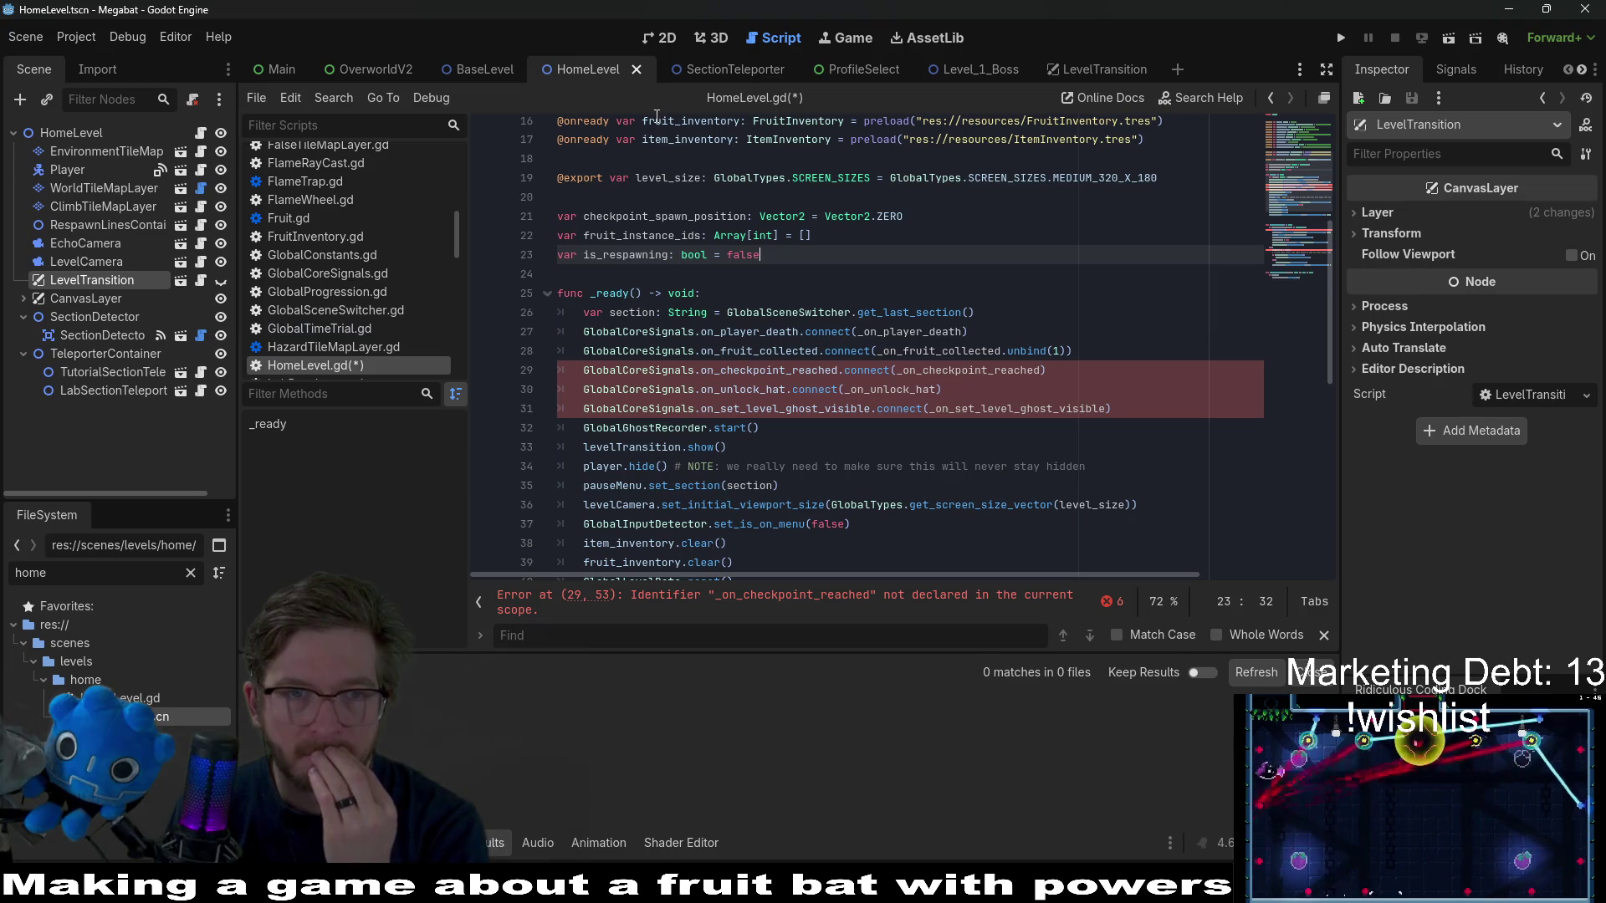
pyautogui.click(459, 67)
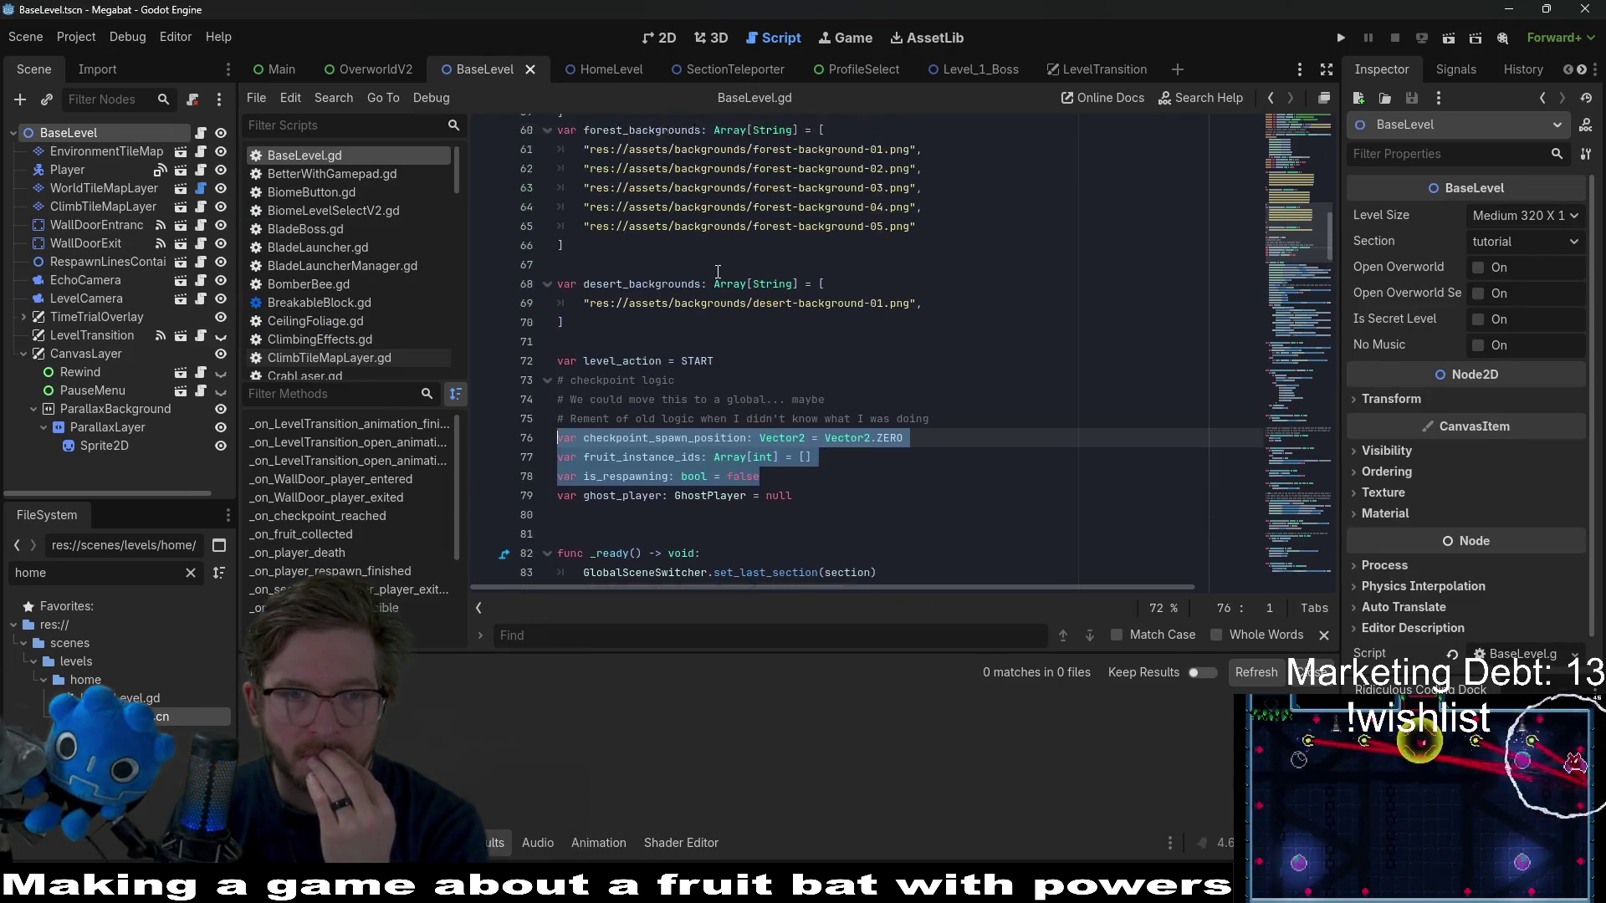
# - Review BaseLevel.gd's level-action enum and export variables, then switch back to HomeLevel.gd
pyautogui.scroll(18, 752, 335)
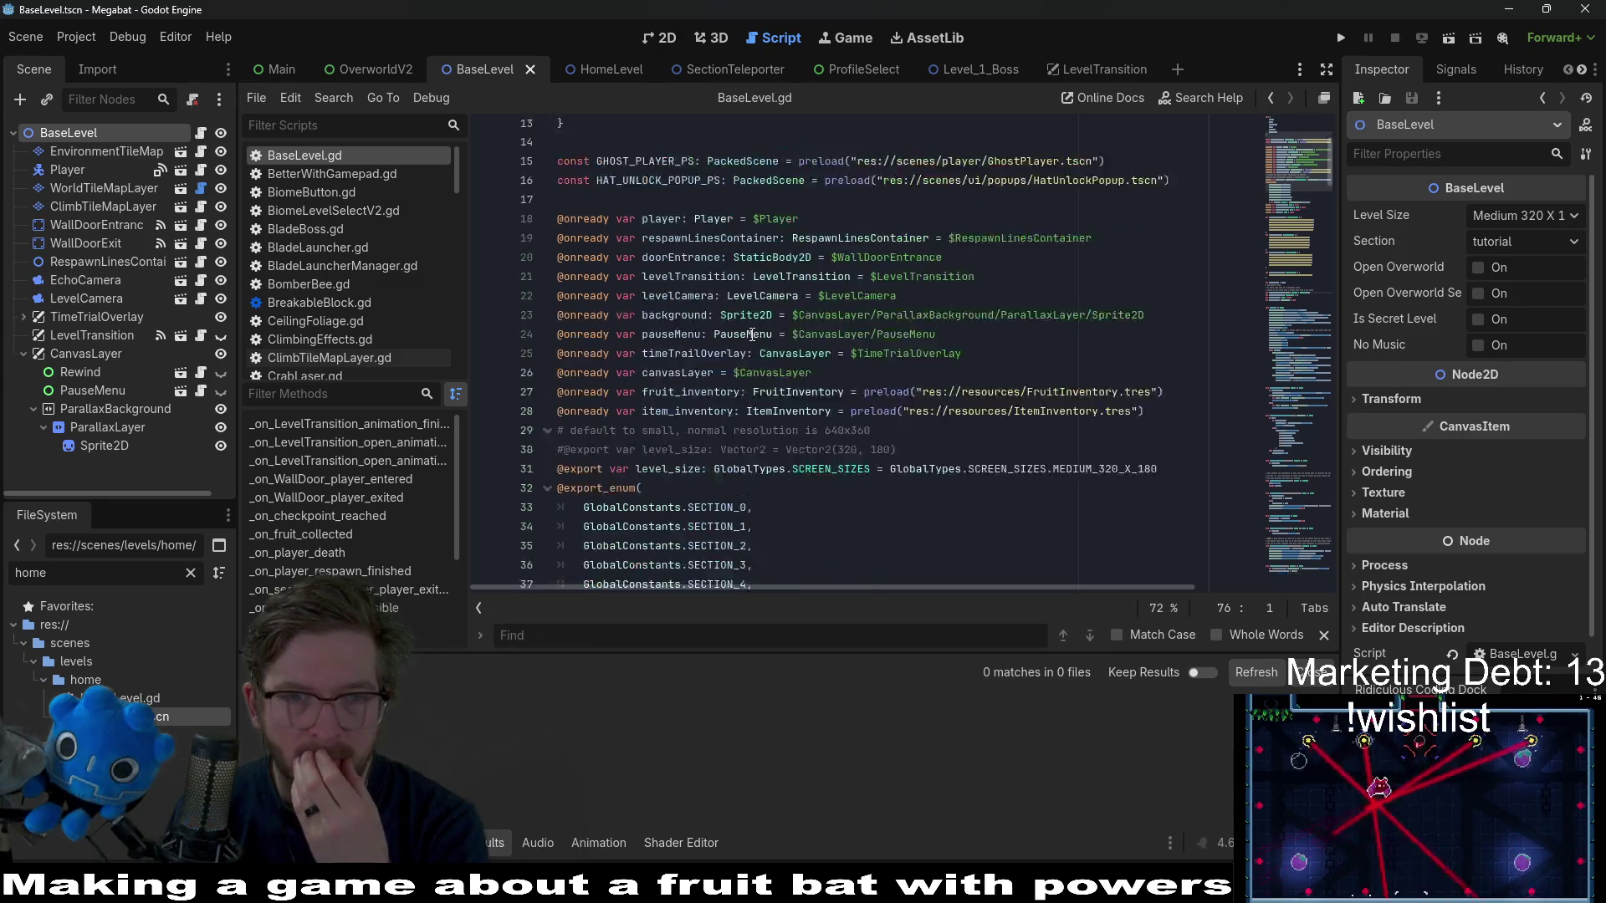
pyautogui.click(583, 362)
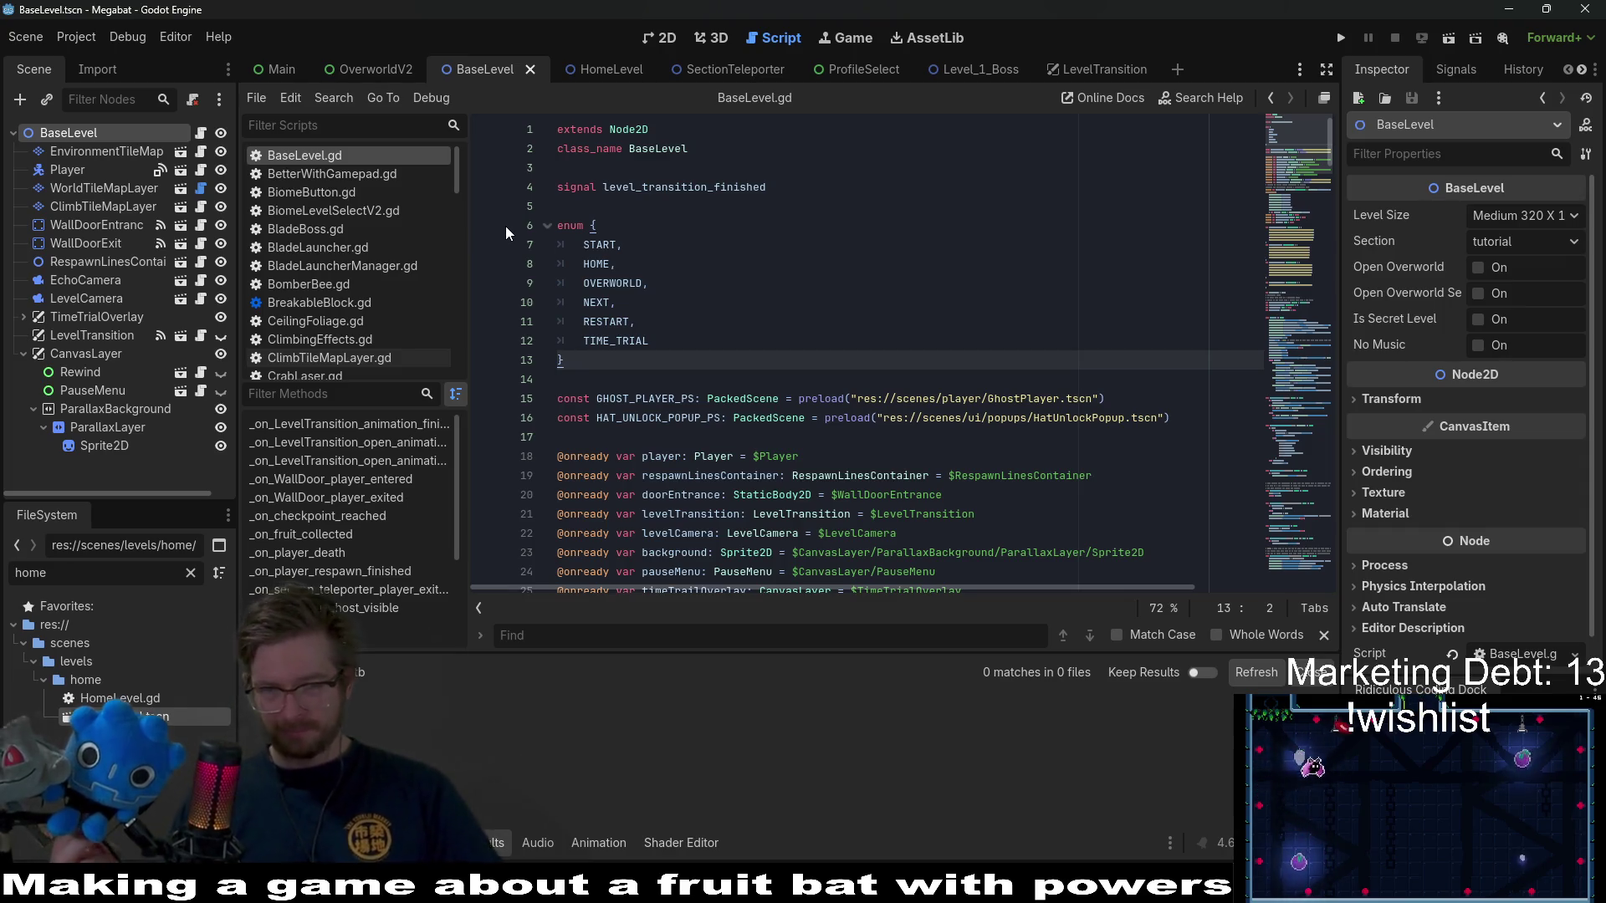
pyautogui.click(636, 302)
pyautogui.scroll(-7, 749, 283)
pyautogui.scroll(7, 750, 283)
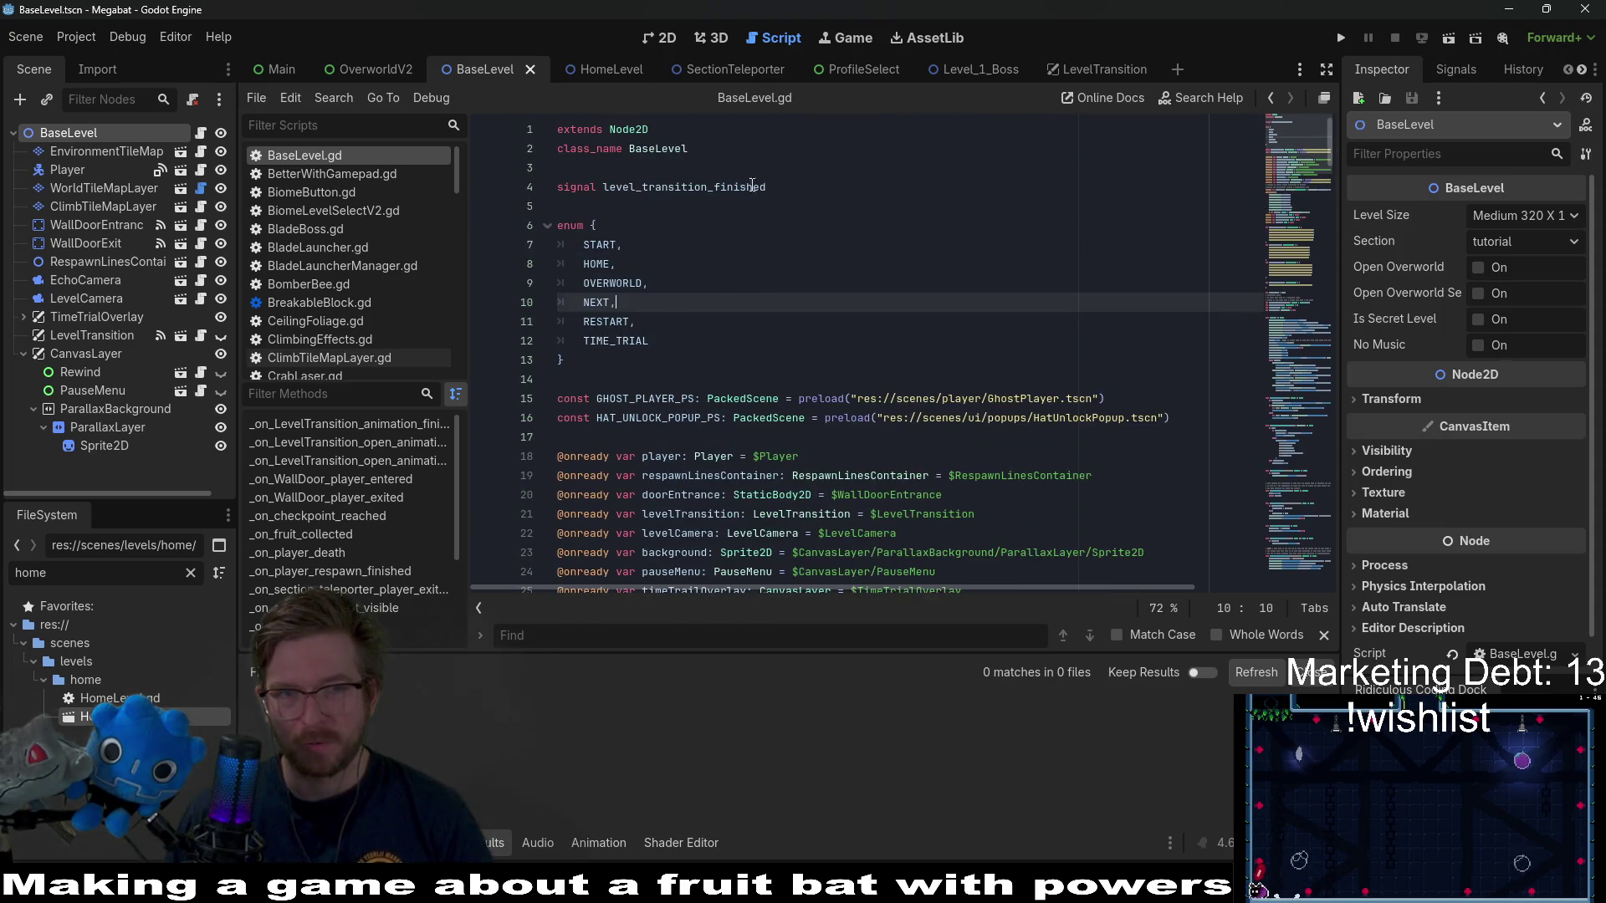
pyautogui.scroll(-10, 774, 398)
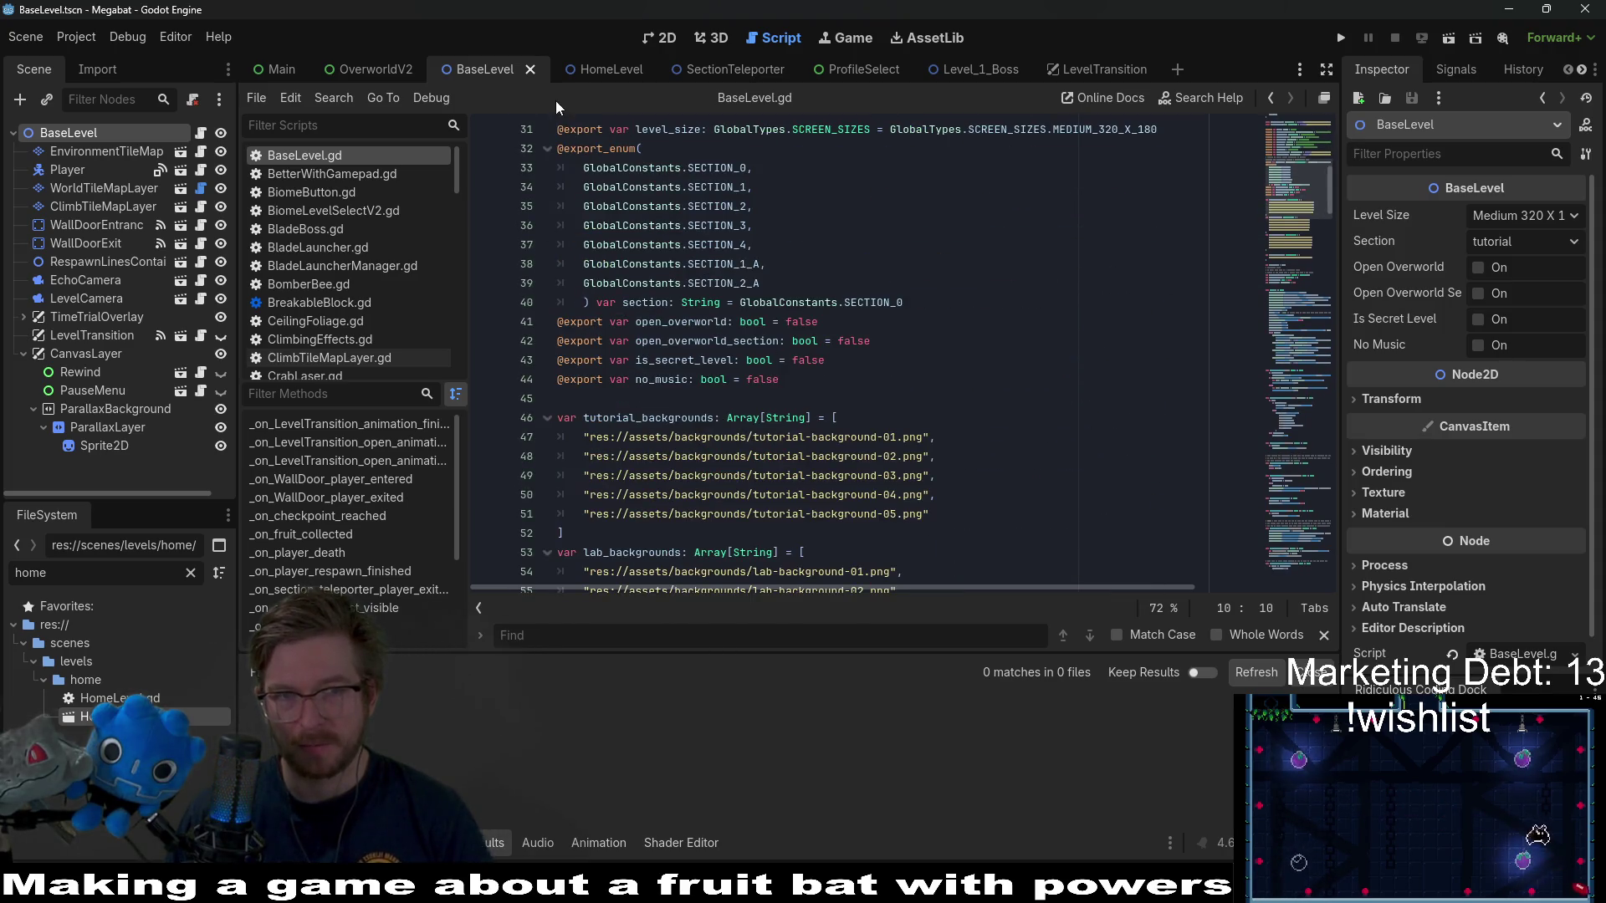
pyautogui.click(591, 69)
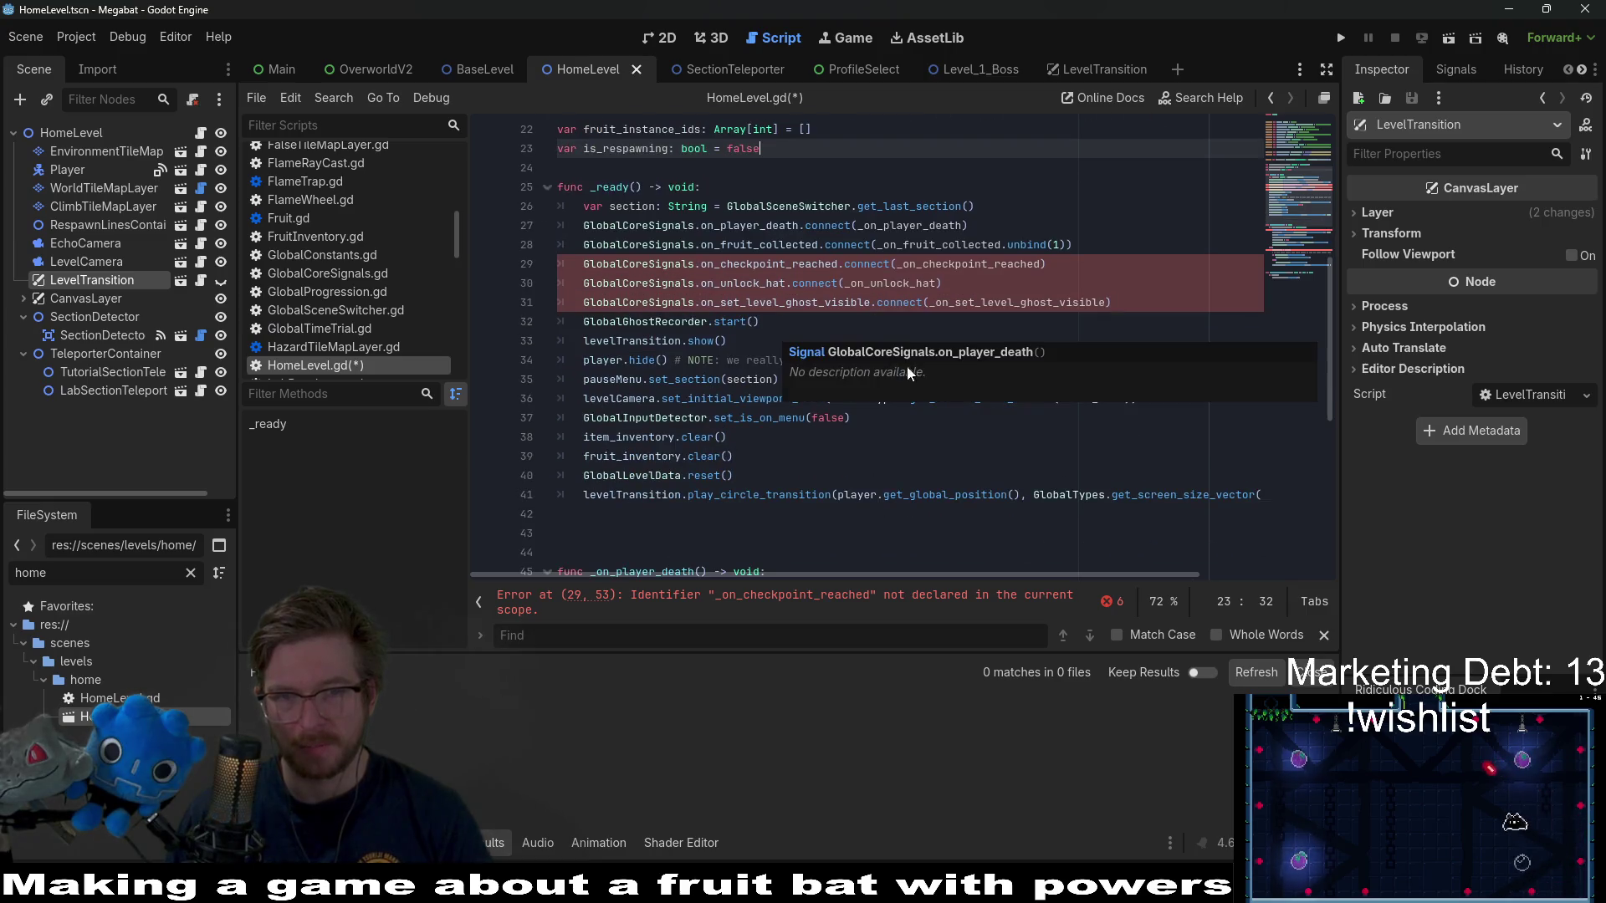
pyautogui.scroll(-7, 717, 352)
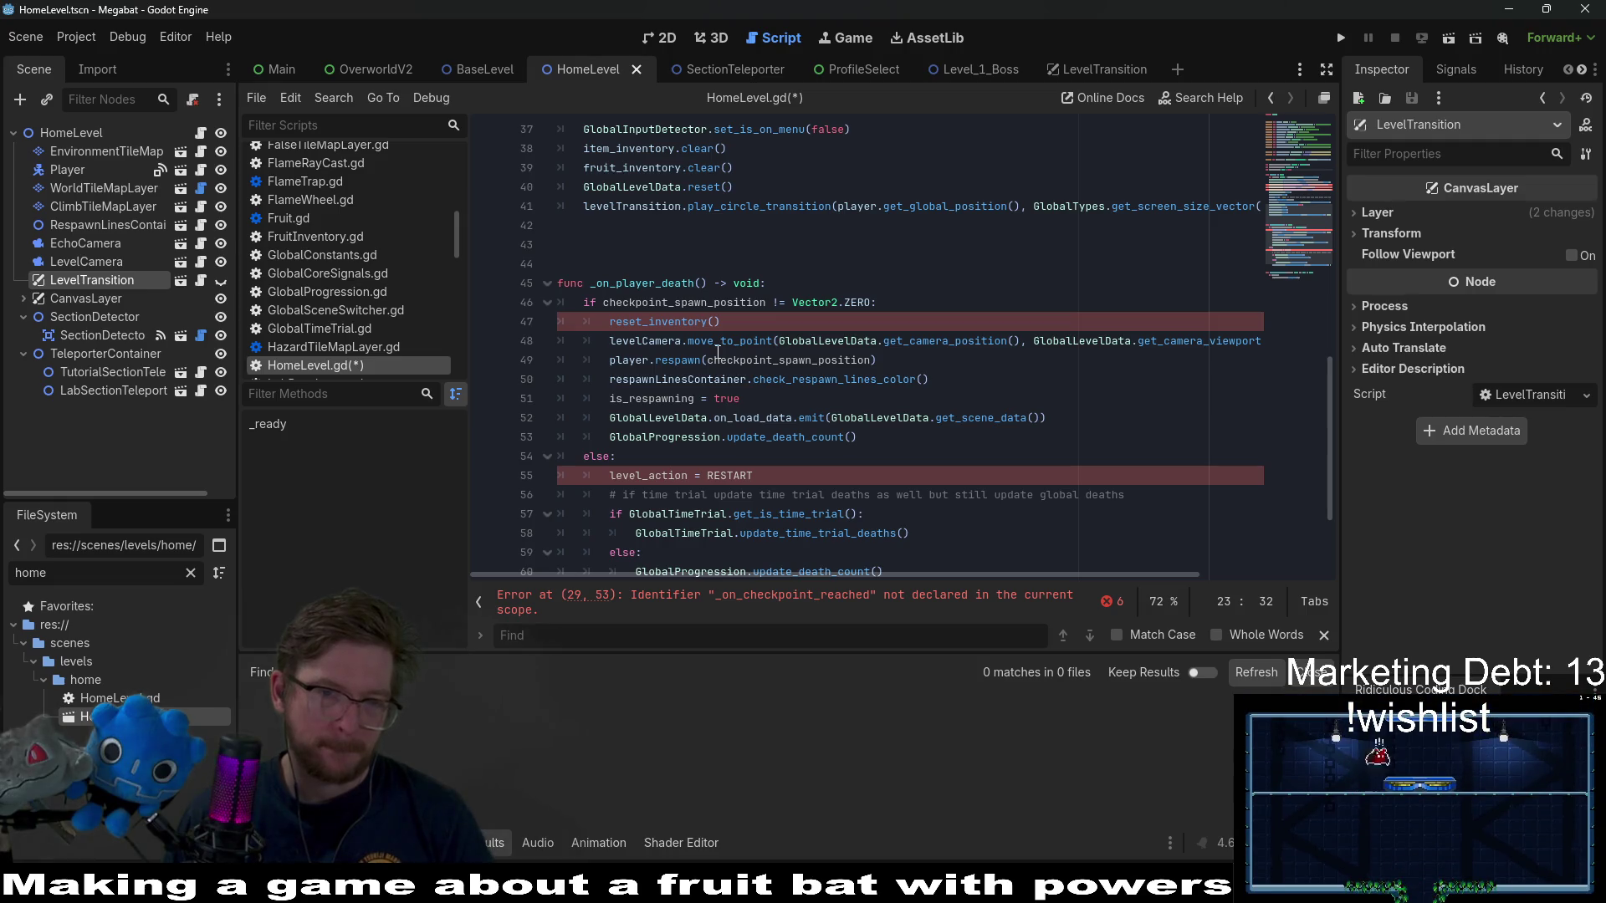
pyautogui.scroll(-2, 717, 352)
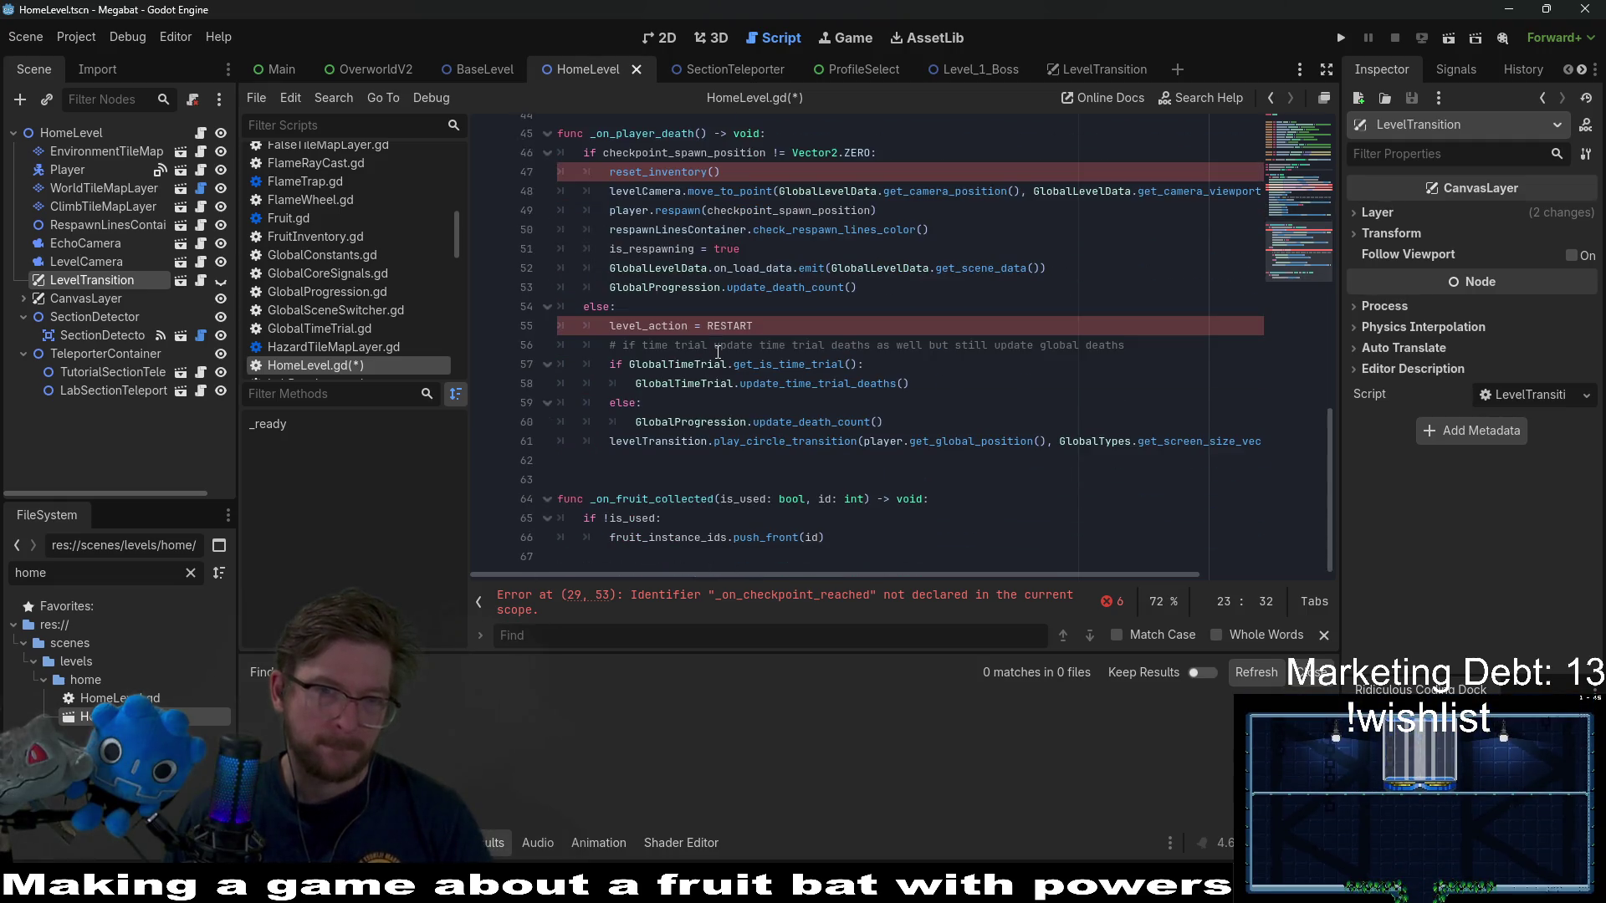
pyautogui.scroll(9, 717, 352)
pyautogui.scroll(6, 717, 353)
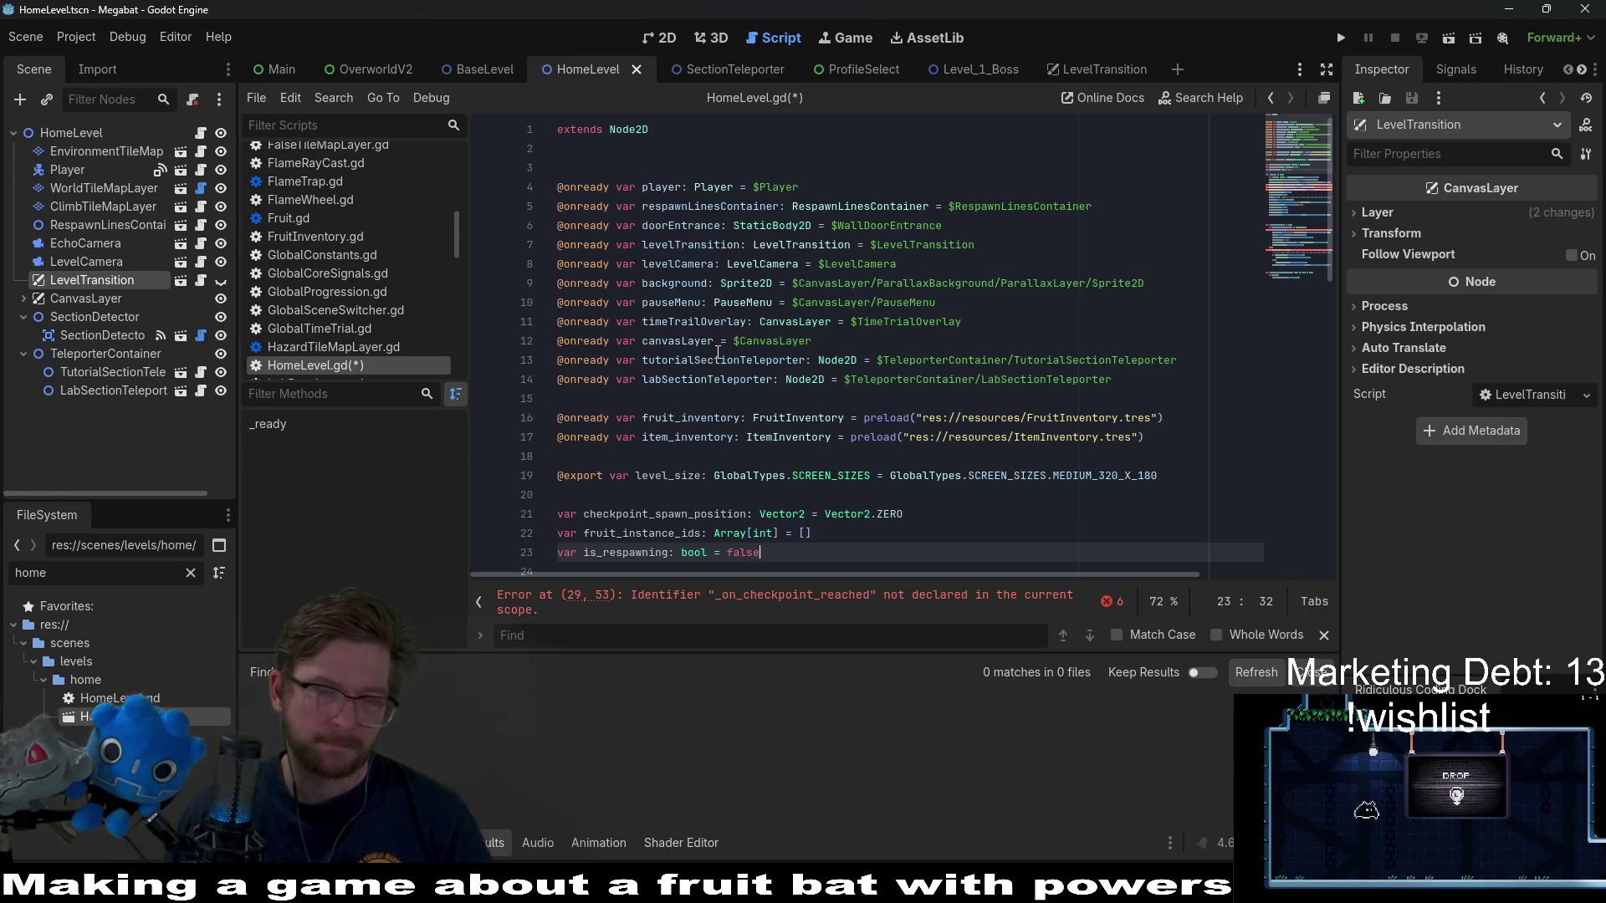
pyautogui.click(483, 68)
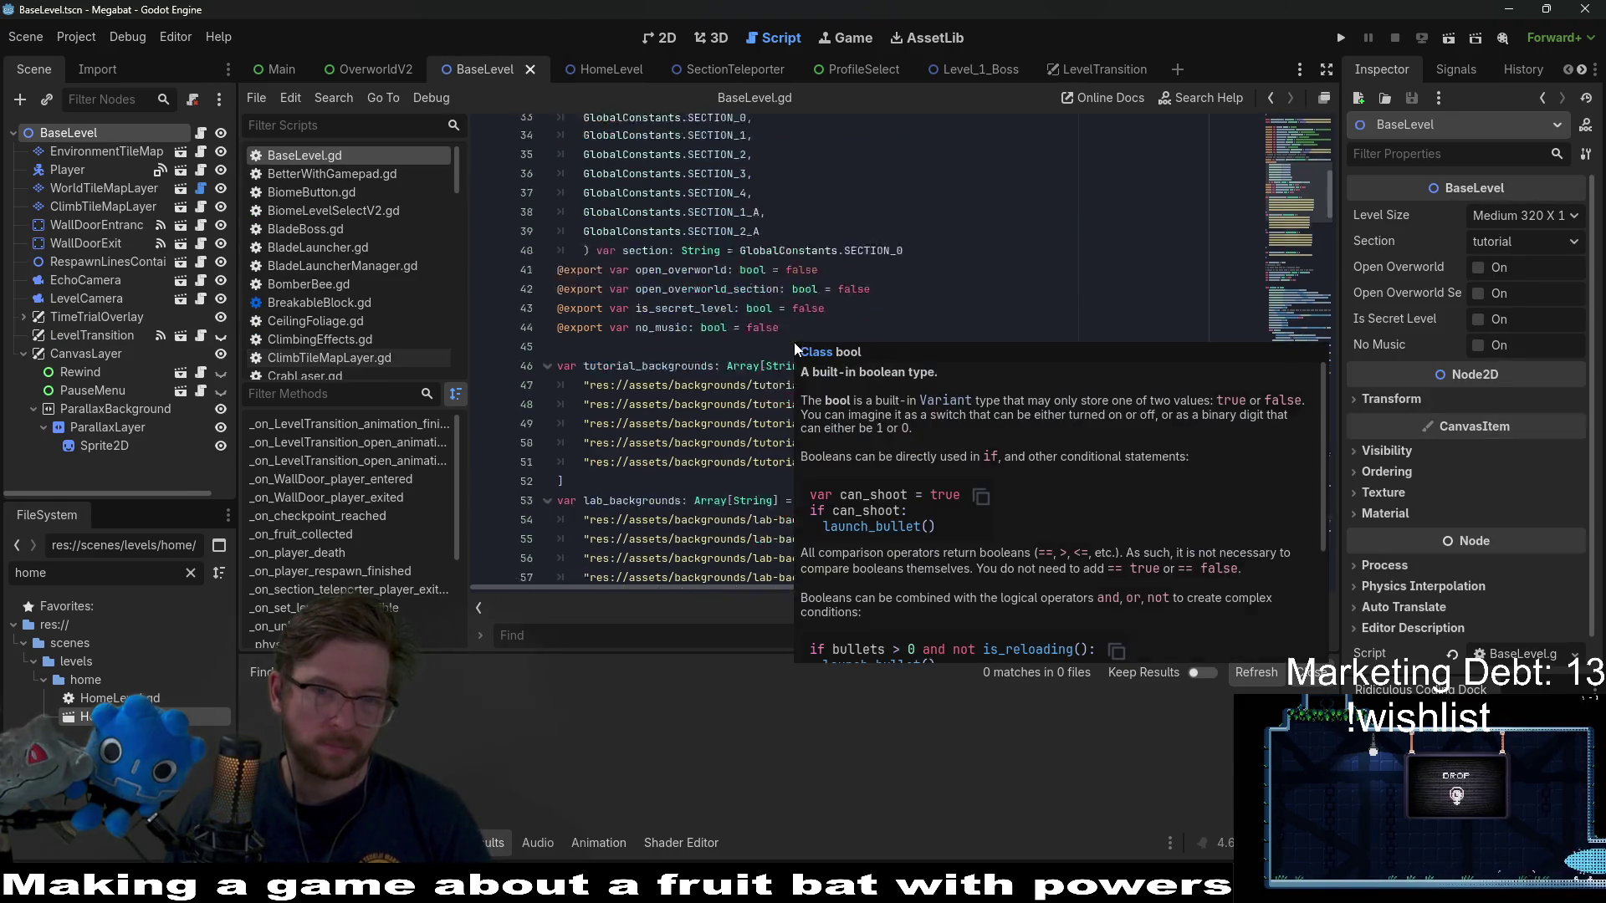
pyautogui.scroll(-3, 796, 342)
pyautogui.scroll(-9, 682, 384)
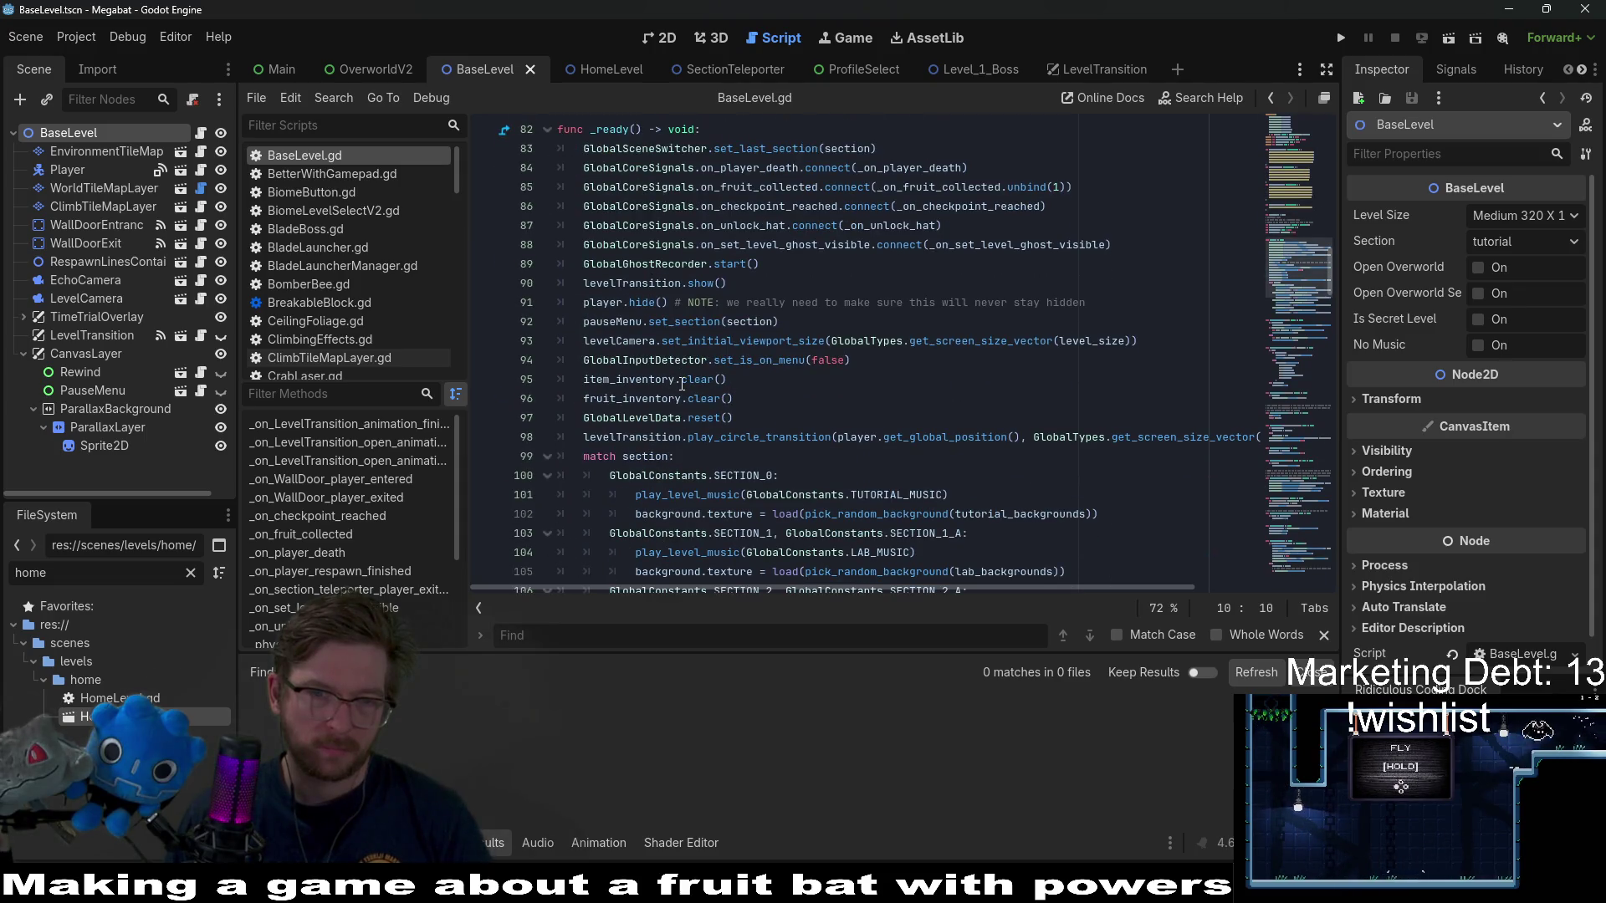
pyautogui.scroll(4, 682, 384)
pyautogui.scroll(4, 682, 384)
pyautogui.click(590, 68)
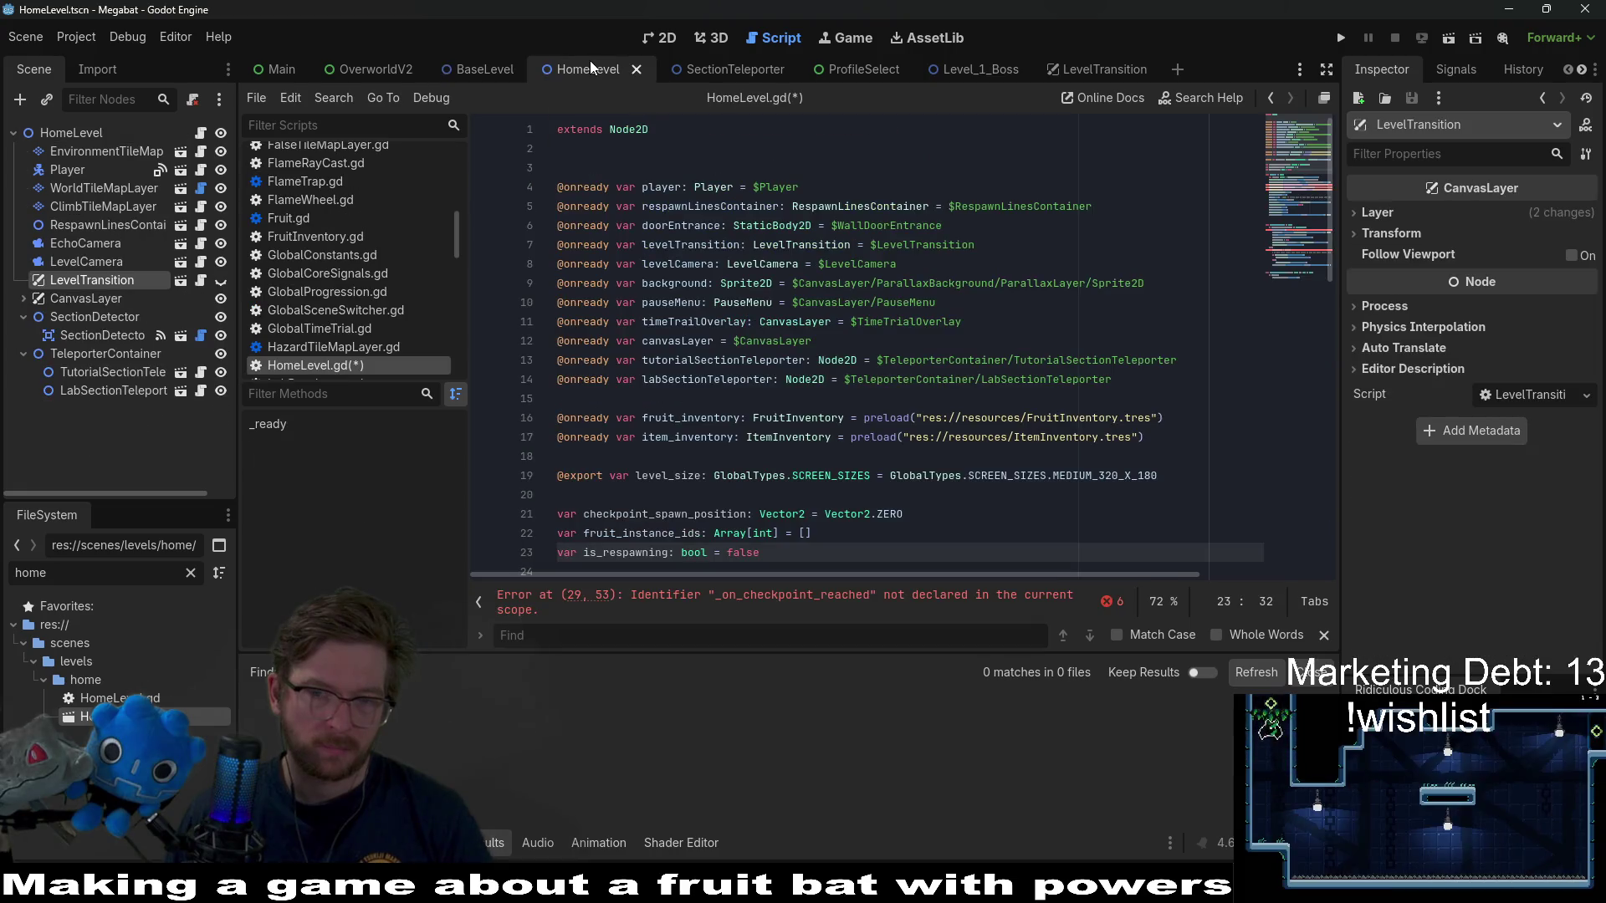
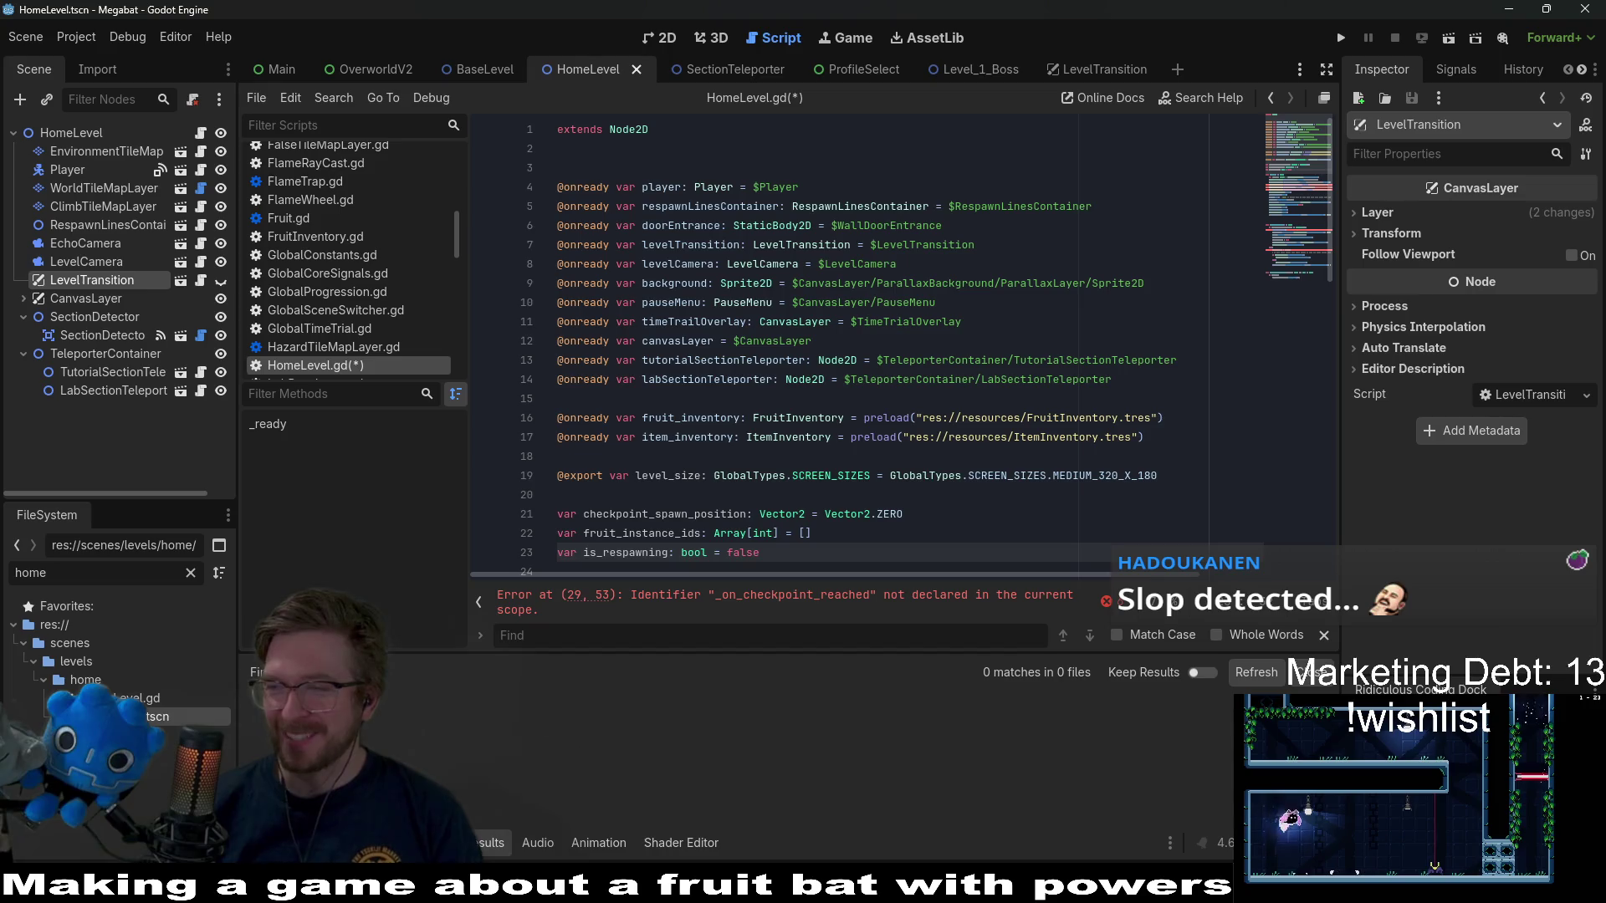
# - Inspect the SCREEN_SIZES level size line and the tutorialSectionTeleporter declaration in the current script
pyautogui.click(981, 475)
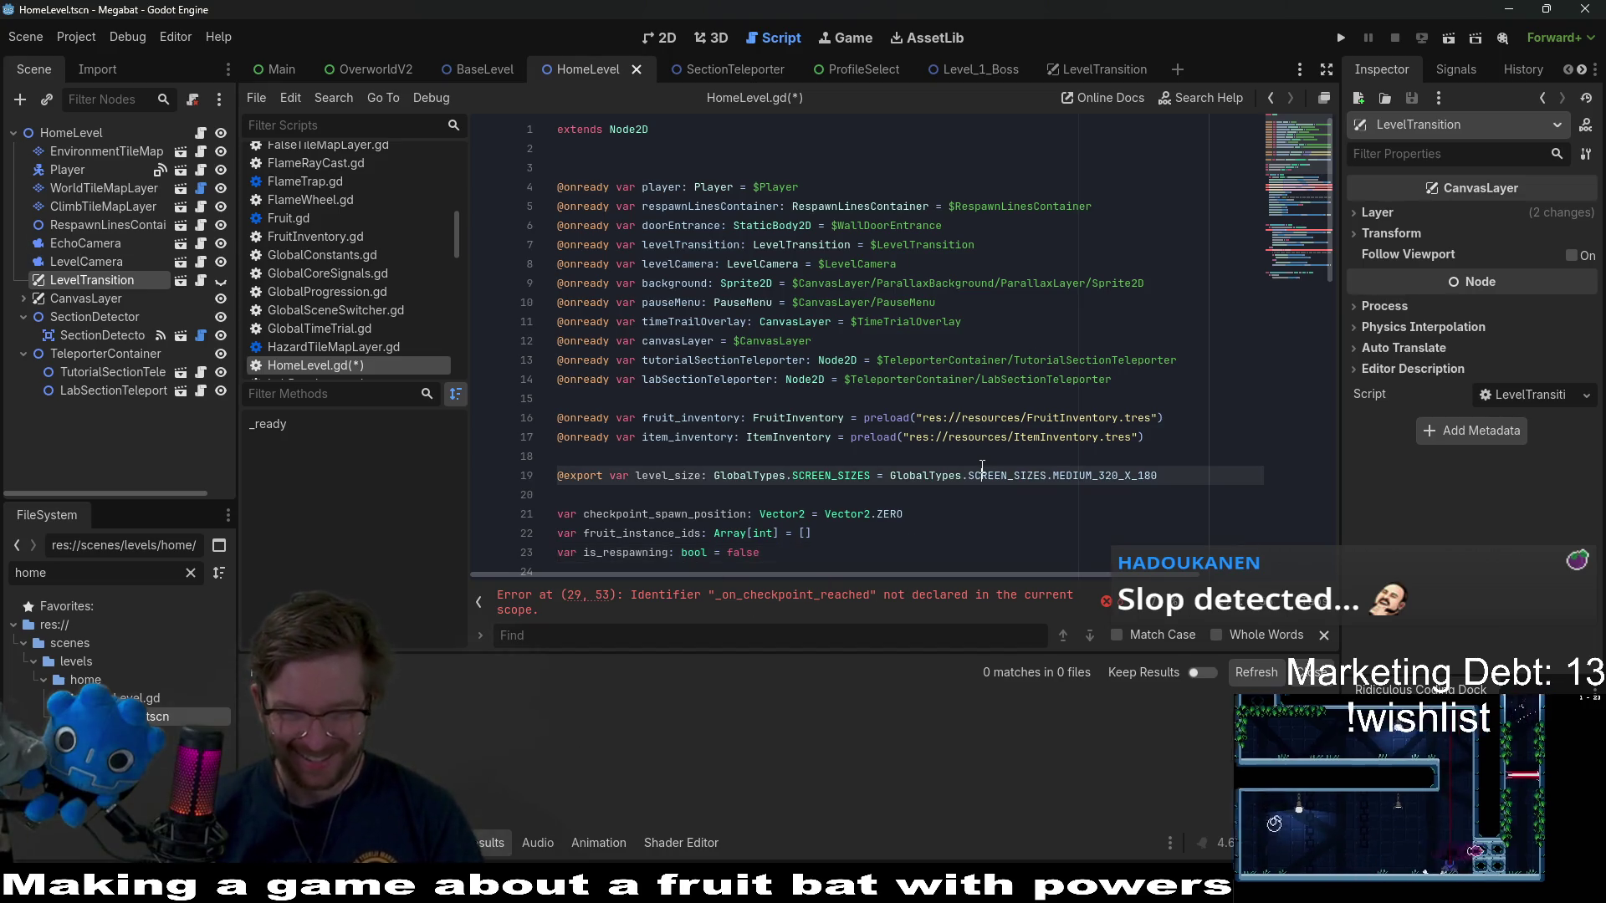
pyautogui.scroll(-1, 856, 485)
pyautogui.scroll(-4, 845, 481)
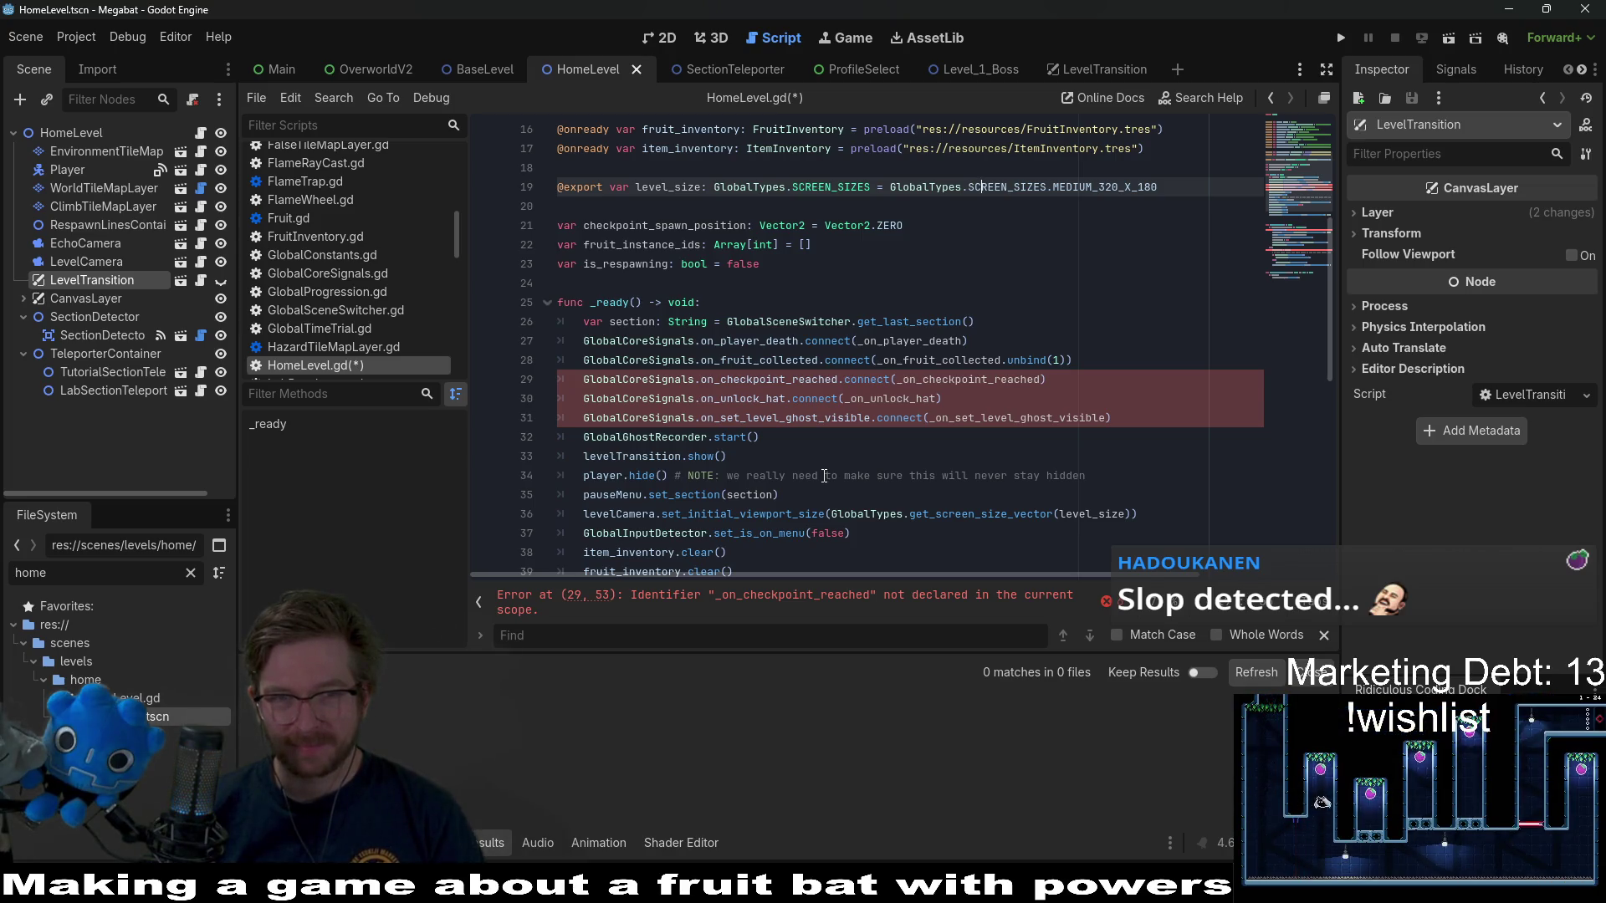
pyautogui.scroll(2, 825, 476)
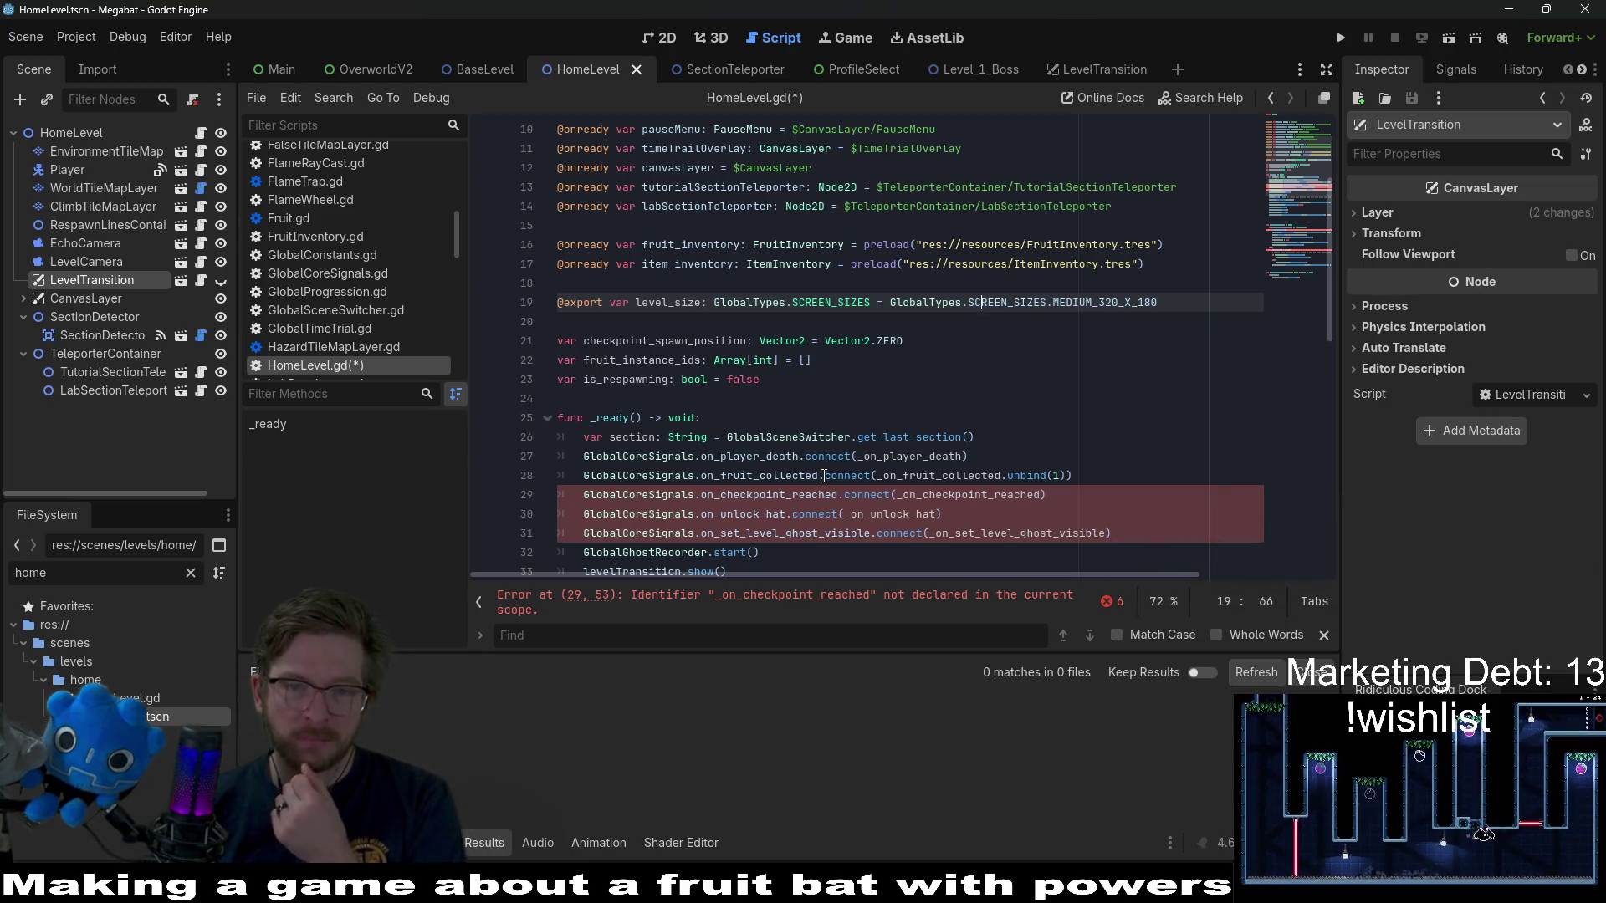
pyautogui.scroll(3, 825, 476)
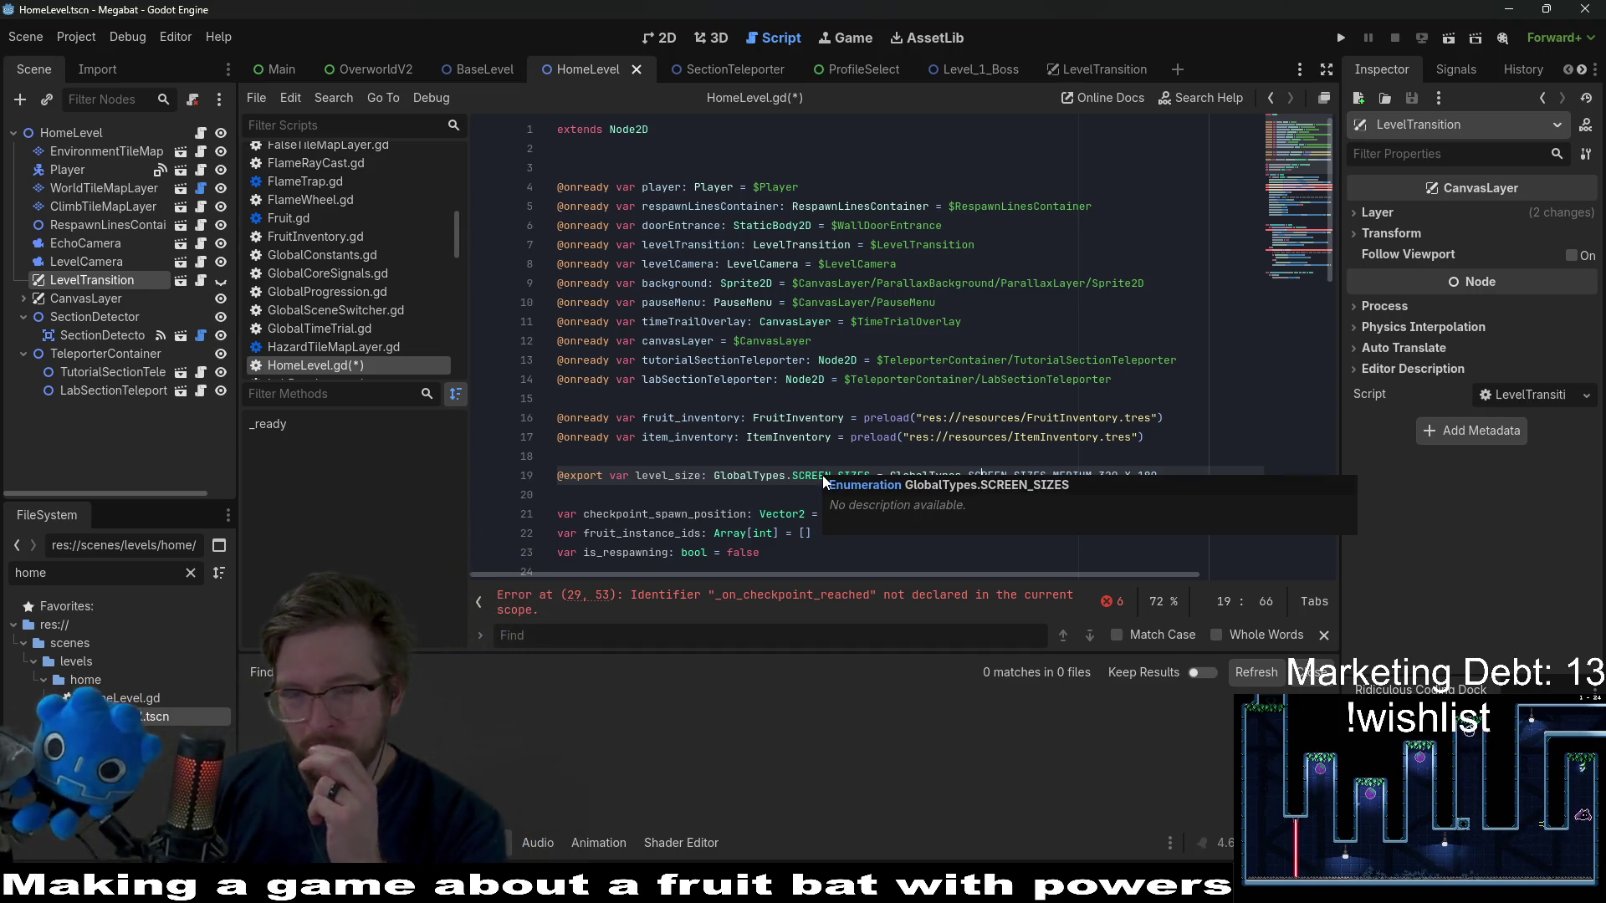
pyautogui.click(774, 360)
pyautogui.scroll(-3, 920, 335)
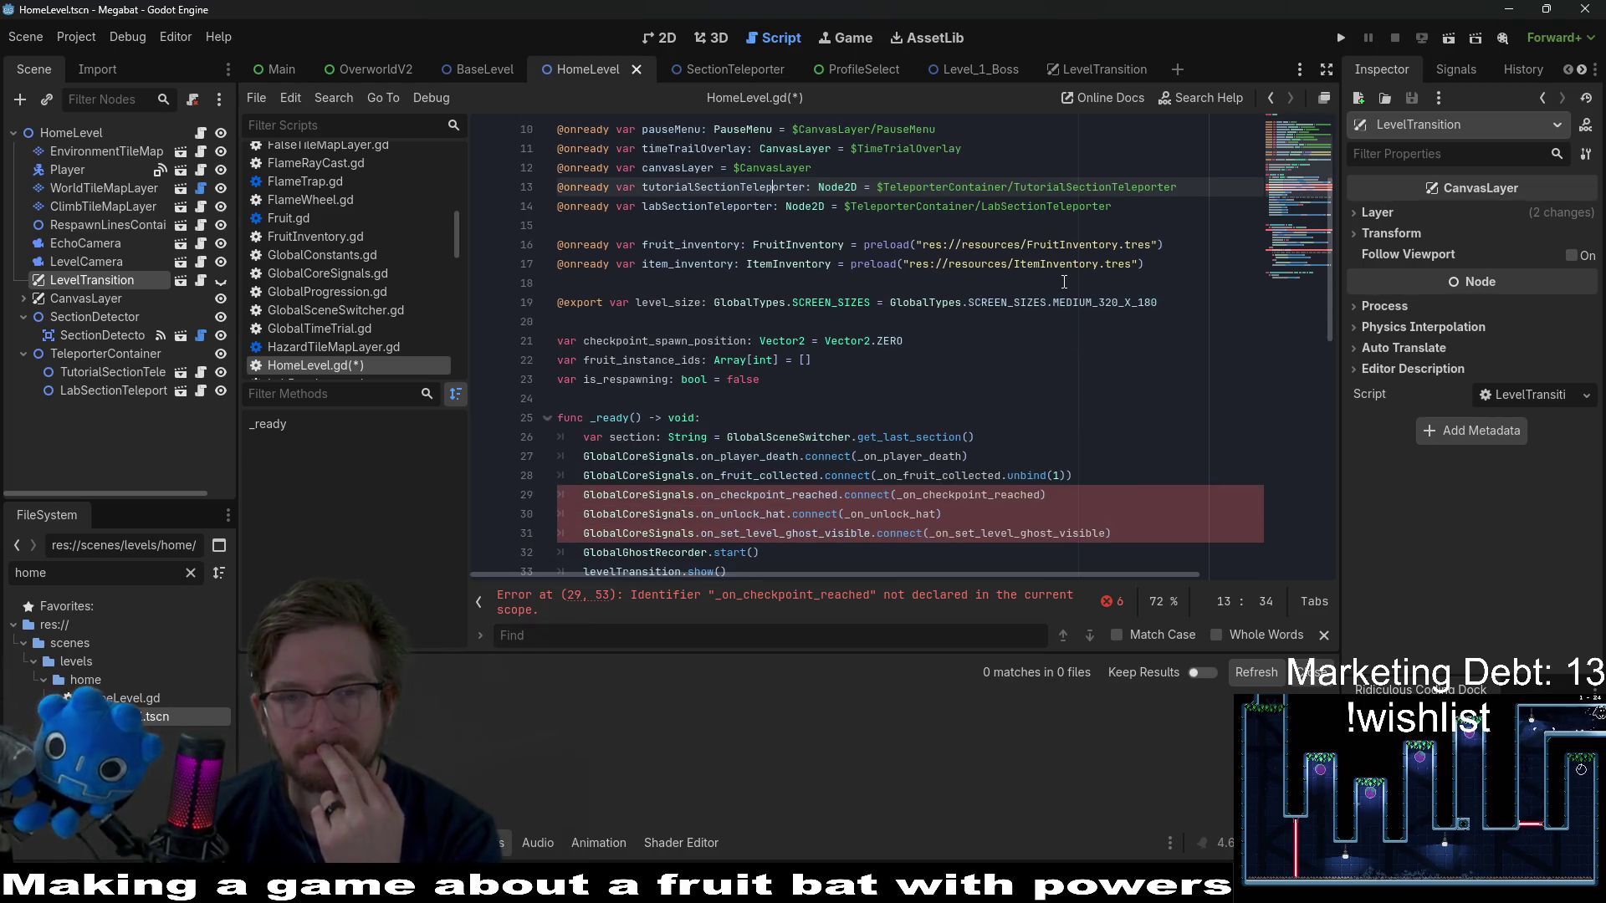
pyautogui.scroll(3, 1064, 282)
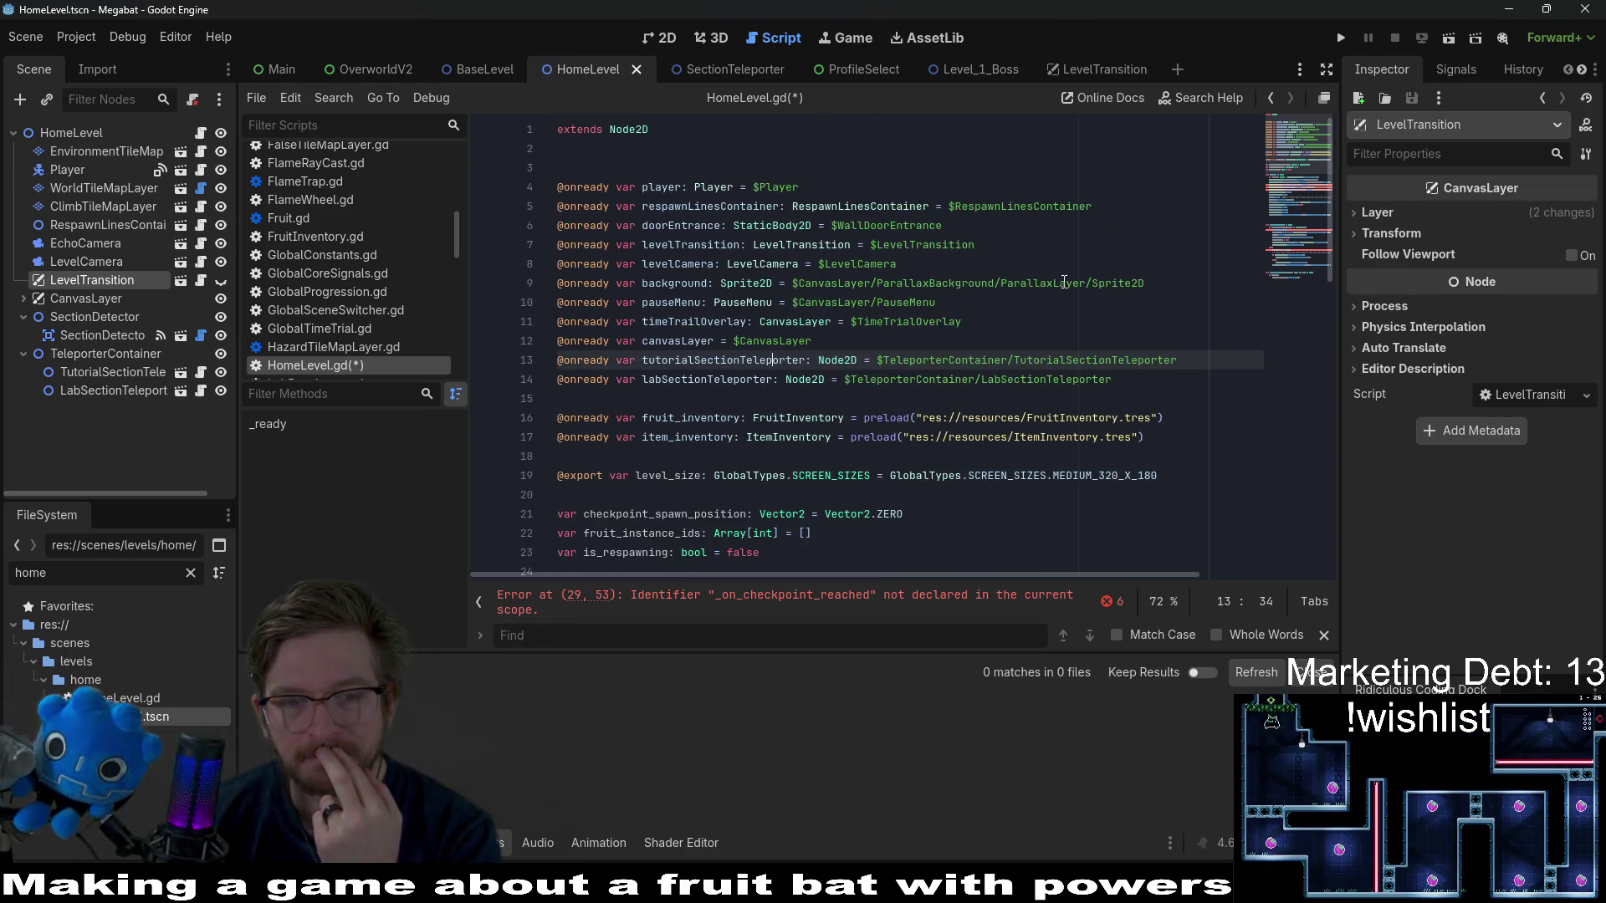
pyautogui.scroll(-6, 1064, 281)
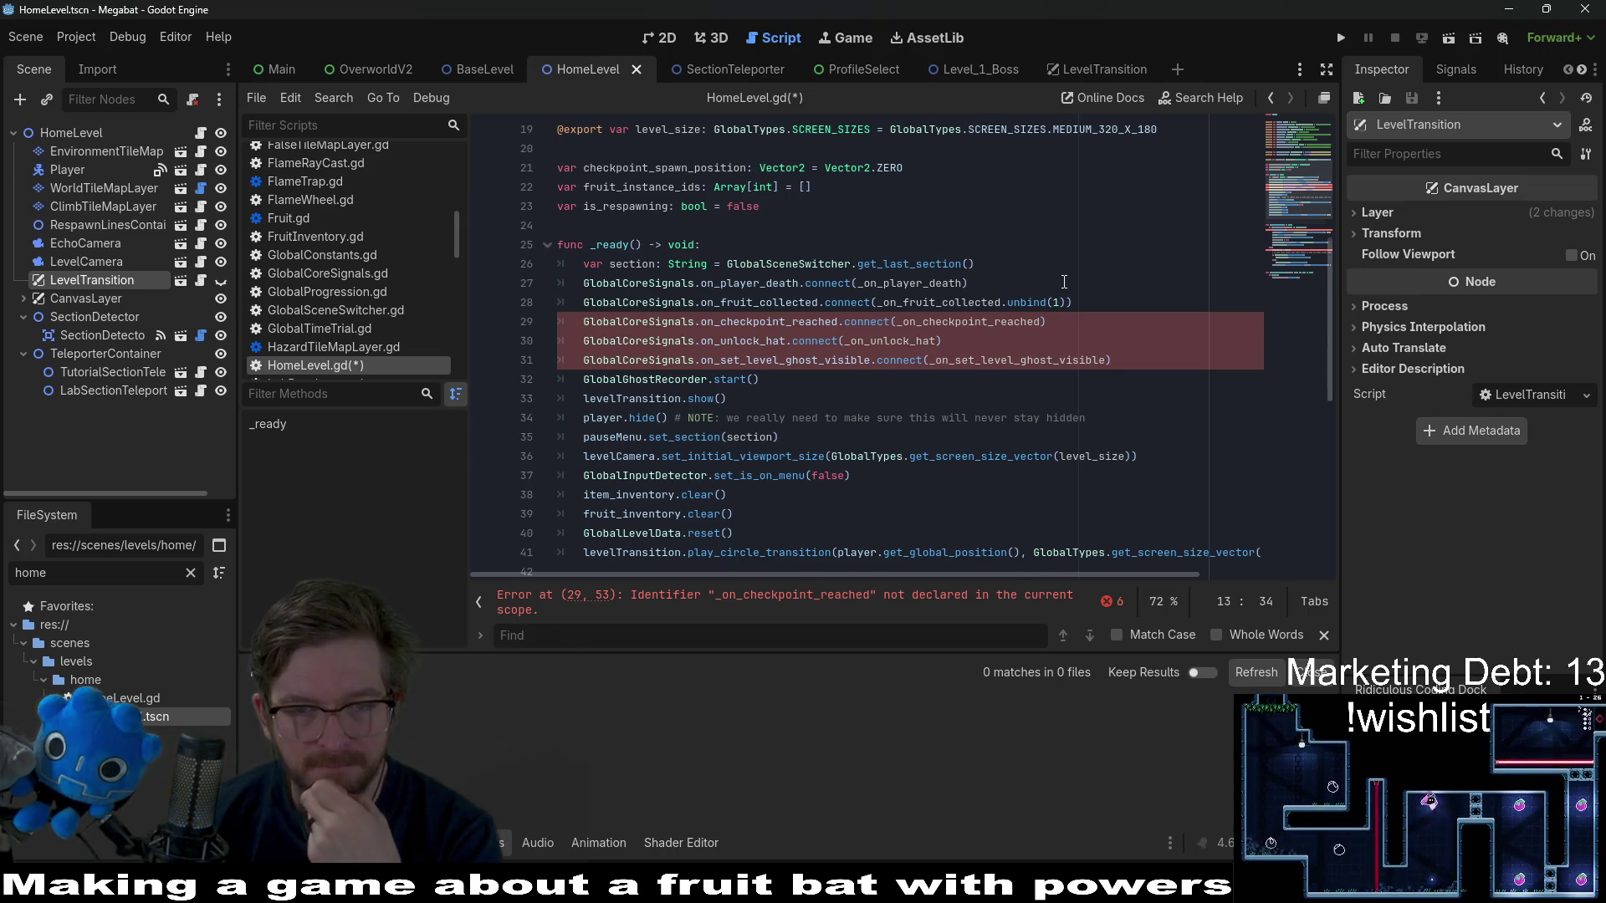
pyautogui.scroll(-2, 1064, 282)
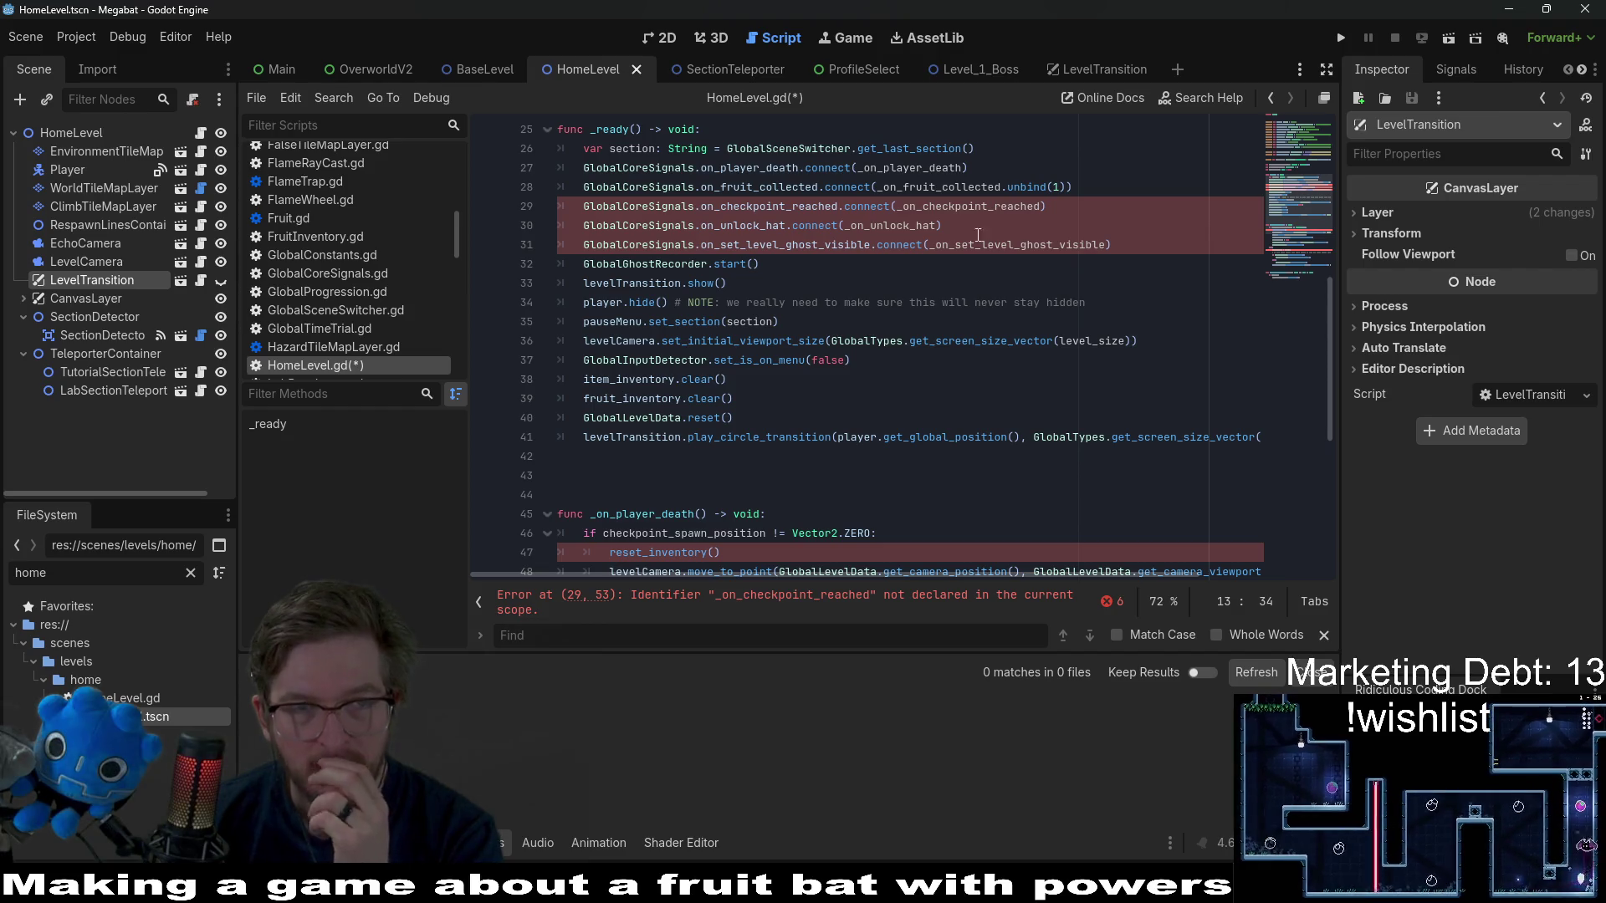
# - Scroll through BaseLevel.gd, then return to the class_name BaseLevel declaration at the top
pyautogui.click(473, 70)
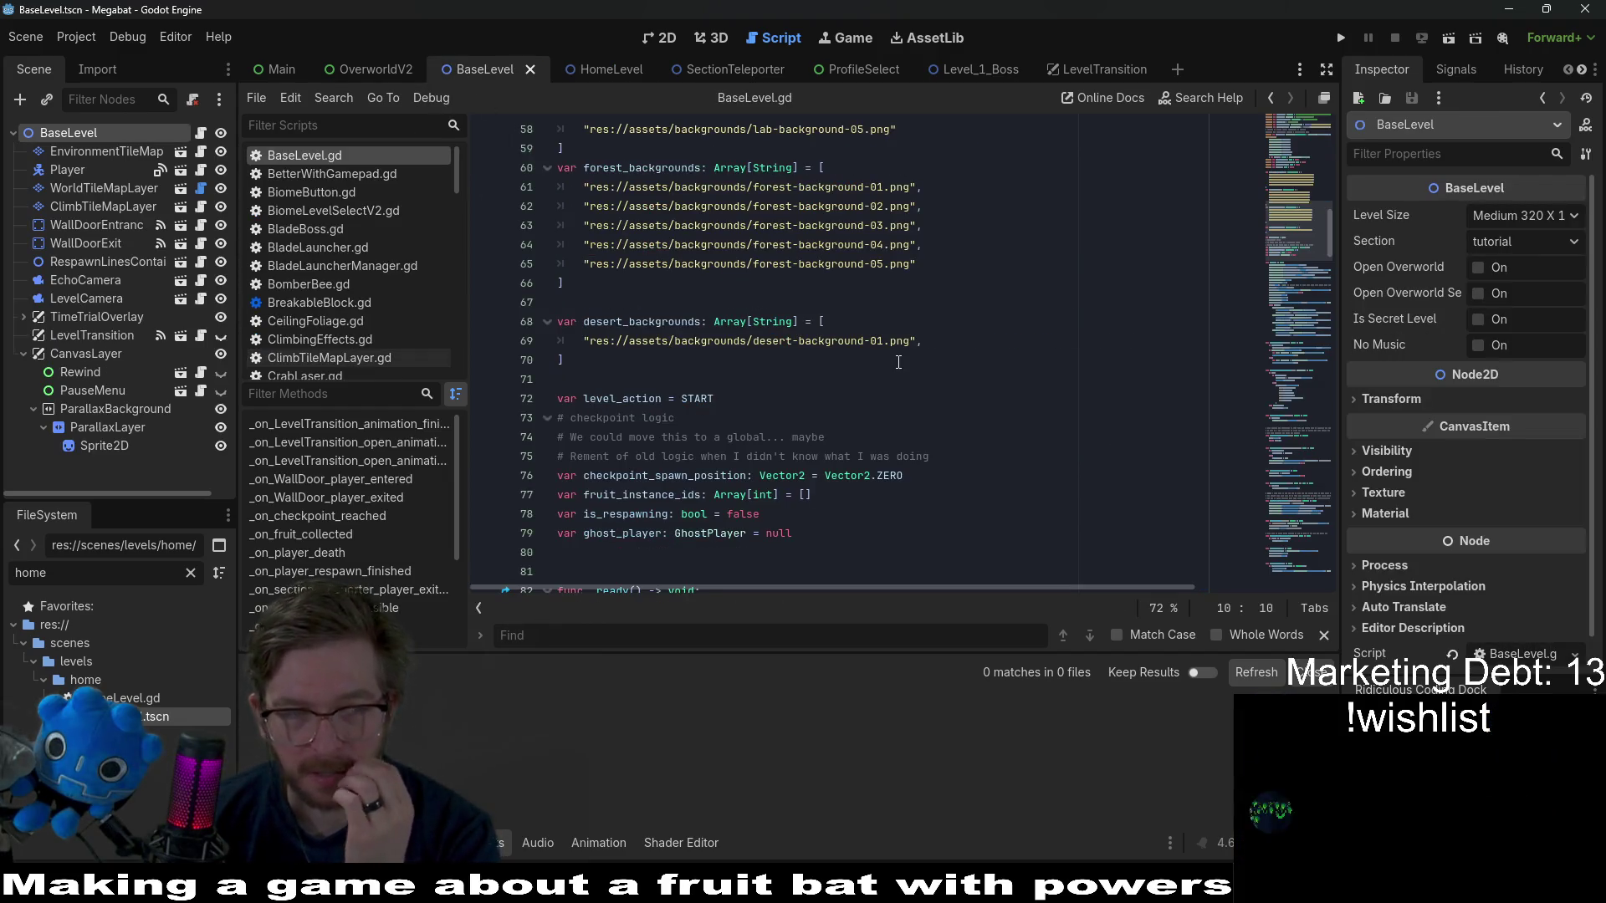
pyautogui.moveTo(897, 350)
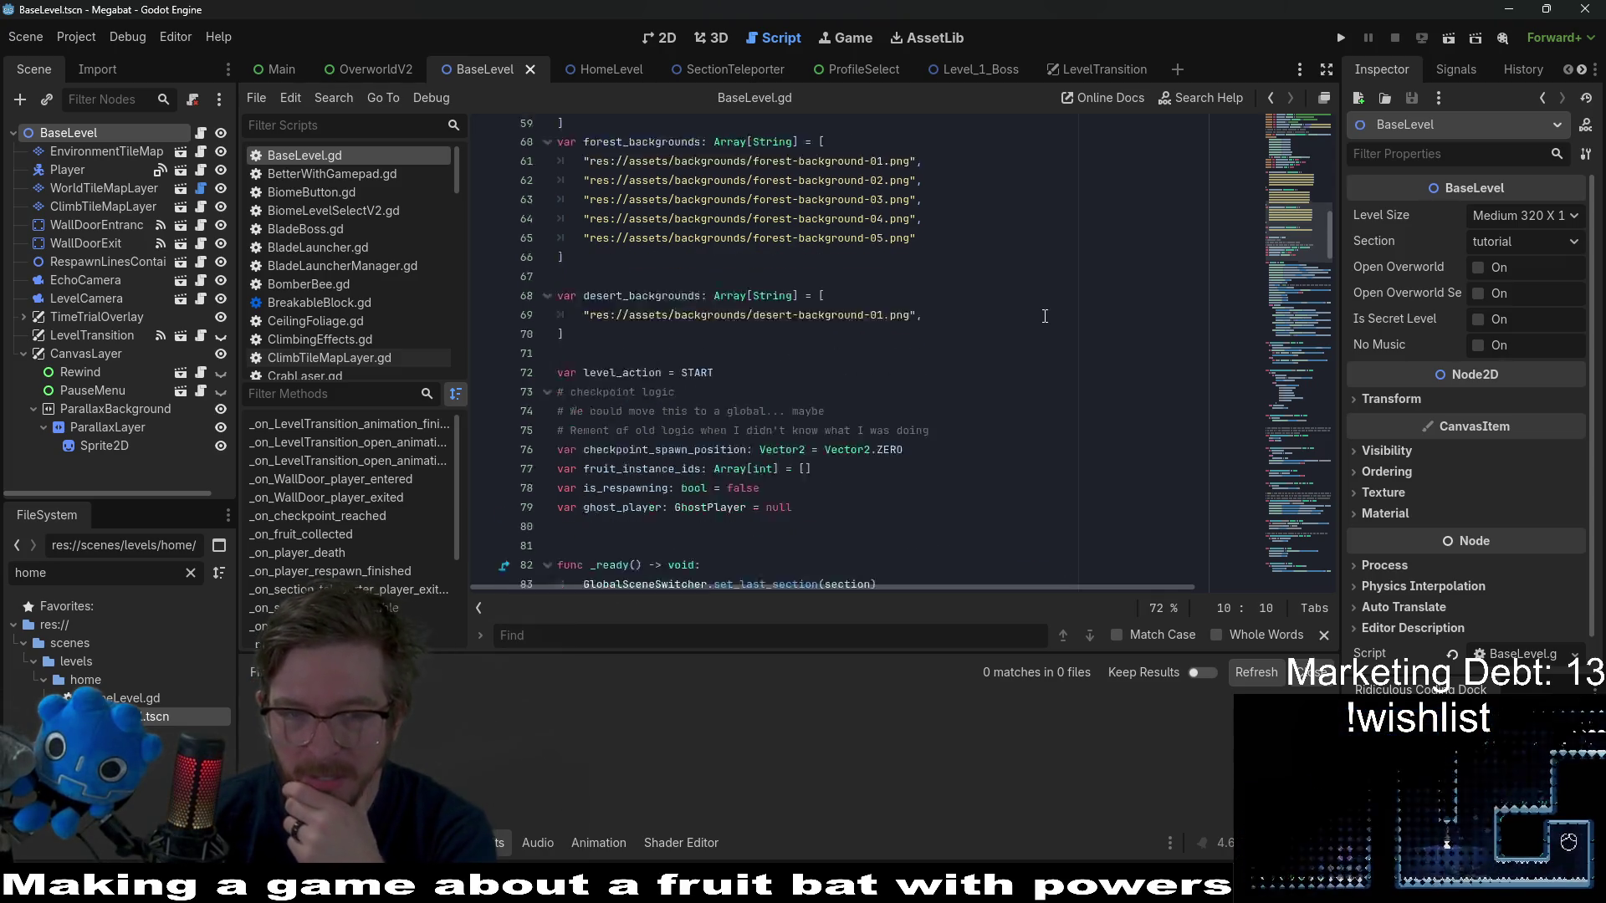
pyautogui.scroll(-12, 1044, 315)
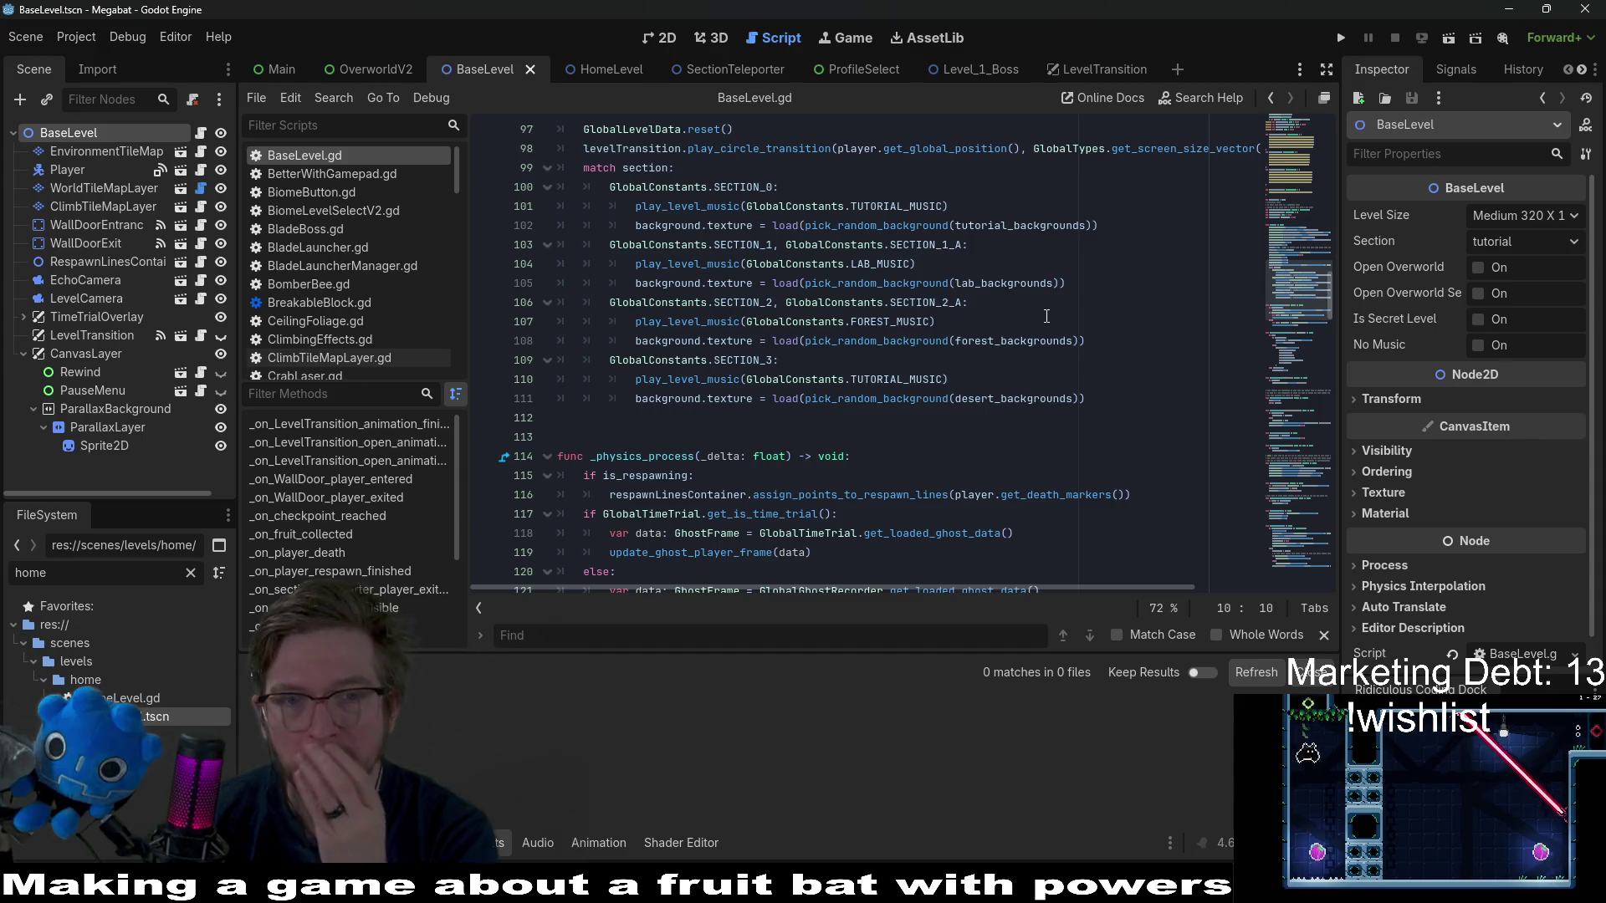
pyautogui.scroll(-3, 1046, 315)
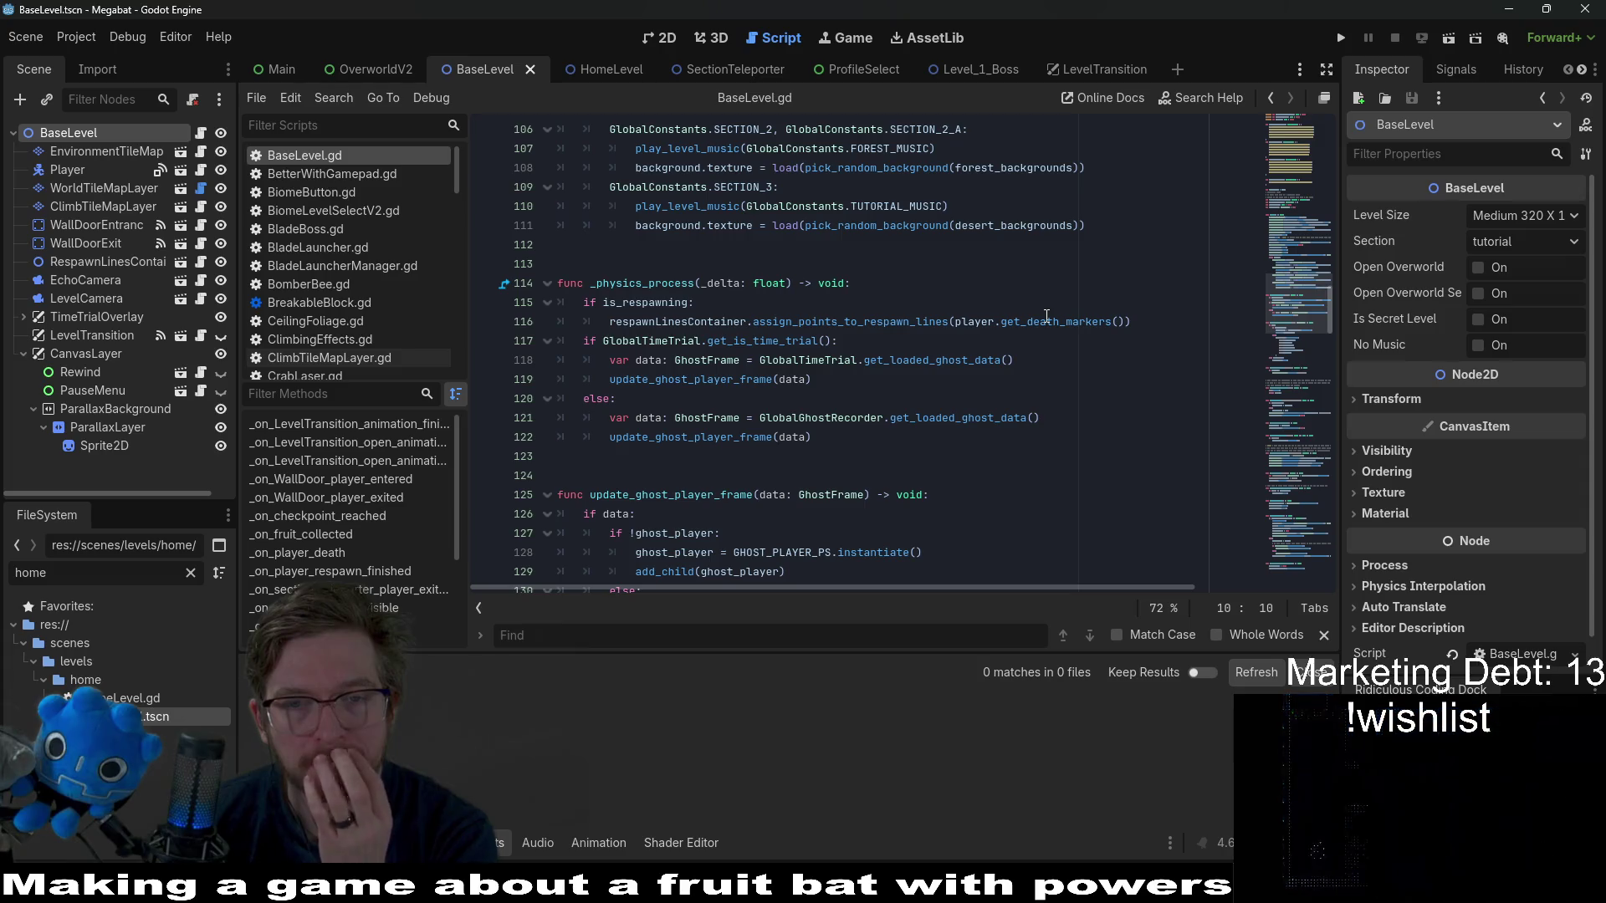
pyautogui.scroll(-2, 1047, 315)
pyautogui.scroll(-3, 1046, 316)
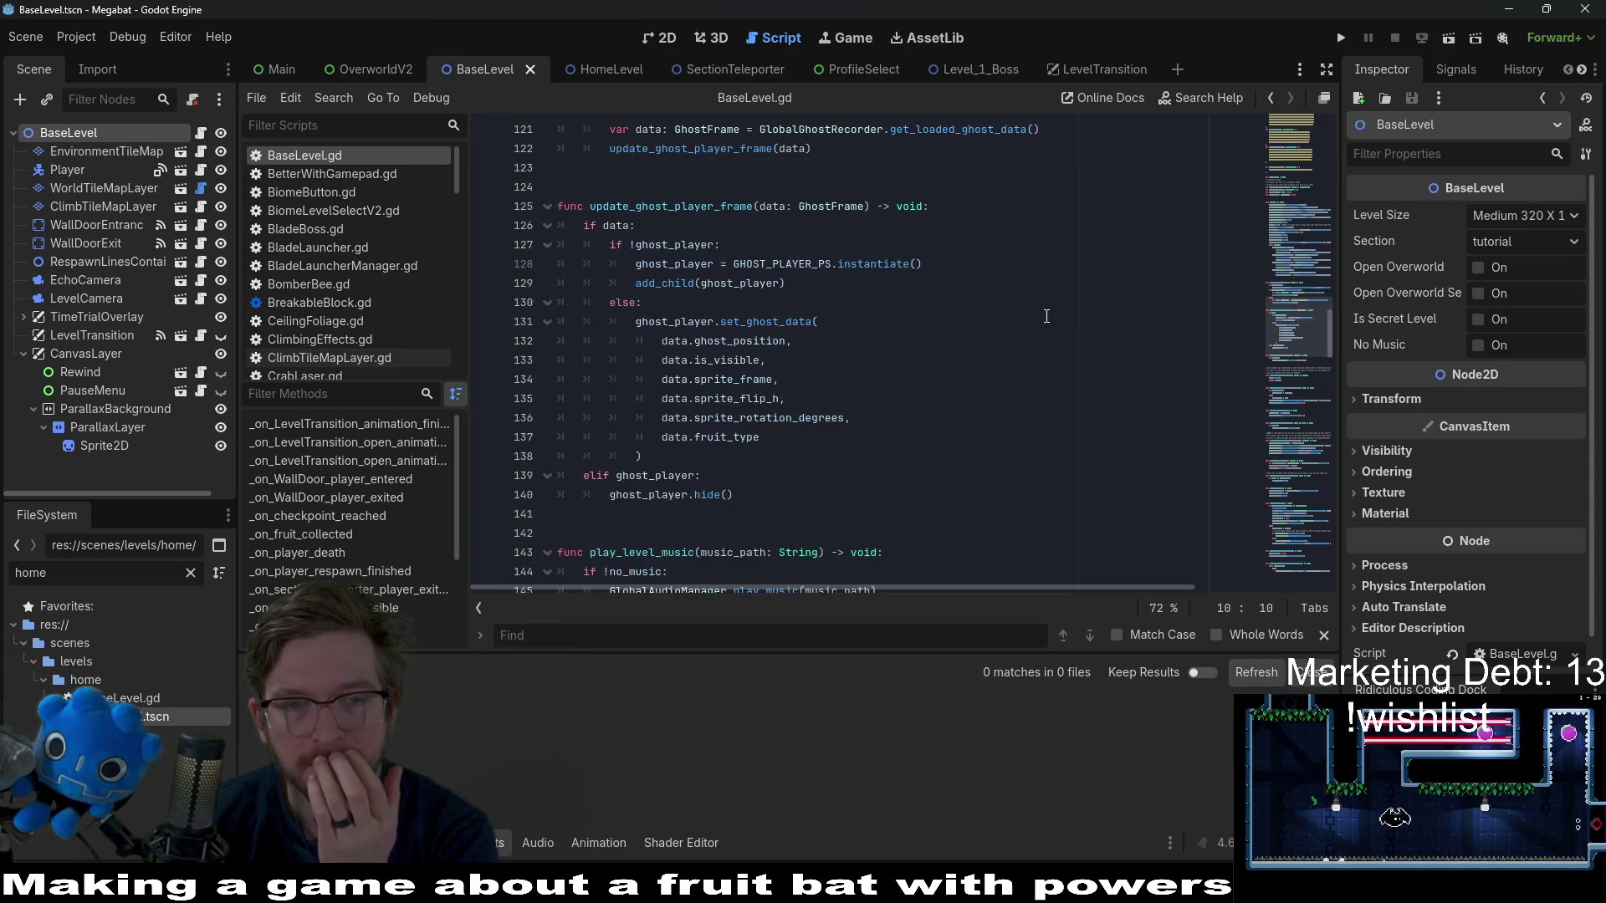
pyautogui.scroll(-5, 1046, 315)
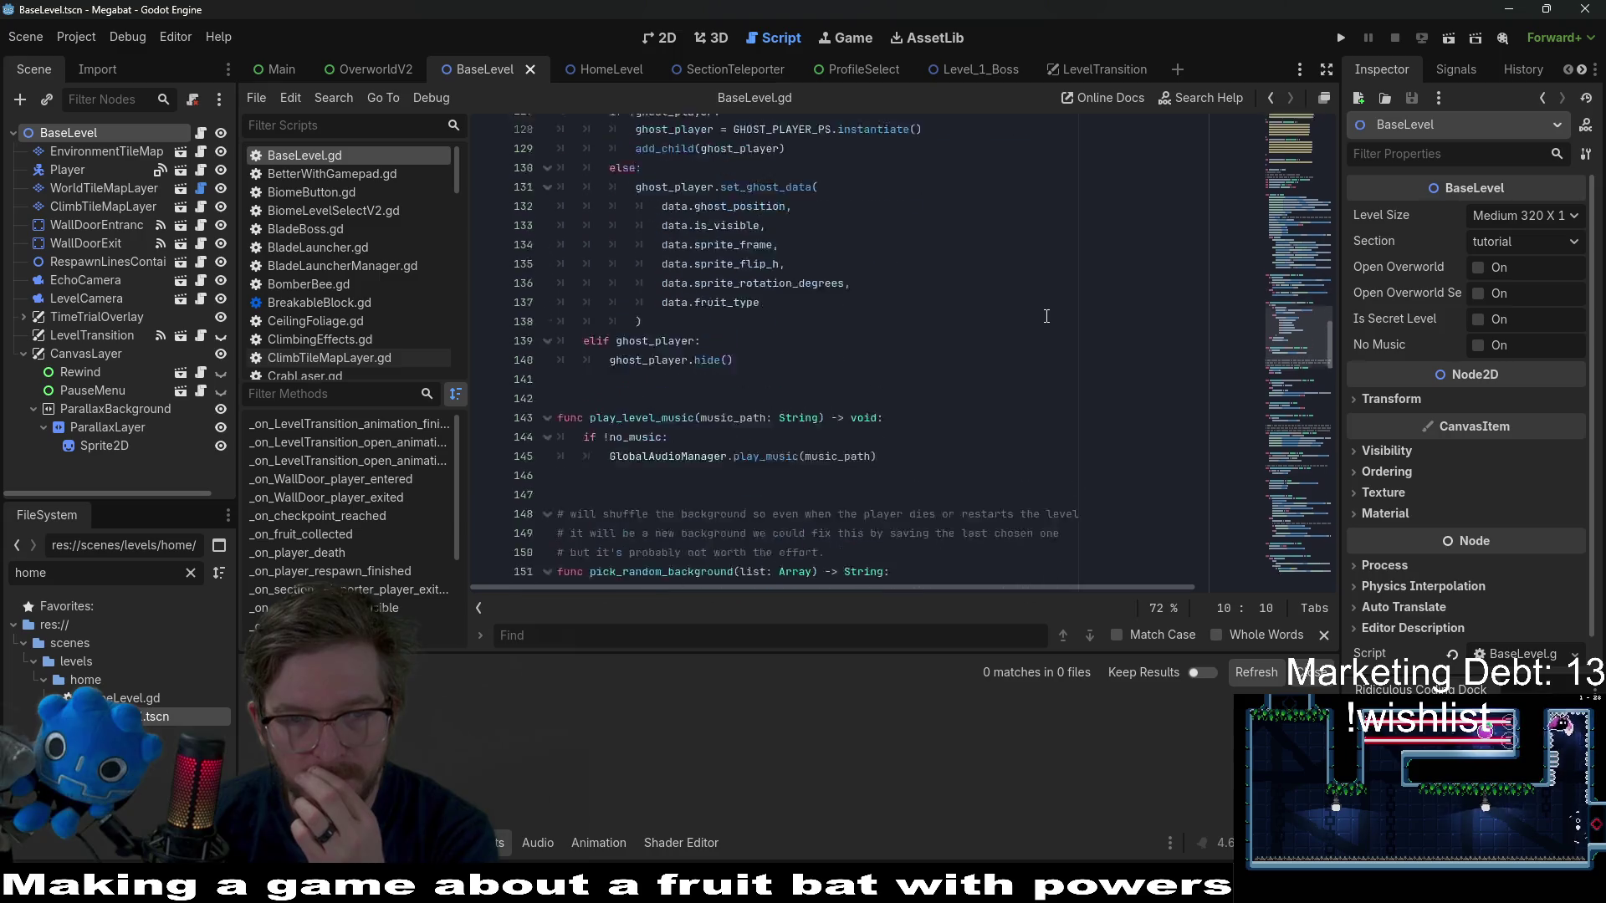
pyautogui.scroll(-4, 1045, 315)
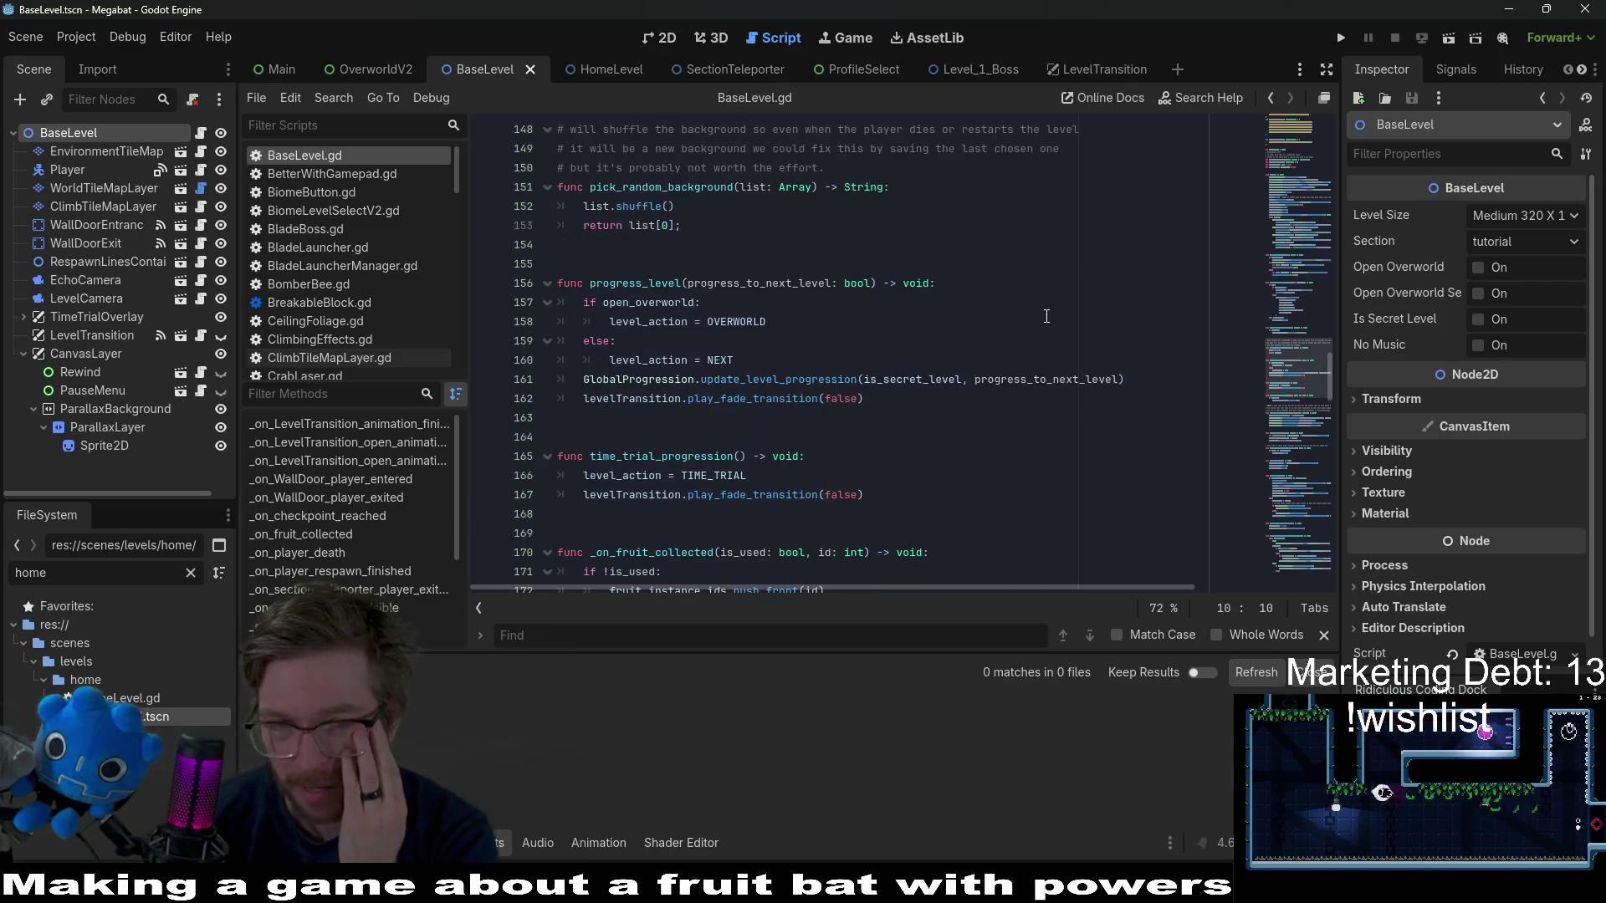
pyautogui.moveTo(1273, 390); pyautogui.dragTo(1297, 107)
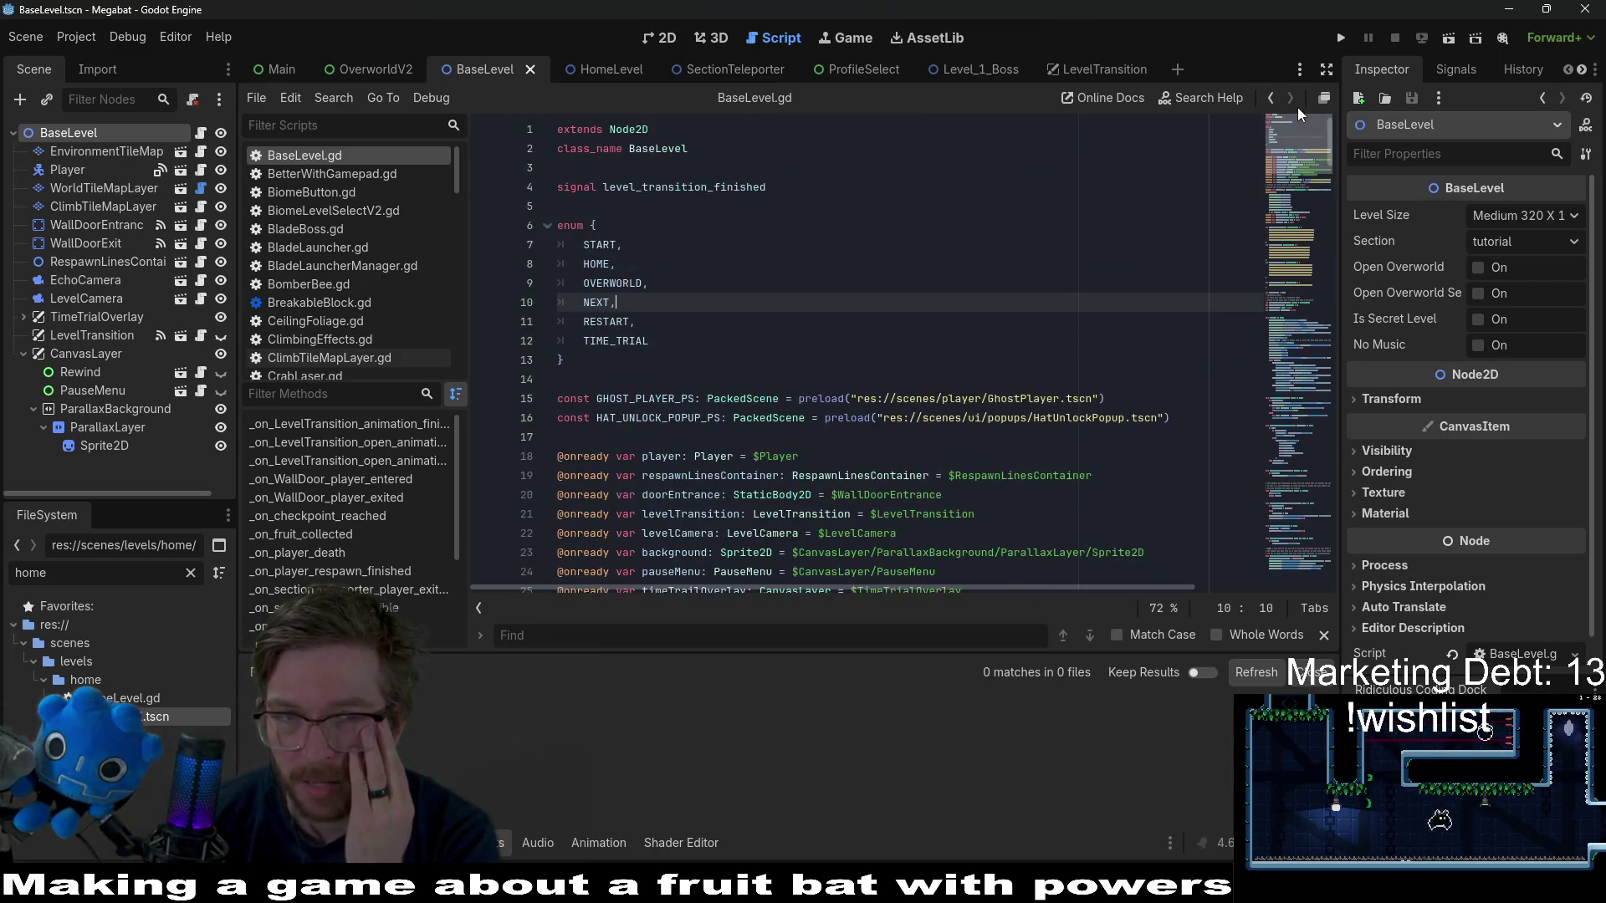
pyautogui.click(709, 133)
pyautogui.click(857, 156)
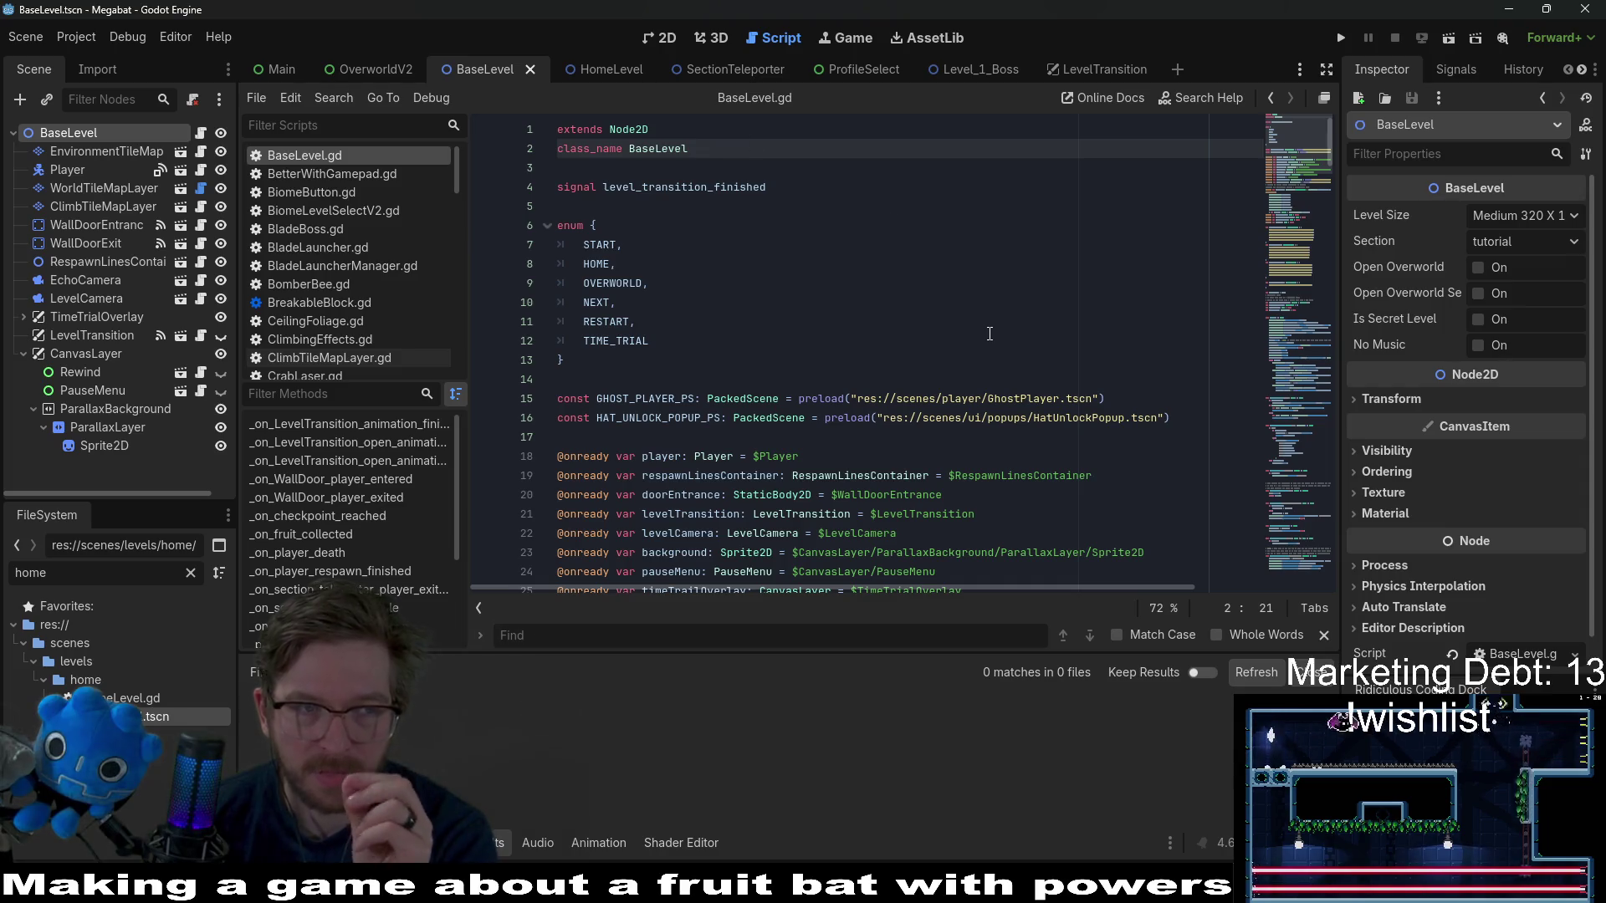
pyautogui.scroll(-7, 994, 280)
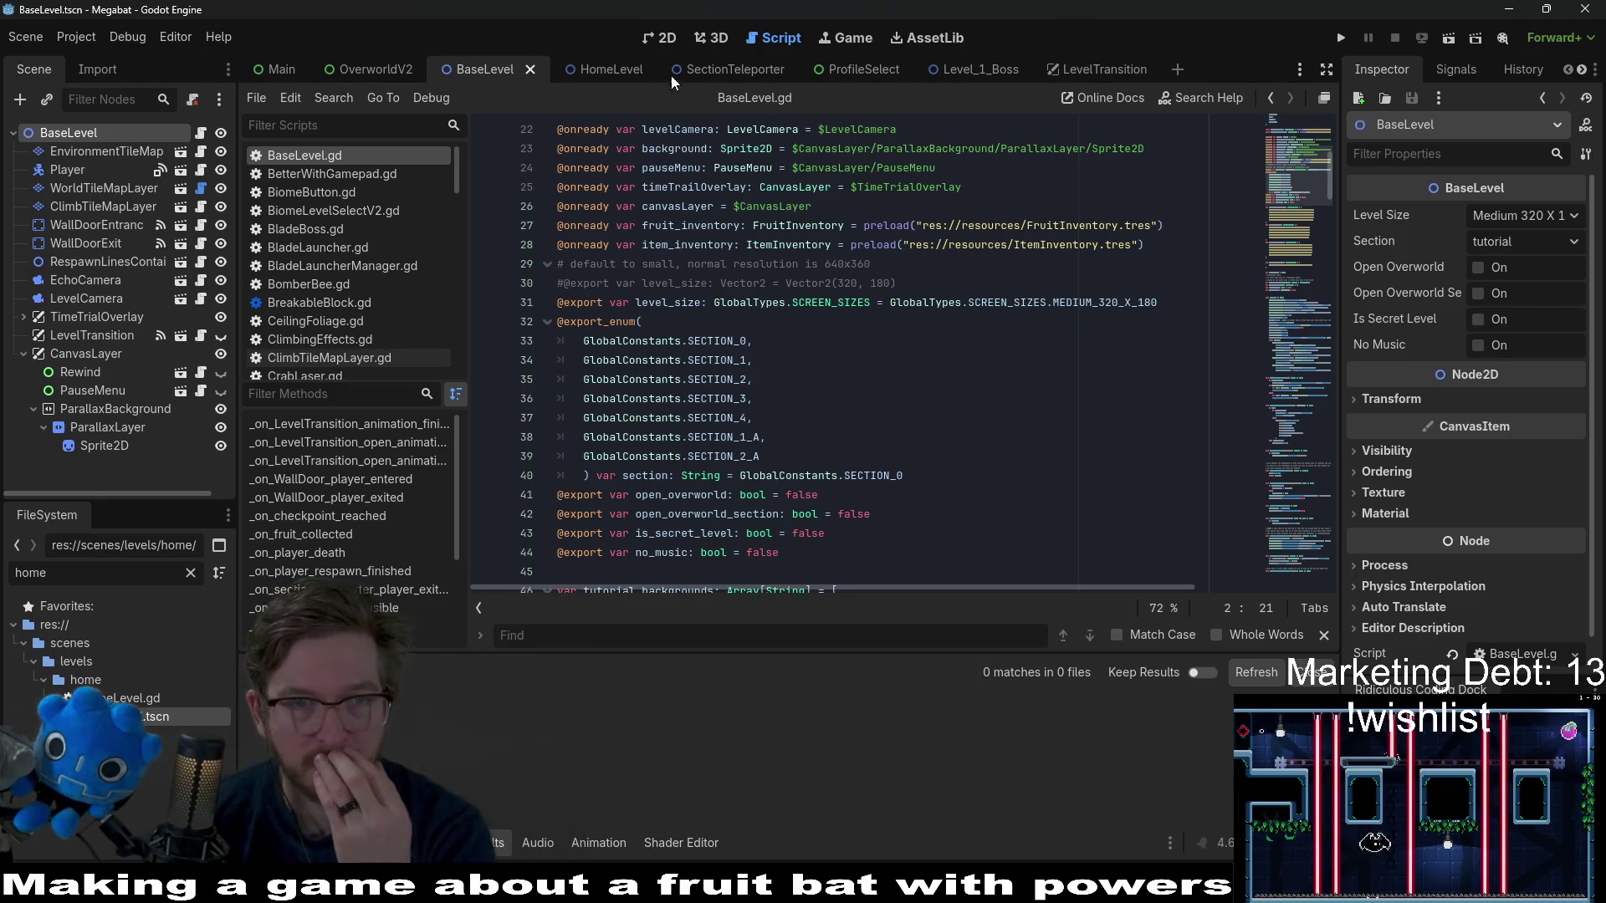
pyautogui.click(601, 72)
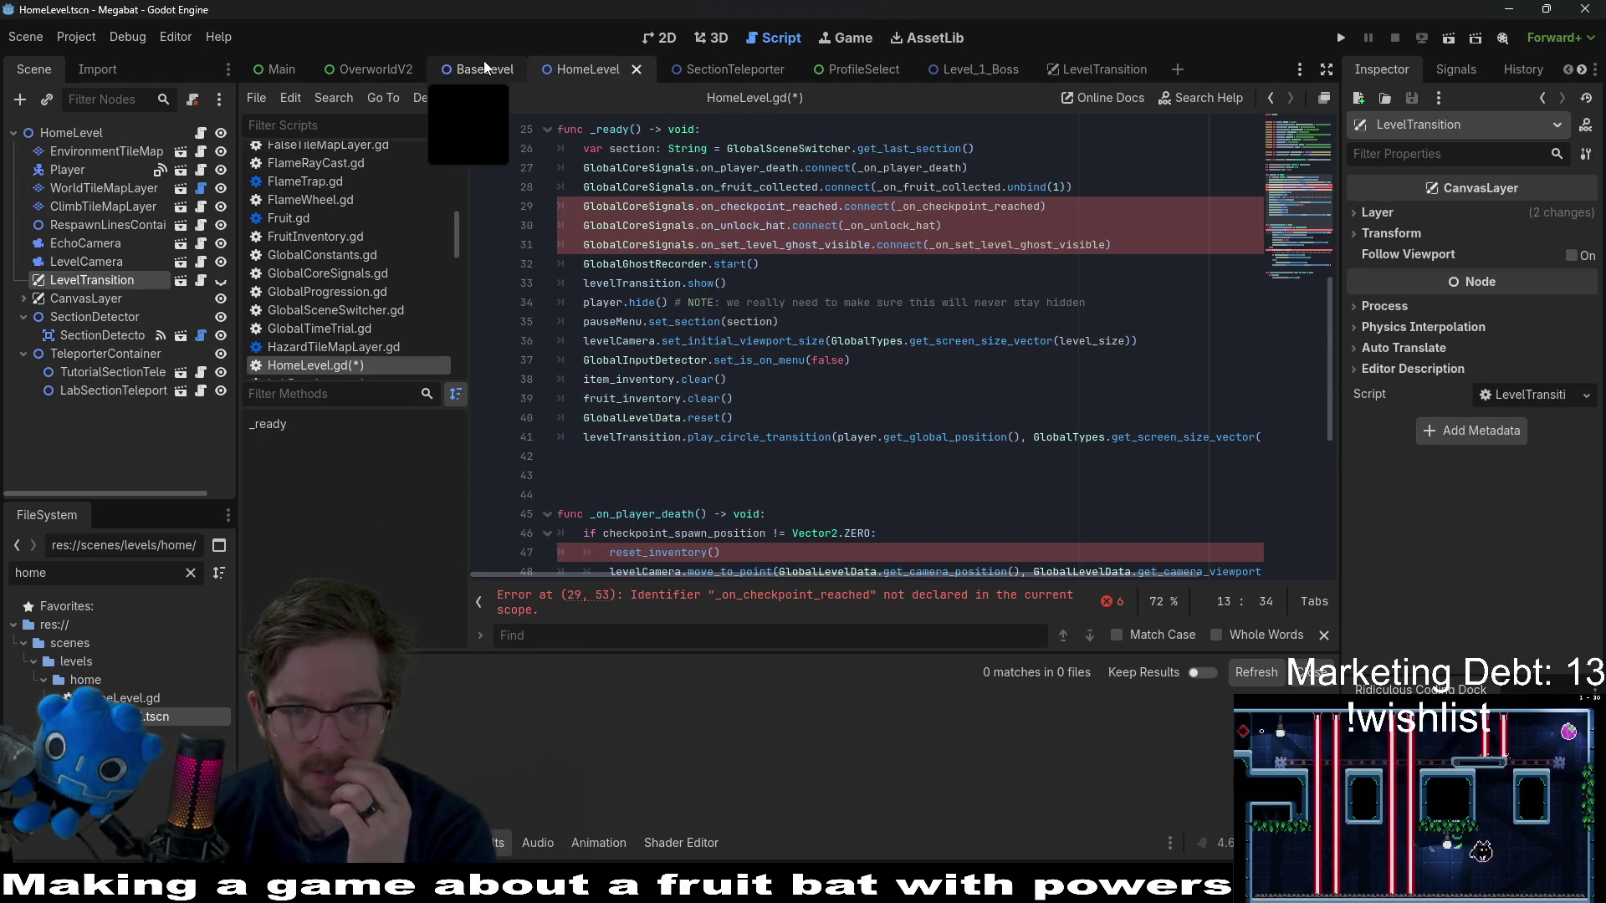
pyautogui.moveTo(863, 211)
pyautogui.click(771, 340)
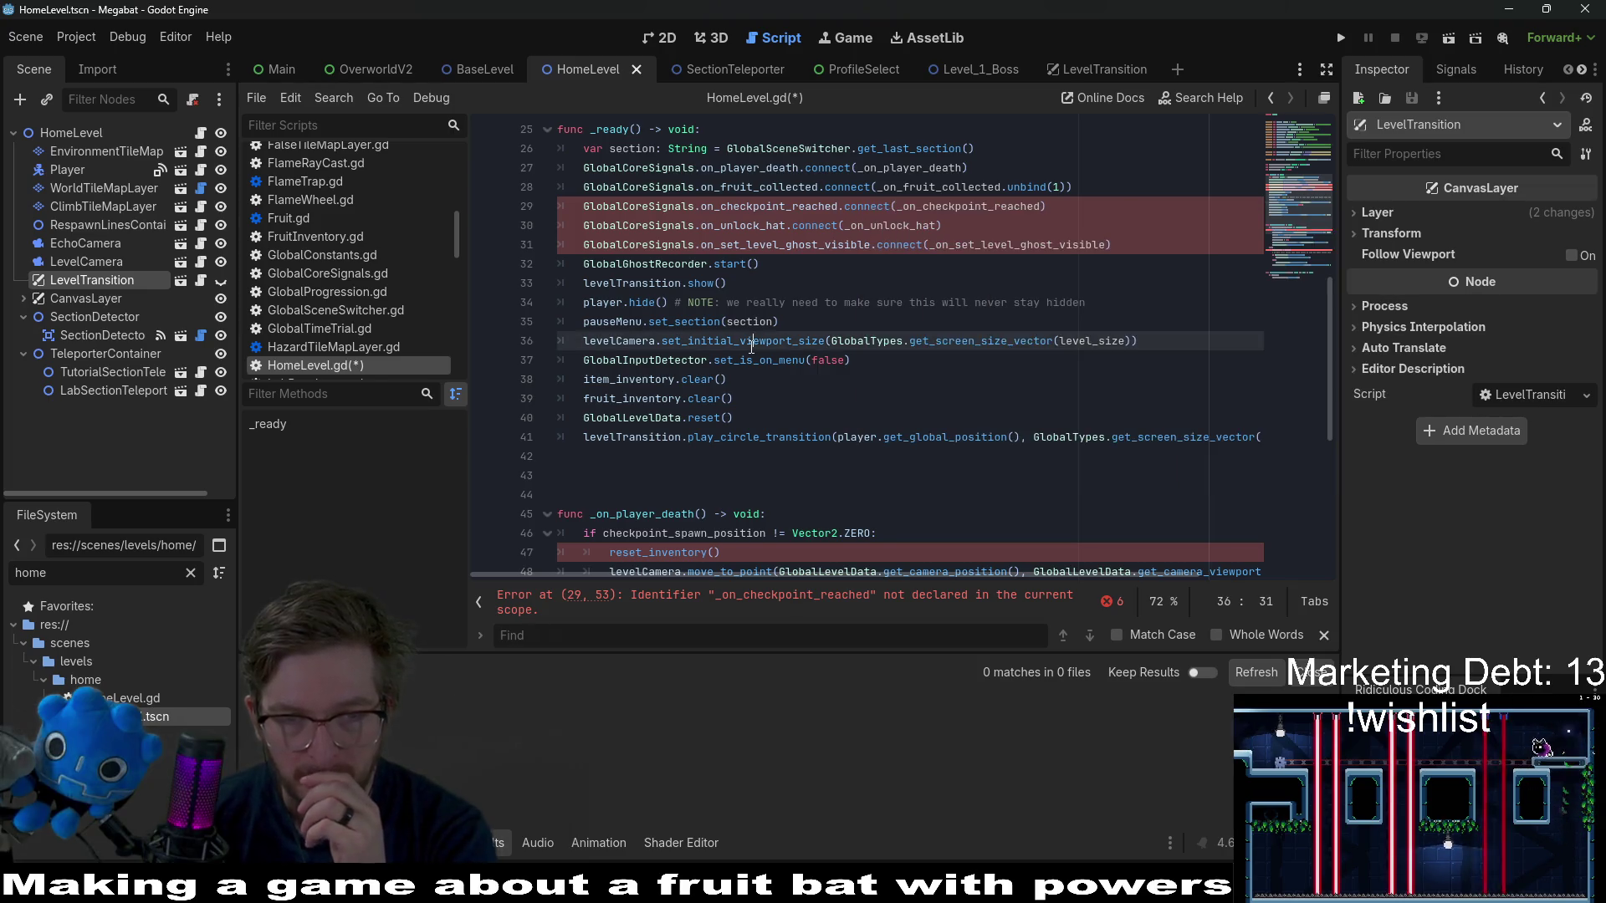
pyautogui.scroll(-3, 832, 296)
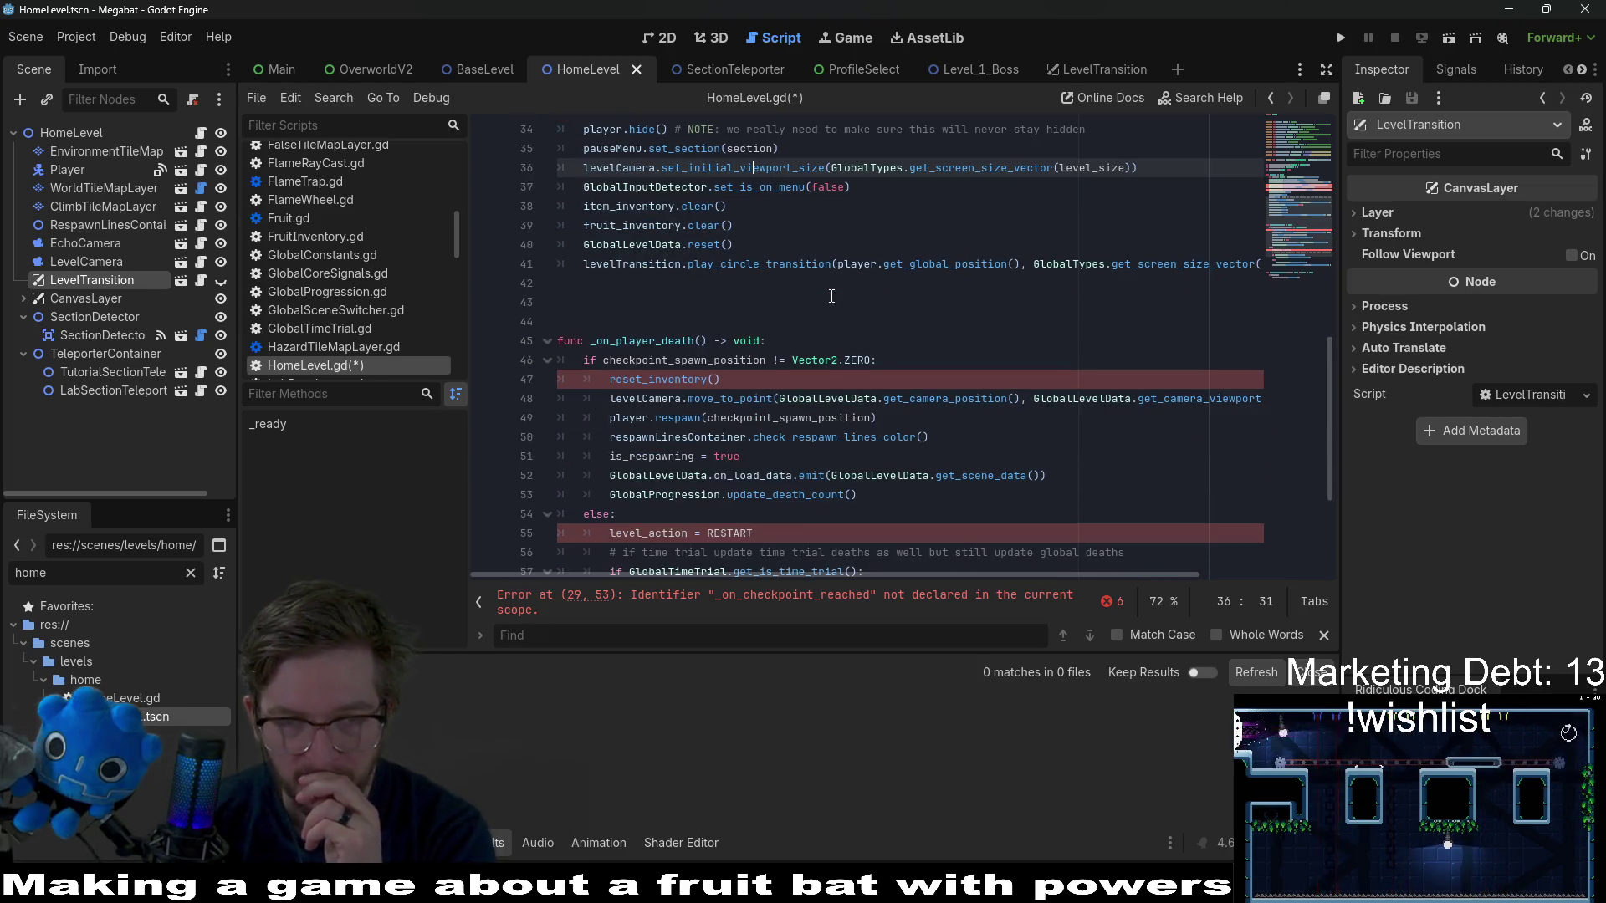
pyautogui.scroll(-4, 820, 291)
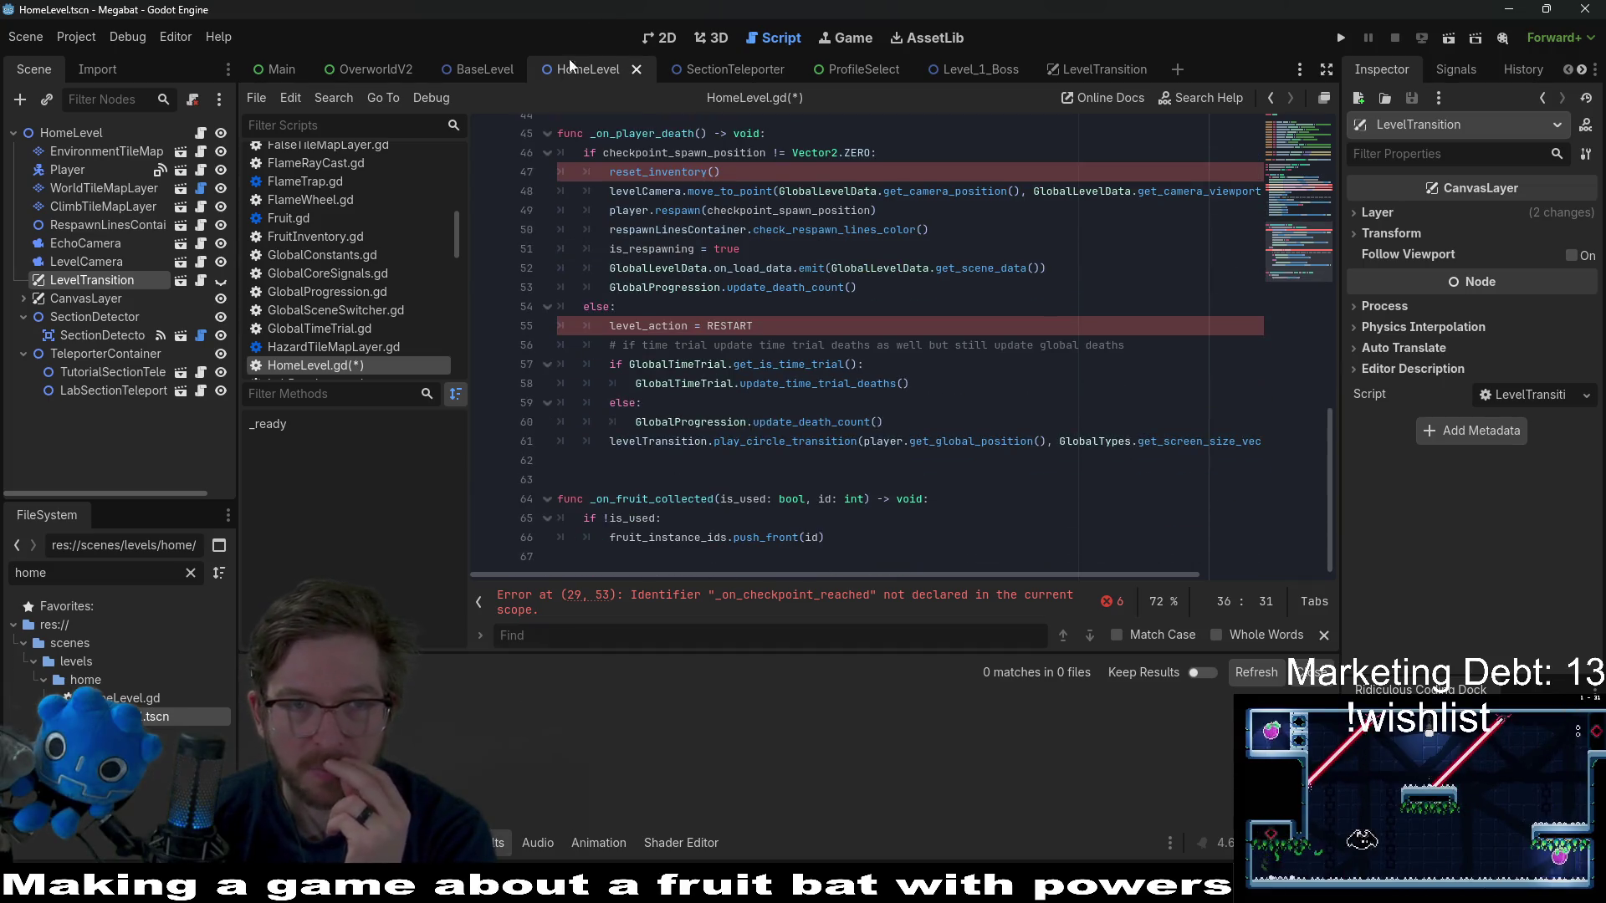
pyautogui.click(468, 70)
pyautogui.scroll(-6, 864, 313)
pyautogui.scroll(-12, 864, 313)
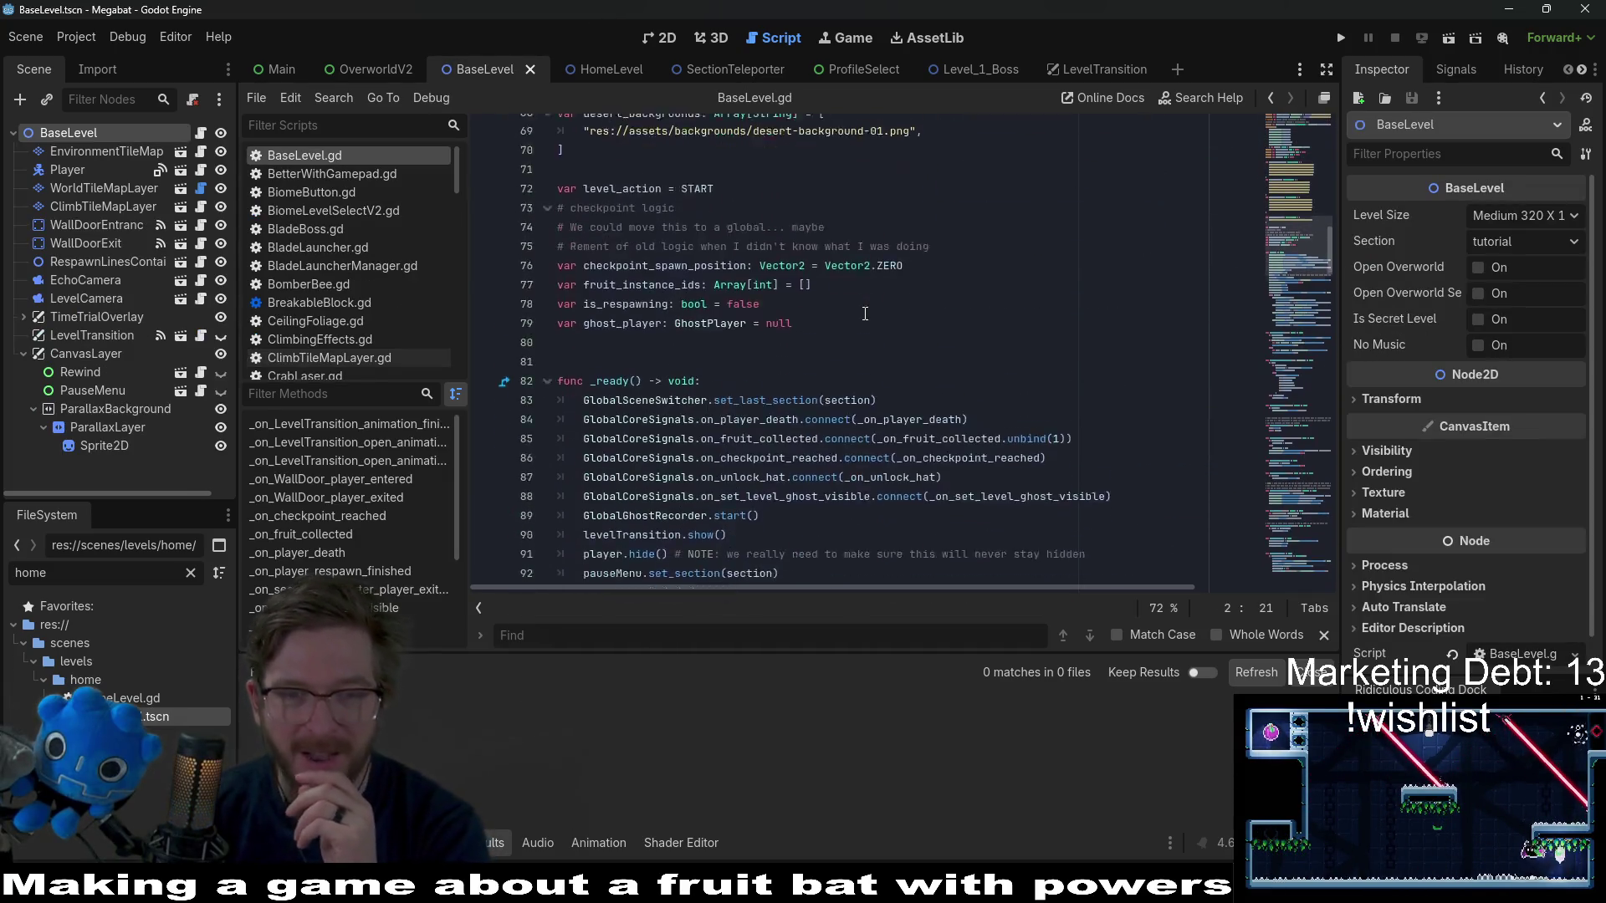
pyautogui.scroll(-1, 707, 279)
pyautogui.scroll(-1, 707, 279)
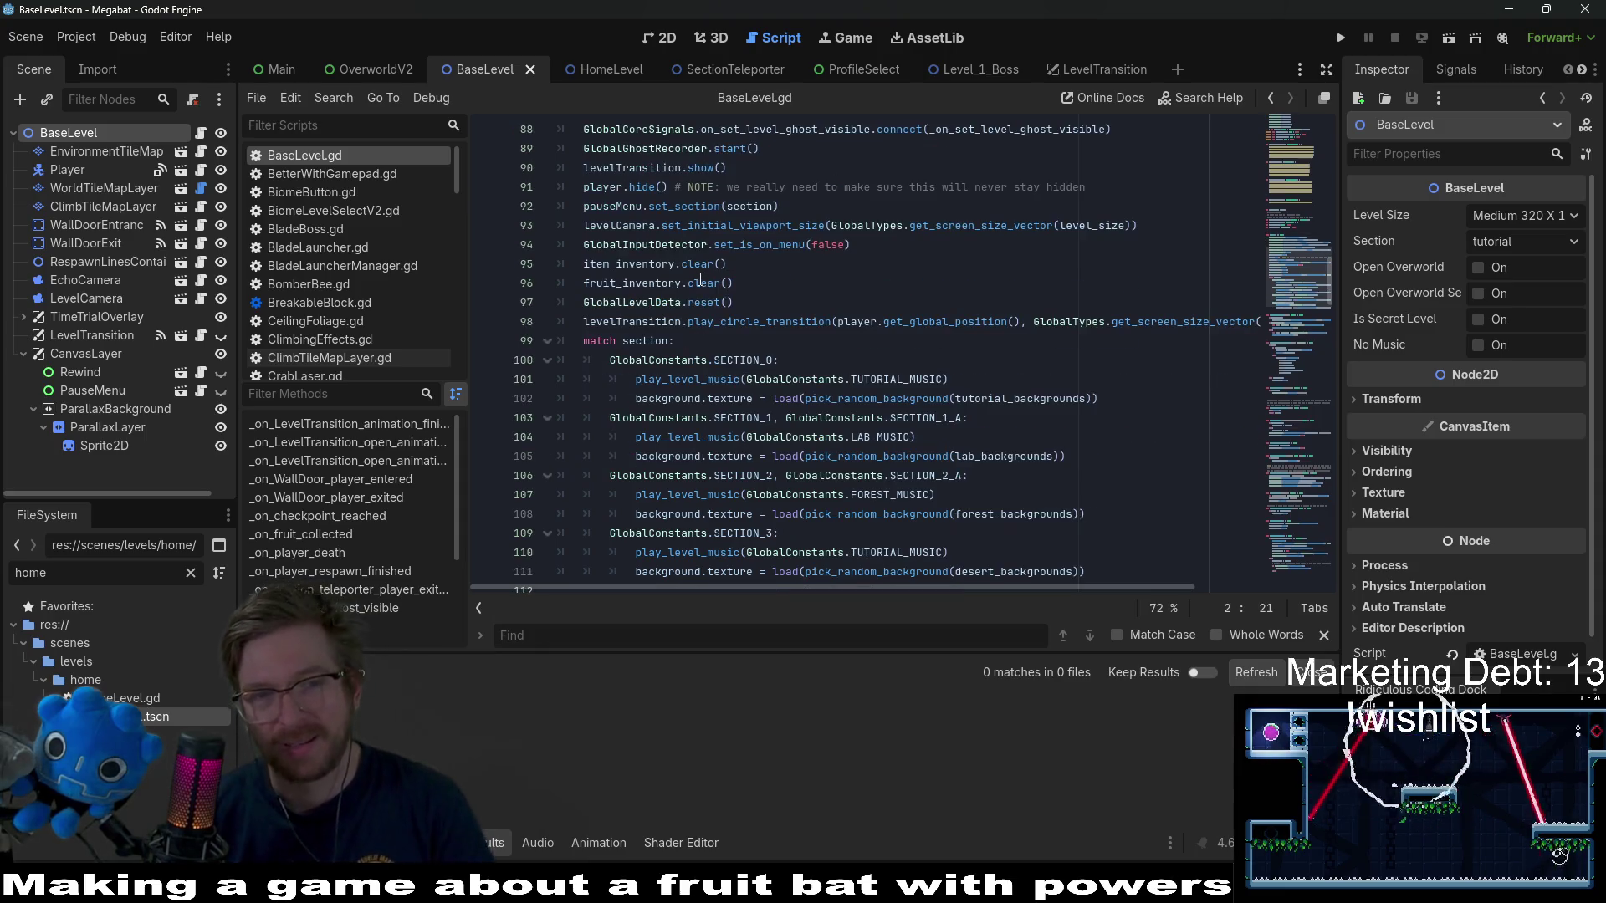
pyautogui.scroll(-7, 686, 301)
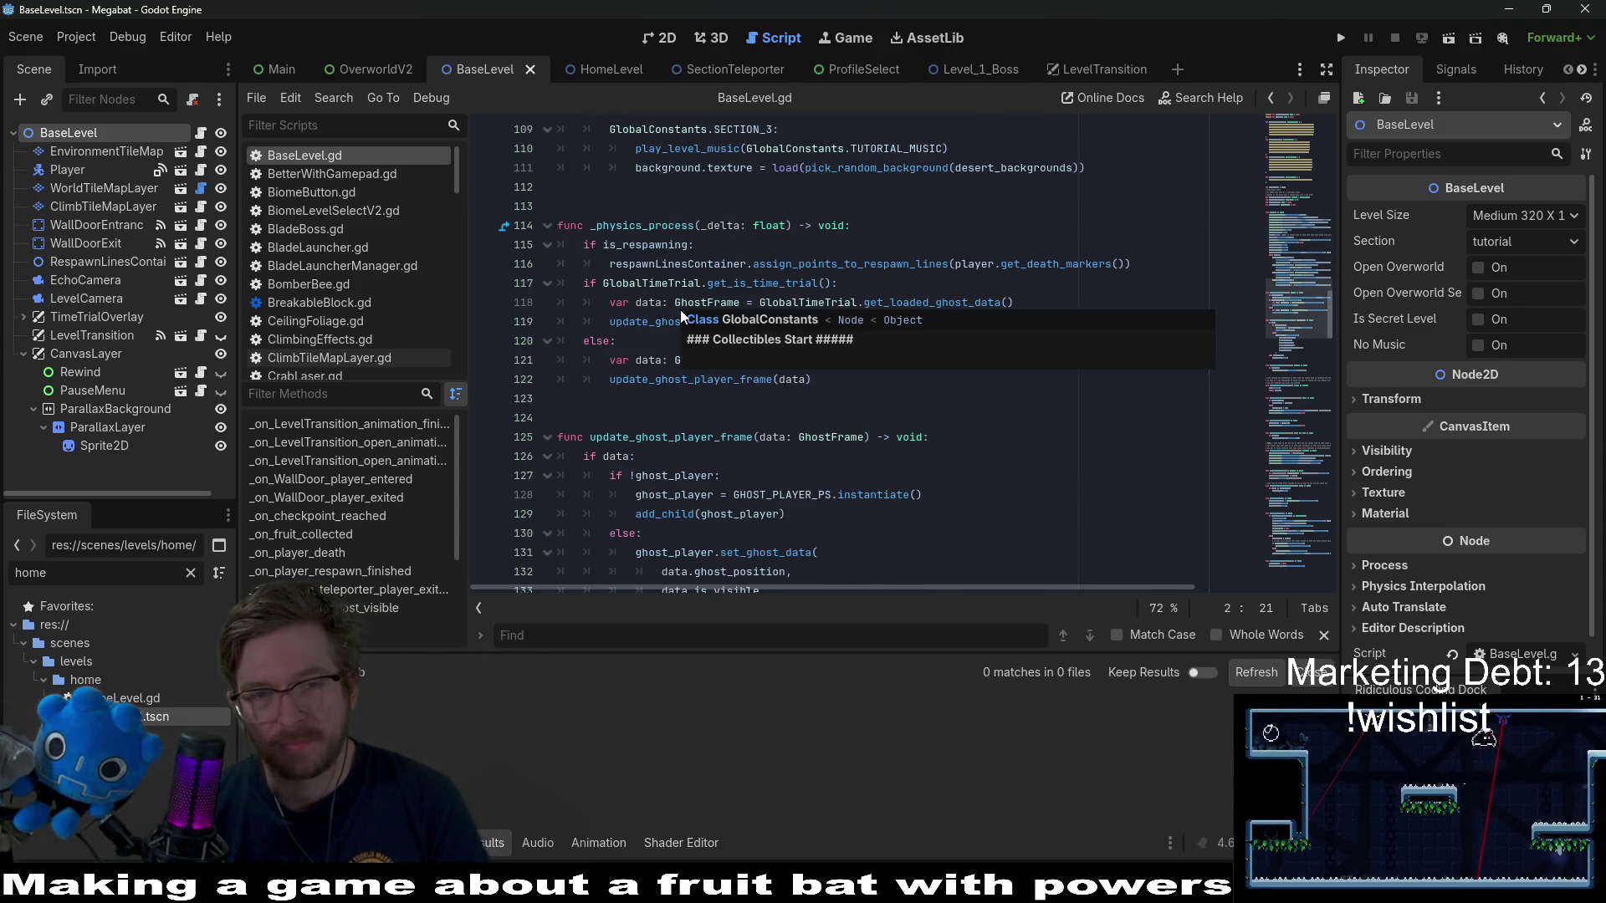
pyautogui.scroll(4, 843, 261)
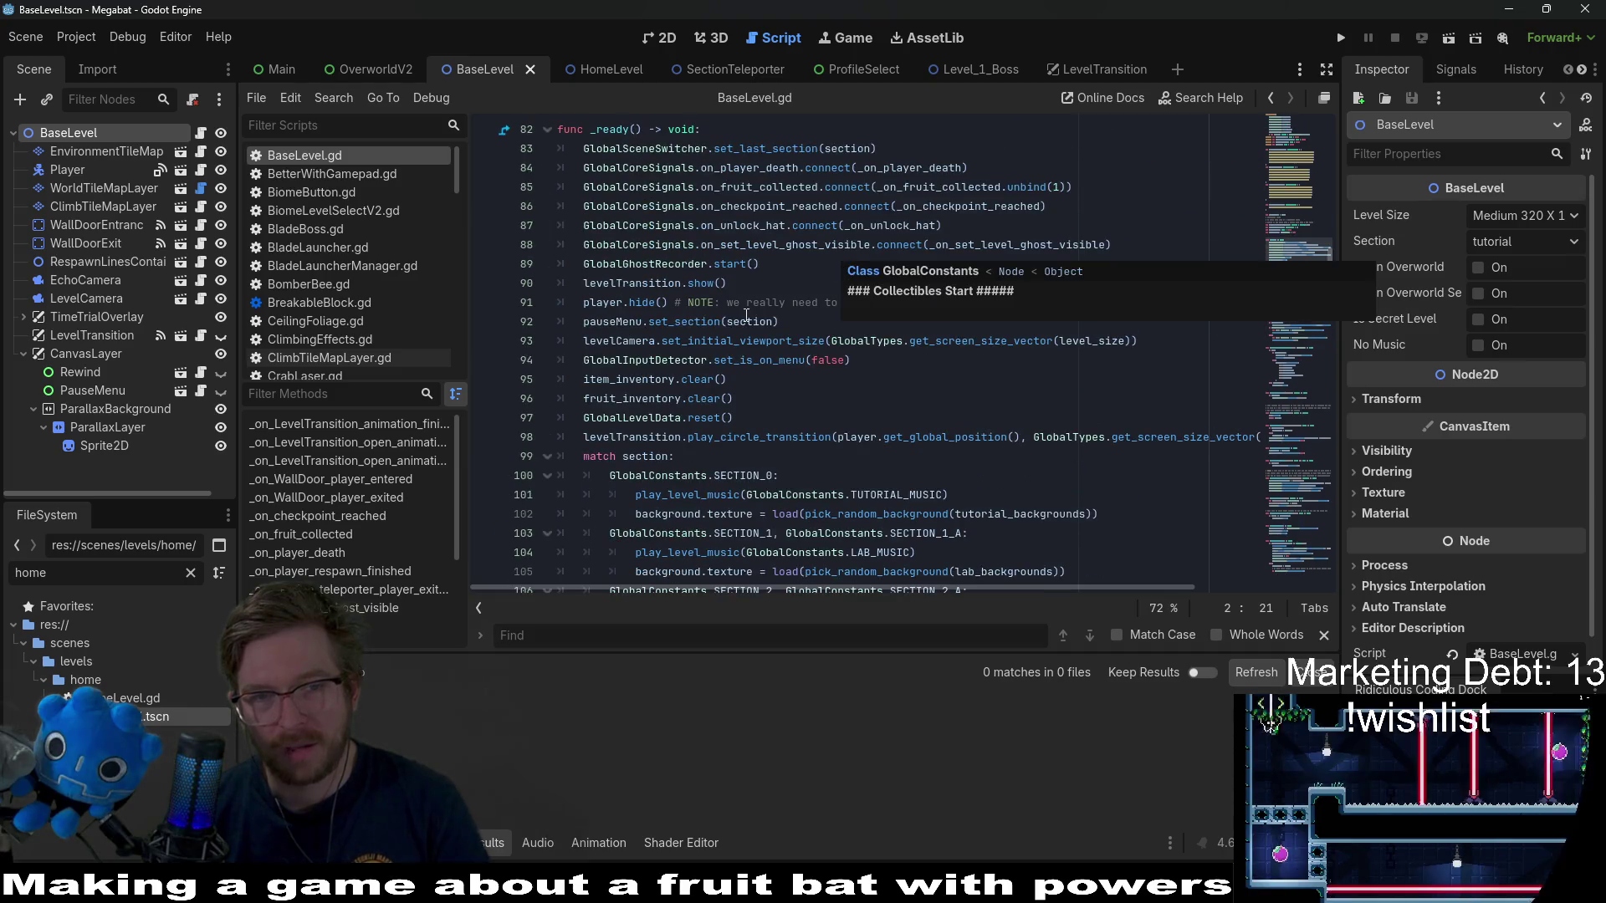
pyautogui.click(833, 273)
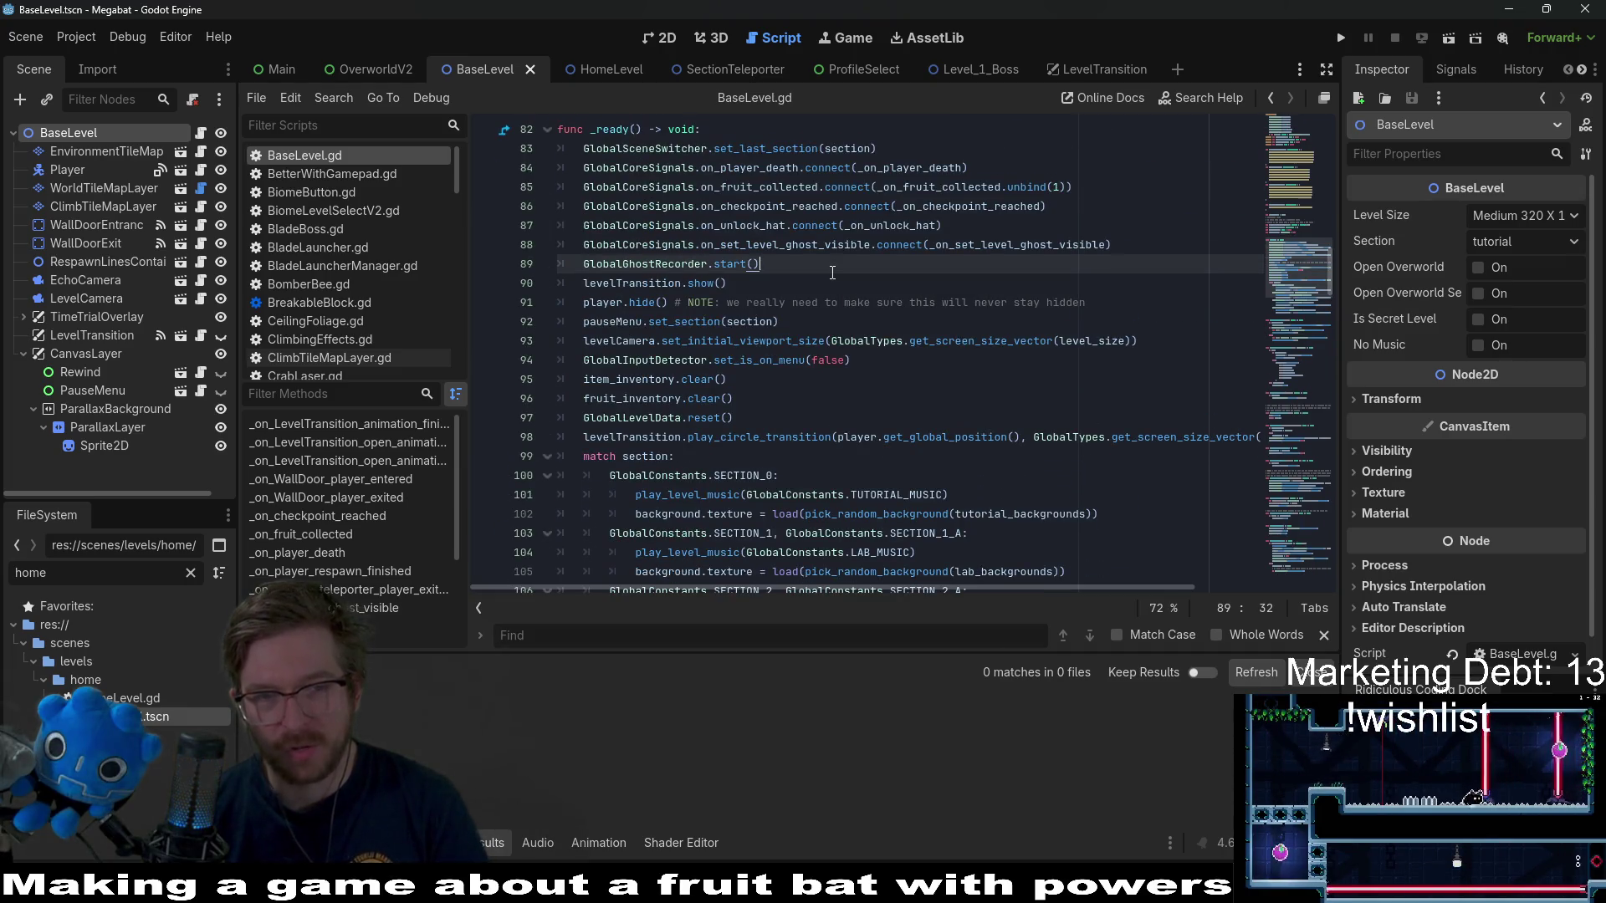
pyautogui.scroll(3, 833, 273)
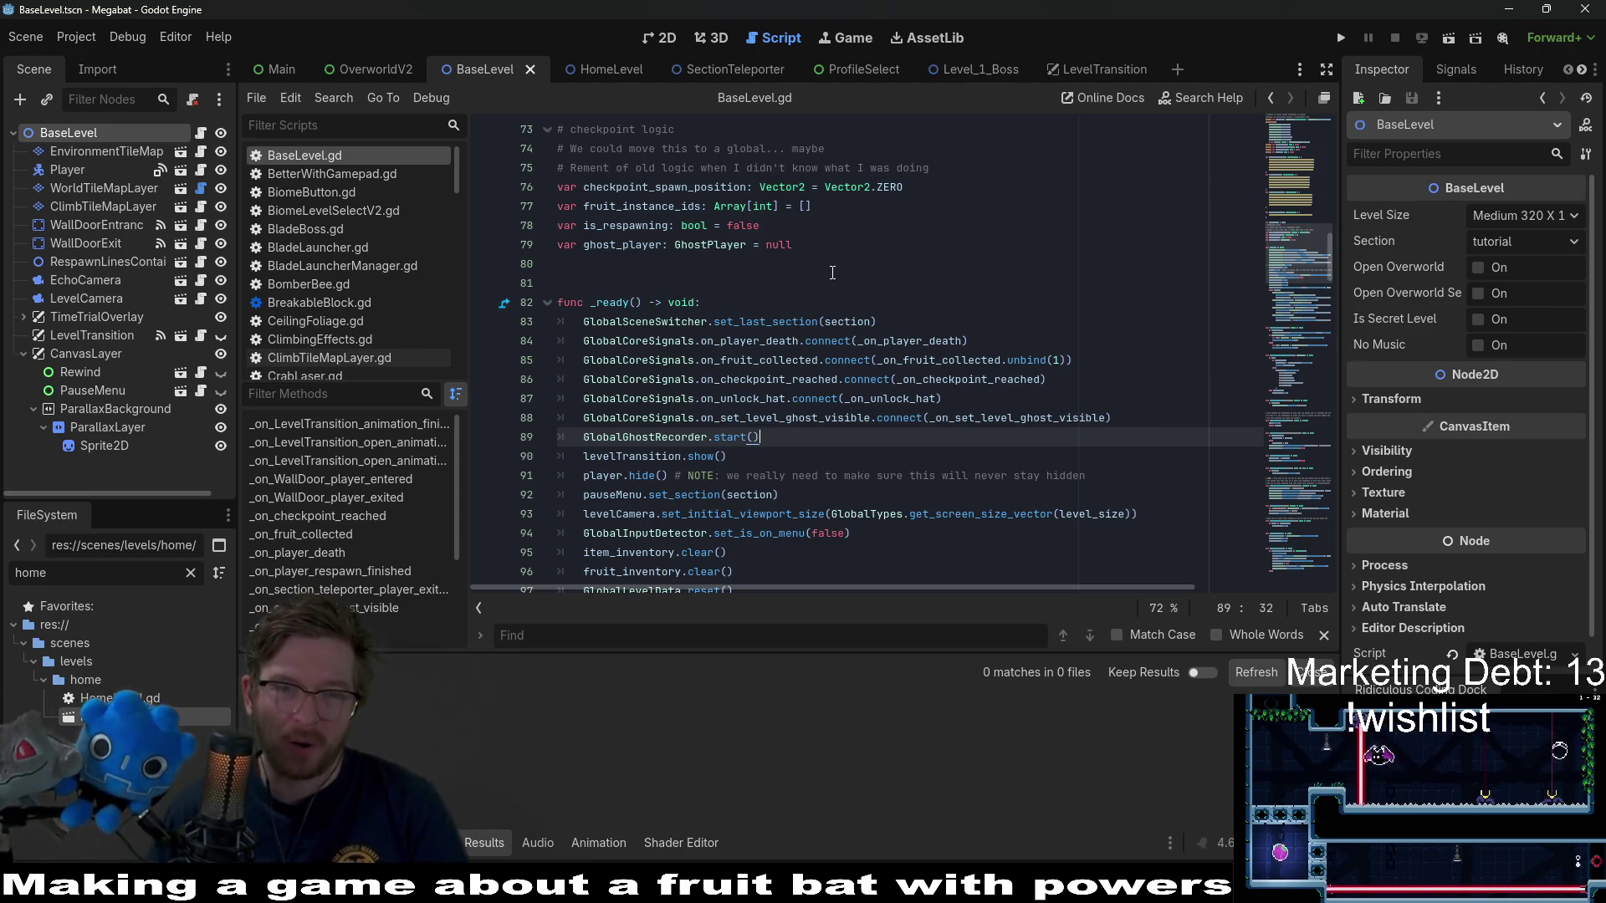
pyautogui.scroll(-3, 840, 284)
pyautogui.scroll(-7, 849, 295)
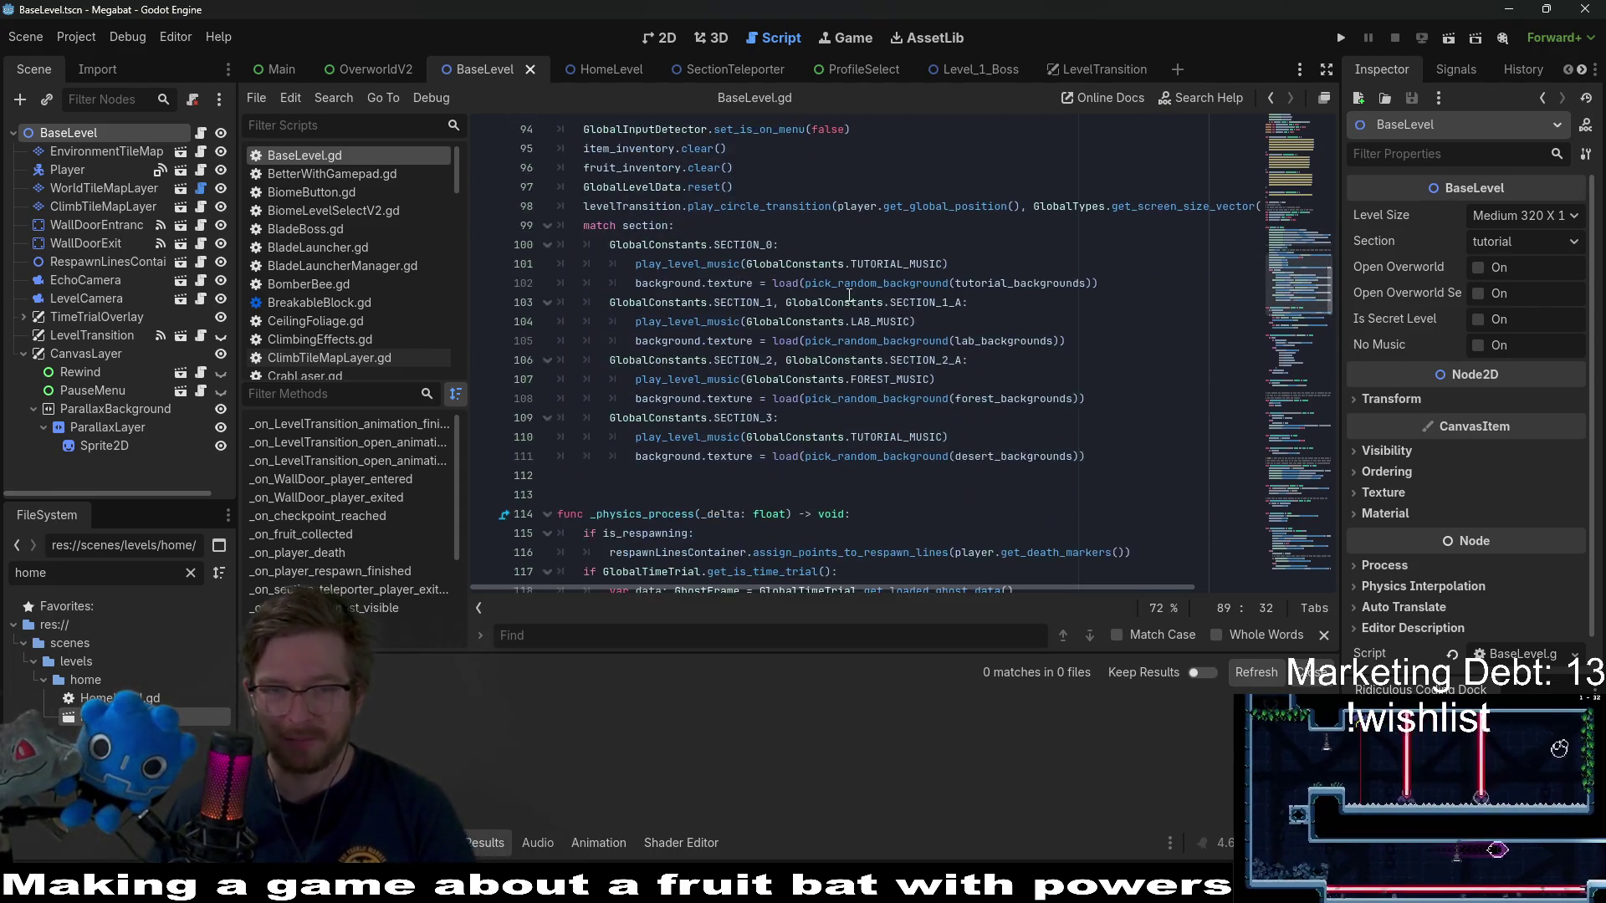
pyautogui.scroll(6, 849, 296)
pyautogui.scroll(5, 849, 296)
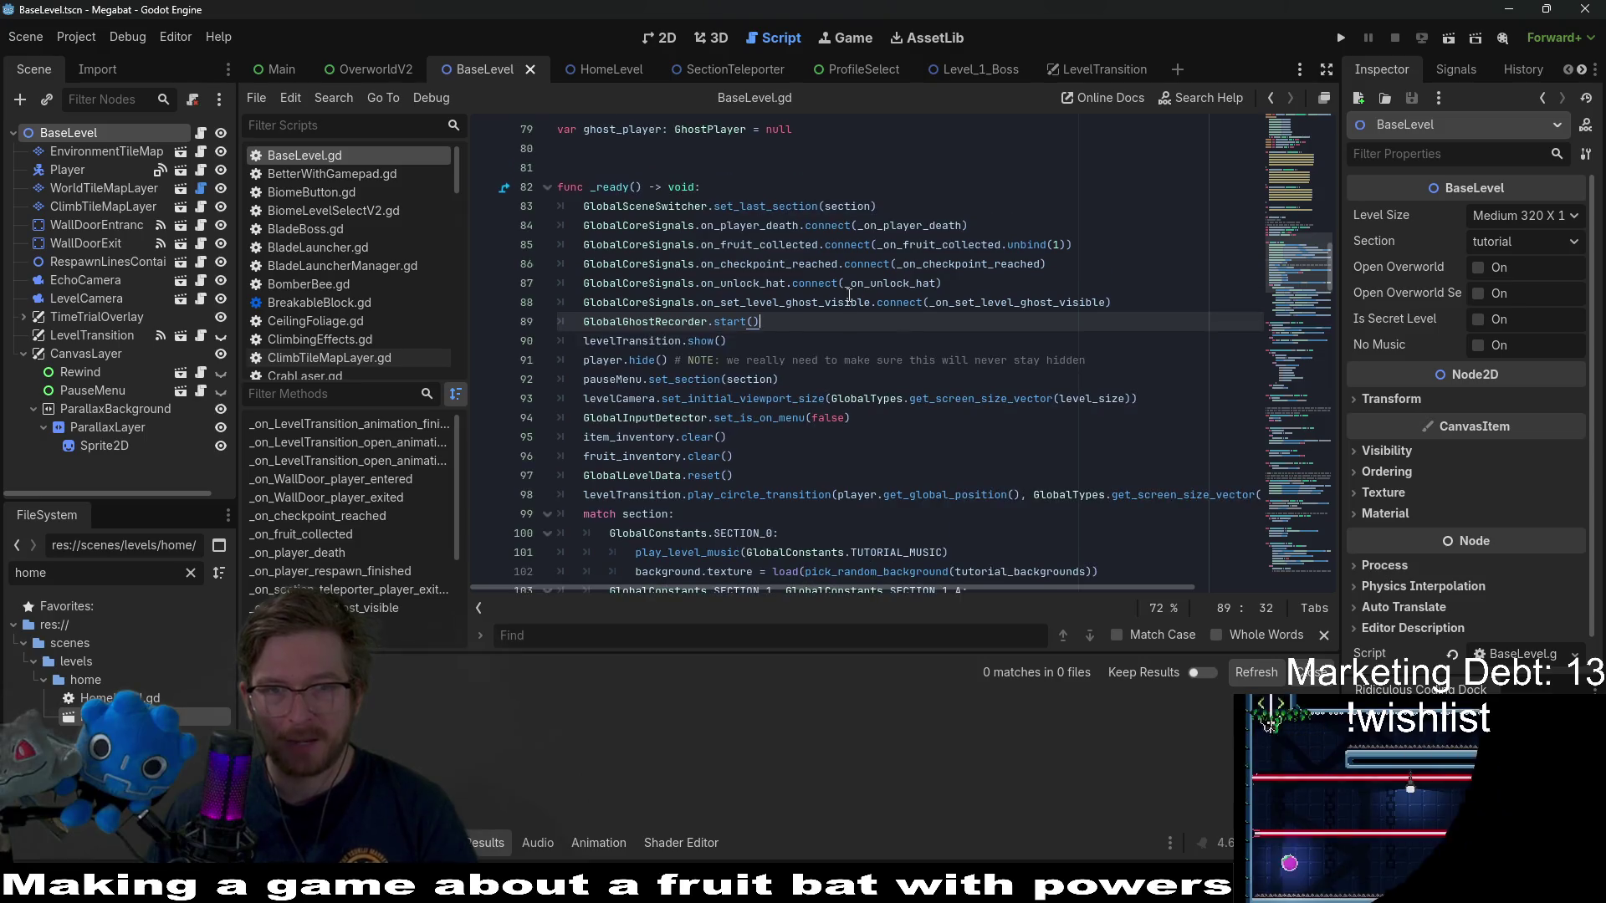
pyautogui.scroll(-4, 836, 301)
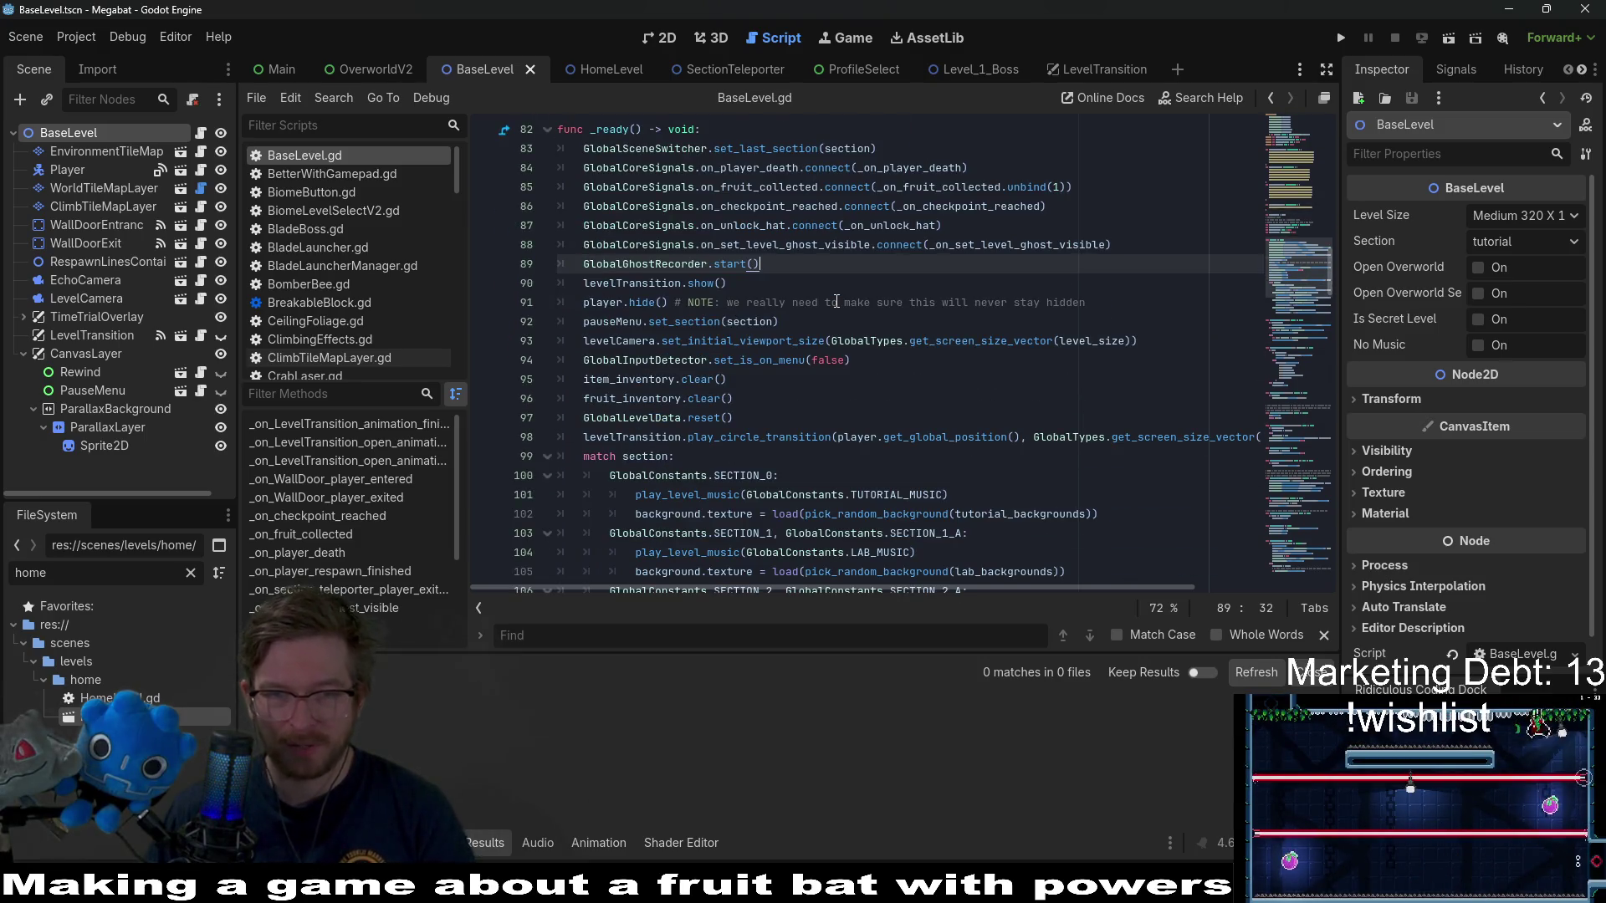
pyautogui.click(858, 291)
pyautogui.scroll(4, 859, 291)
pyautogui.click(850, 333)
# - Copy the reset_inventory function from BaseLevel.gd to the end of HomeLevel.gd and save
pyautogui.hotkey('ctrl', 'f')
pyautogui.write('reset')
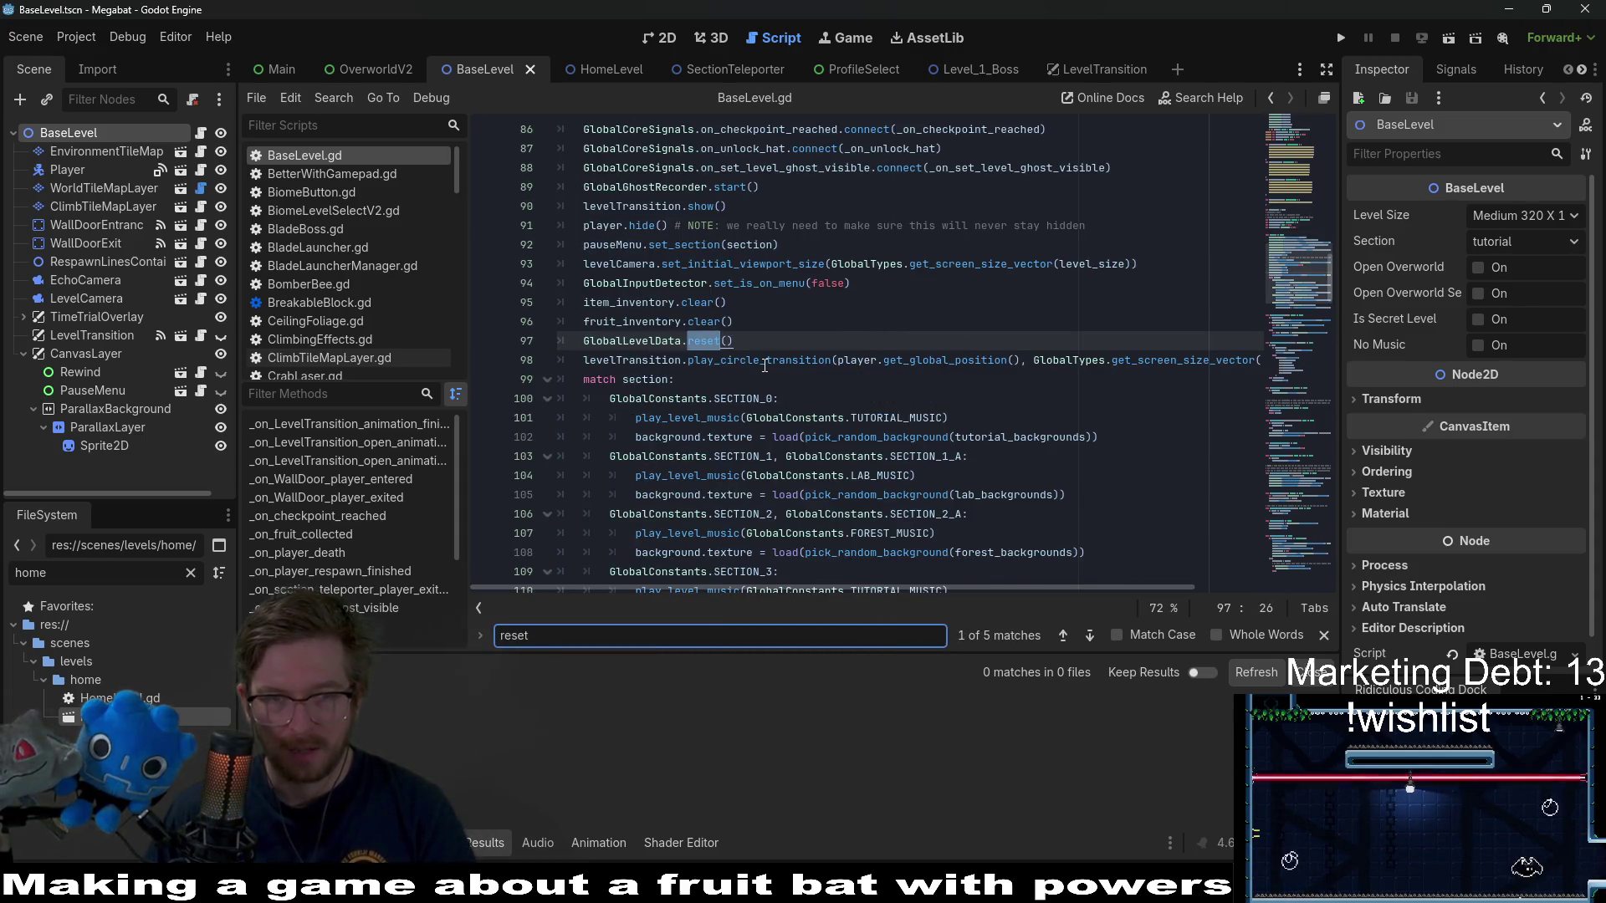
pyautogui.click(604, 69)
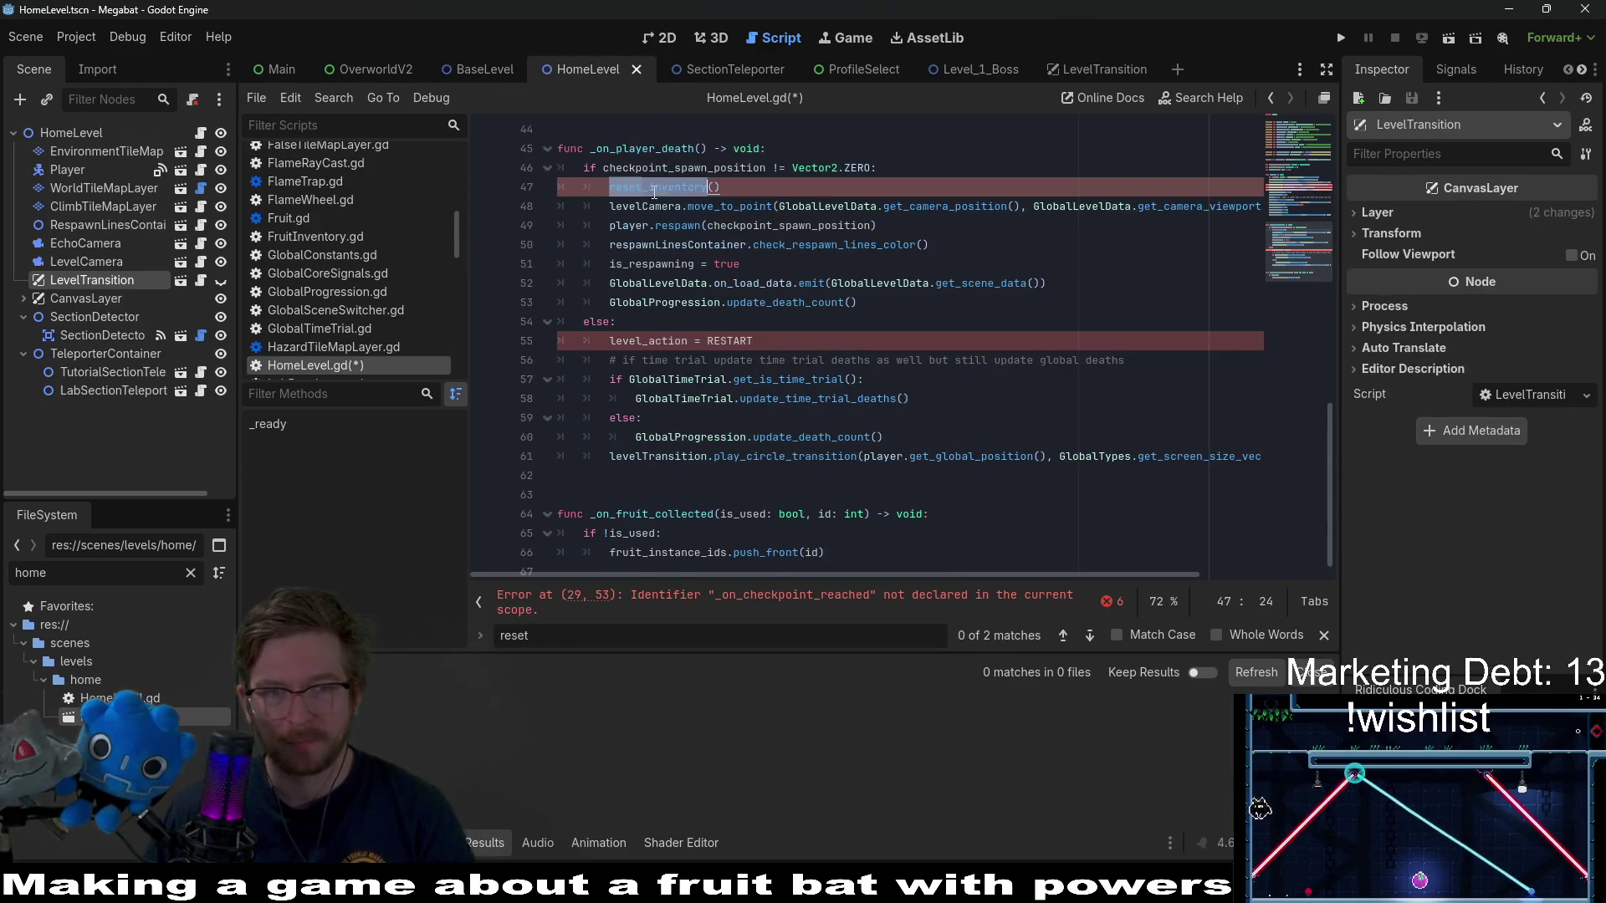
pyautogui.click(481, 70)
pyautogui.click(747, 233)
pyautogui.hotkey('ctrl', 'f')
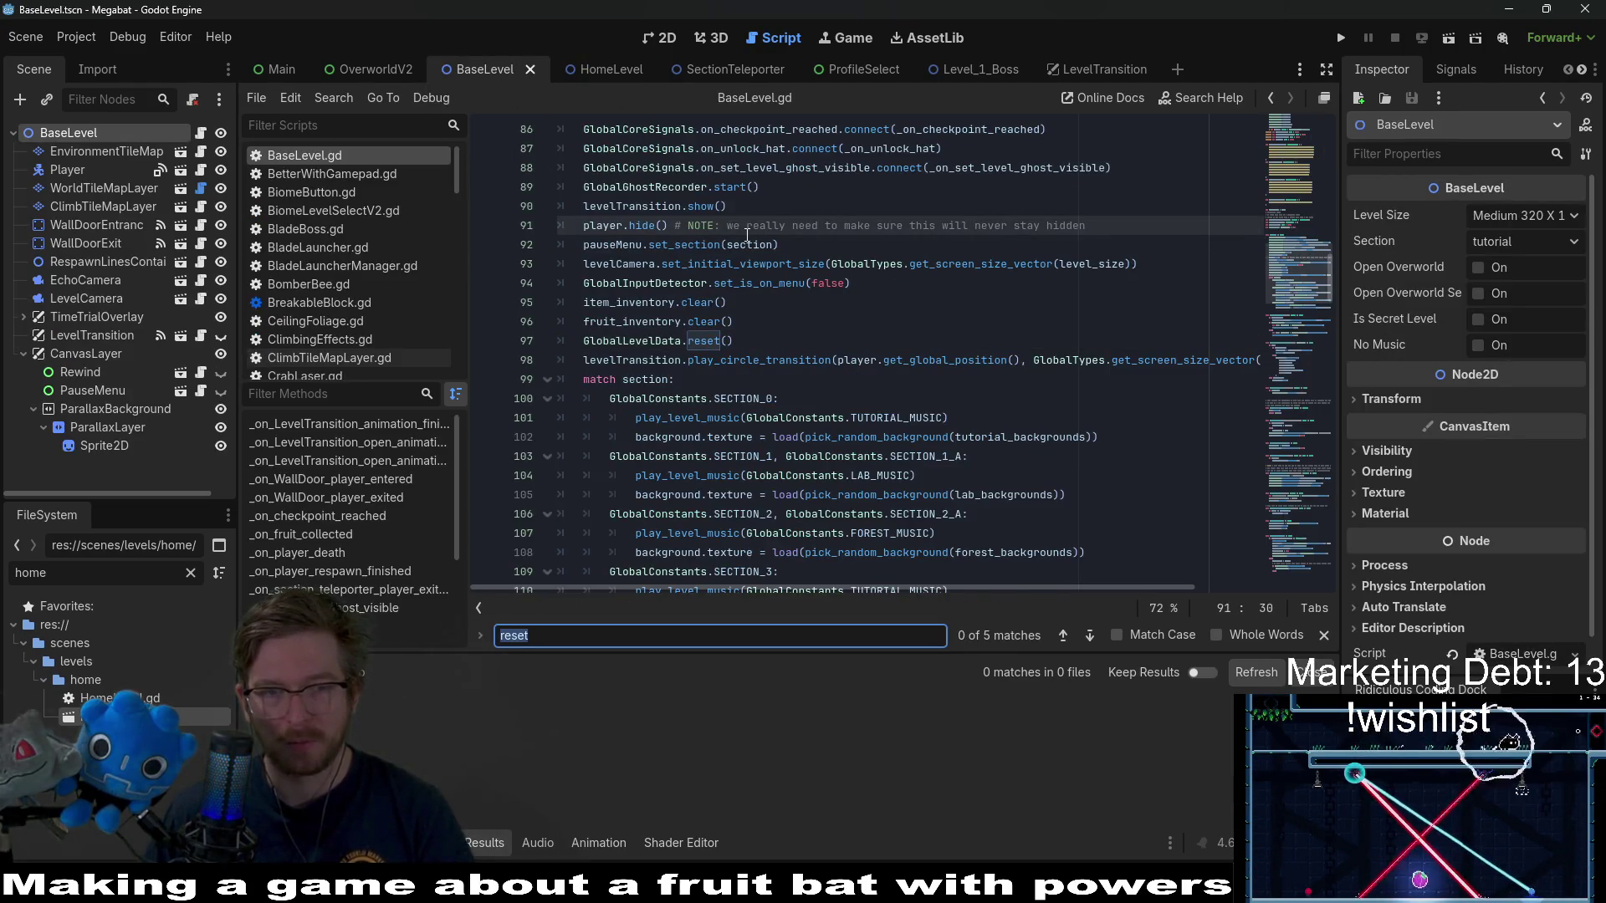
pyautogui.write('reset_inventory')
pyautogui.moveTo(728, 399); pyautogui.dragTo(475, 345)
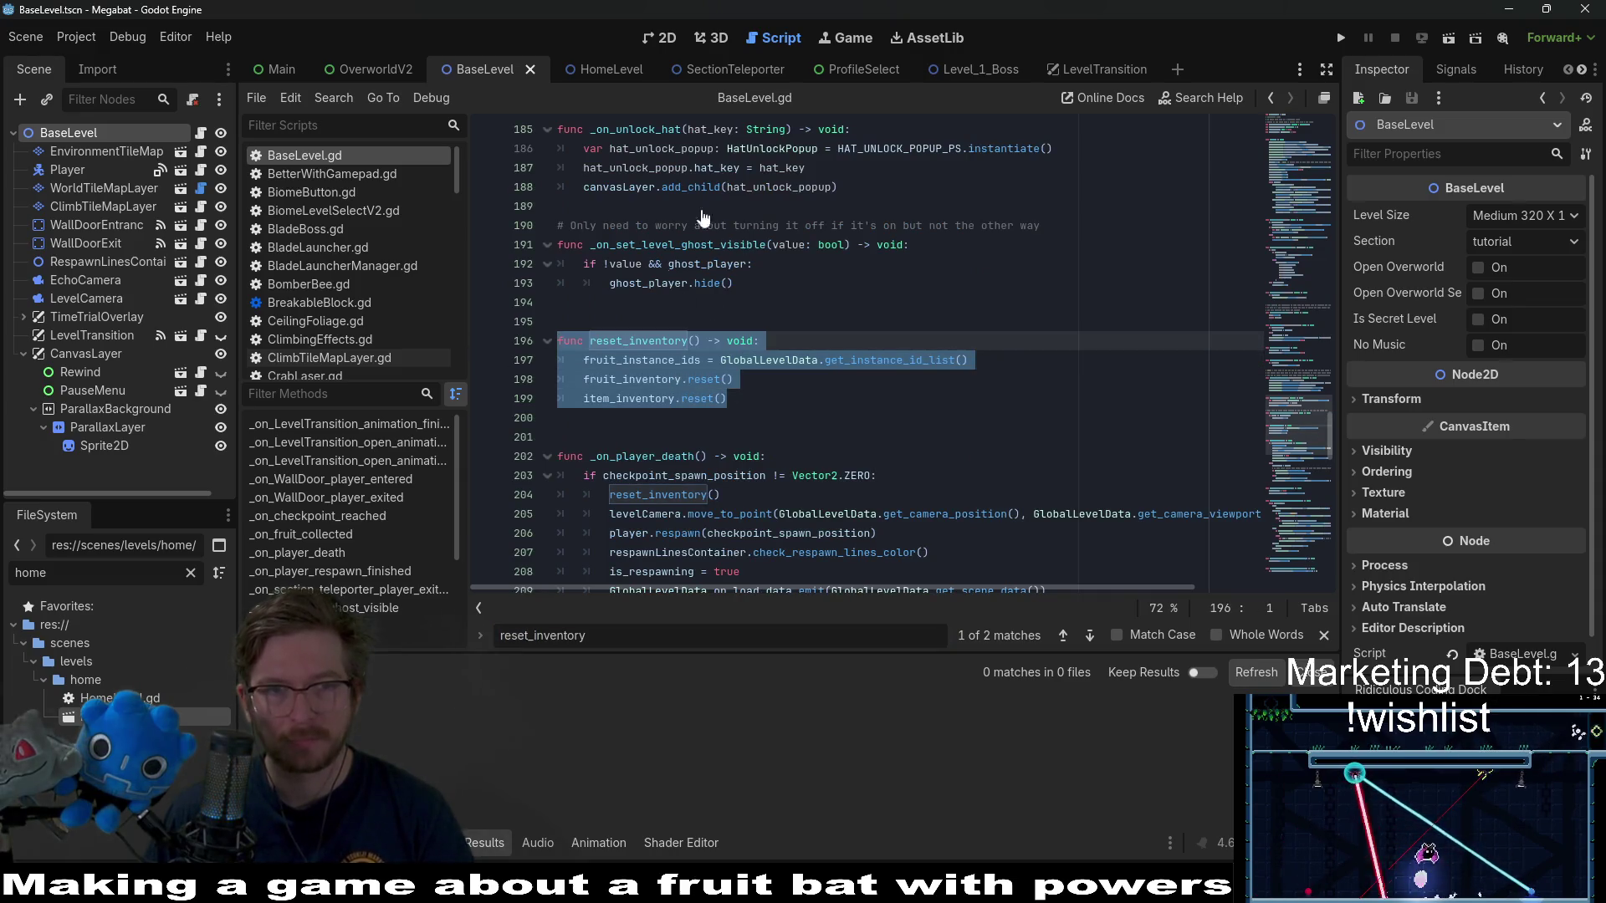
pyautogui.click(601, 67)
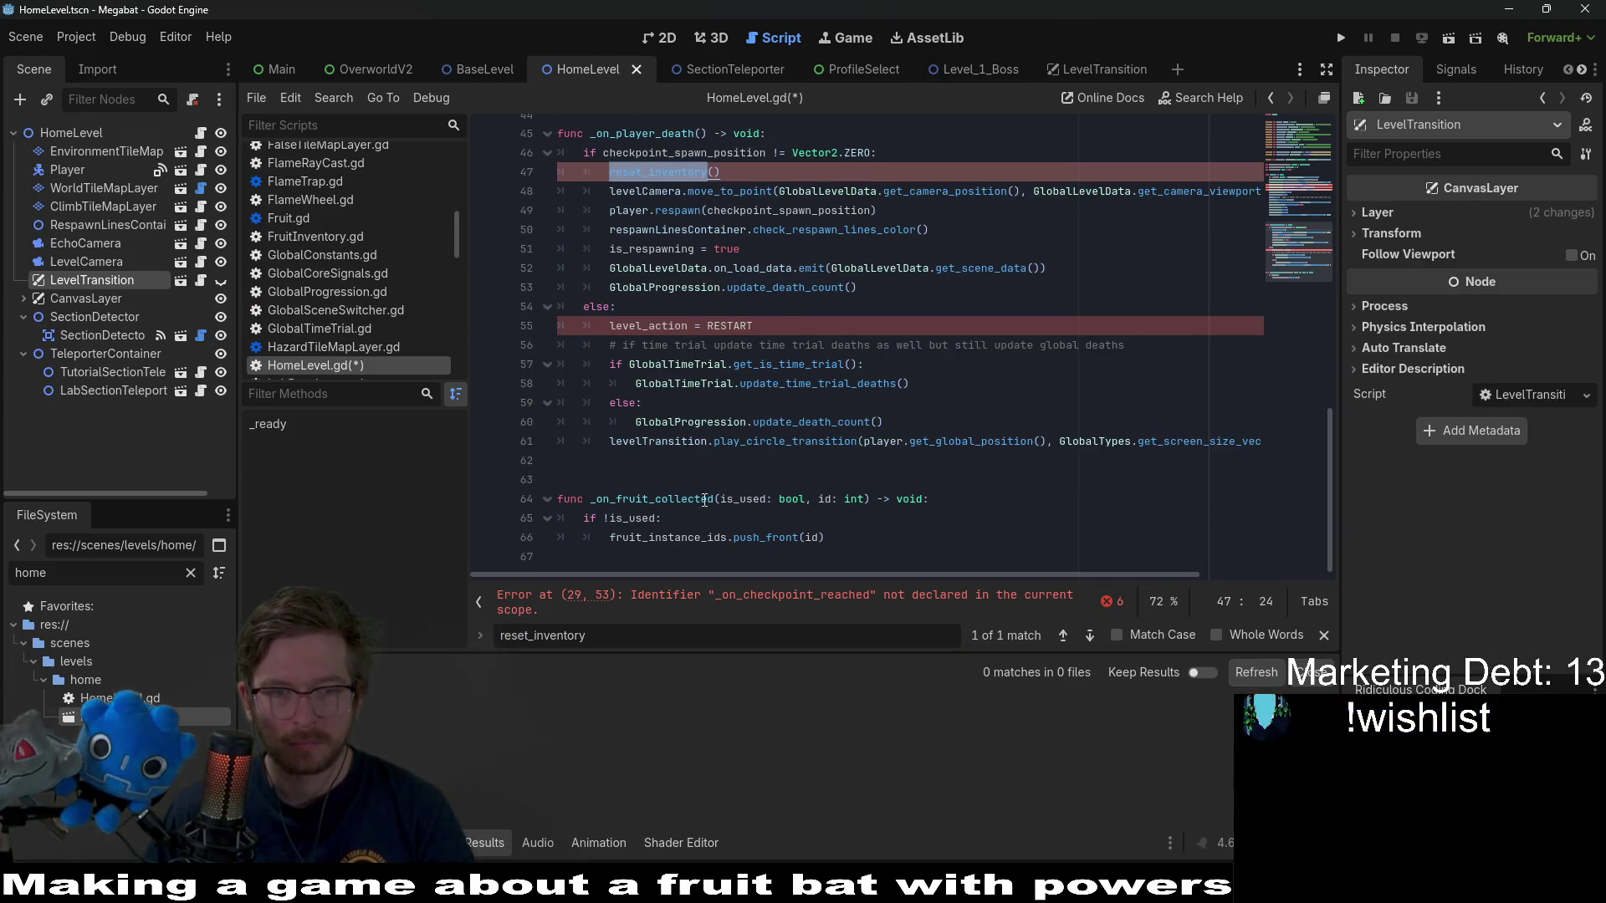
pyautogui.click(687, 557)
pyautogui.press('Return')
pyautogui.press('Return')
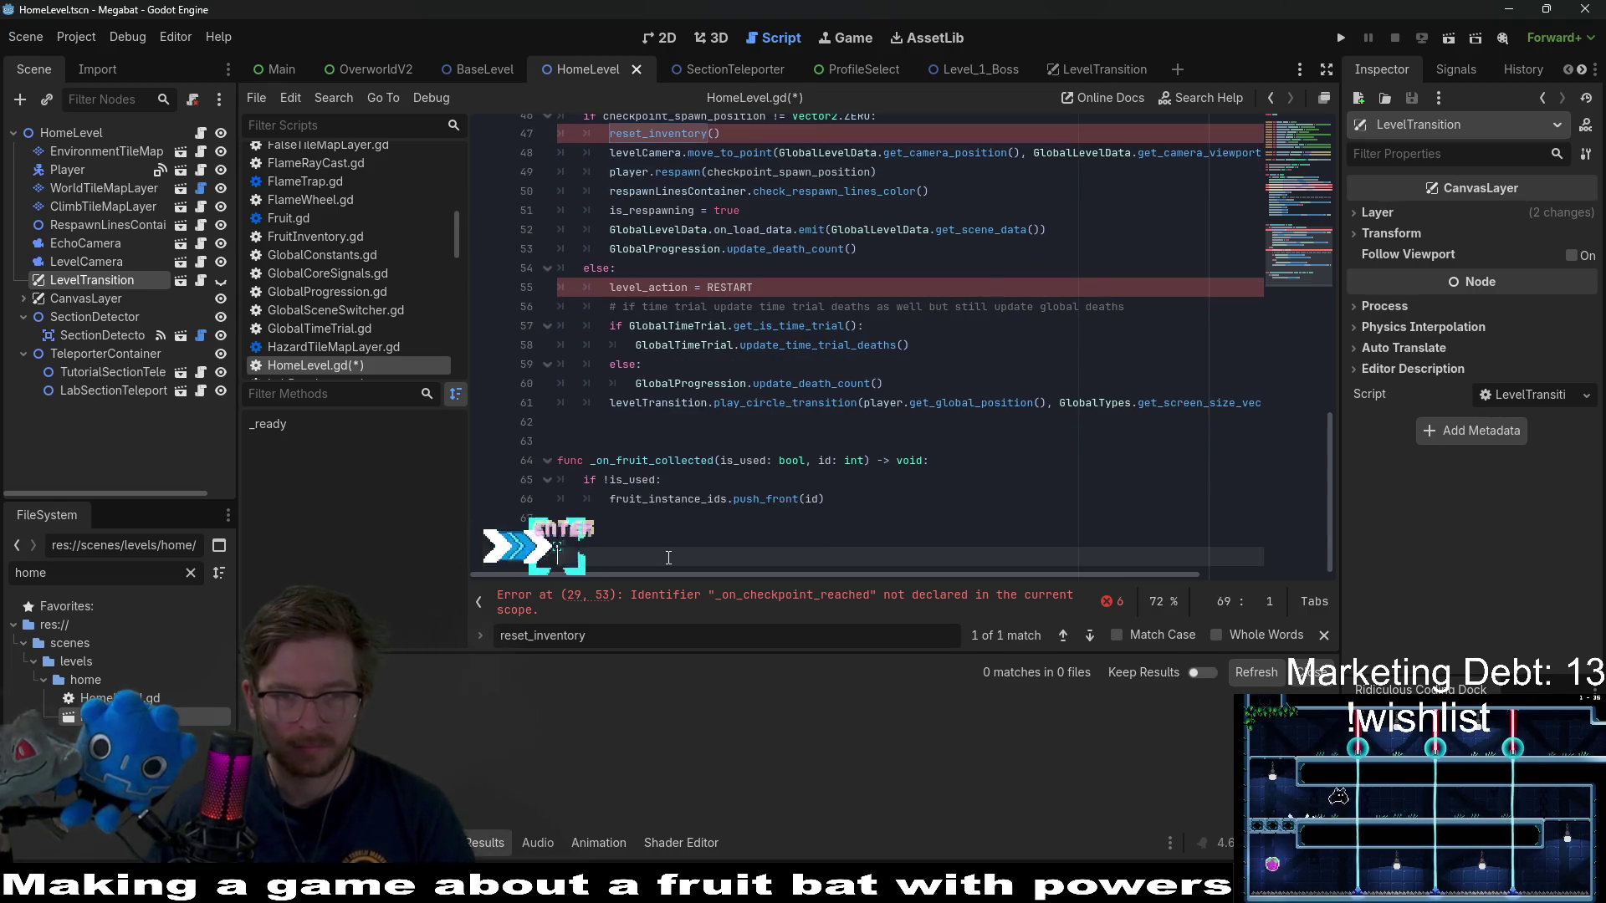
pyautogui.hotkey('ctrl', 'v')
pyautogui.scroll(15, 803, 461)
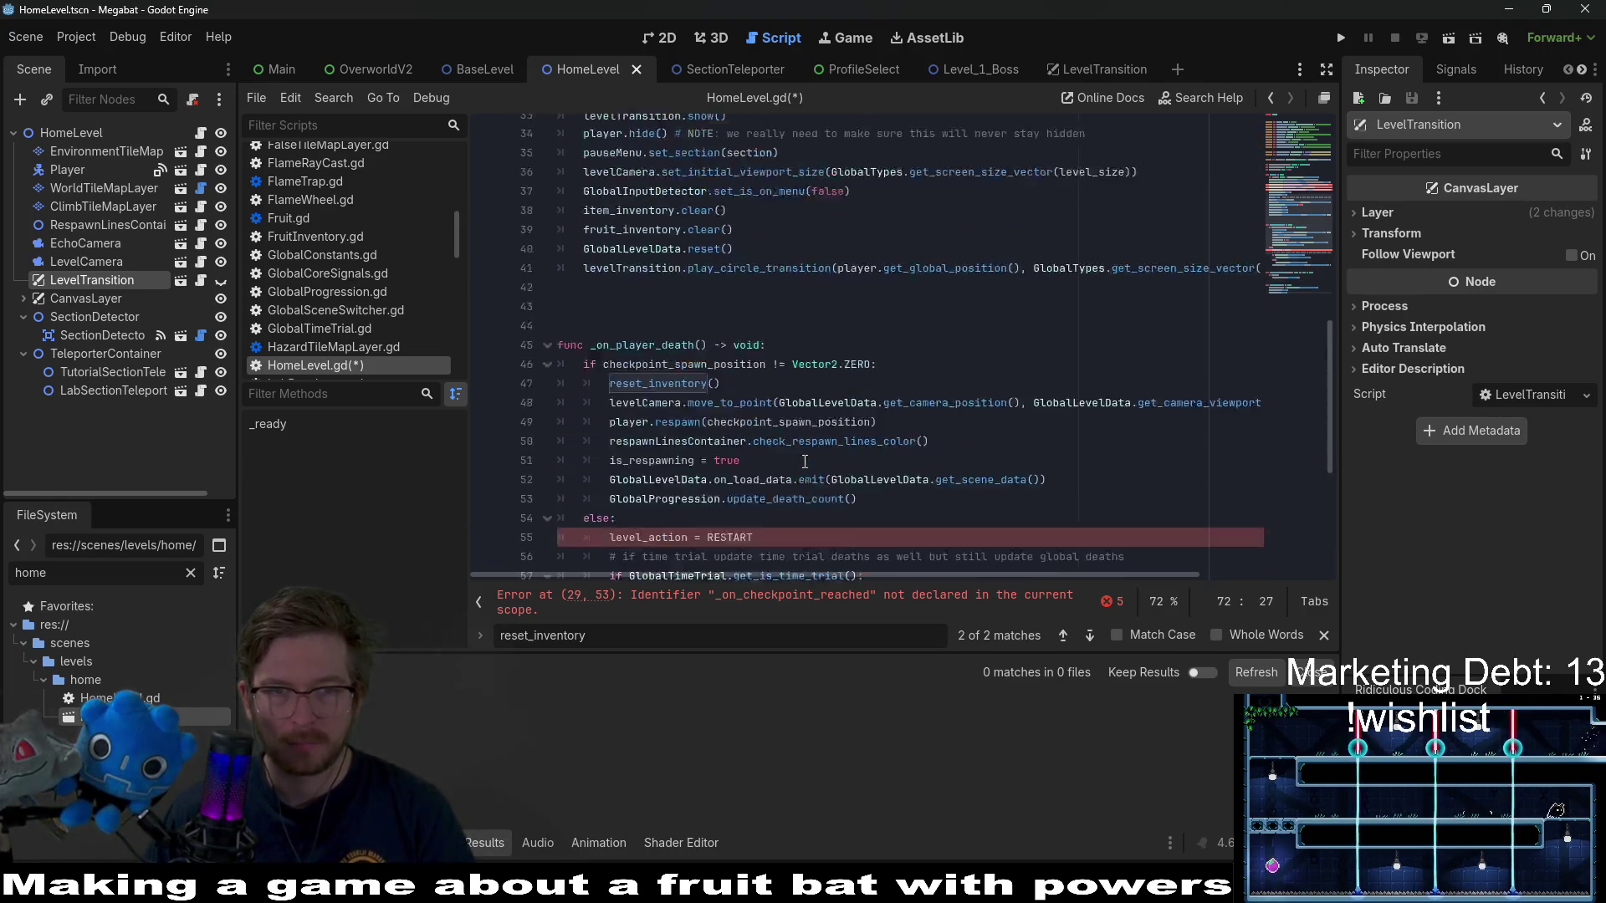
pyautogui.hotkey('ctrl', 's')
# - Copy BaseLevel's enum block into HomeLevel.gd below the extends Node2D line and save
pyautogui.click(473, 69)
pyautogui.scroll(20, 720, 219)
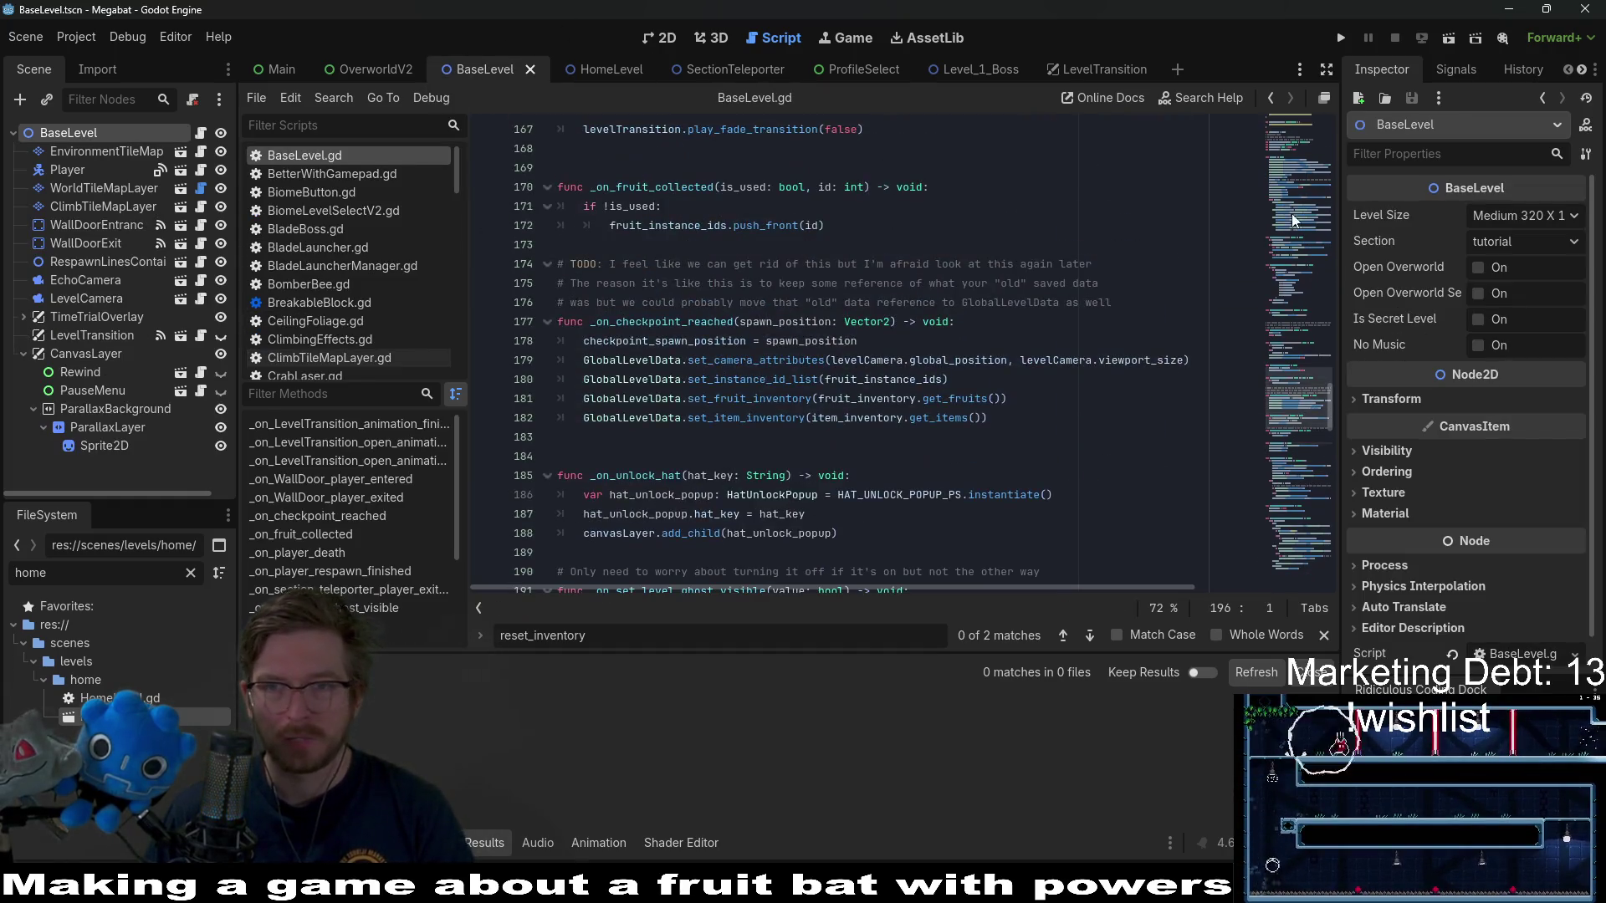
pyautogui.scroll(13, 1288, 168)
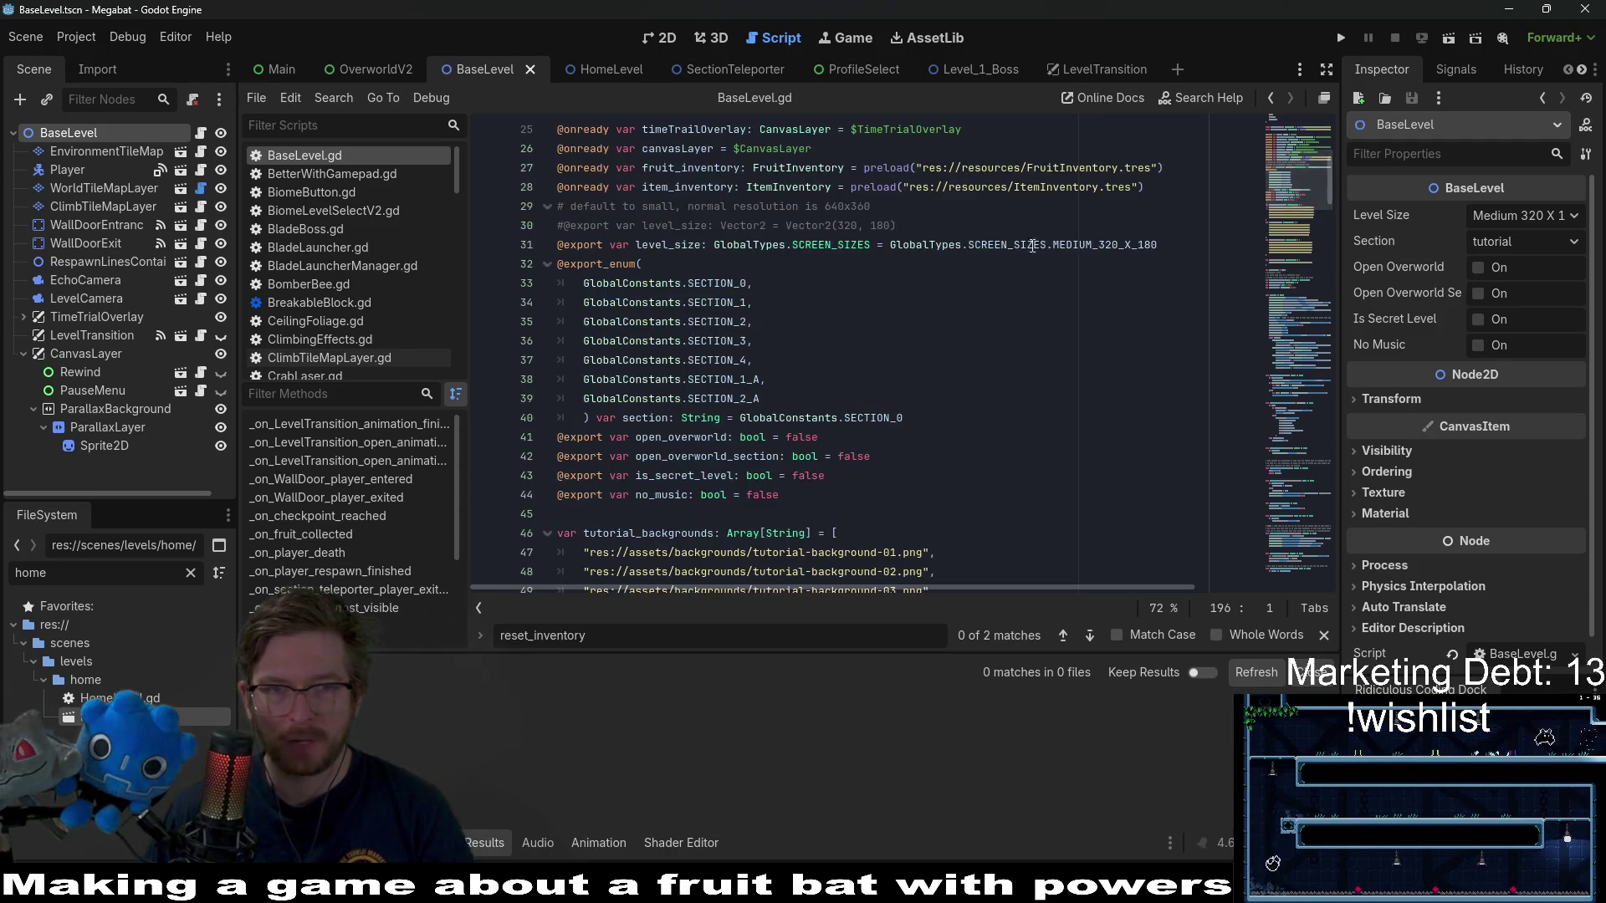
pyautogui.moveTo(665, 371); pyautogui.dragTo(553, 225)
pyautogui.hotkey('ctrl', 'c')
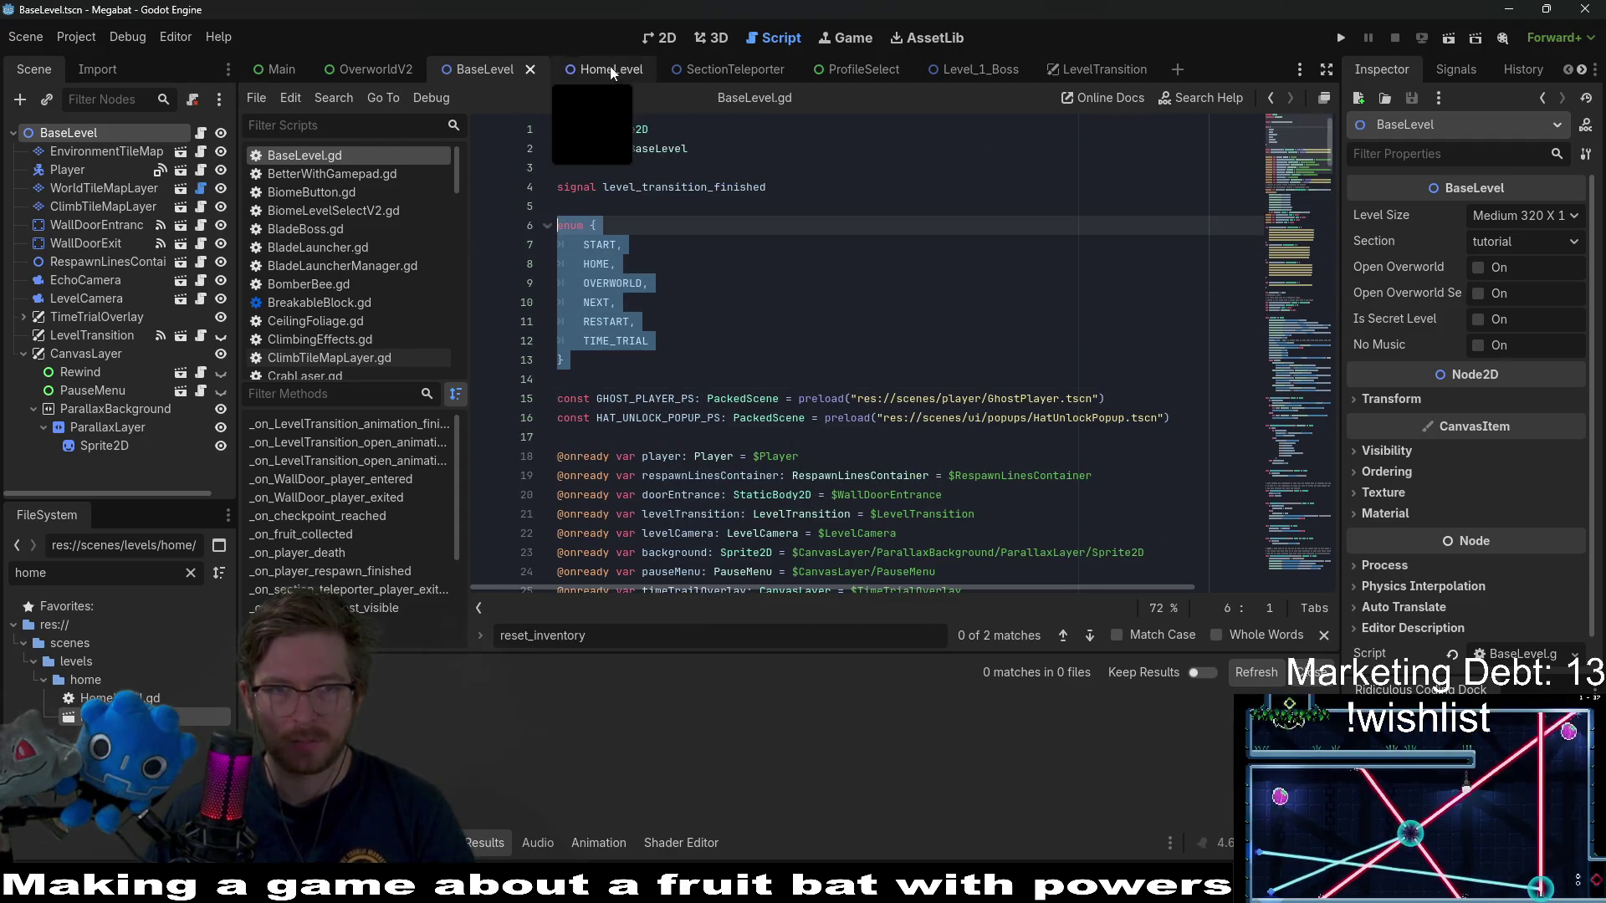
pyautogui.click(609, 70)
pyautogui.click(619, 148)
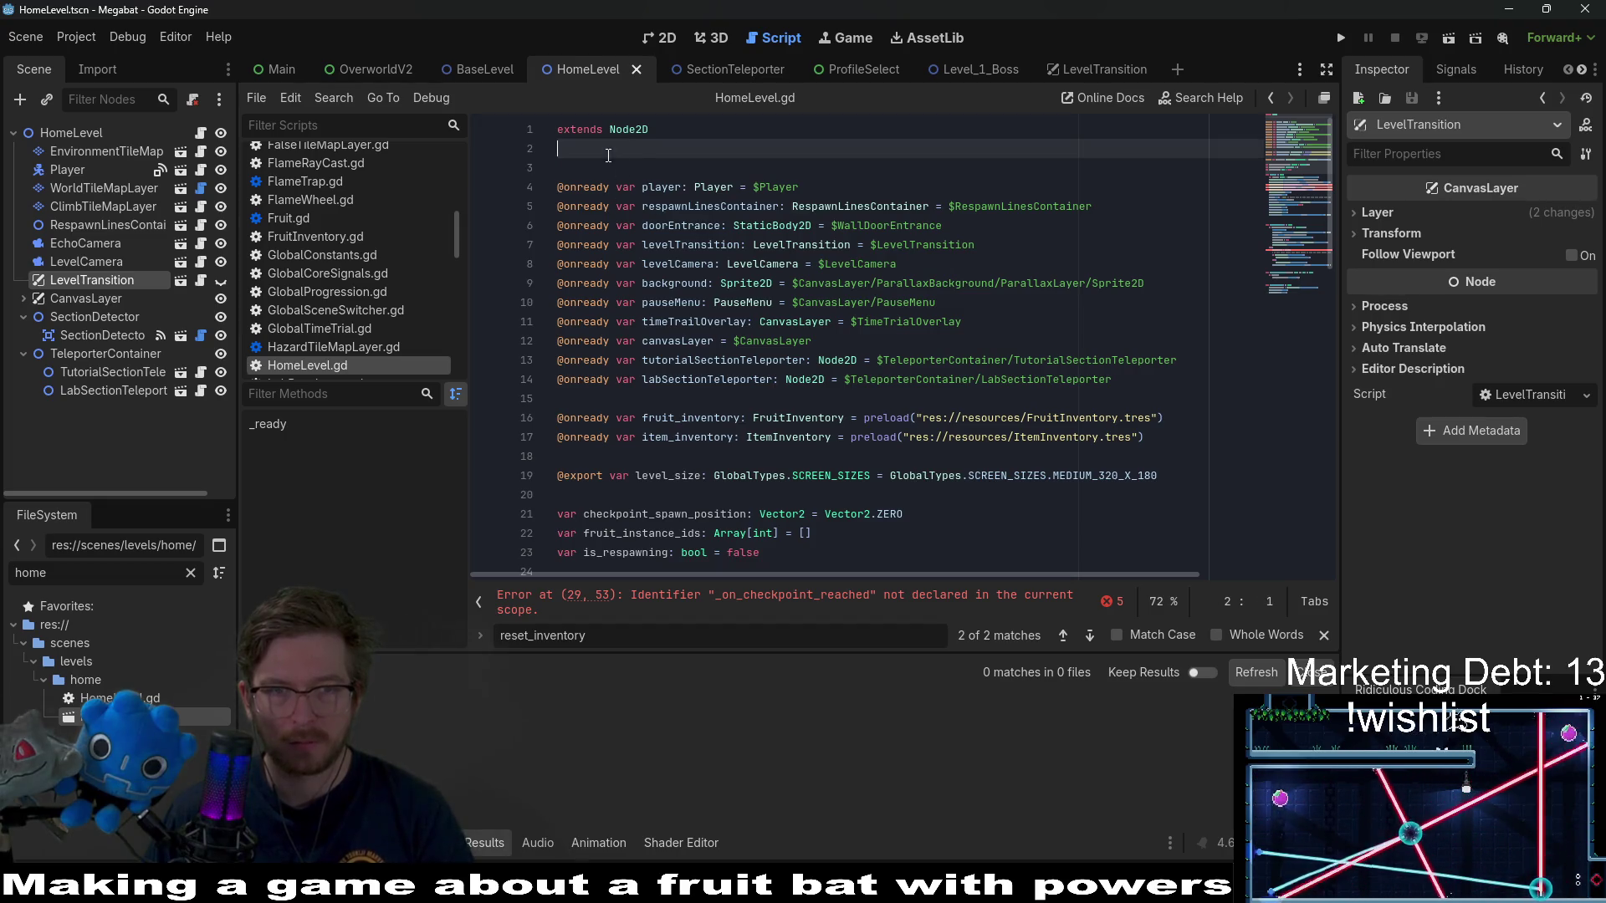
pyautogui.press('Return')
pyautogui.hotkey('ctrl', 'v')
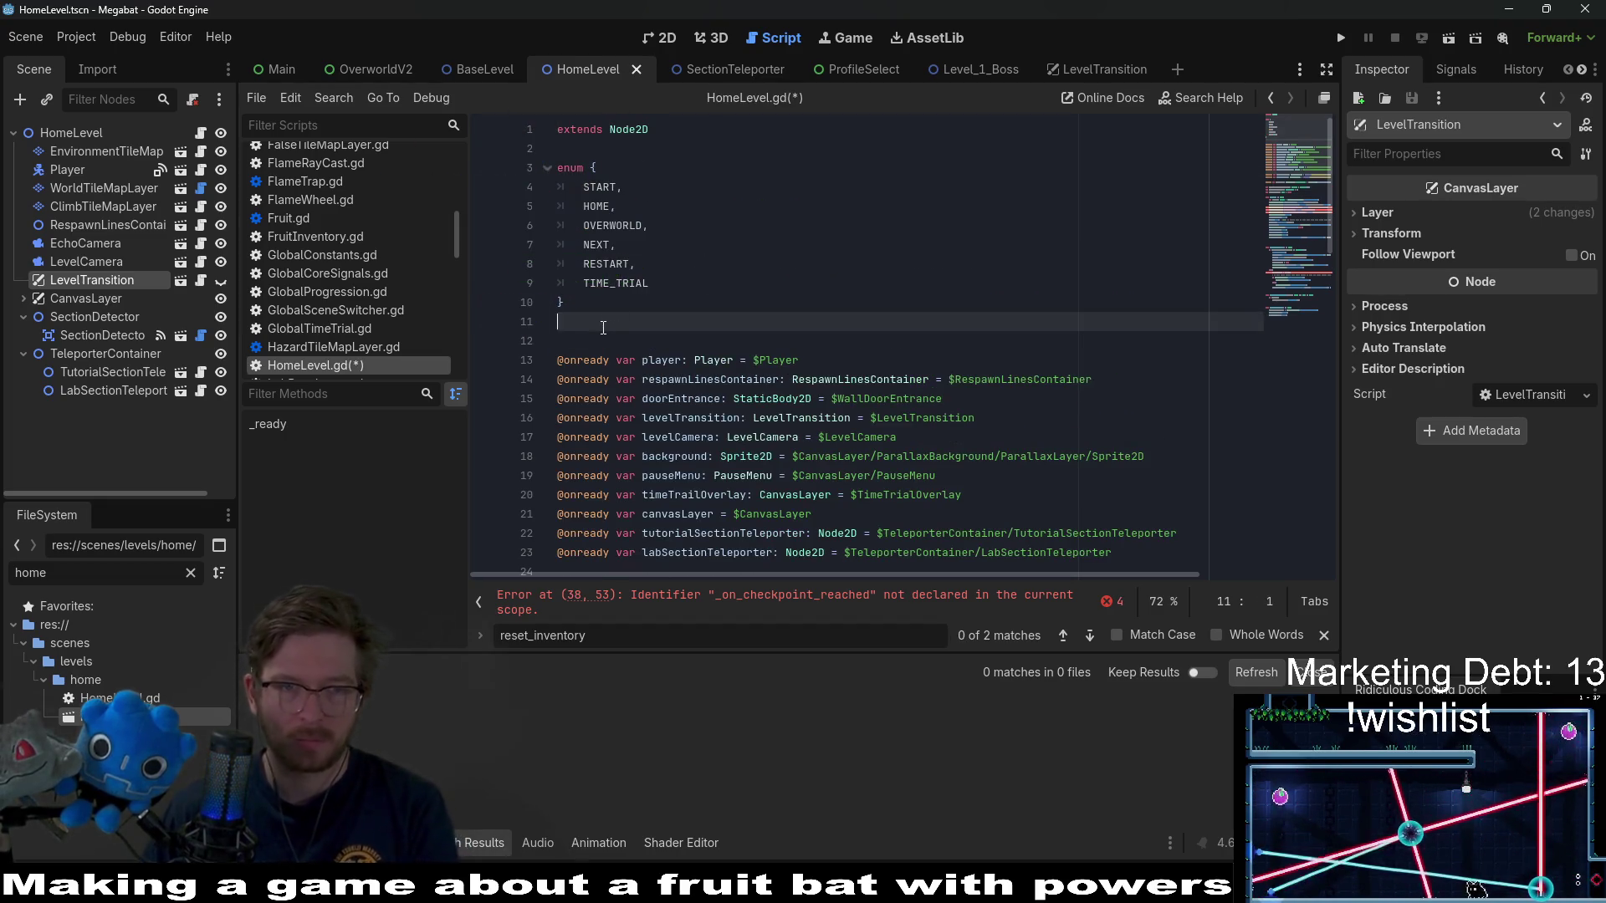
pyautogui.press('BackSpace')
pyautogui.scroll(-2, 707, 247)
pyautogui.hotkey('ctrl', 's')
# - Find and select the _on_checkpoint_reached function, including its TODO comments, in BaseLevel.gd
pyautogui.click(821, 596)
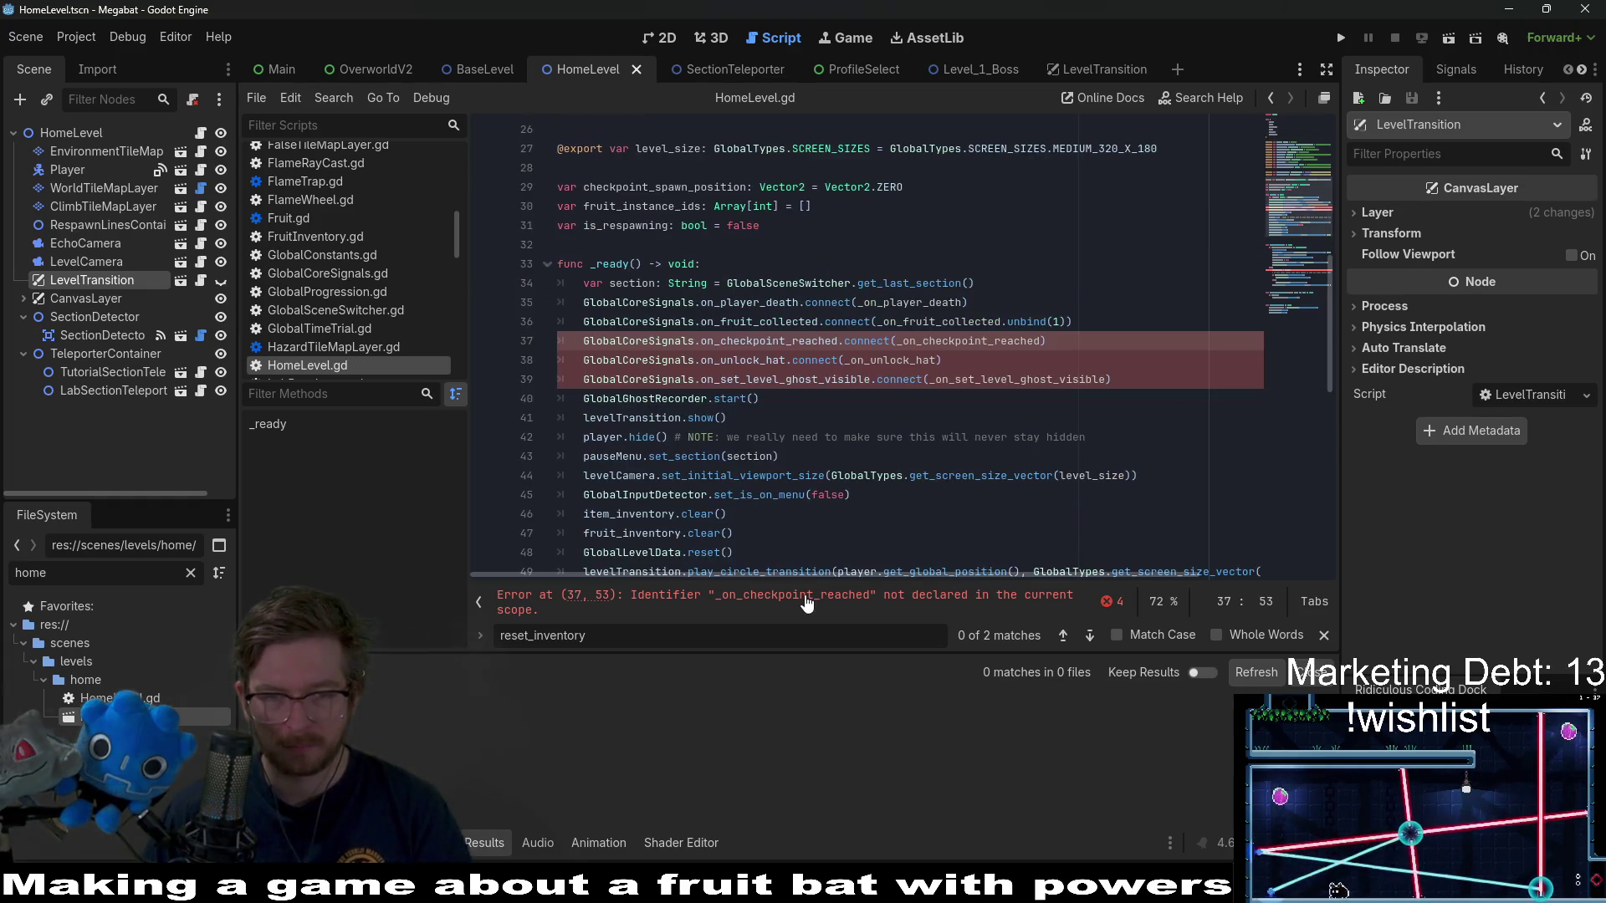
pyautogui.doubleClick(949, 341)
pyautogui.hotkey('ctrl', 'c')
pyautogui.click(469, 72)
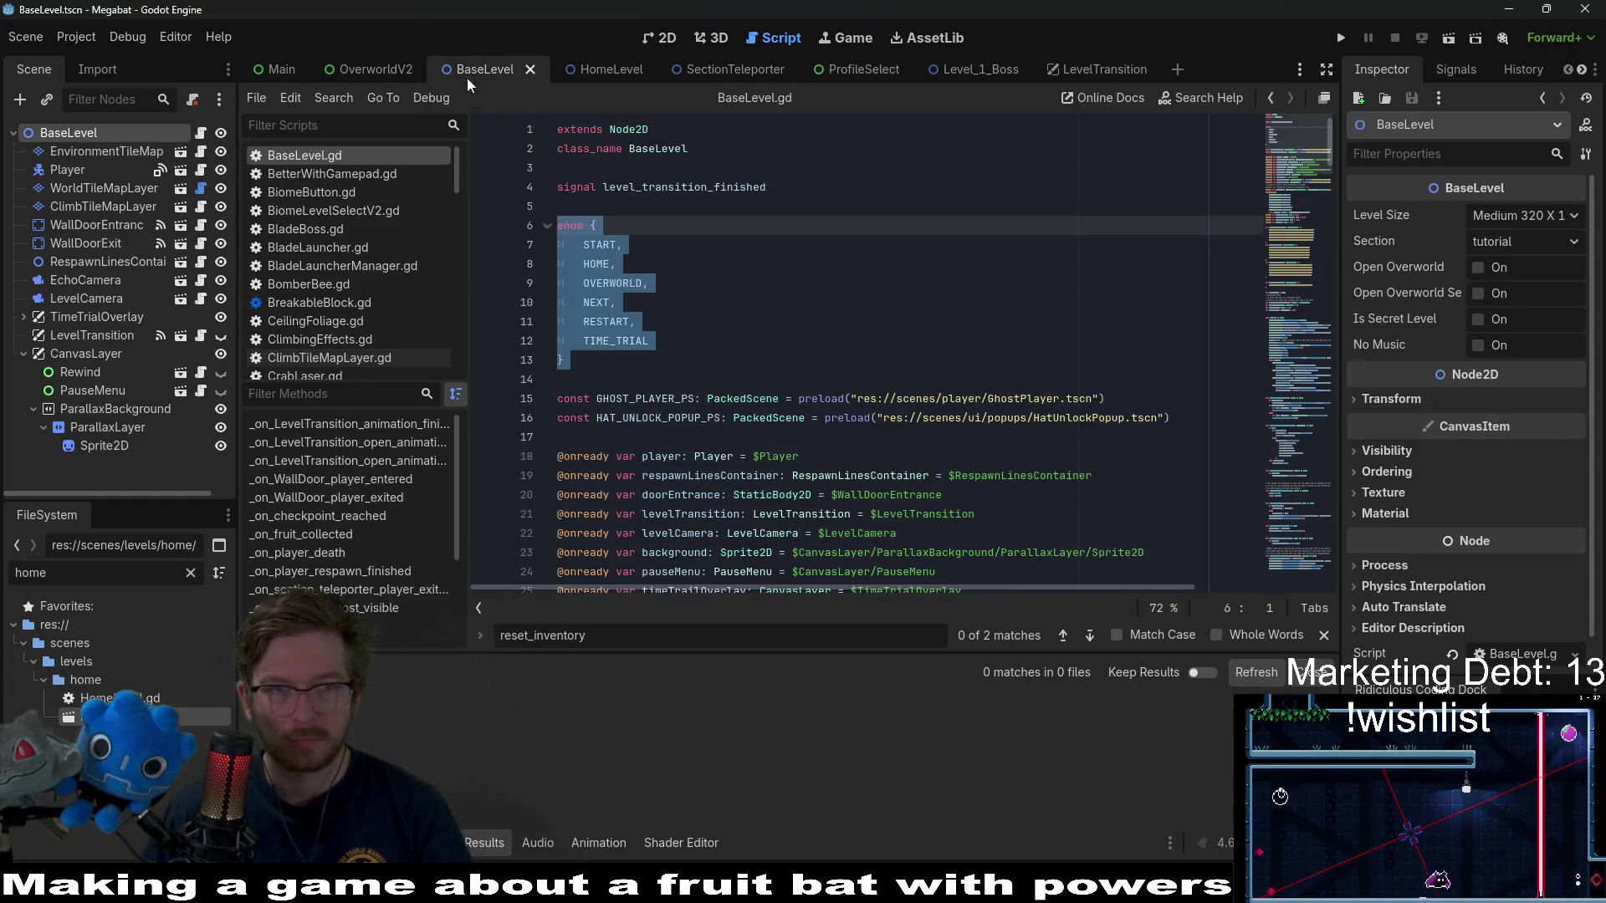
pyautogui.hotkey('ctrl', 'f')
pyautogui.hotkey('ctrl', 'v')
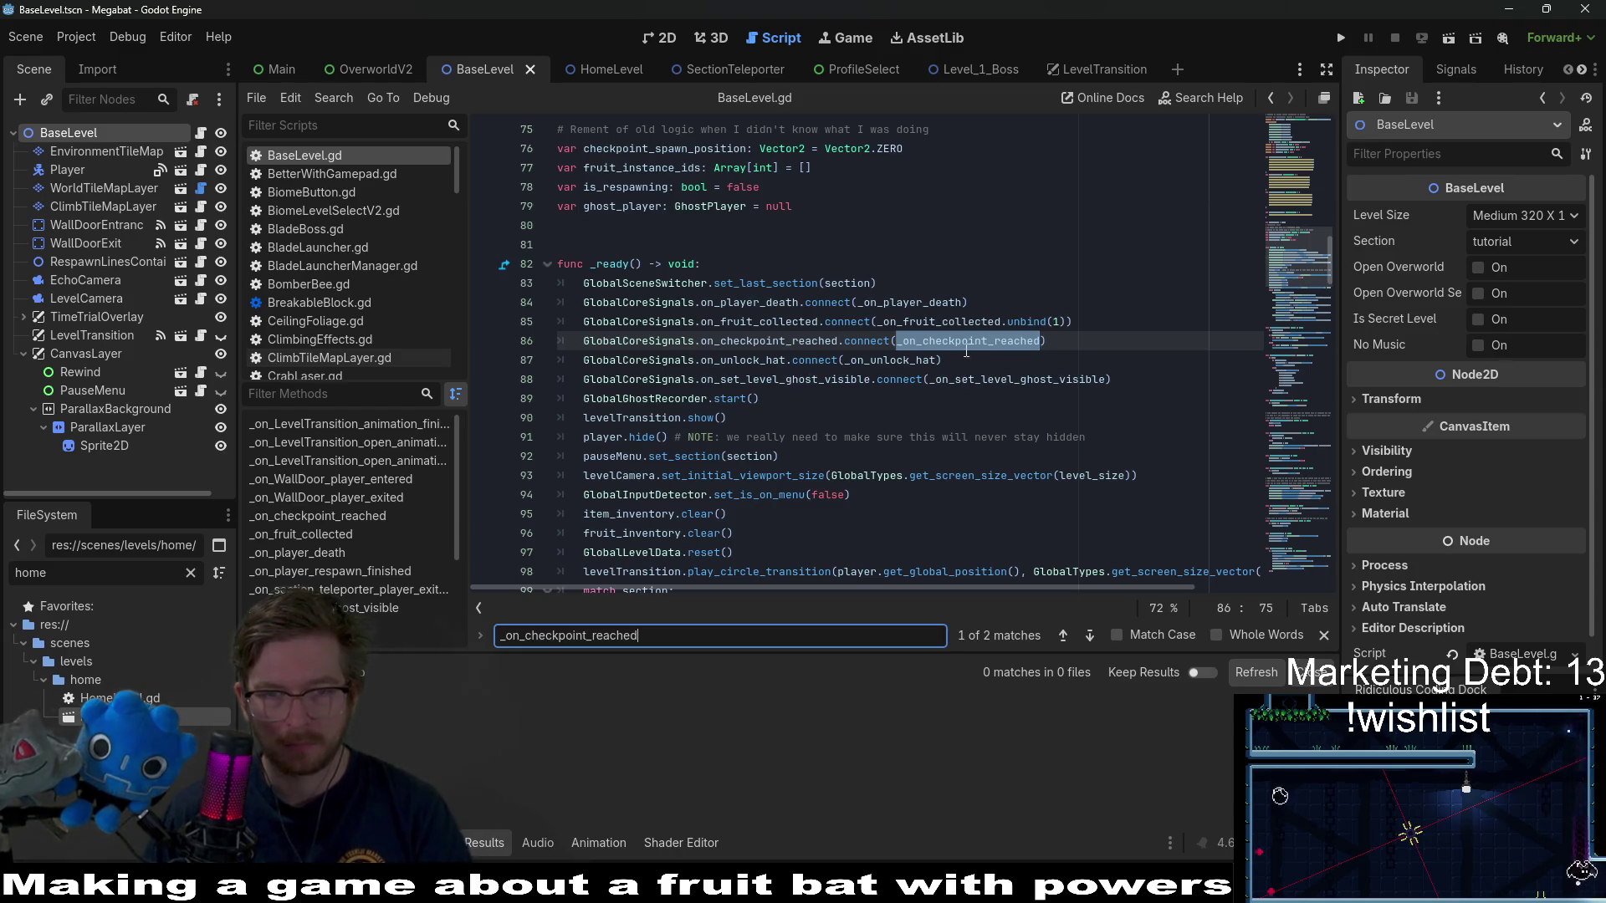
pyautogui.keyDown('ctrl'); pyautogui.click(967, 340); pyautogui.keyUp('ctrl')
pyautogui.moveTo(692, 447); pyautogui.dragTo(454, 345)
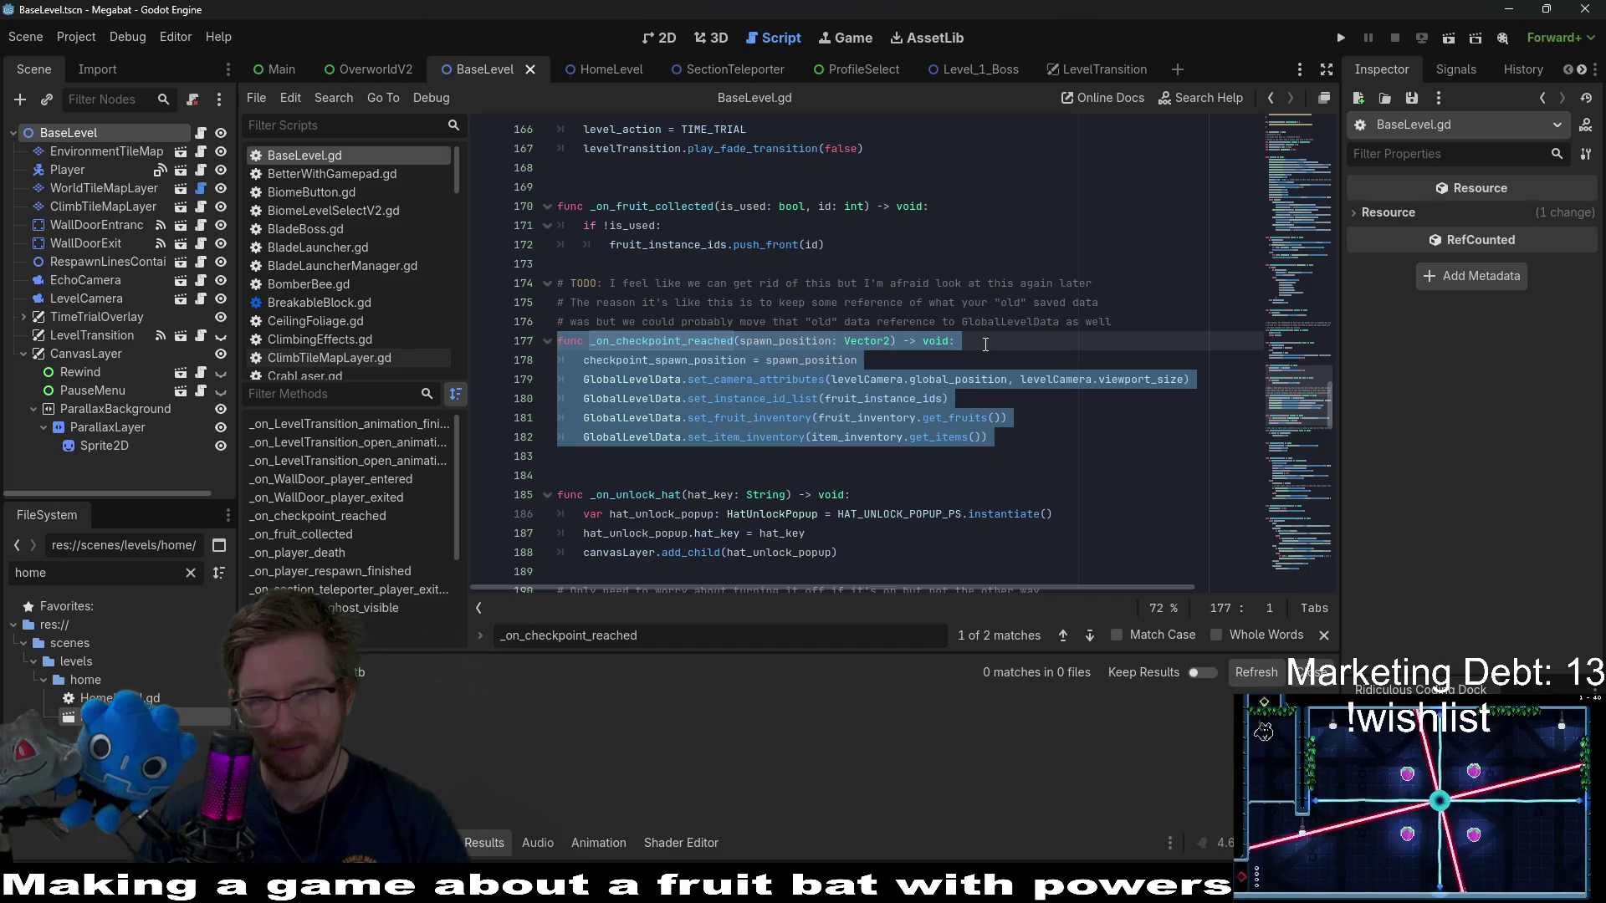
pyautogui.moveTo(995, 437)
pyautogui.mouseDown()
pyautogui.moveTo(753, 410)
pyautogui.moveTo(585, 310)
pyautogui.moveTo(504, 292)
pyautogui.mouseUp()
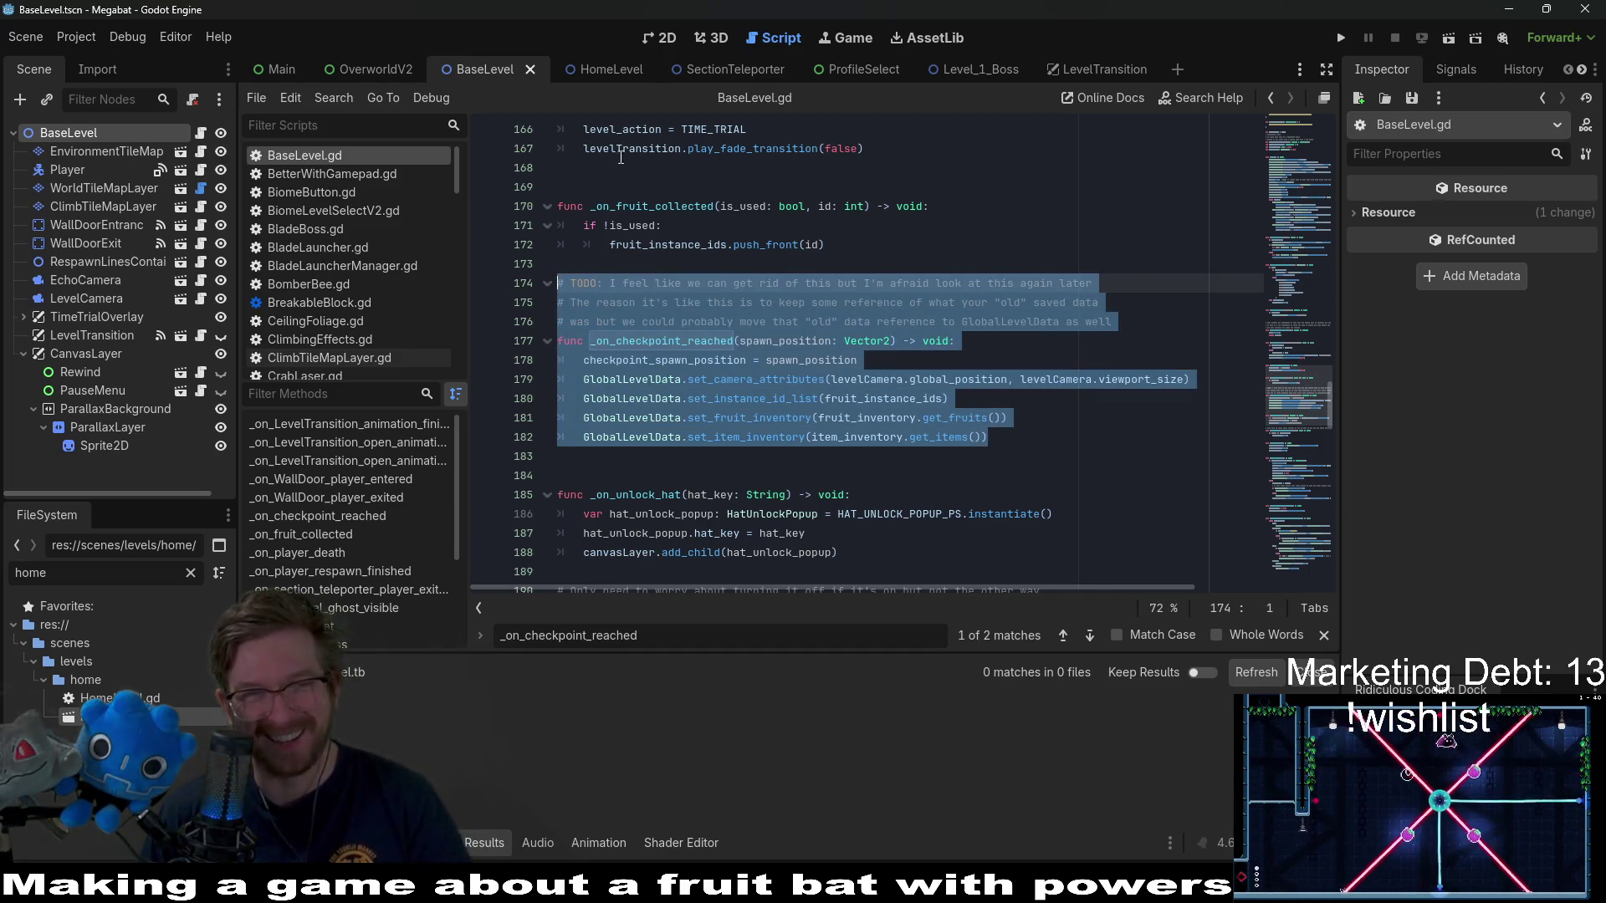
# - Paste _on_checkpoint_reached into HomeLevel.gd after the _on_fruit_collected function
pyautogui.click(597, 71)
pyautogui.scroll(-6, 753, 343)
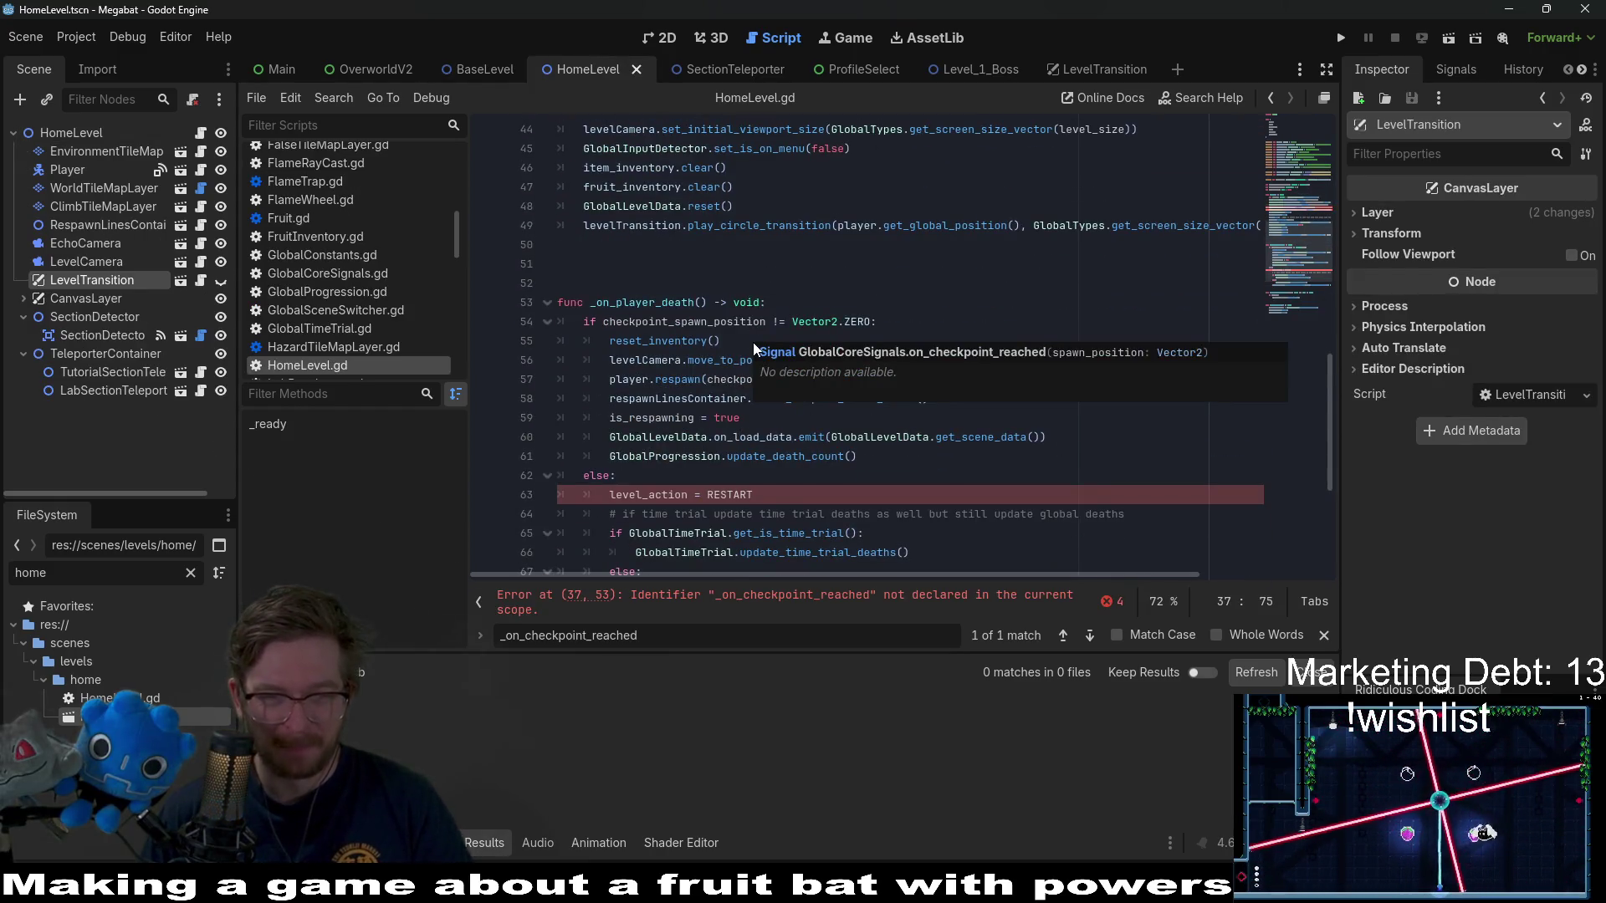
pyautogui.scroll(-5, 779, 513)
pyautogui.click(620, 443)
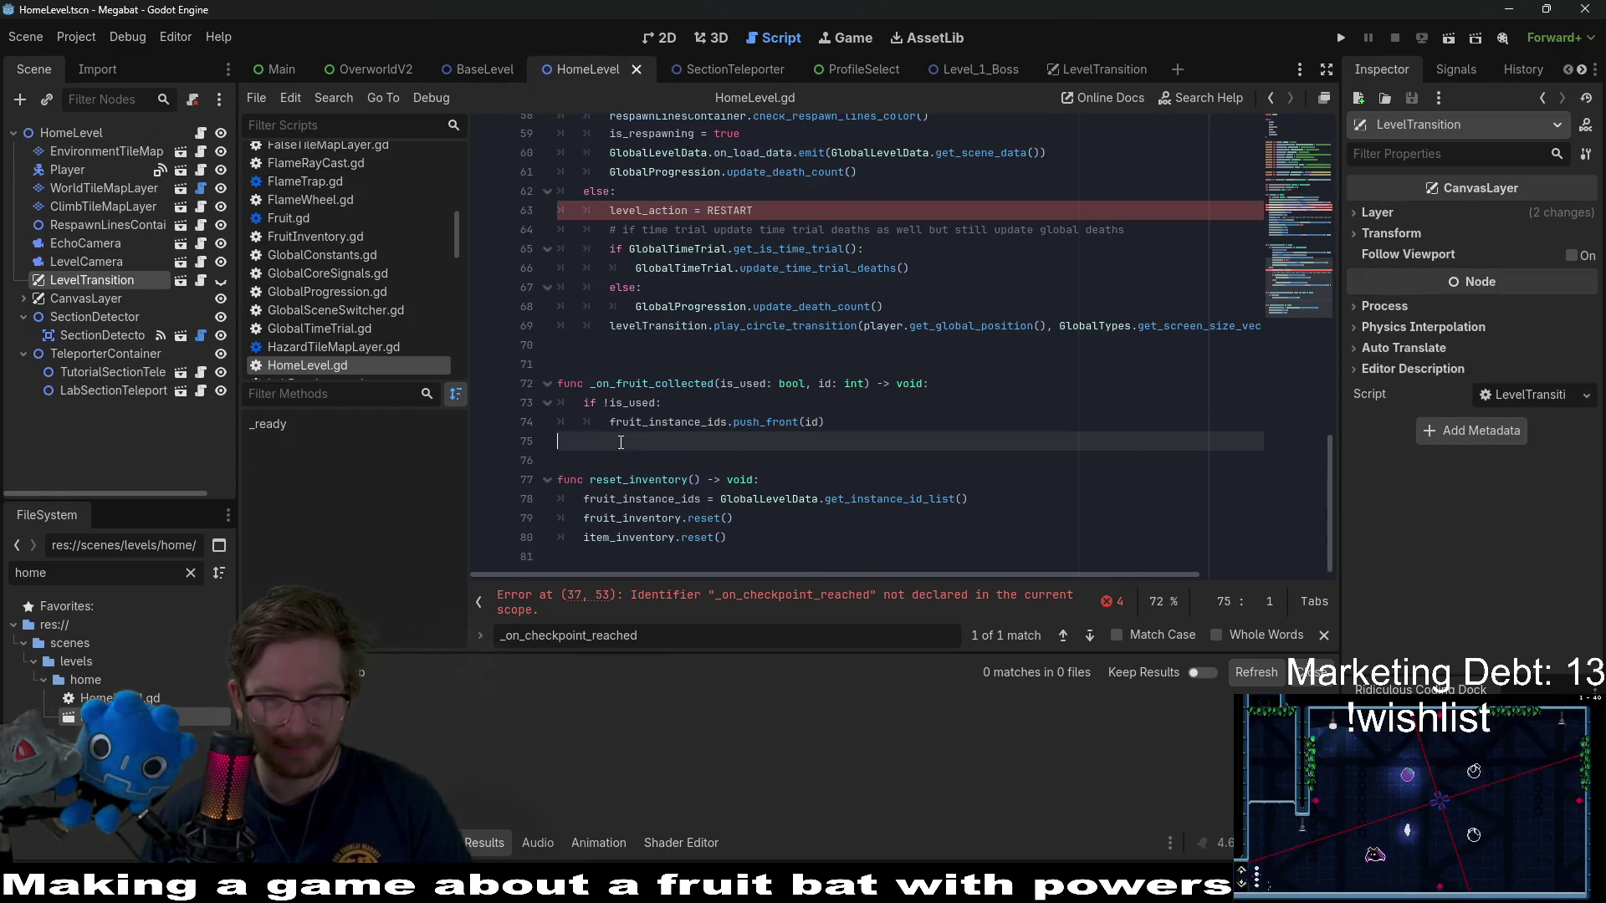
pyautogui.press('Return')
pyautogui.press('Return')
pyautogui.press('Return')
pyautogui.hotkey('ctrl', 'v')
# - Move reset_inventory from the file's end to just above _on_fruit_collected in HomeLevel.gd
pyautogui.scroll(-2, 733, 452)
pyautogui.moveTo(757, 552); pyautogui.dragTo(558, 450)
pyautogui.hotkey('ctrl', 'x')
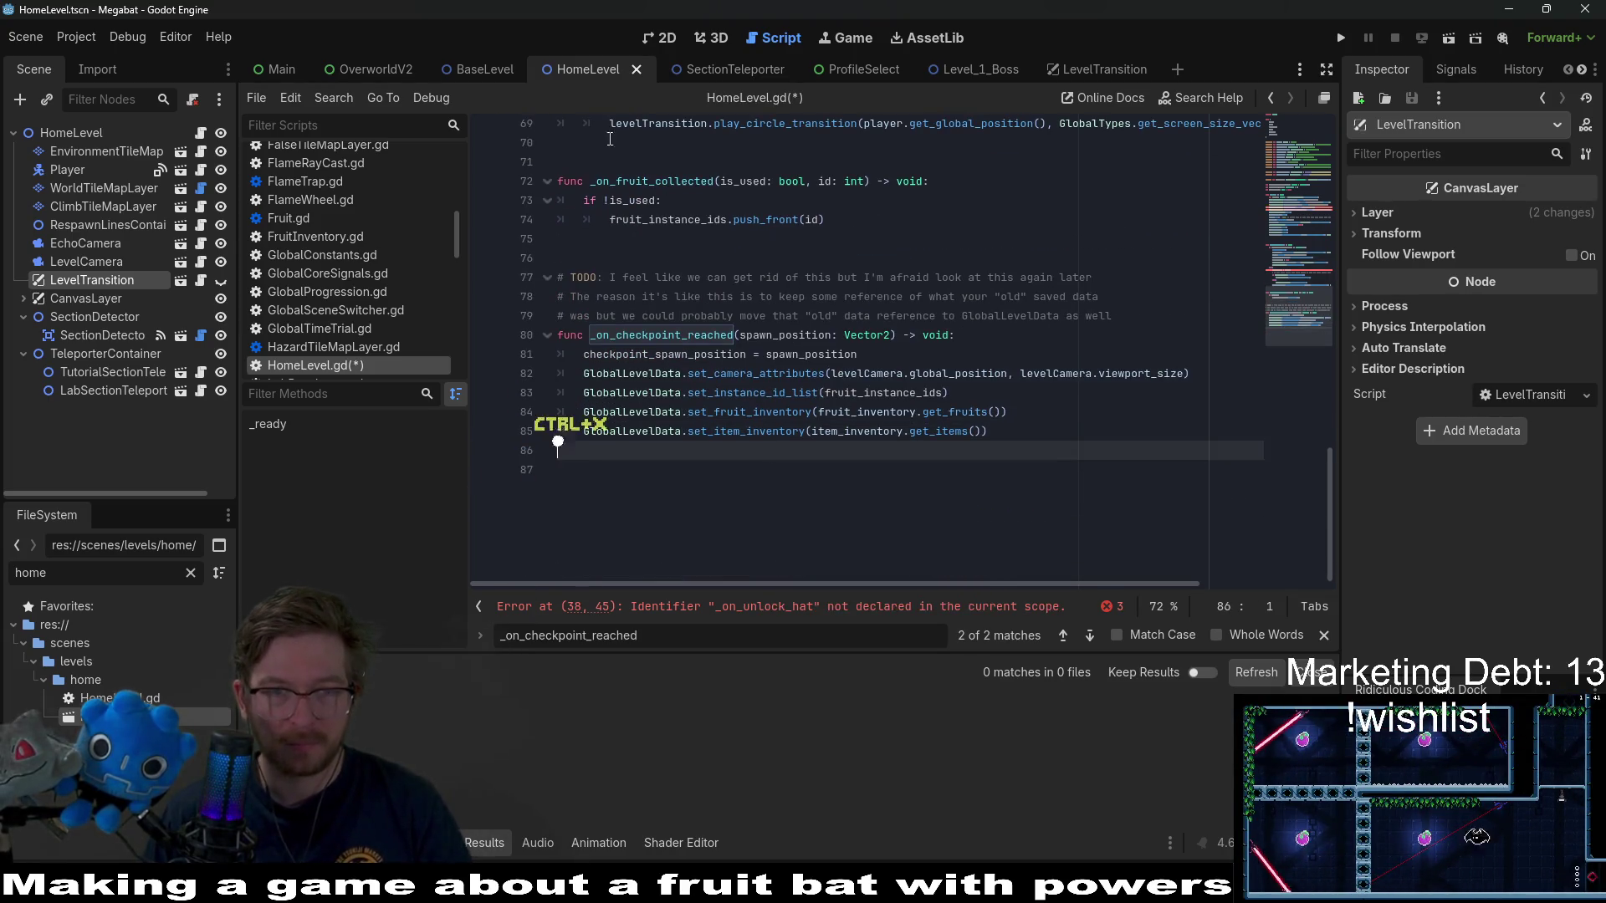
pyautogui.click(611, 139)
pyautogui.hotkey('ctrl', 'v')
pyautogui.click(619, 260)
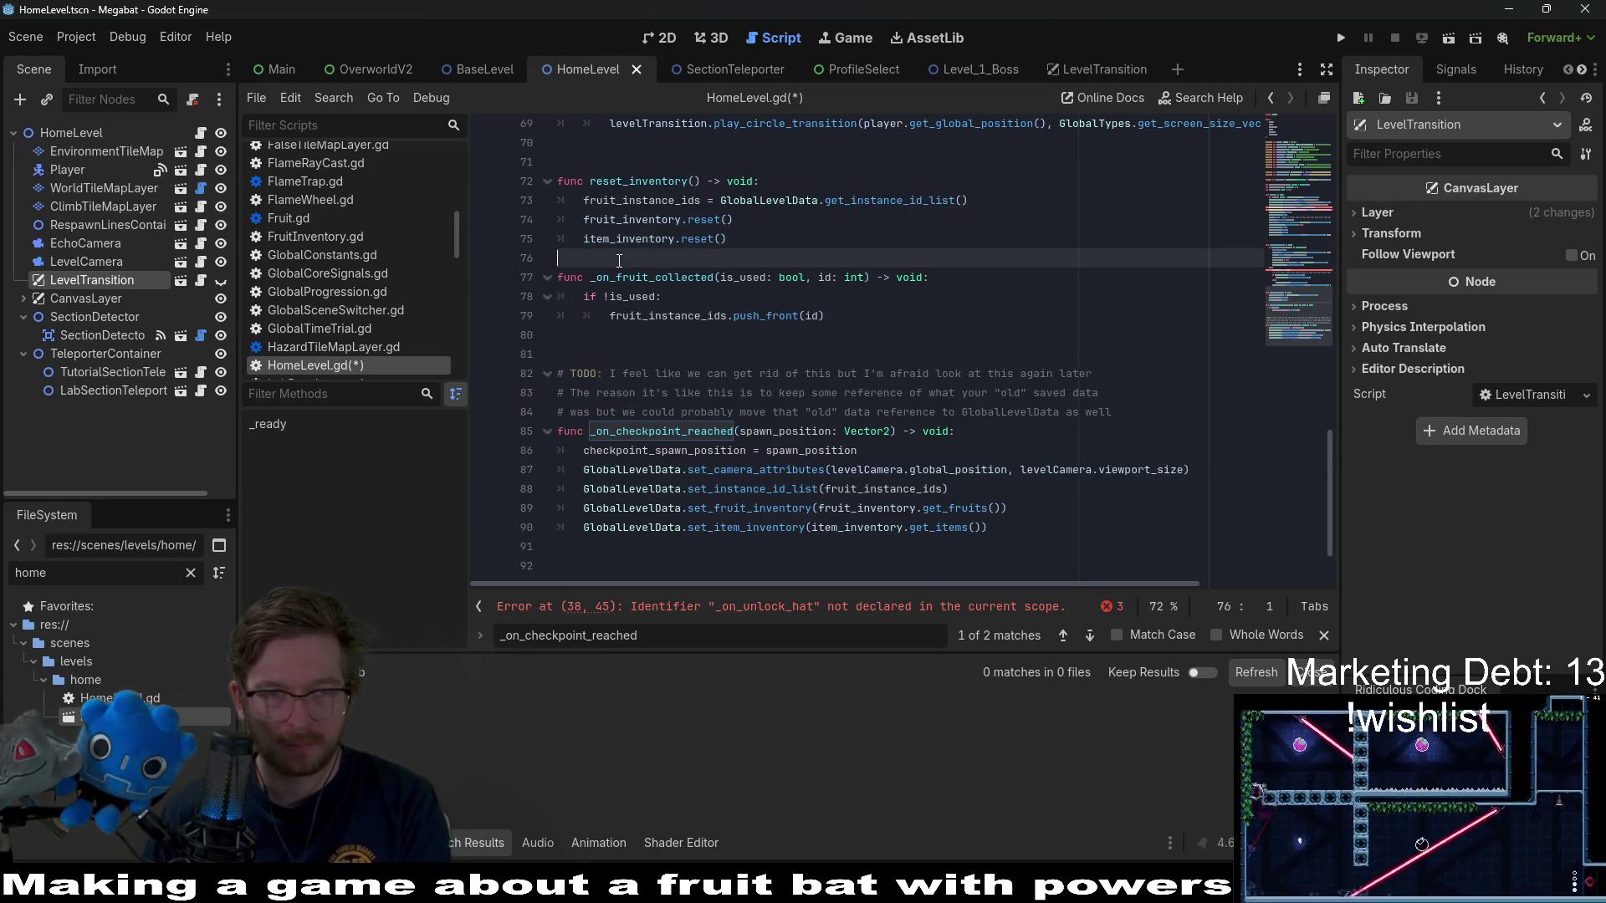
pyautogui.press('Return')
pyautogui.click(585, 161)
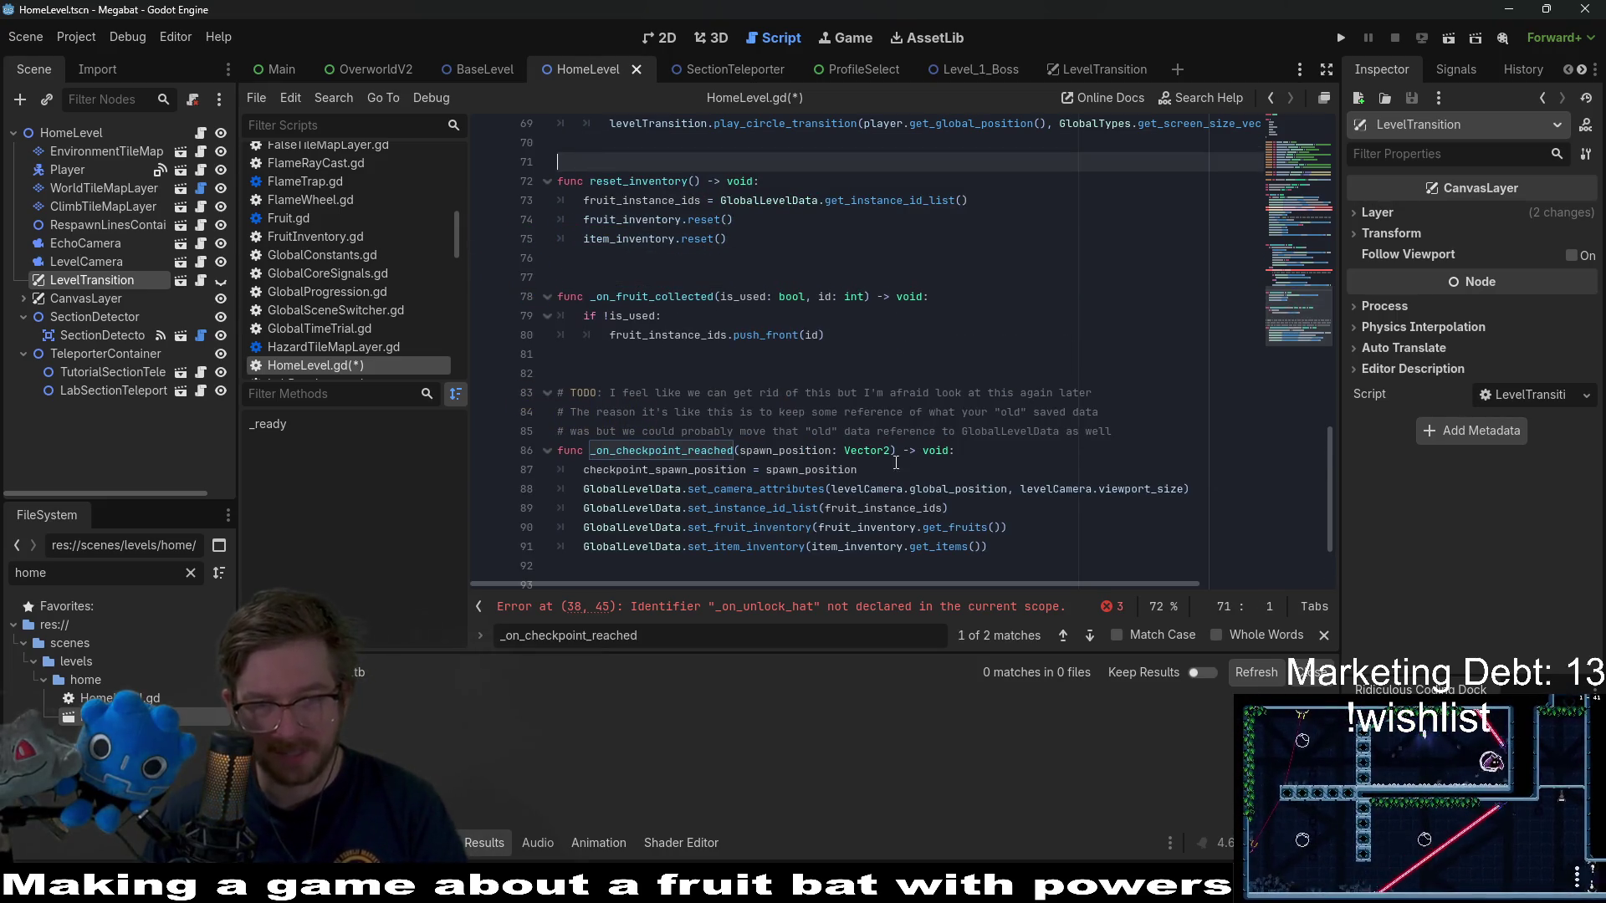
pyautogui.click(788, 613)
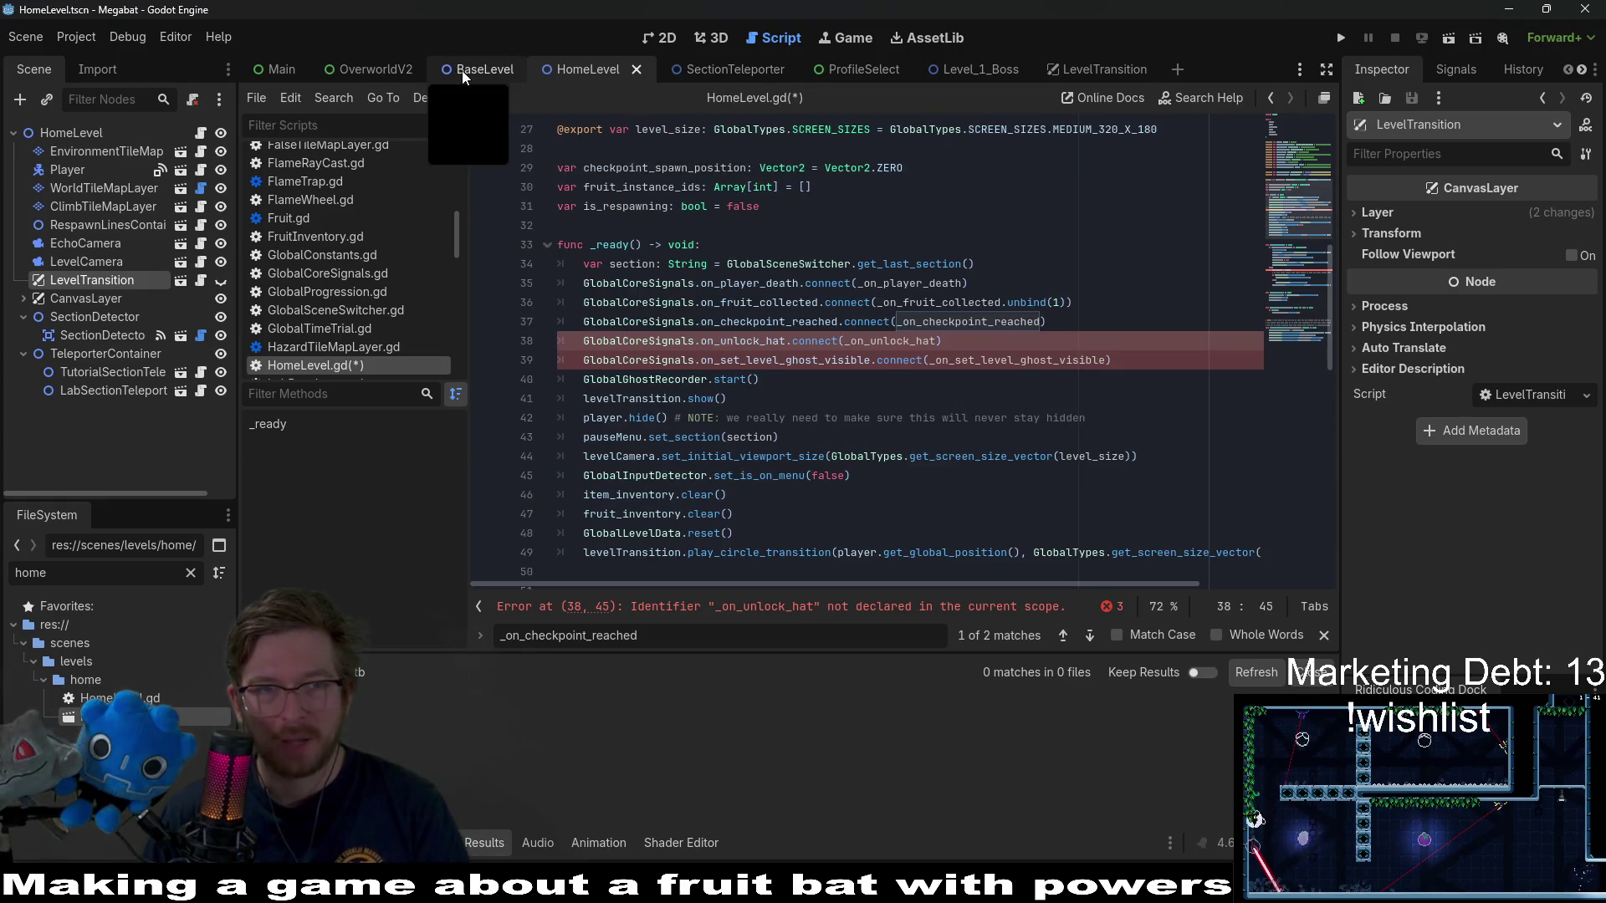
# - Paste the _on_unlock_hat function from BaseLevel.gd at the end of HomeLevel.gd and save
pyautogui.click(462, 71)
pyautogui.click(970, 360)
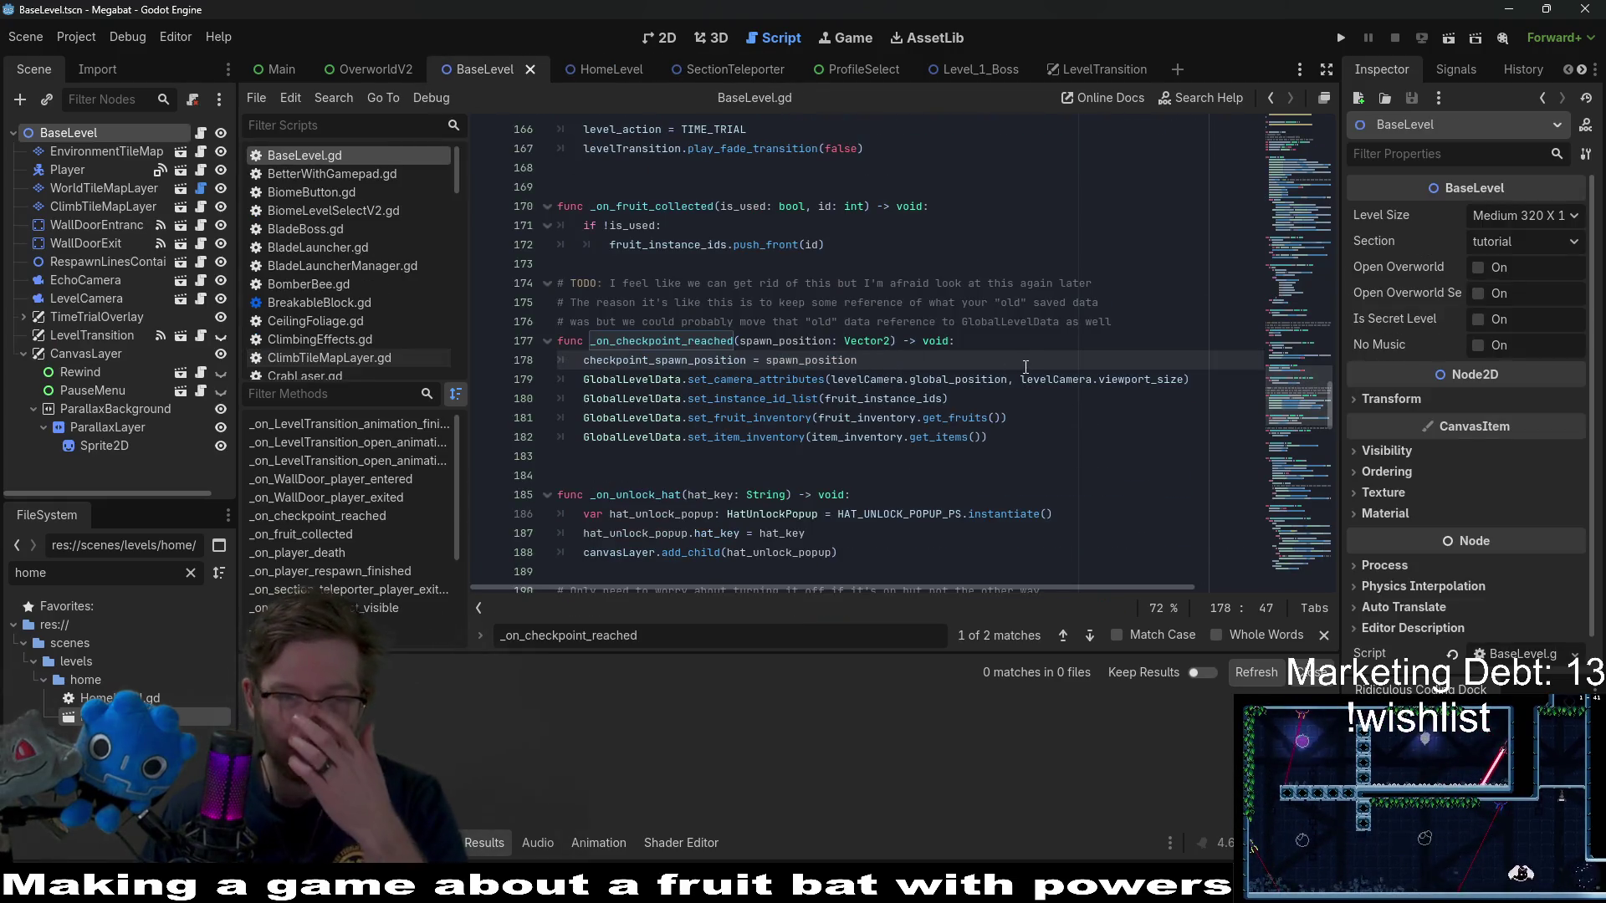
pyautogui.scroll(-3, 977, 379)
pyautogui.scroll(-3, 795, 394)
pyautogui.scroll(2, 796, 395)
pyautogui.moveTo(845, 322); pyautogui.dragTo(465, 254)
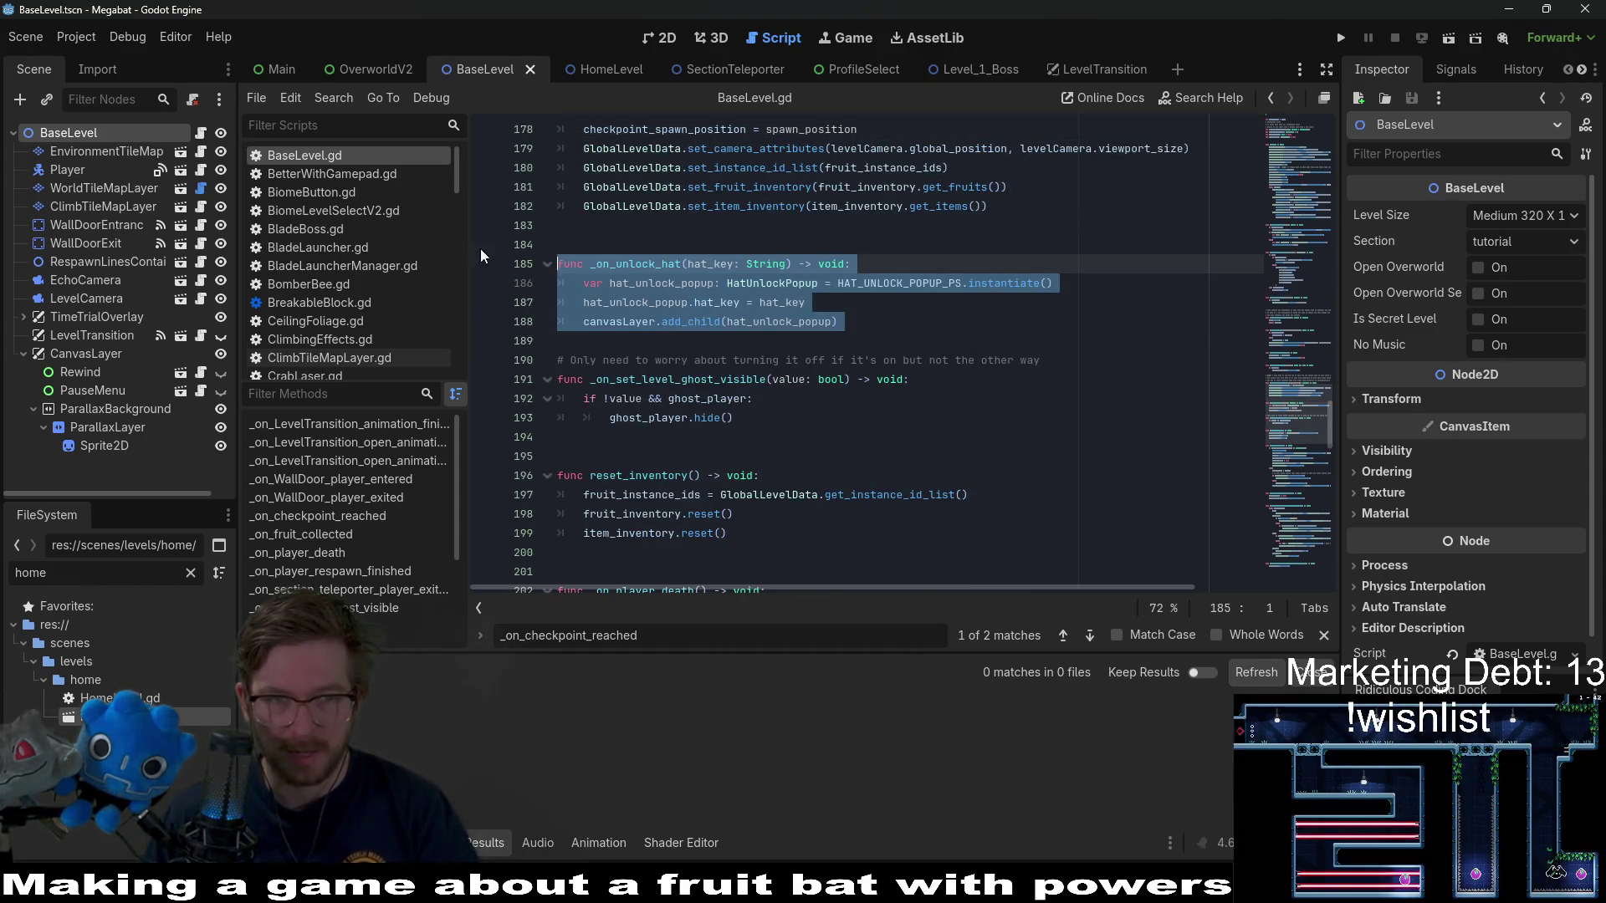
pyautogui.click(585, 69)
pyautogui.scroll(-7, 760, 355)
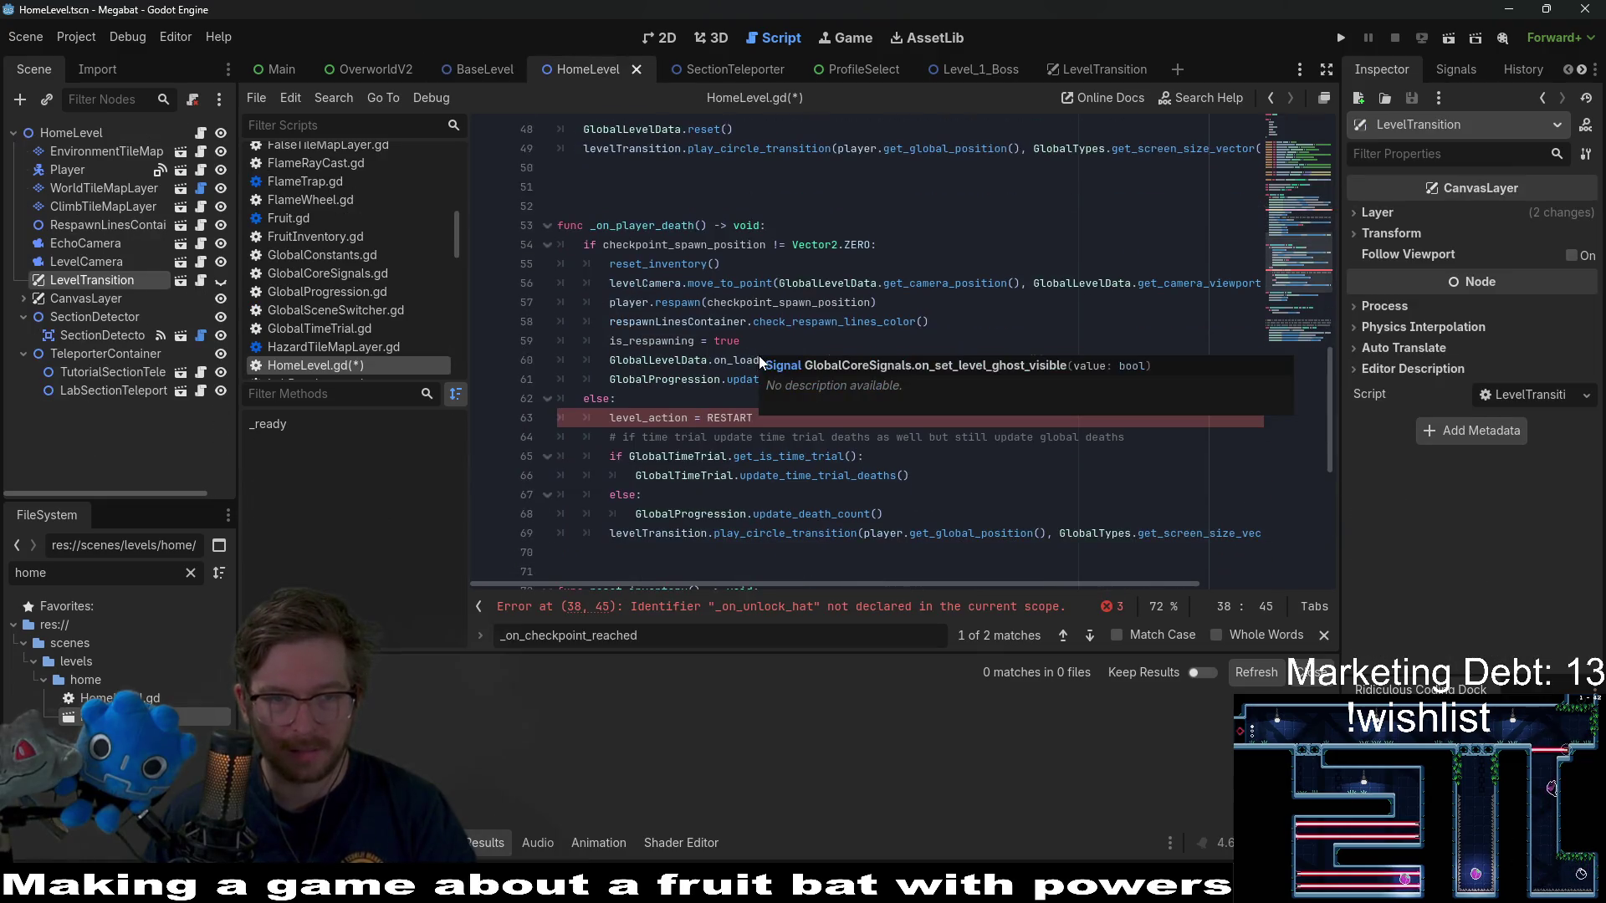
pyautogui.scroll(-7, 675, 402)
pyautogui.click(652, 567)
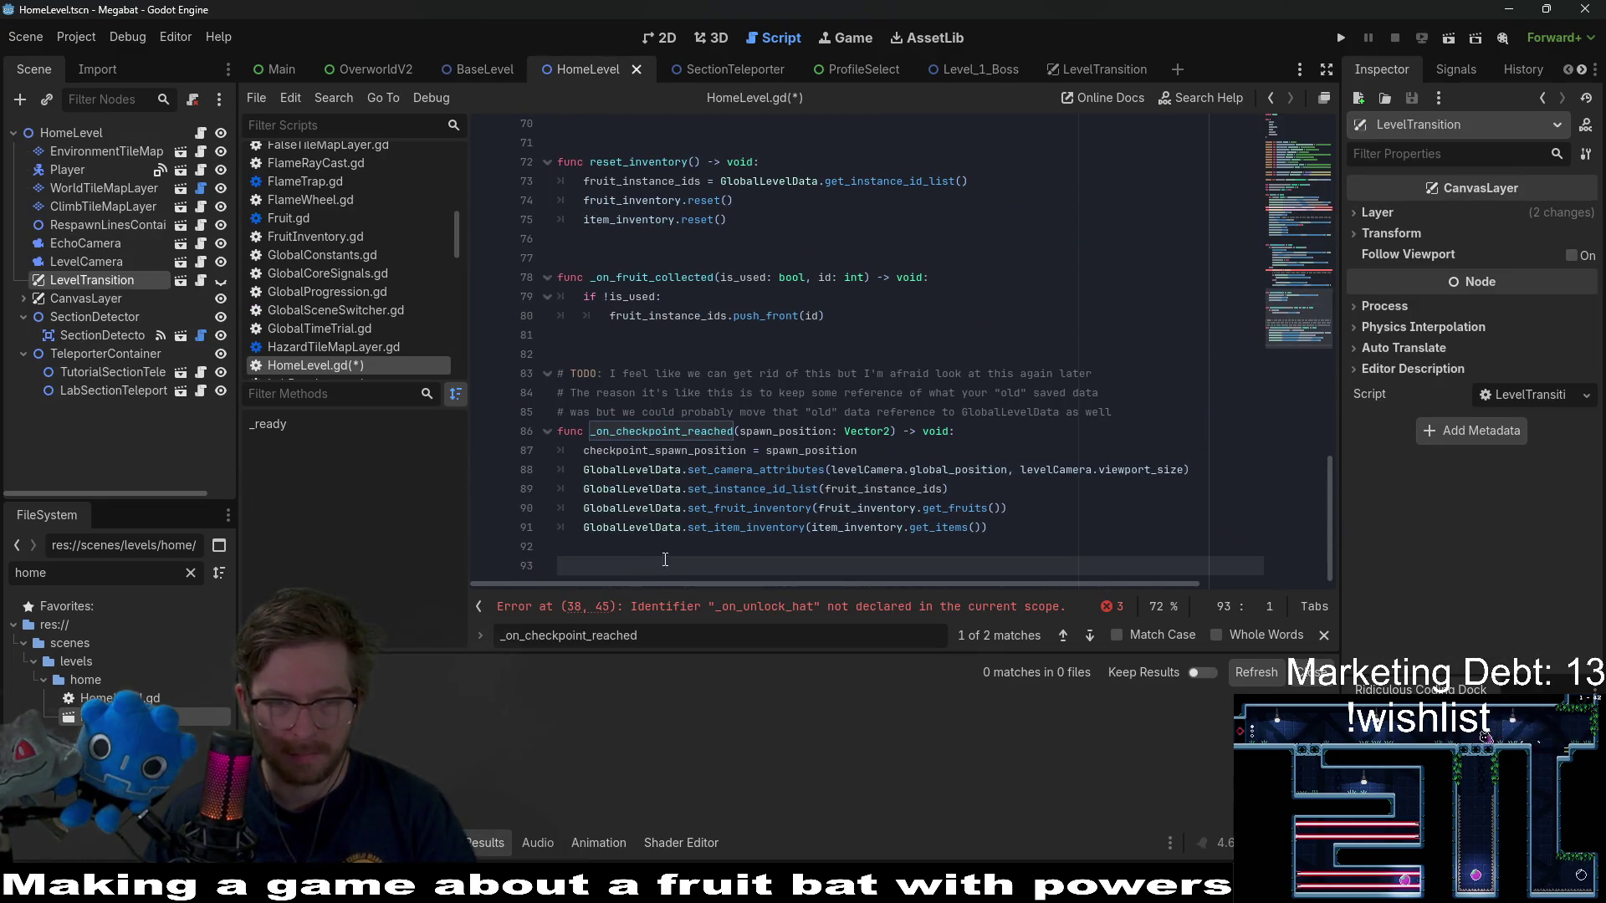
pyautogui.write('func _on_unlock_hat(hat_key: String) -> void: \tvar hat_unlock_popup: HatUnlockPopup = HAT_UNLOCK_POPUP_PS.instantiate() \that_unlock_popup.hat_key = hat_key \tcanvasLayer.add_child(hat_unlock_popup)')
pyautogui.press('Return')
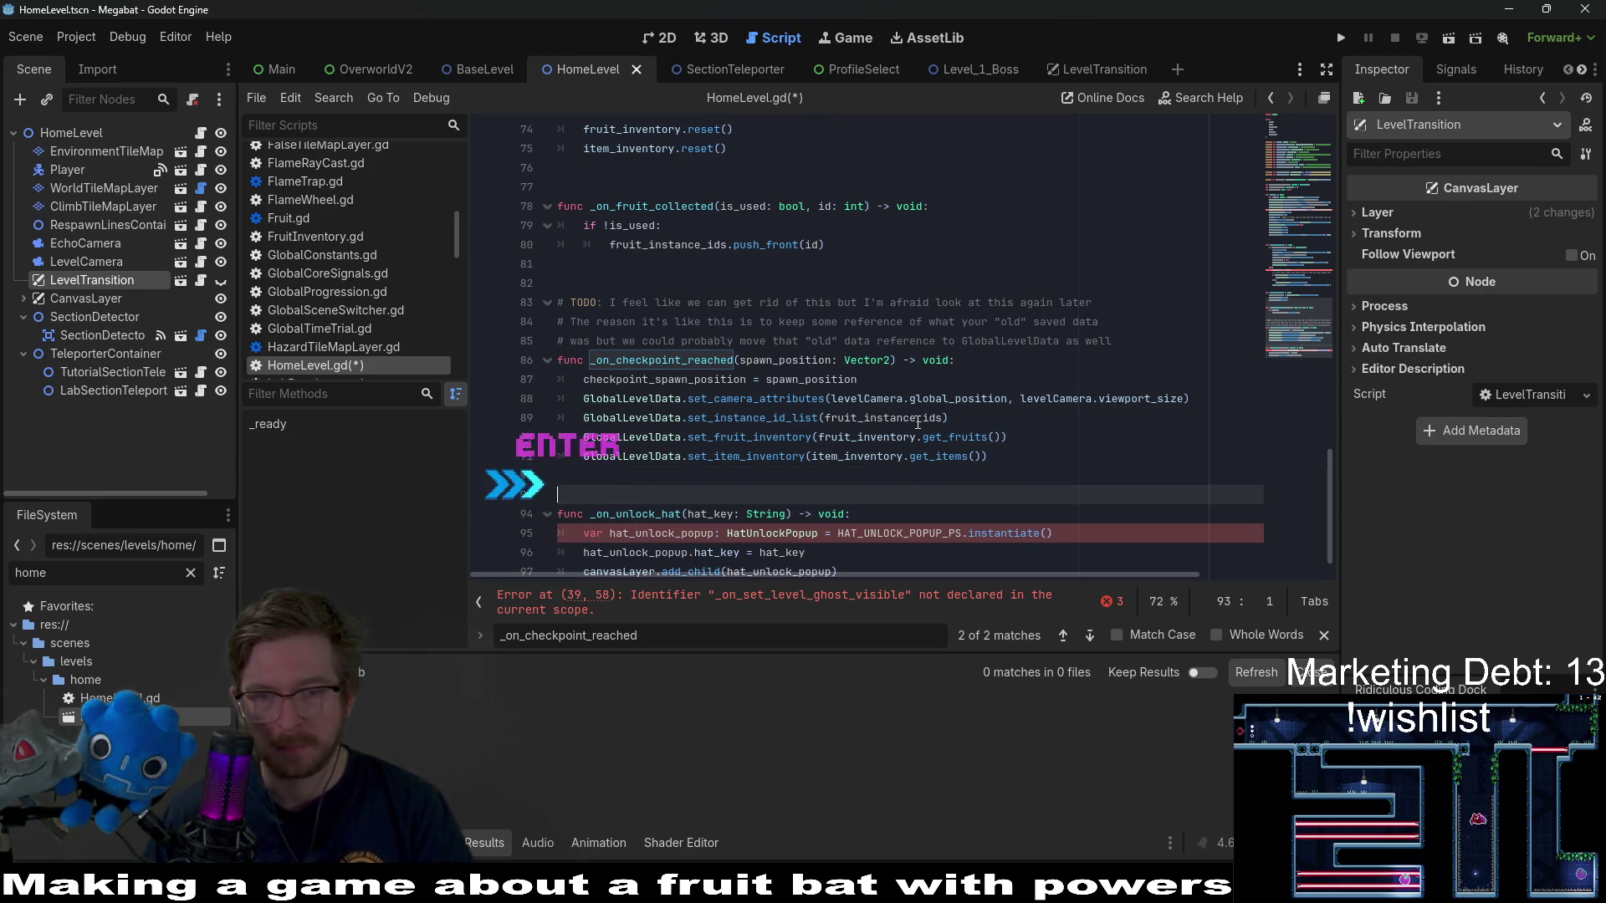
pyautogui.doubleClick(895, 533)
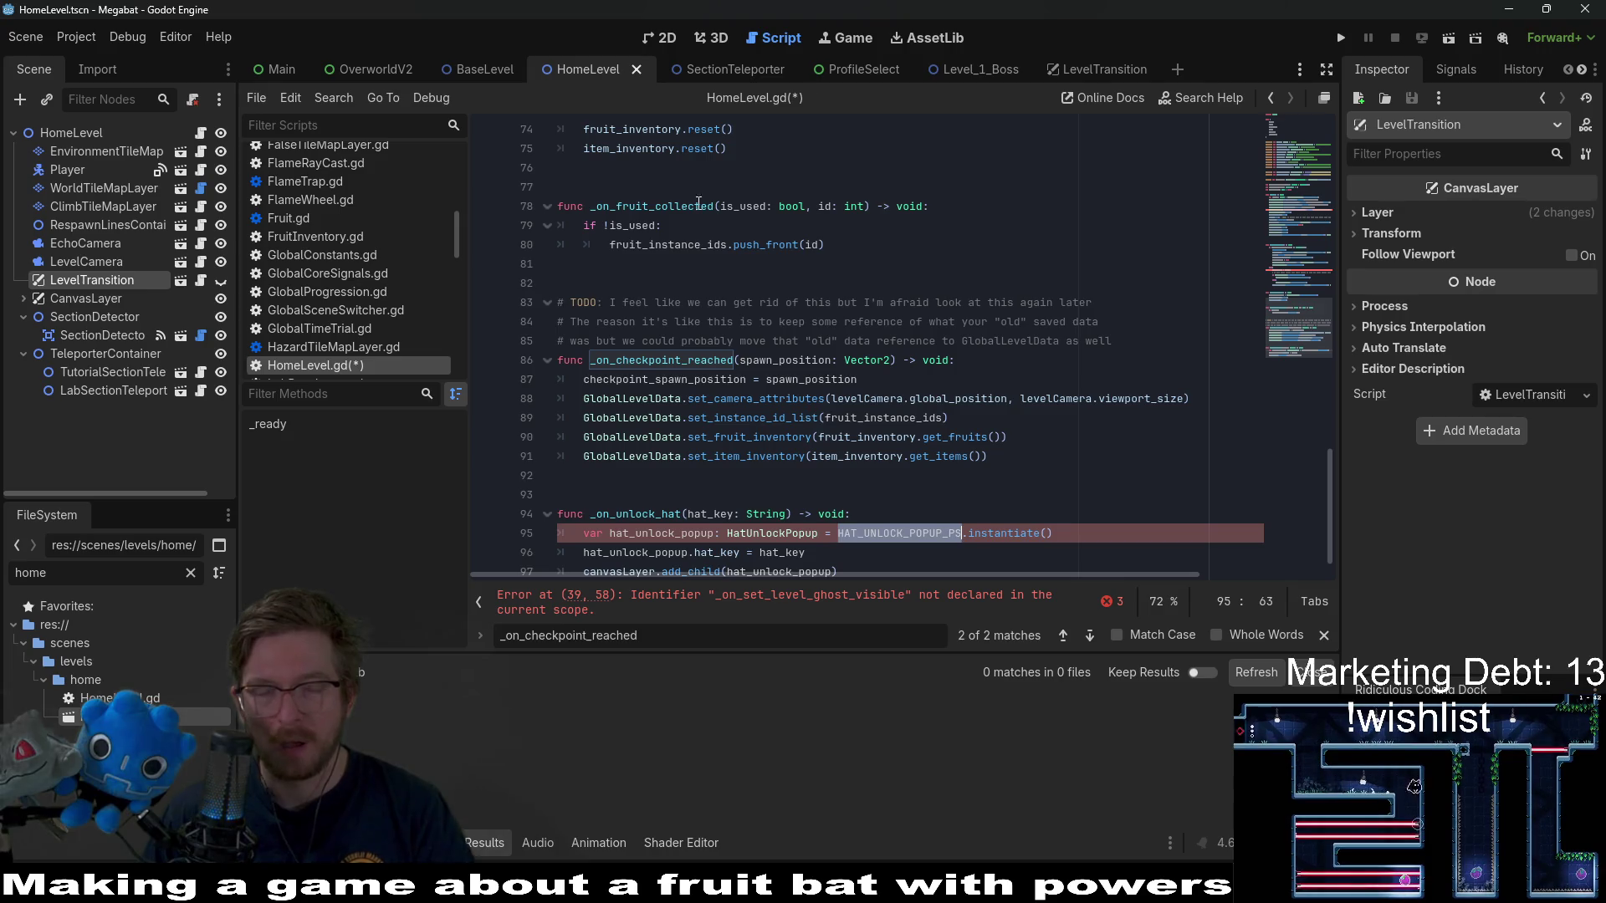
pyautogui.hotkey('ctrl', 's')
# - Copy the HAT_UNLOCK_POPUP_PS constant from BaseLevel.gd below HomeLevel's enum block and save
pyautogui.click(700, 72)
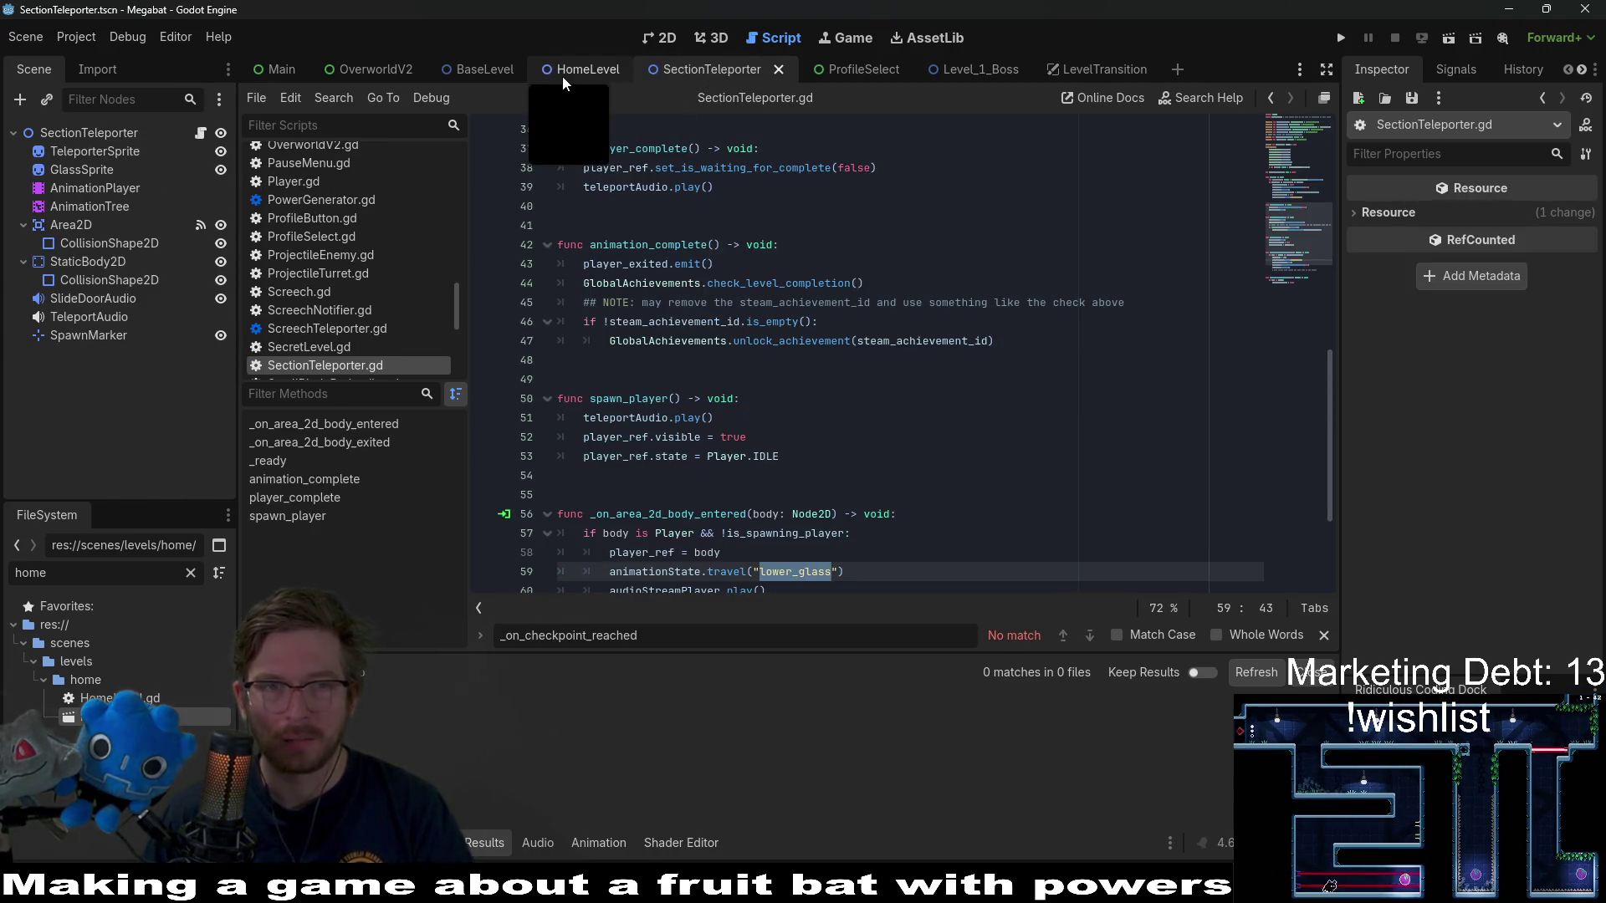
pyautogui.click(564, 77)
pyautogui.click(480, 72)
pyautogui.scroll(10, 1140, 206)
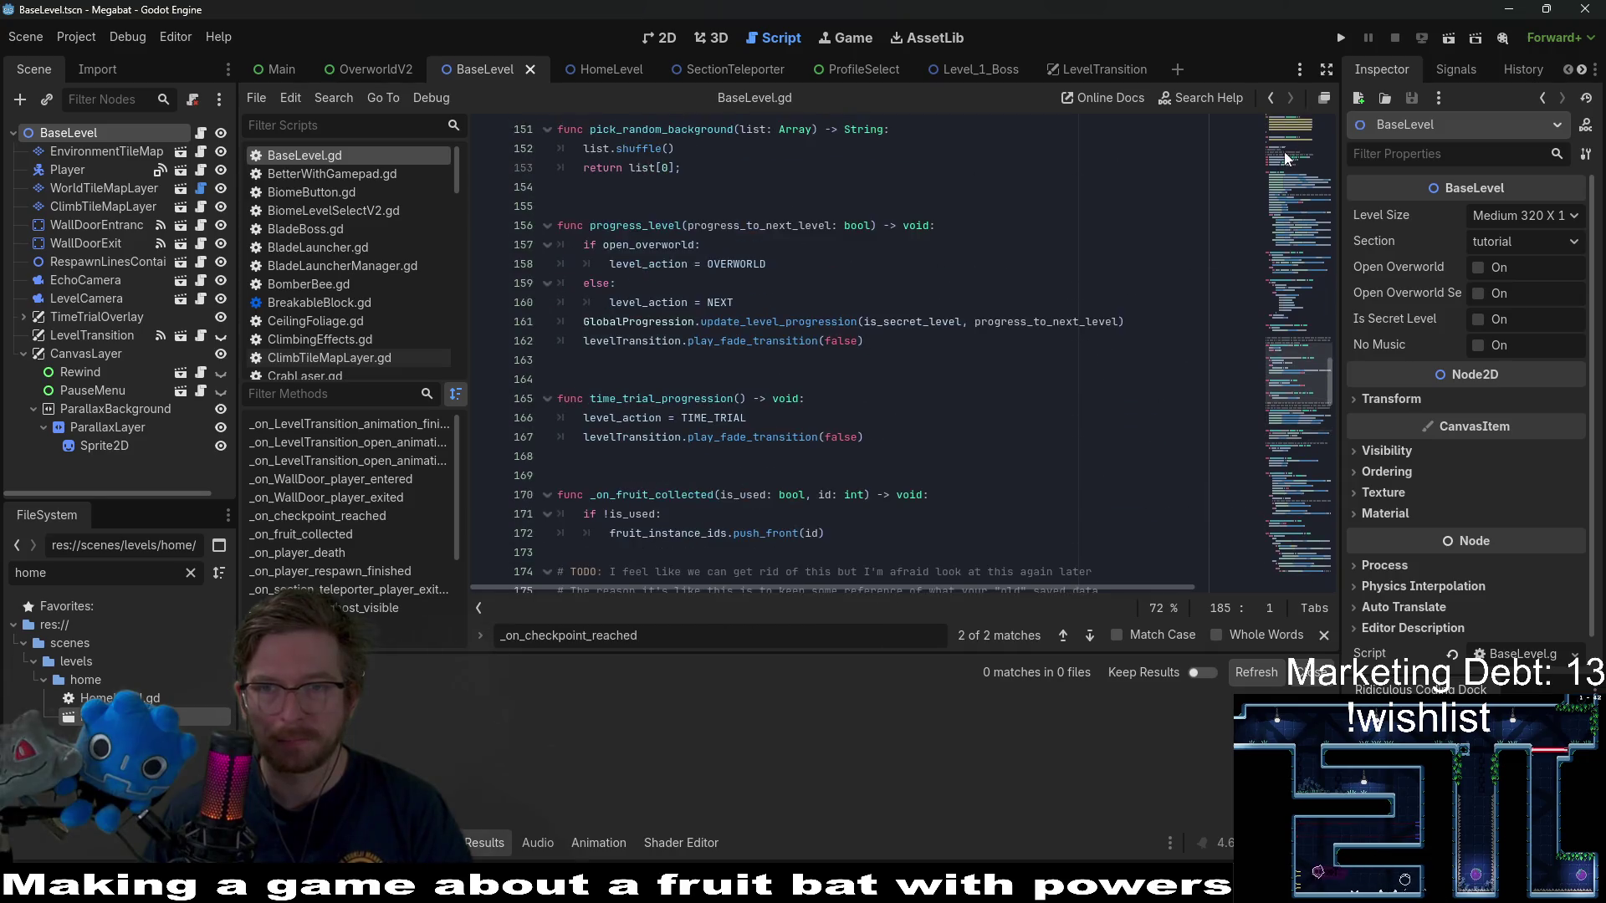
pyautogui.scroll(15, 1141, 206)
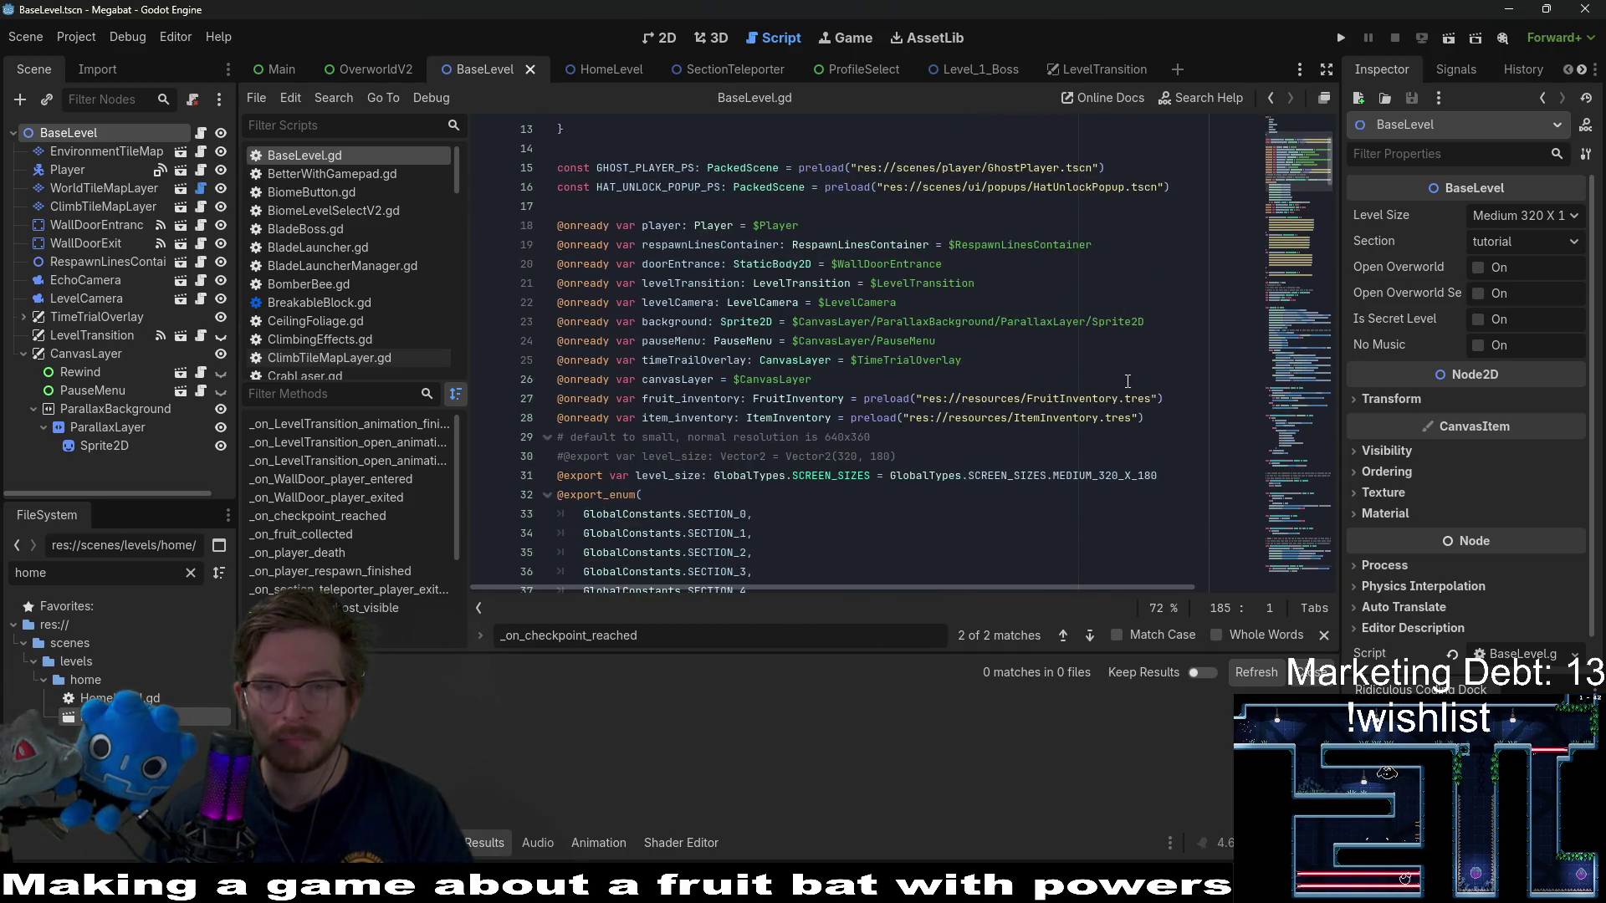
pyautogui.moveTo(1175, 298); pyautogui.dragTo(1182, 289)
pyautogui.hotkey('ctrl', 'c')
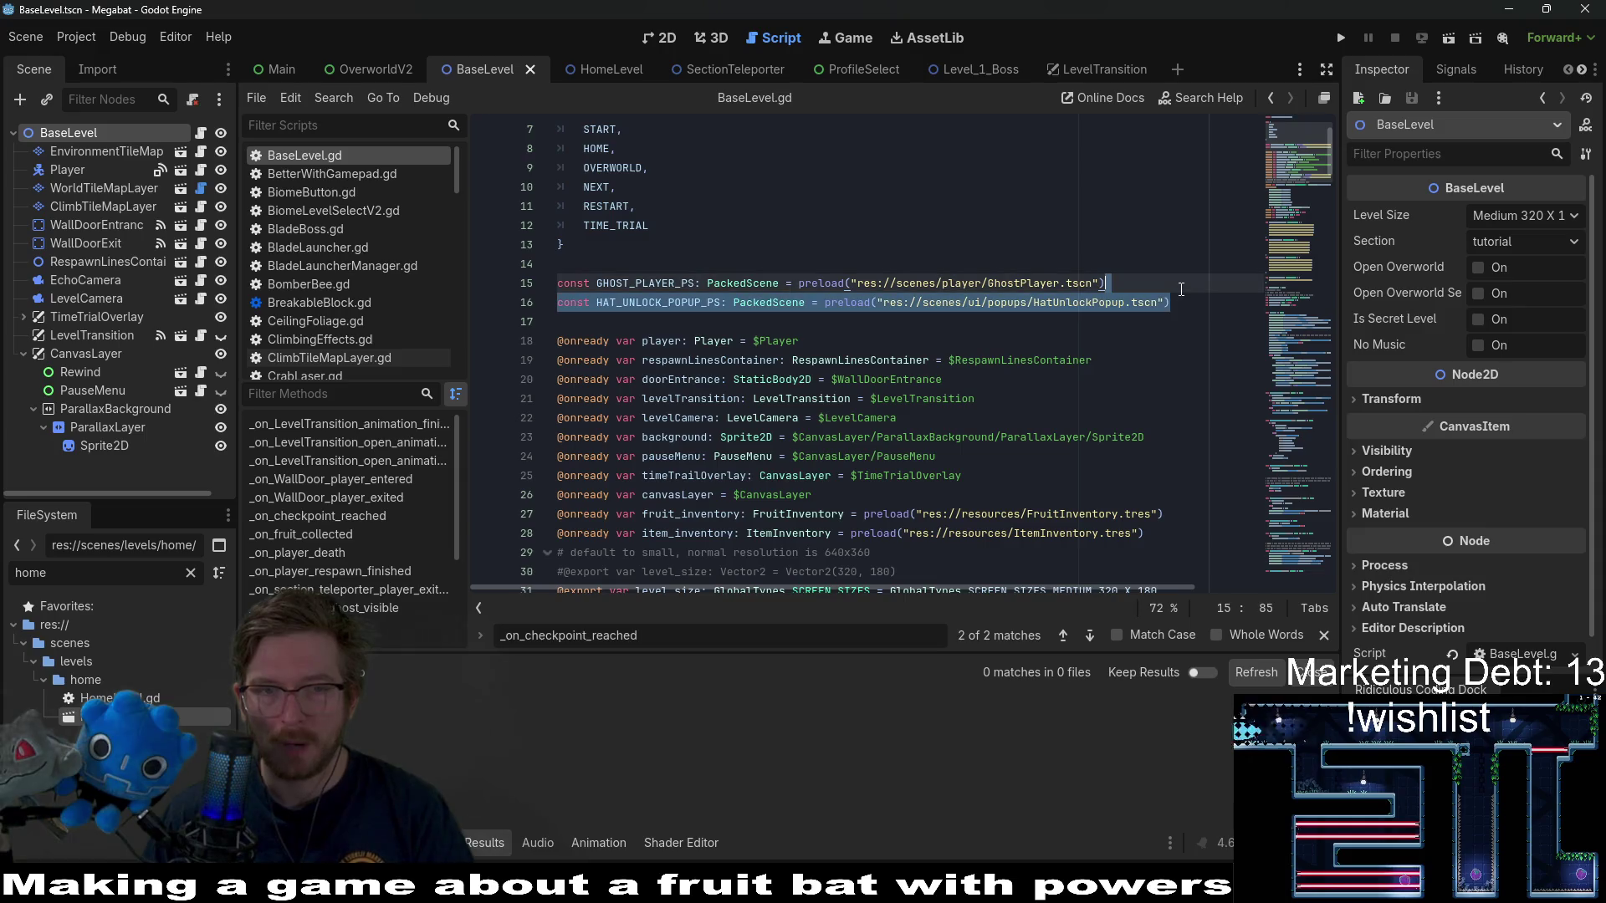
pyautogui.click(597, 68)
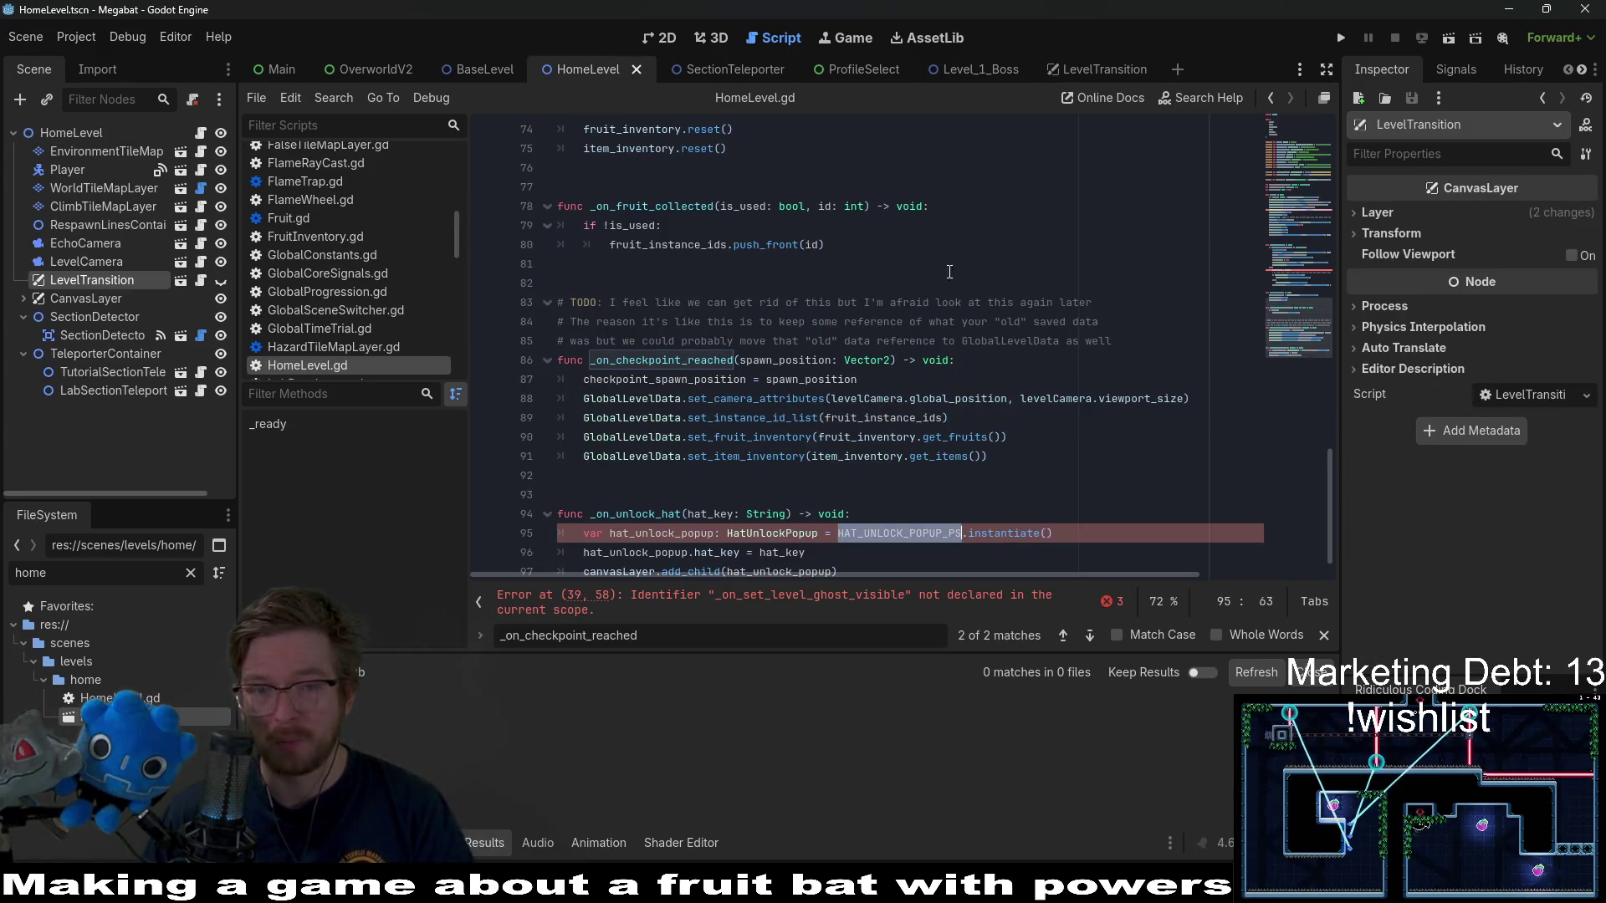
pyautogui.moveTo(1288, 326); pyautogui.dragTo(1295, 126)
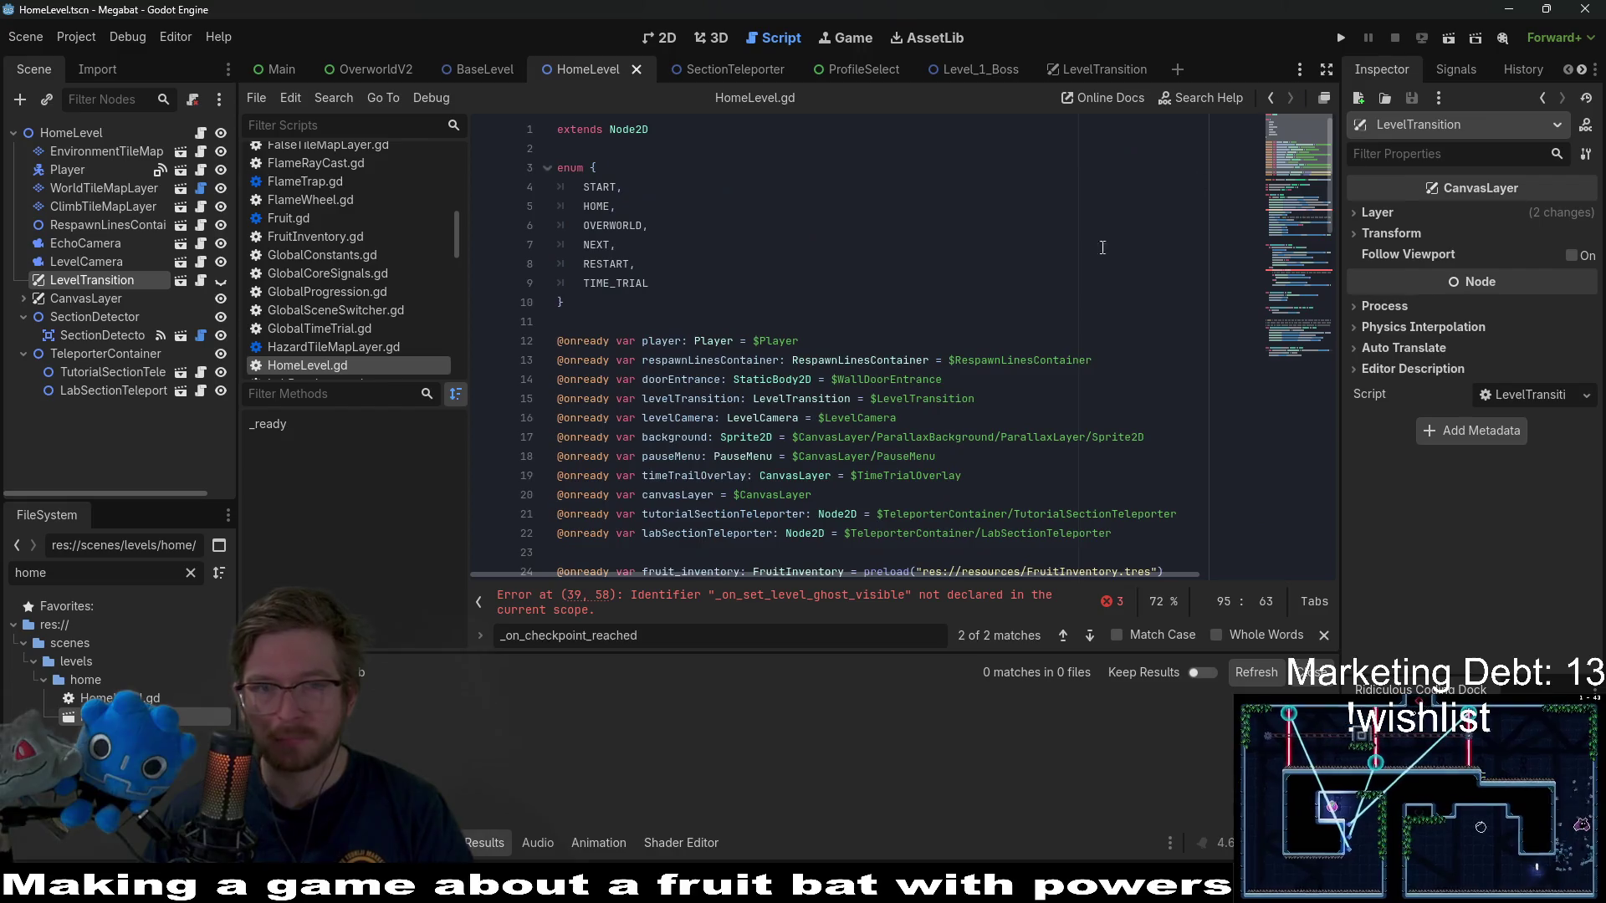
pyautogui.click(668, 322)
pyautogui.press('Return')
pyautogui.hotkey('ctrl', 'v')
pyautogui.press('BackSpace')
pyautogui.hotkey('ctrl', 's')
# - Glance at the BaseLevel scene in 2D and 3D, then go to HomeLevel.gd's next error
pyautogui.click(479, 70)
pyautogui.click(661, 40)
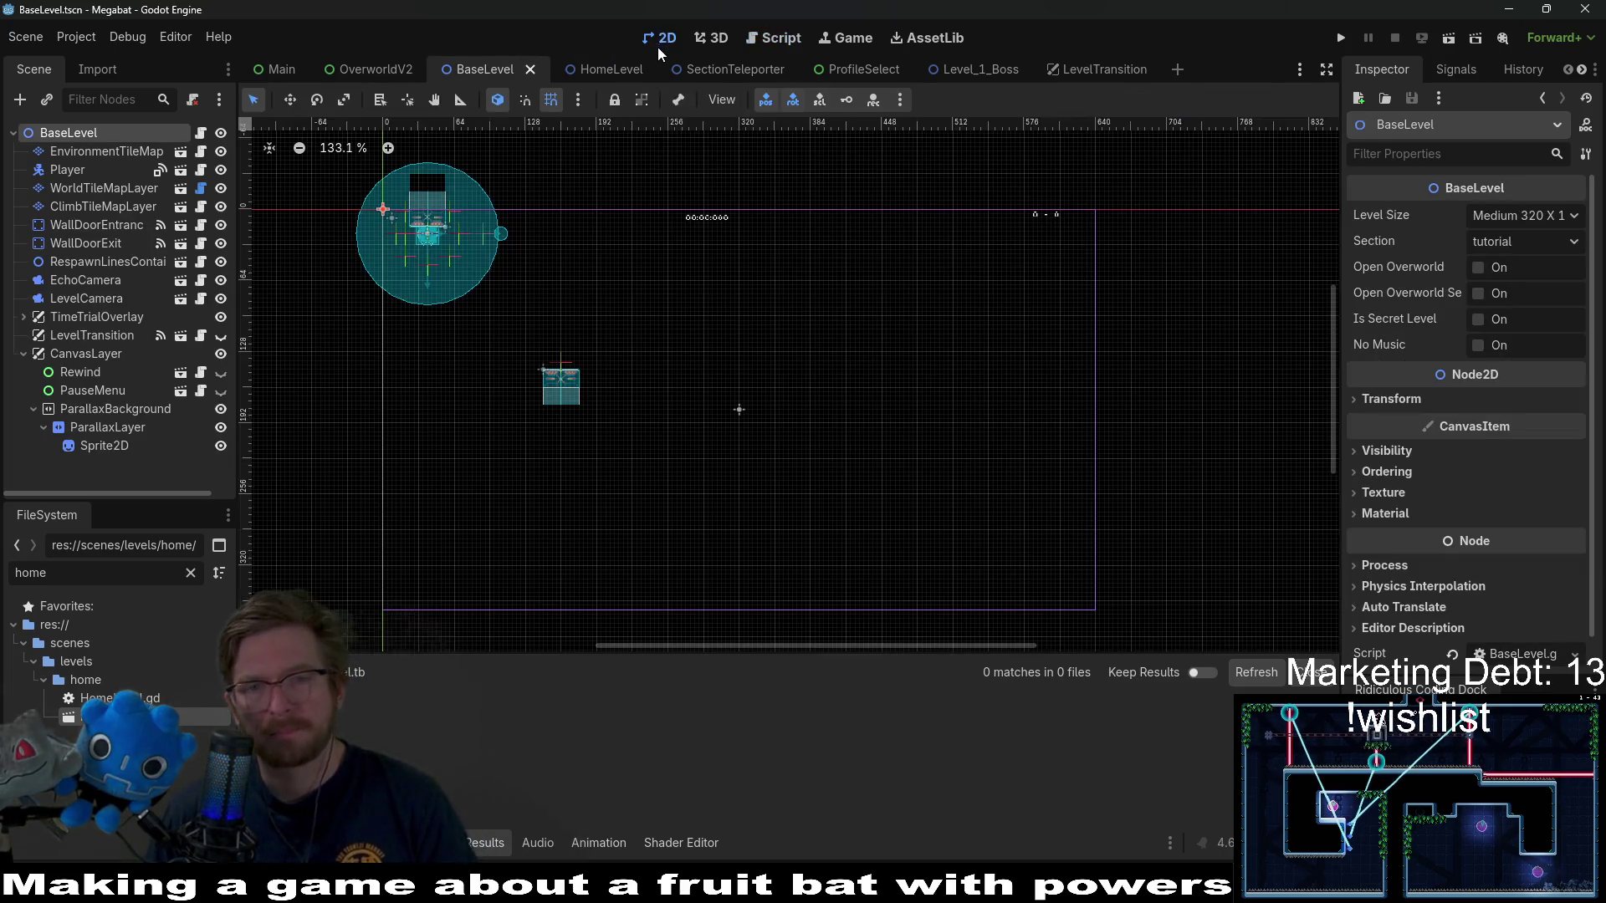
pyautogui.click(713, 38)
pyautogui.hotkey('ctrl', 'F1')
pyautogui.click(774, 39)
pyautogui.scroll(-3, 925, 303)
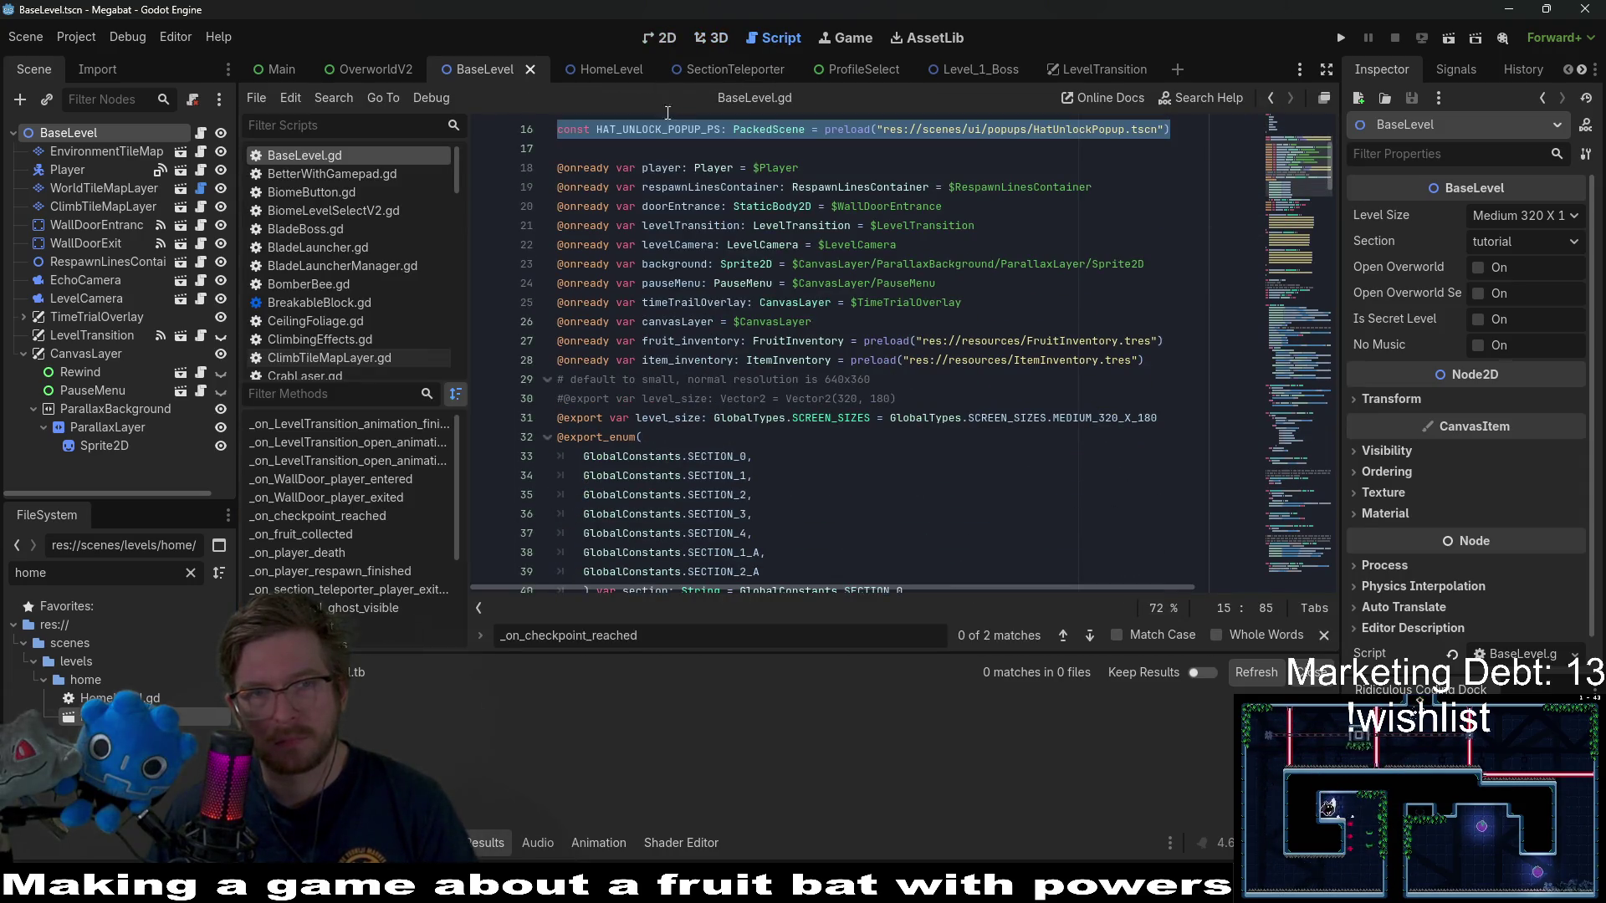
pyautogui.click(660, 39)
pyautogui.click(763, 38)
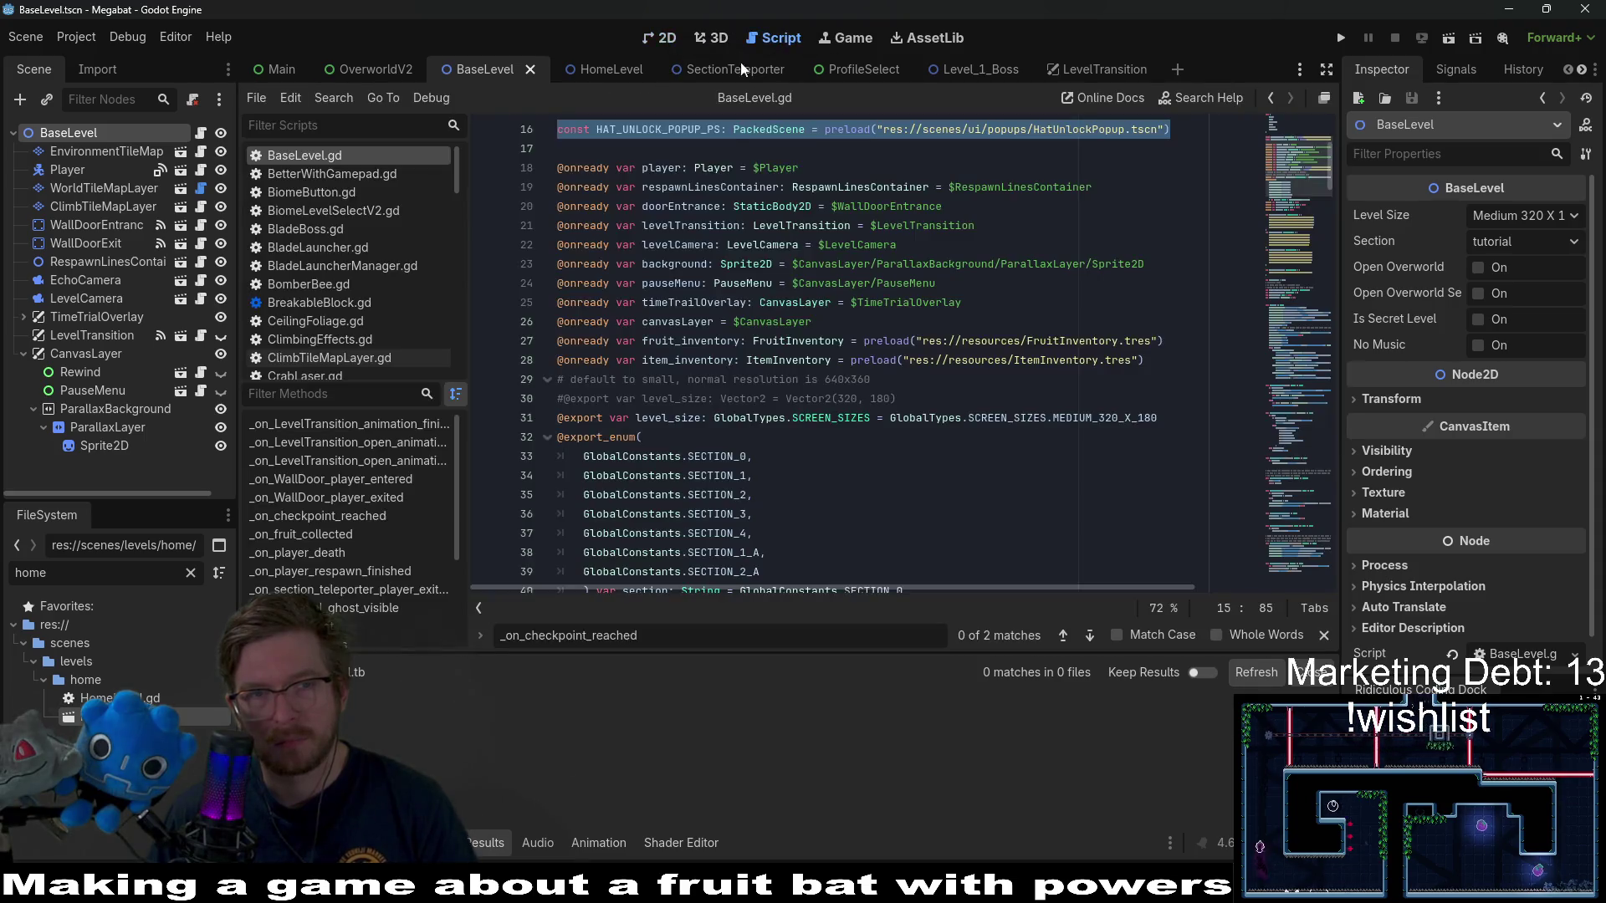
pyautogui.click(876, 282)
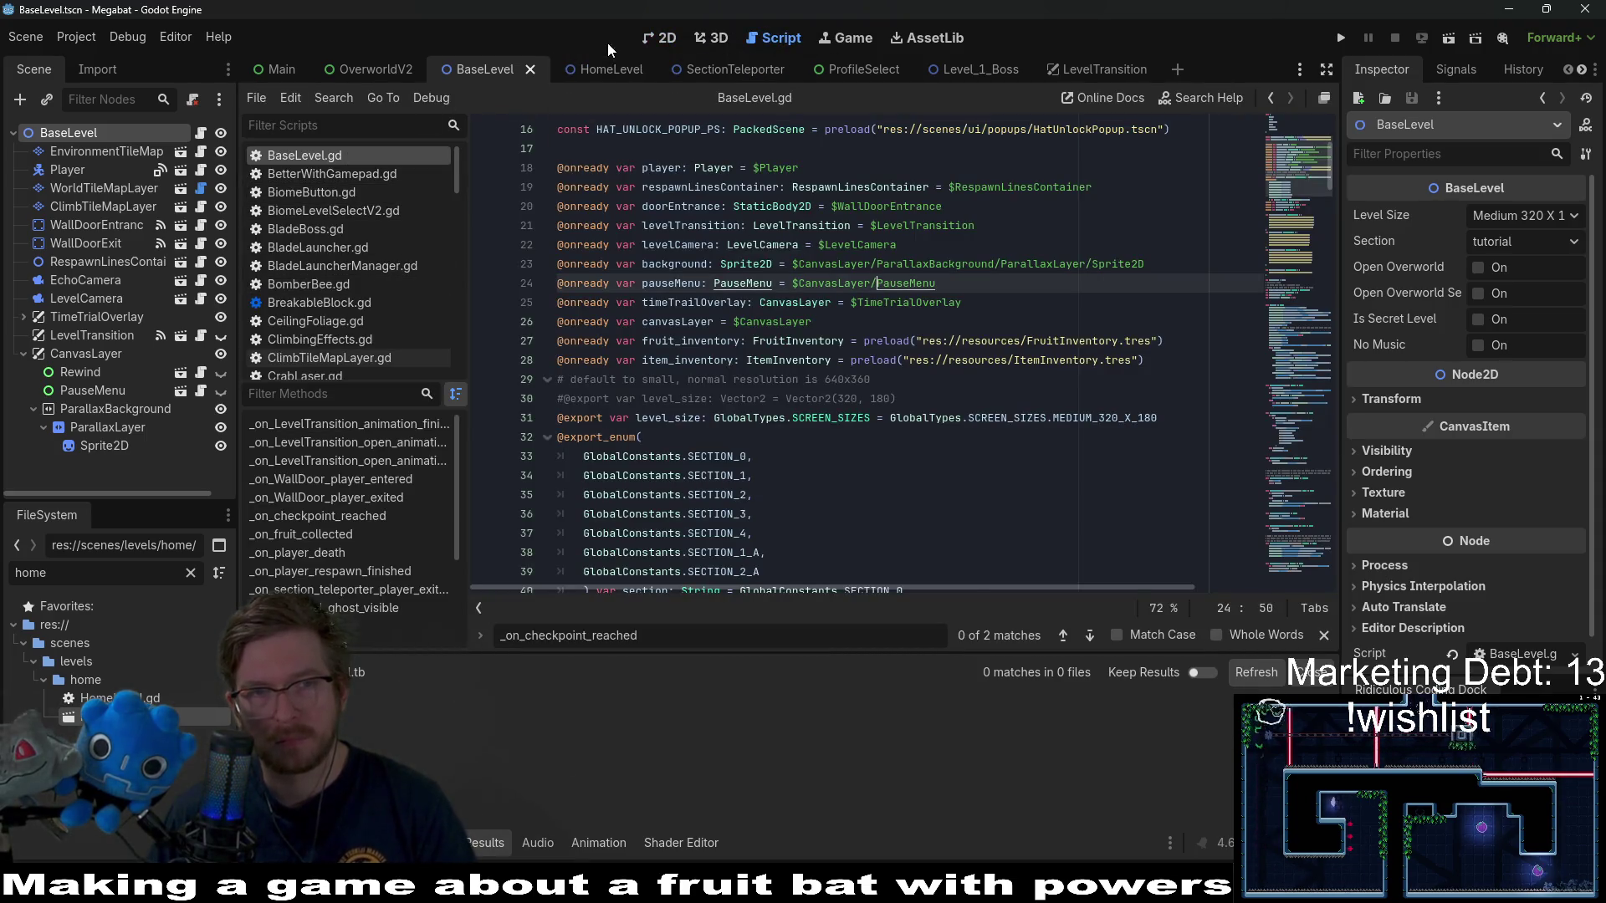
pyautogui.click(611, 69)
pyautogui.click(862, 606)
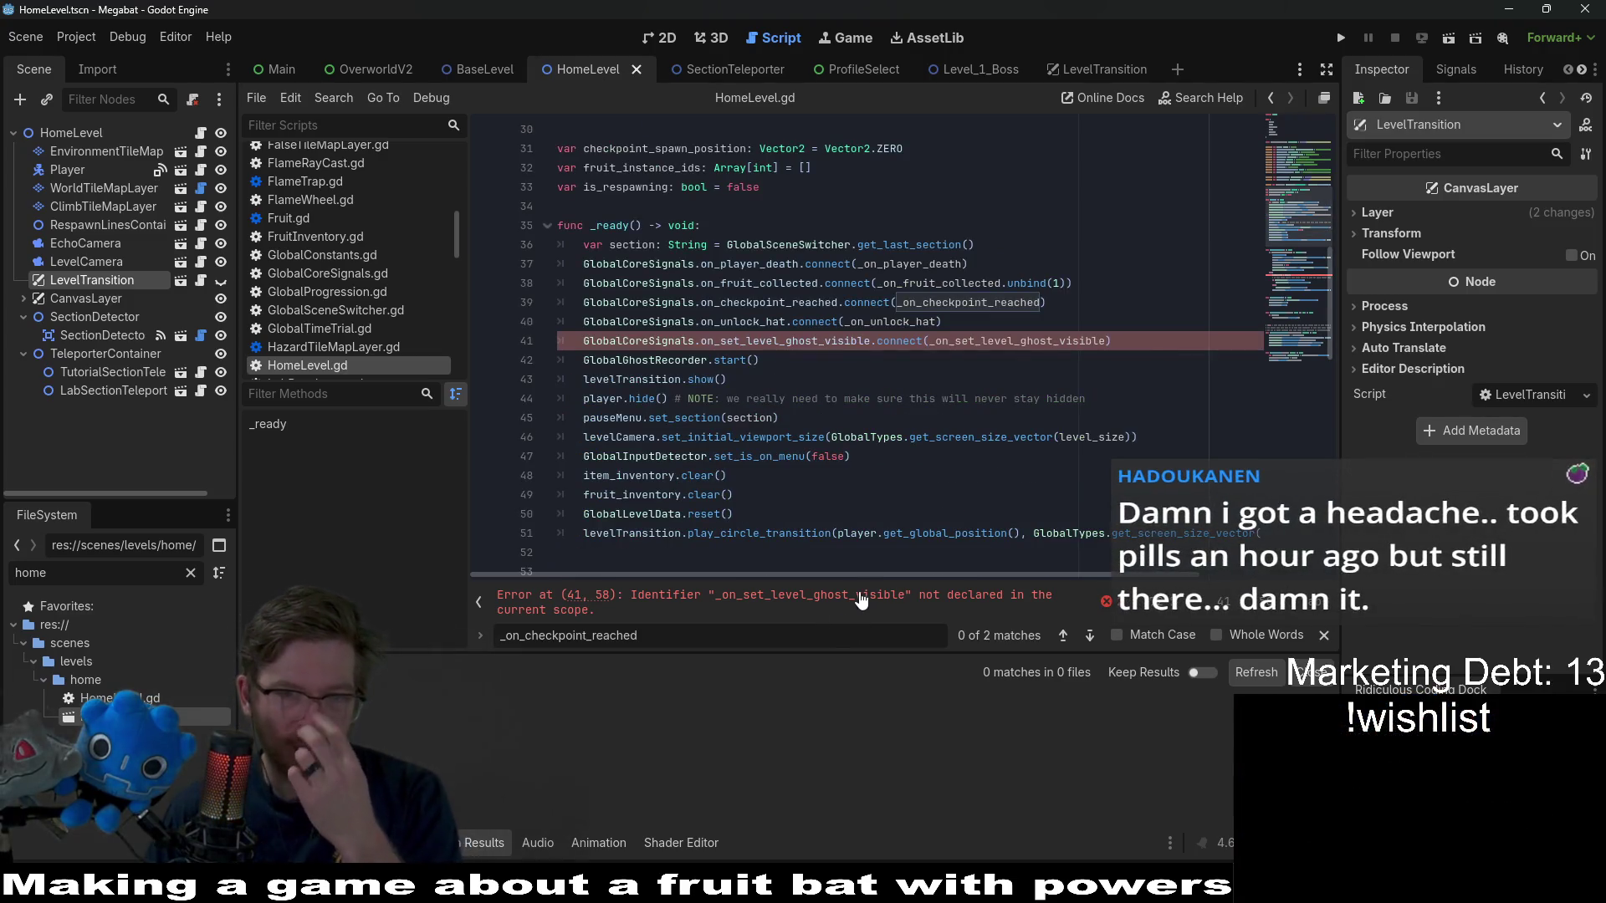
# - Delete the on_set_level_ghost_visible signal connection line from HomeLevel.gd
pyautogui.doubleClick(786, 340)
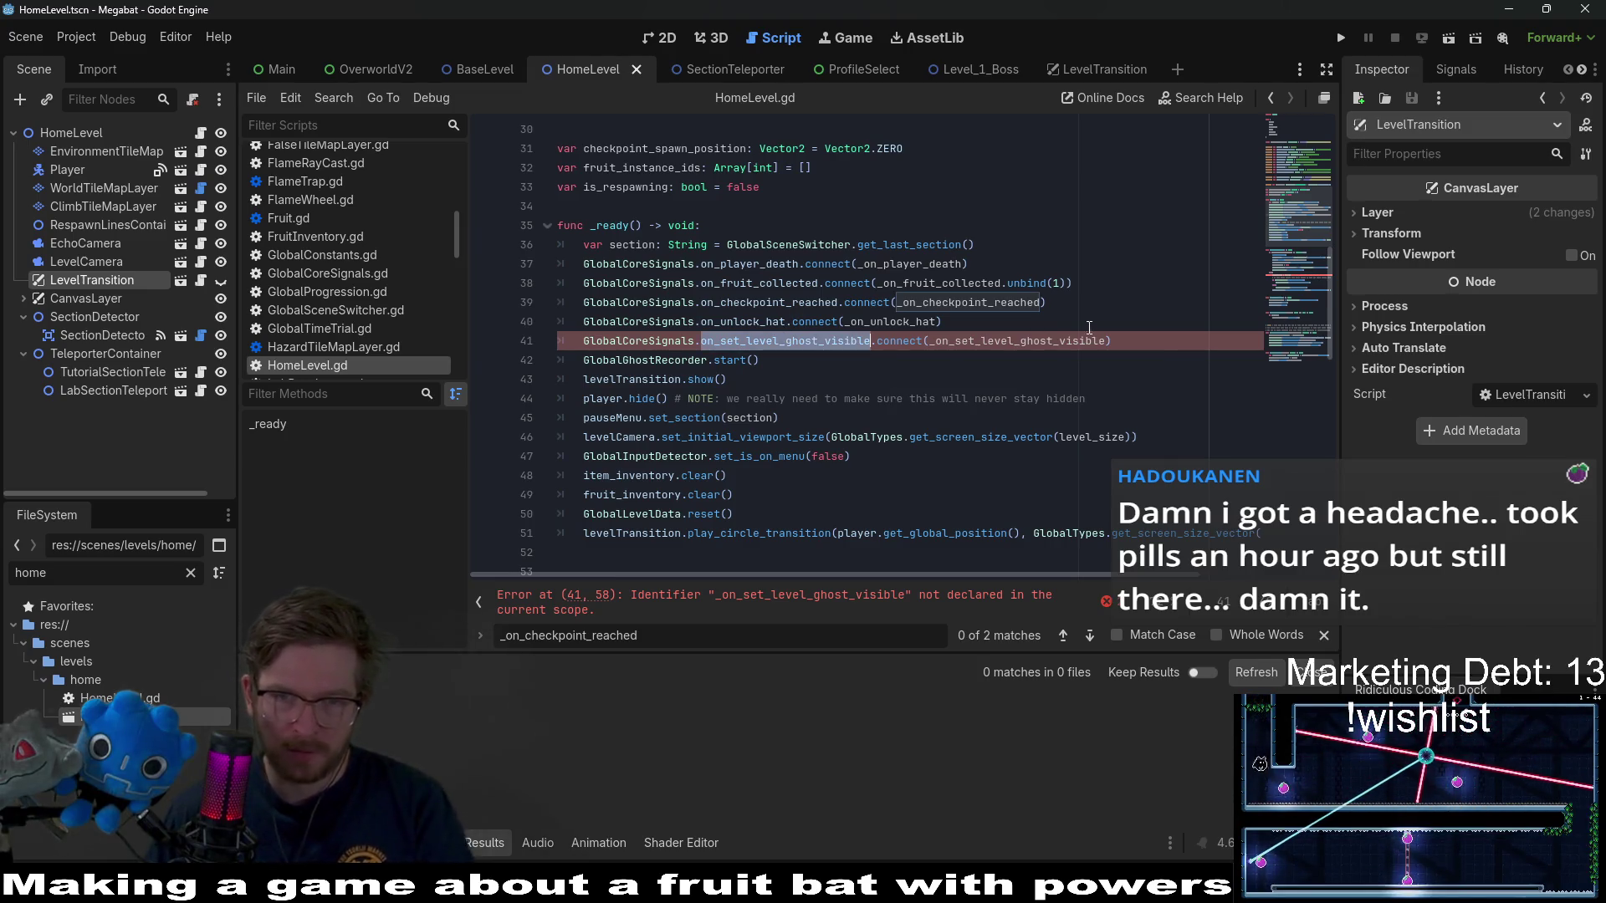
pyautogui.tripleClick(1127, 337)
pyautogui.press('BackSpace')
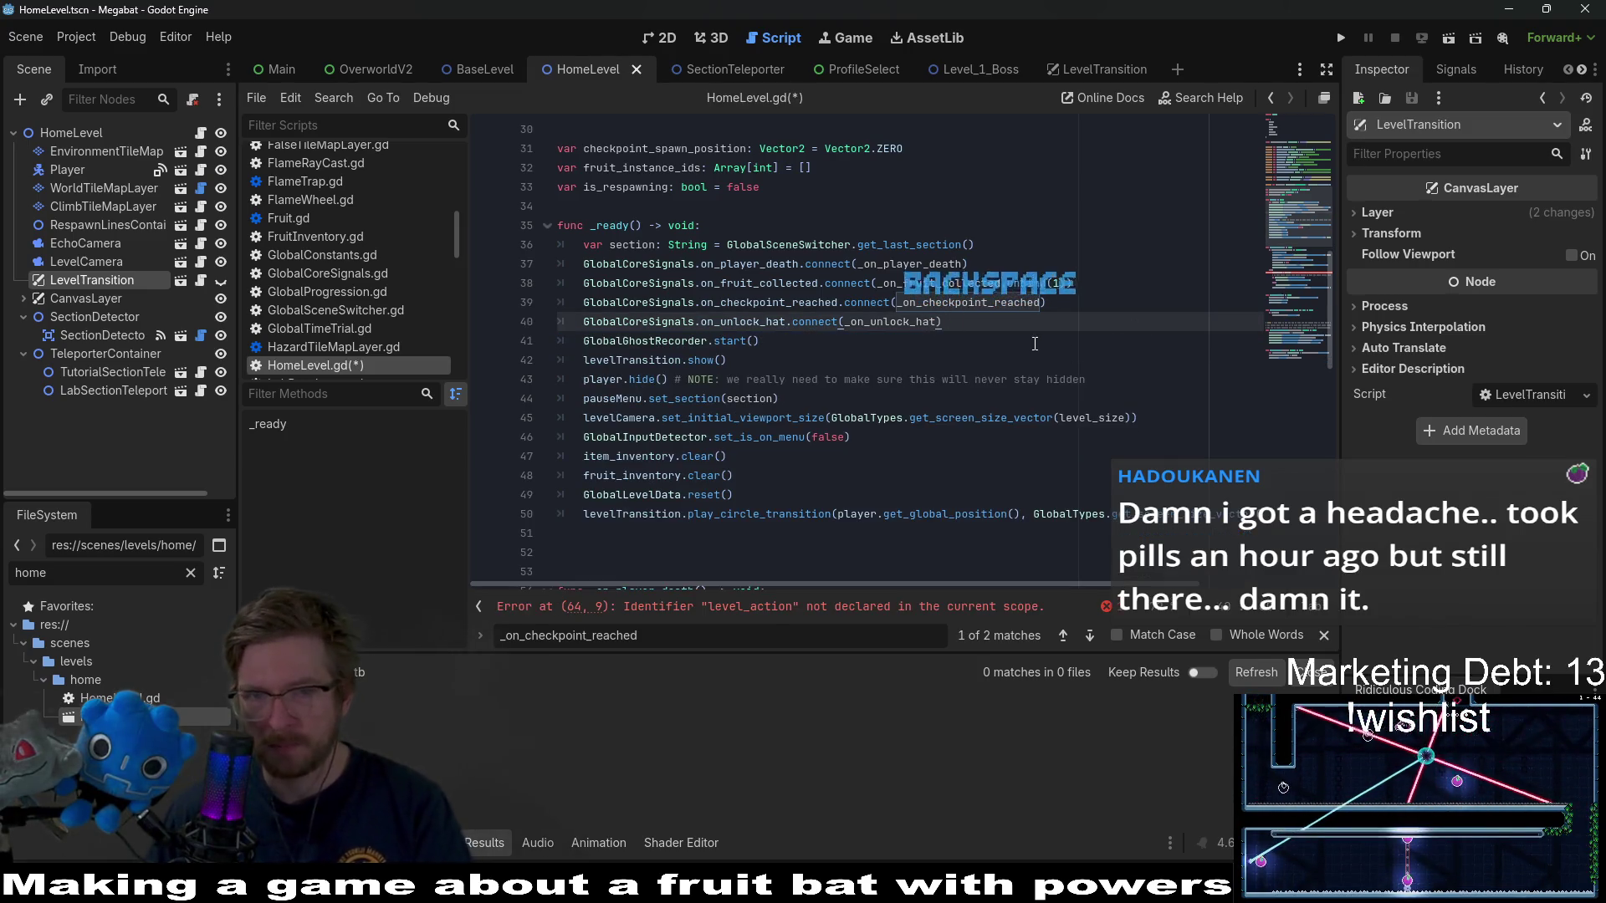
# - Copy var level_action = START from BaseLevel.gd above checkpoint_spawn_position in HomeLevel.gd and save
pyautogui.click(767, 602)
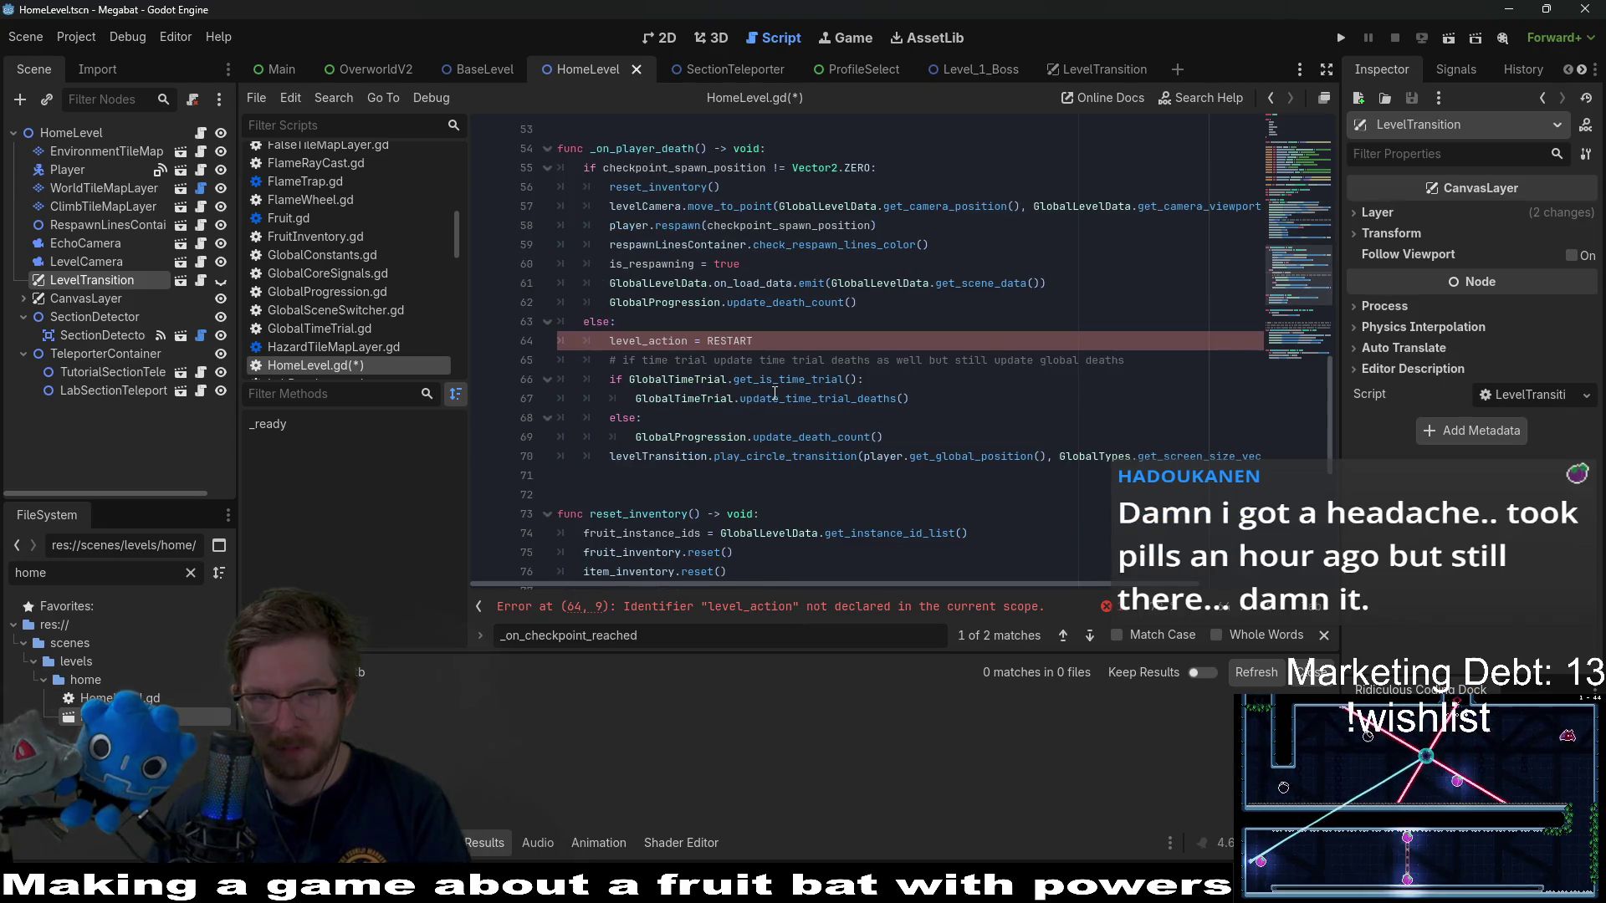
pyautogui.doubleClick(675, 343)
pyautogui.hotkey('ctrl', 'c')
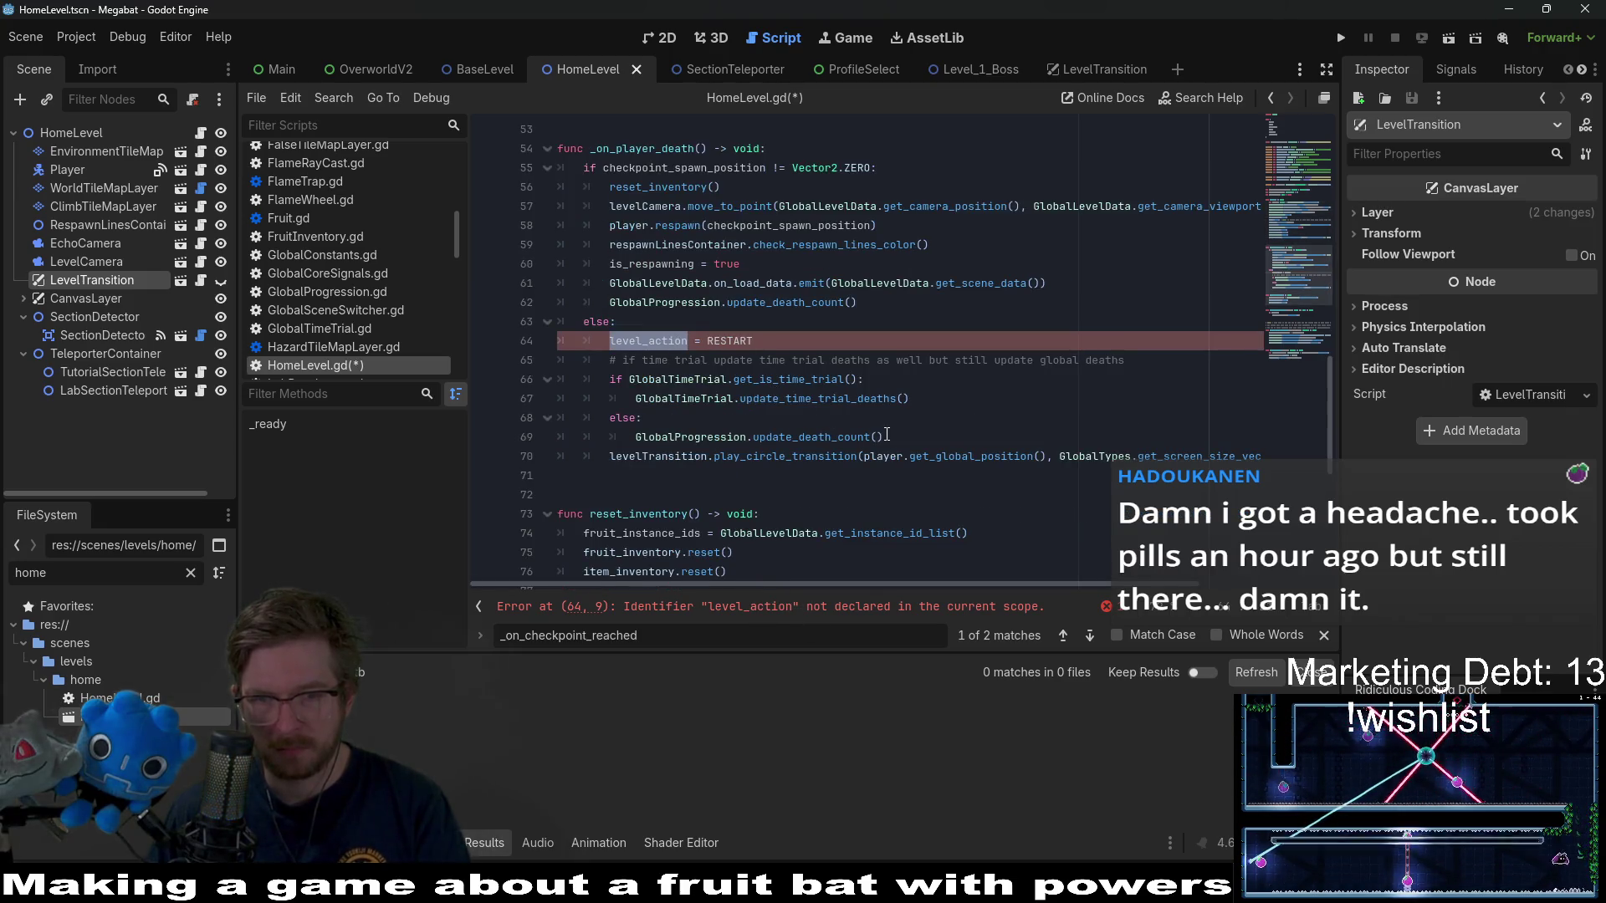
pyautogui.scroll(5, 886, 435)
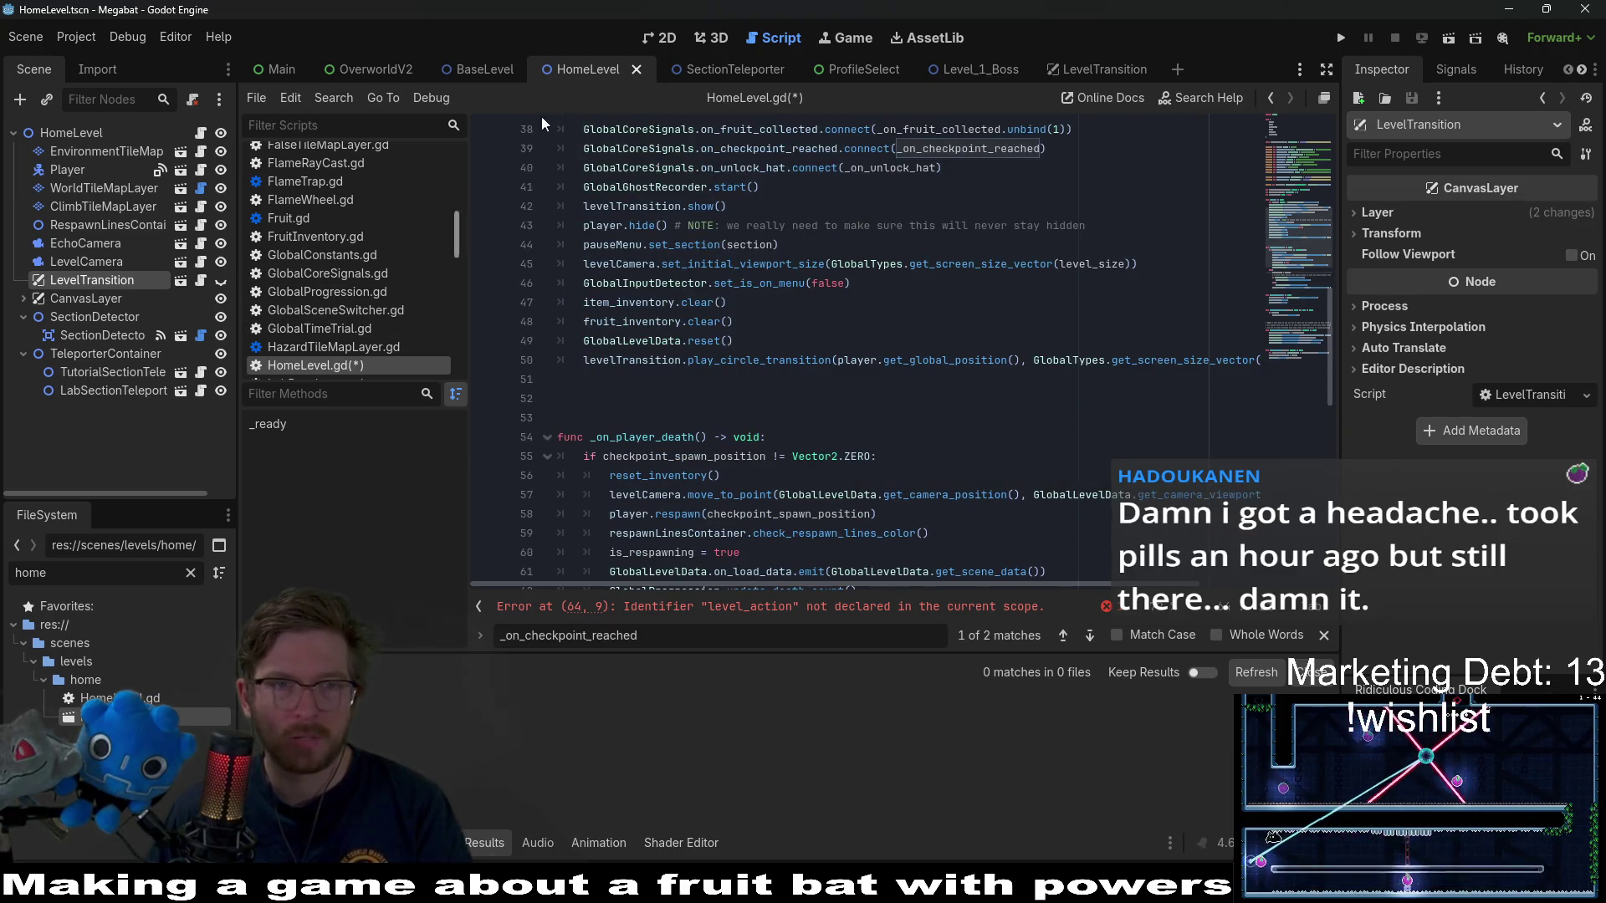
pyautogui.click(493, 70)
pyautogui.hotkey('ctrl', 'f')
pyautogui.hotkey('ctrl', 'v')
pyautogui.moveTo(769, 341); pyautogui.dragTo(757, 318)
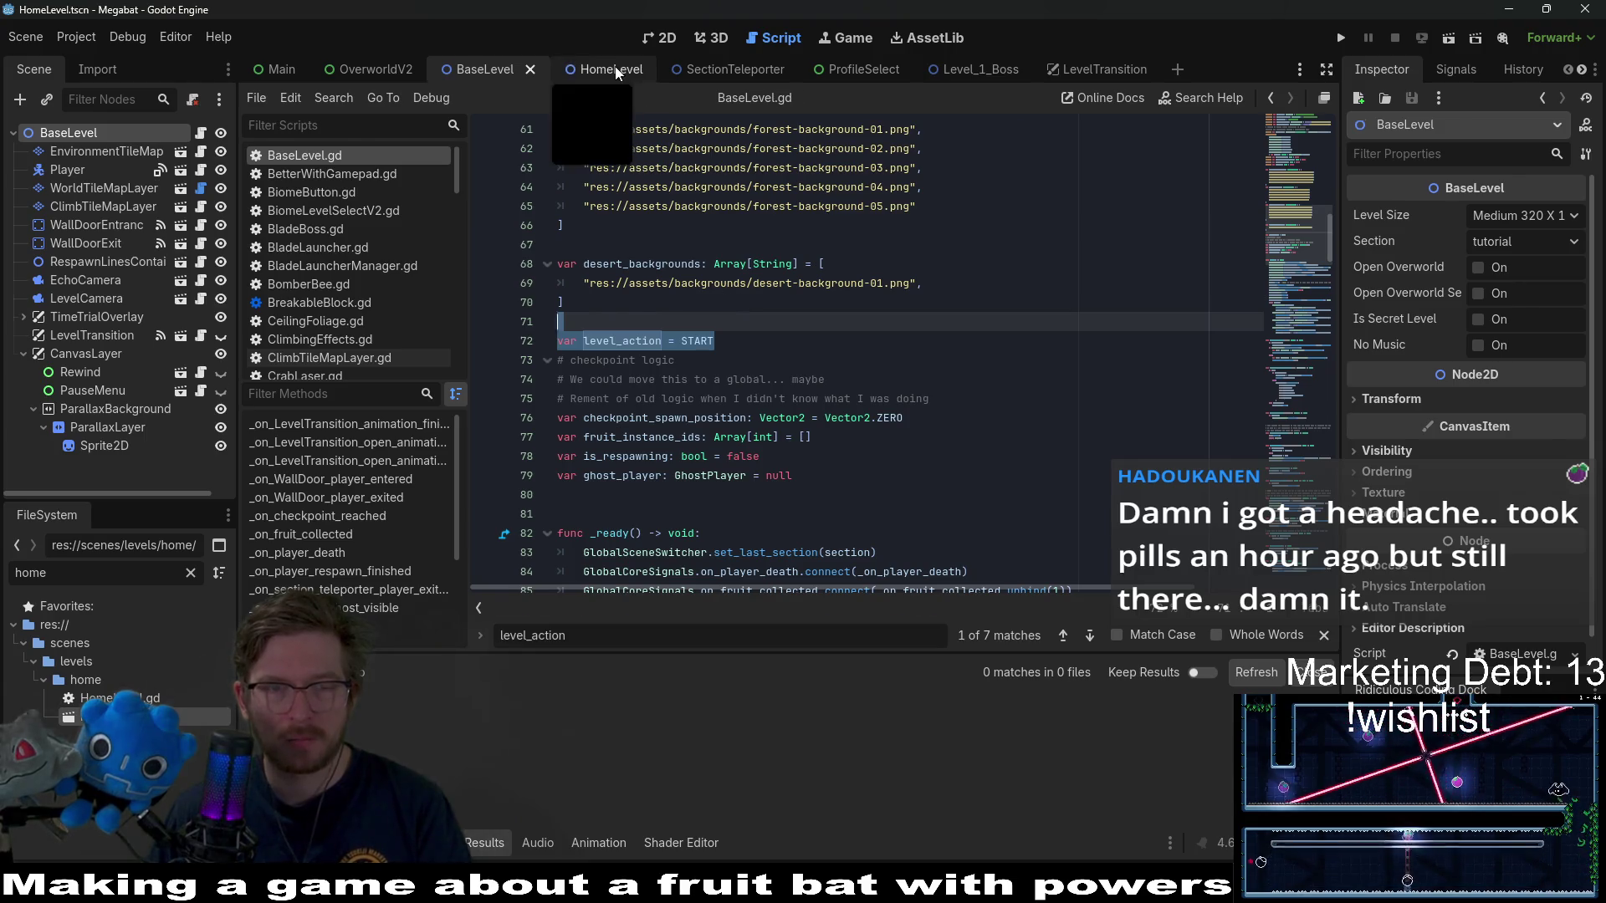
pyautogui.click(613, 69)
pyautogui.click(676, 322)
pyautogui.hotkey('ctrl', 'v')
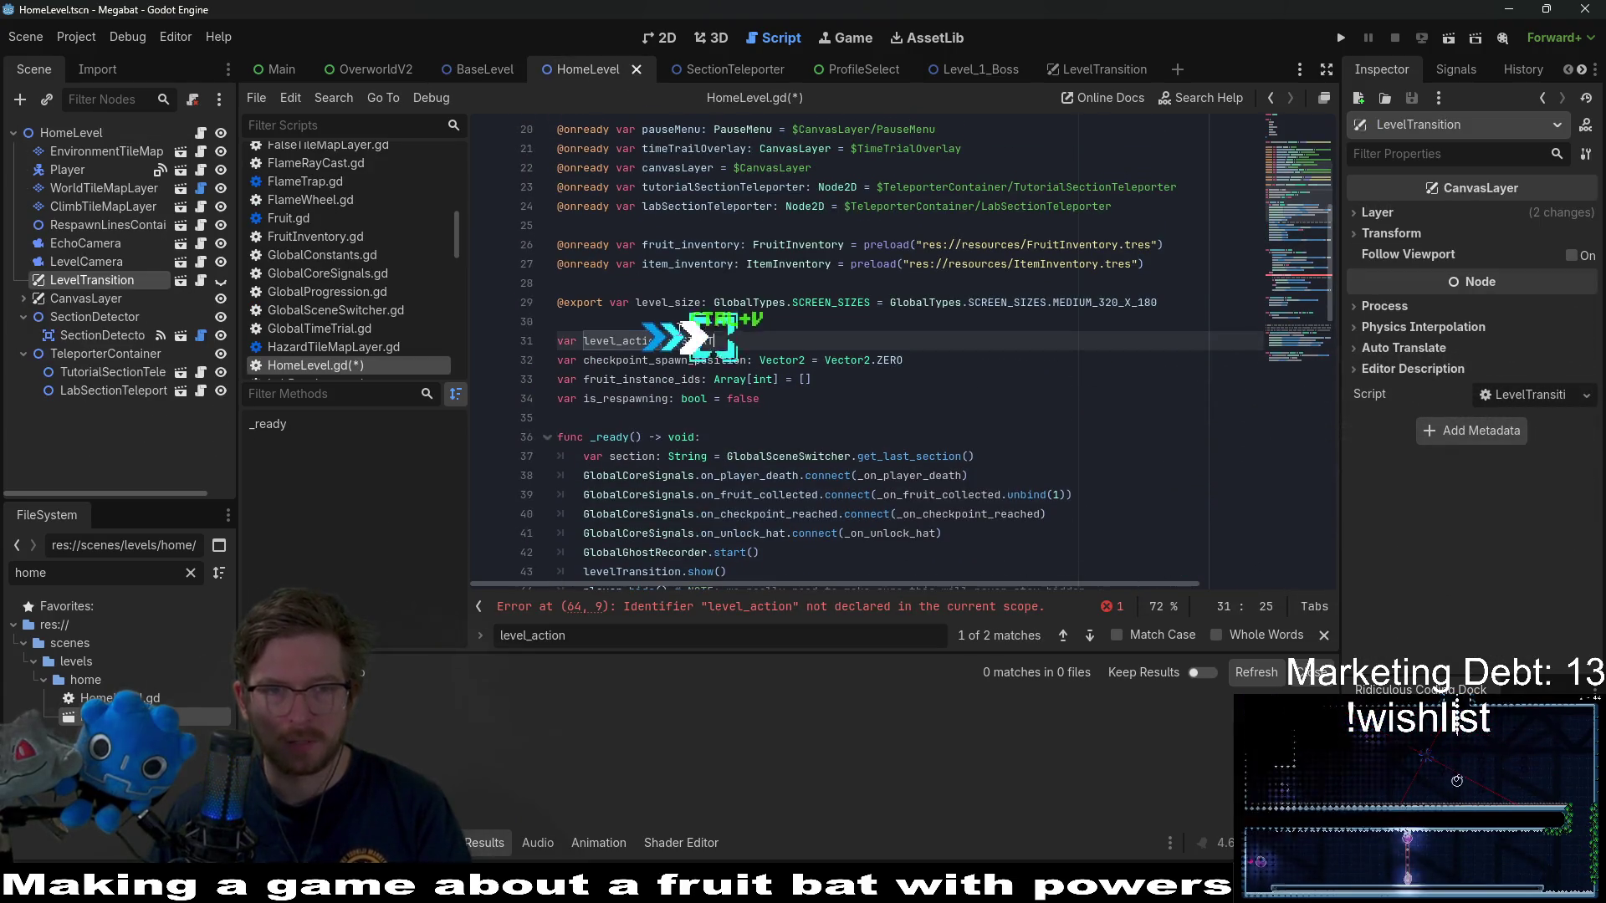
pyautogui.click(819, 360)
pyautogui.hotkey('ctrl', 's')
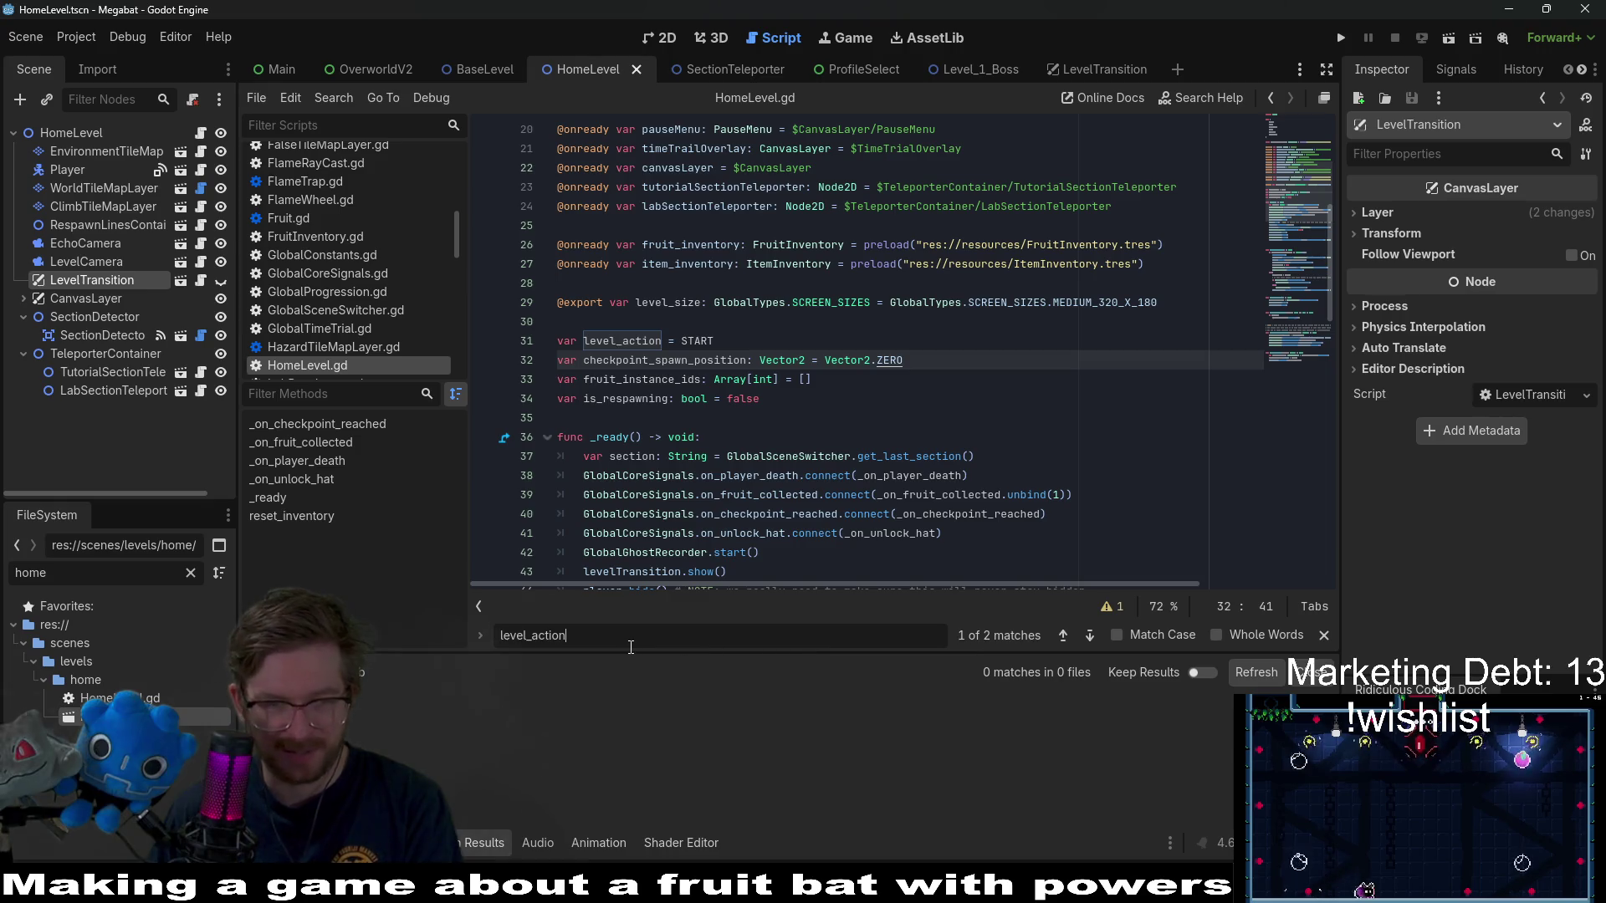
pyautogui.press('Return')
pyautogui.scroll(-5, 860, 347)
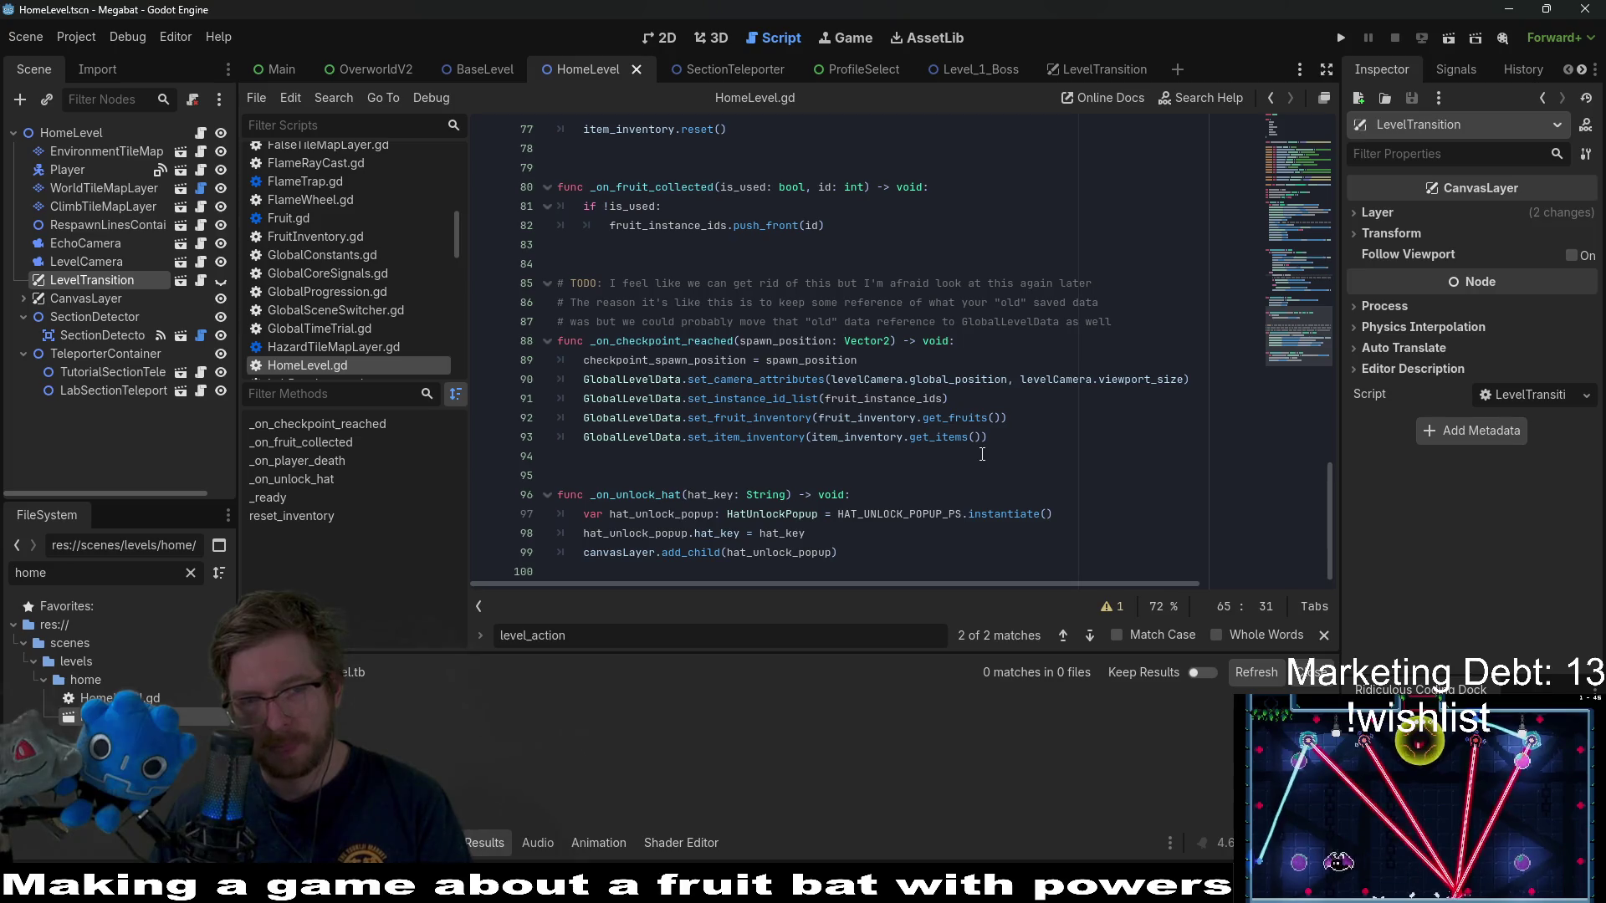
# - Review the respawn-lines colour check call and the player-death signal connection in _ready
pyautogui.scroll(10, 982, 455)
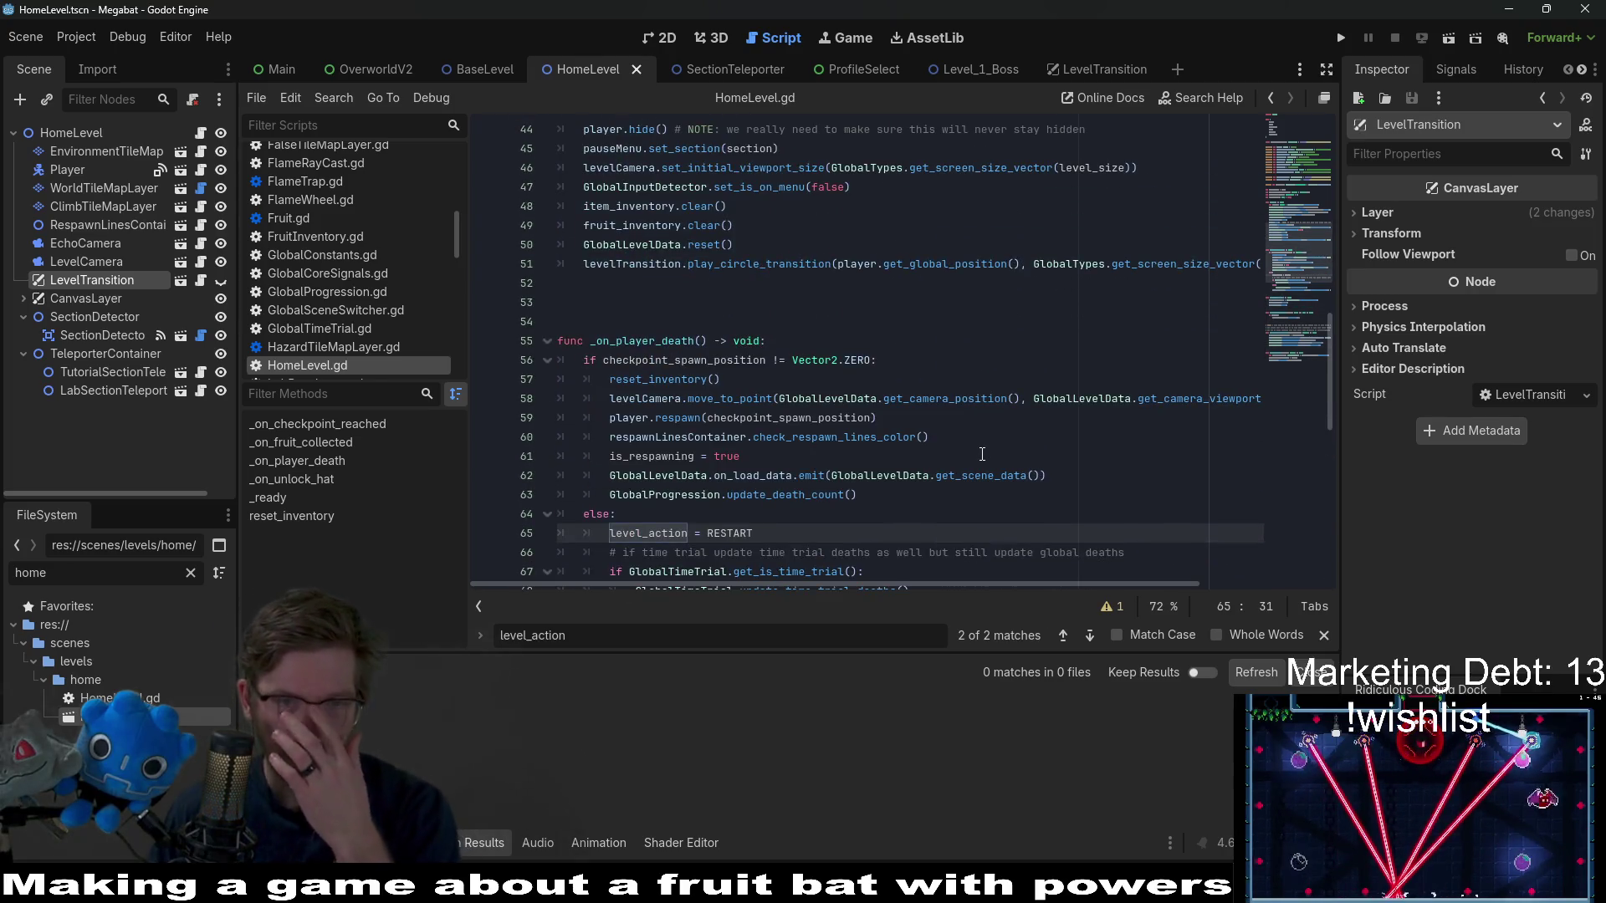
pyautogui.moveTo(927, 407)
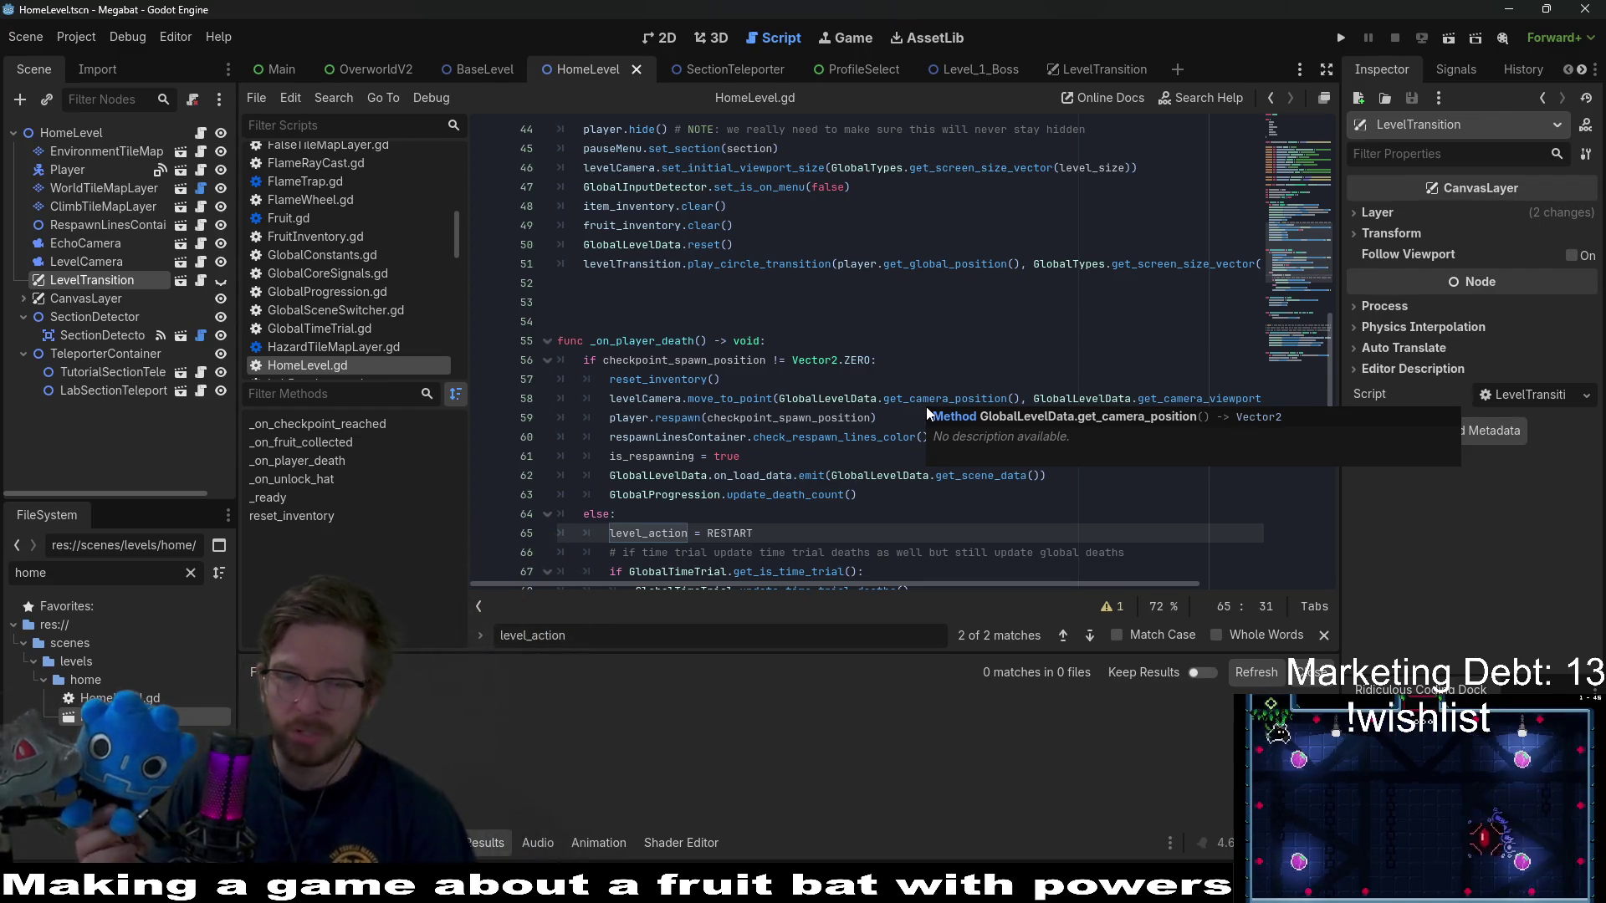
pyautogui.click(836, 475)
pyautogui.click(838, 437)
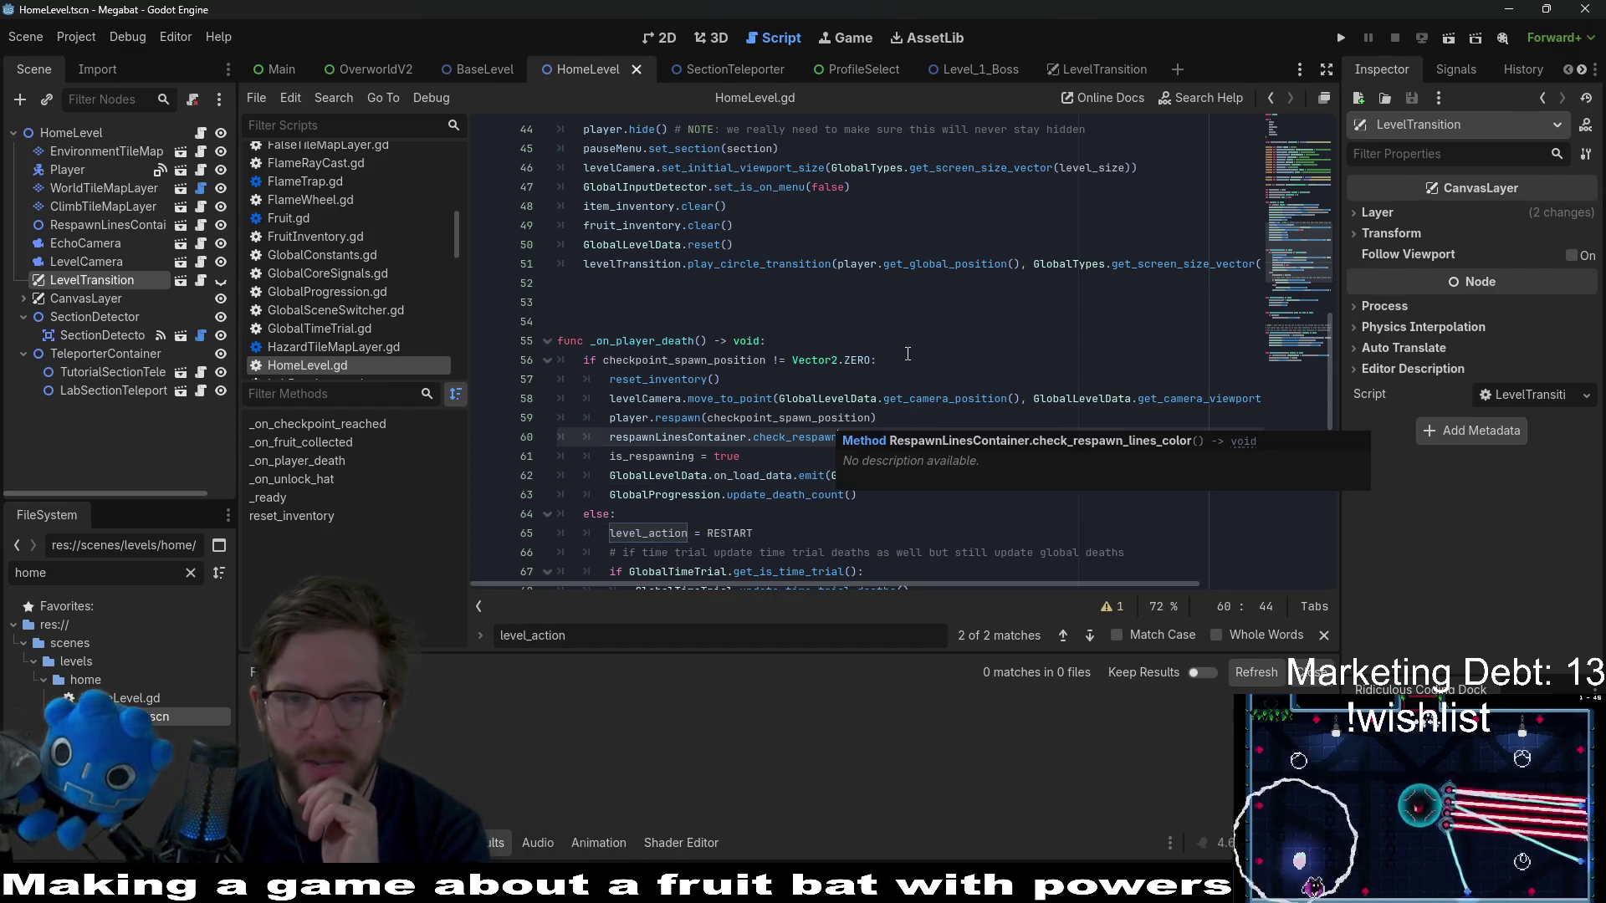
pyautogui.scroll(3, 889, 308)
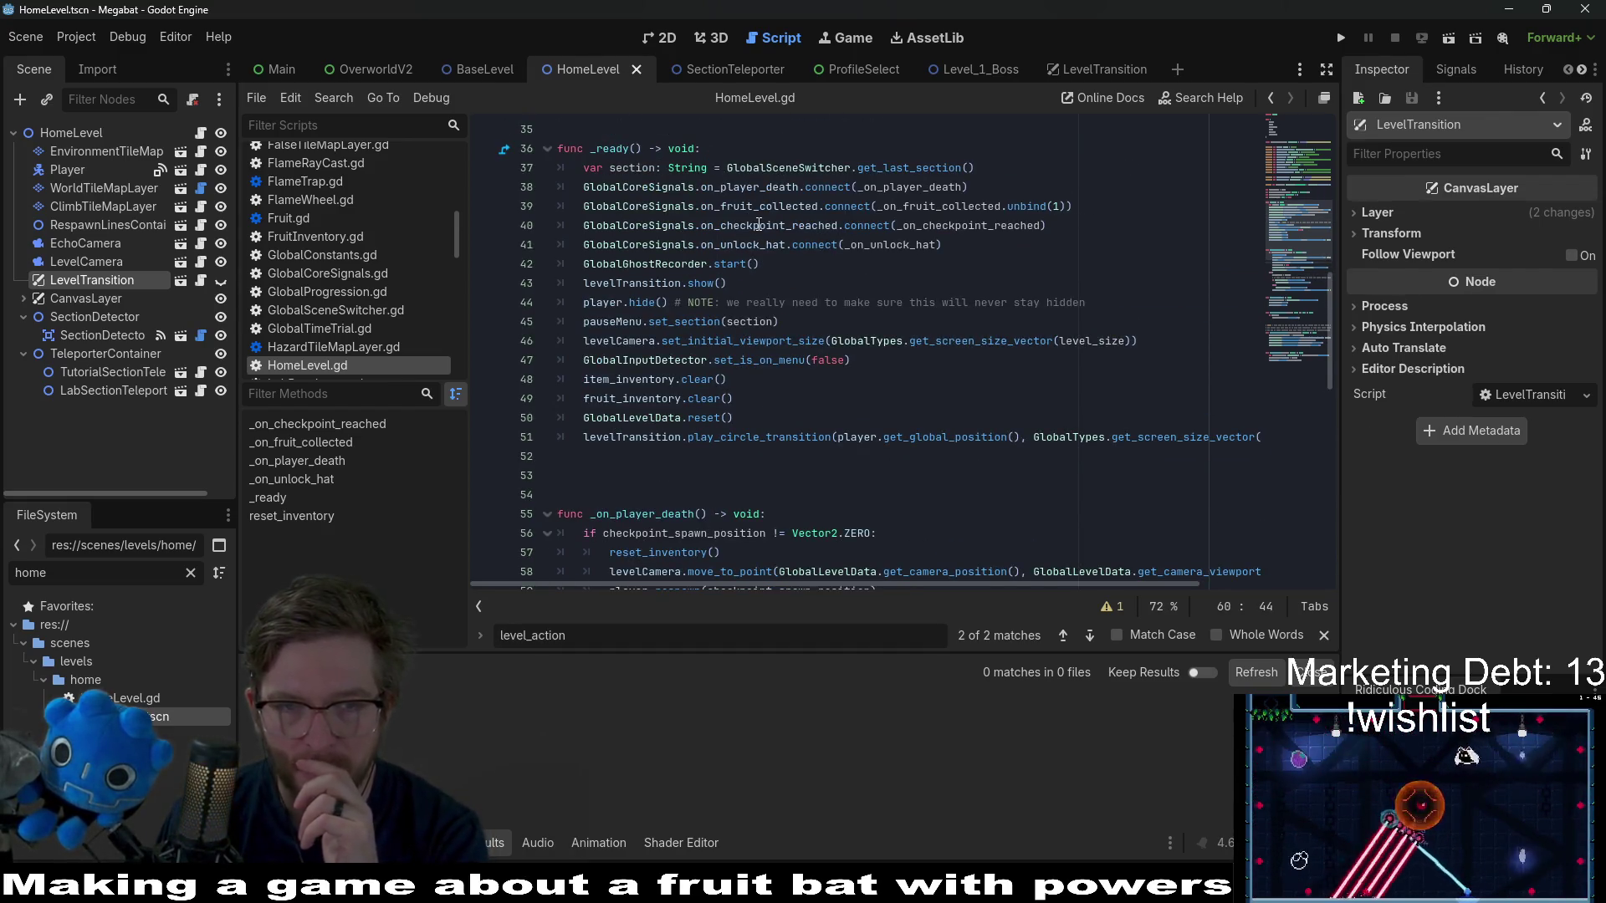
pyautogui.click(1070, 180)
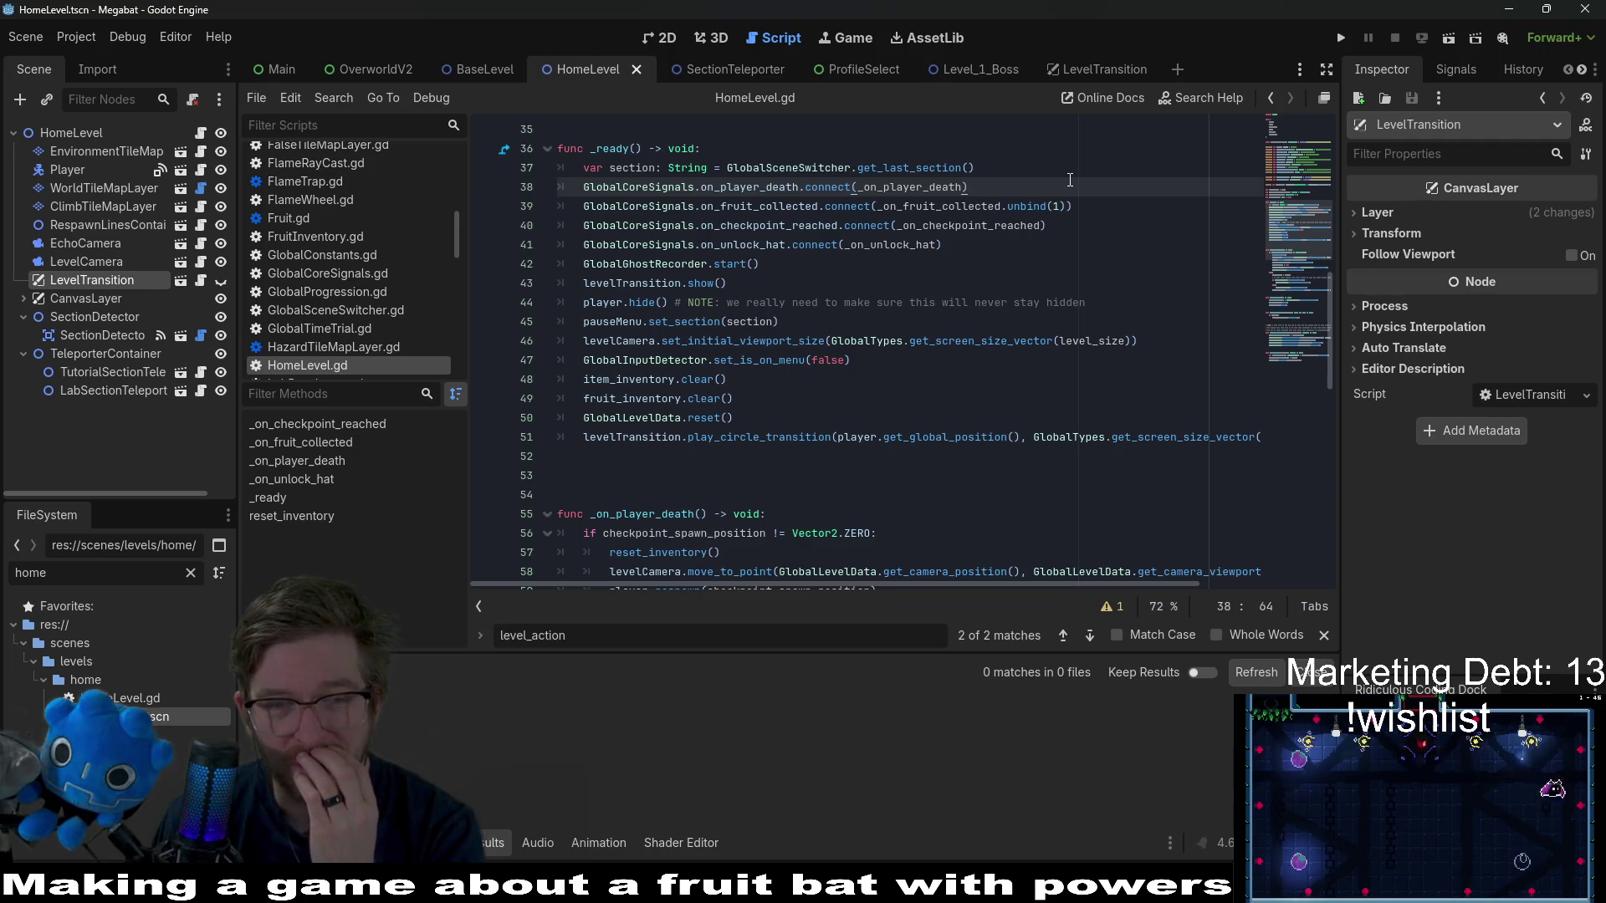
# - Remove the extra blank line after _ready and save HomeLevel.gd
pyautogui.click(822, 480)
pyautogui.press('BackSpace')
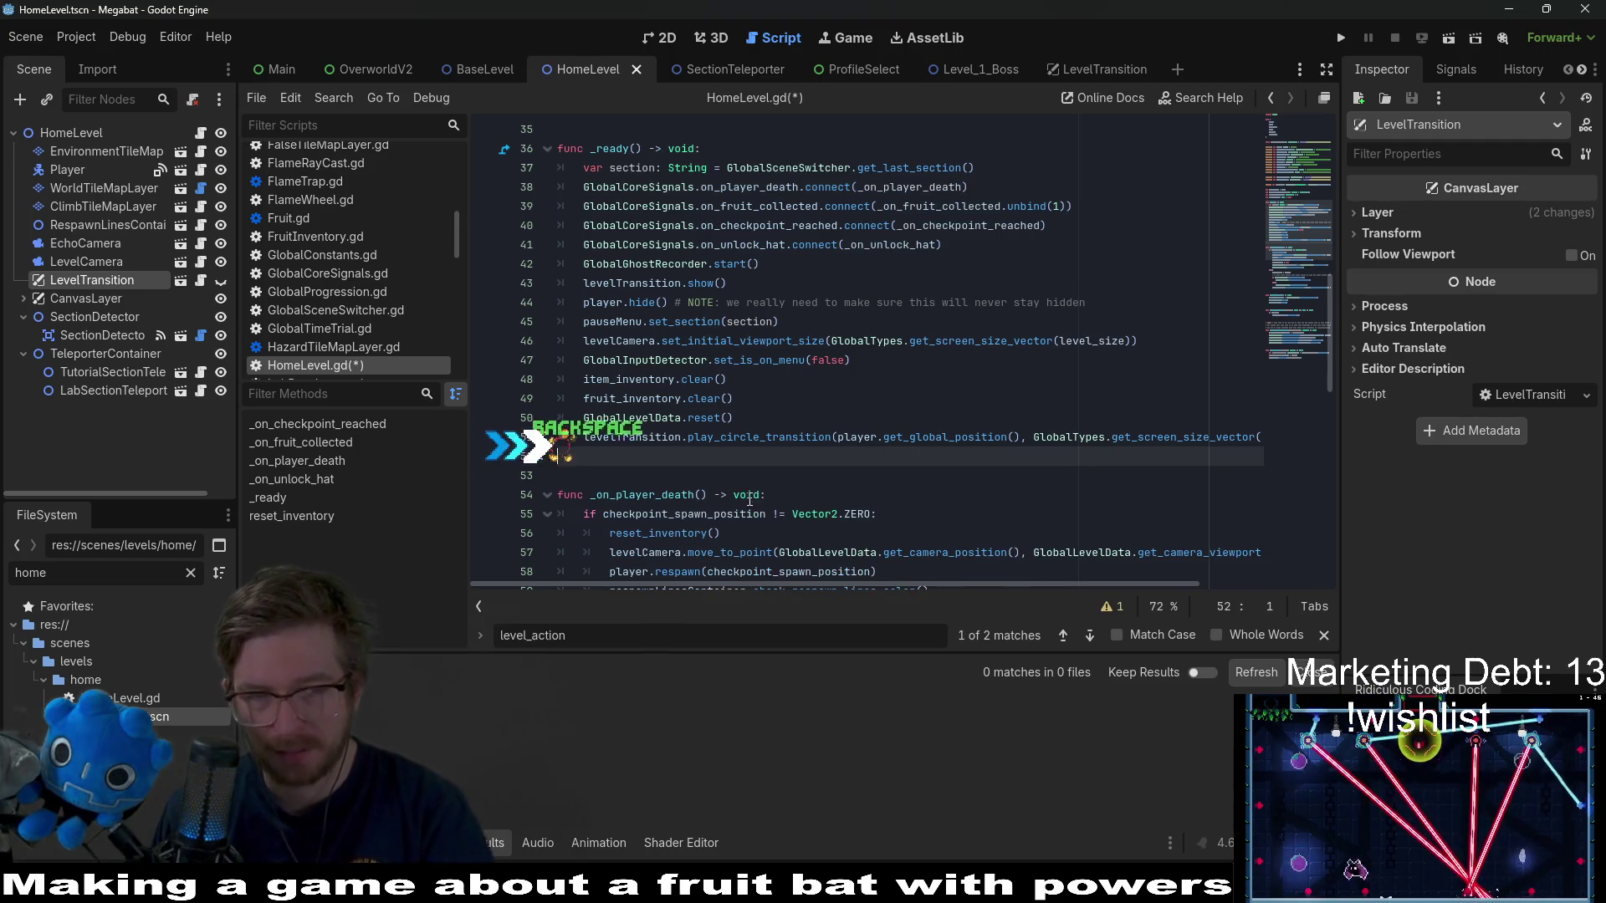
pyautogui.hotkey('ctrl', 's')
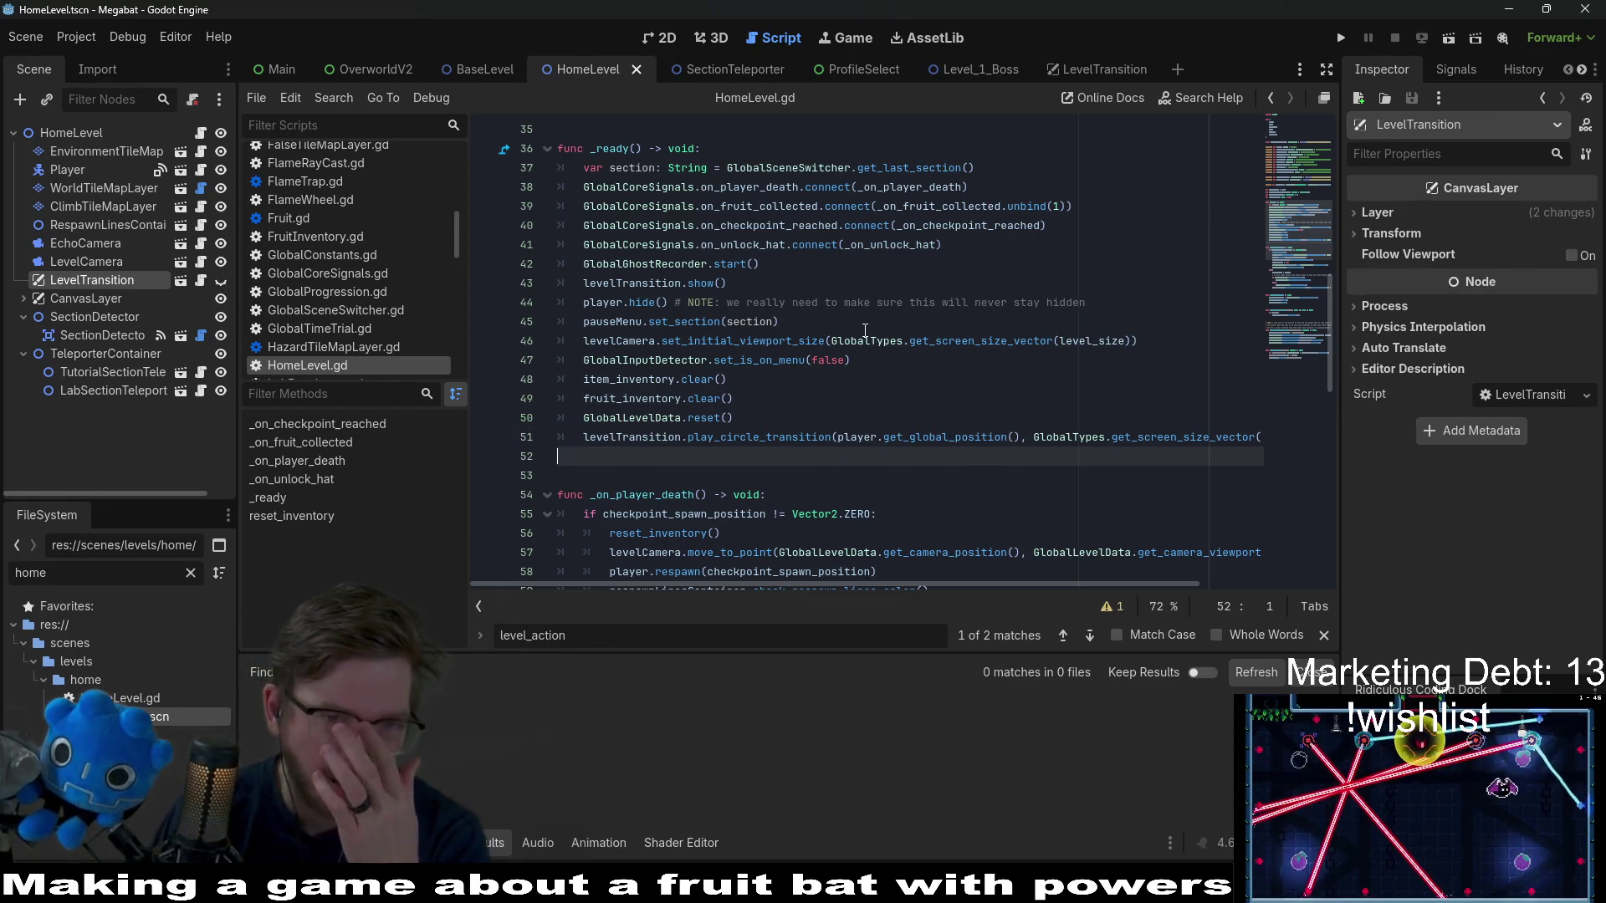
pyautogui.scroll(-3, 860, 349)
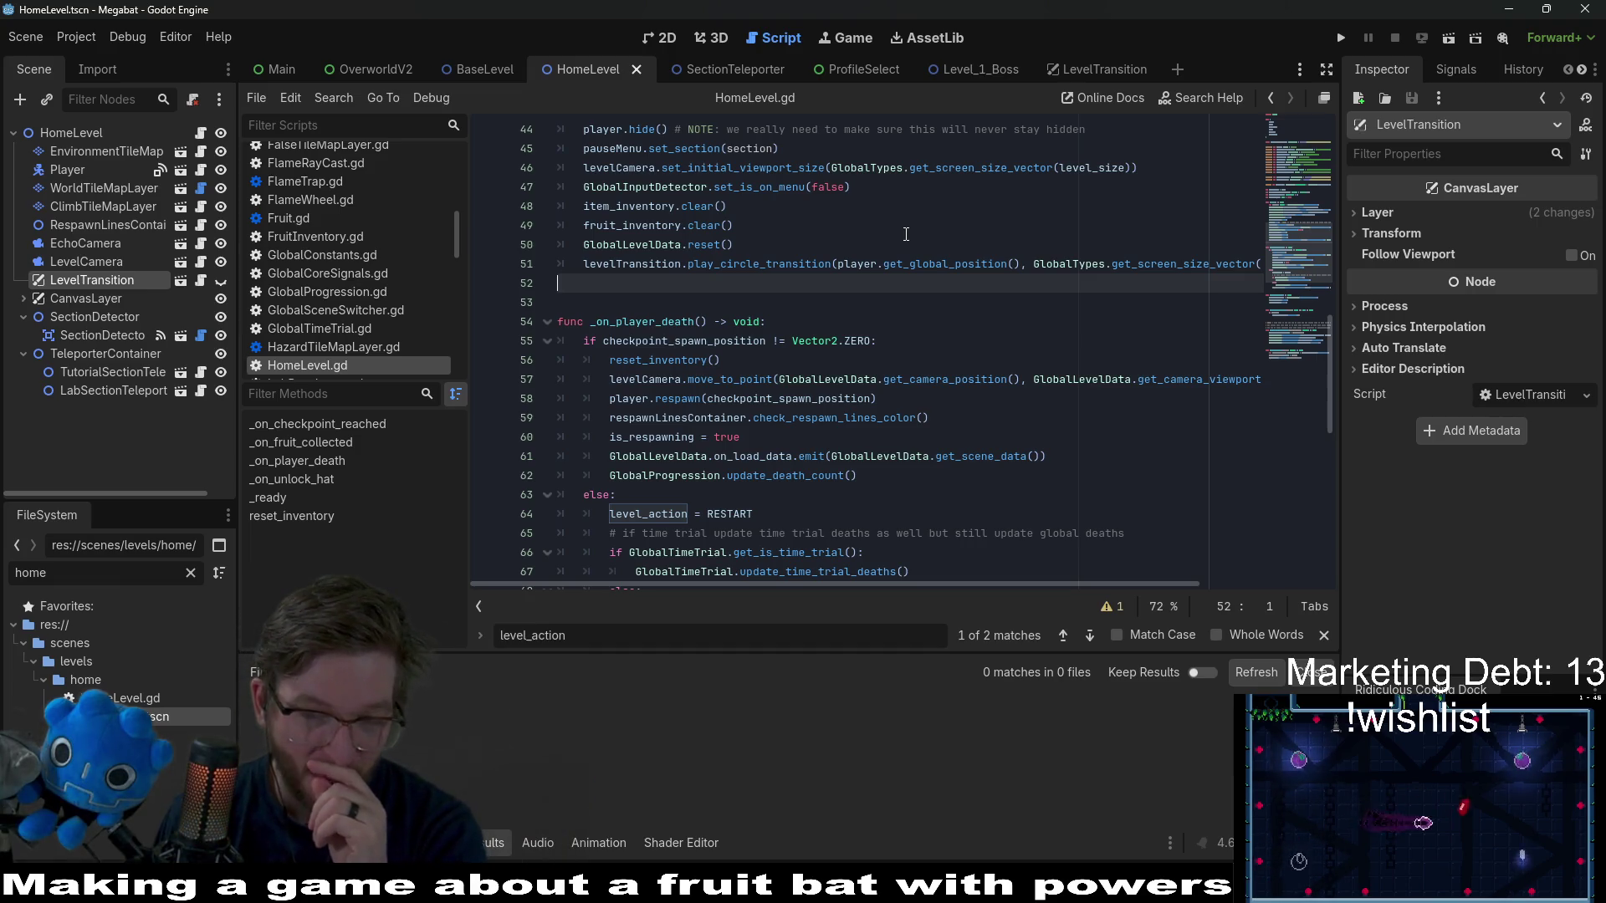
# - Test-run HomeLevel from the 2D view, stop it, and show the Debugger's errors list
pyautogui.click(648, 42)
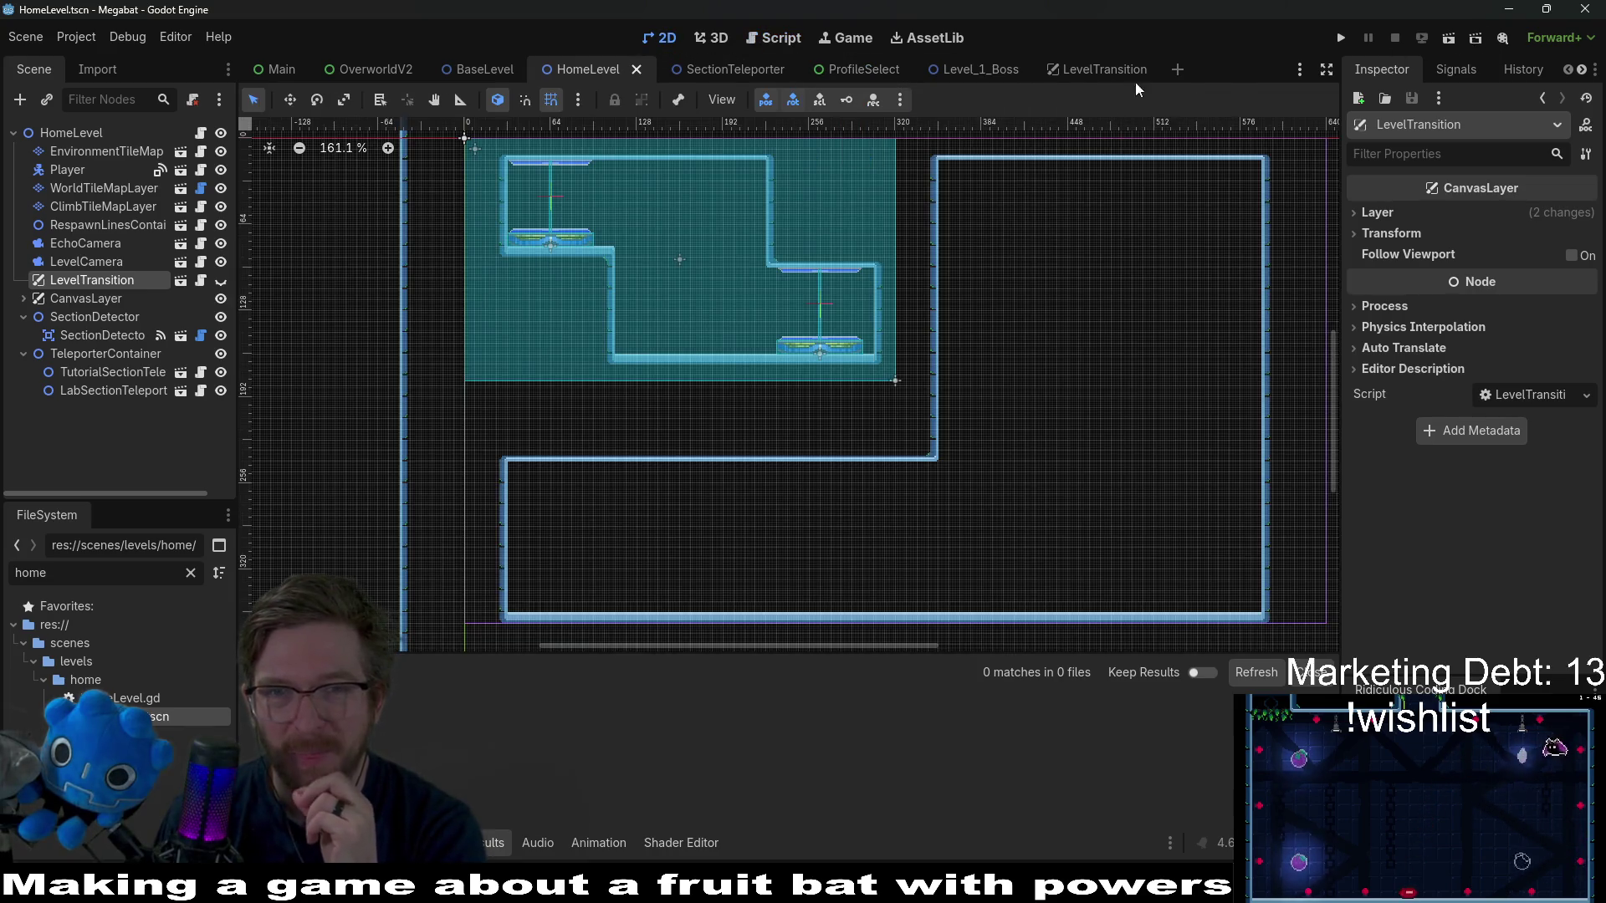
pyautogui.click(1451, 41)
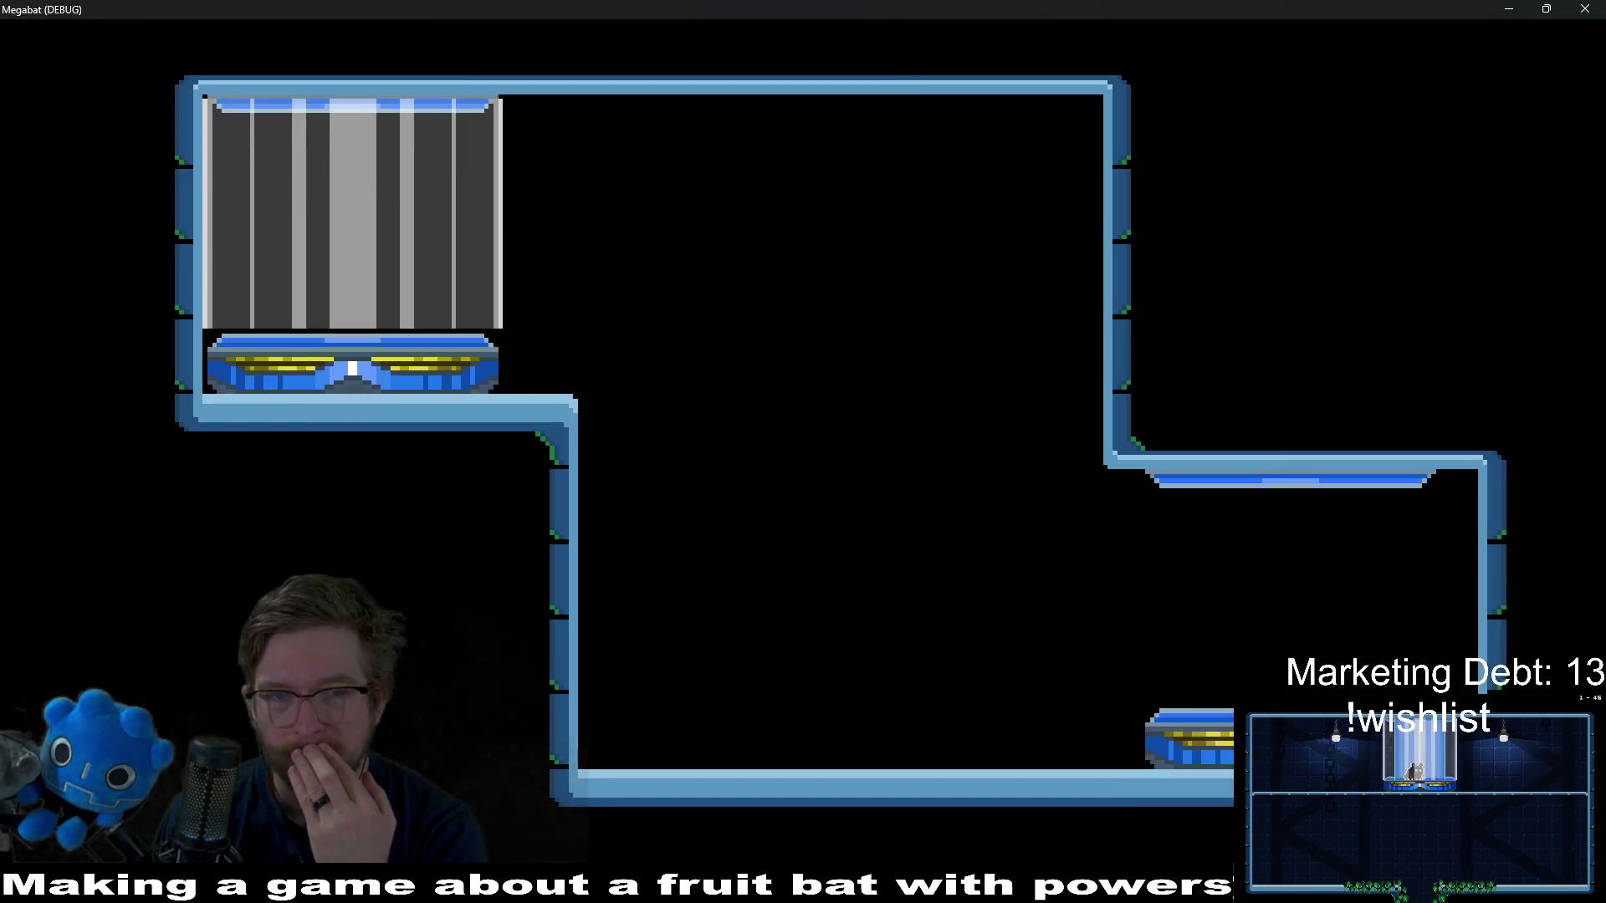
pyautogui.press('F8')
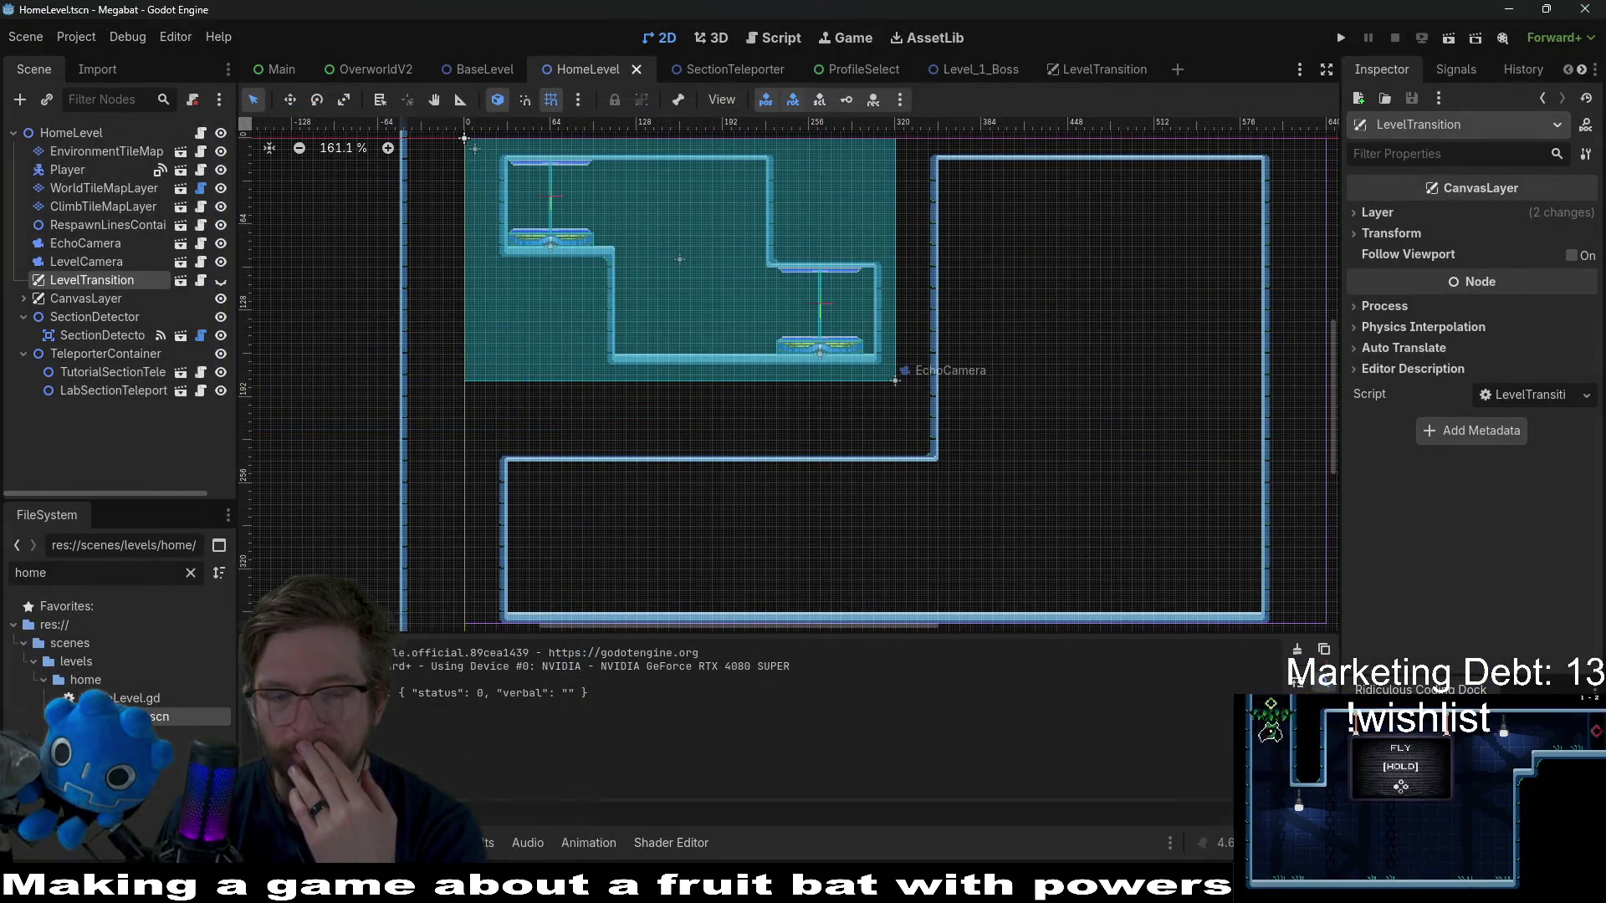
pyautogui.click(393, 633)
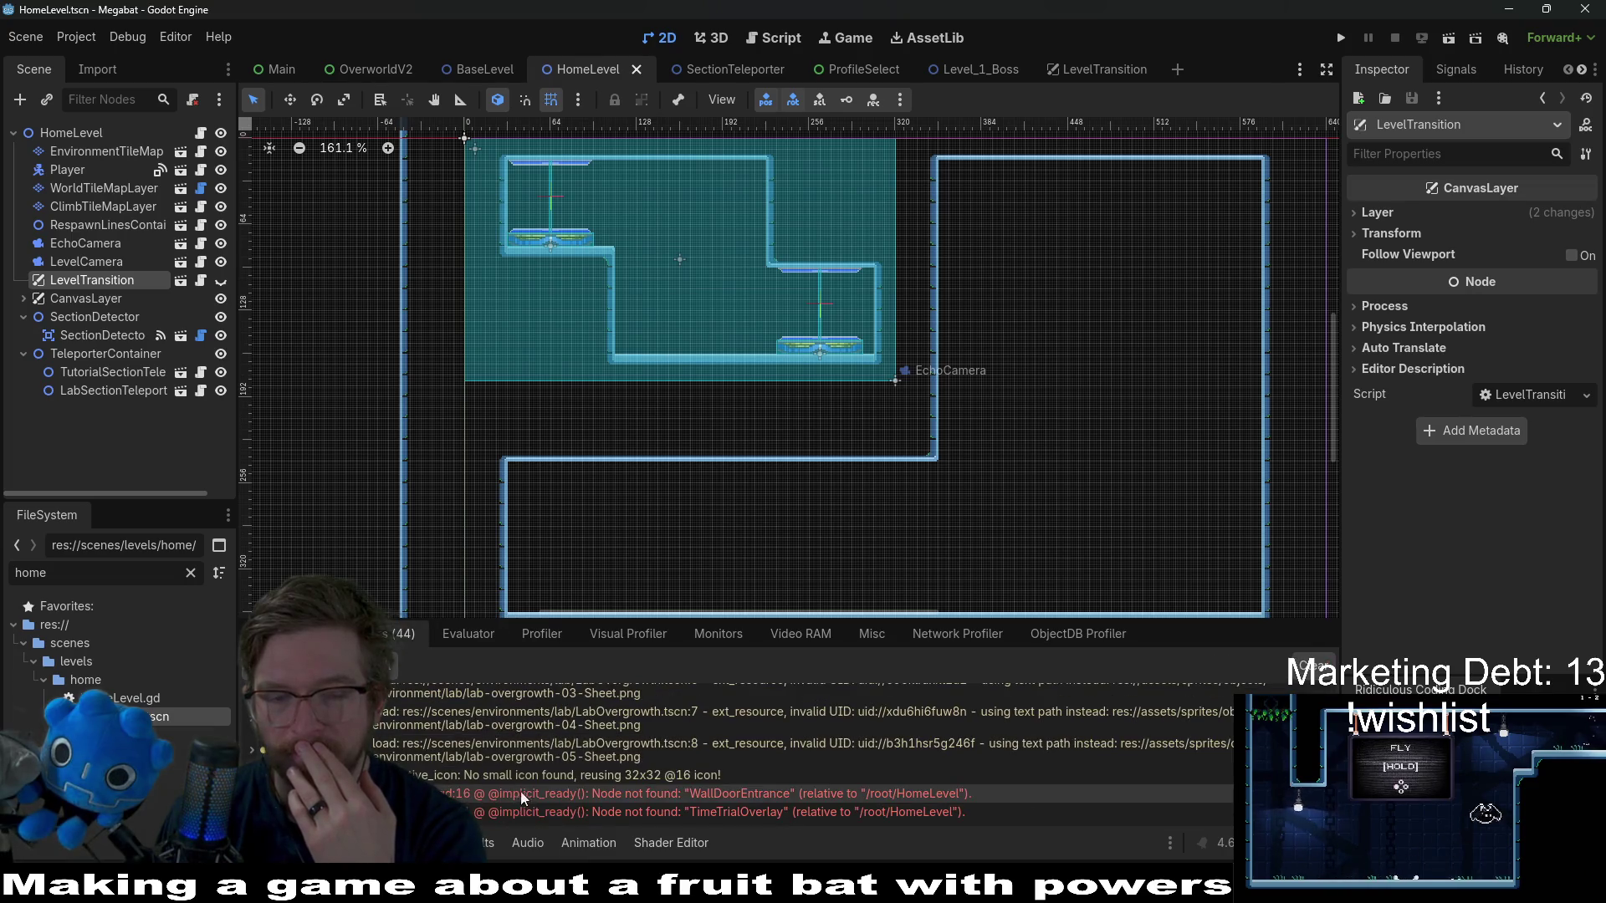
# - Remove the doorEntrance declaration behind the WallDoorEntrance error from HomeLevel.gd
pyautogui.doubleClick(650, 791)
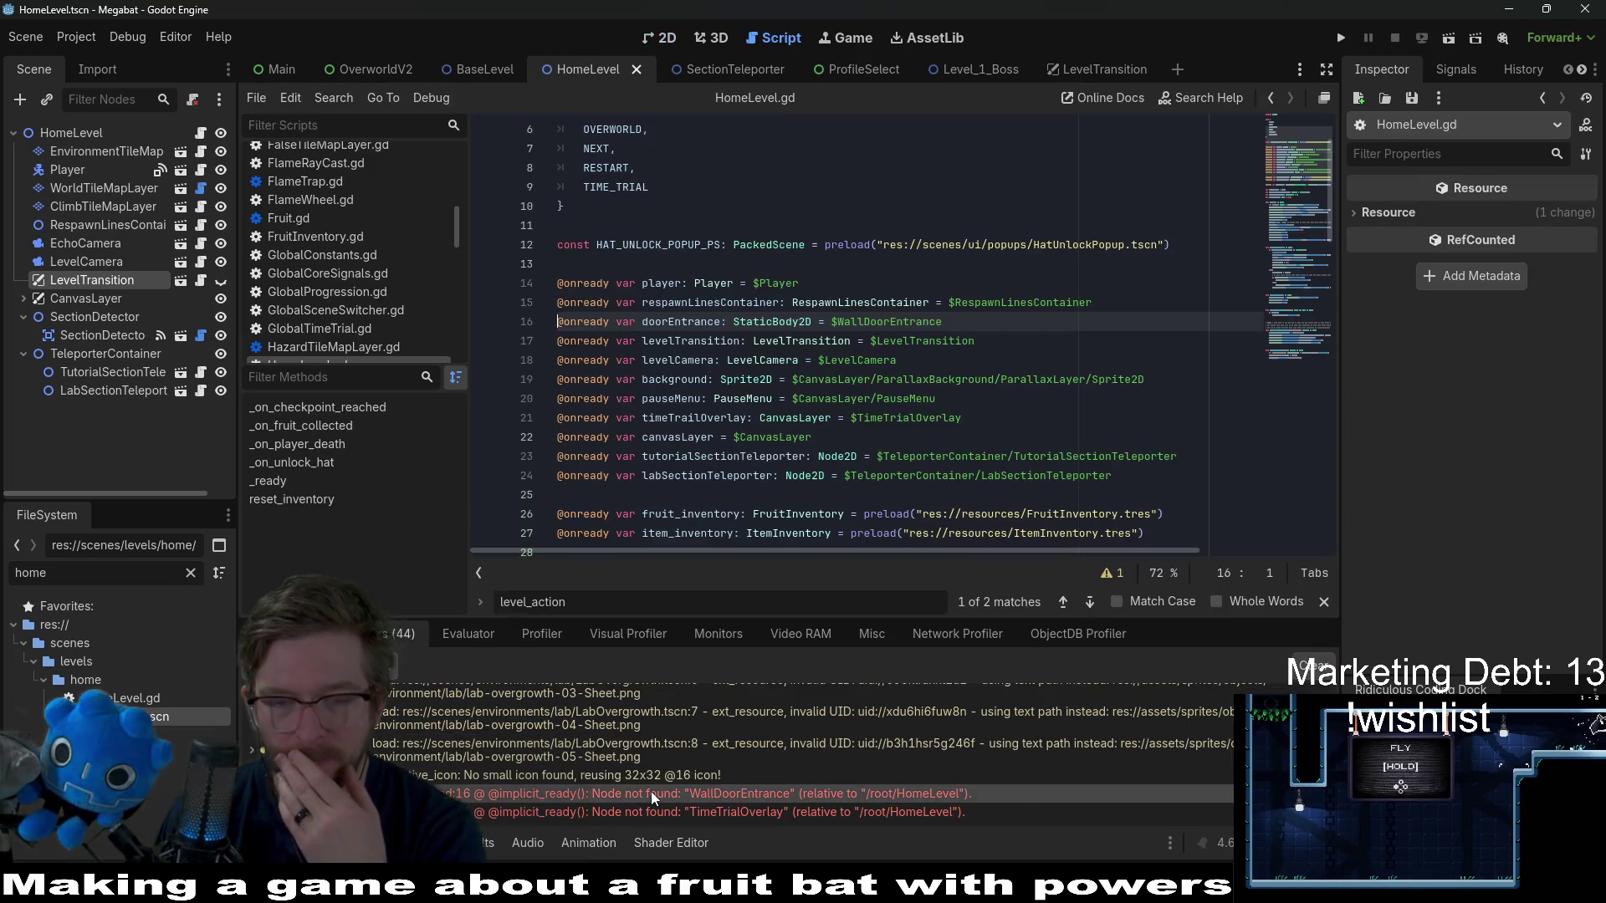
pyautogui.tripleClick(1003, 325)
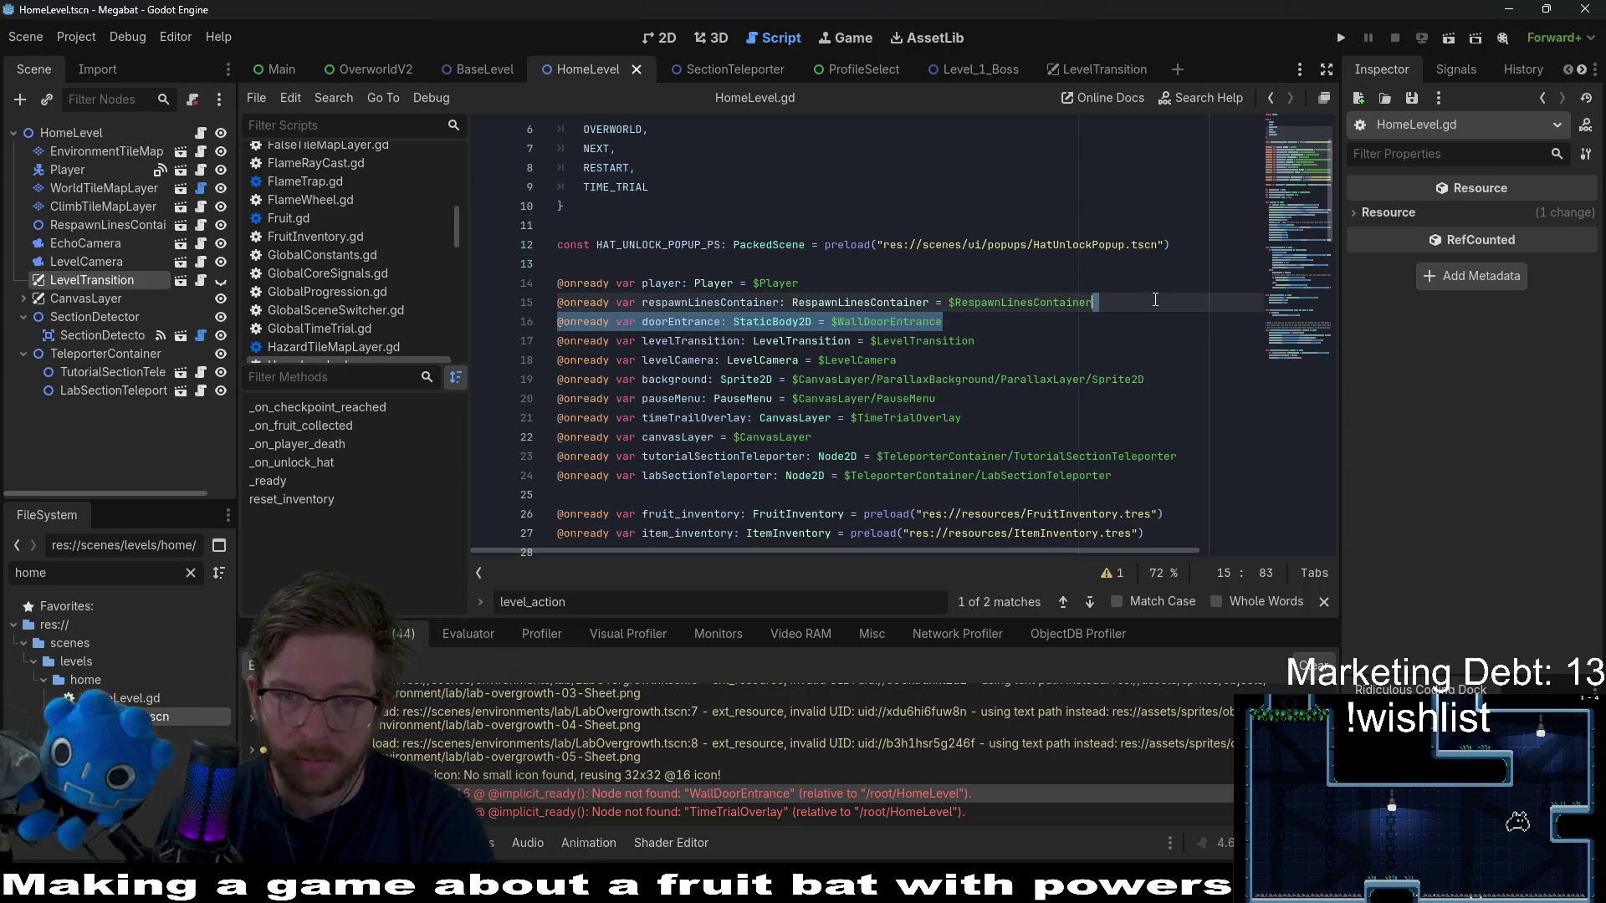
pyautogui.press('BackSpace')
pyautogui.click(1123, 333)
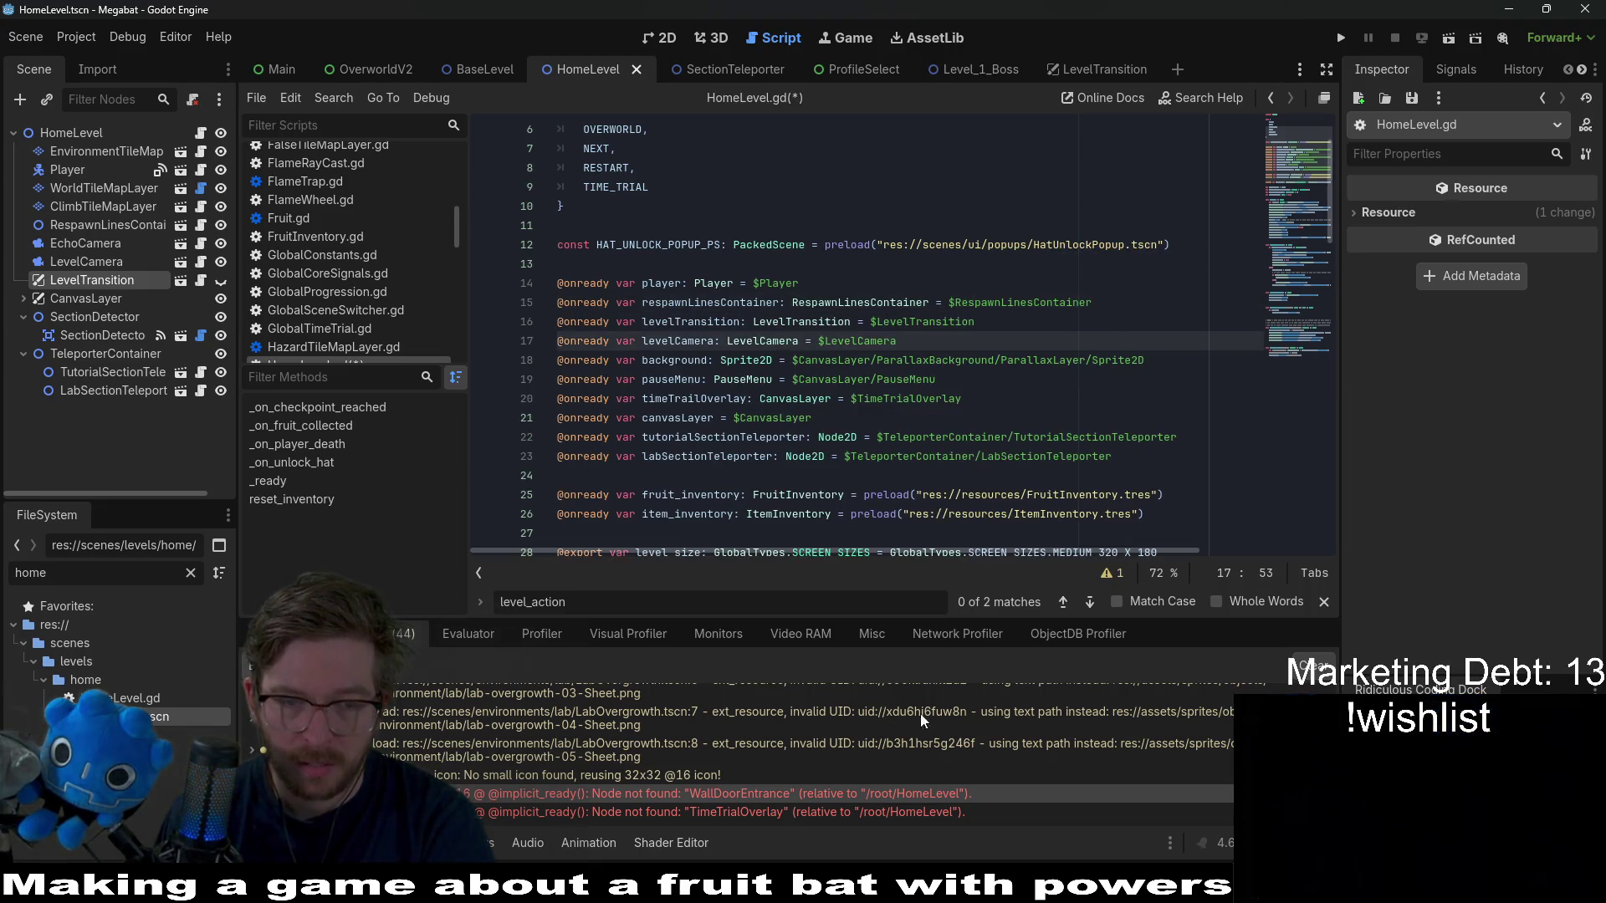
# - Delete the timeTrialOverlay declaration behind the TimeTrialOverlay error and save HomeLevel.gd
pyautogui.click(843, 809)
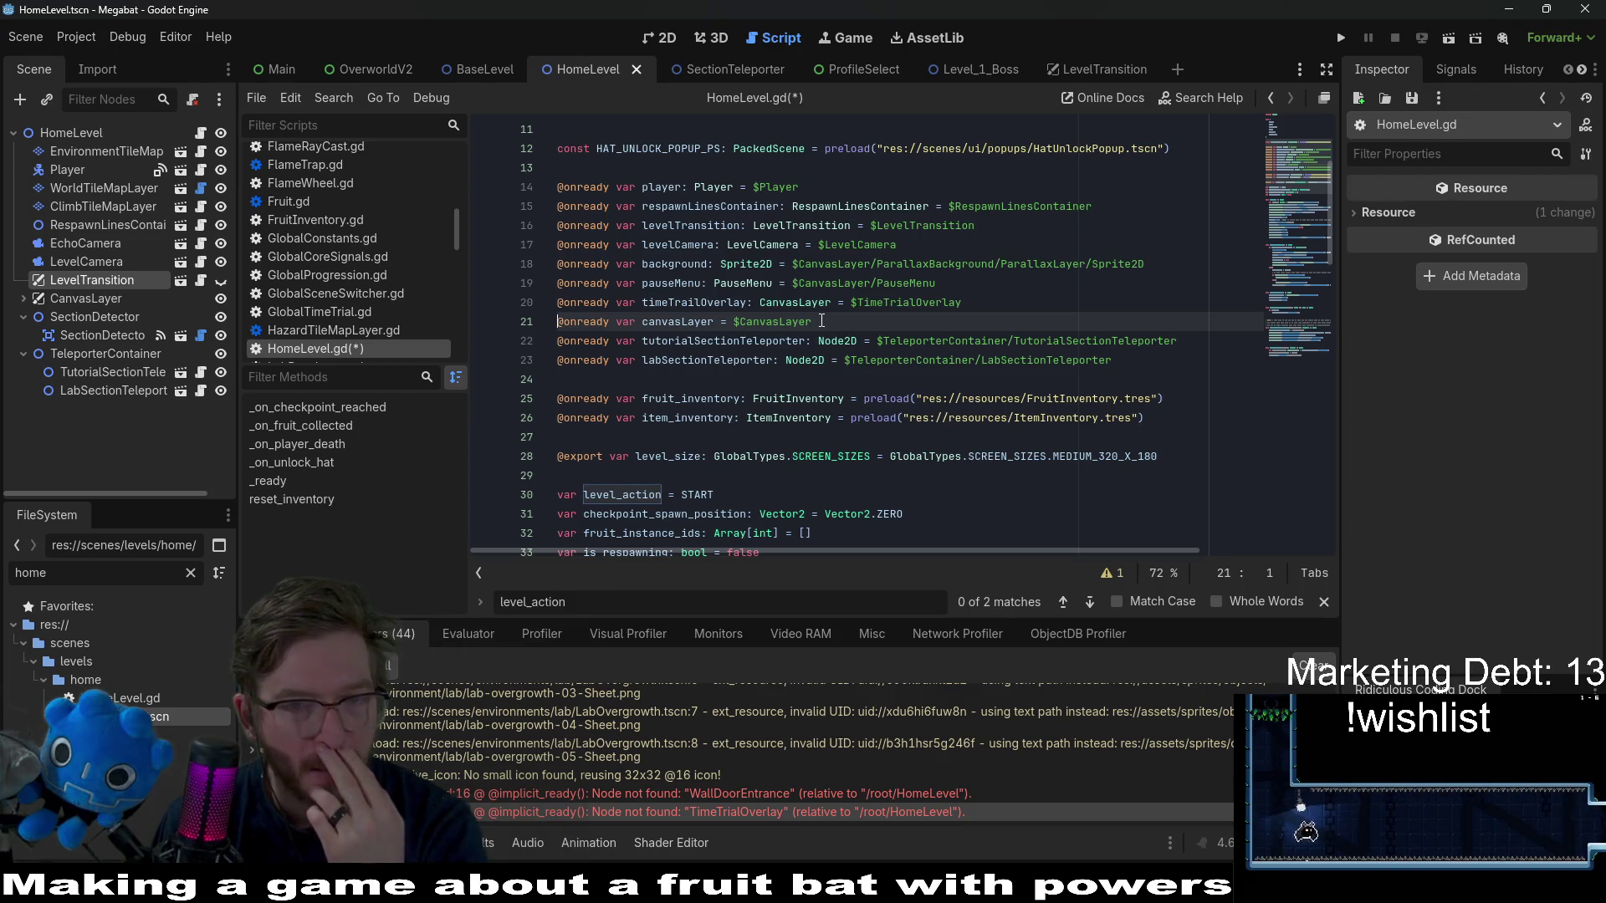
pyautogui.doubleClick(771, 321)
pyautogui.moveTo(853, 344)
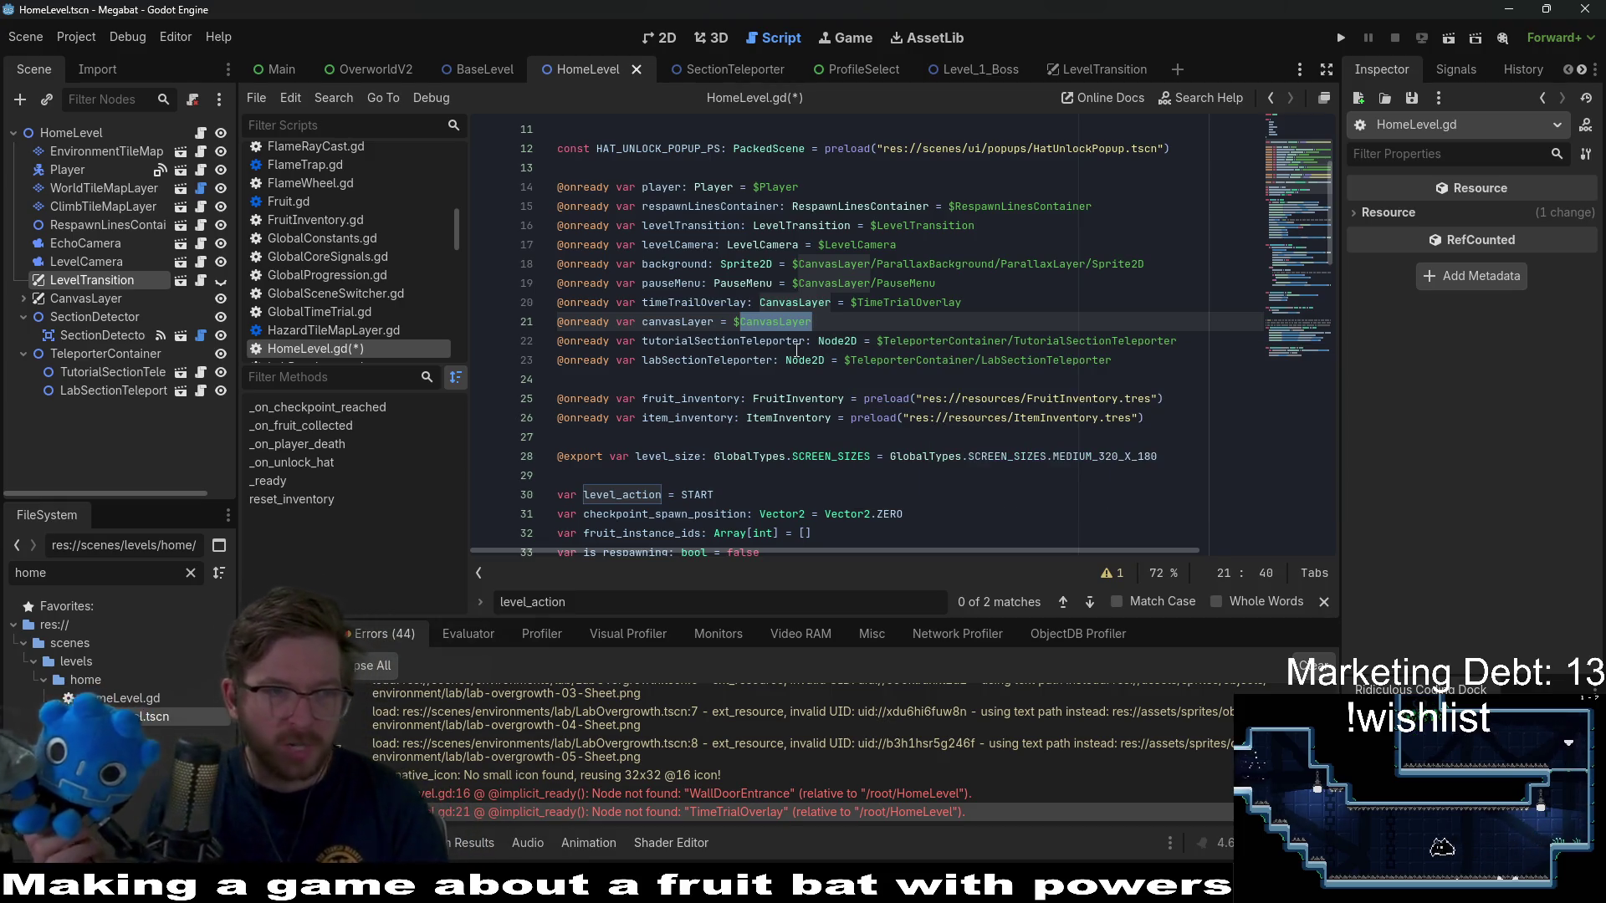
pyautogui.tripleClick(924, 310)
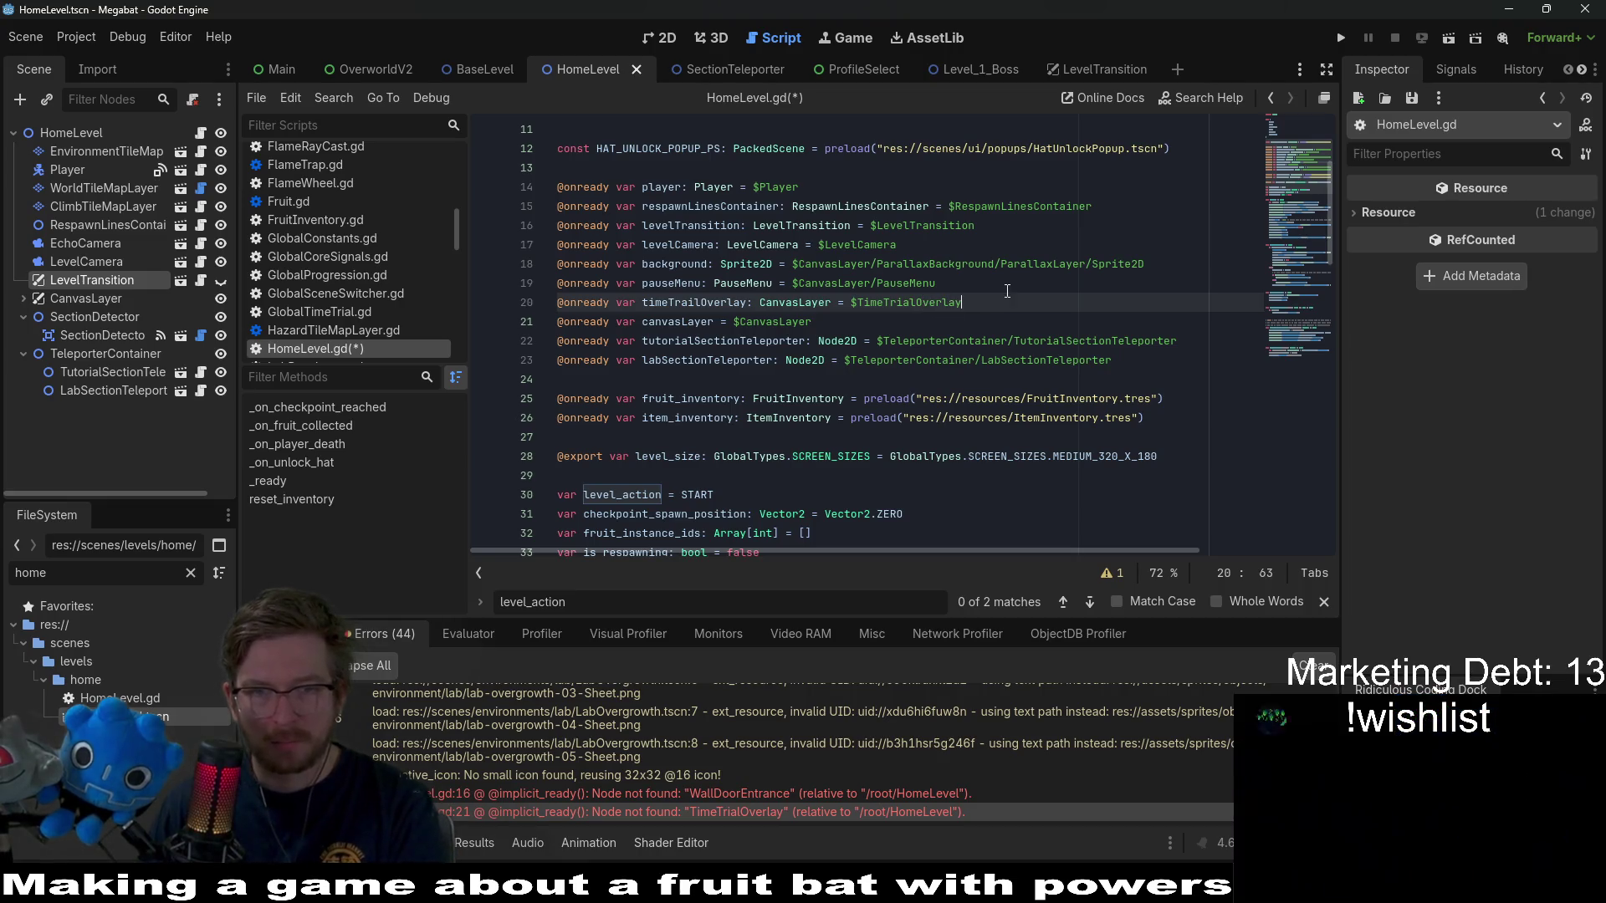
pyautogui.press('BackSpace')
pyautogui.press('BackSpace')
pyautogui.hotkey('ctrl', 's')
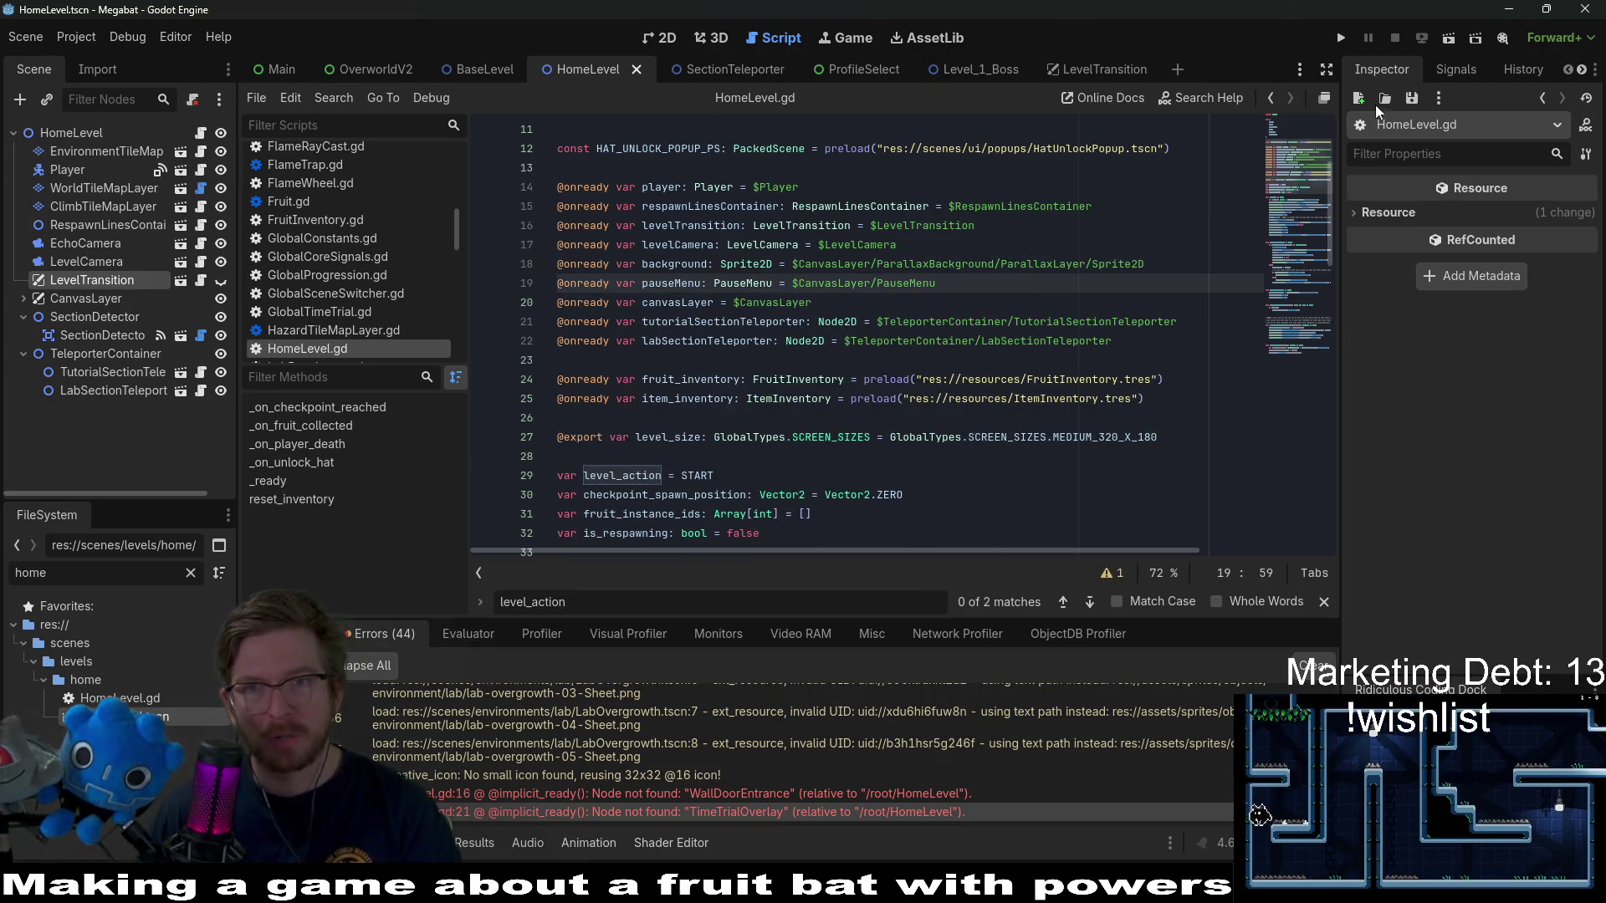
# - Run the project twice to check where the bat spawns, closing the game window each time
pyautogui.click(1341, 39)
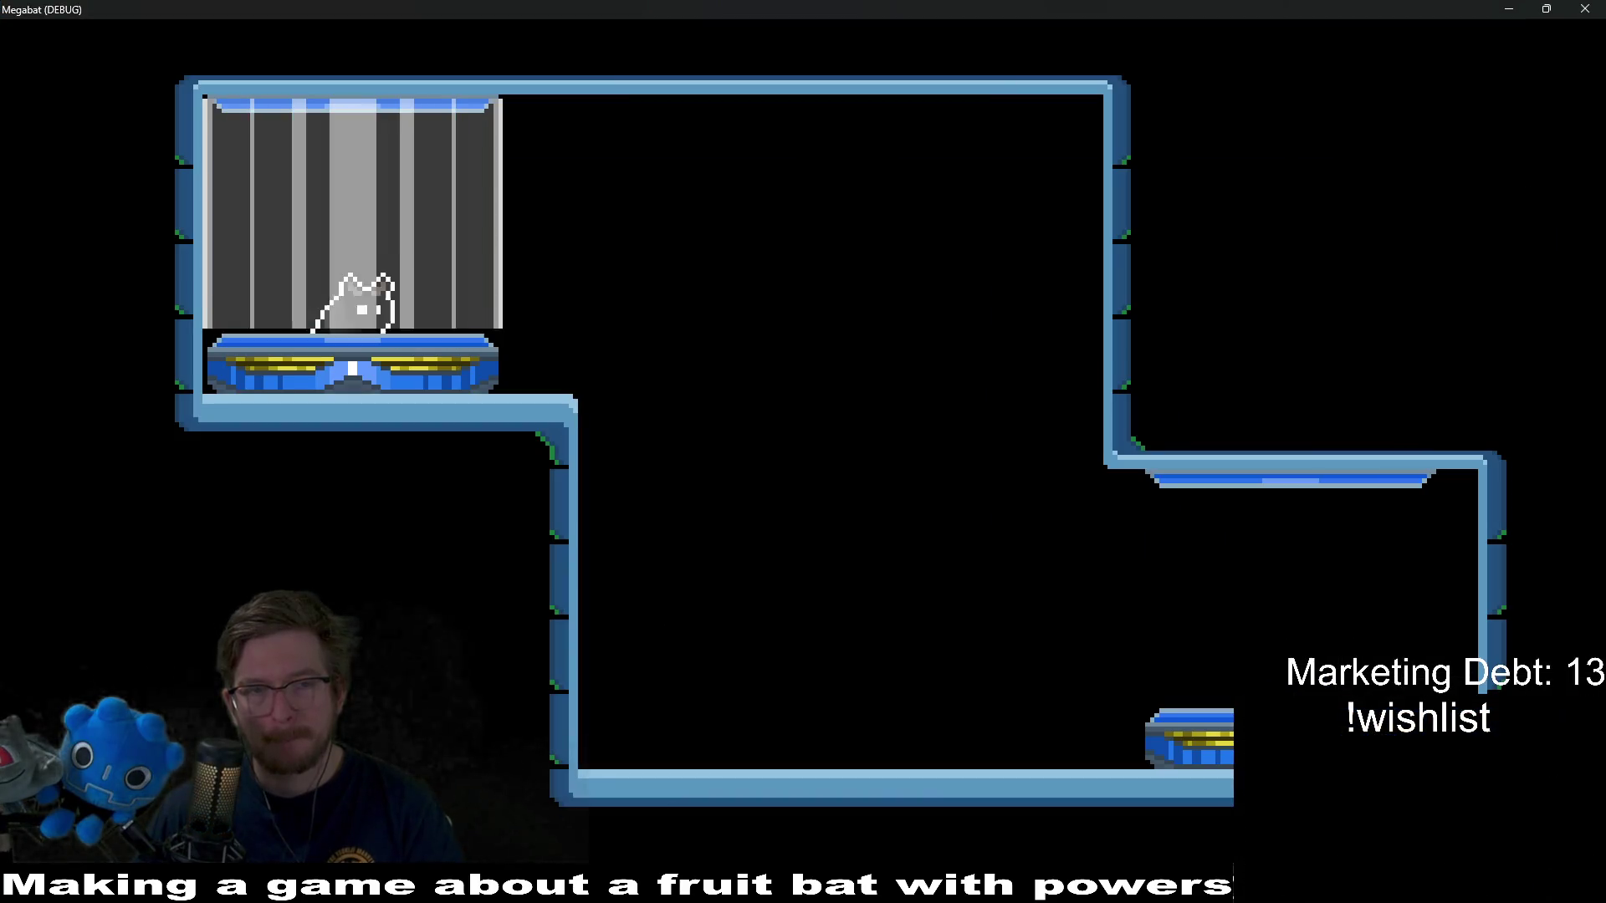
pyautogui.click(1594, 9)
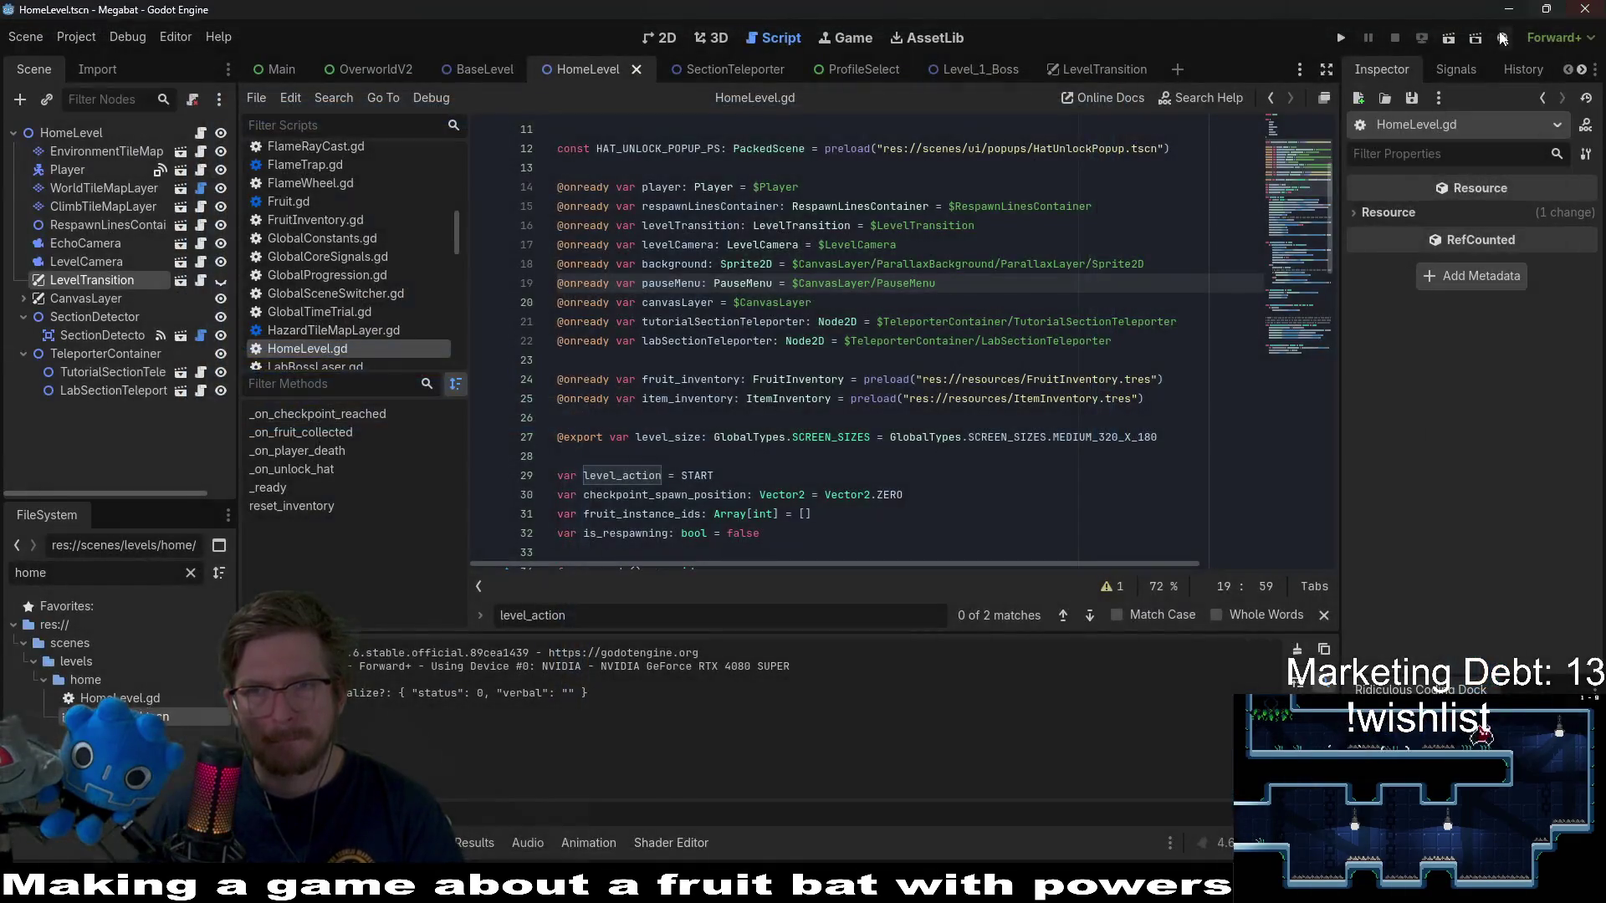
pyautogui.click(1454, 47)
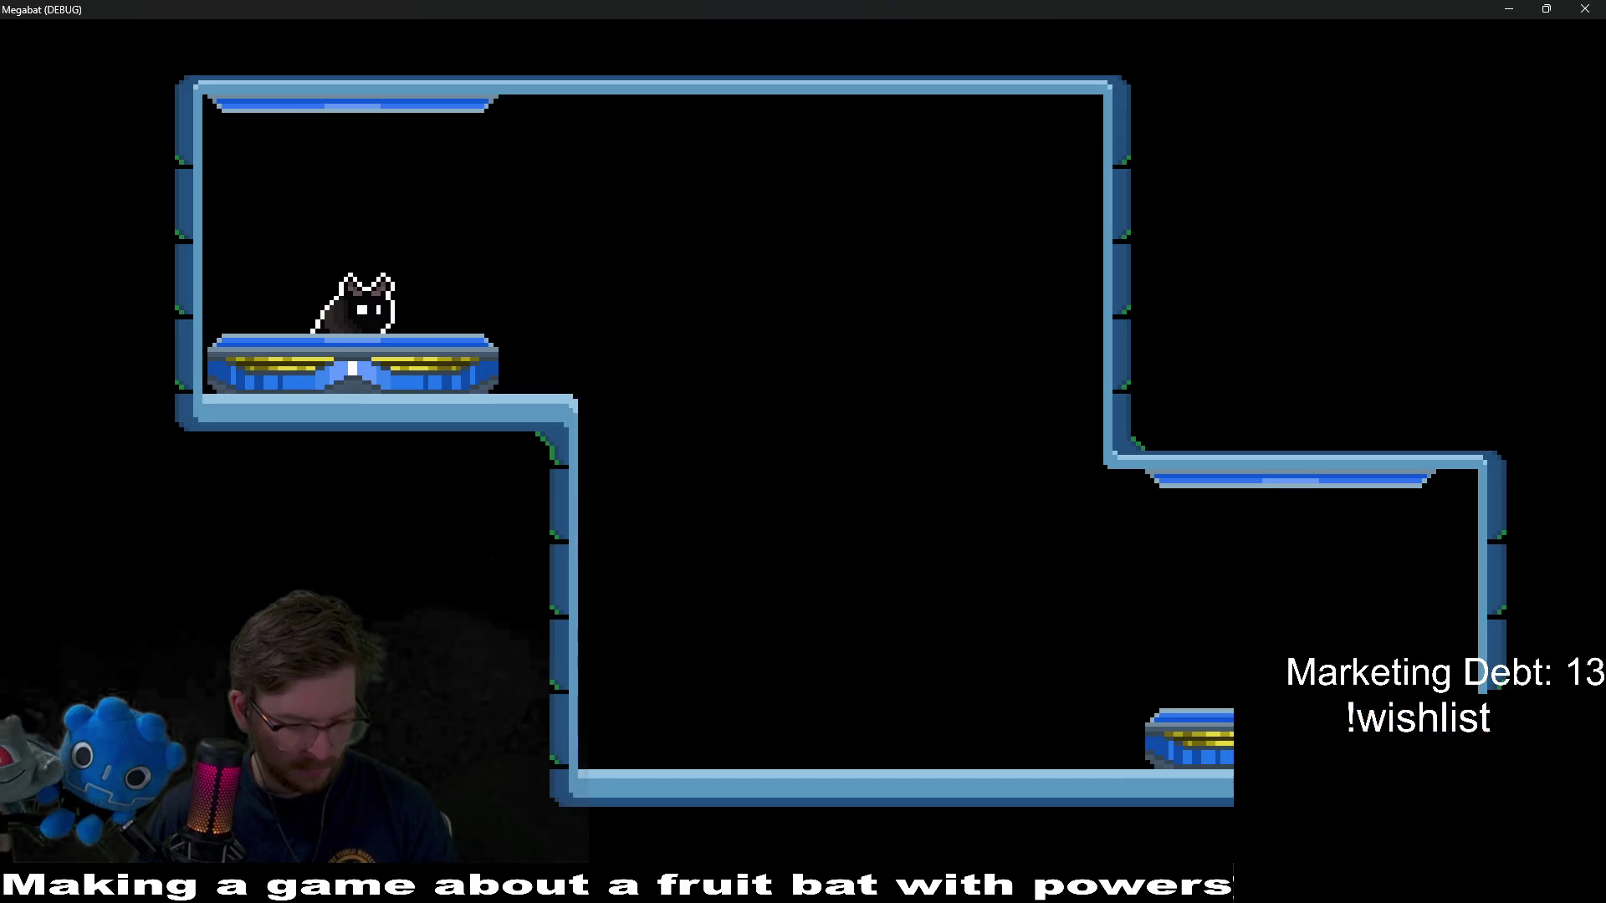
pyautogui.hotkey('alt', 'F4')
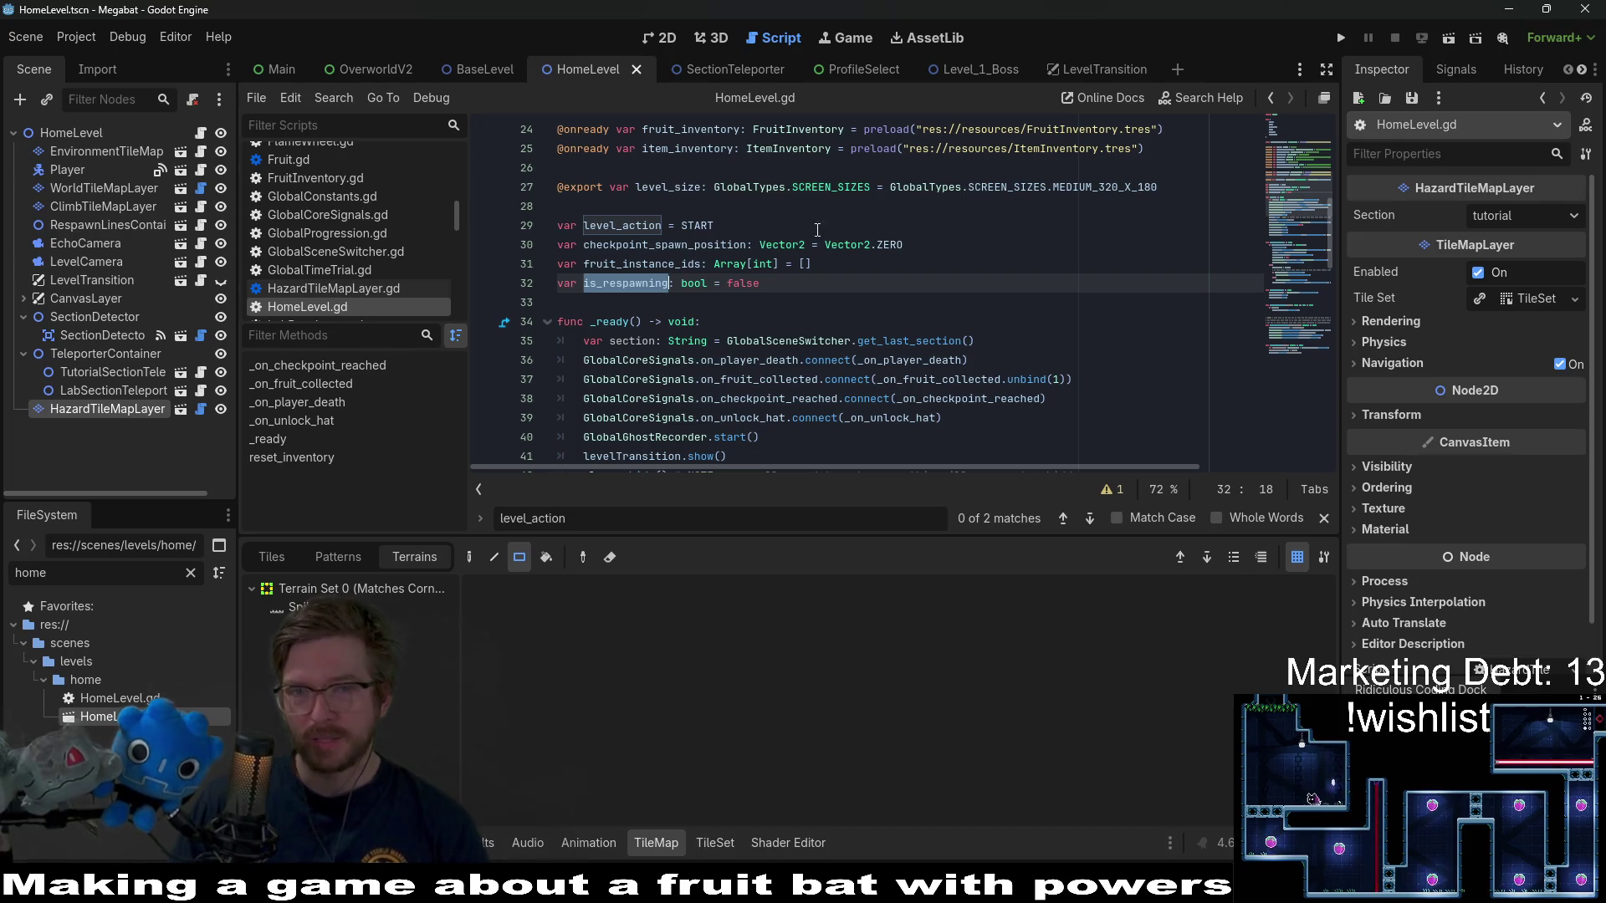
pyautogui.scroll(3, 815, 229)
pyautogui.click(1048, 301)
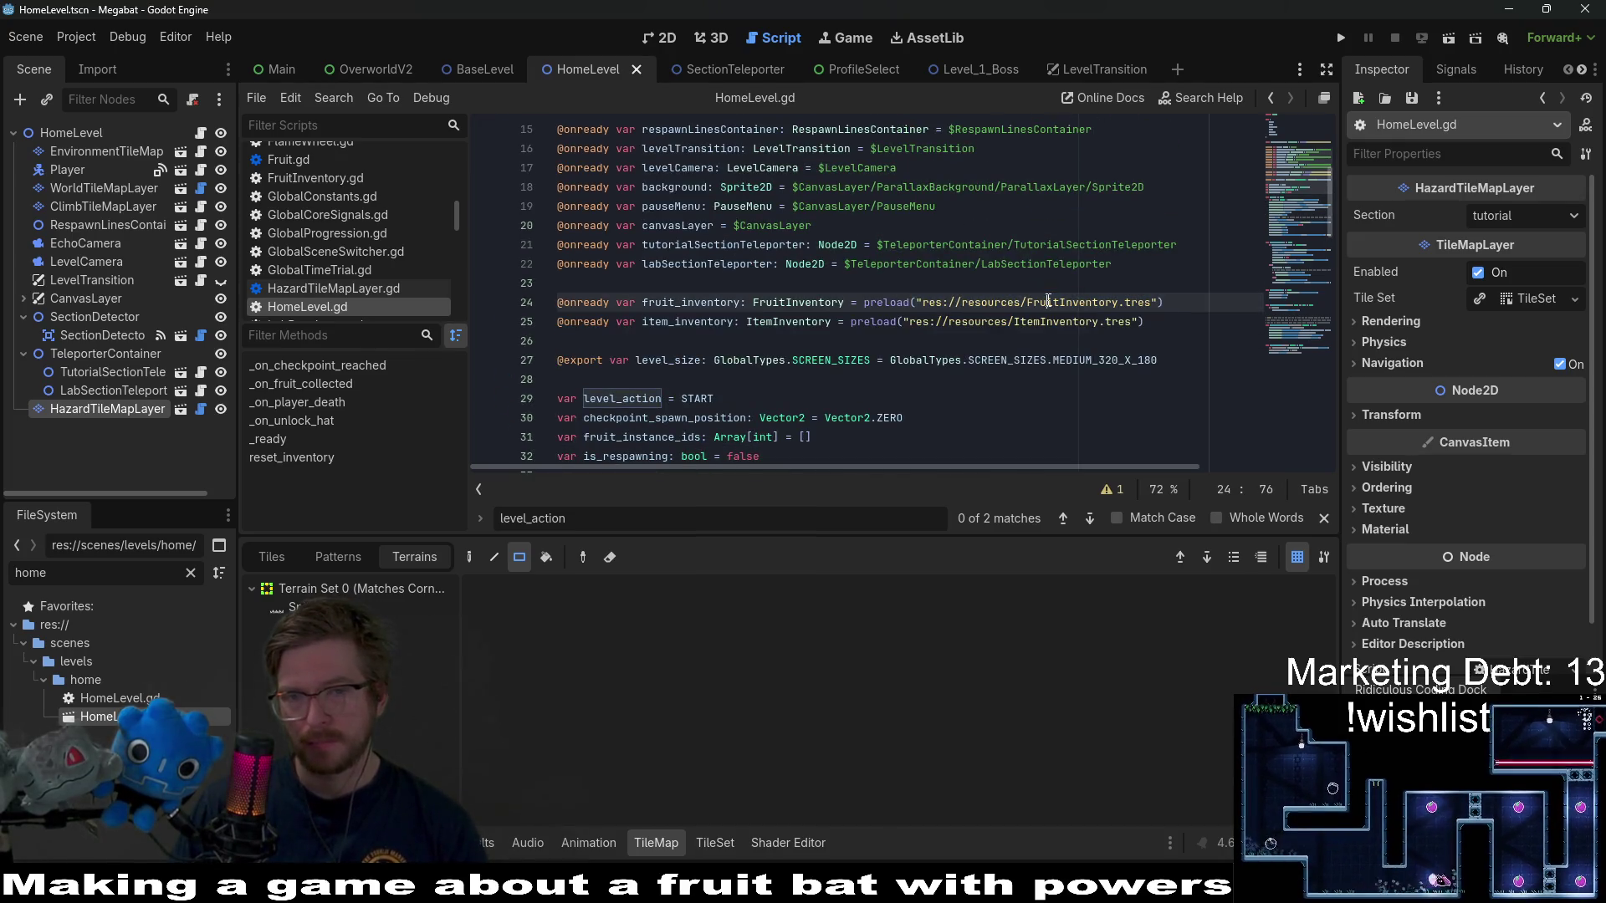
pyautogui.doubleClick(1082, 302)
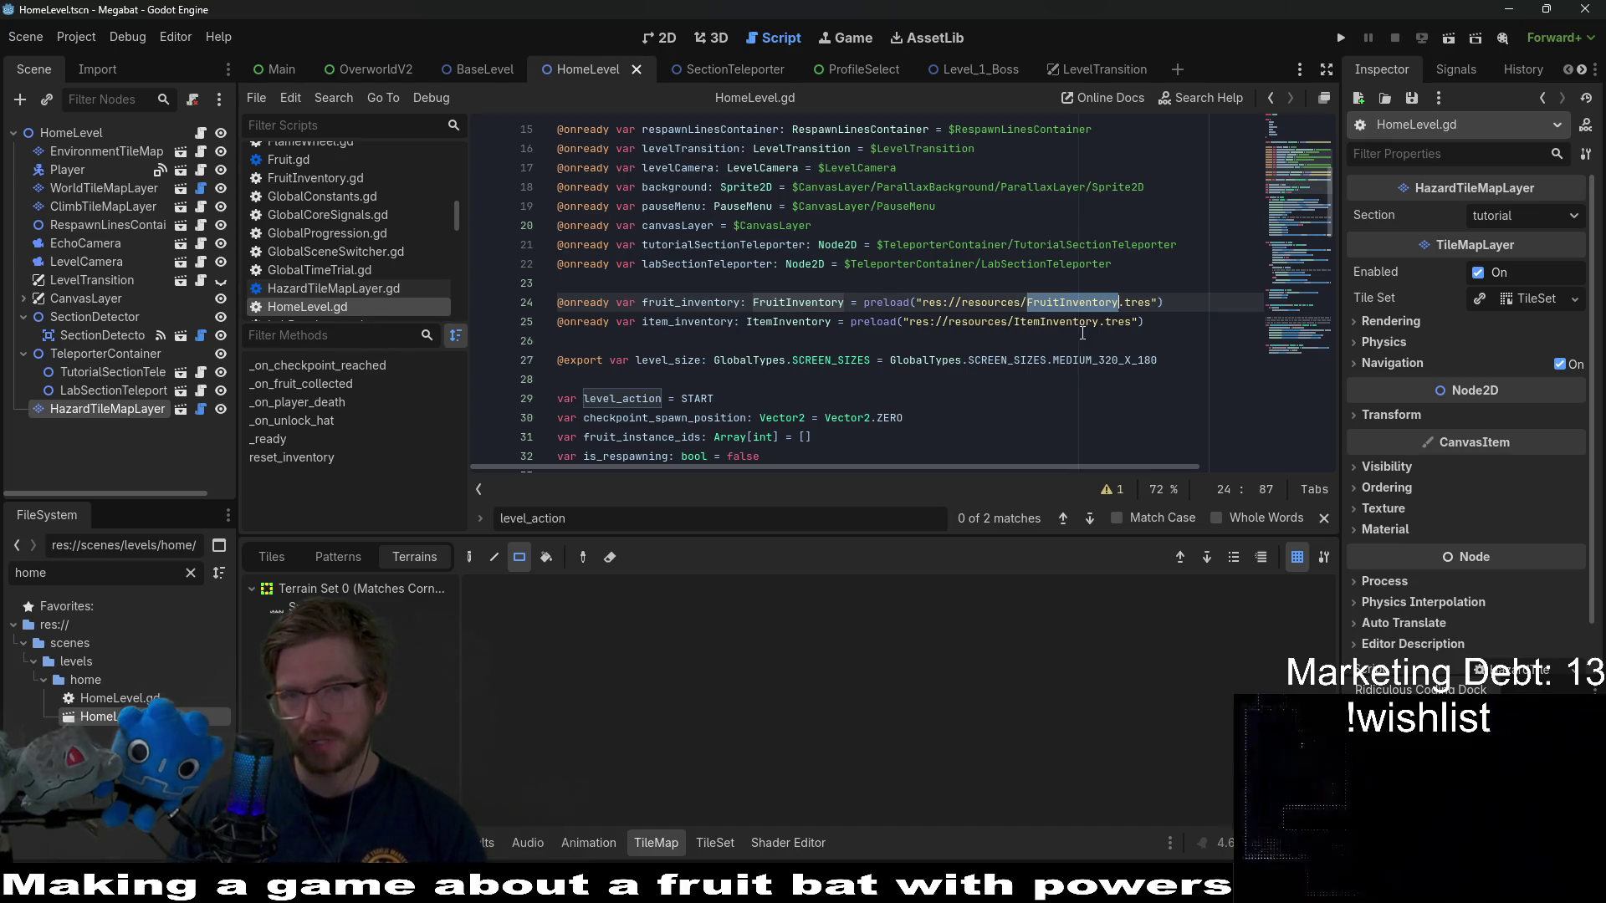
pyautogui.moveTo(1157, 304); pyautogui.dragTo(926, 311)
pyautogui.moveTo(1106, 327)
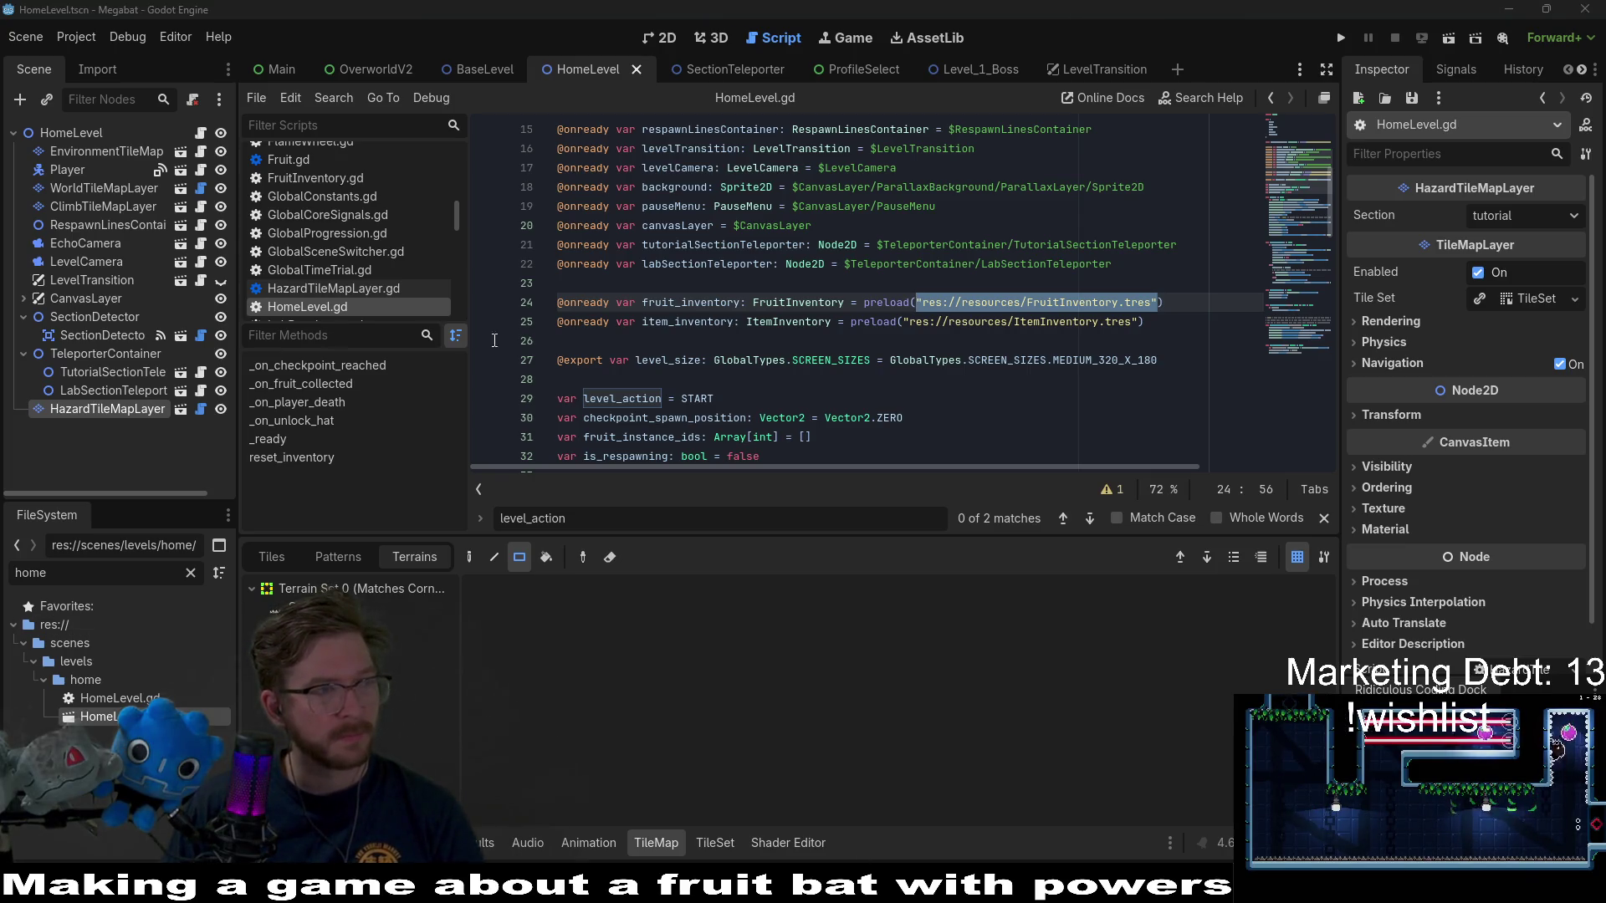
pyautogui.click(996, 421)
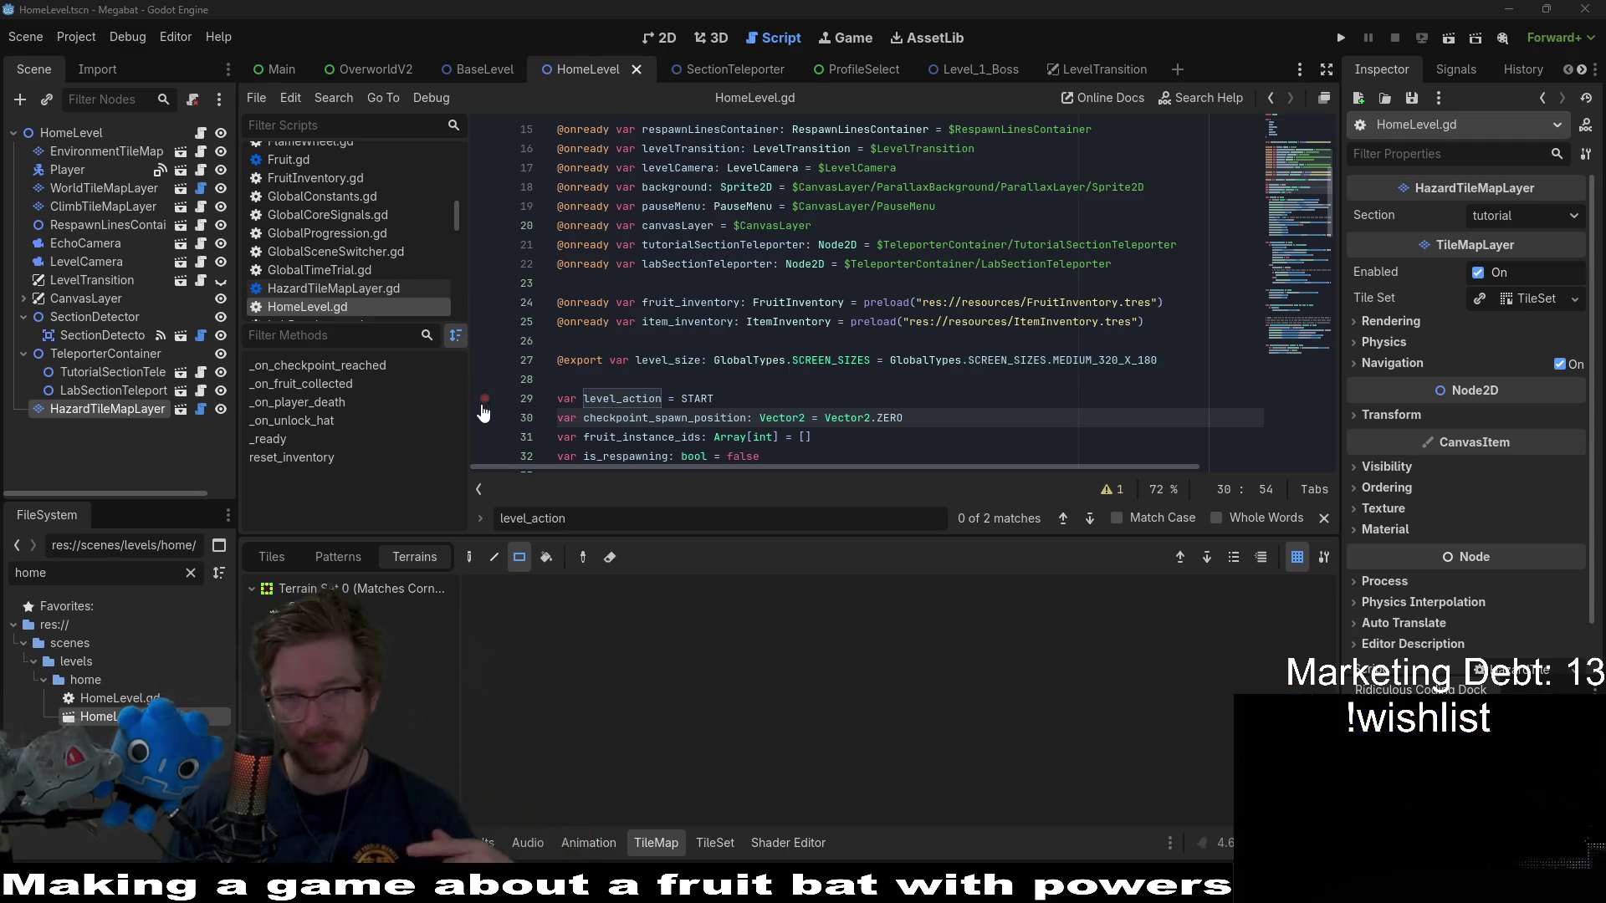
pyautogui.click(934, 336)
pyautogui.scroll(-10, 913, 390)
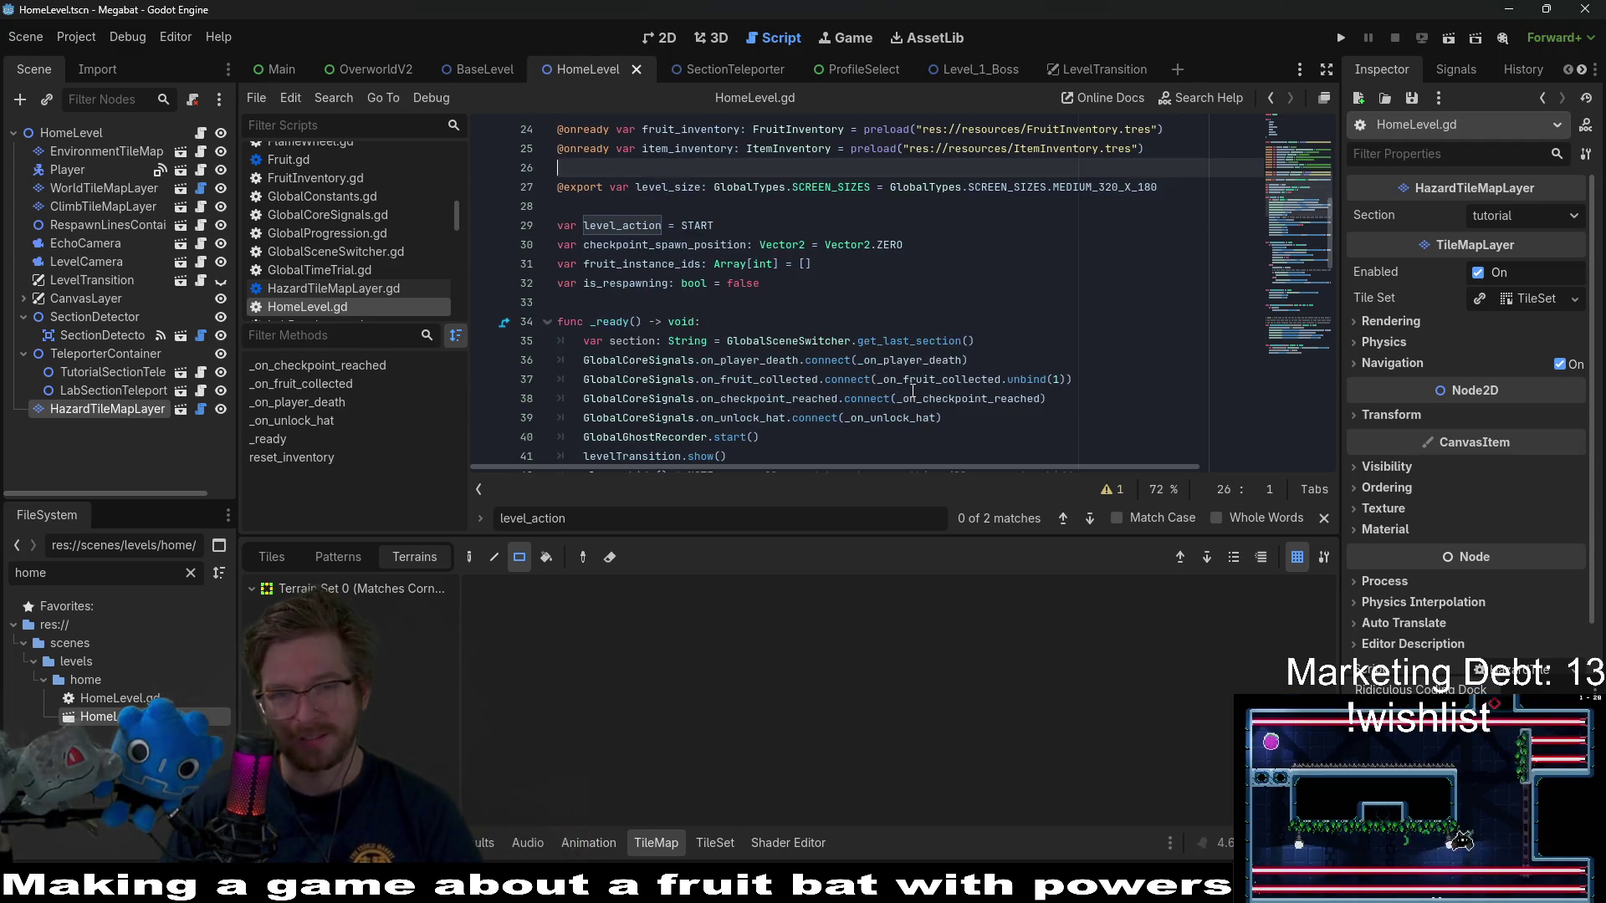
pyautogui.scroll(-9, 916, 391)
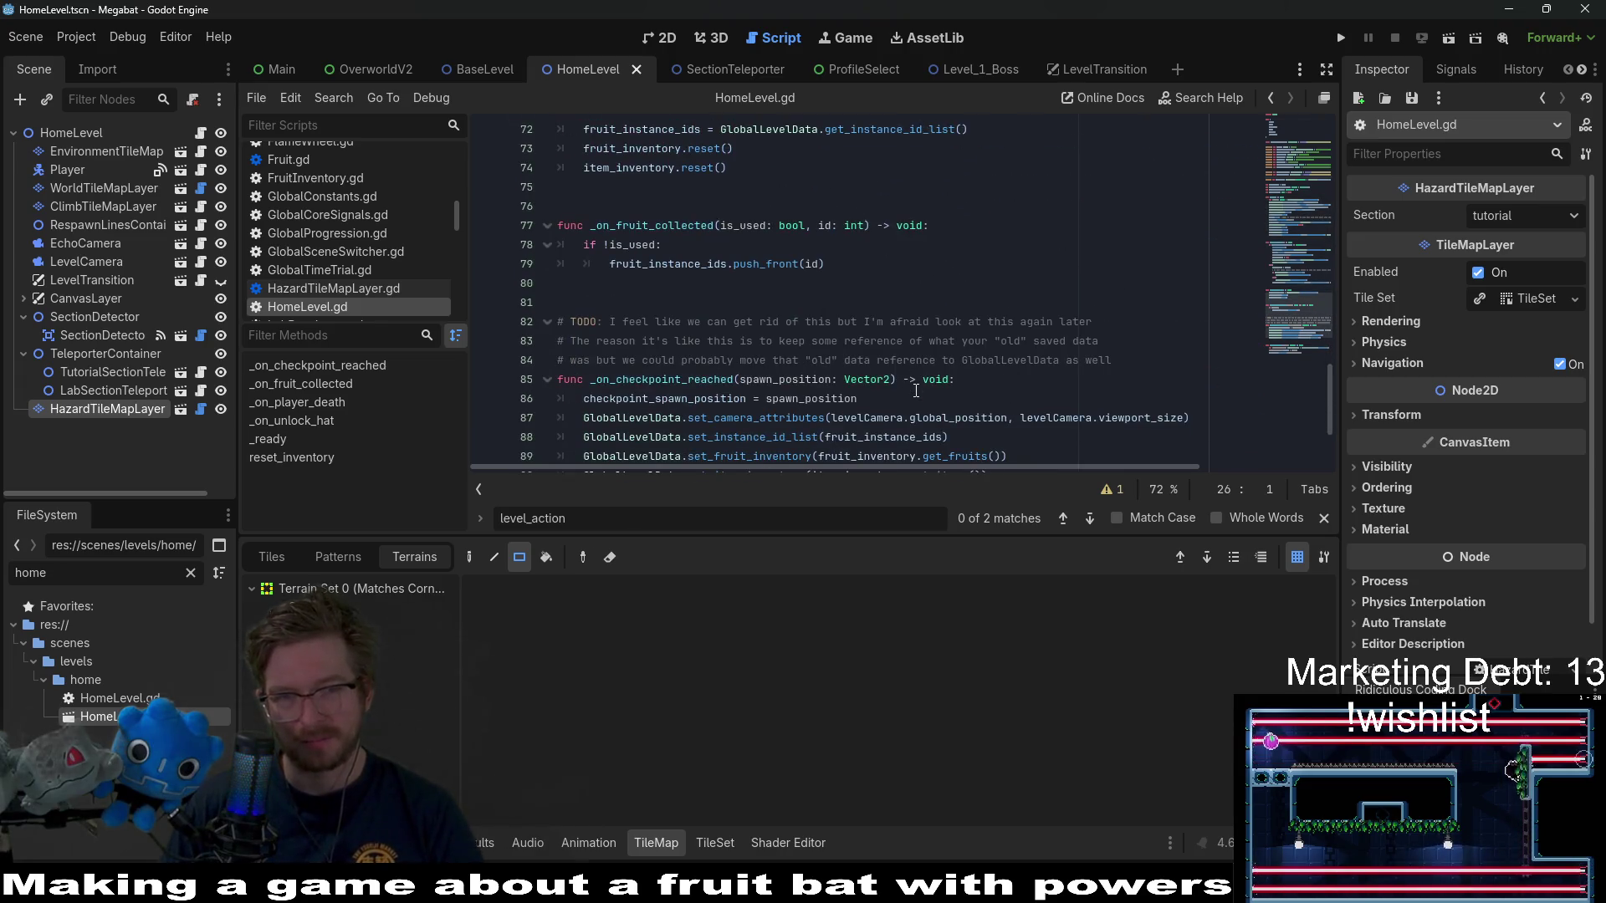
pyautogui.scroll(-3, 916, 391)
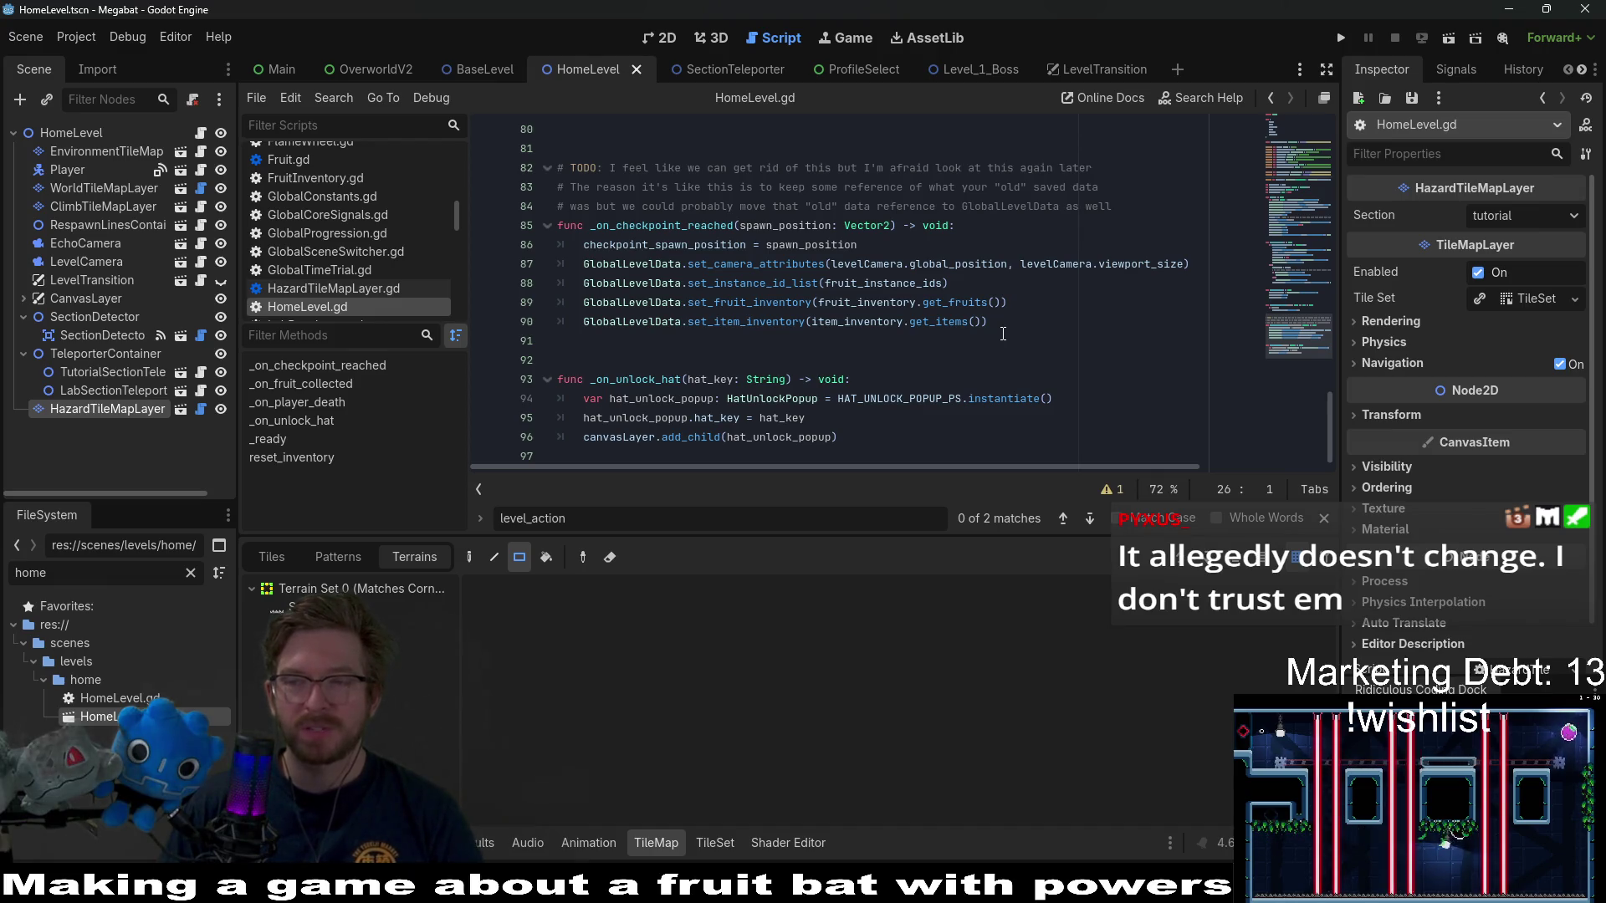
pyautogui.scroll(15, 1044, 338)
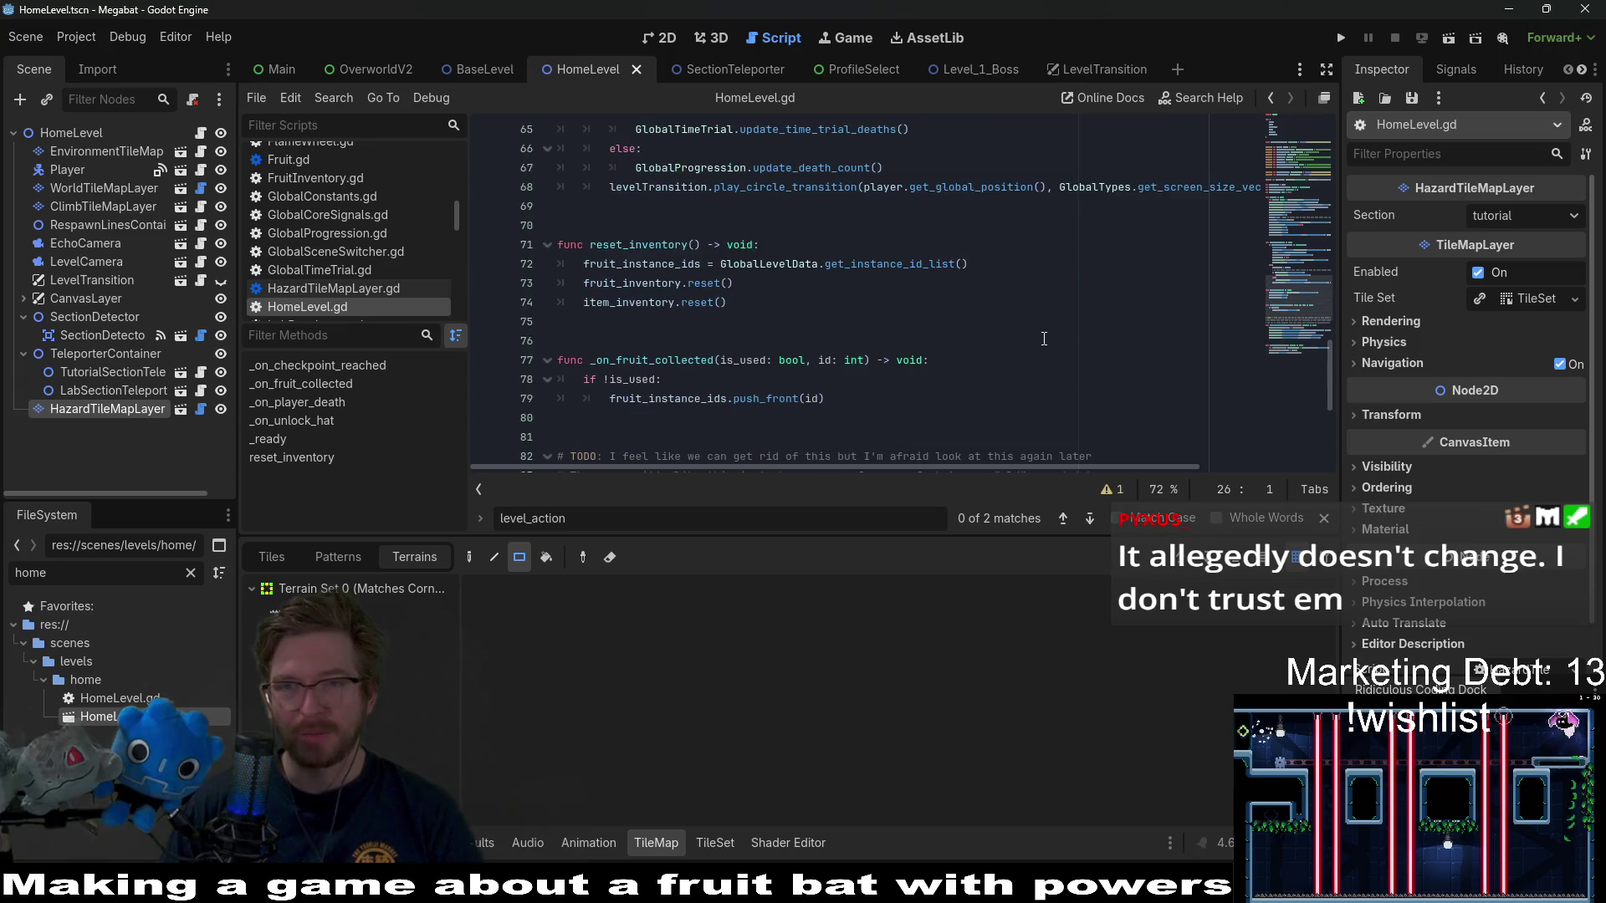
pyautogui.scroll(5, 1046, 323)
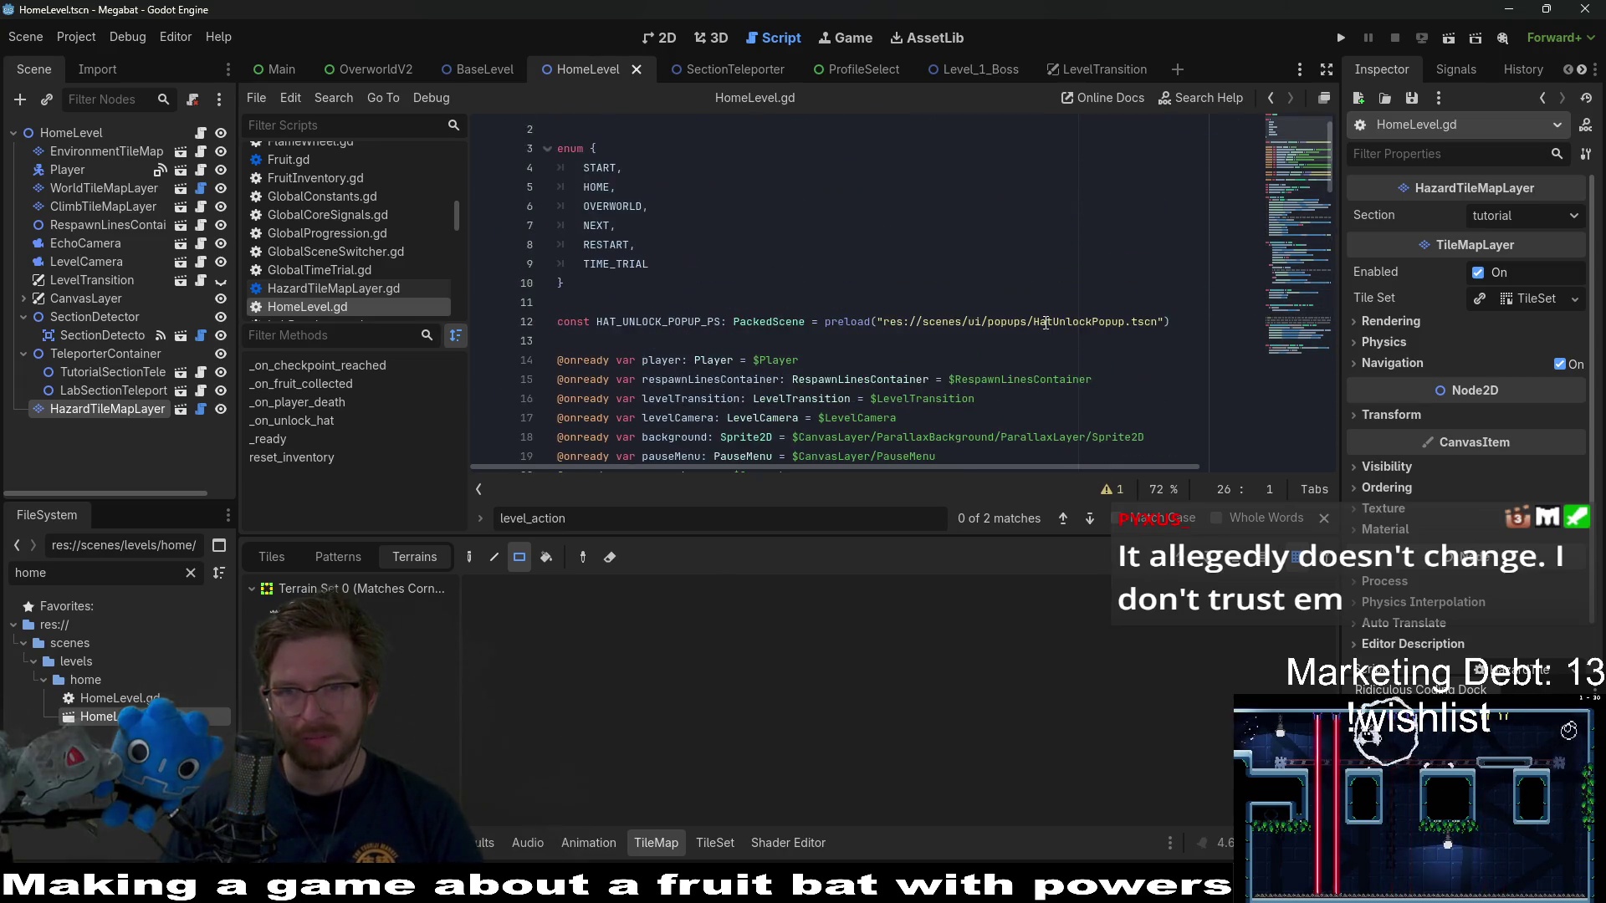
pyautogui.moveTo(558, 302); pyautogui.dragTo(891, 316)
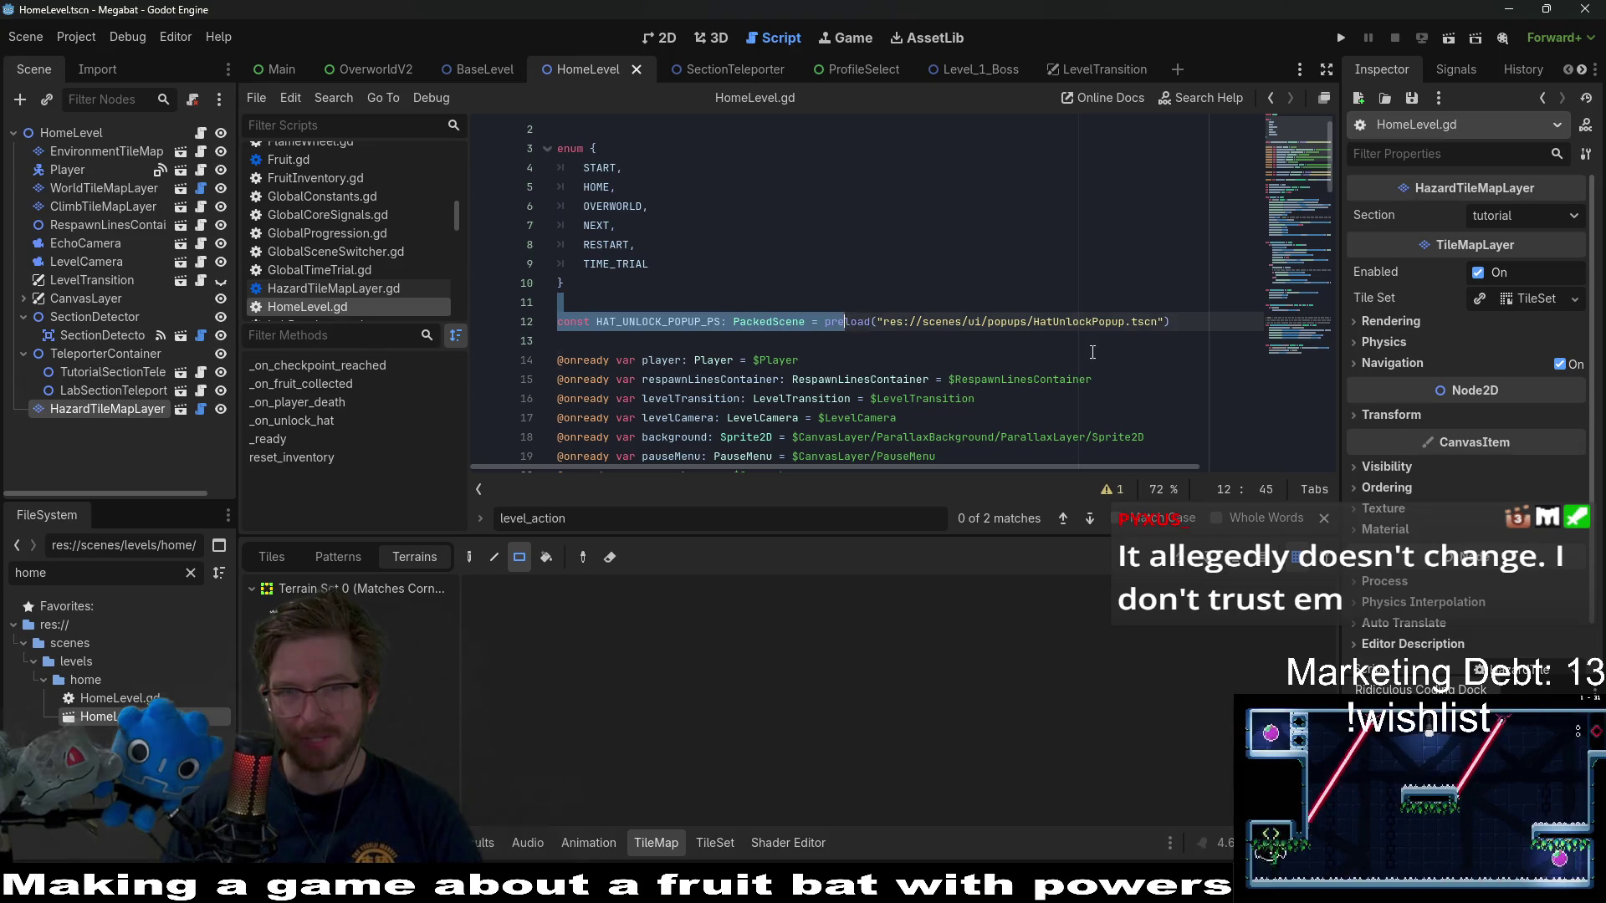
pyautogui.press('Down')
pyautogui.press('Down')
pyautogui.scroll(-3, 934, 338)
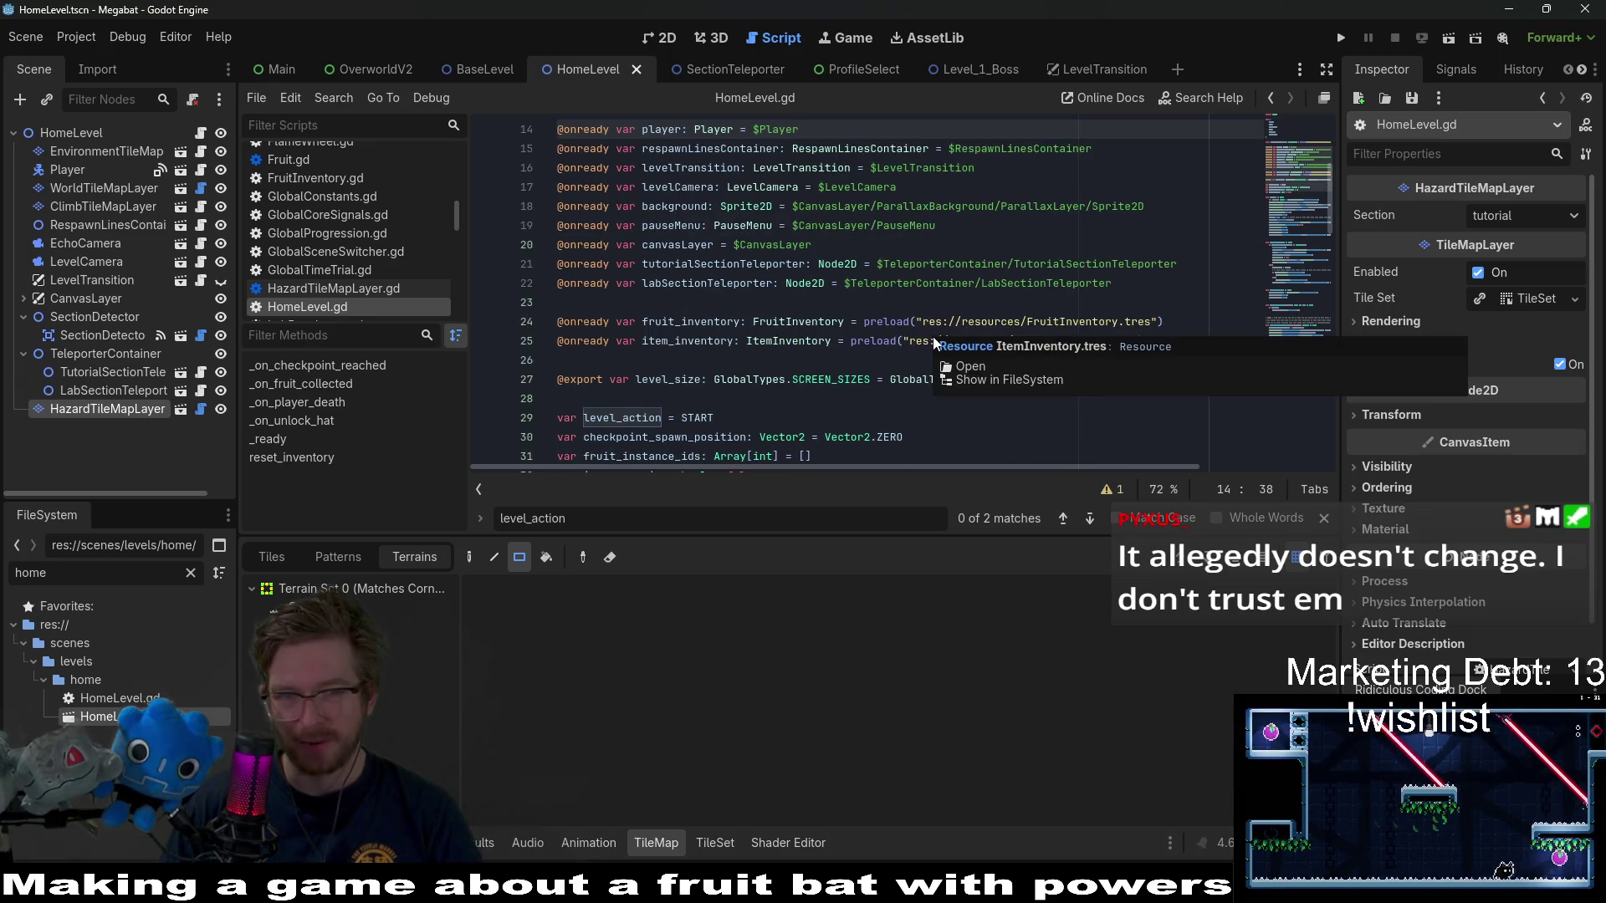
pyautogui.scroll(-7, 747, 376)
pyautogui.scroll(4, 747, 376)
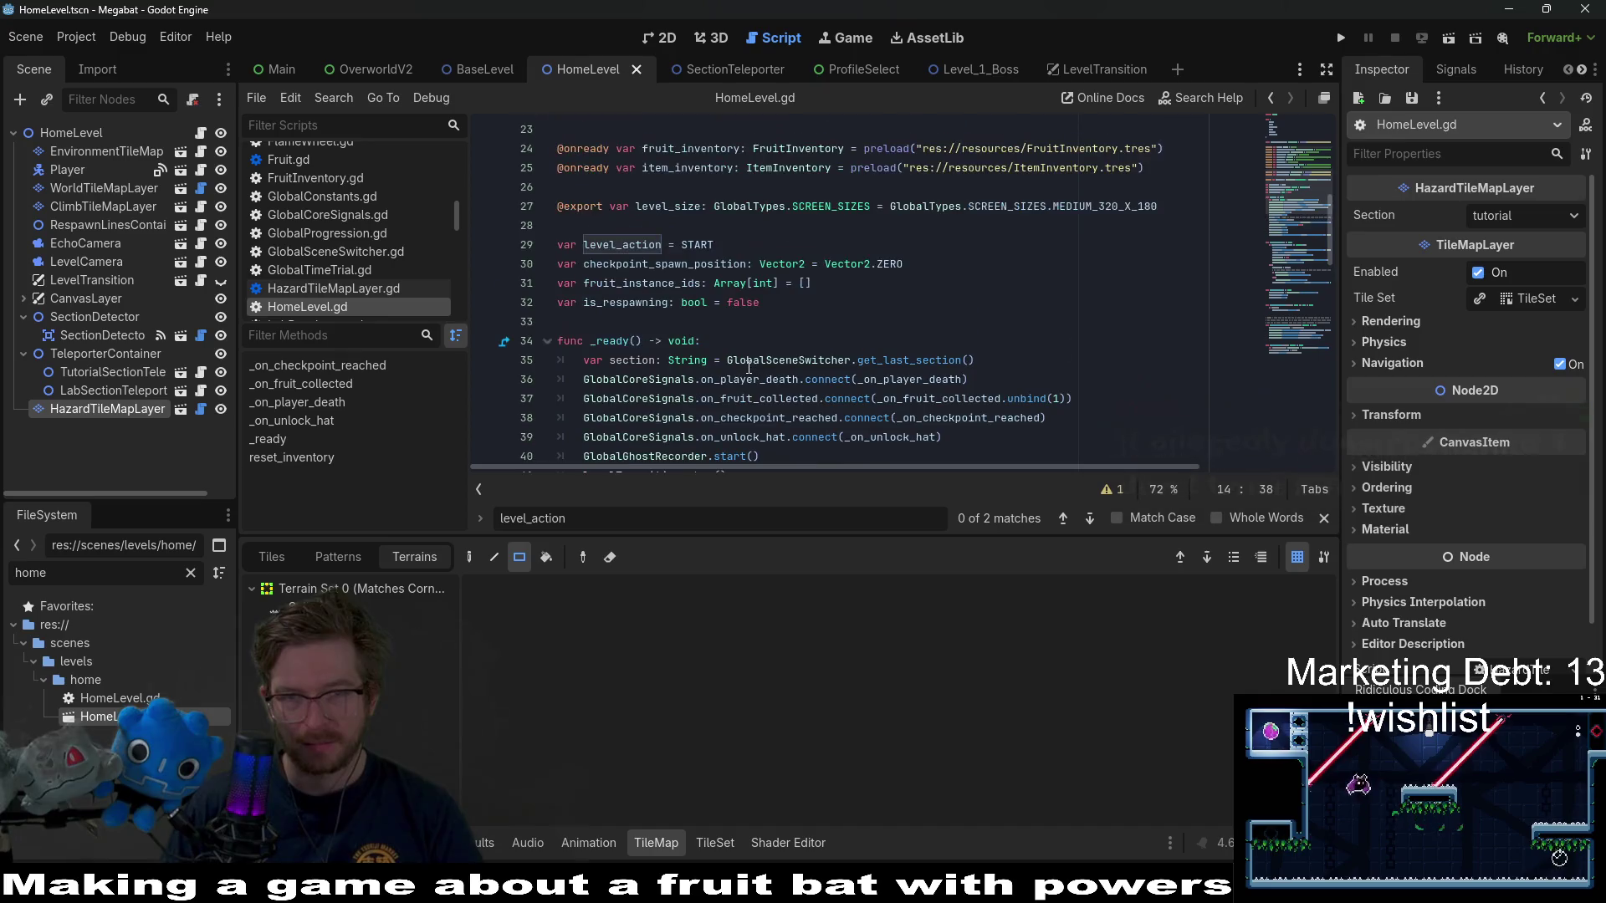
pyautogui.scroll(-2, 855, 368)
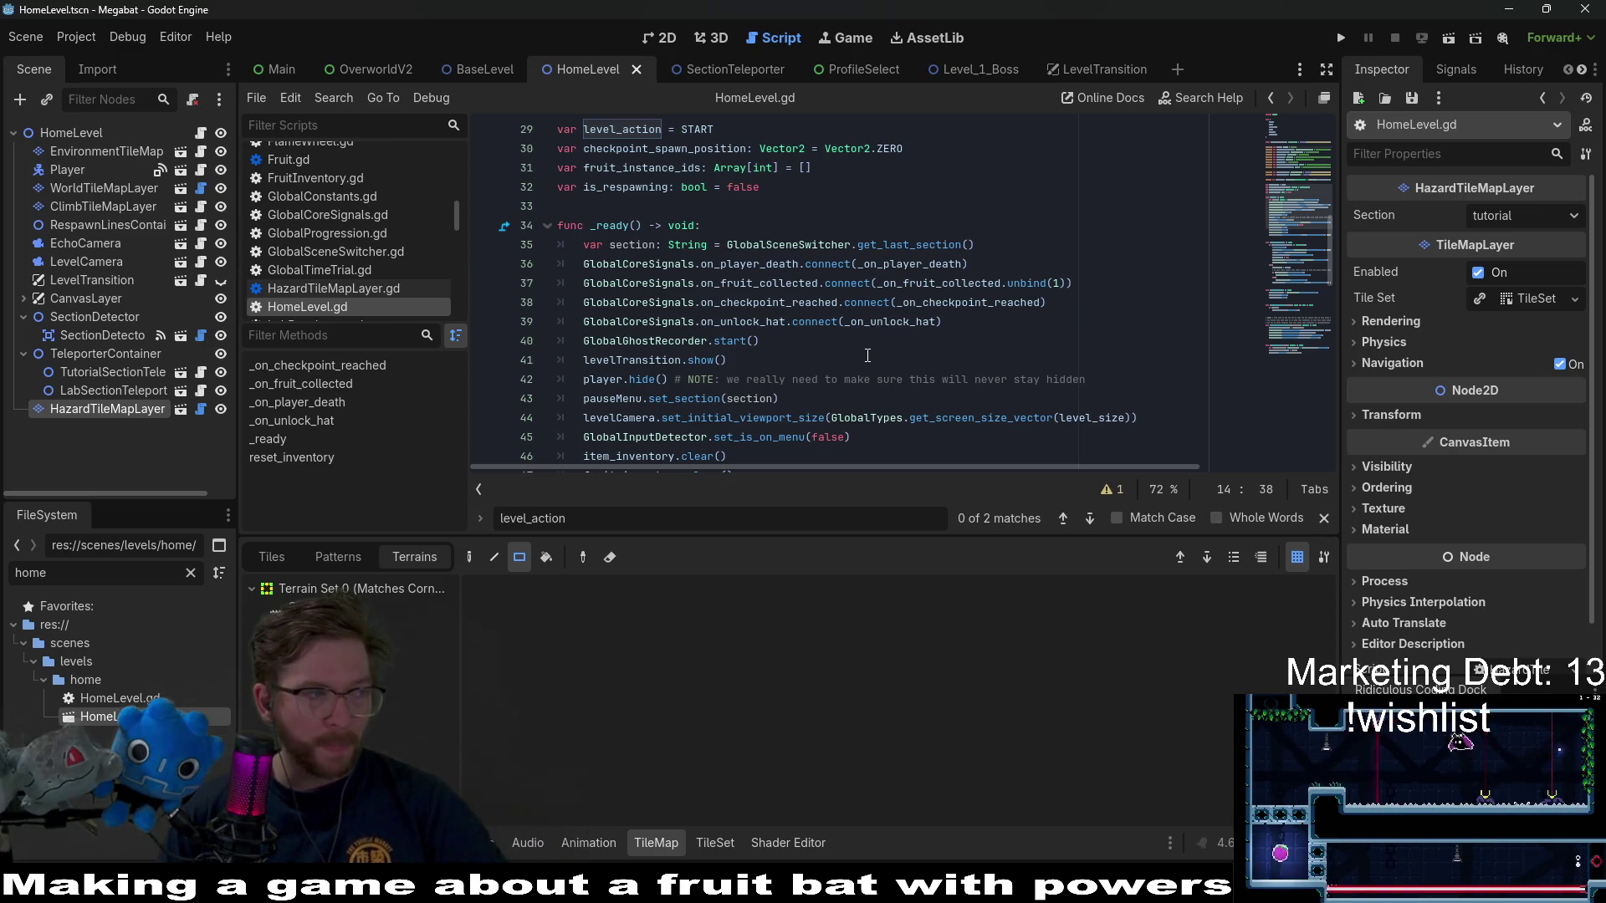
pyautogui.scroll(-2, 920, 371)
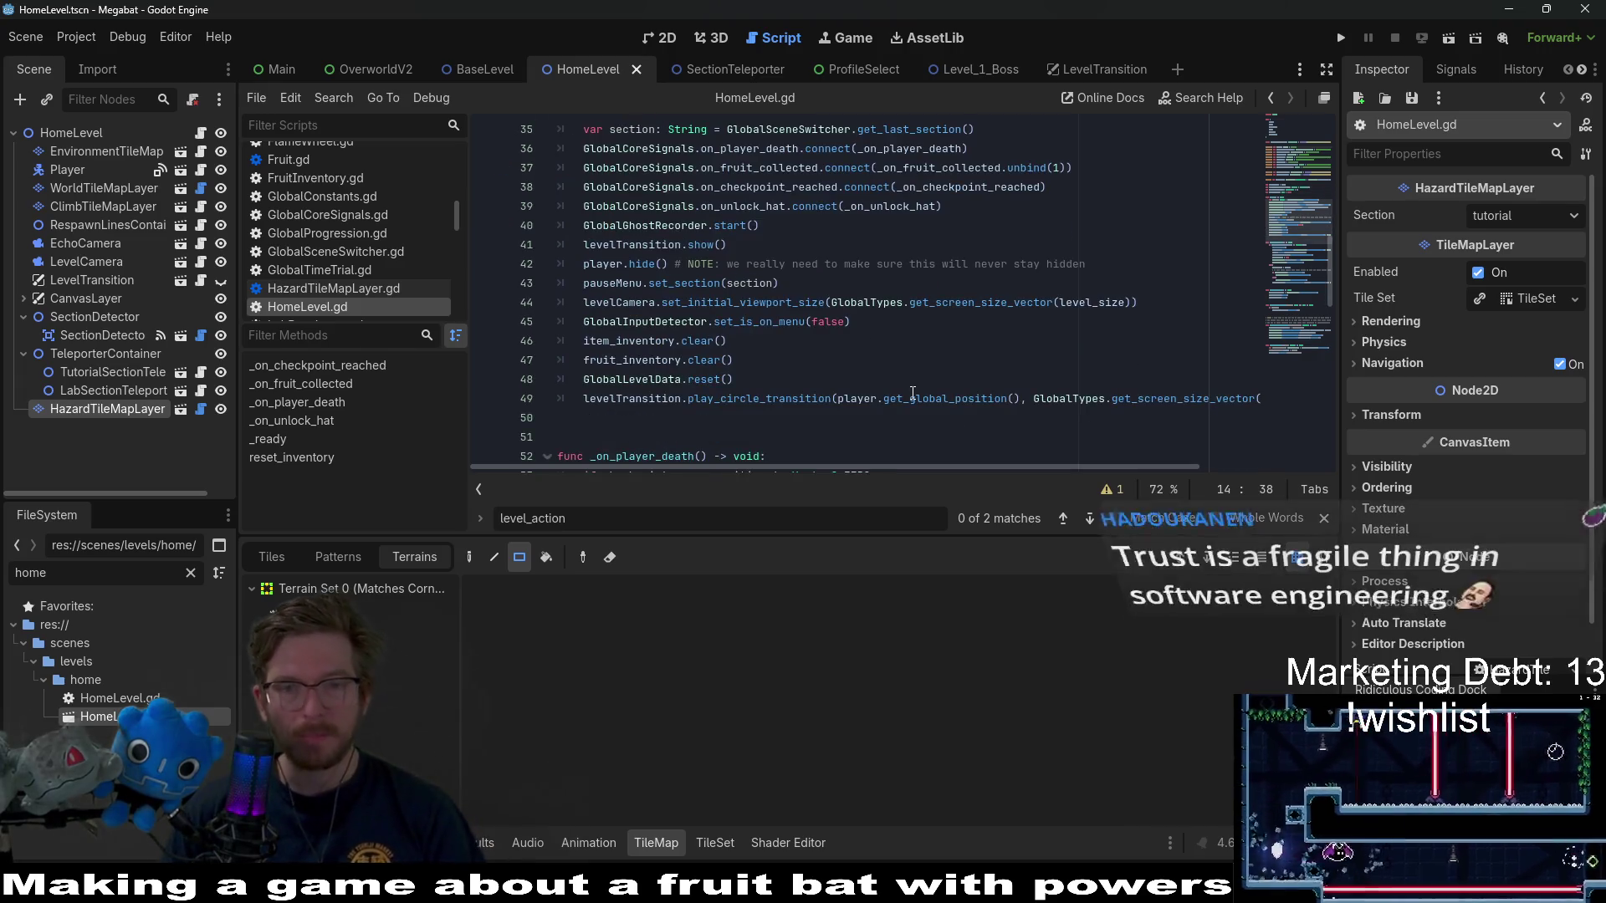
pyautogui.scroll(-1, 911, 345)
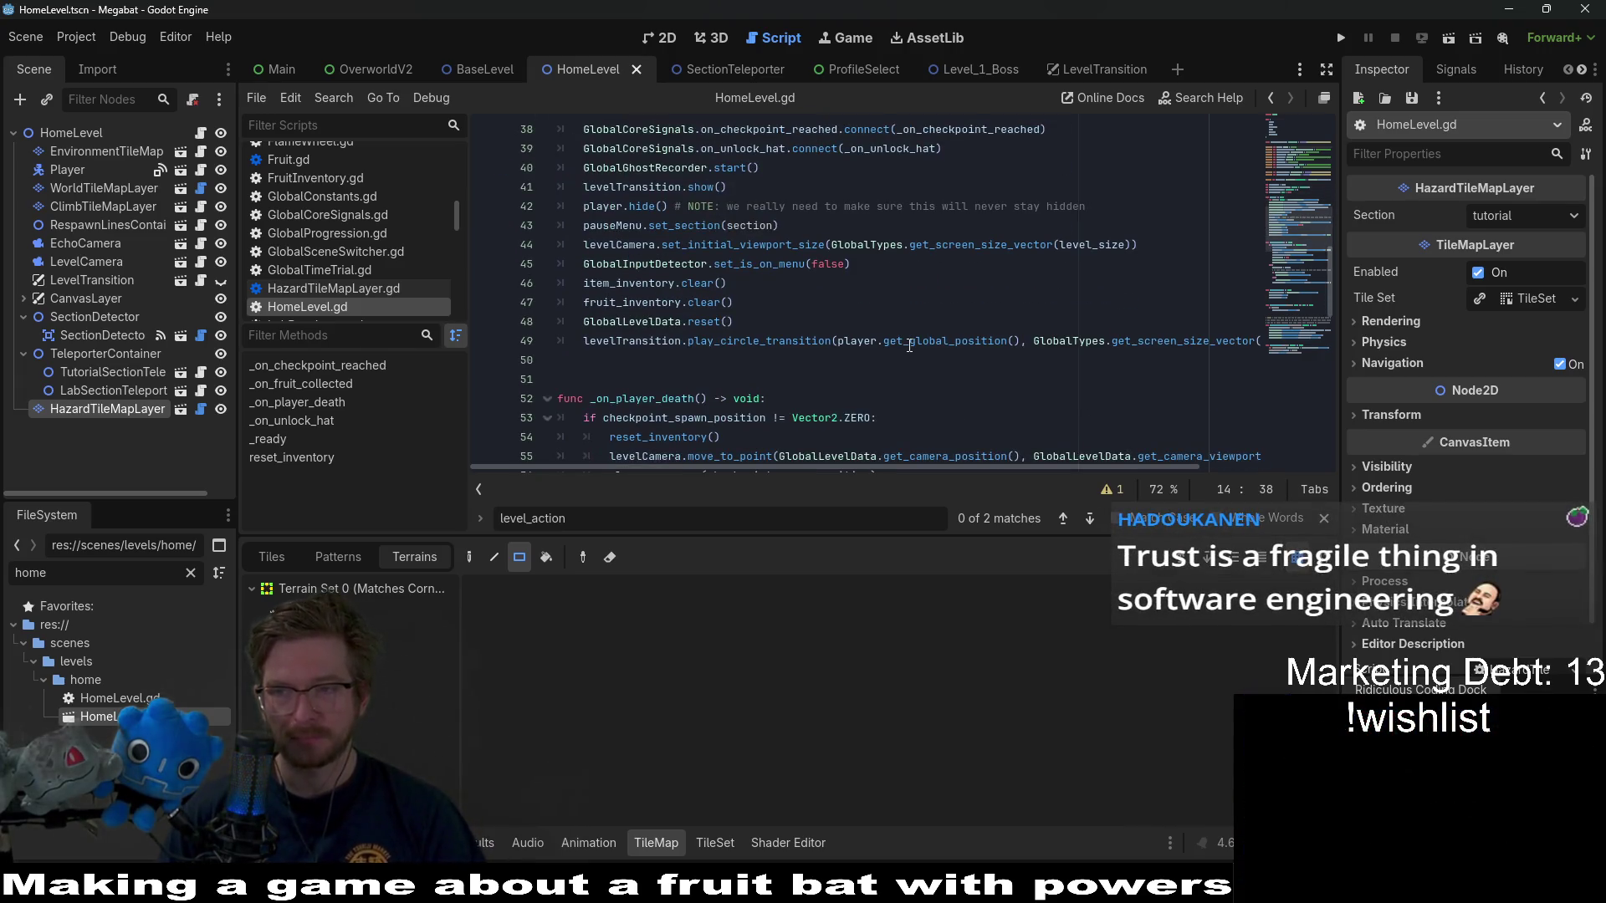
pyautogui.scroll(-2, 911, 345)
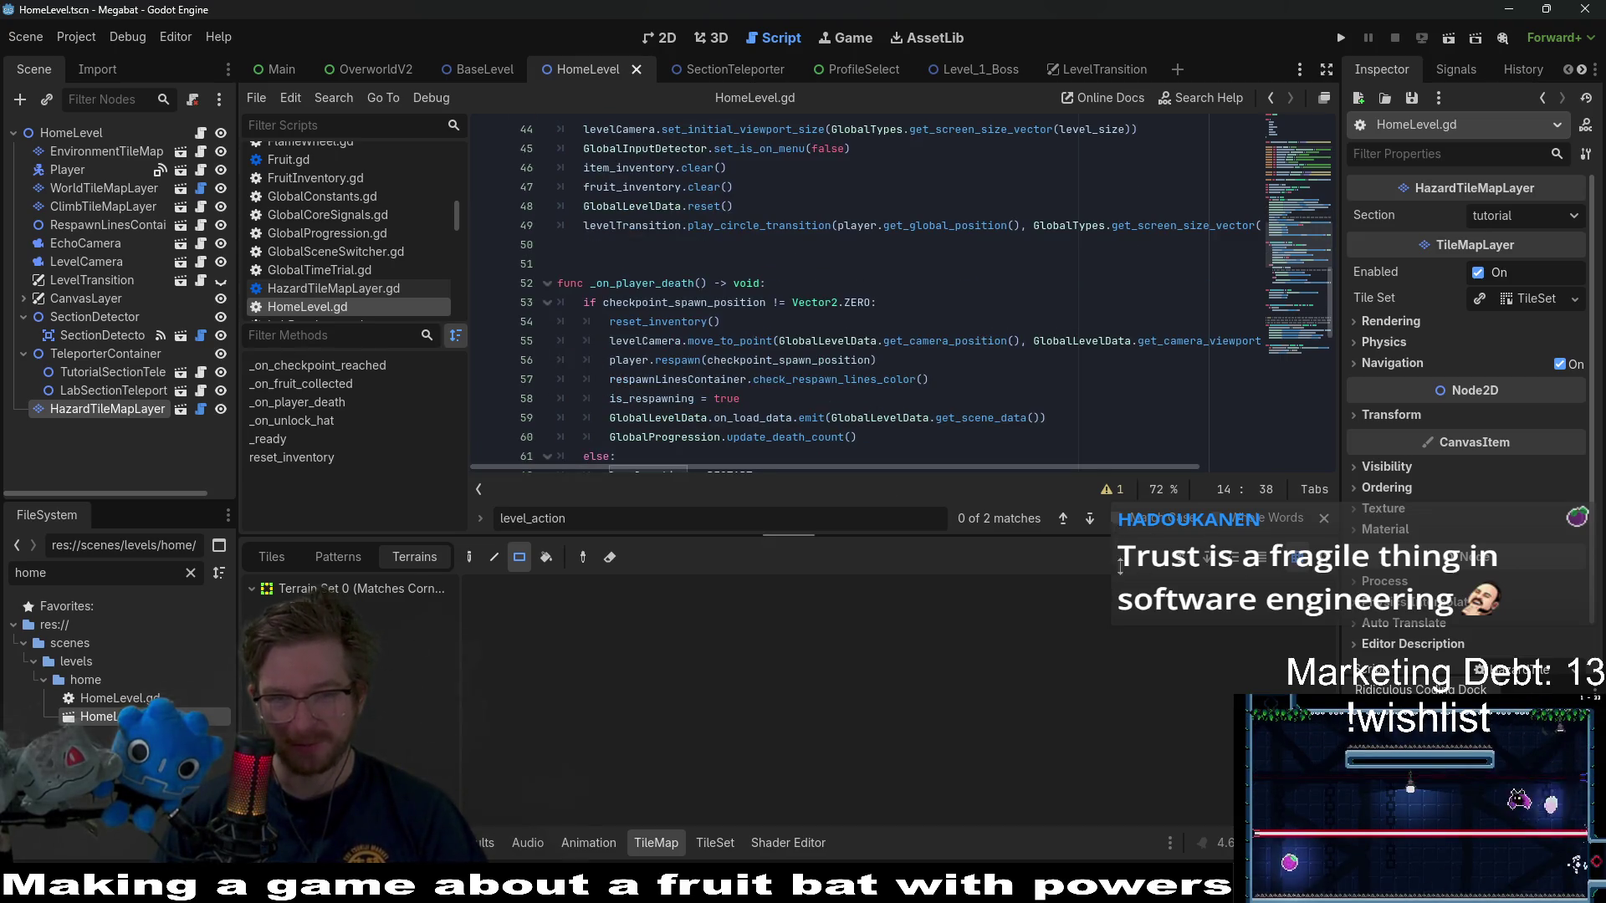
pyautogui.moveTo(1032, 536); pyautogui.dragTo(1033, 653)
pyautogui.scroll(-8, 940, 403)
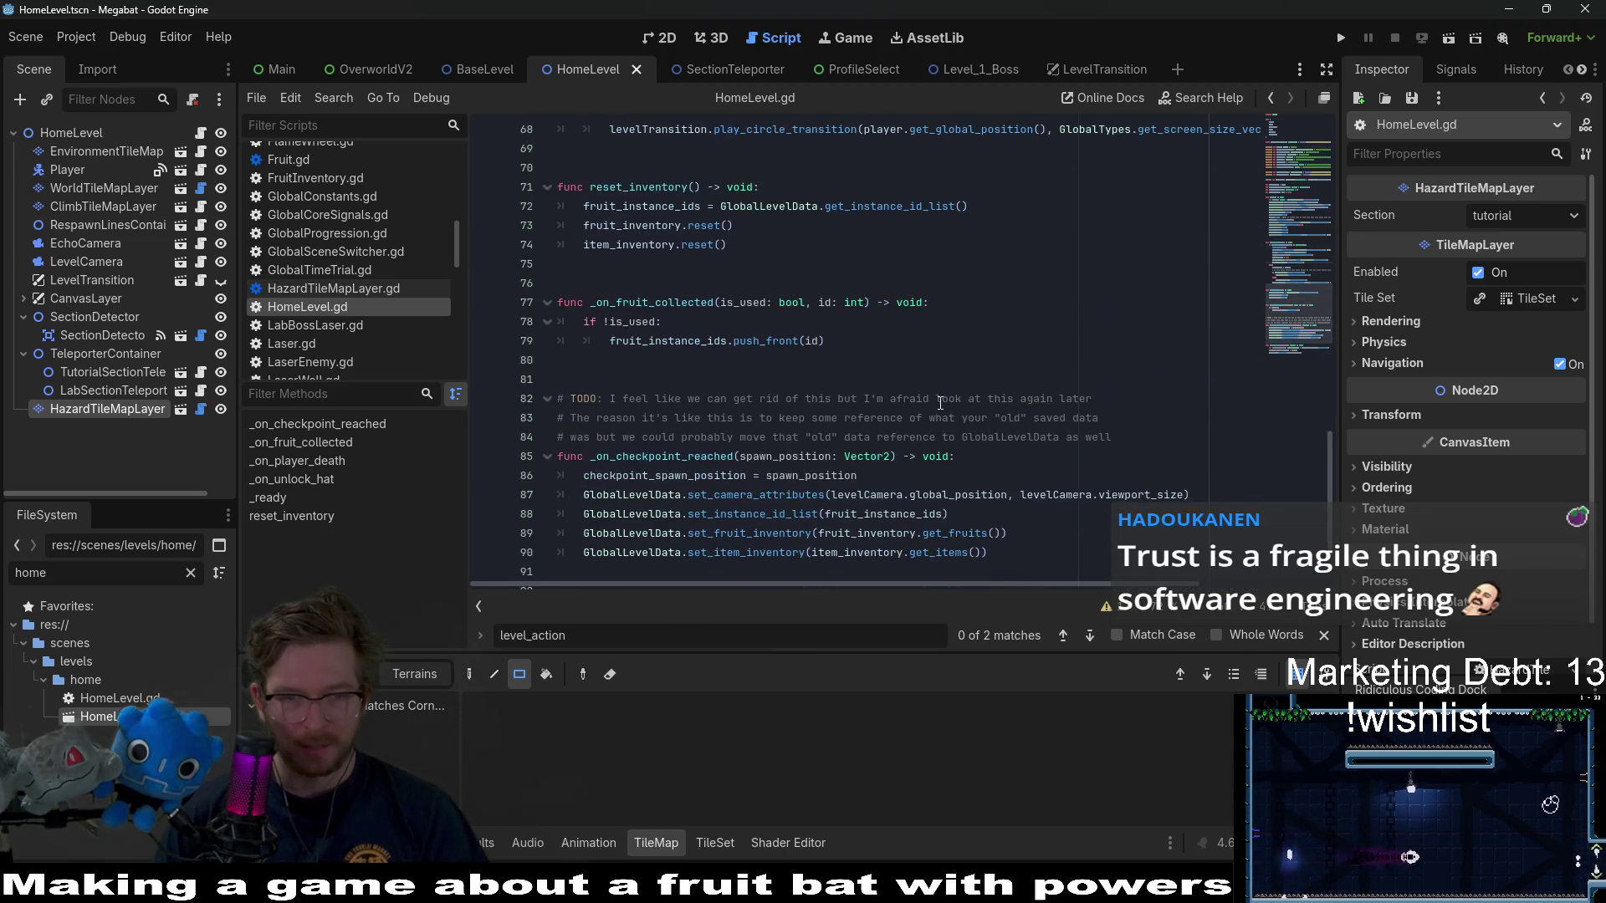
pyautogui.scroll(-2, 940, 401)
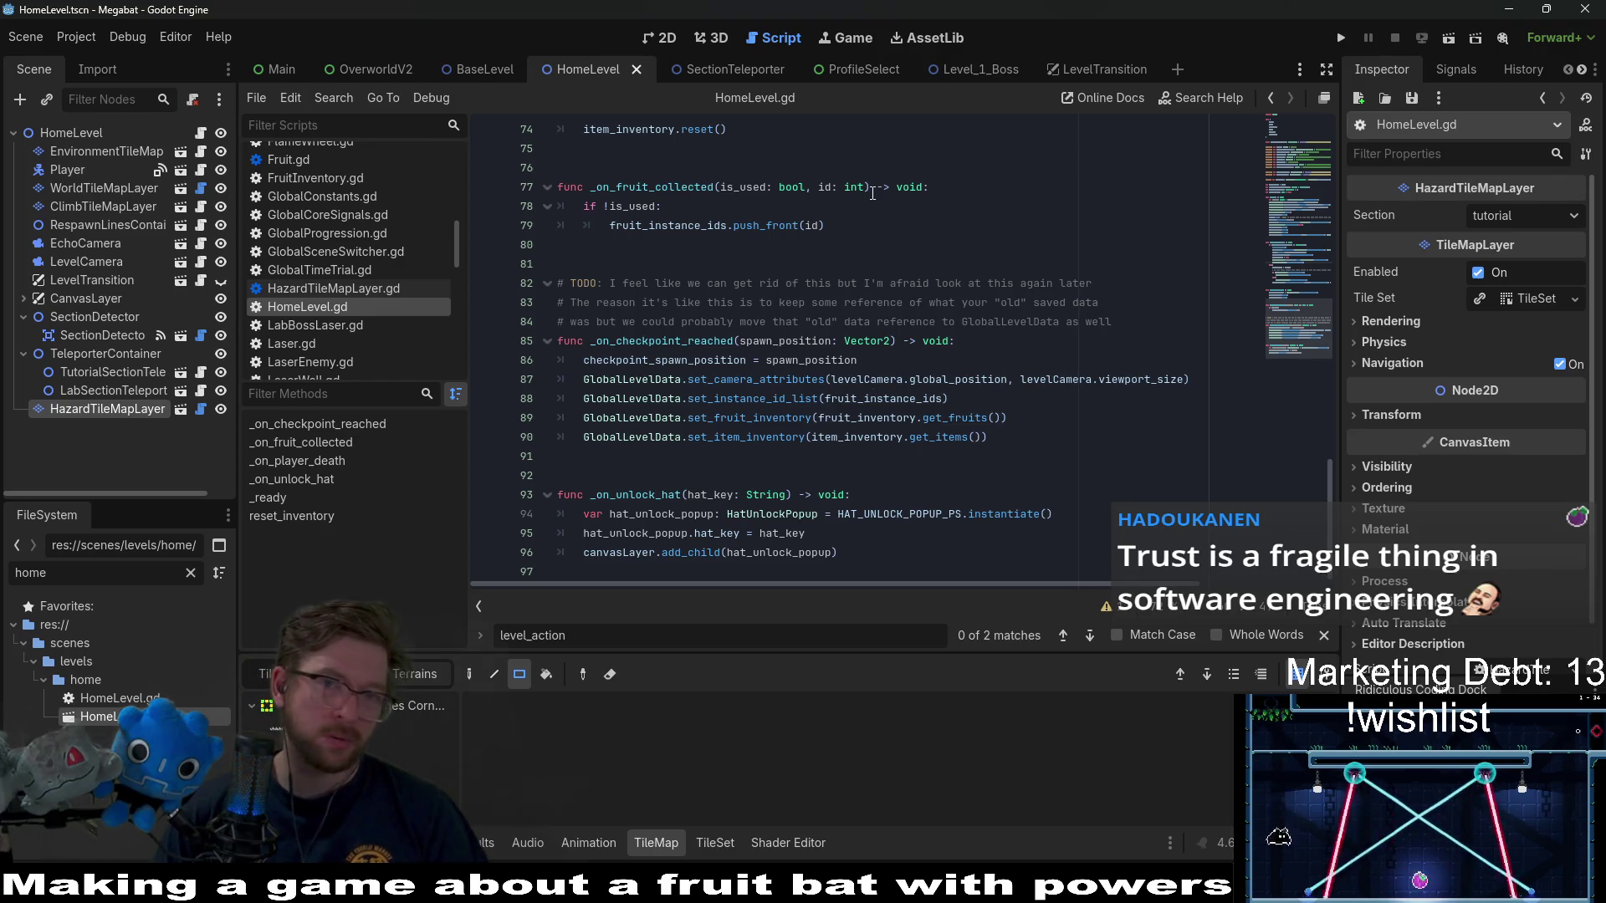
pyautogui.scroll(12, 913, 309)
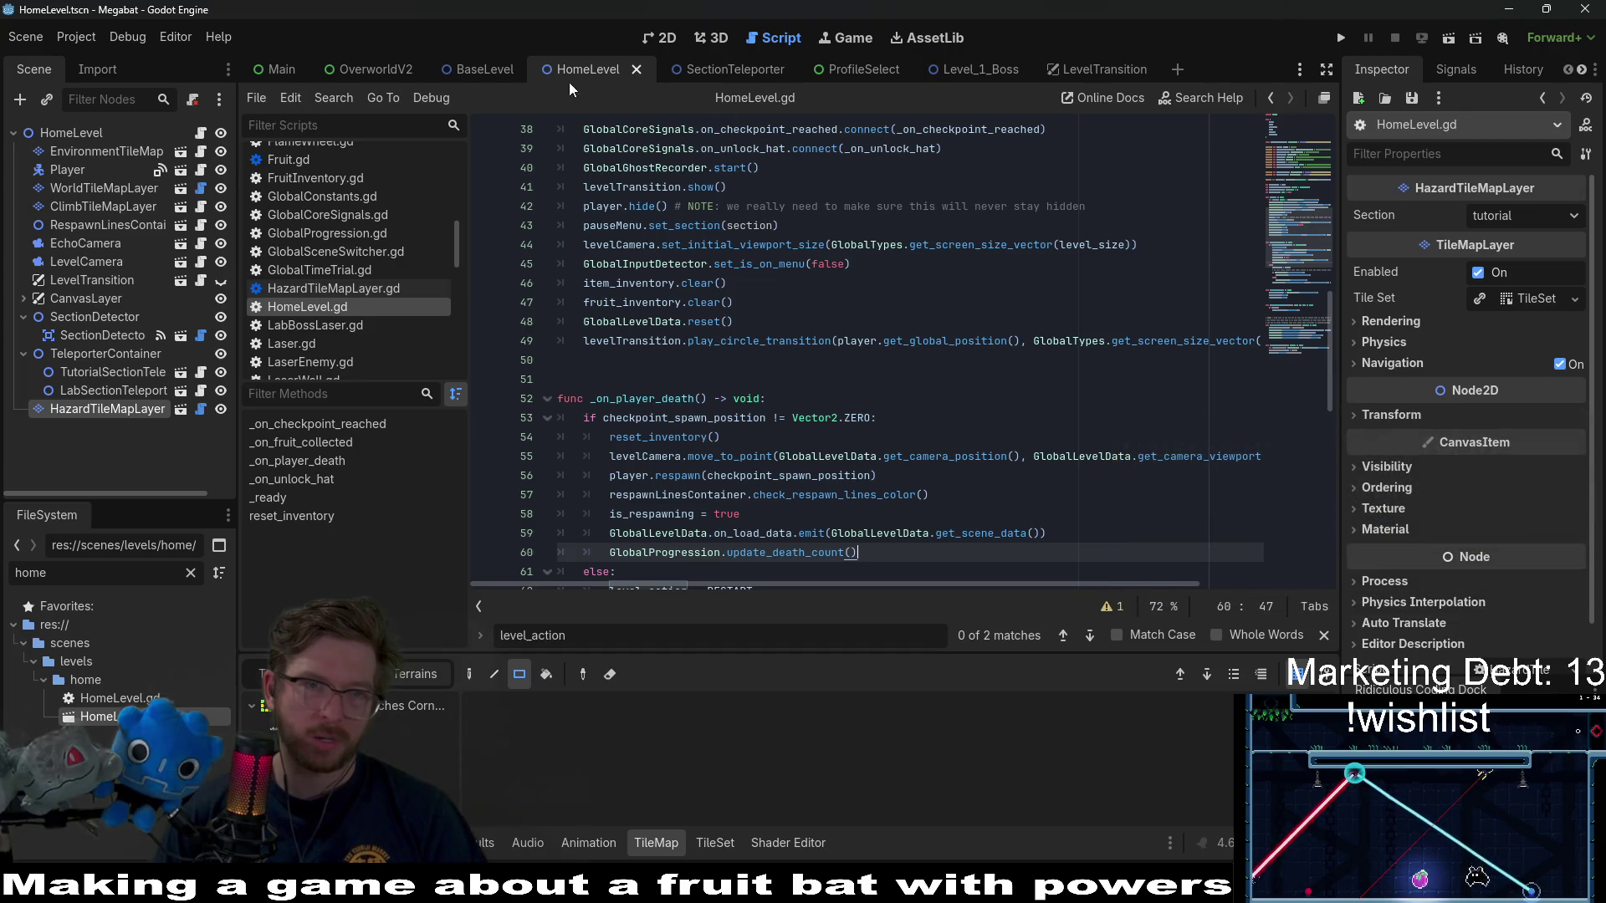
pyautogui.click(485, 70)
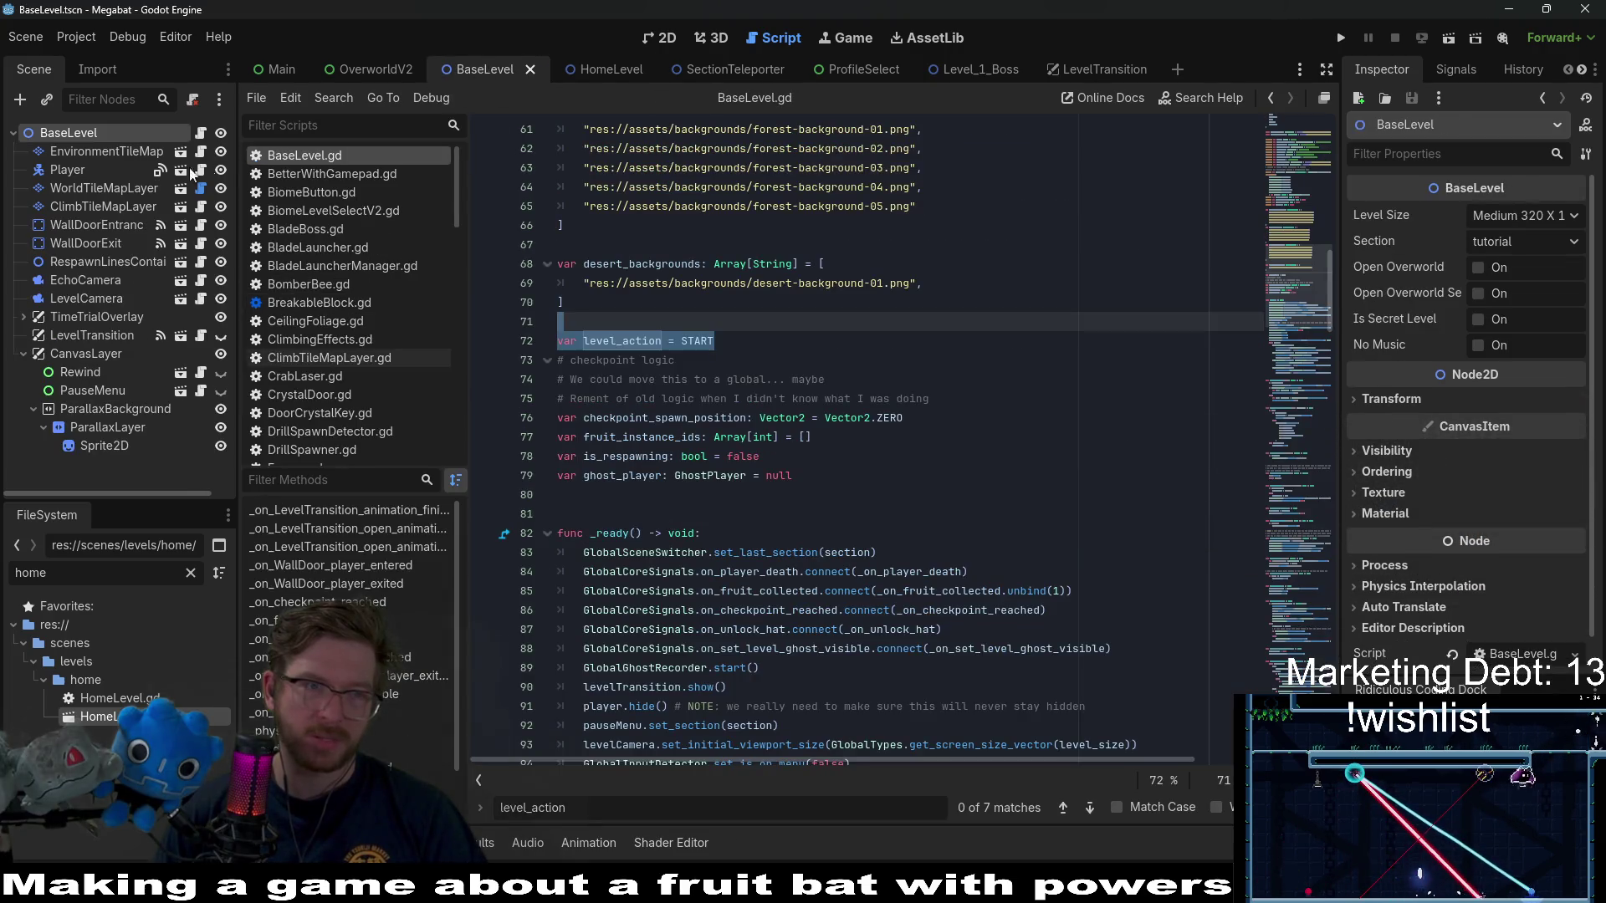
# - Open the WallDoorEntrance node's WallDoor.gd script from the BaseLevel scene tree
pyautogui.click(80, 228)
pyautogui.click(198, 226)
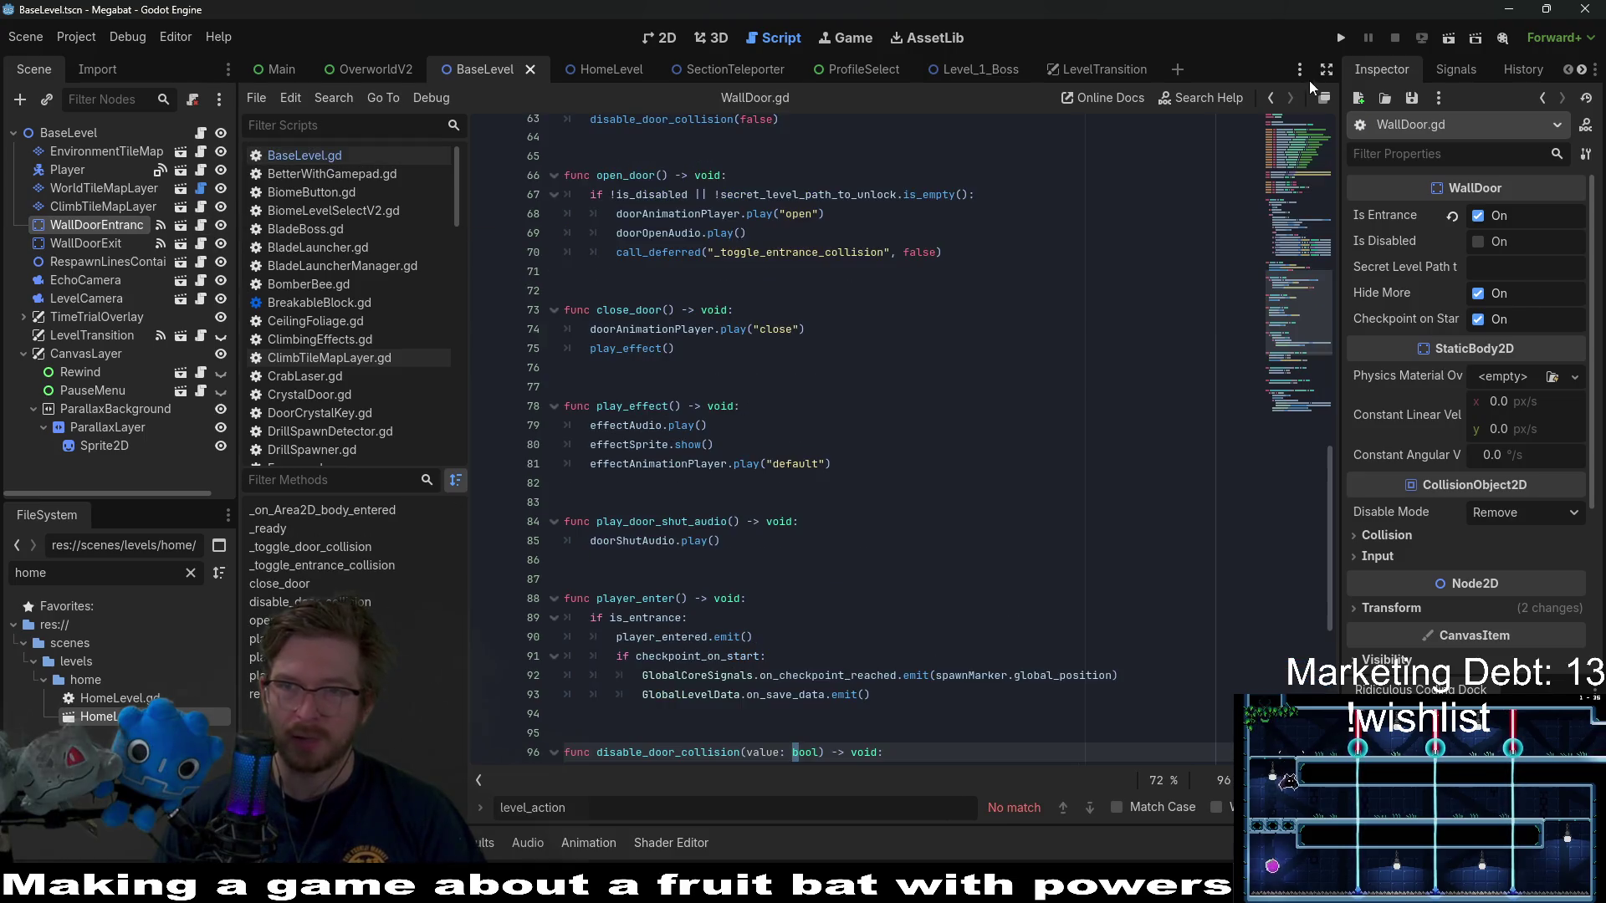
pyautogui.scroll(20, 916, 262)
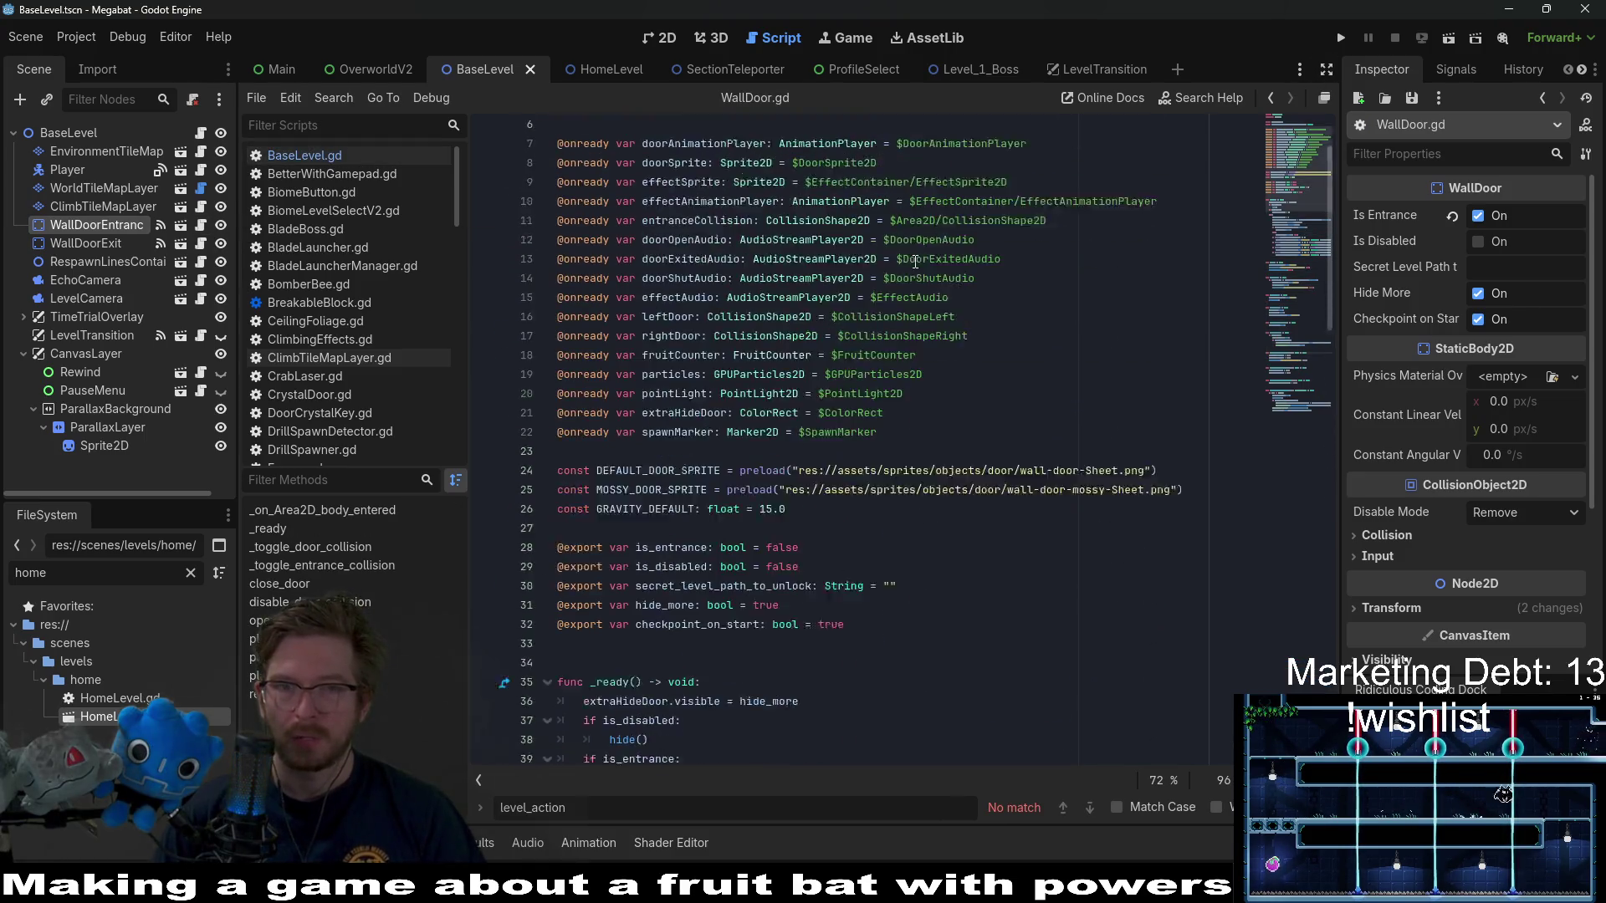
pyautogui.scroll(1, 915, 262)
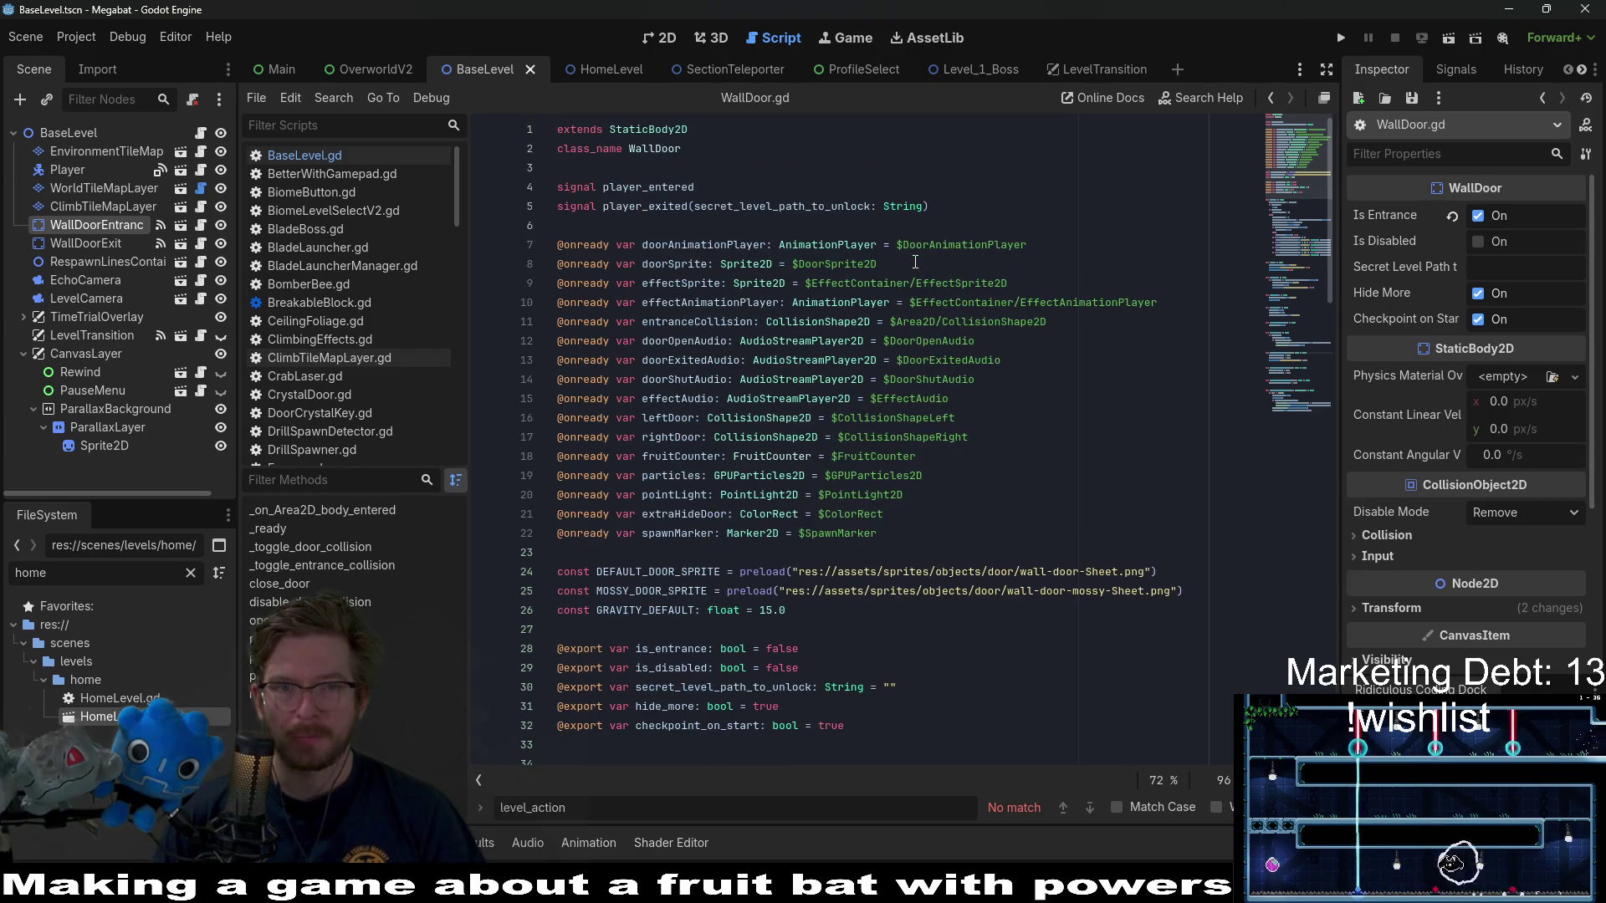
pyautogui.scroll(-7, 941, 360)
pyautogui.scroll(-3, 941, 360)
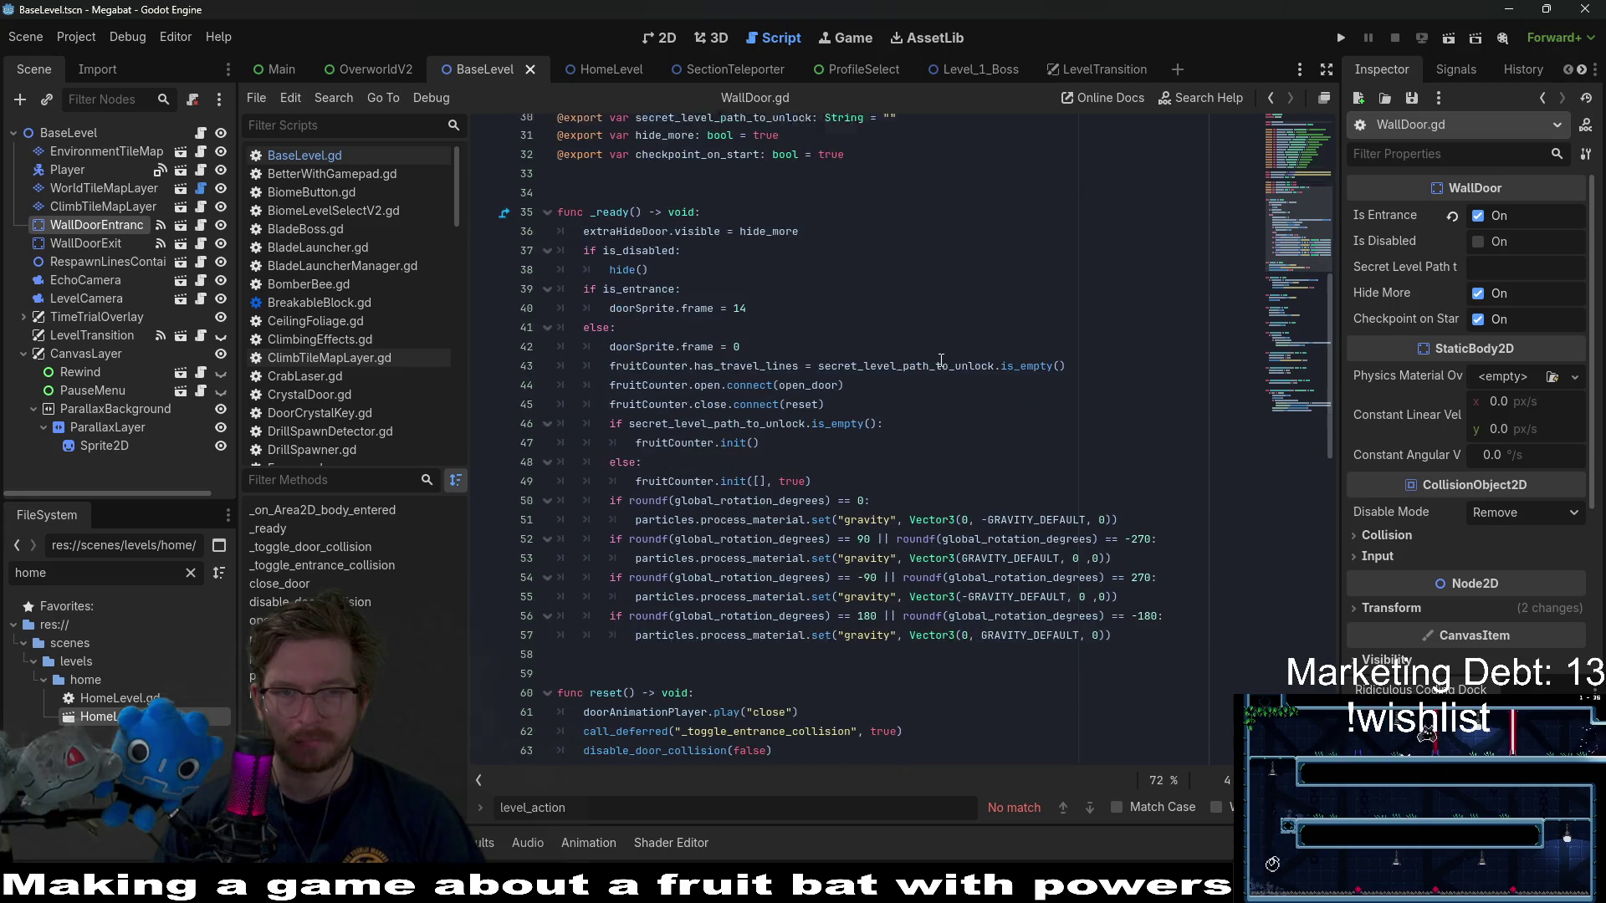
# - Copy WallDoor's checkpoint-reached and save-data lines 92–93
pyautogui.click(1053, 299)
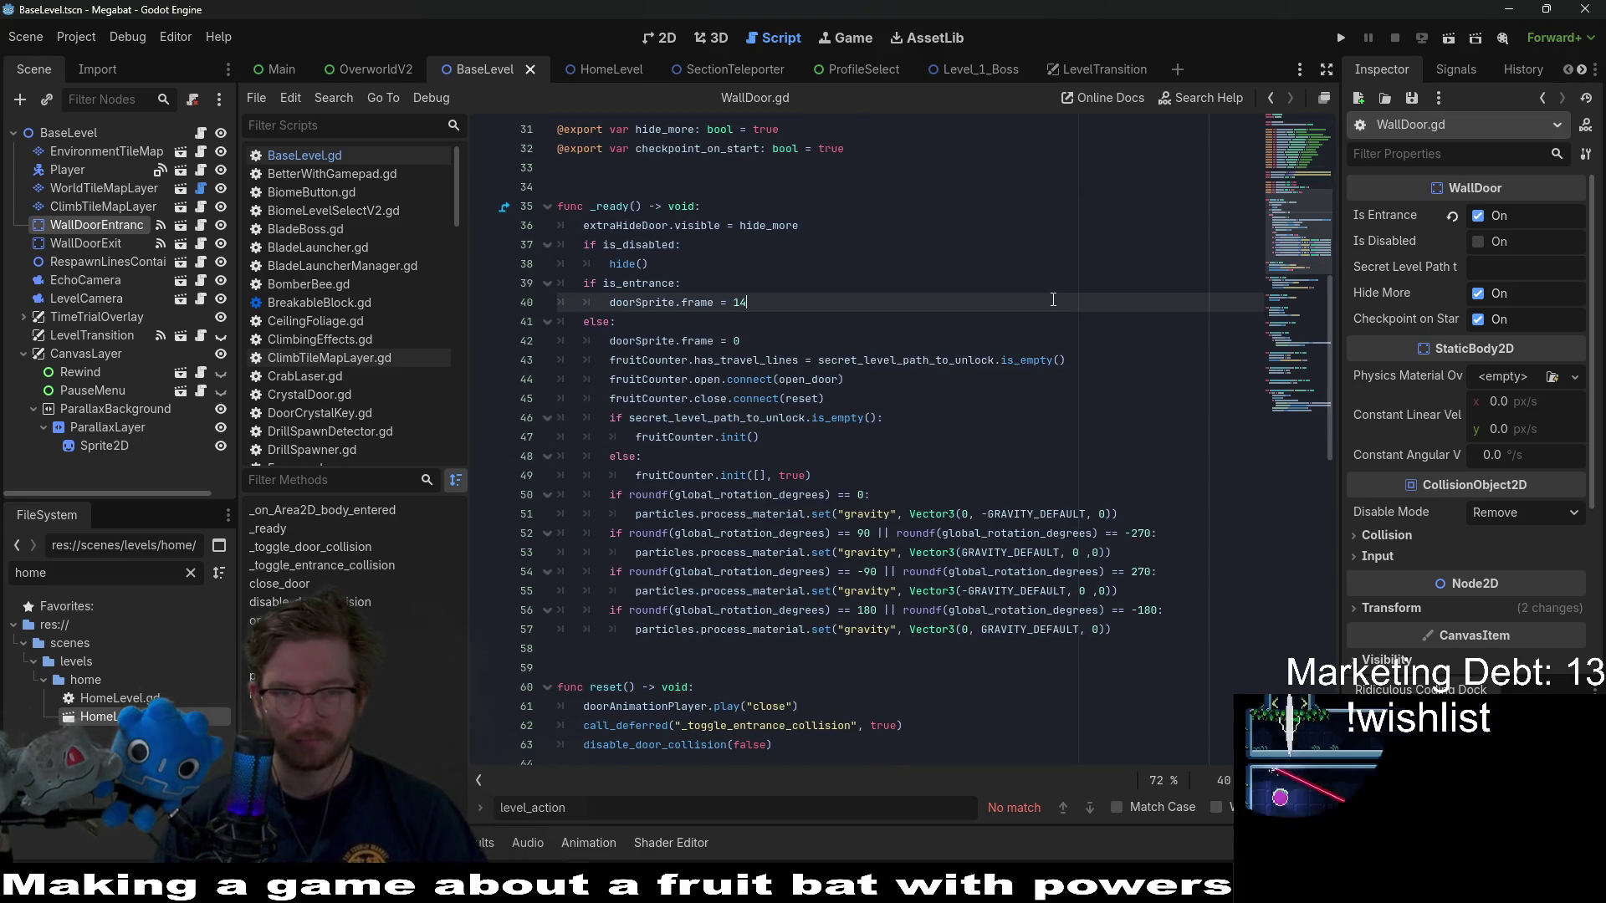
pyautogui.hotkey('ctrl', 'f')
pyautogui.write('checkb')
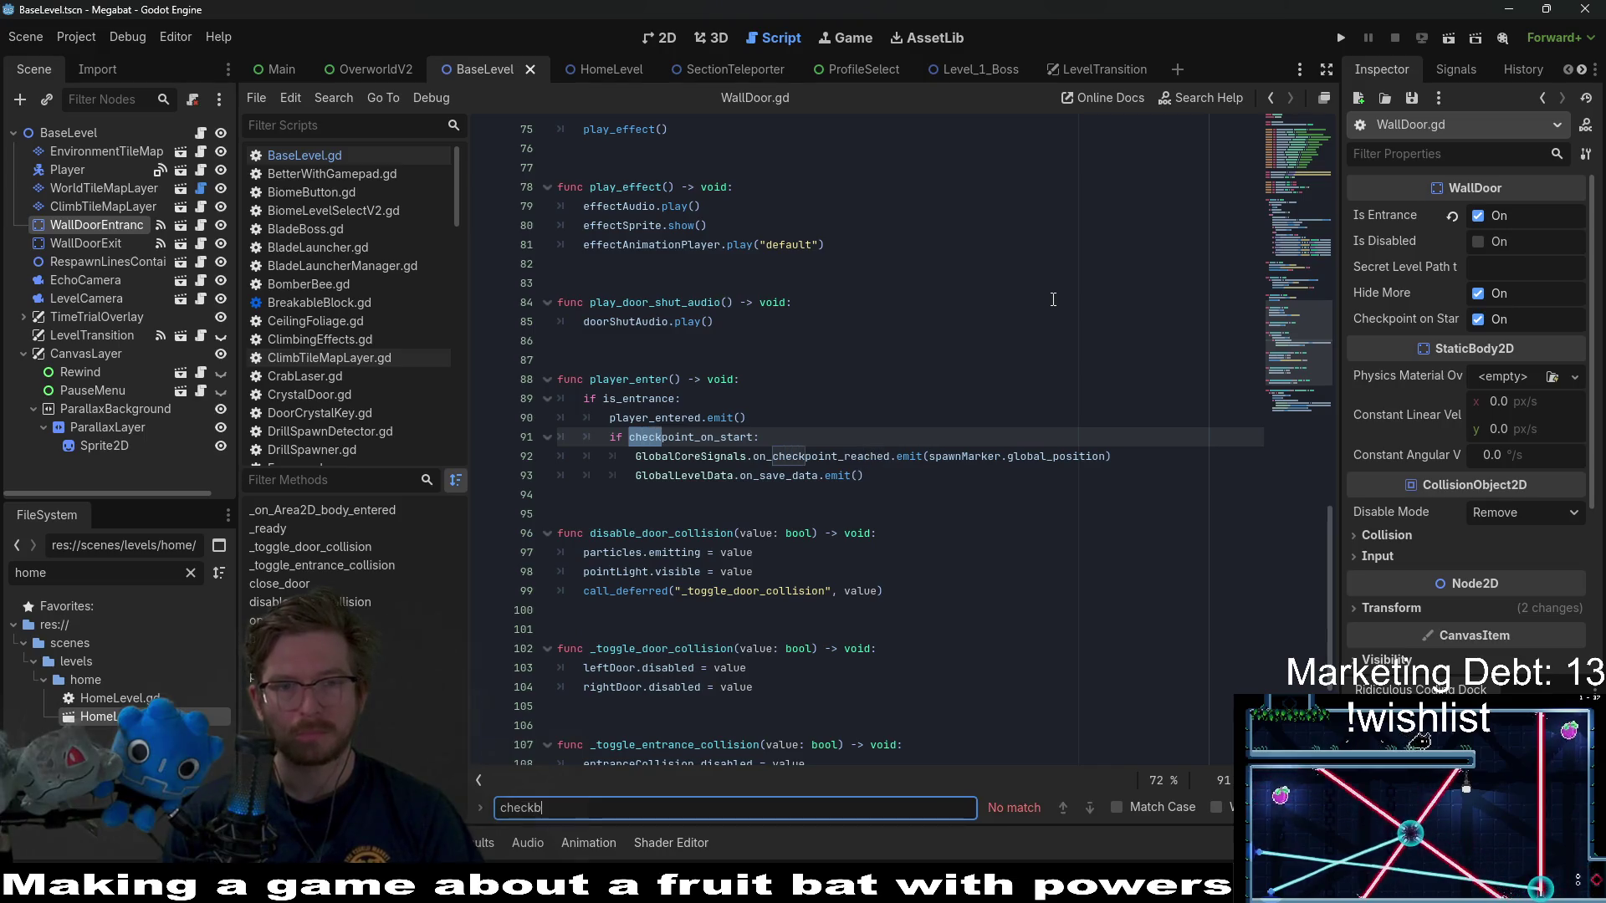
pyautogui.press('BackSpace')
pyautogui.write('poin')
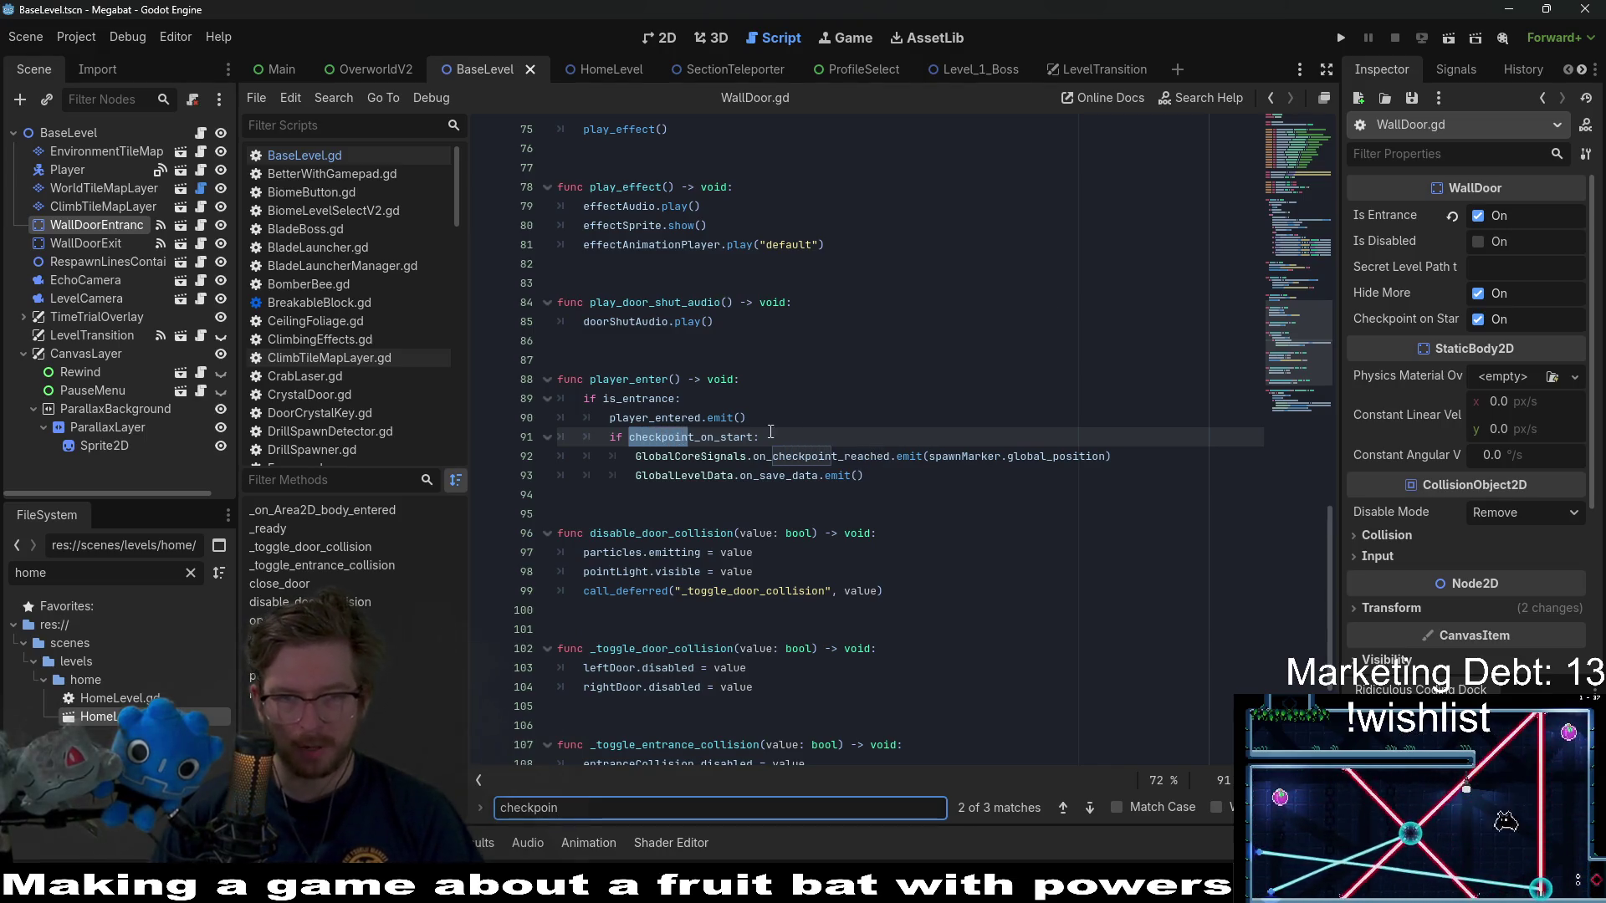
pyautogui.click(738, 444)
pyautogui.click(997, 351)
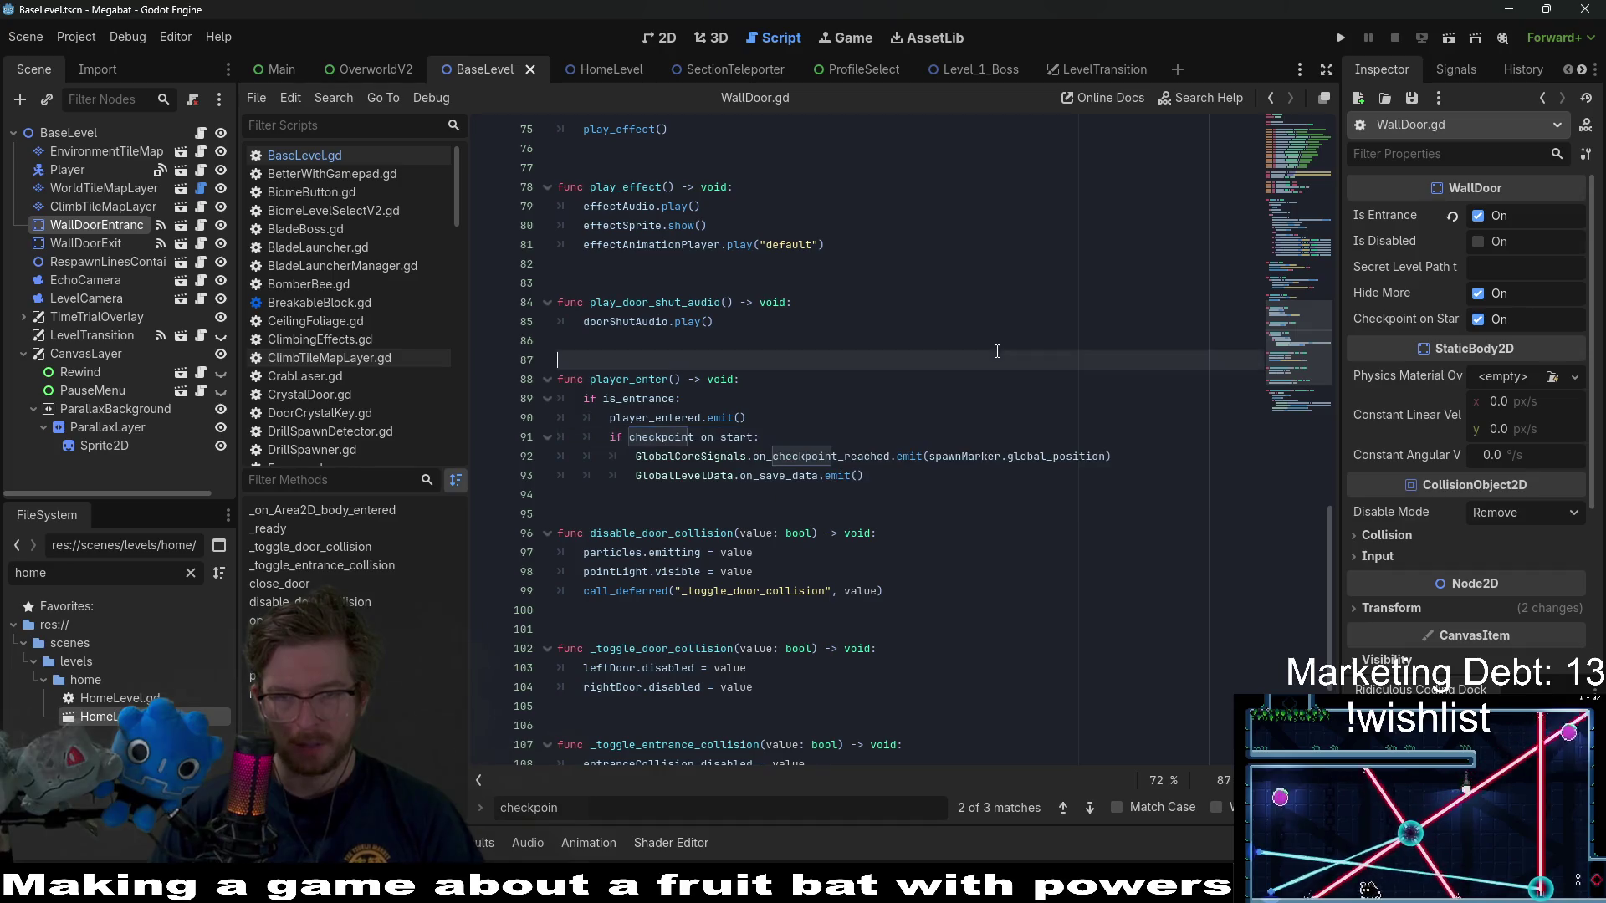
pyautogui.doubleClick(979, 457)
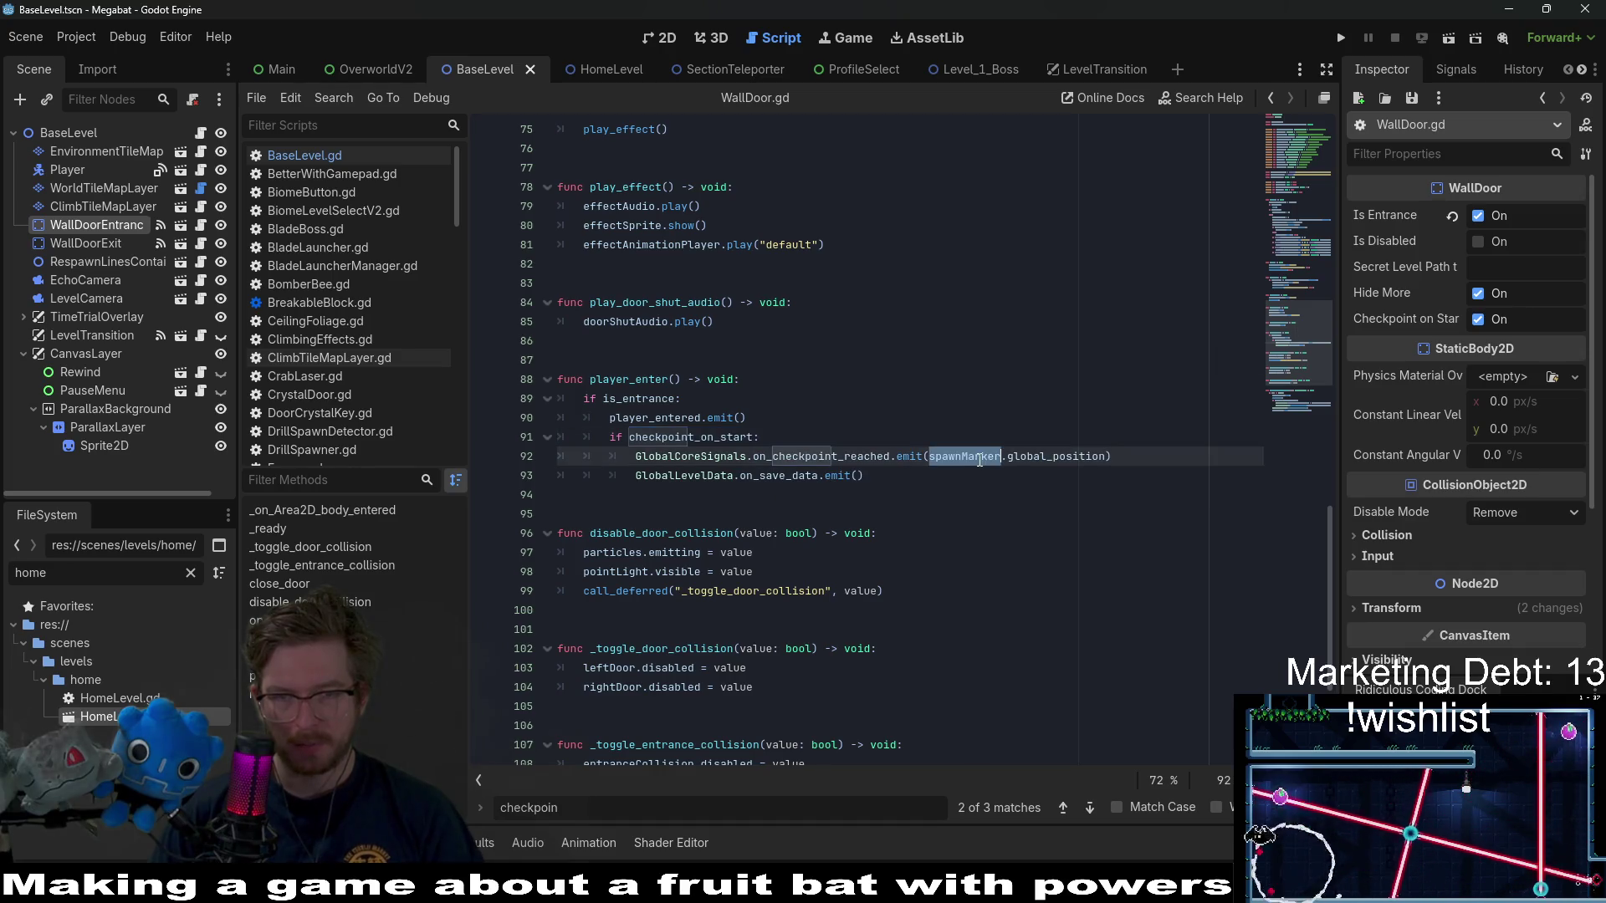
pyautogui.click(925, 478)
pyautogui.hotkey('shift', 'Home')
pyautogui.hotkey('shift', 'Home')
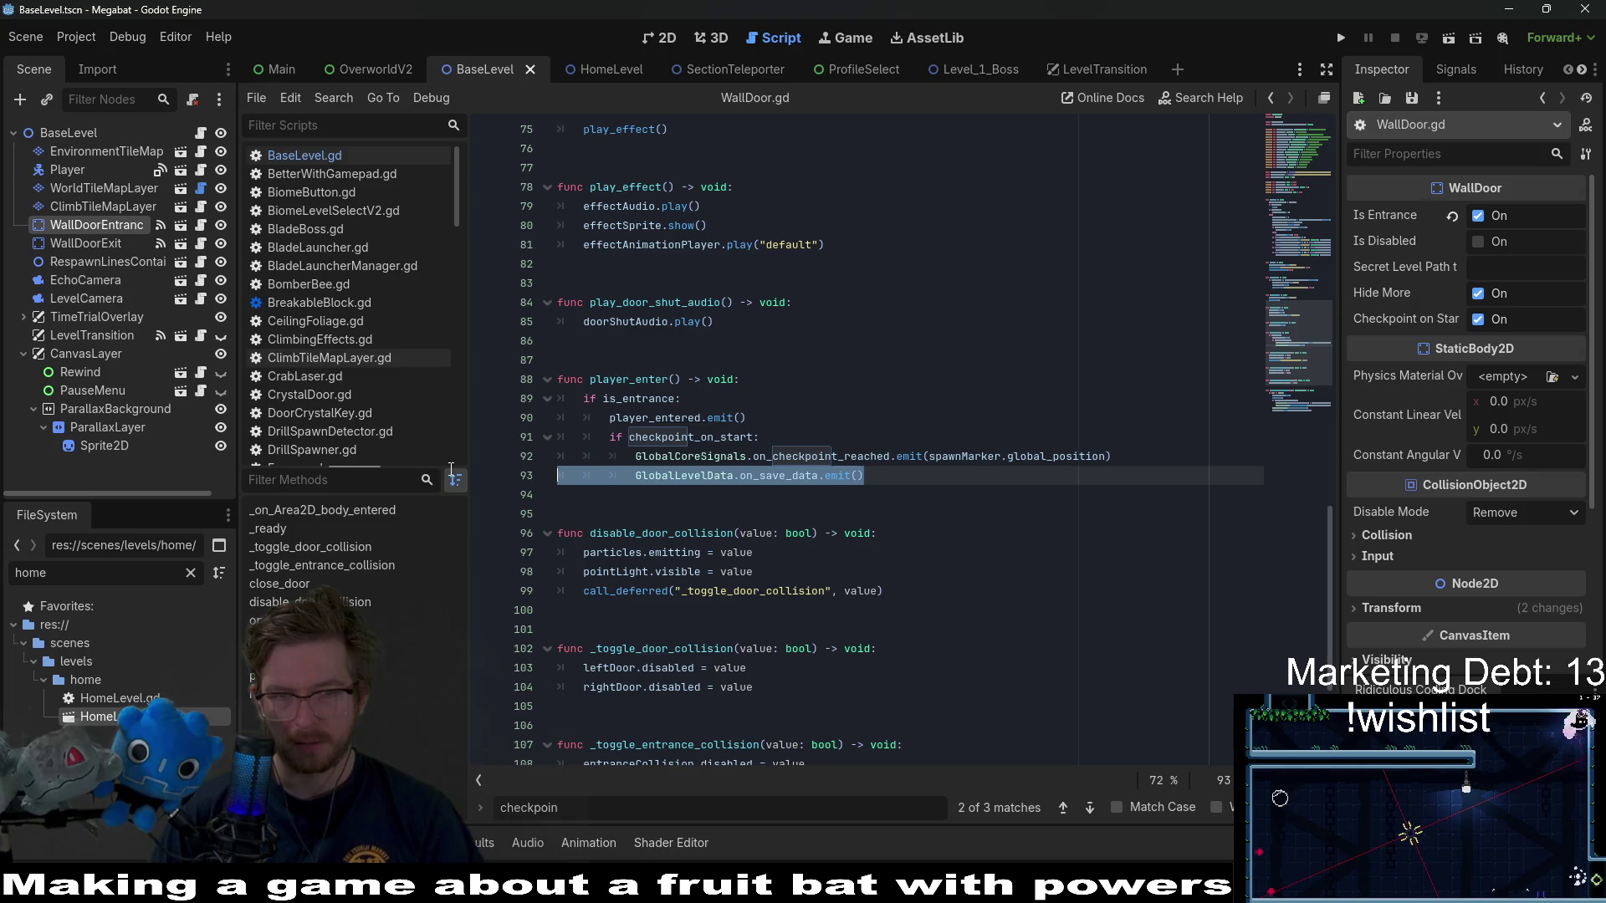
pyautogui.hotkey('shift', 'Up')
pyautogui.hotkey('ctrl', 'c')
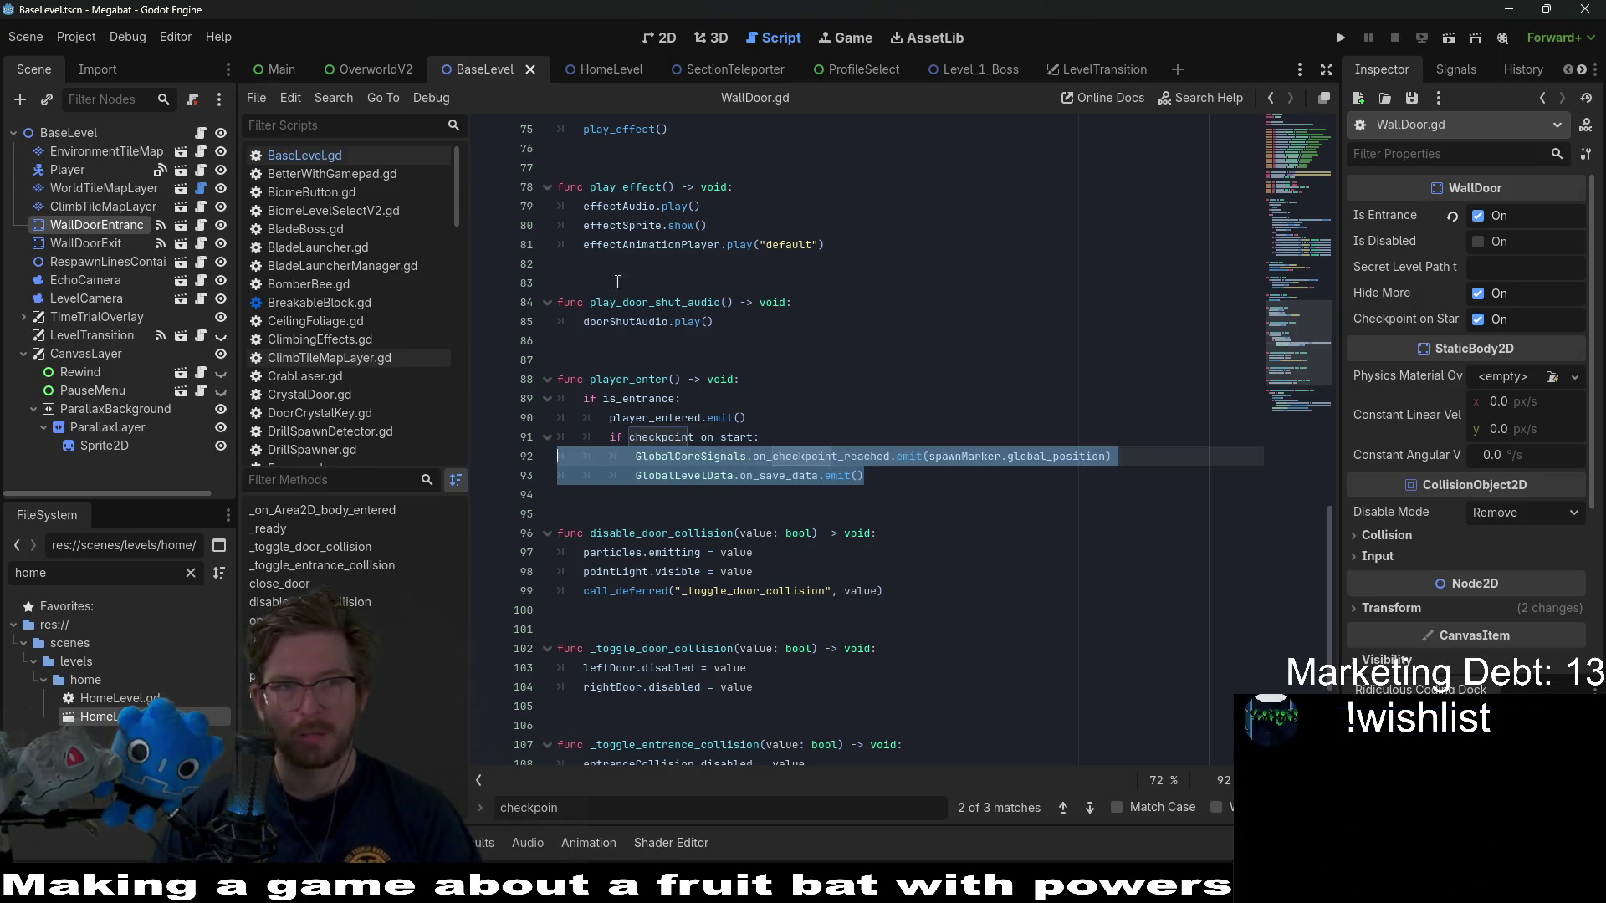
# - Open SectionTeleporter.gd and inspect the last_section and player_ref logic on line 28
pyautogui.click(729, 68)
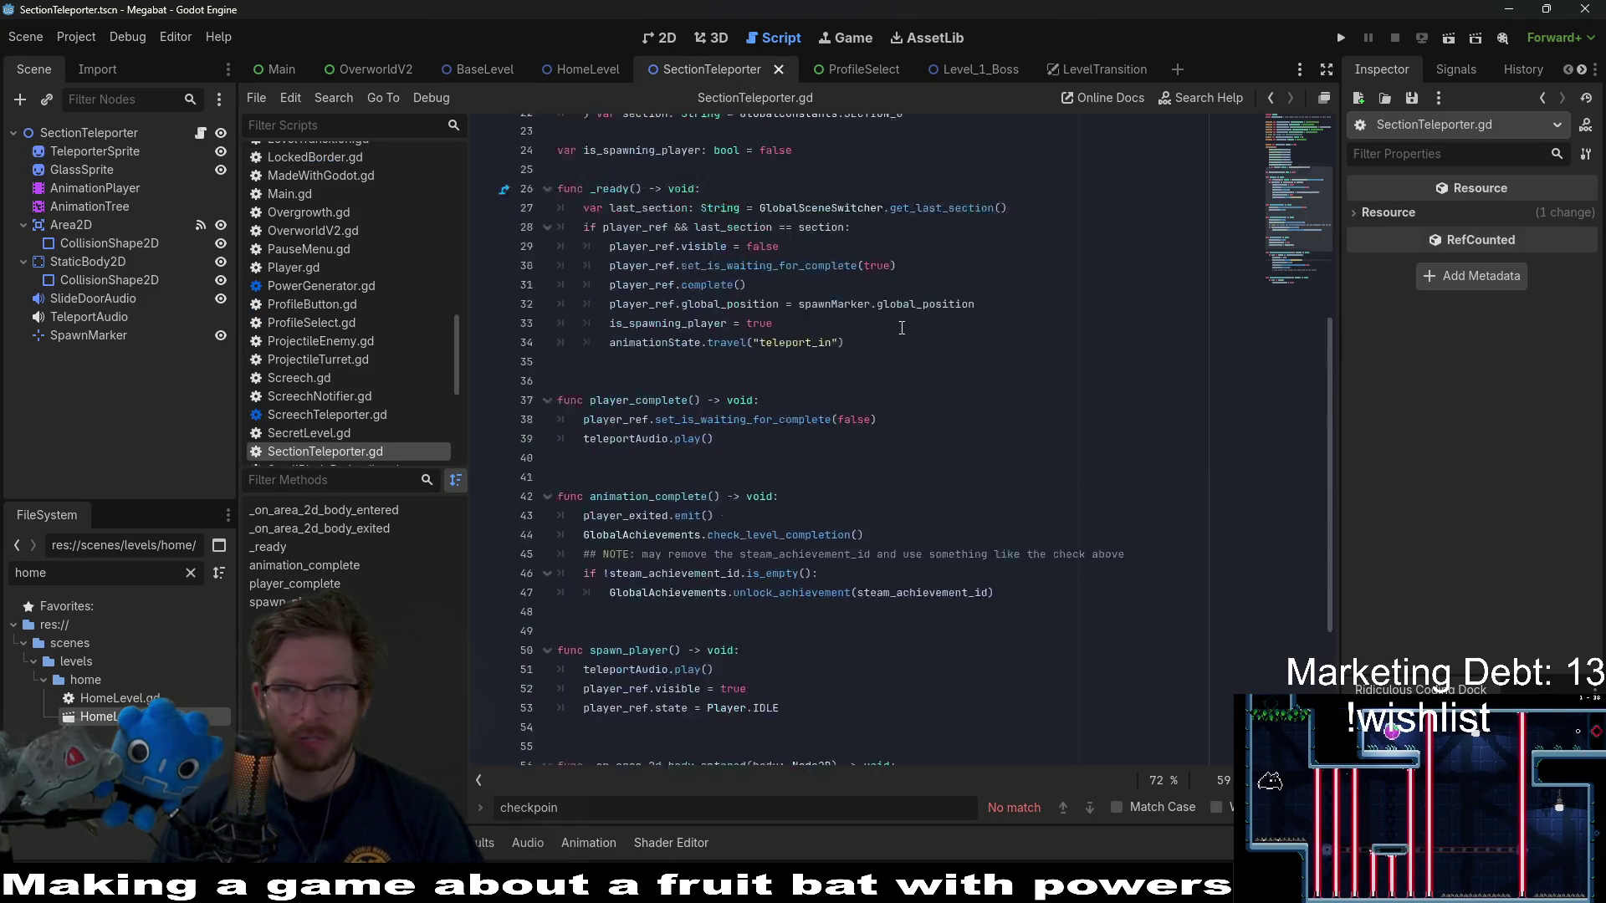
pyautogui.scroll(4, 902, 327)
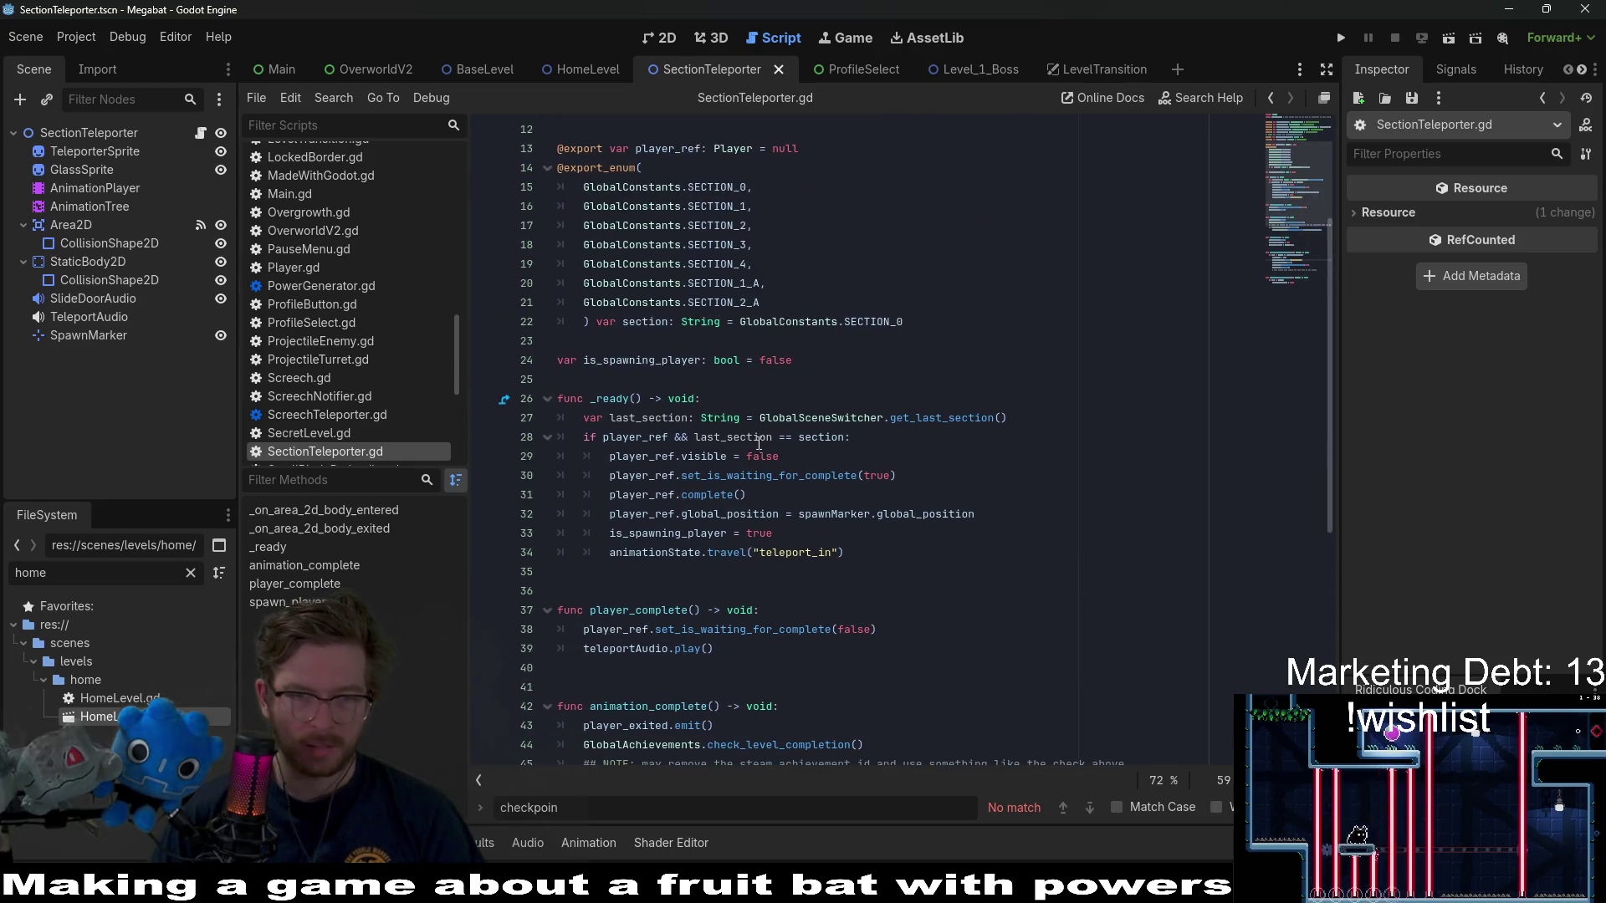
pyautogui.doubleClick(761, 439)
pyautogui.doubleClick(644, 436)
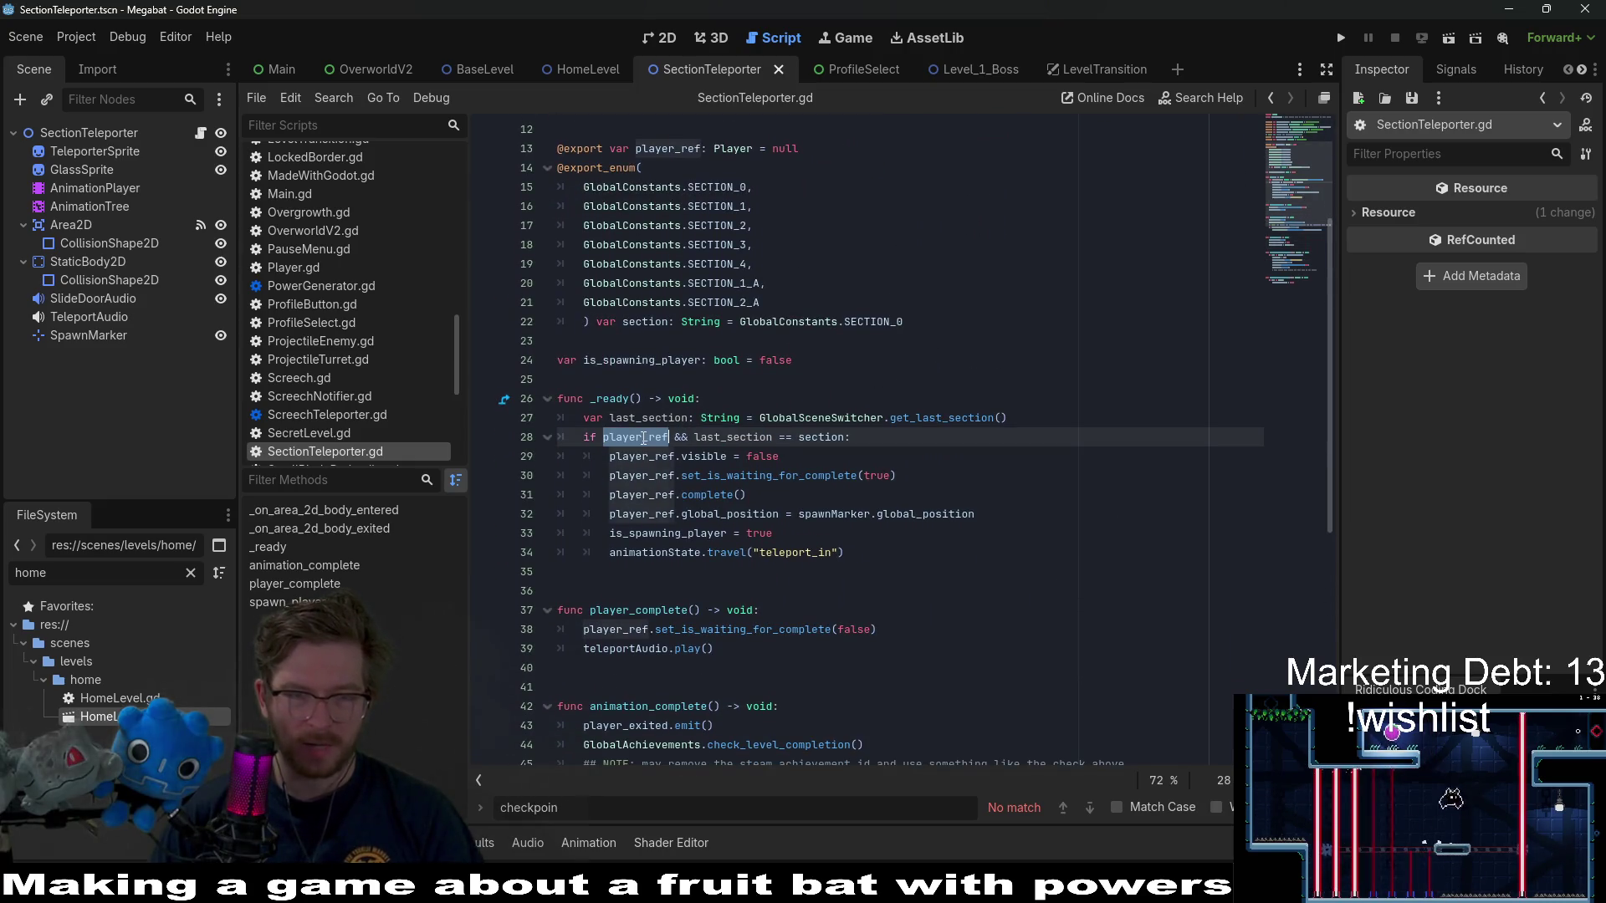
pyautogui.click(903, 431)
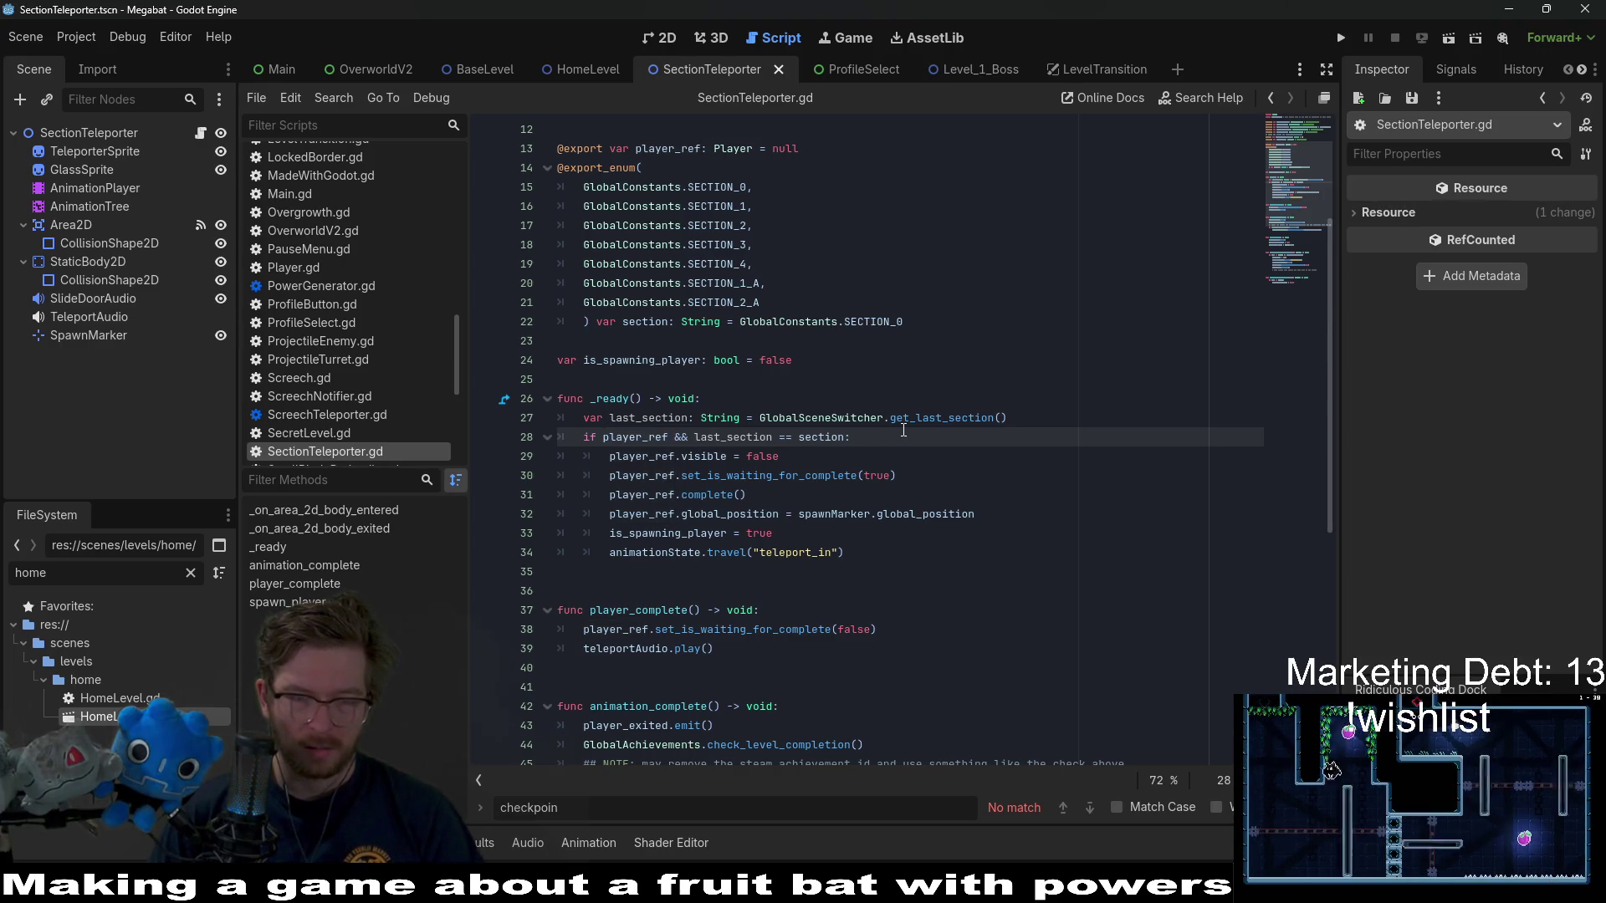
# - Paste the checkpoint and save-data calls after line 28 and fix their indentation
pyautogui.press('Return')
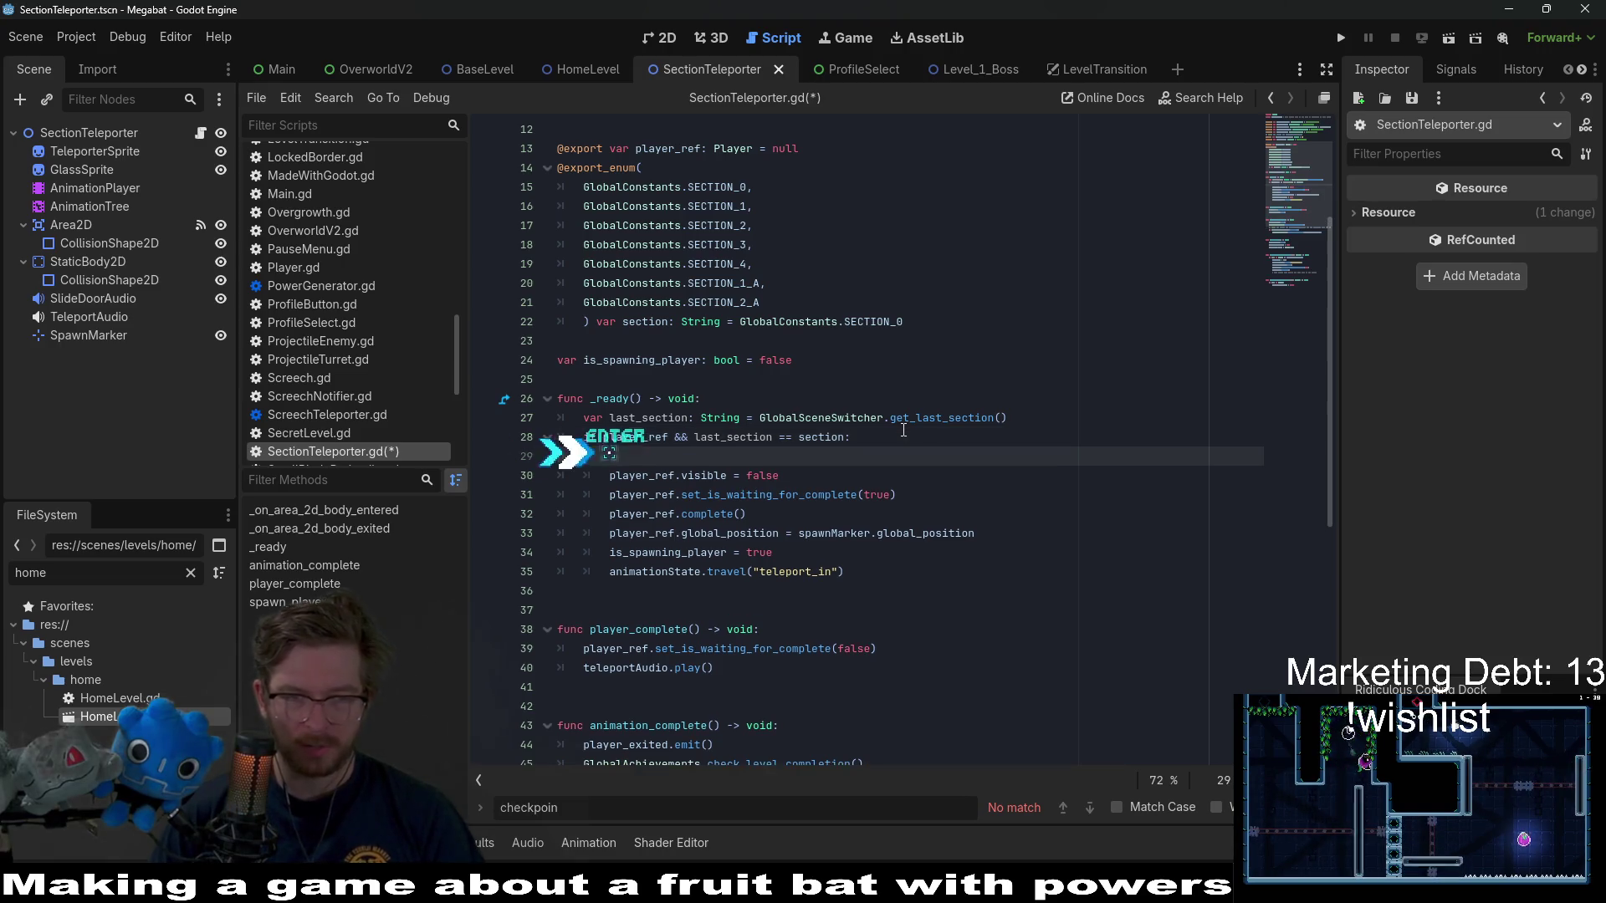
pyautogui.hotkey('ctrl', 'v')
pyautogui.press('BackSpace')
pyautogui.press('BackSpace')
pyautogui.press('BackSpace')
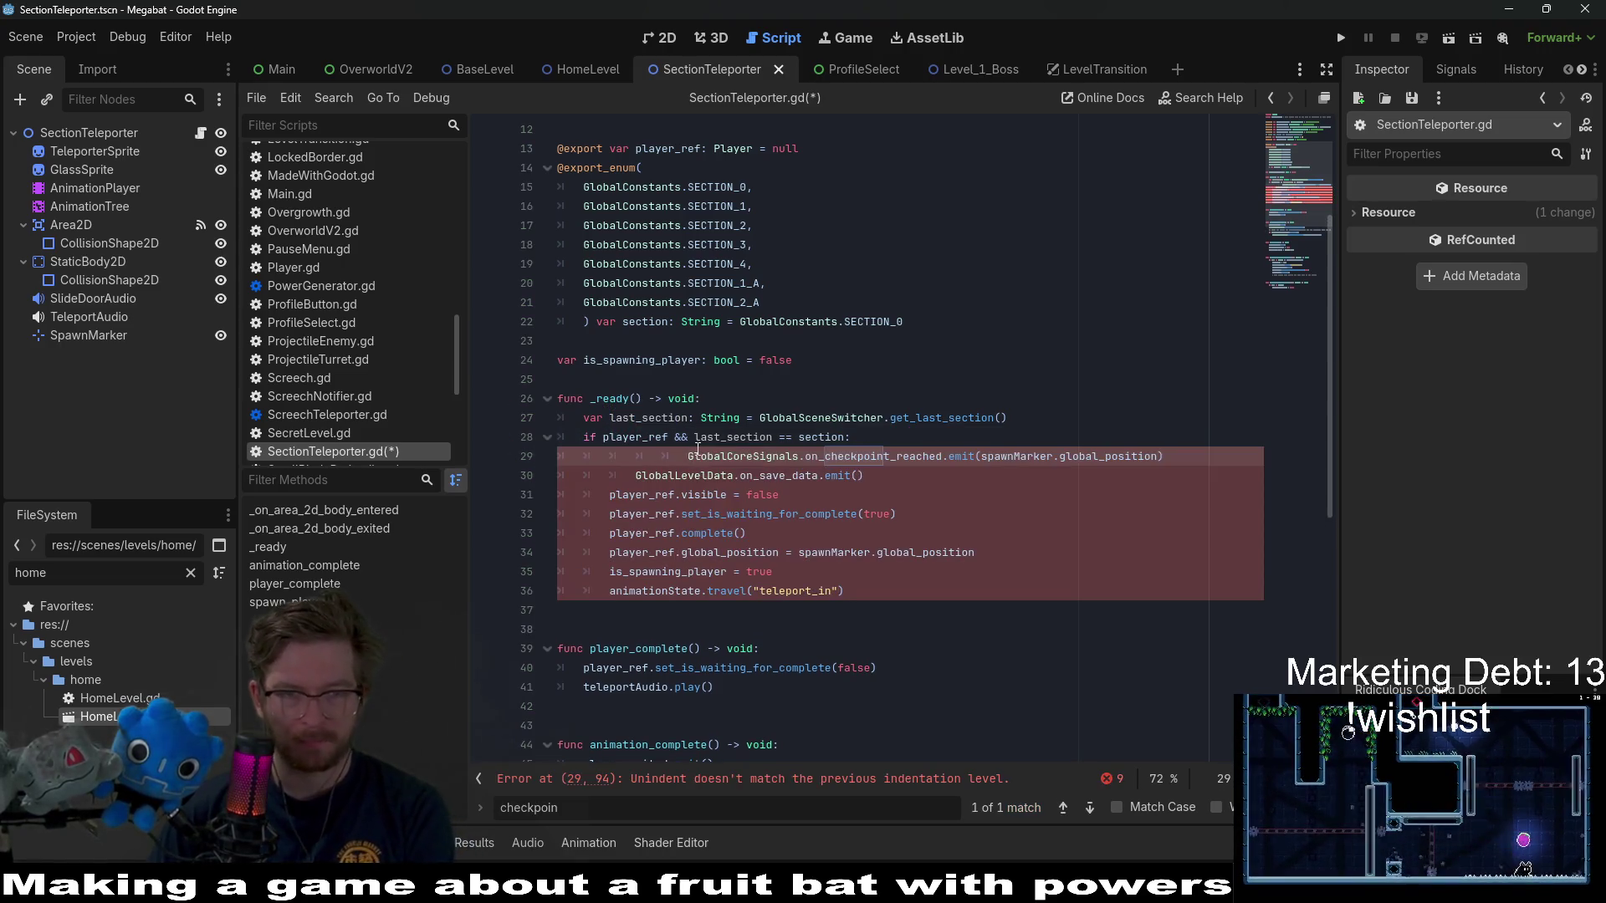
pyautogui.click(637, 475)
pyautogui.press('BackSpace')
# - Check the pasted spawnMarker and on_save_data lines, save SectionTeleporter.gd, and return to HomeLevel
pyautogui.doubleClick(999, 458)
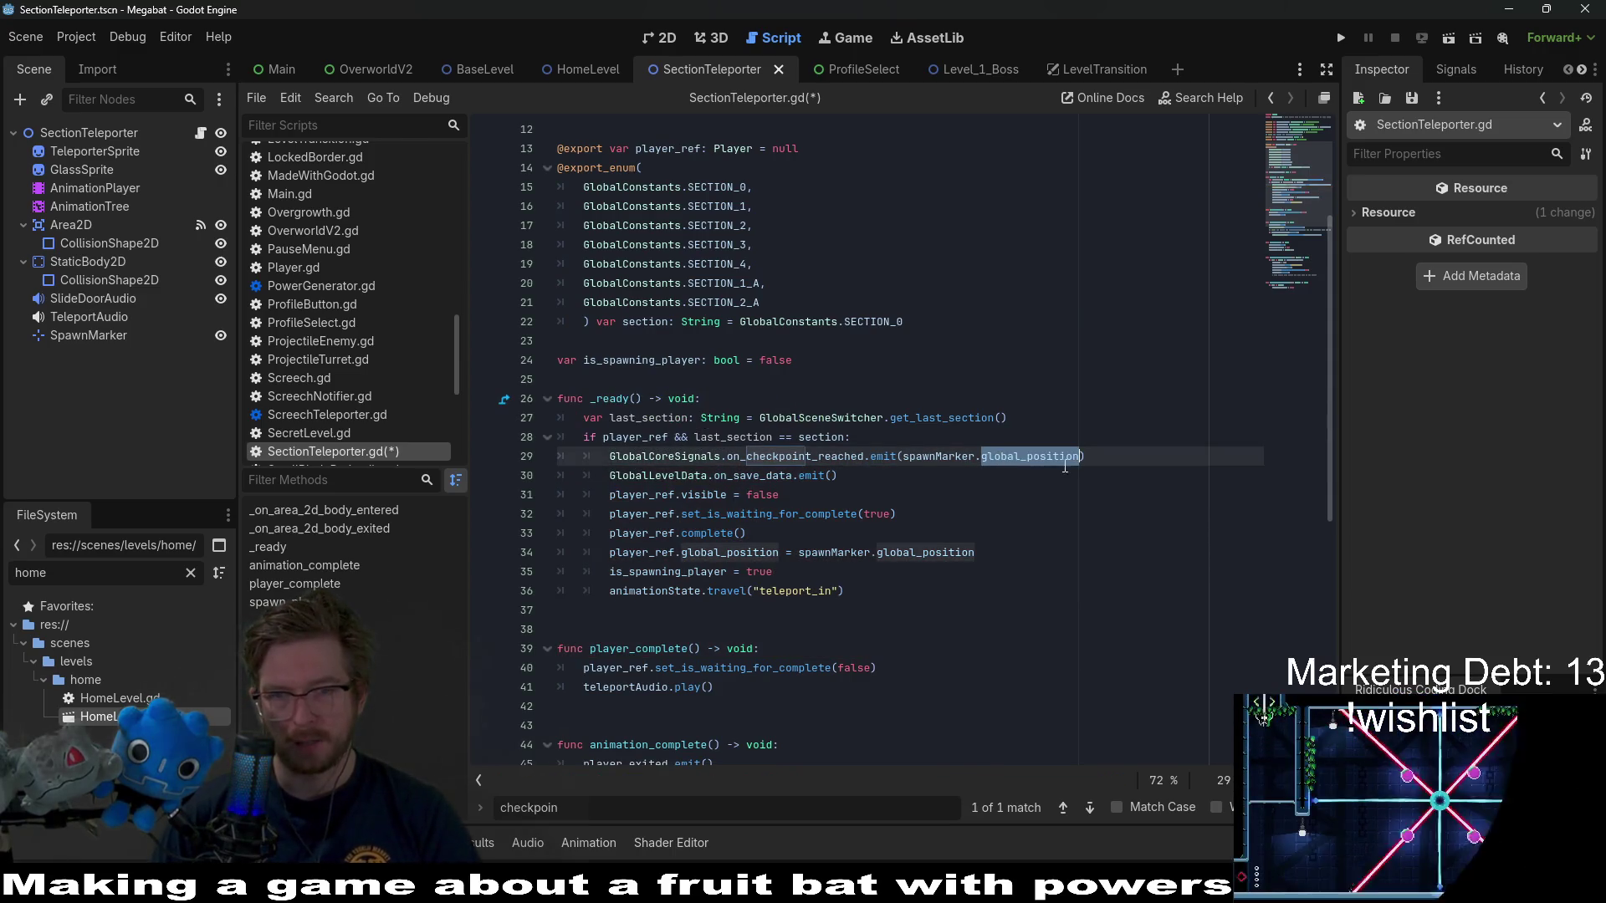
pyautogui.doubleClick(961, 462)
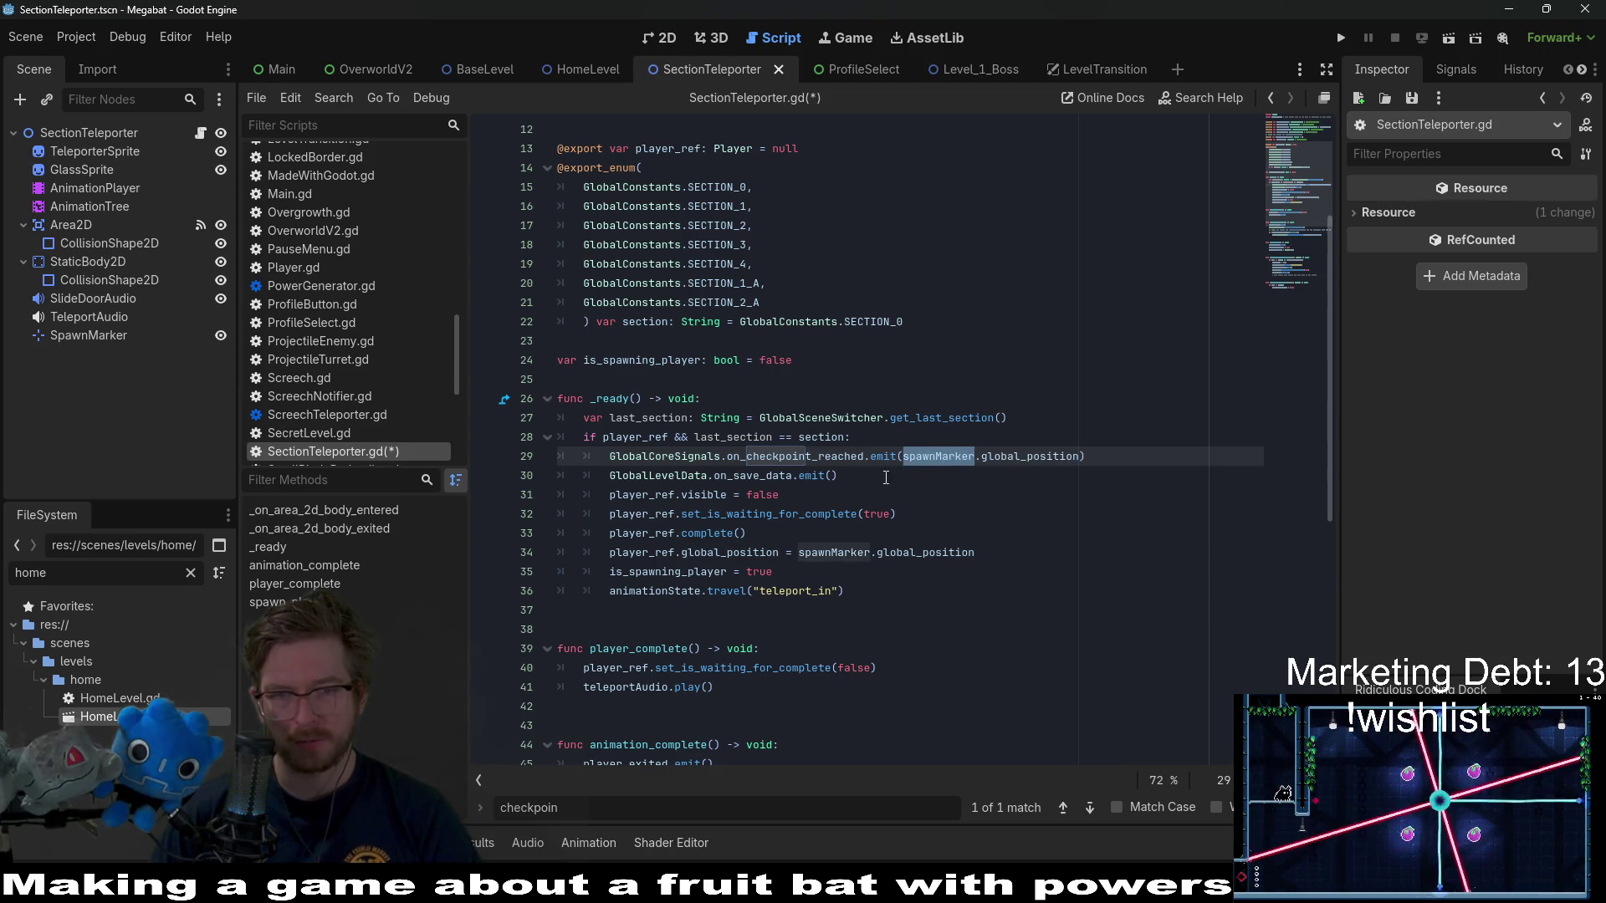
pyautogui.doubleClick(752, 475)
pyautogui.hotkey('ctrl', 's')
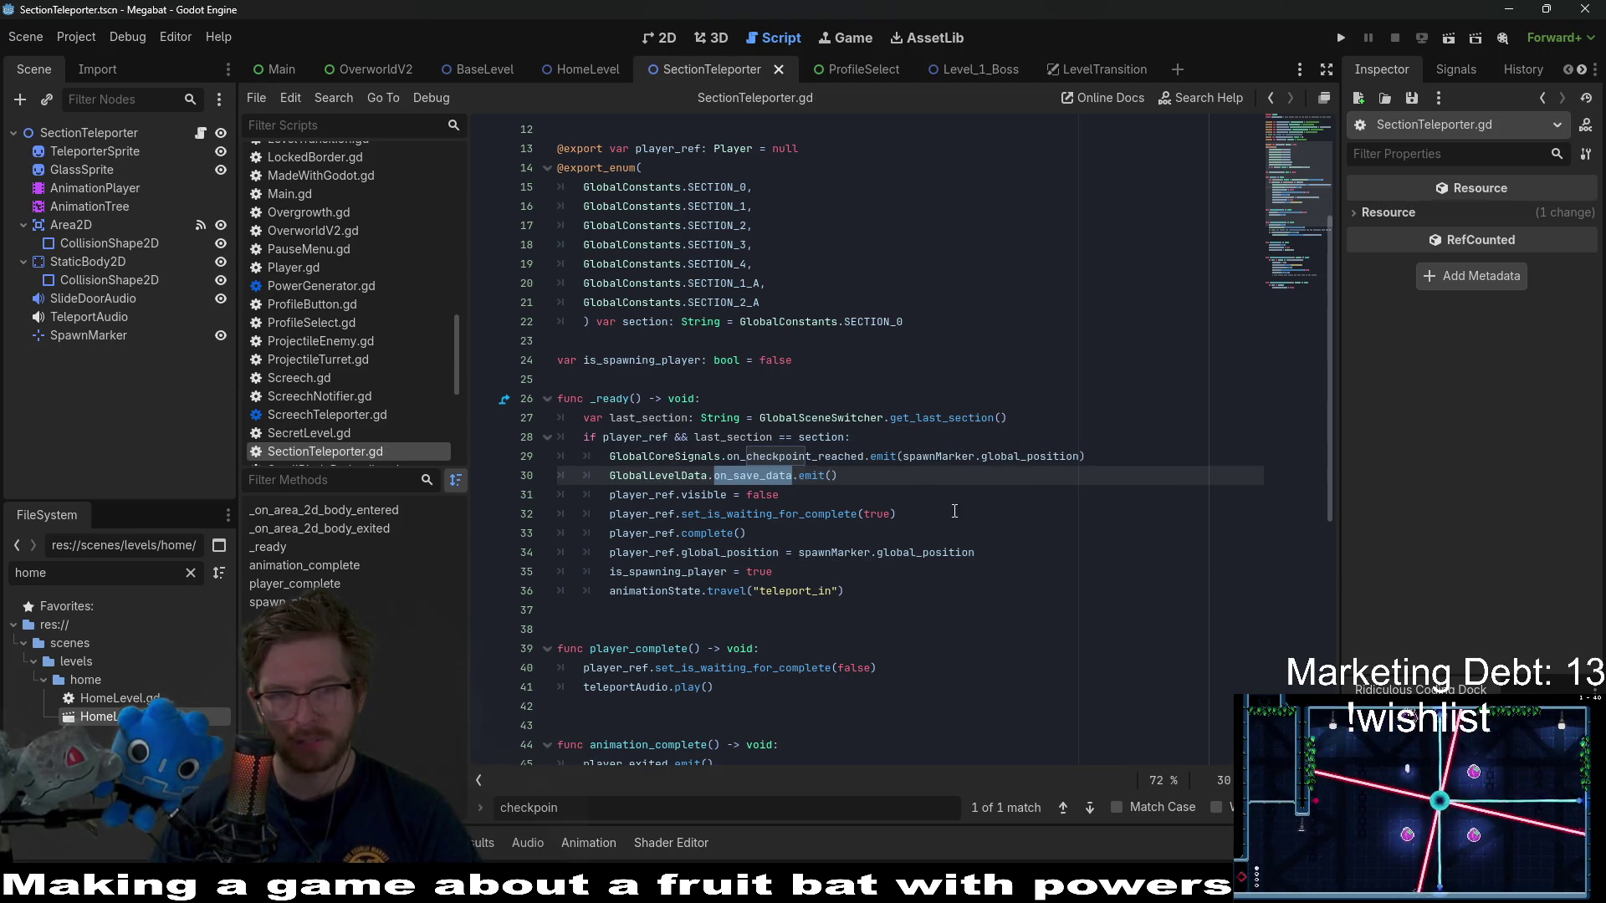
pyautogui.moveTo(942, 552)
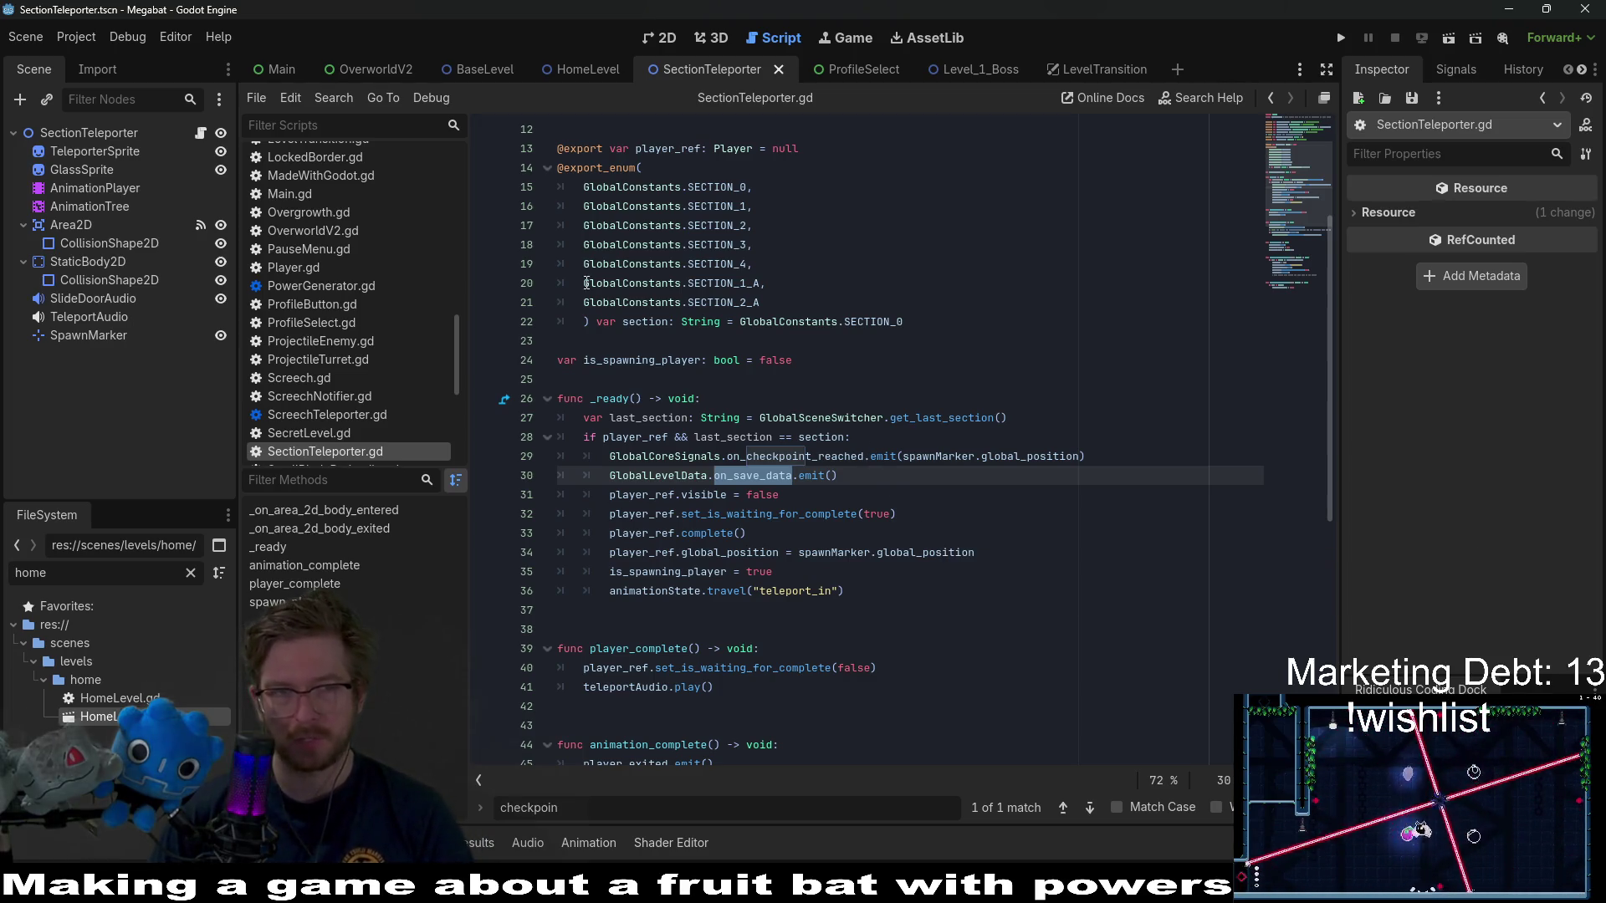
pyautogui.click(549, 65)
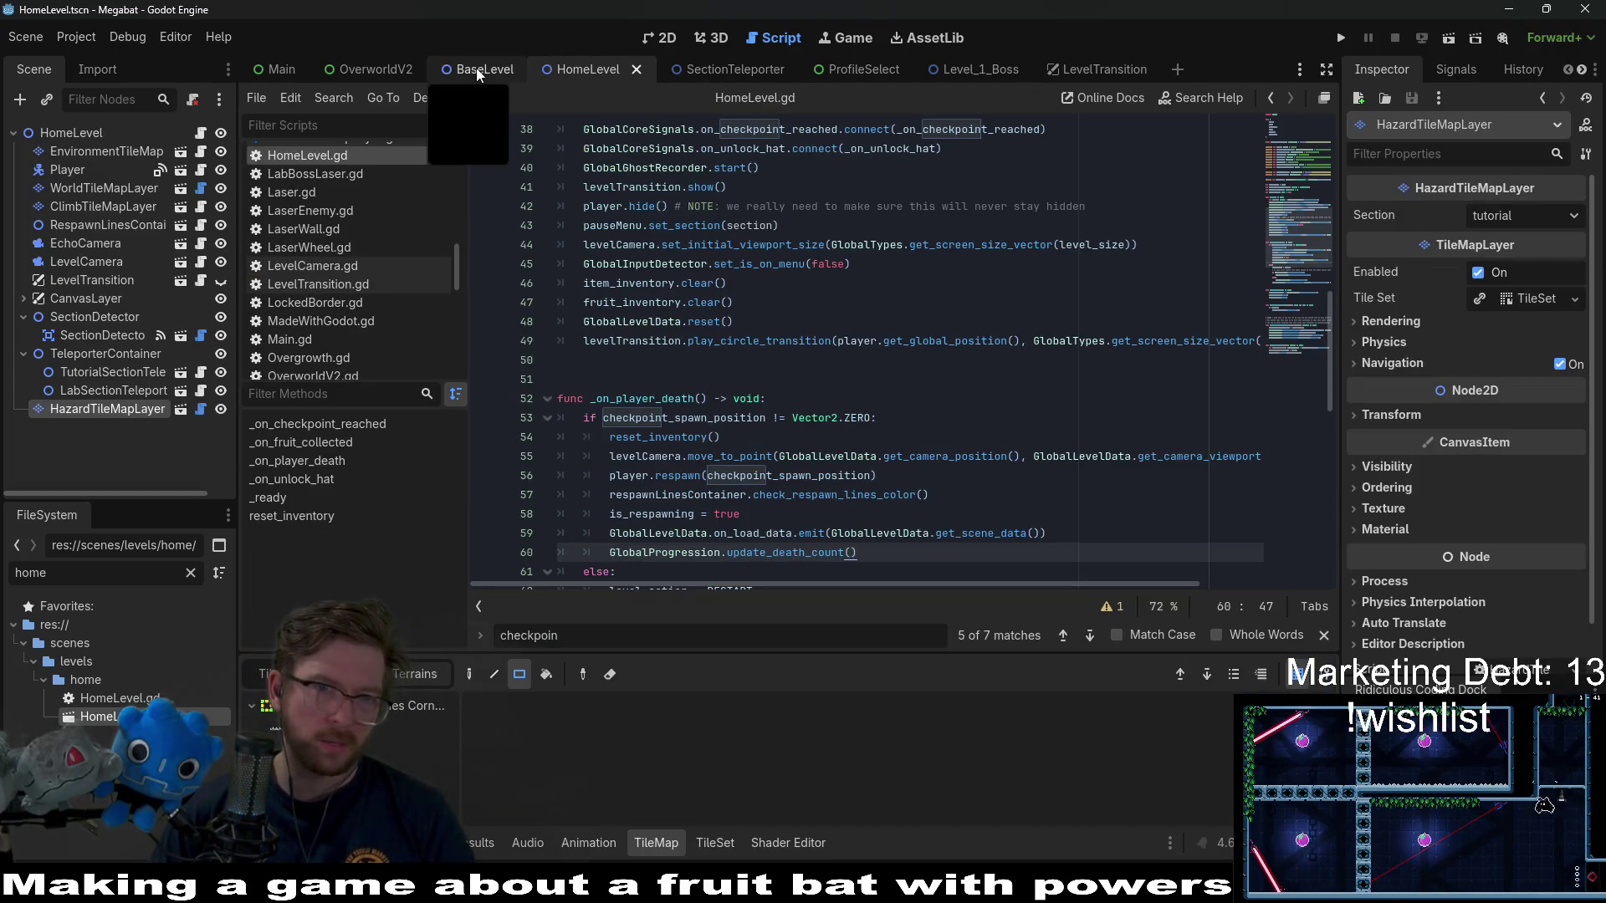
# - Follow _on_checkpoint_reached on line 38 to its definition storing checkpoint_spawn_position
pyautogui.scroll(3, 879, 334)
pyautogui.click(919, 326)
pyautogui.doubleClick(937, 283)
pyautogui.doubleClick(939, 306)
pyautogui.keyDown('ctrl'); pyautogui.click(939, 306); pyautogui.keyUp('ctrl')
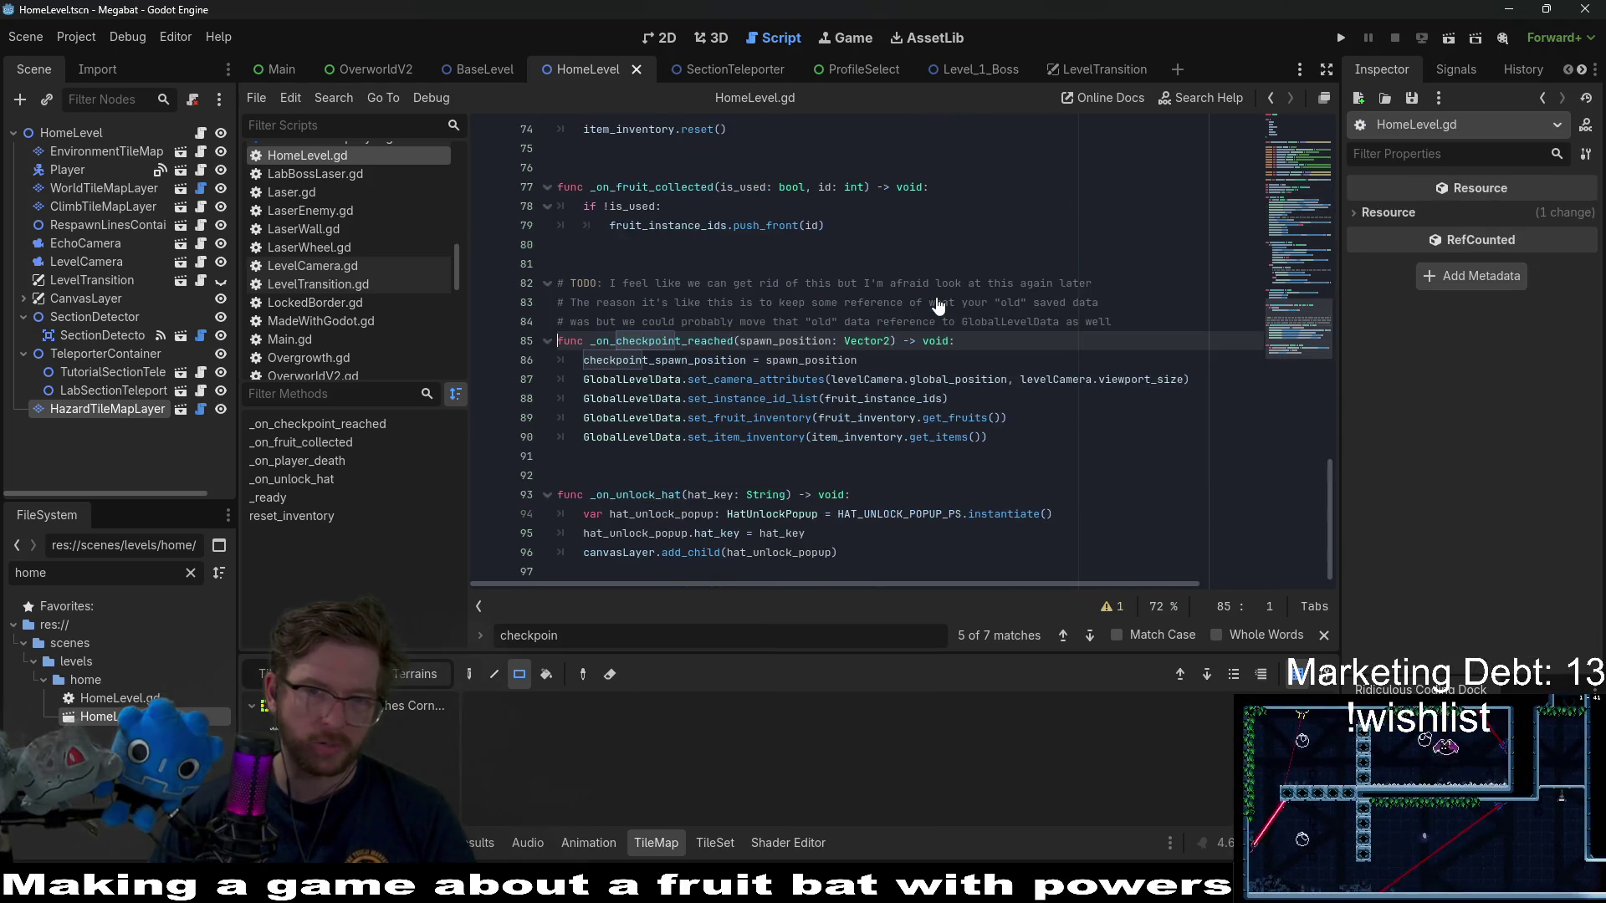
pyautogui.doubleClick(683, 361)
# - Review lines 86–90, save the HomeLevel scene, and launch a test run of it
pyautogui.click(797, 389)
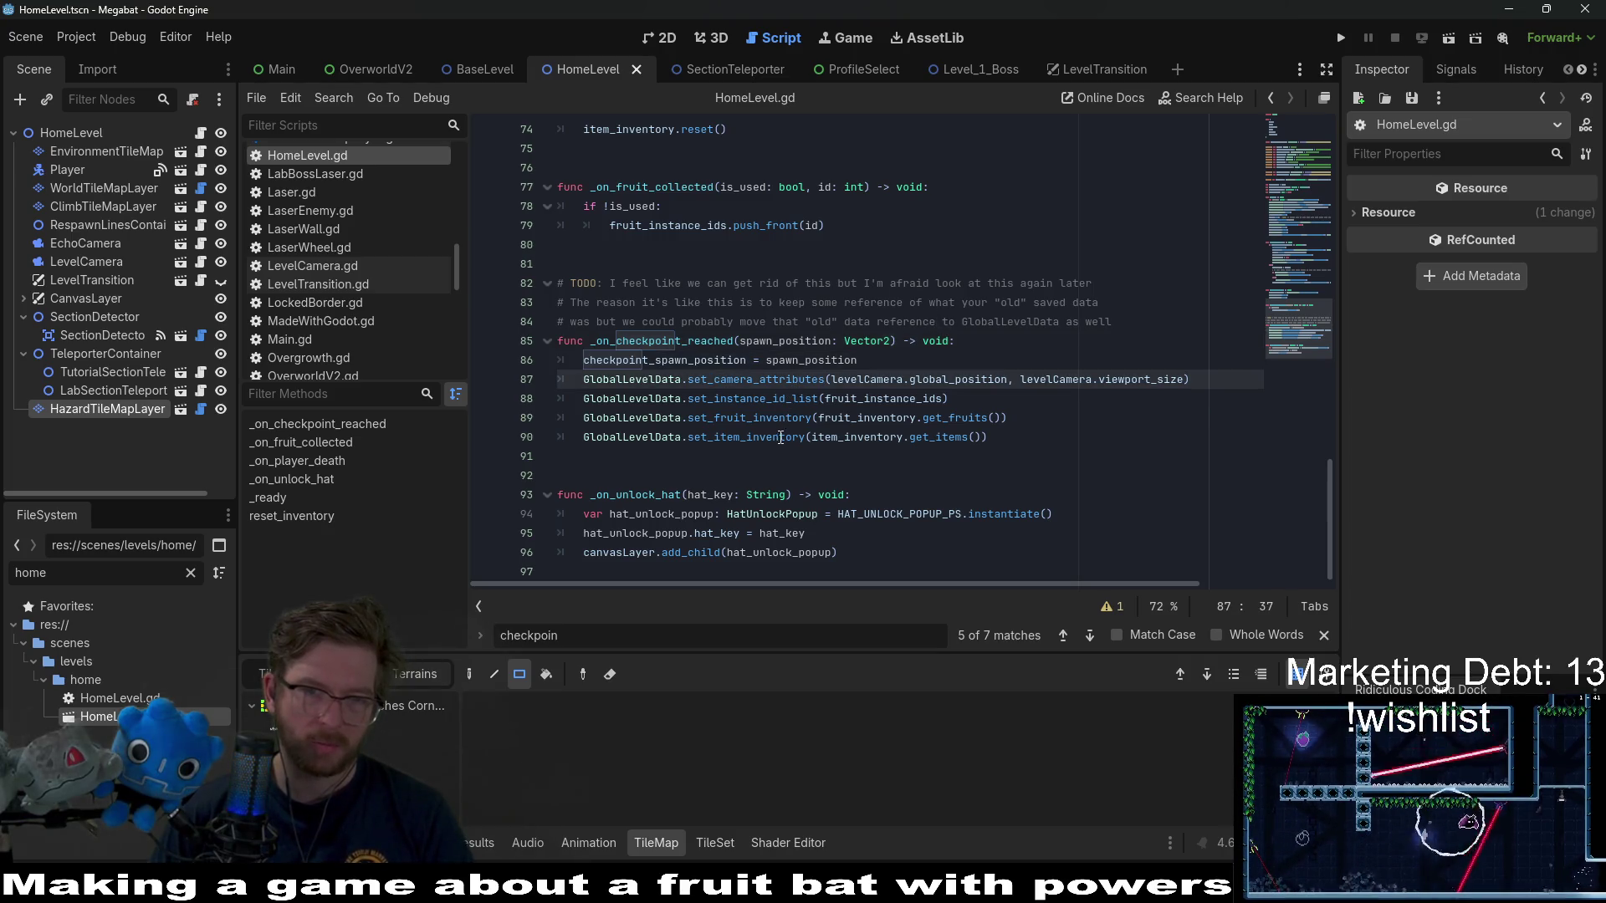
pyautogui.click(1088, 437)
pyautogui.hotkey('ctrl', 's')
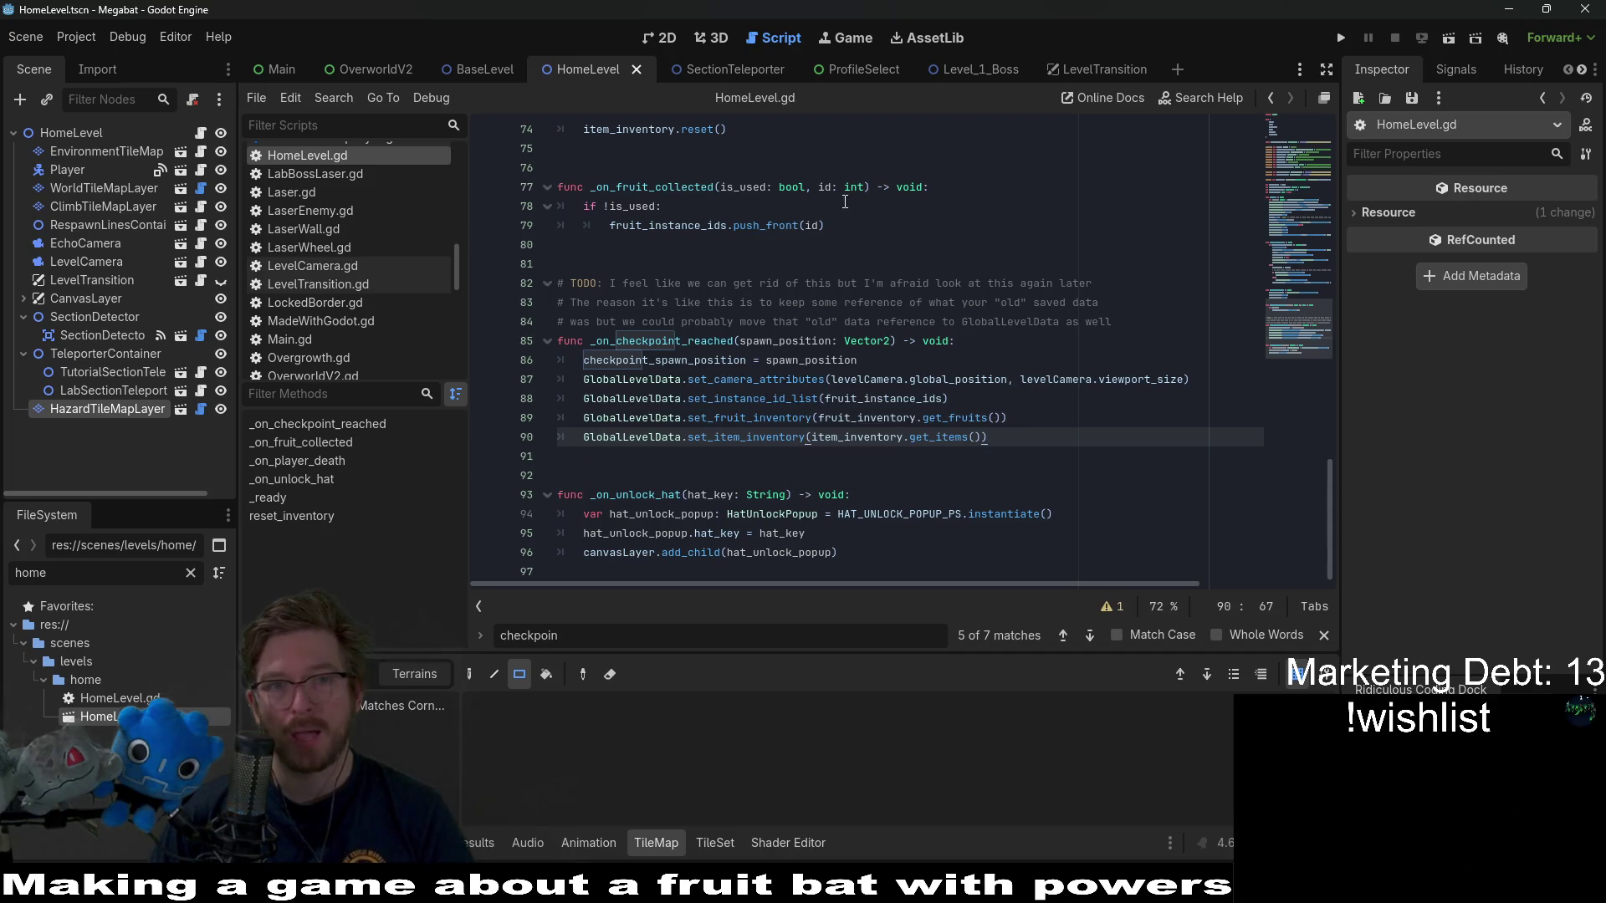
pyautogui.scroll(3, 791, 226)
pyautogui.click(1449, 37)
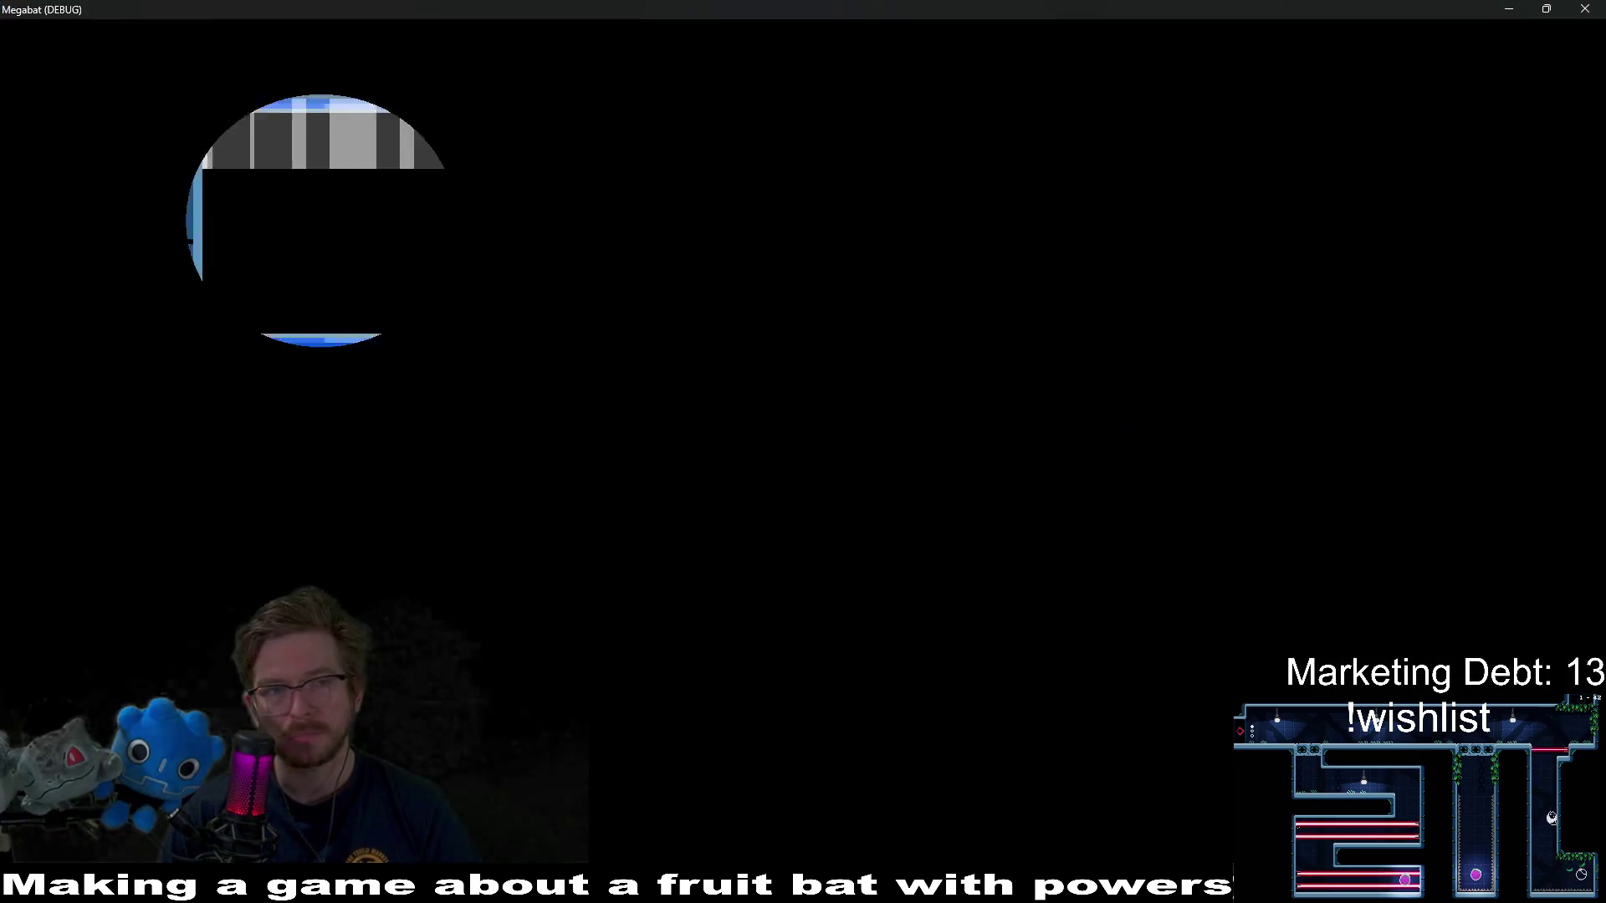
# - Move the bat right onto the spikes to test respawning, then close the game
pyautogui.press('Right')
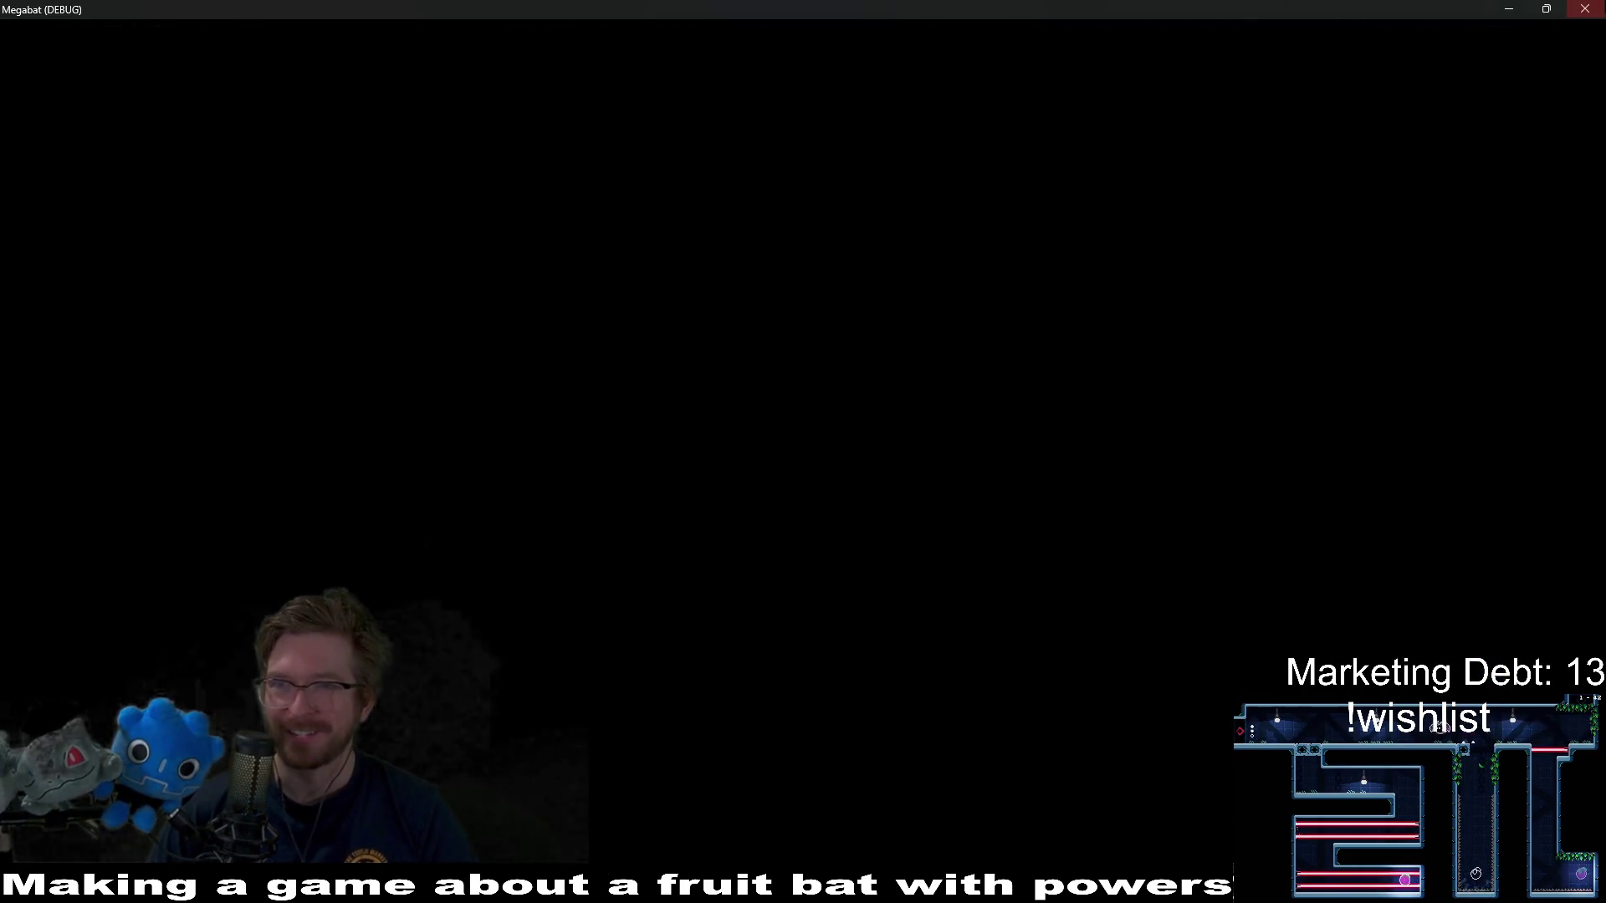
pyautogui.click(1587, 9)
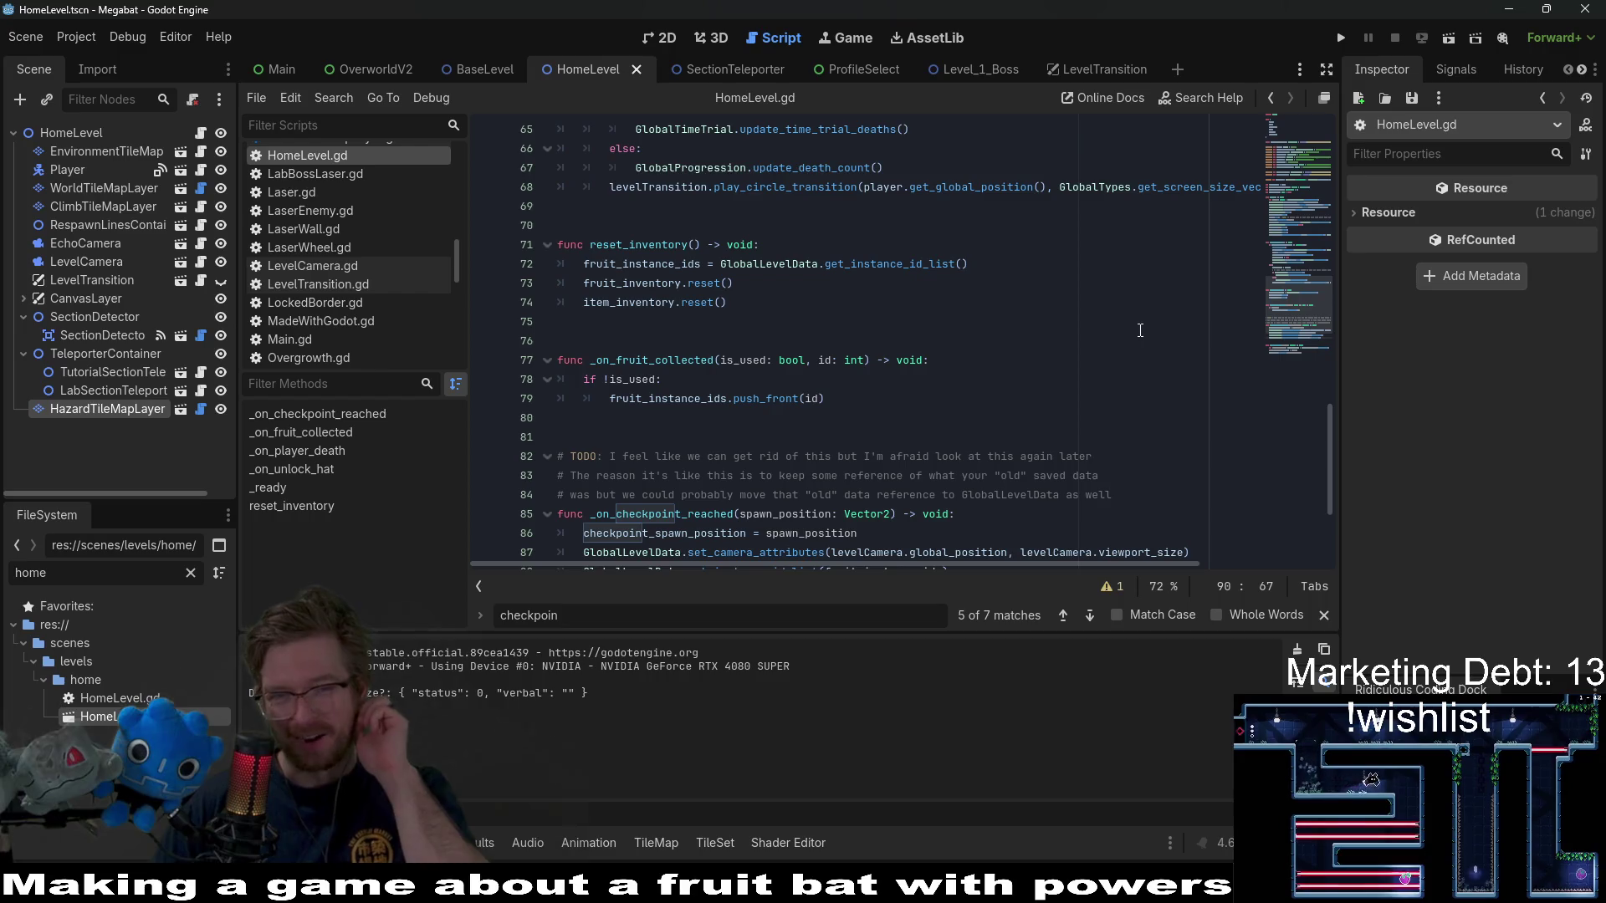
# - Search HomeLevel.gd for is_respawning matches in _on_player_death, then switch to BaseLevel.gd
pyautogui.scroll(-2, 1129, 351)
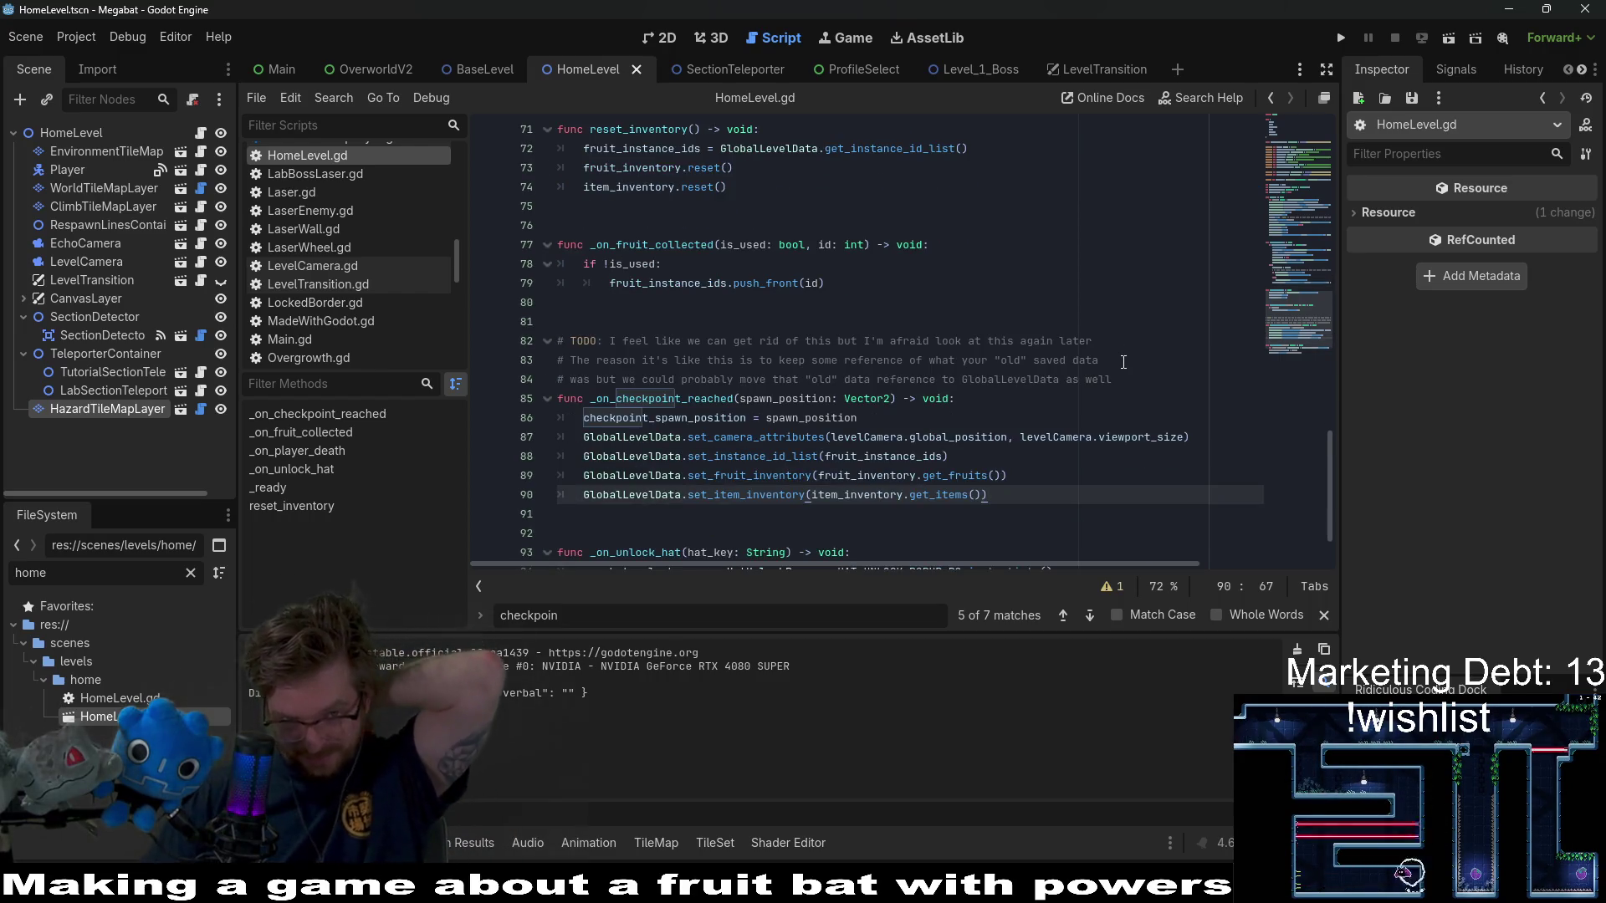
pyautogui.scroll(8, 1123, 362)
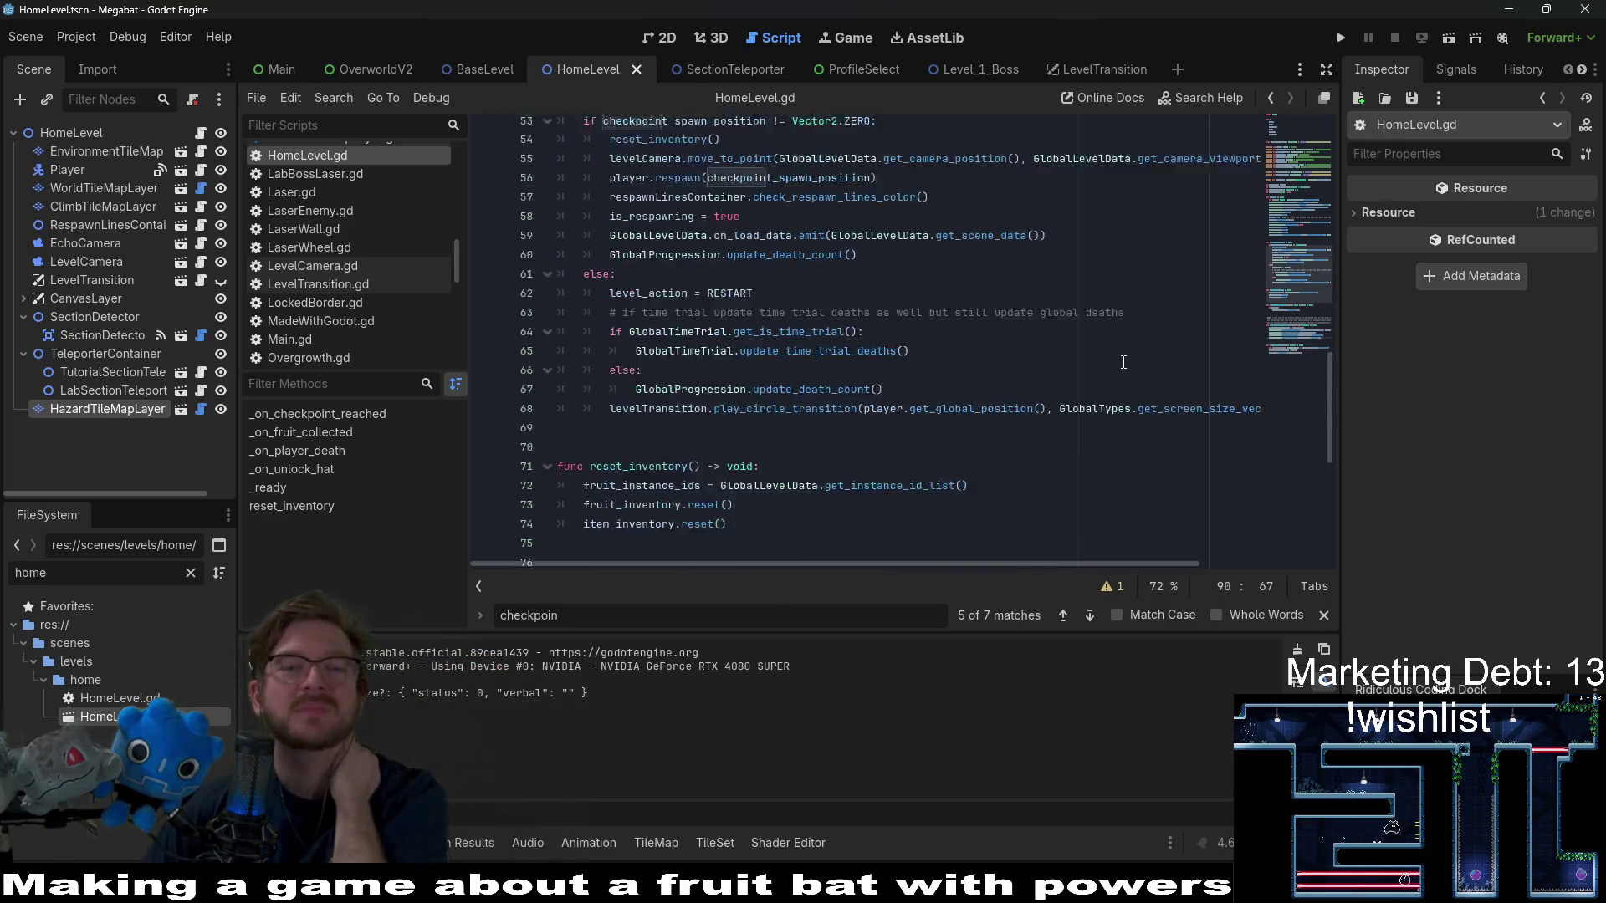
pyautogui.scroll(6, 1123, 361)
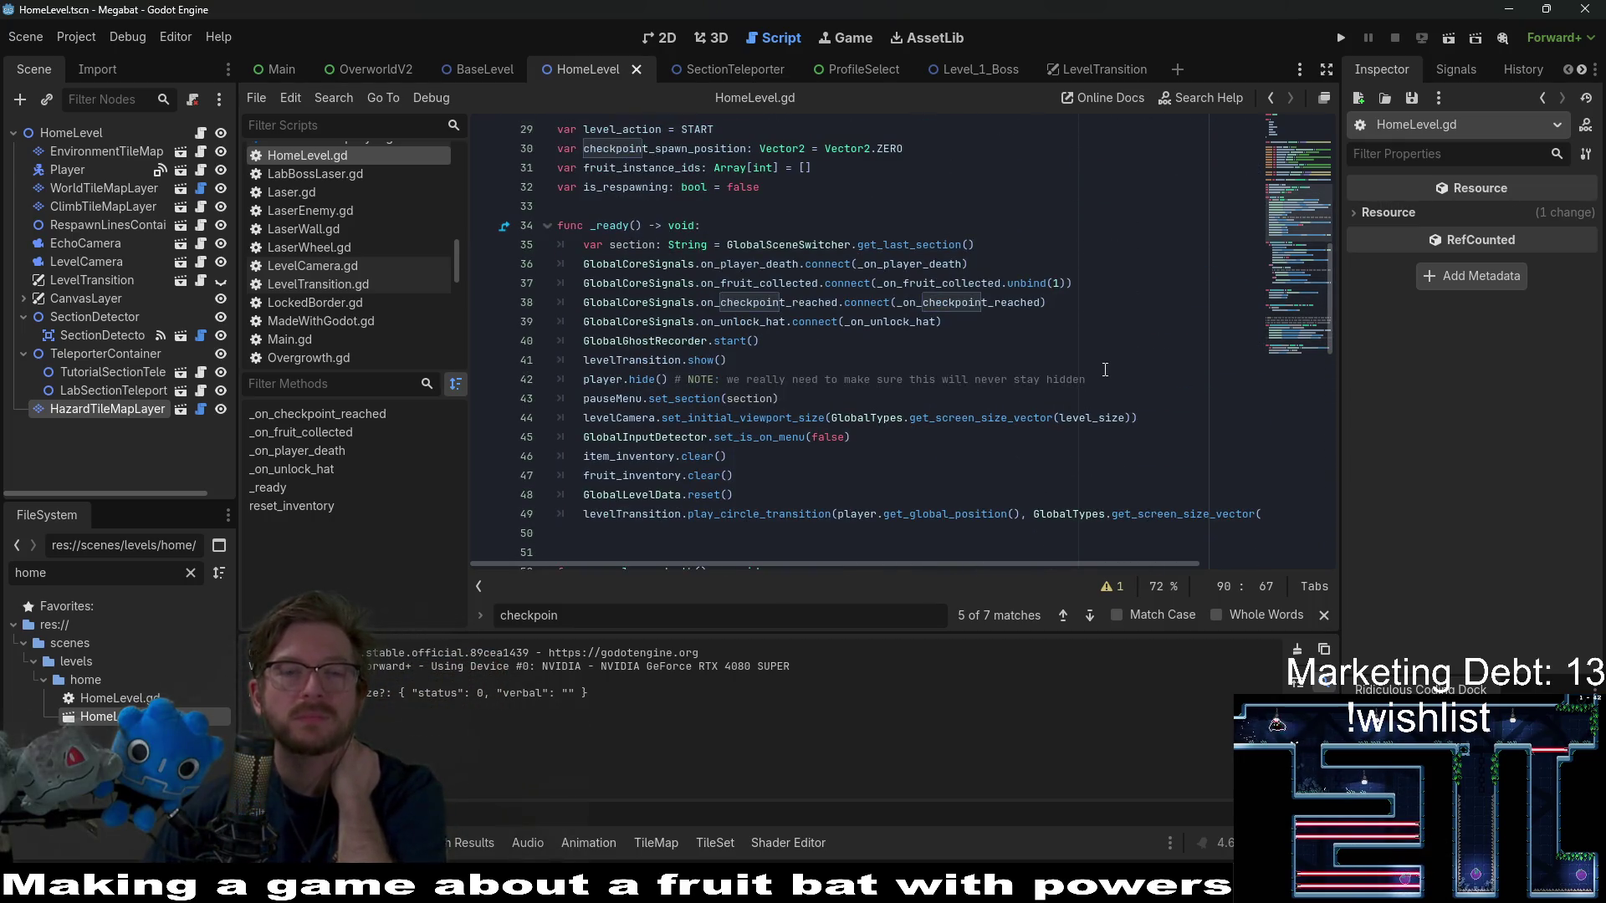
pyautogui.scroll(-2, 1095, 370)
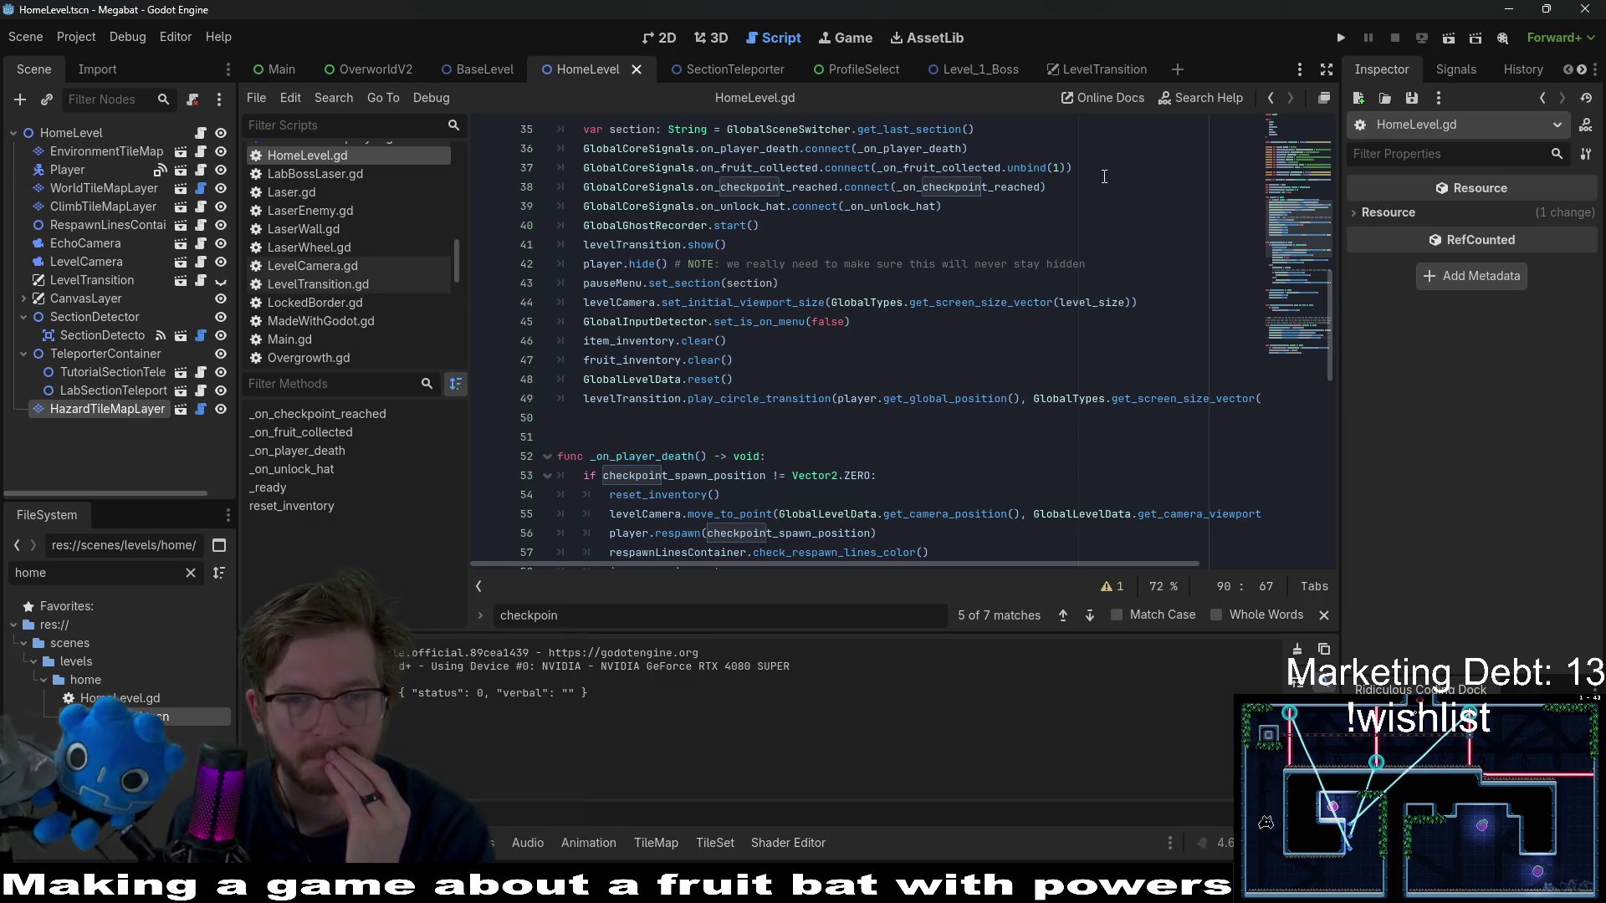
pyautogui.scroll(4, 1104, 176)
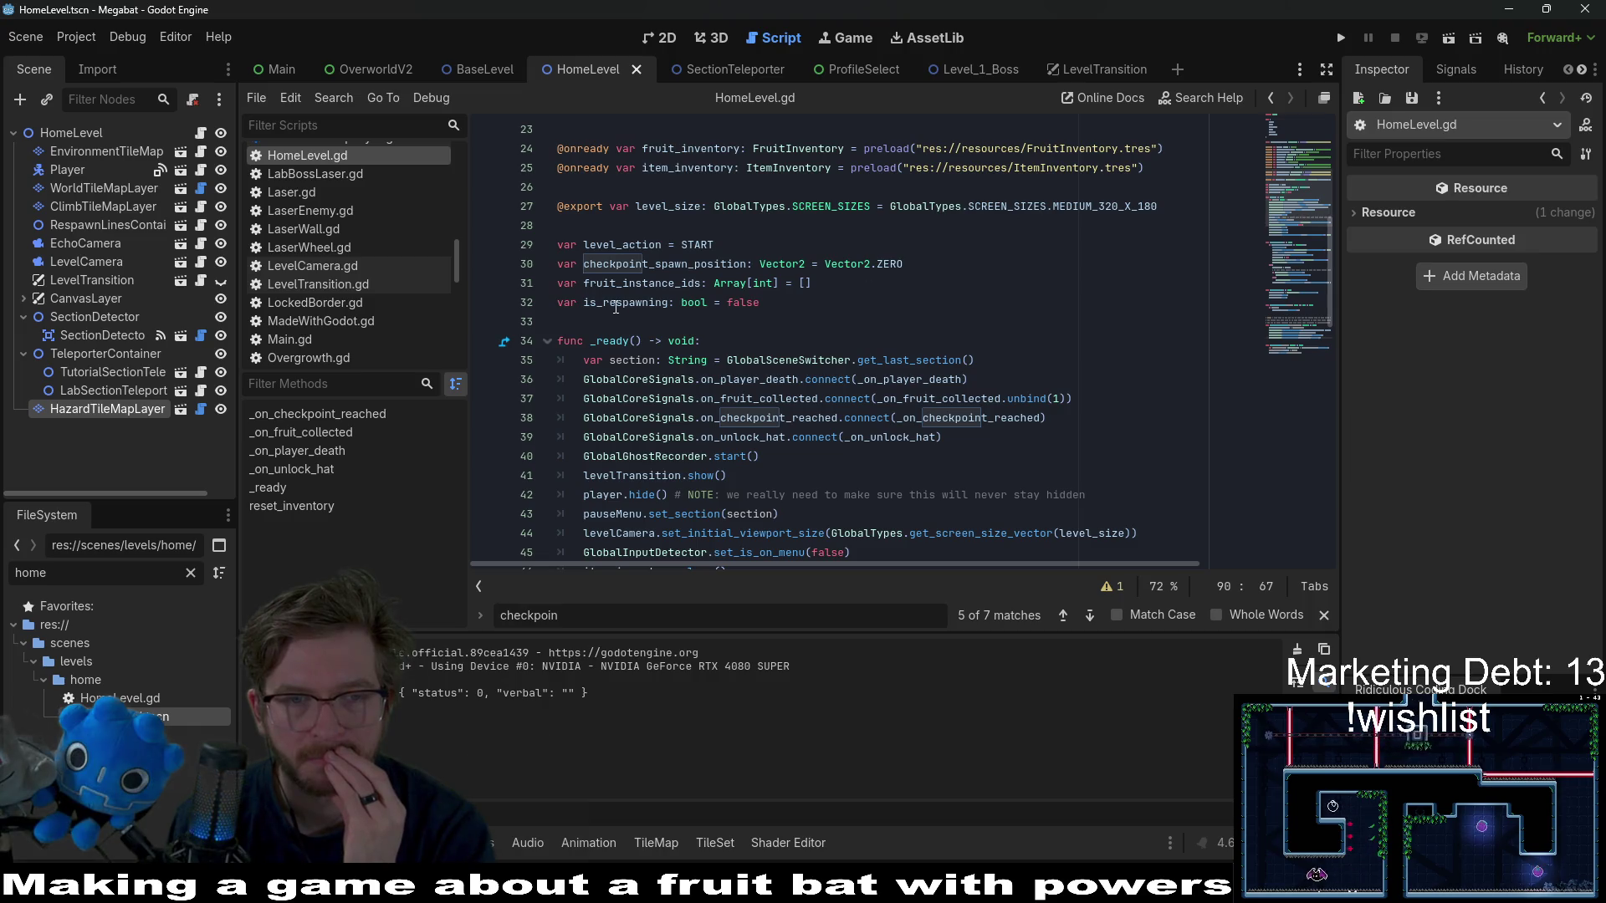
pyautogui.doubleClick(616, 302)
pyautogui.hotkey('ctrl', 'f')
pyautogui.press('Return')
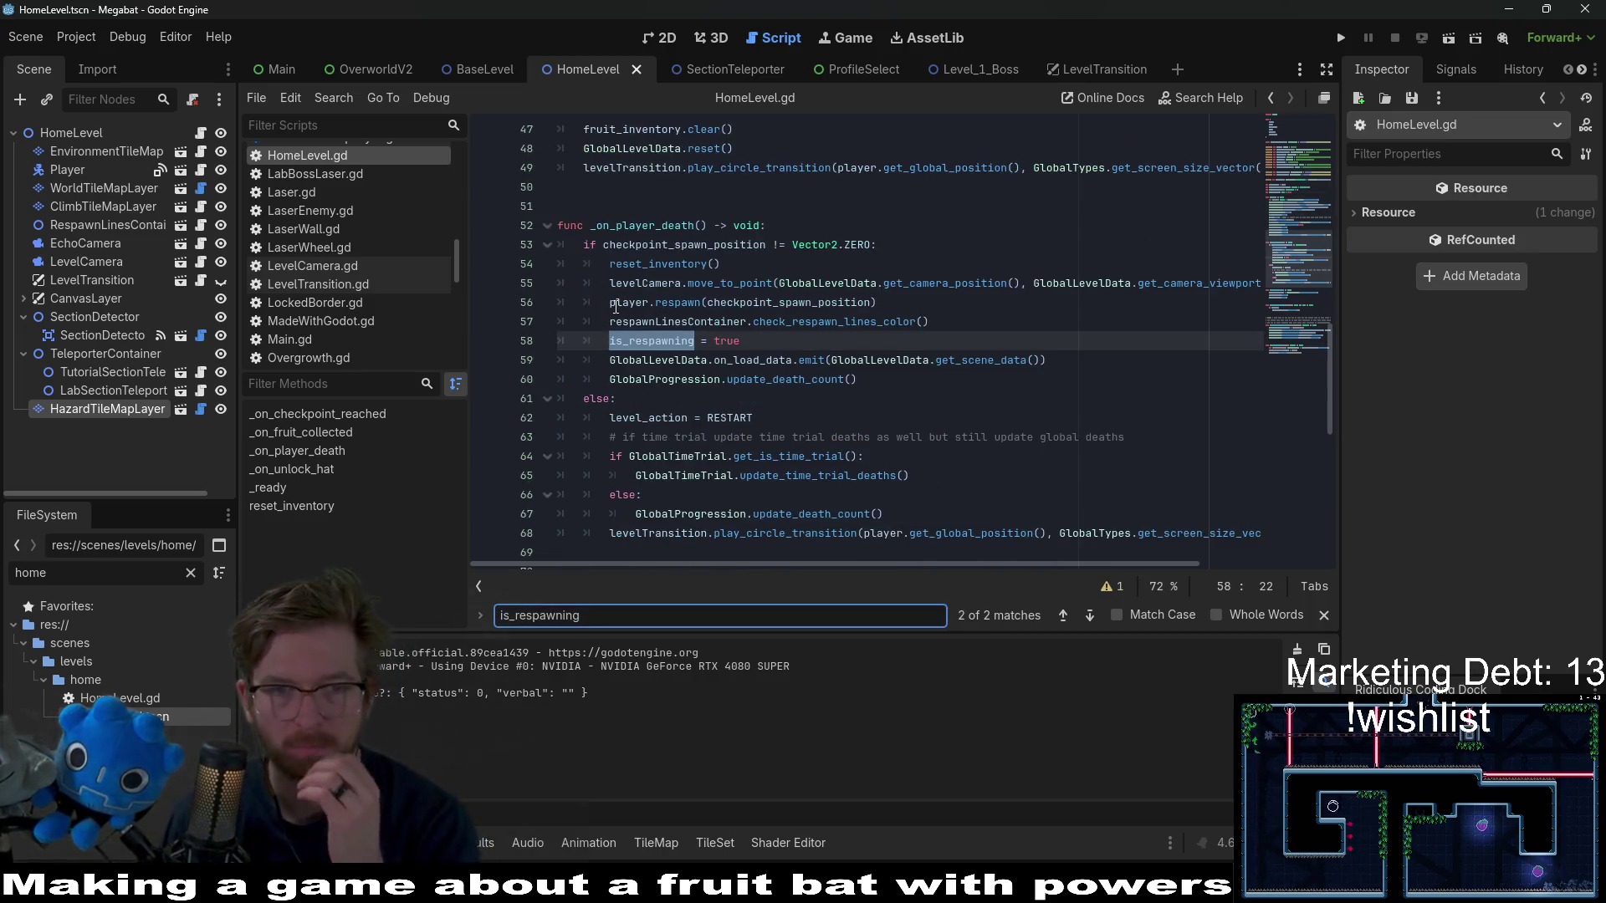
pyautogui.press('Return')
pyautogui.press('Return')
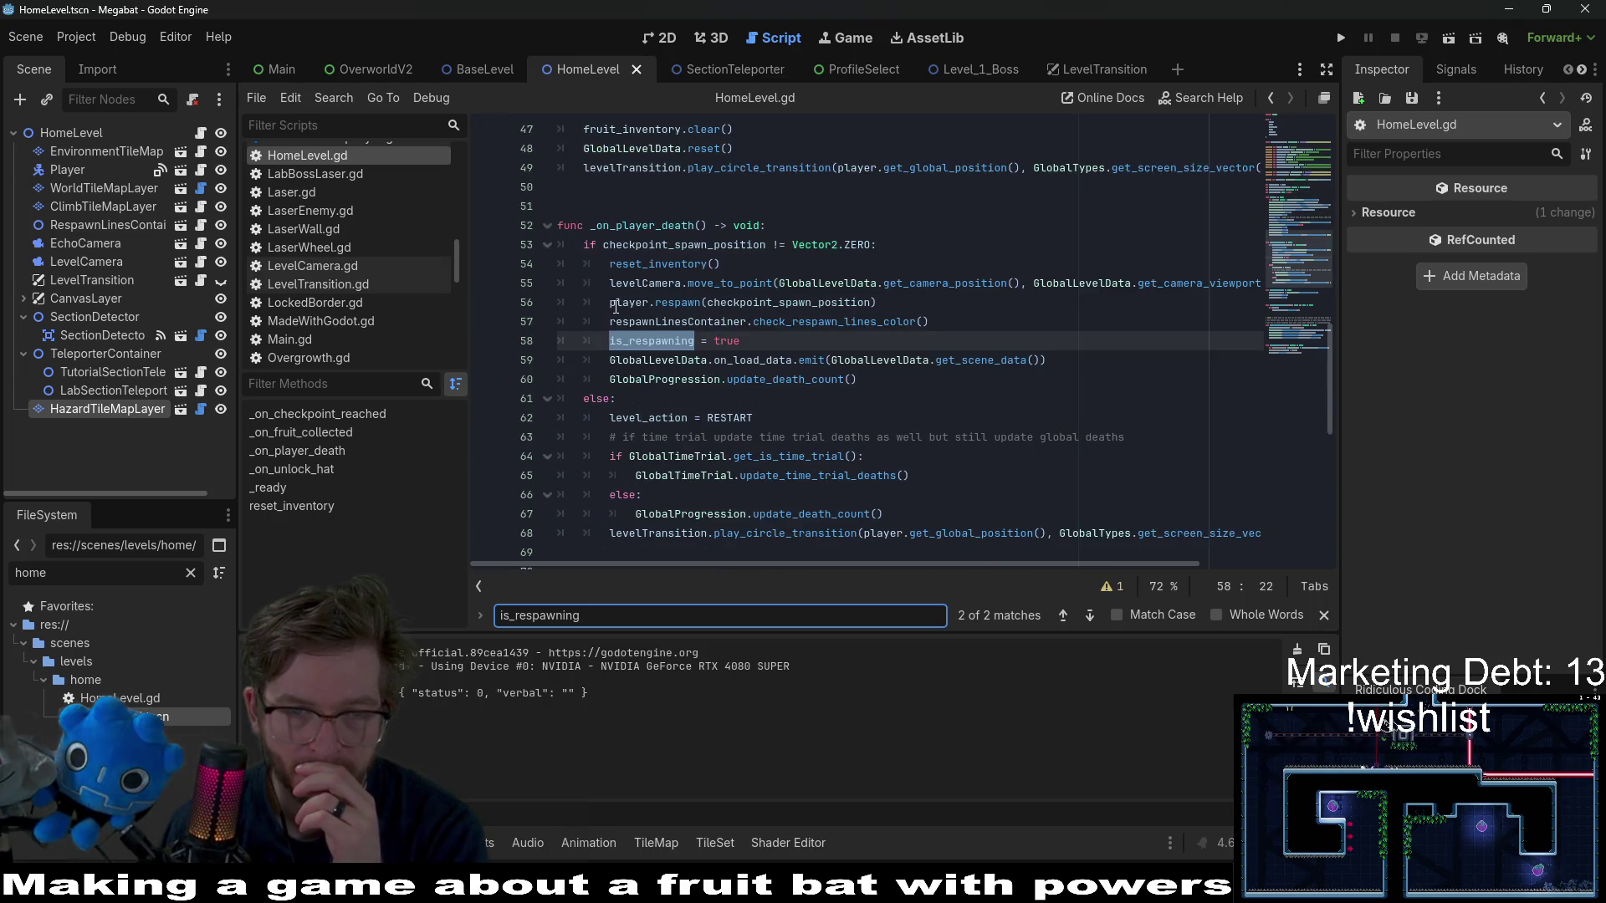
pyautogui.doubleClick(658, 226)
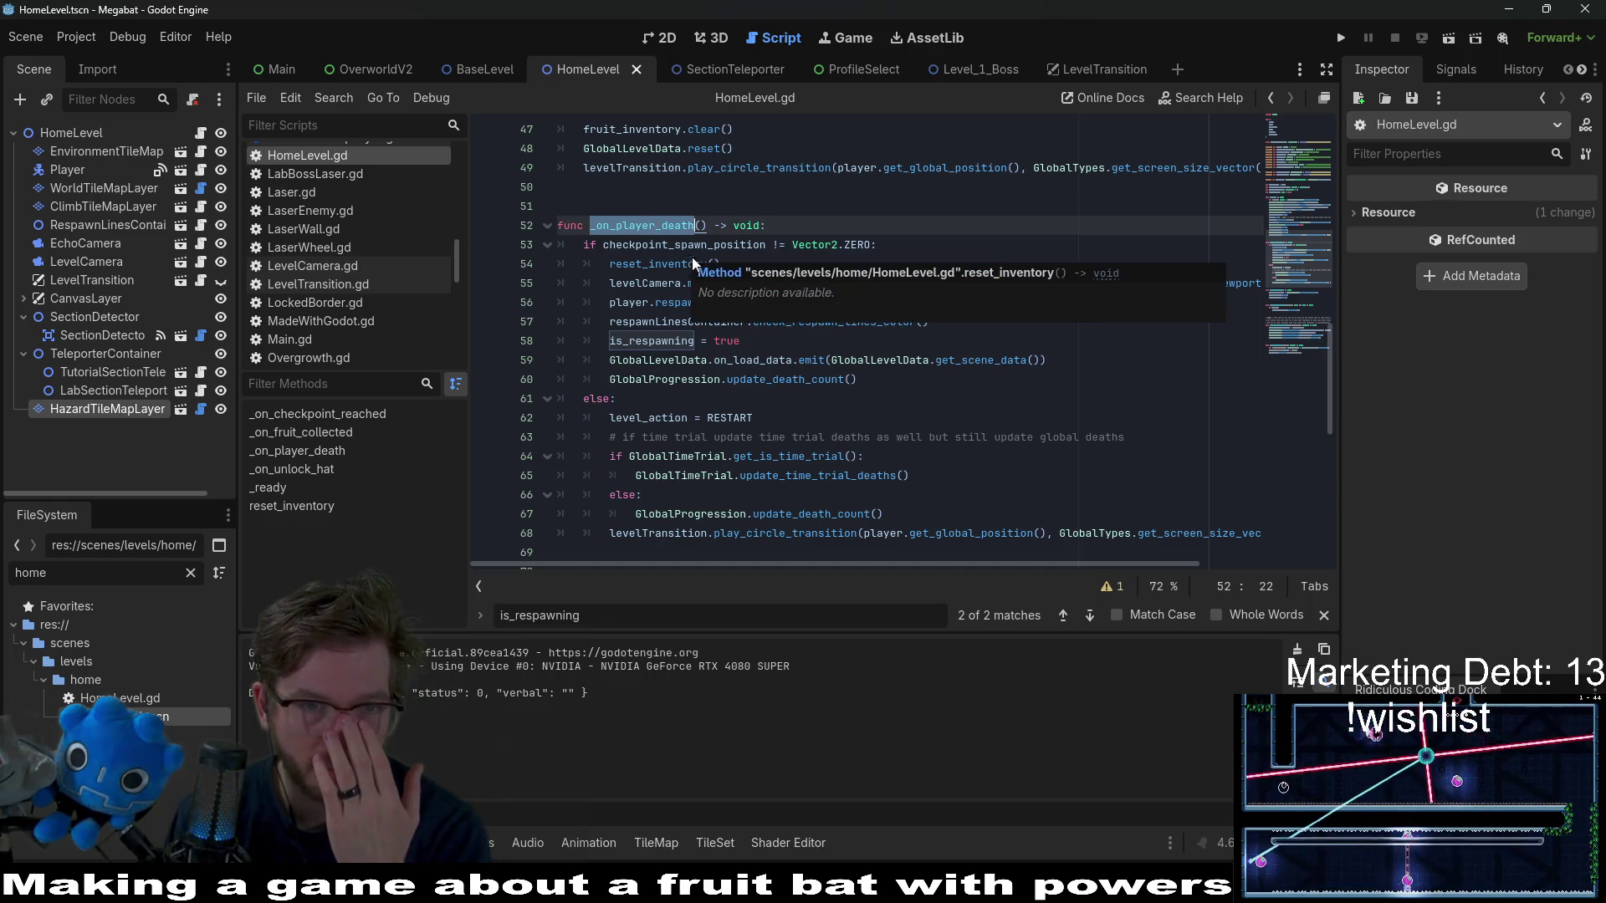
pyautogui.click(489, 72)
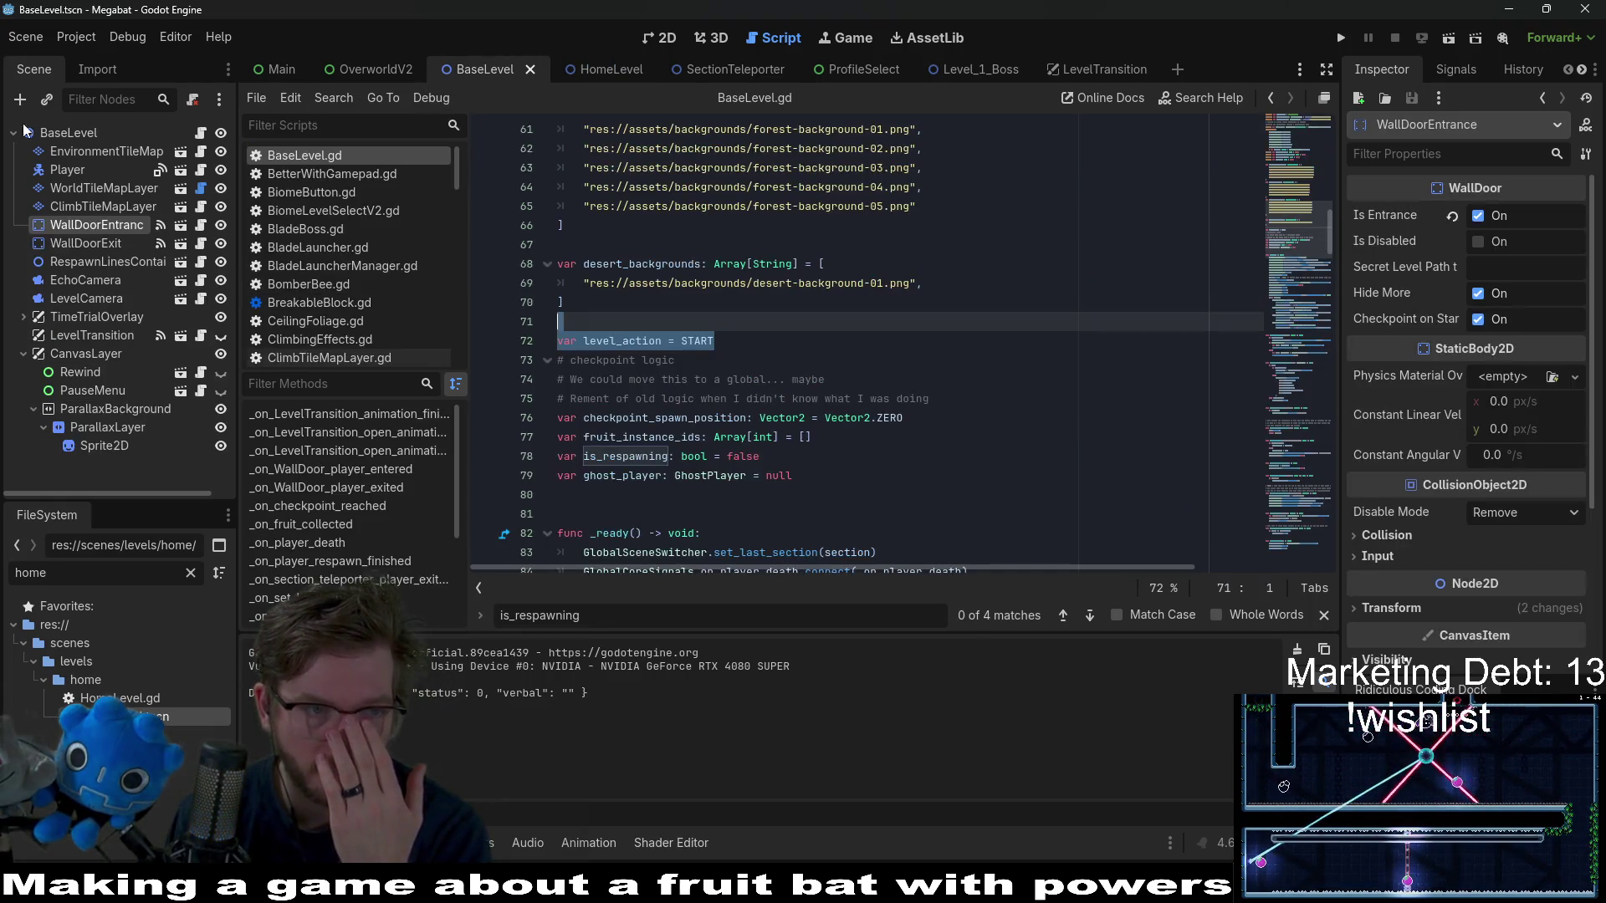
# - Jump from the Player's signals to _on_player_respawn_finished in BaseLevel.gd and search files for _on_player_death
pyautogui.click(88, 138)
pyautogui.click(82, 243)
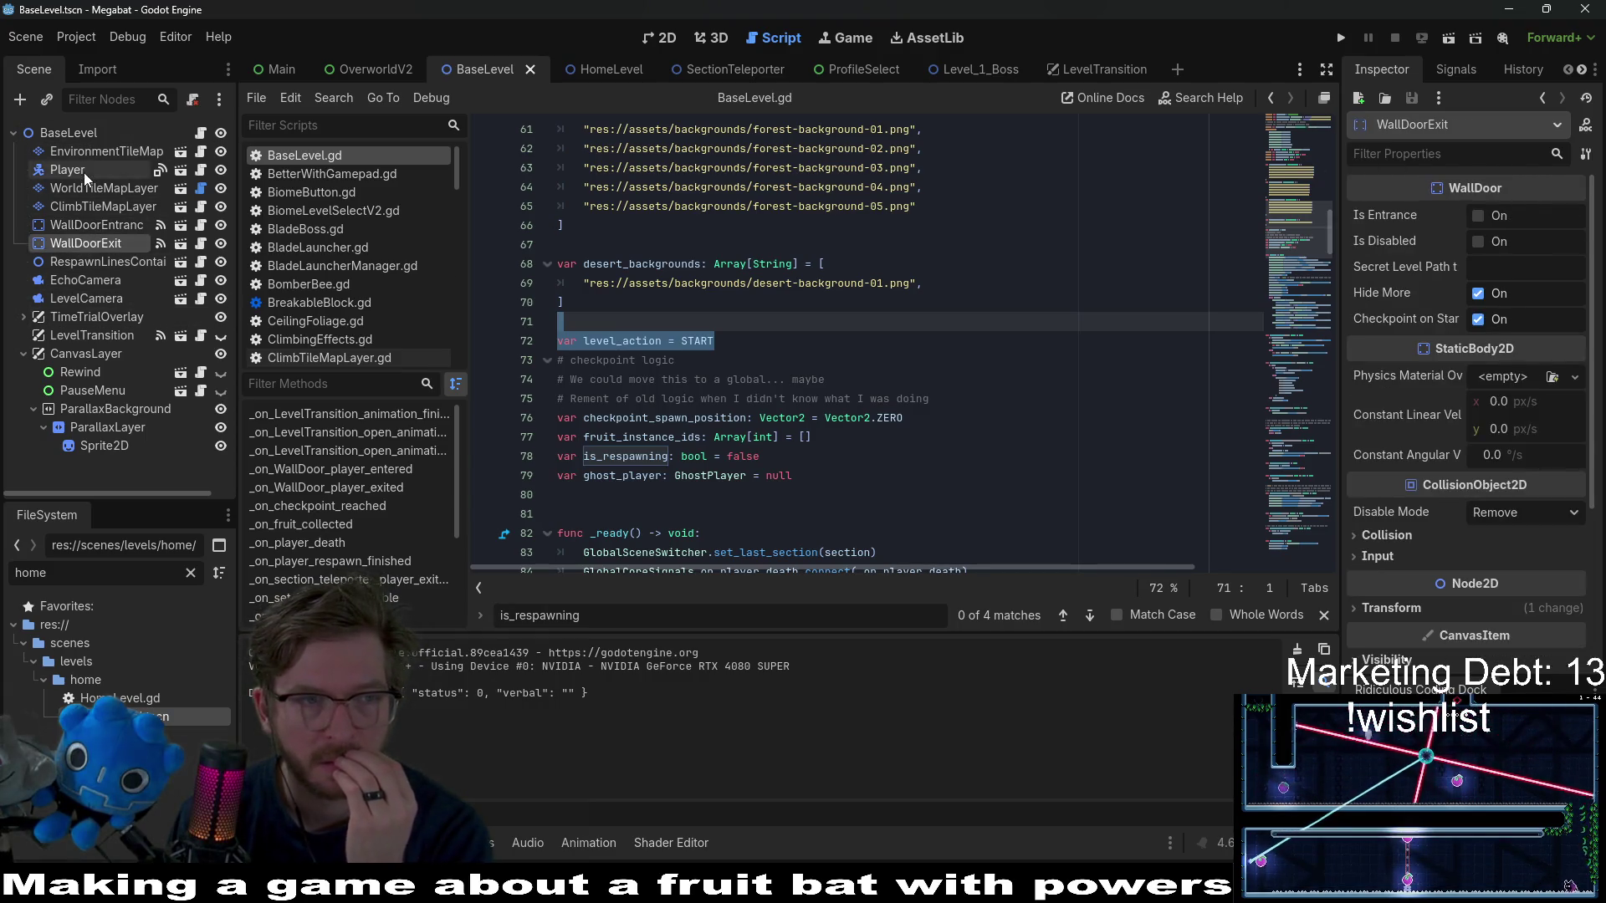
pyautogui.click(83, 170)
pyautogui.click(1474, 70)
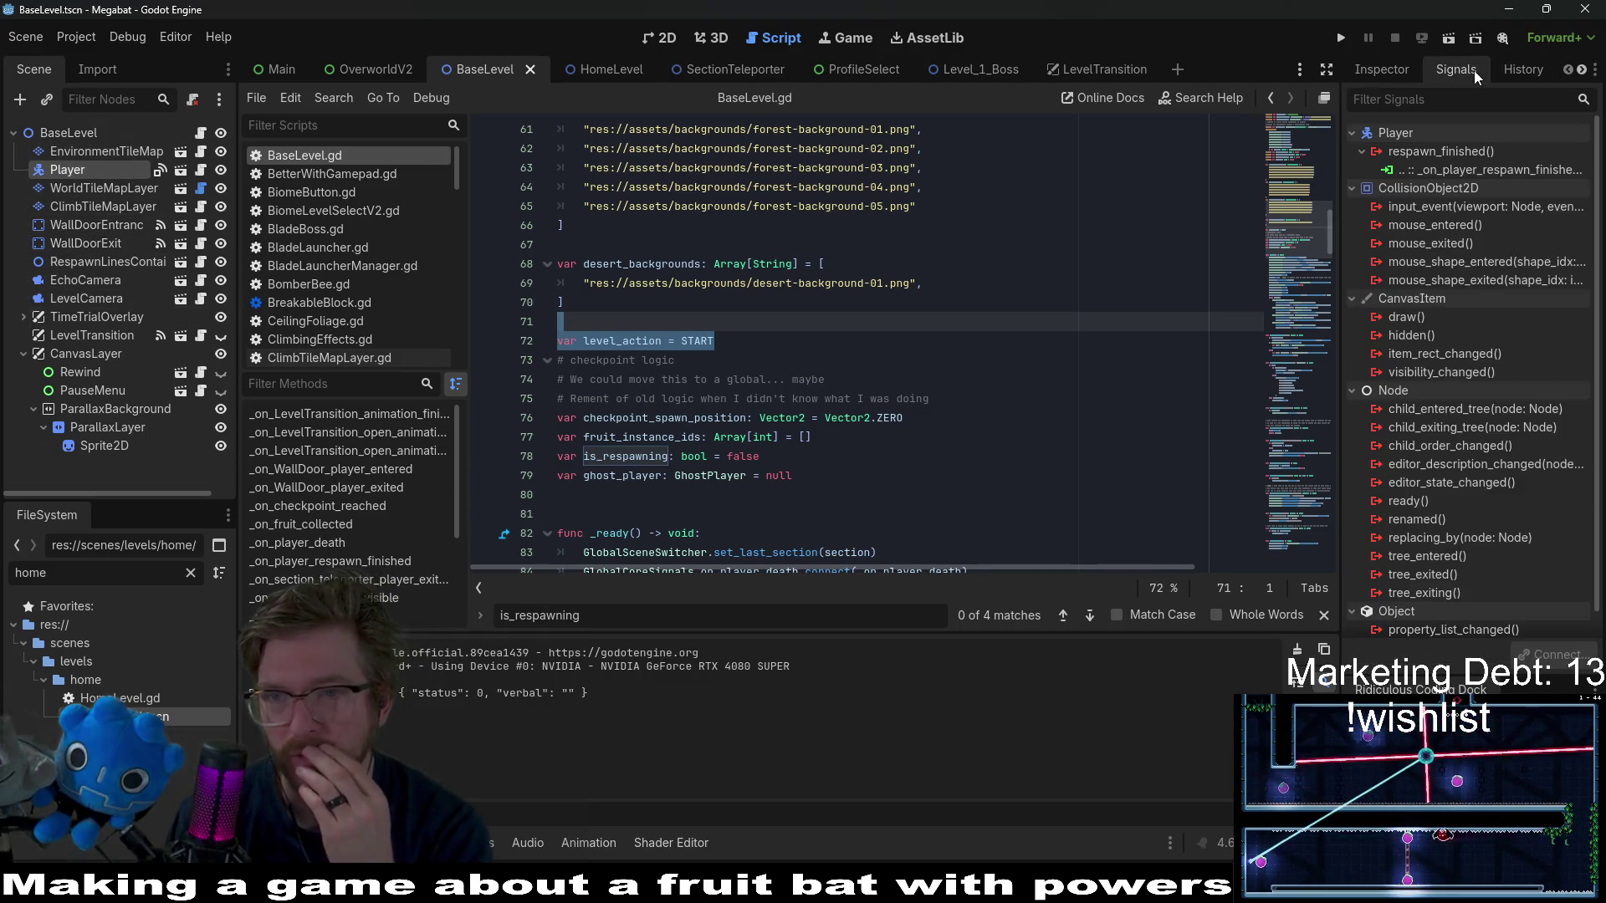
pyautogui.doubleClick(1520, 168)
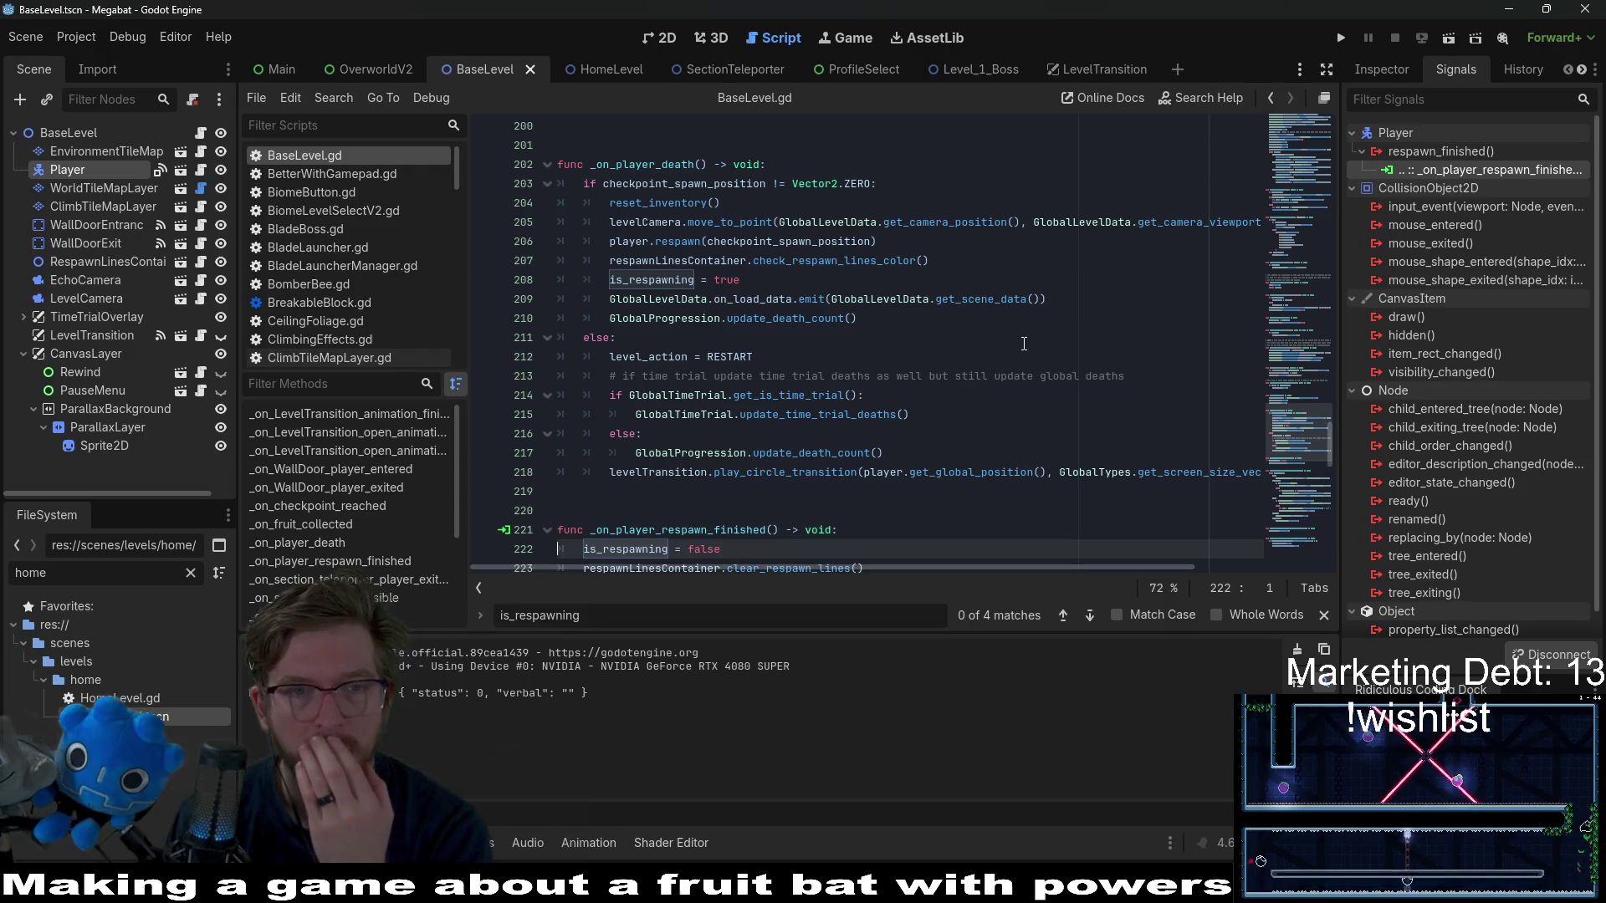
pyautogui.doubleClick(657, 164)
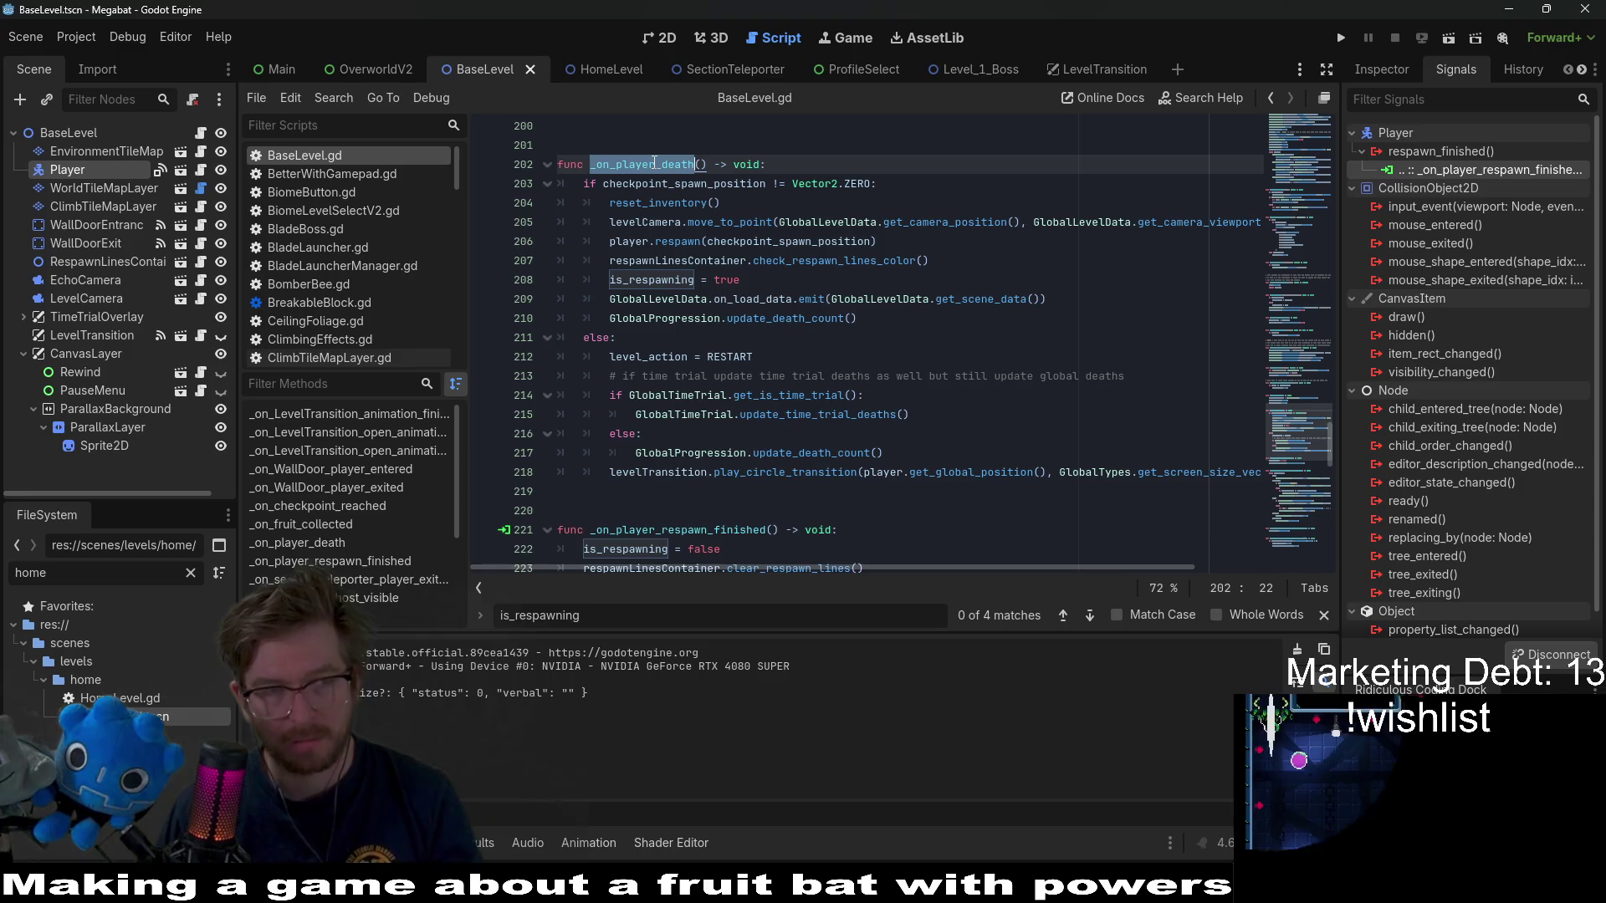
pyautogui.hotkey('ctrl', 'shift', 'f')
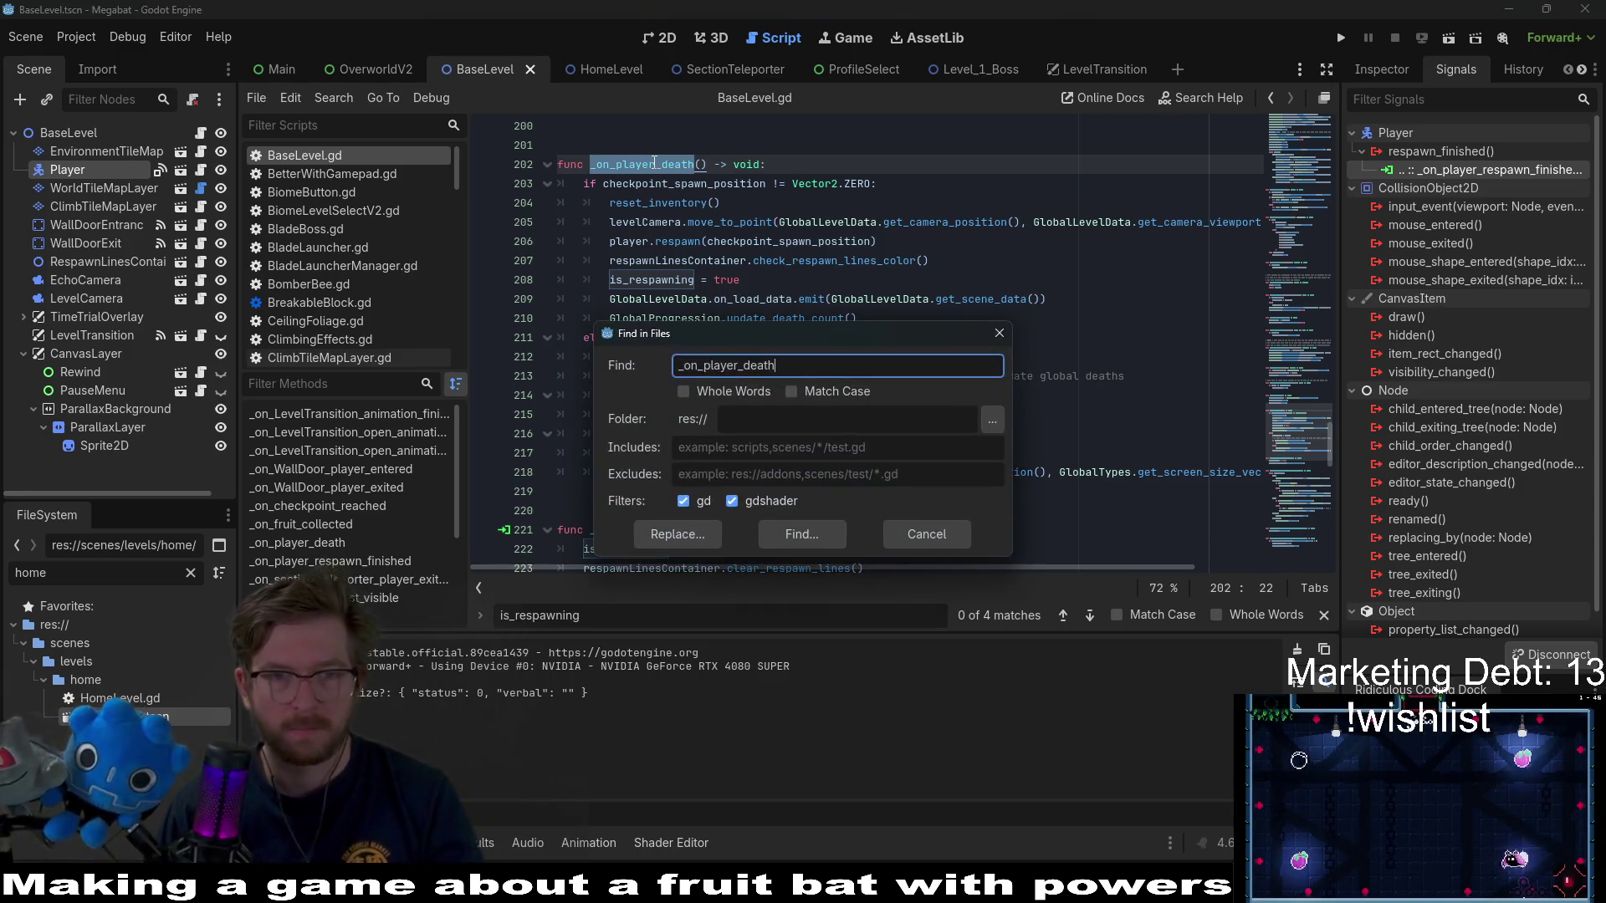
# - Run the project-wide _on_player_death search and open its HomeLevel.gd connection match
pyautogui.press('Return')
pyautogui.scroll(10, 988, 280)
pyautogui.scroll(7, 989, 280)
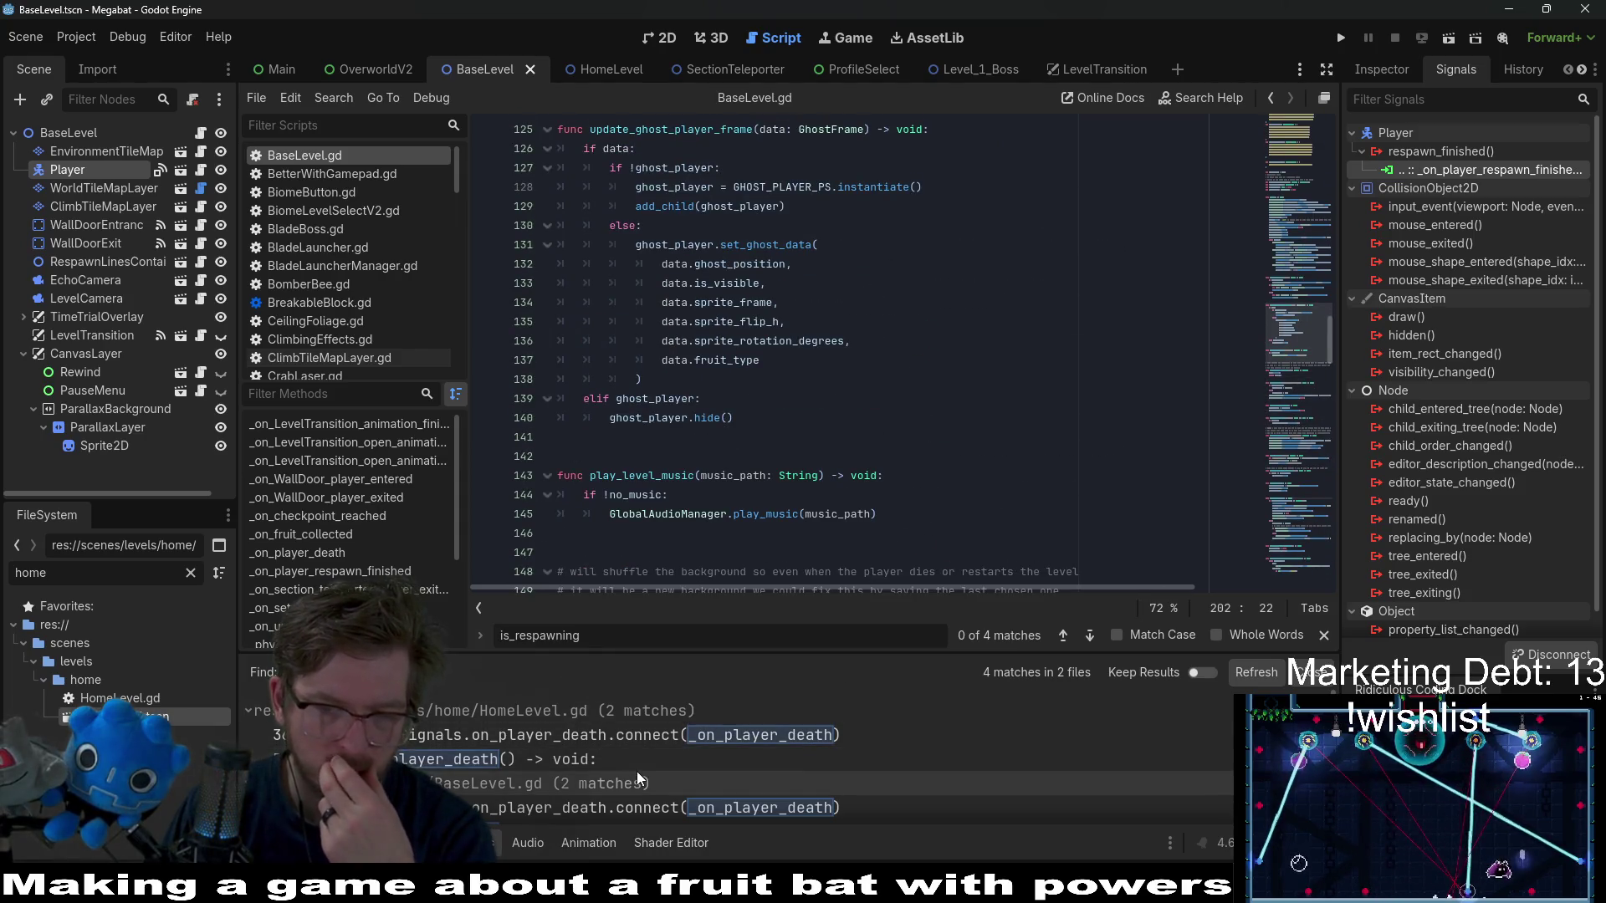
pyautogui.scroll(-1, 637, 776)
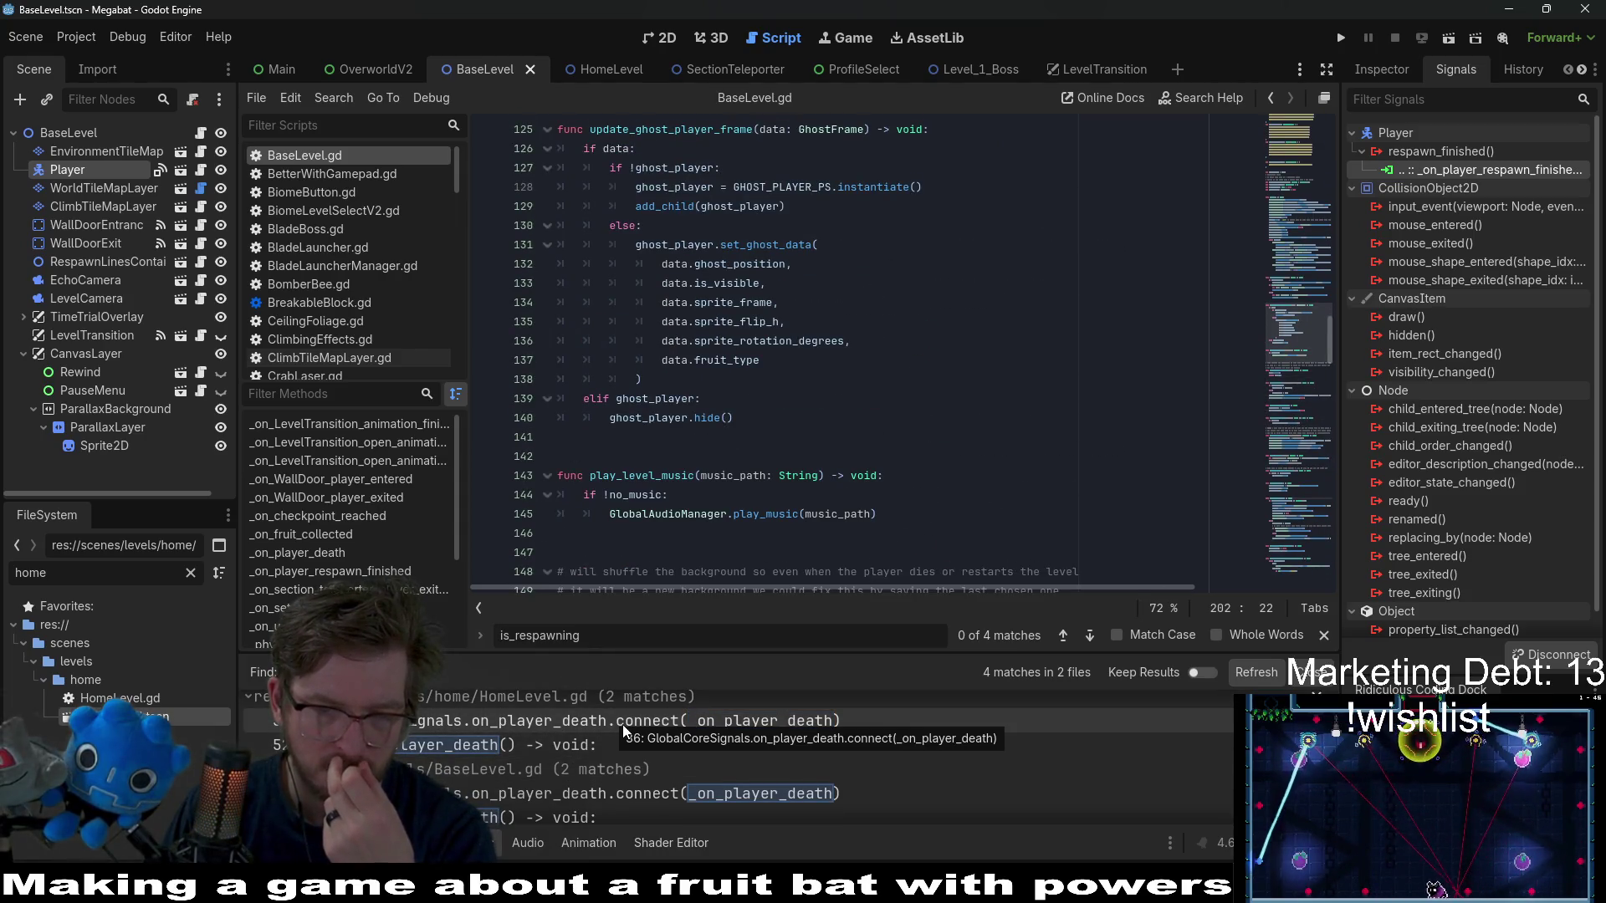
pyautogui.click(622, 725)
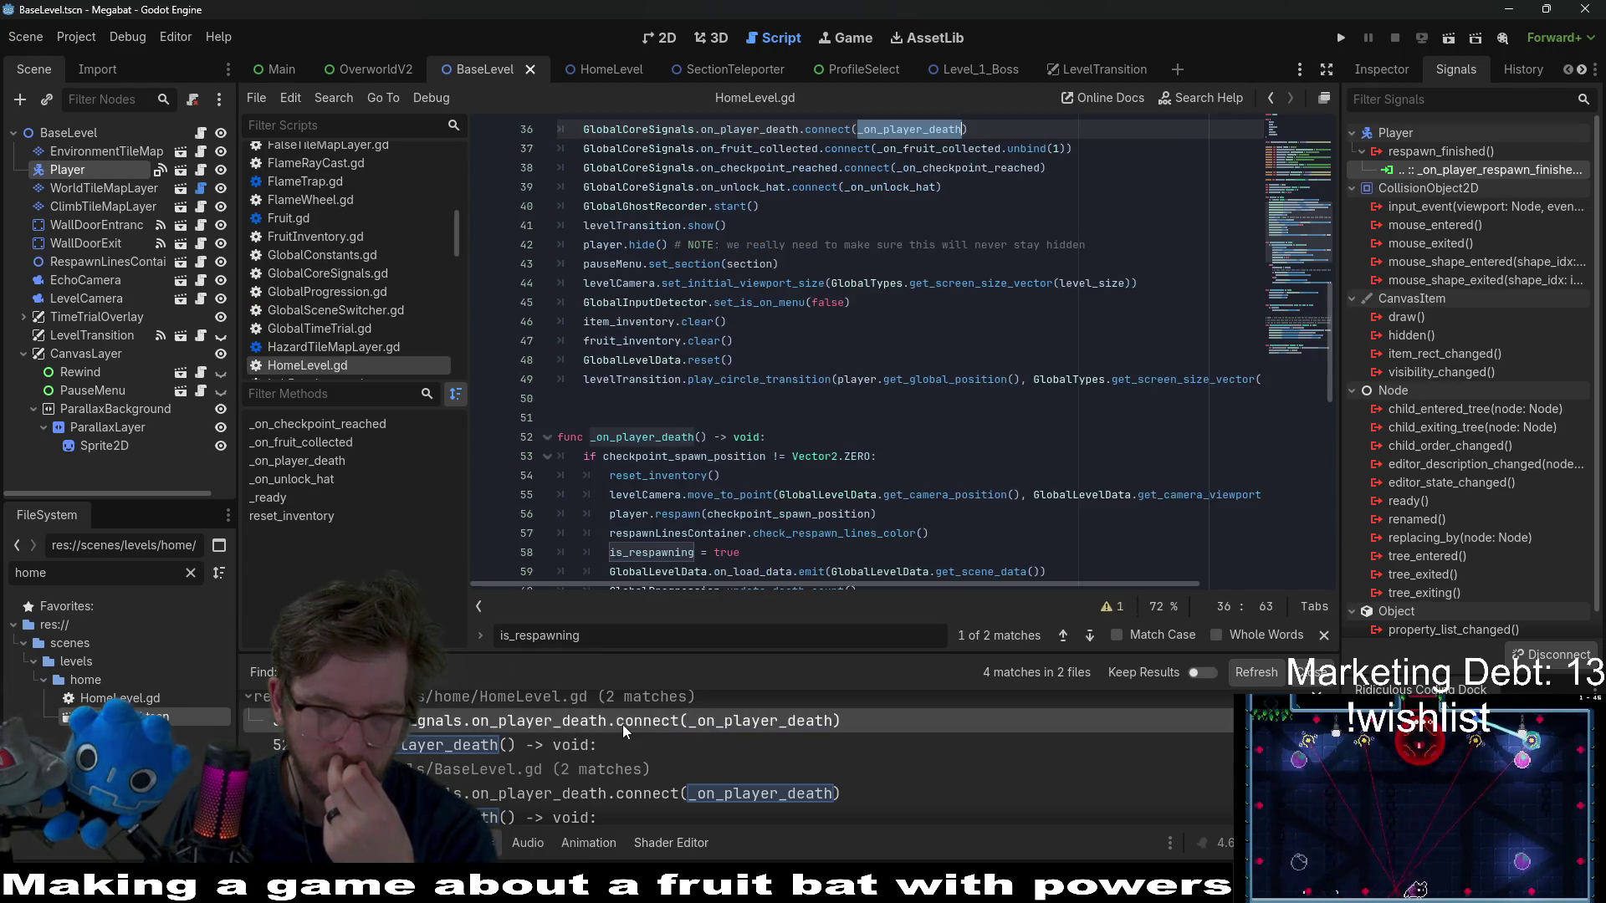
pyautogui.scroll(2, 861, 399)
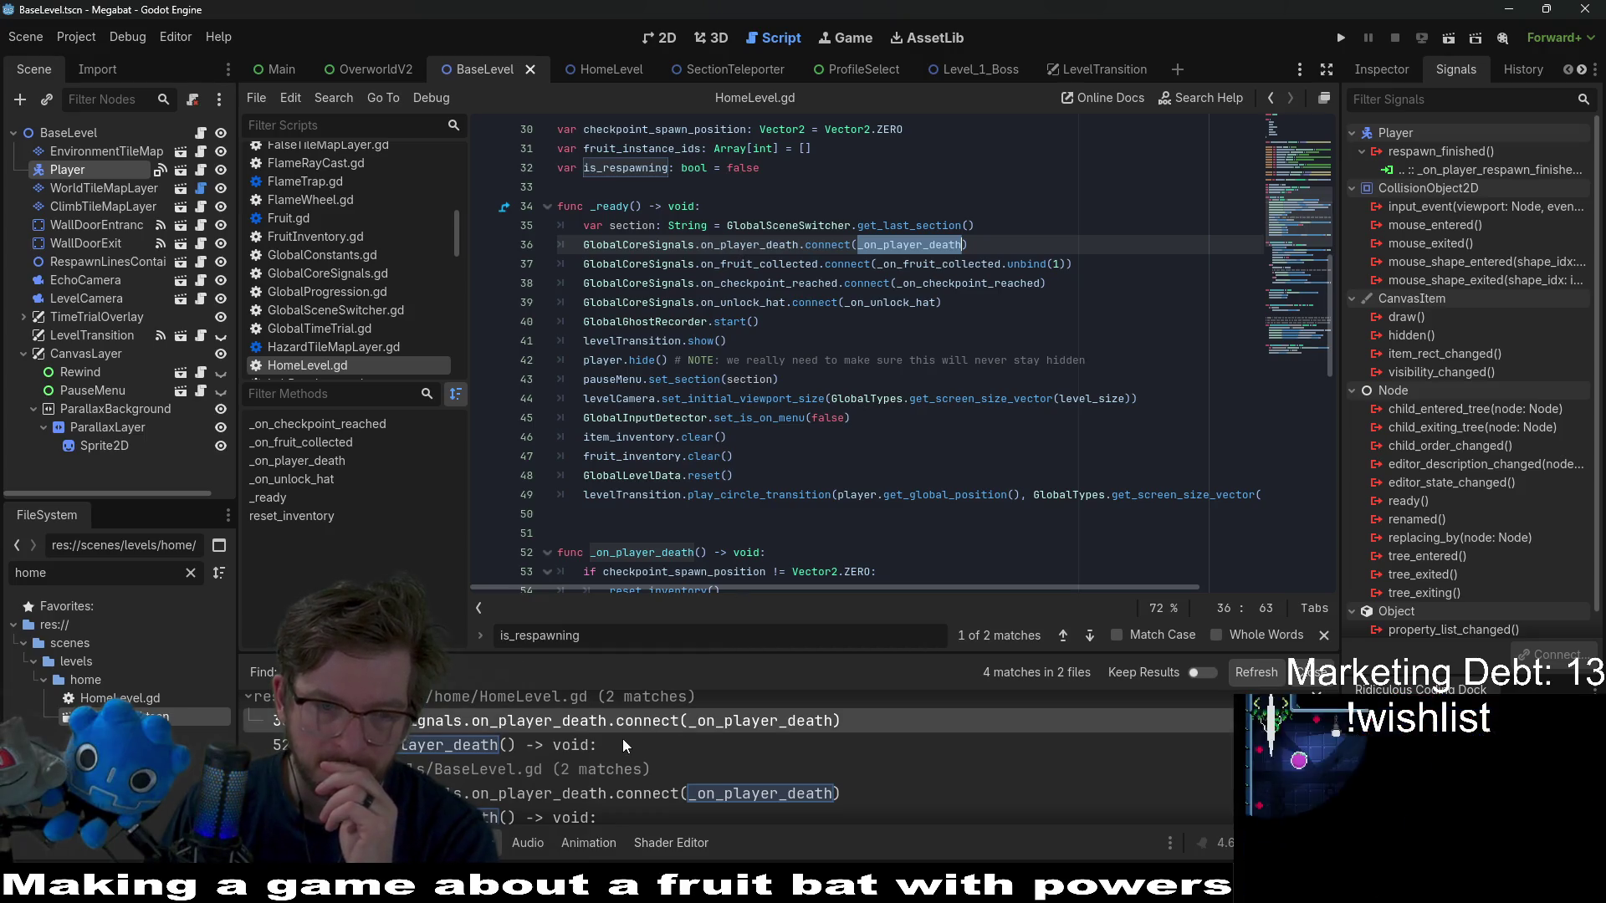
pyautogui.scroll(-1, 644, 760)
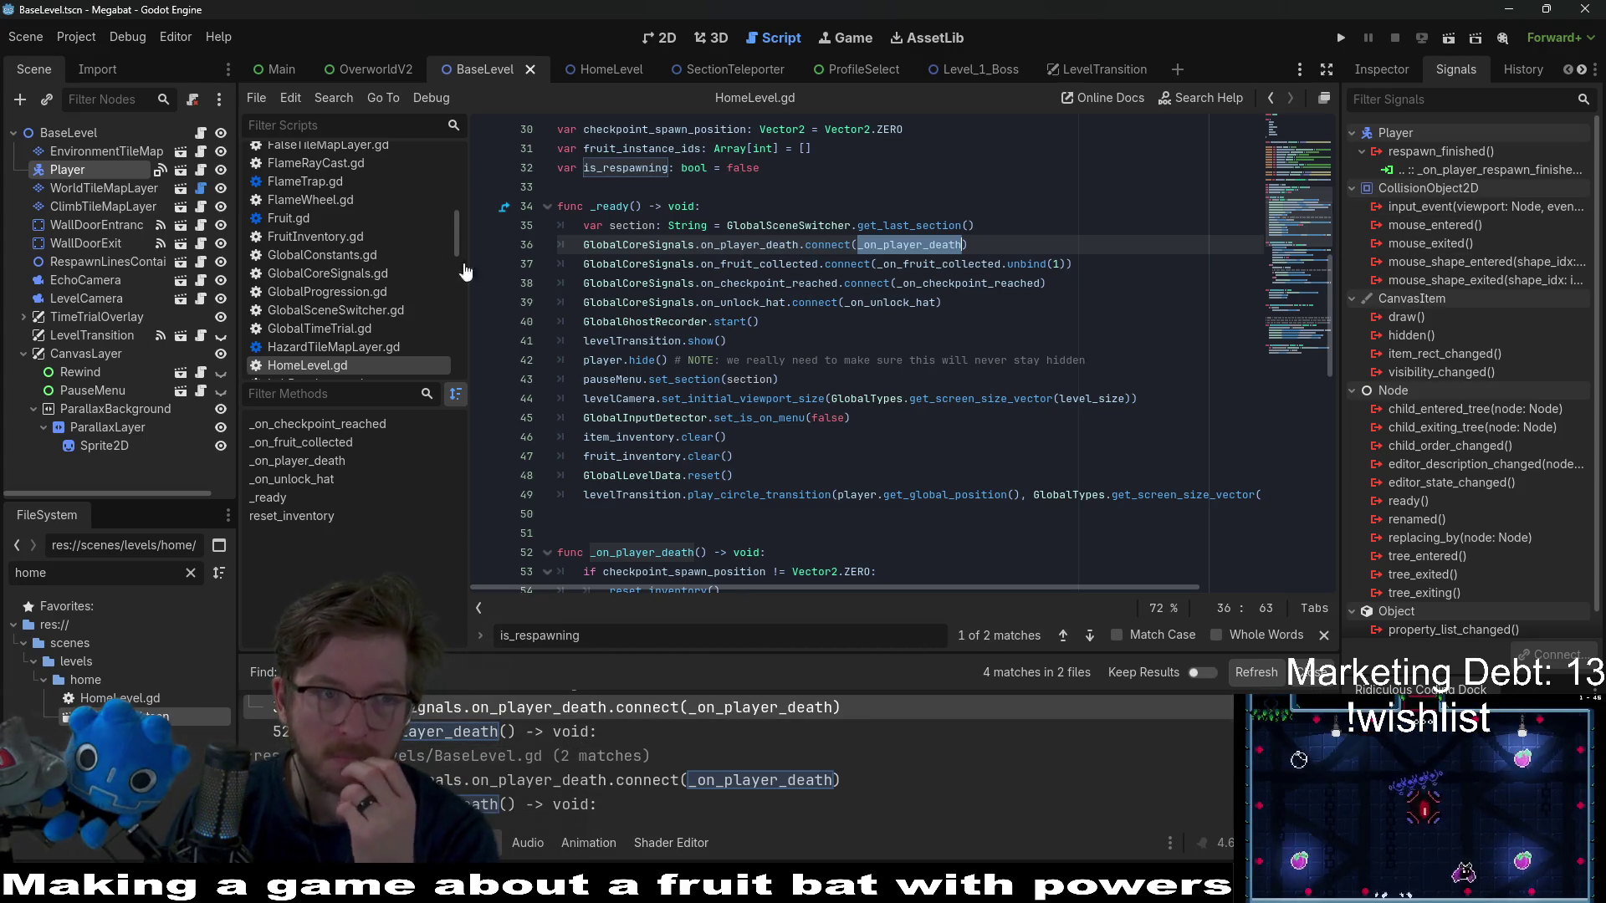
# - Return to BaseLevel.gd through the Player's signals and review _on_player_respawn_finished and the death connection in _ready
pyautogui.click(97, 176)
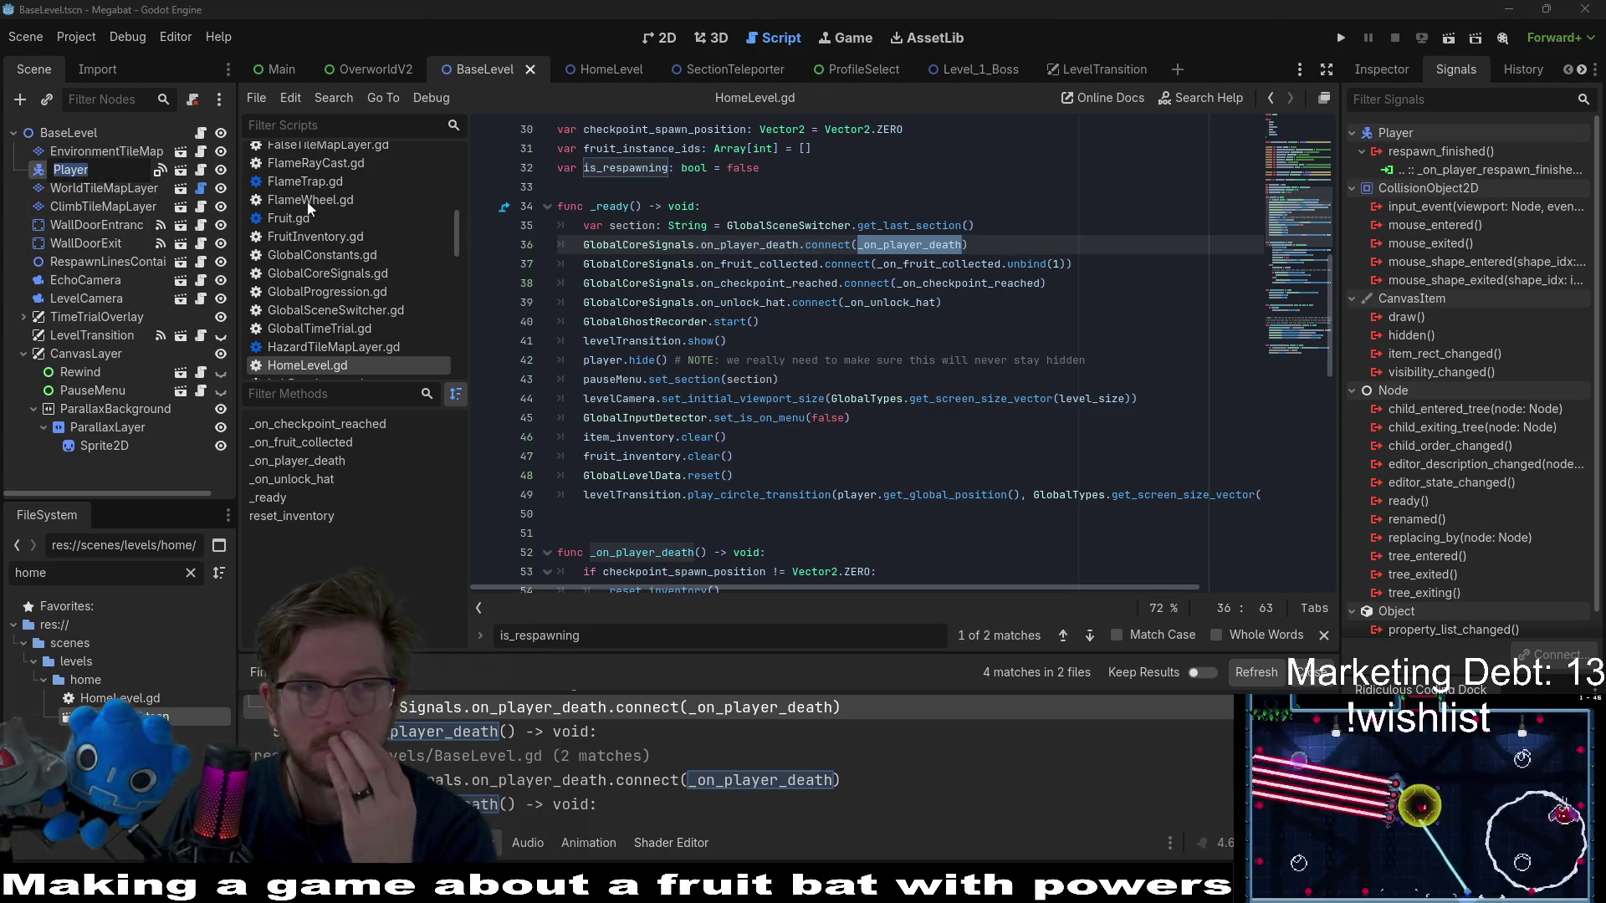
pyautogui.click(73, 132)
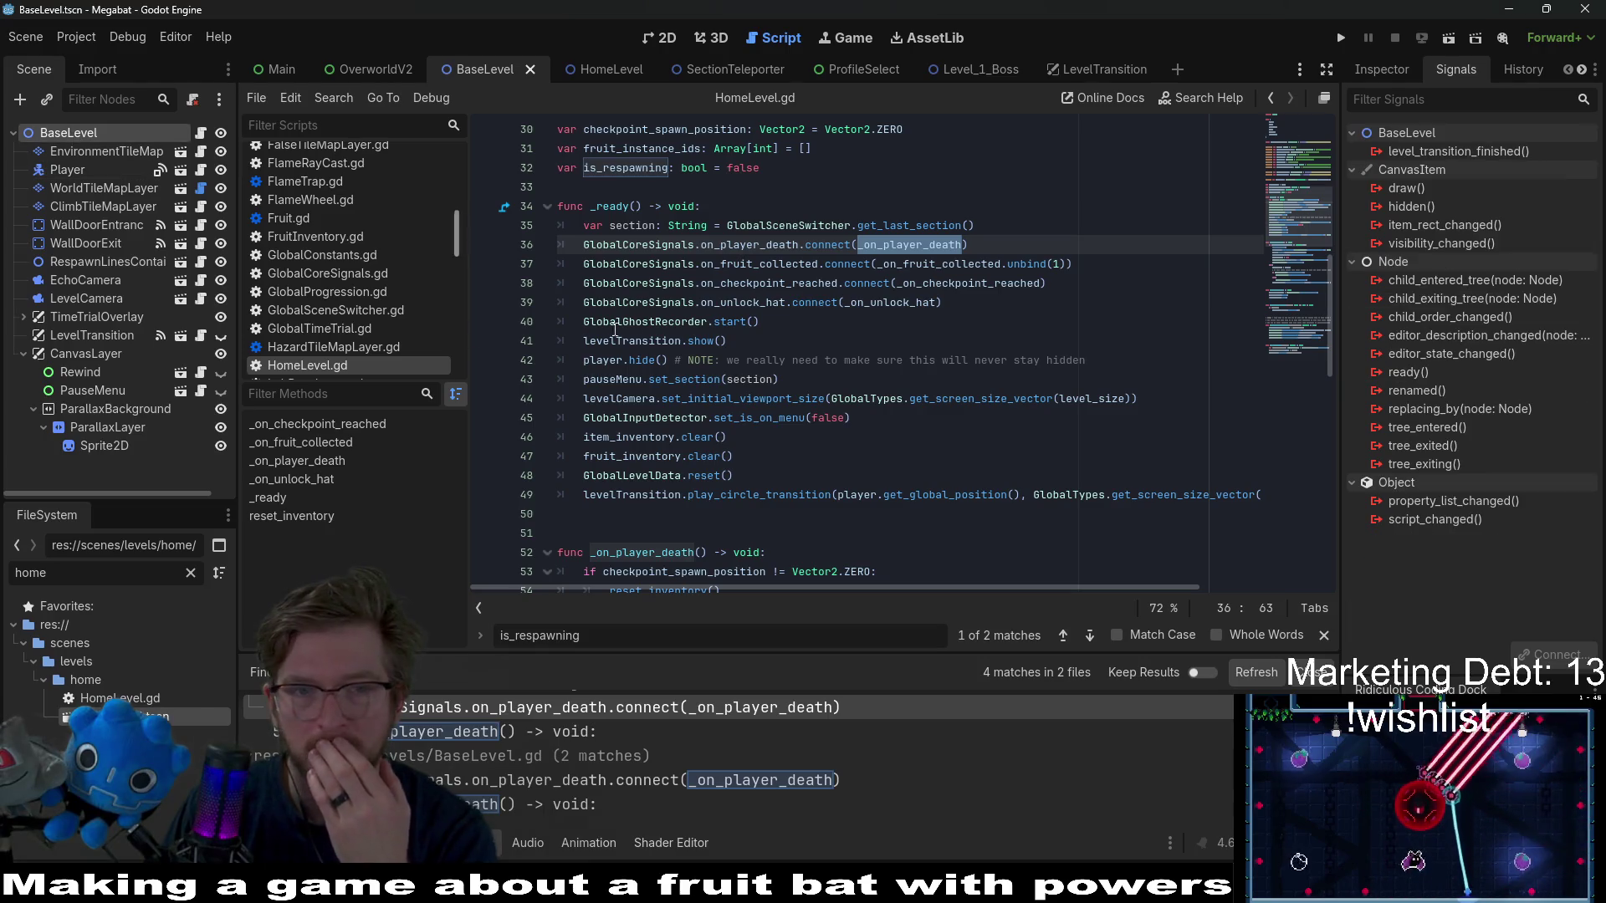
pyautogui.click(64, 169)
pyautogui.doubleClick(1487, 171)
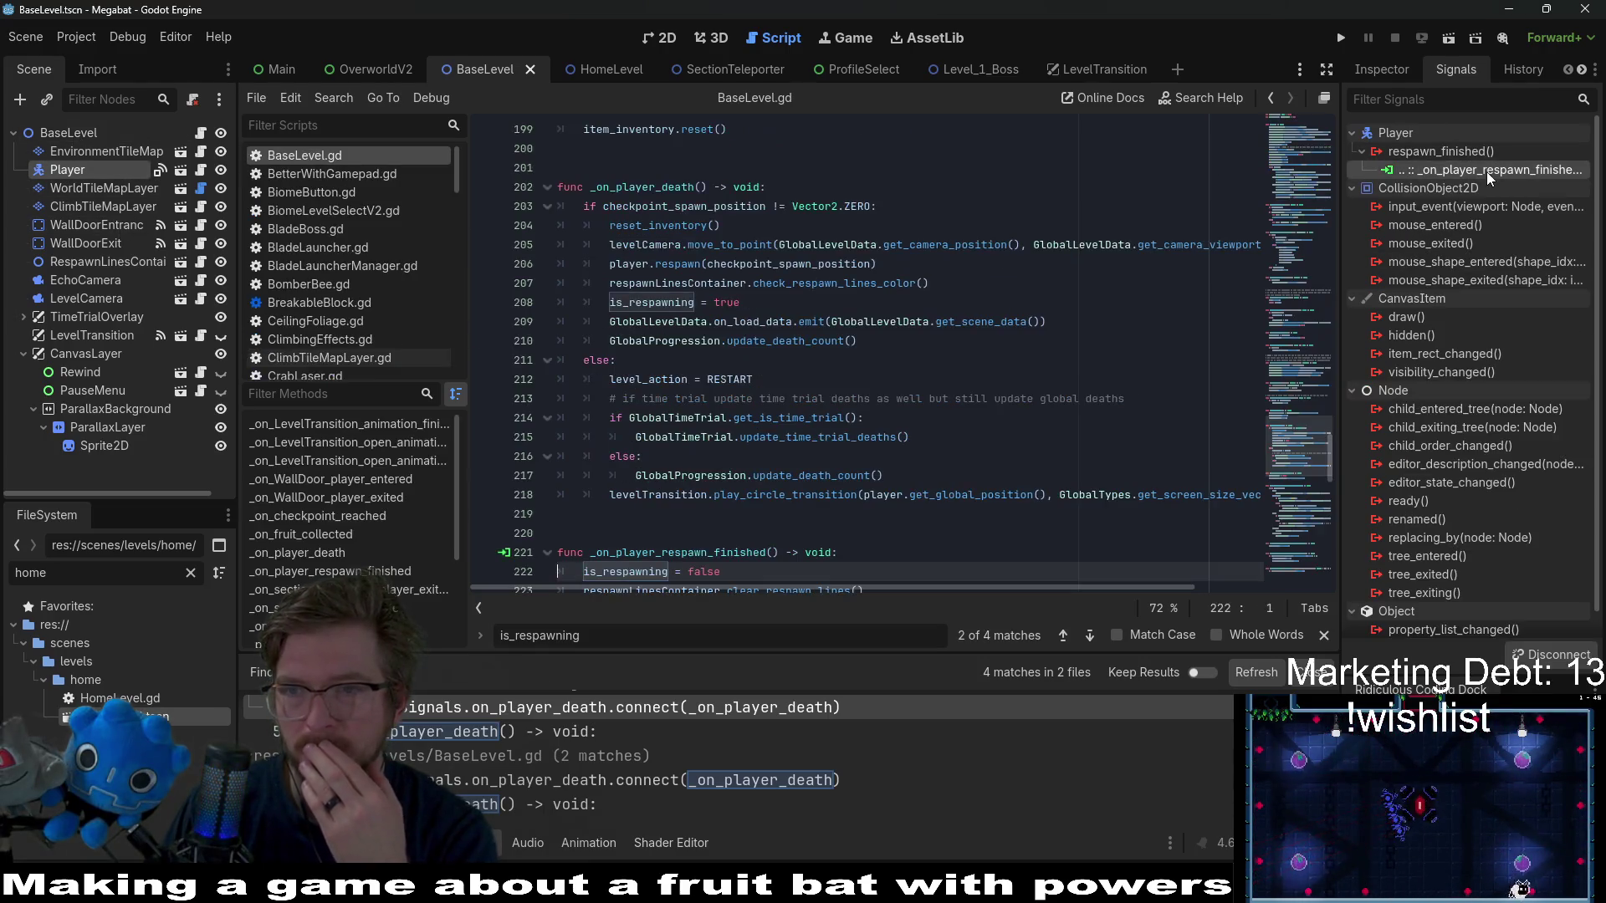
pyautogui.scroll(-2, 705, 436)
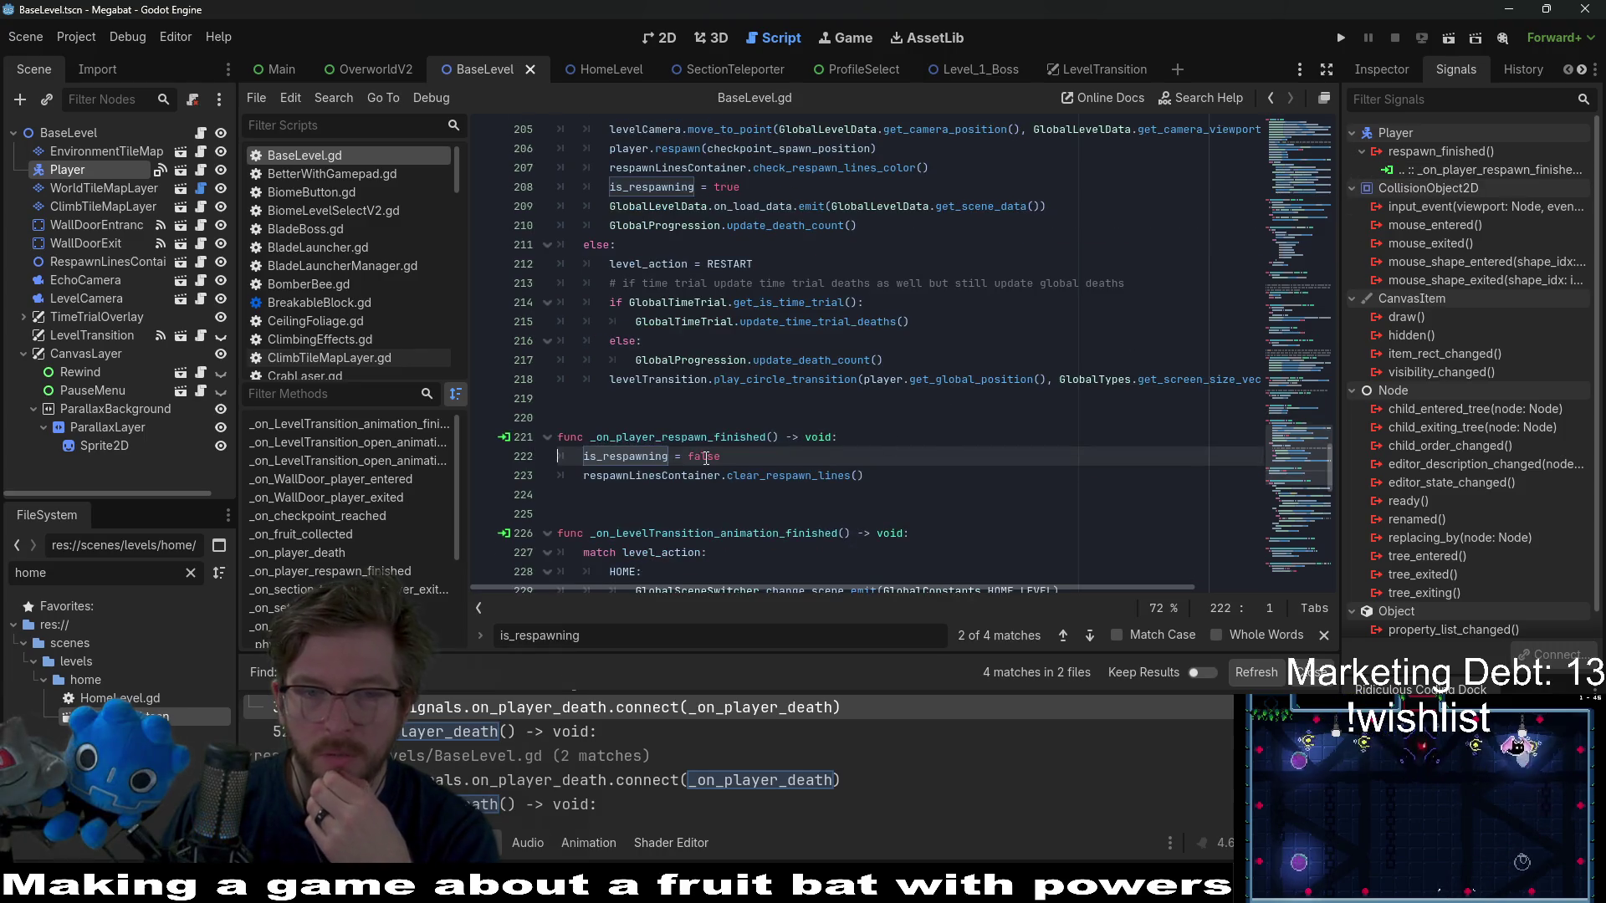
pyautogui.doubleClick(705, 435)
pyautogui.hotkey('ctrl', 'c')
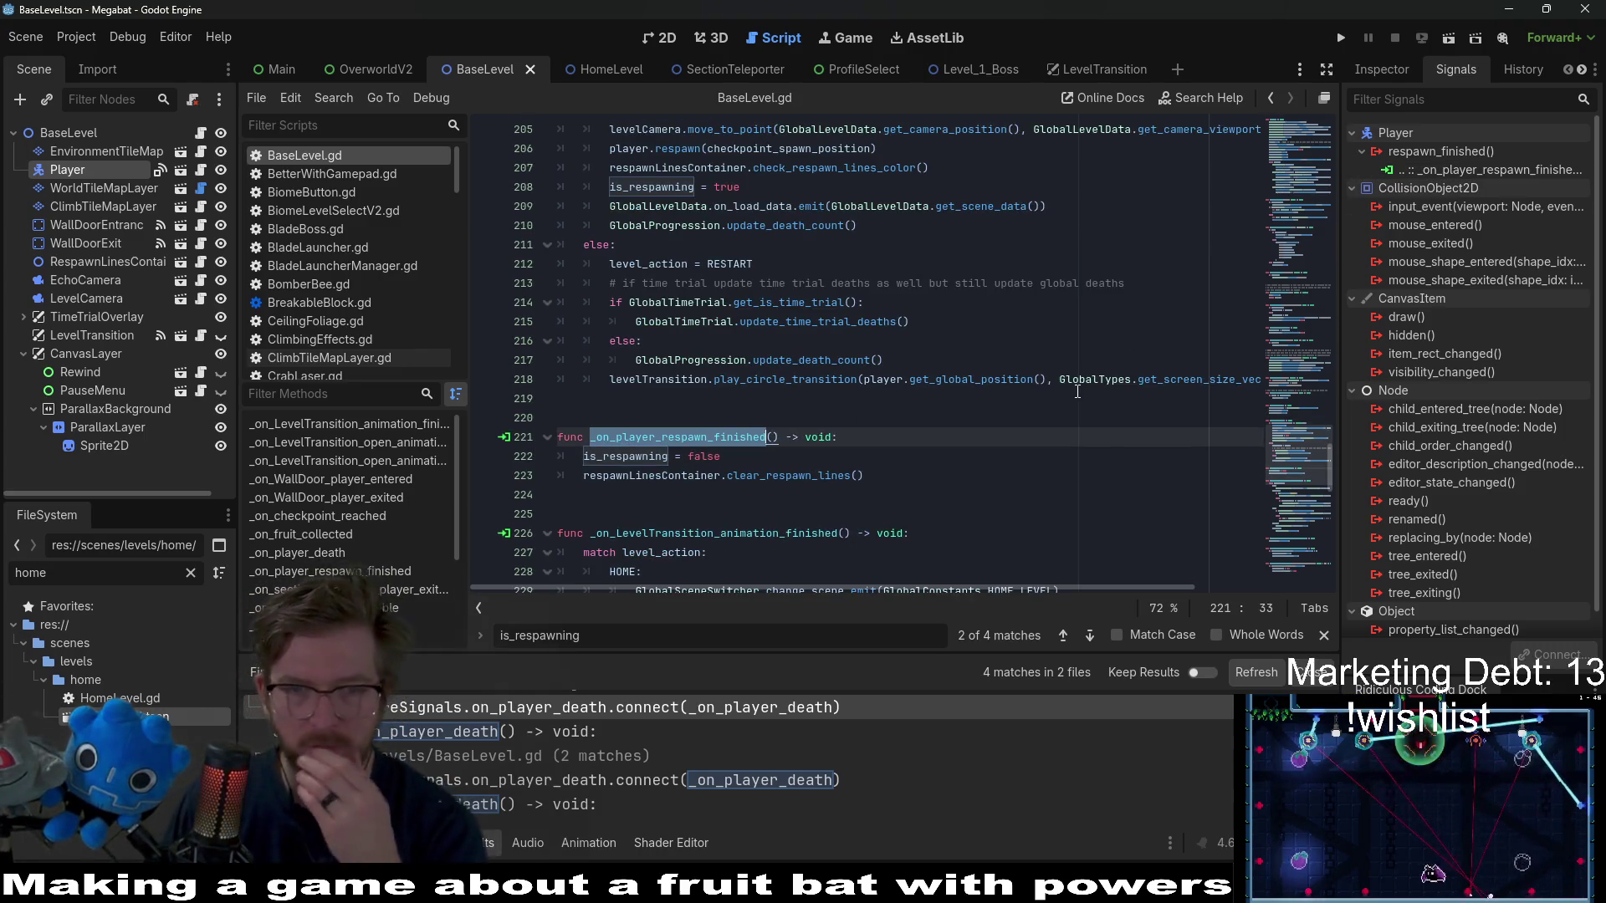
pyautogui.scroll(20, 1075, 393)
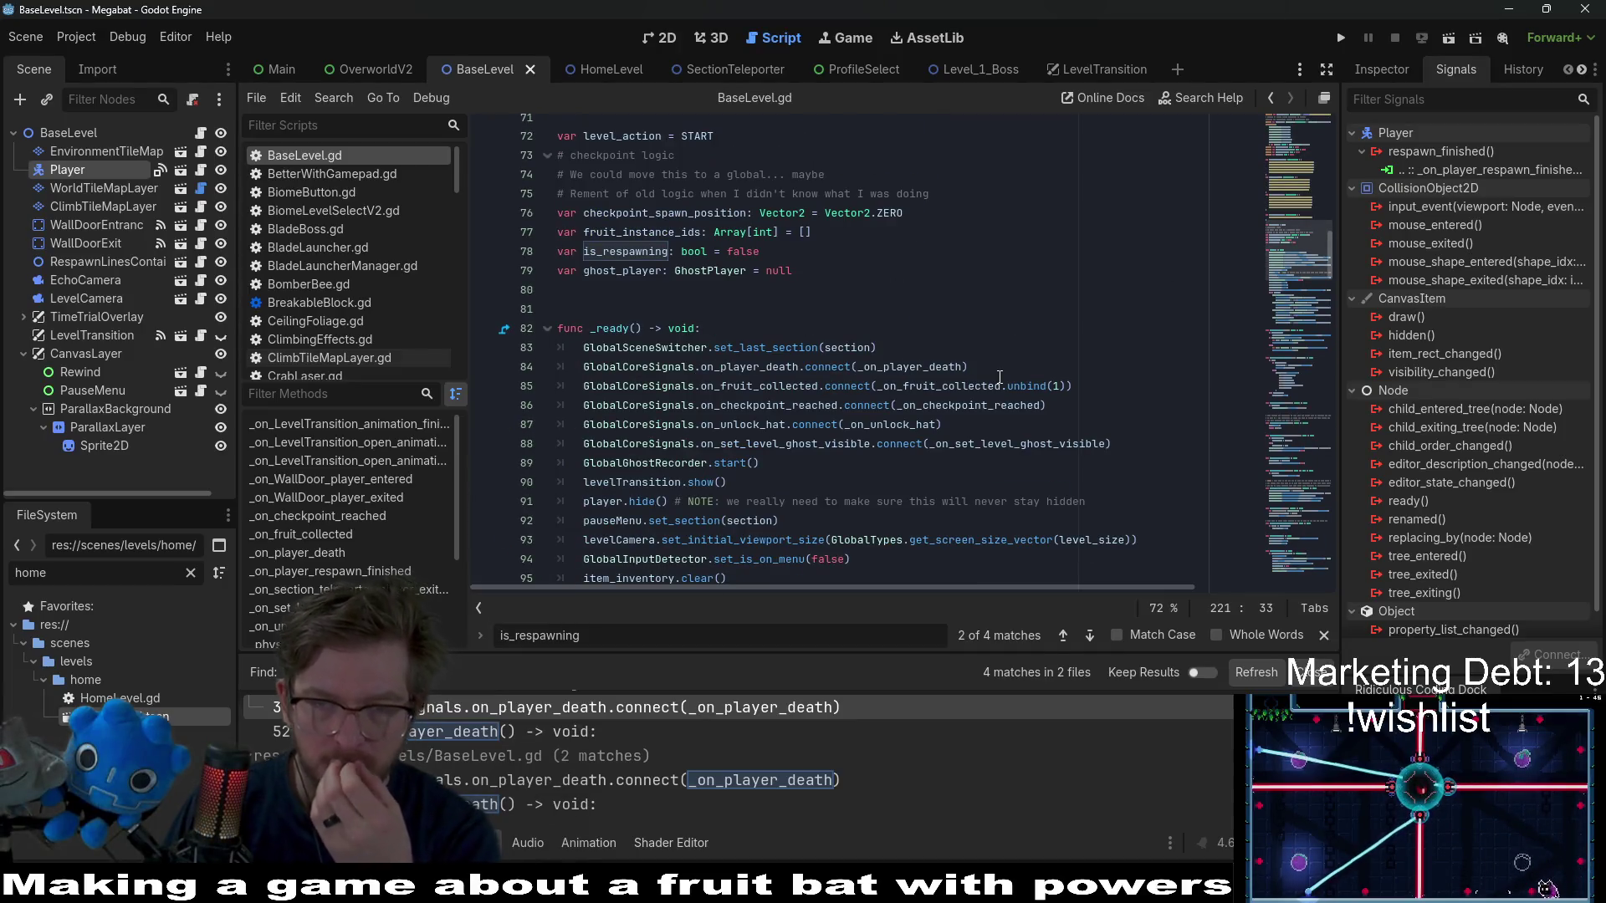
pyautogui.click(1005, 361)
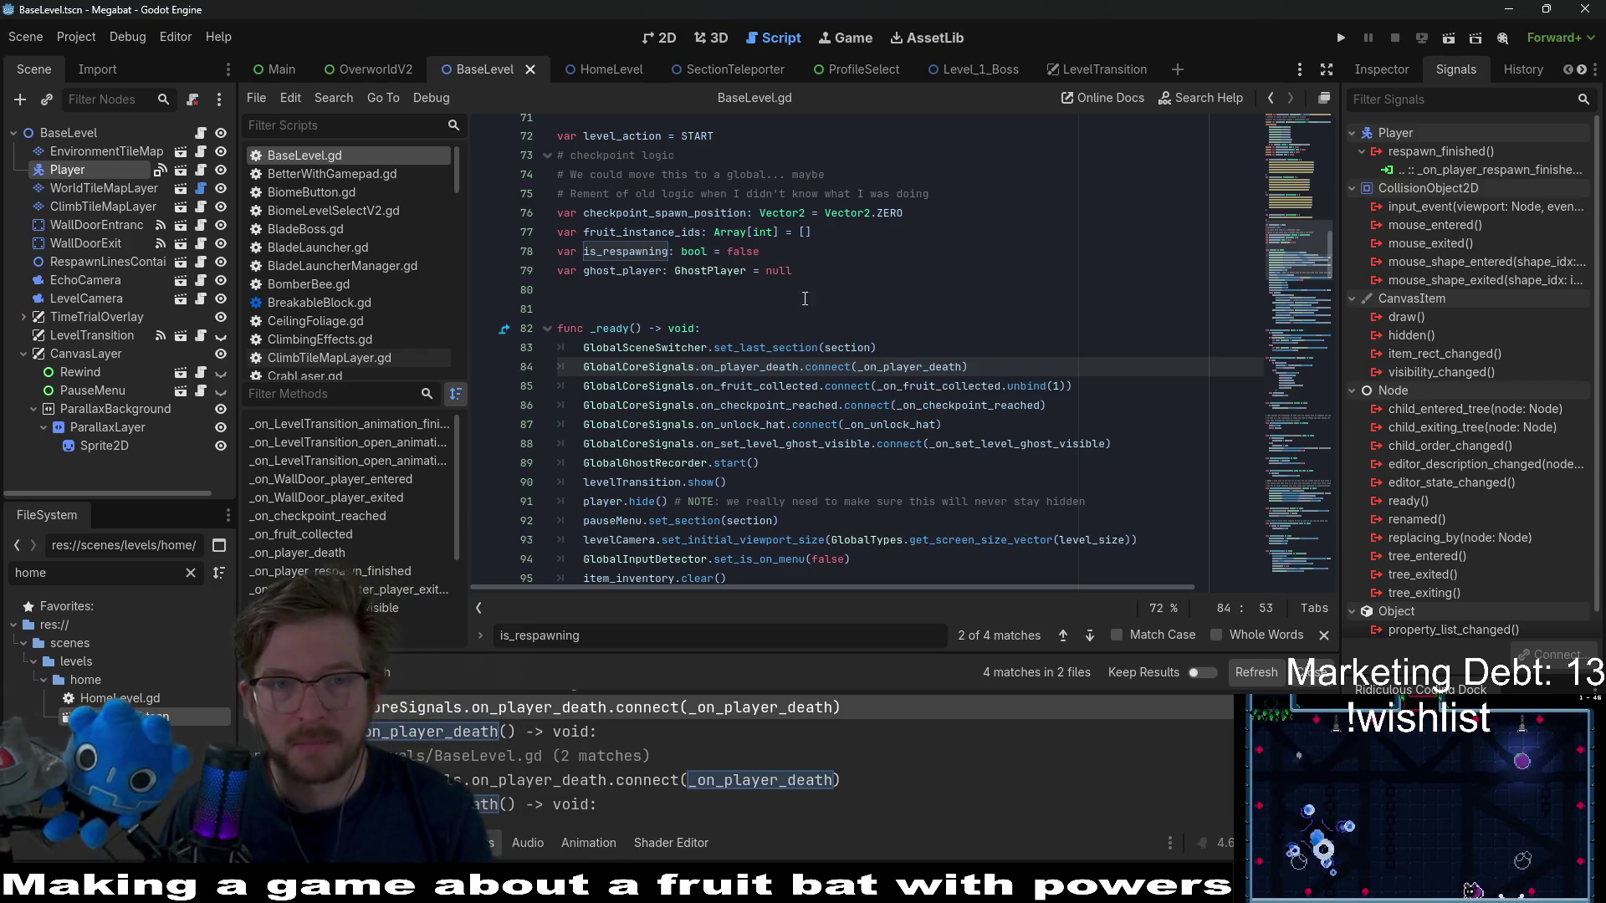
pyautogui.scroll(5, 729, 273)
pyautogui.scroll(3, 729, 272)
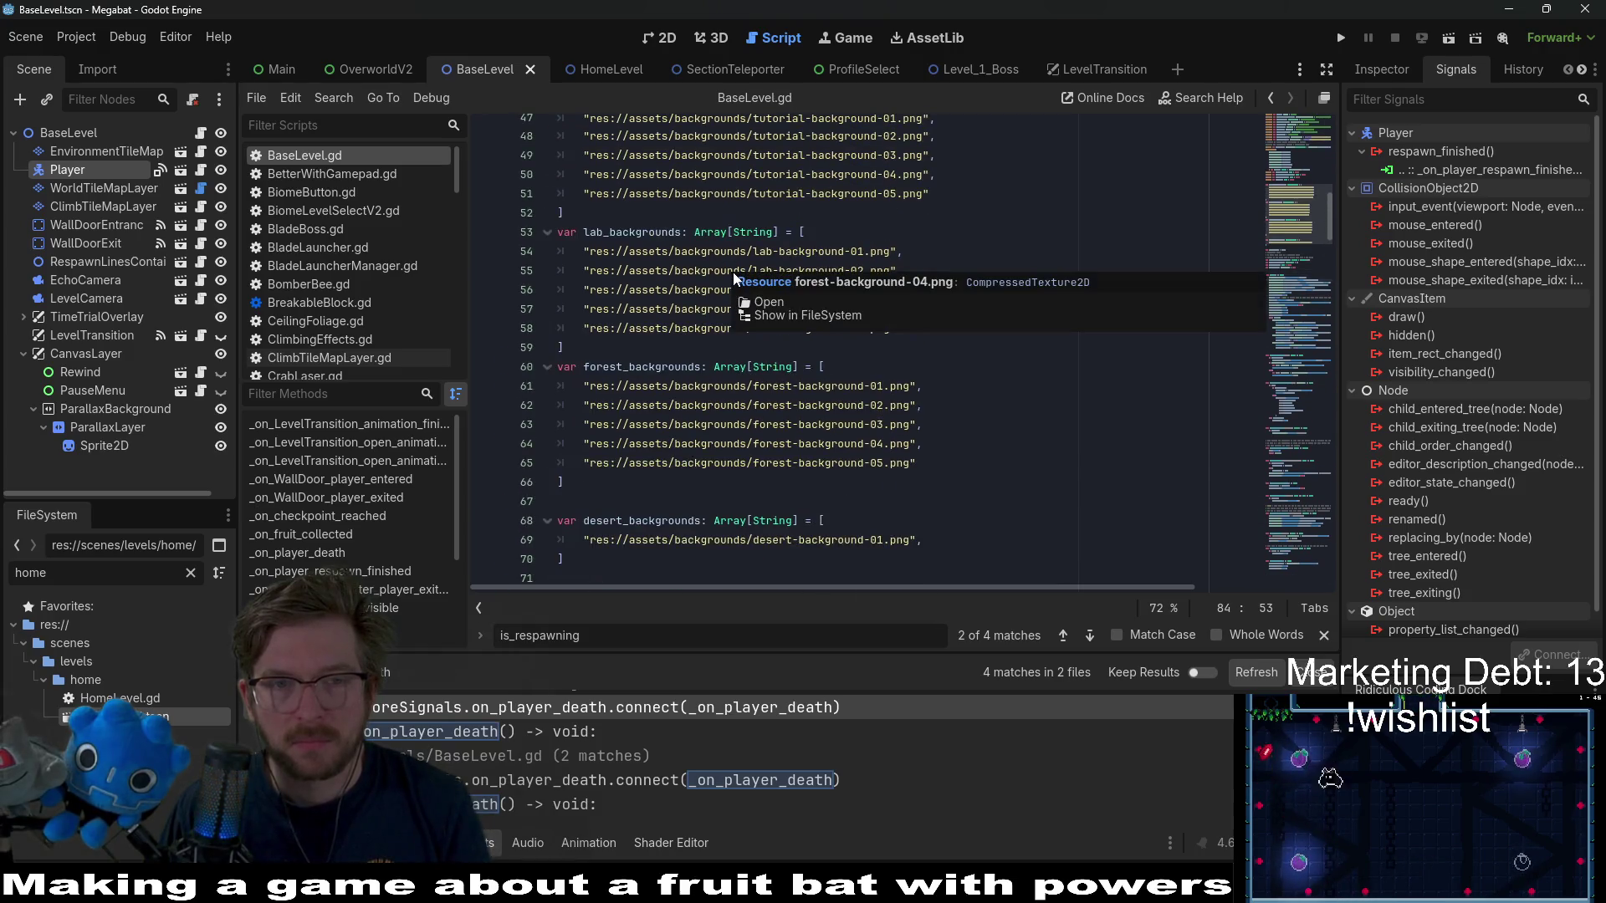
# - Open Player.gd and search it for respawn_finished to find where the signal is emitted
pyautogui.click(201, 169)
pyautogui.click(976, 290)
pyautogui.hotkey('ctrl', 'f')
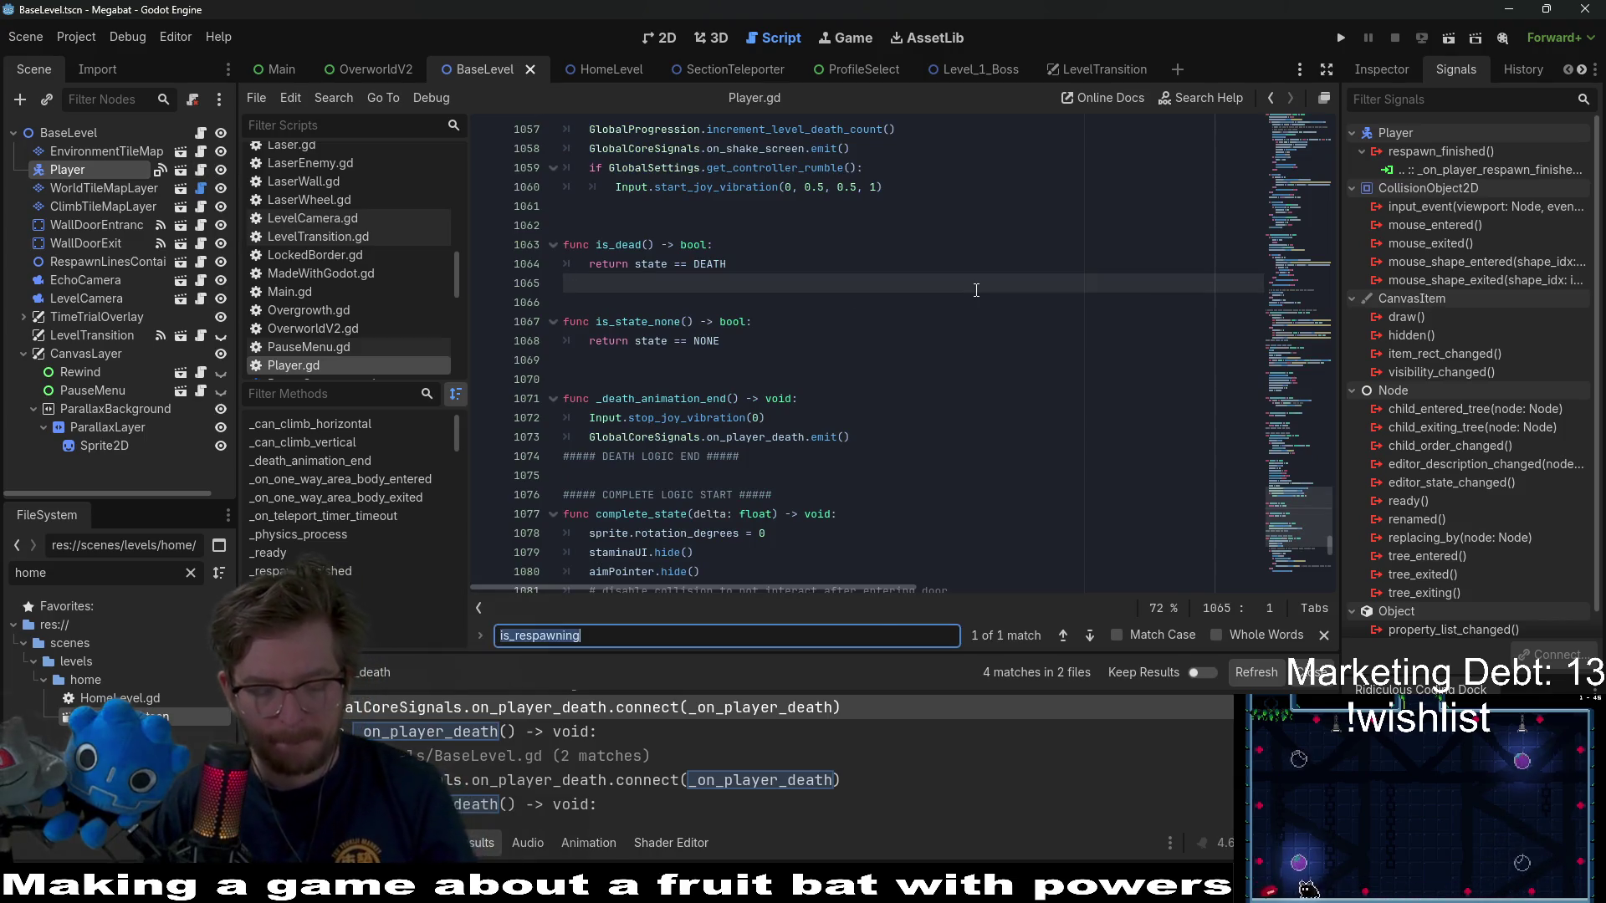
pyautogui.write('re')
pyautogui.hotkey('ctrl', 'a')
pyautogui.hotkey('ctrl', 'v')
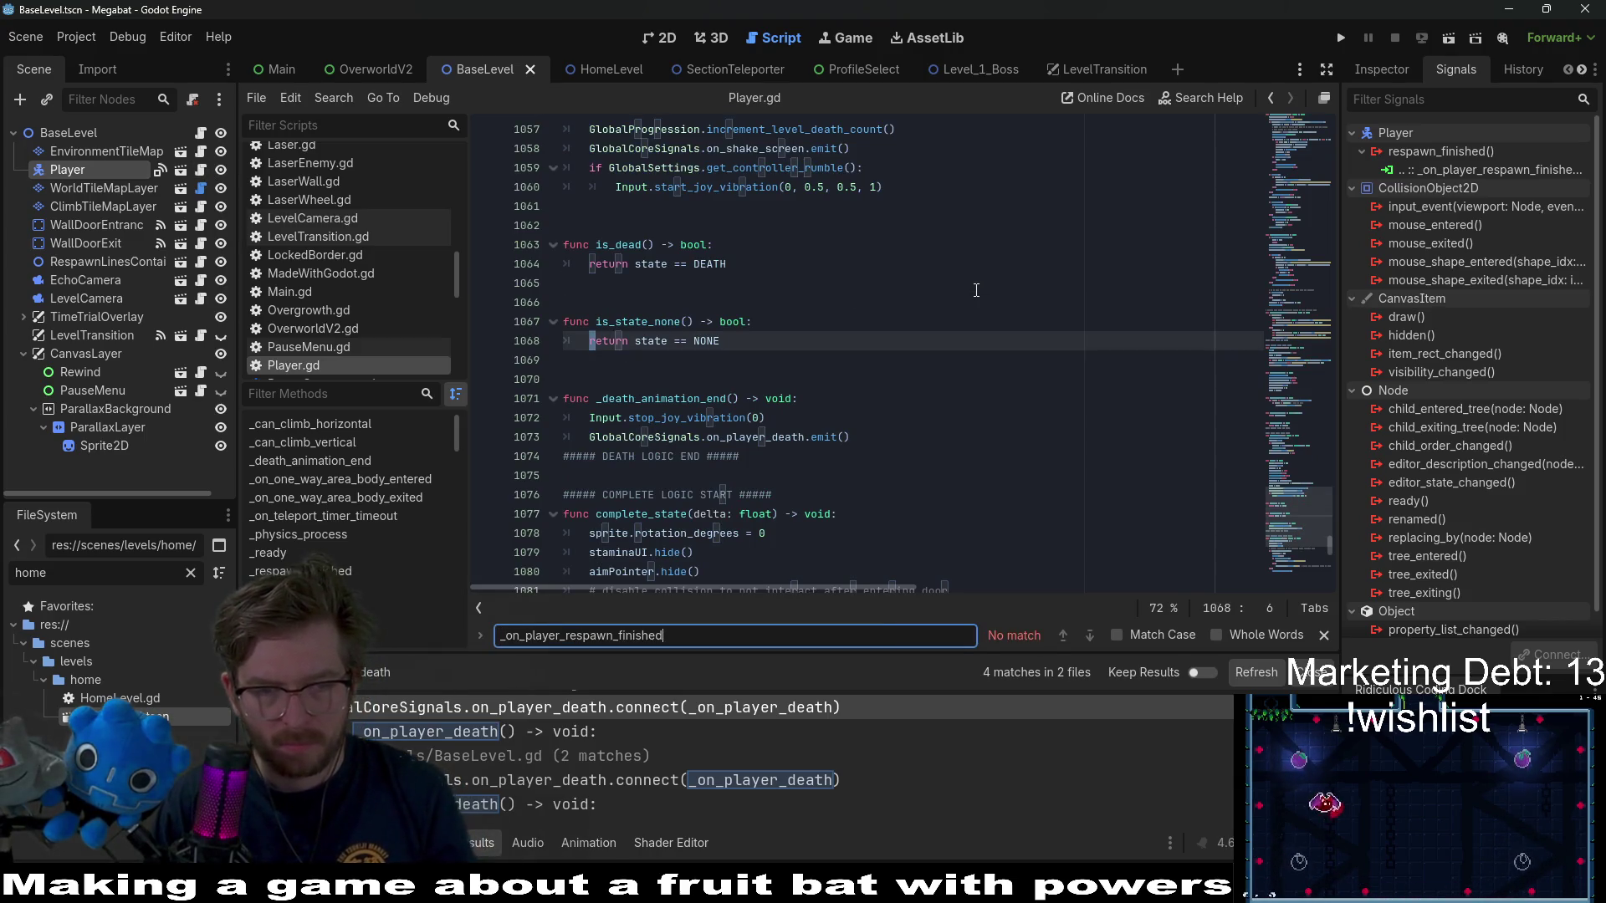
pyautogui.hotkey('ctrl', 'a')
pyautogui.press('BackSpace')
pyautogui.write('resp')
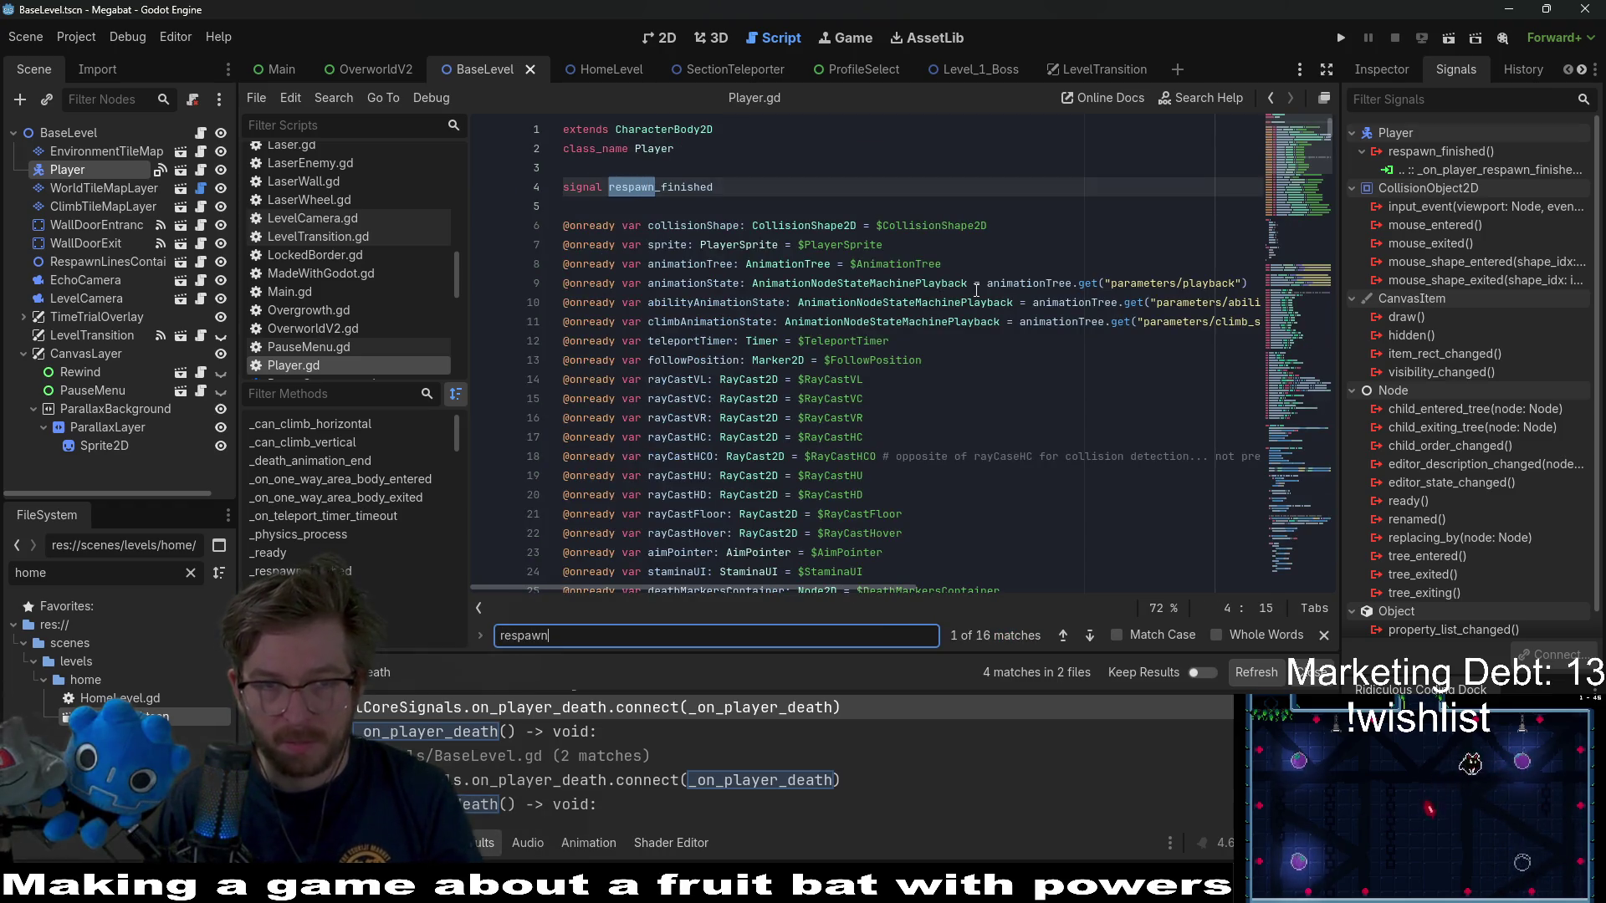
pyautogui.write('ed')
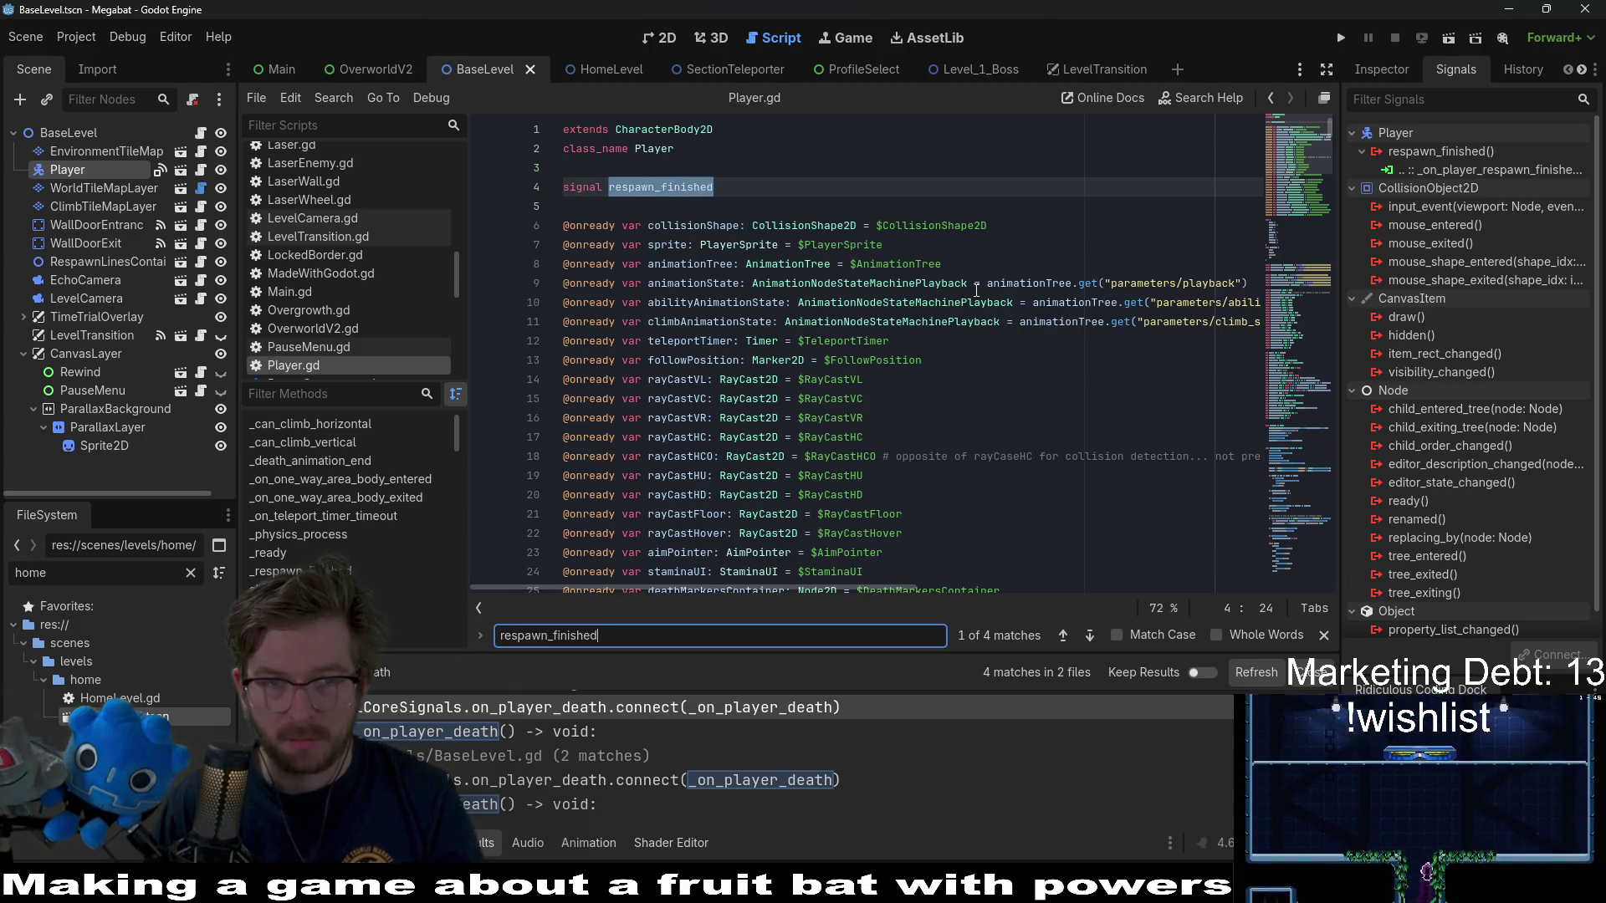
pyautogui.press('Return')
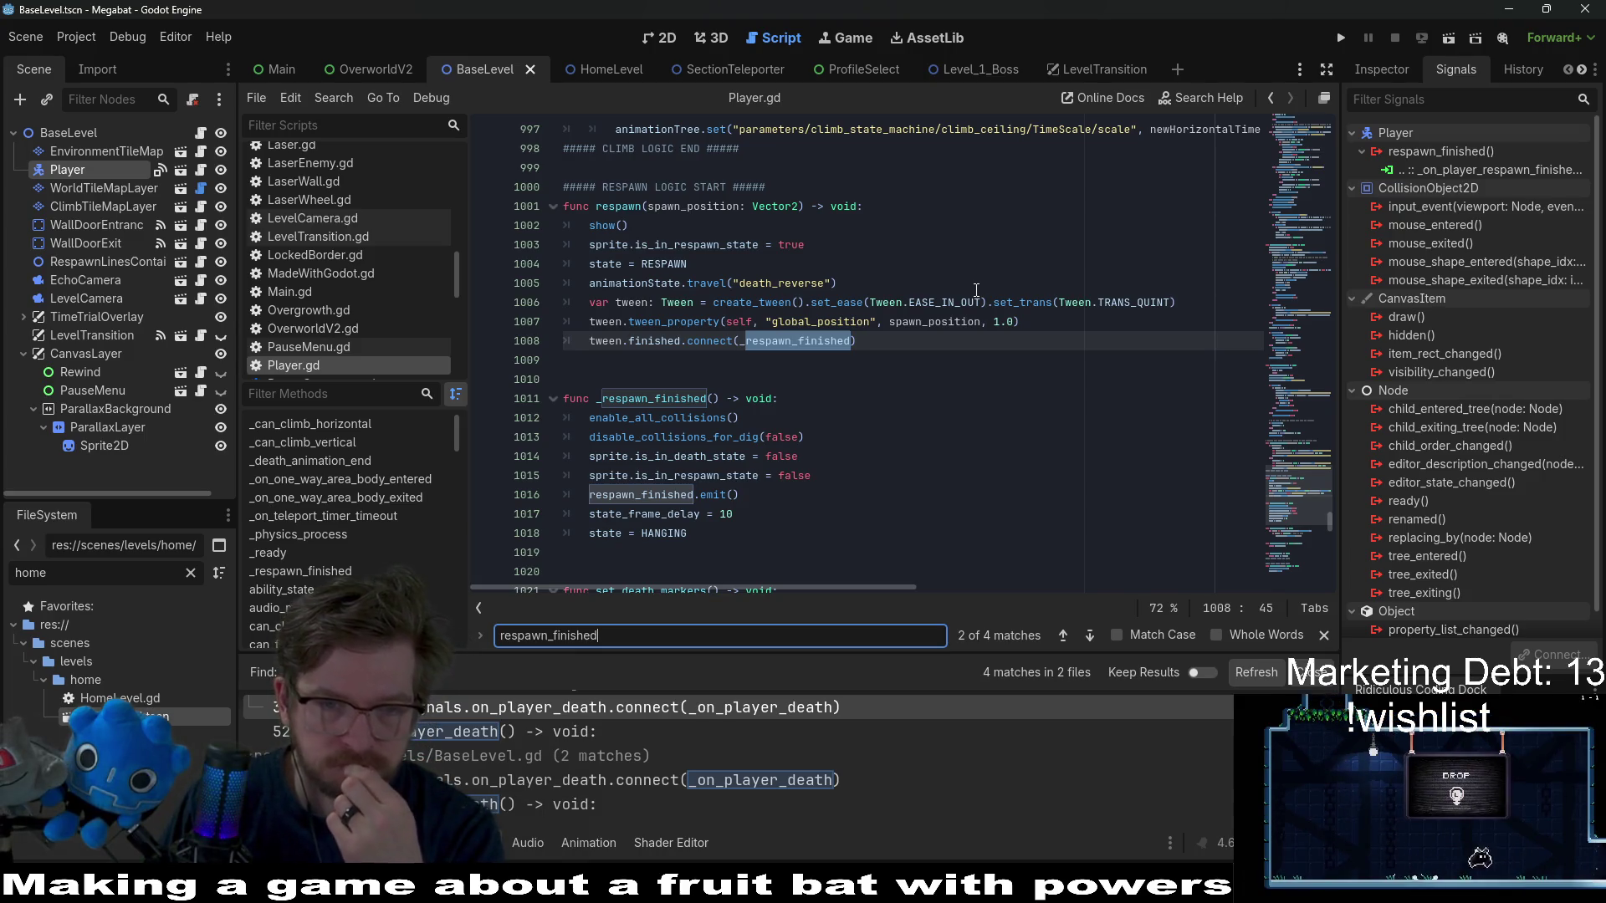
pyautogui.doubleClick(1482, 169)
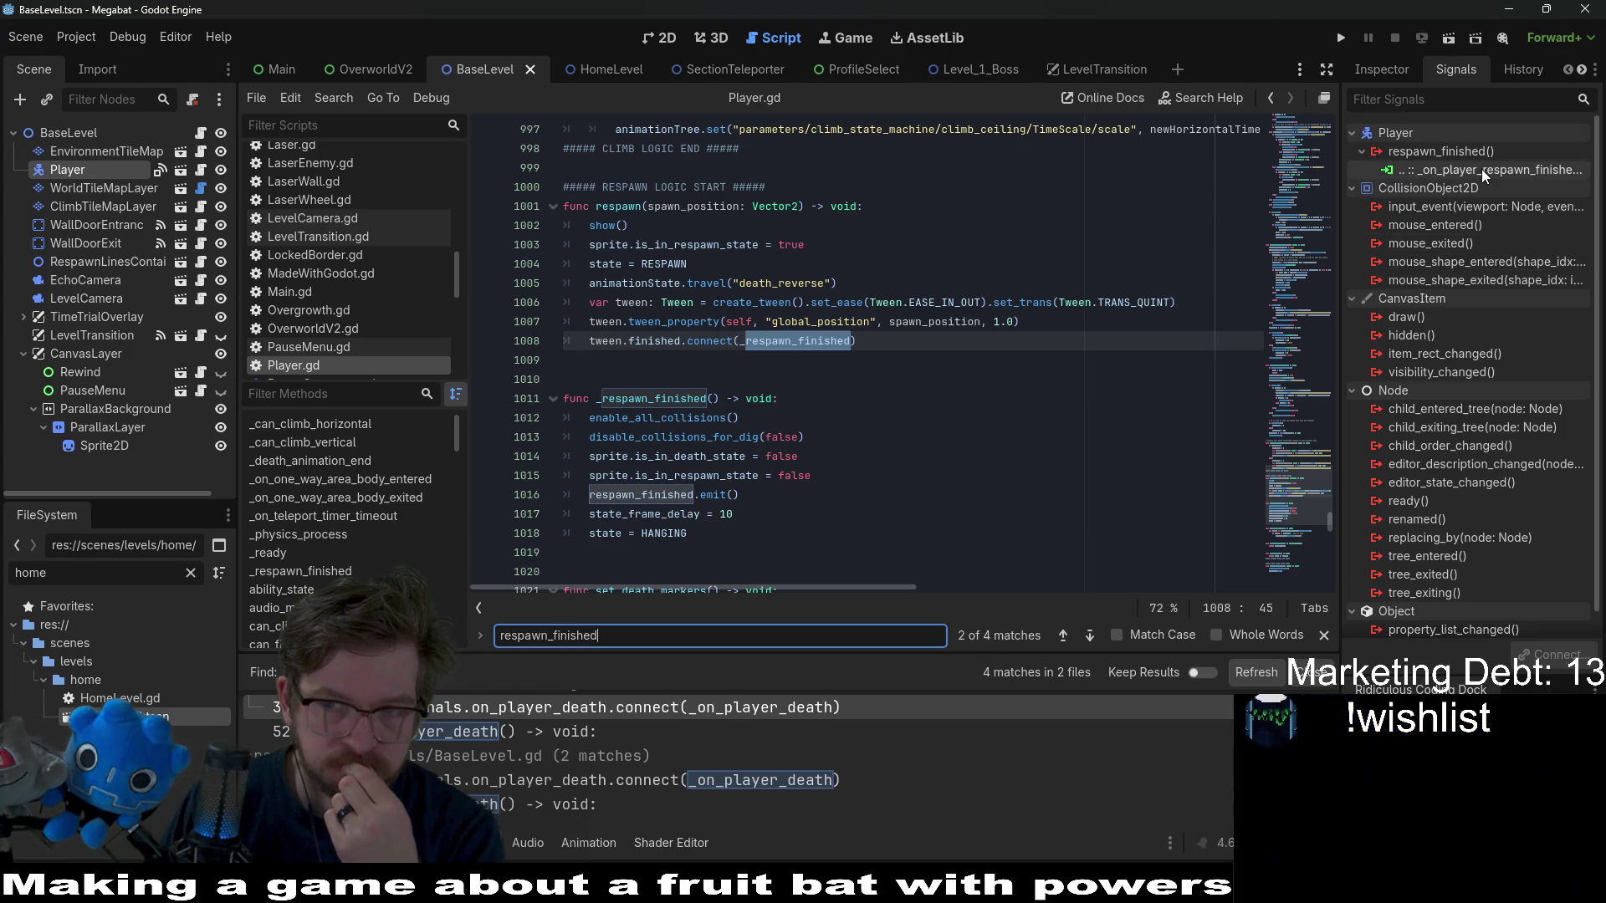
# - Paste the copied _on_player_respawn_finished handler into HomeLevel.gd below _on_player_death
pyautogui.scroll(-4, 1054, 312)
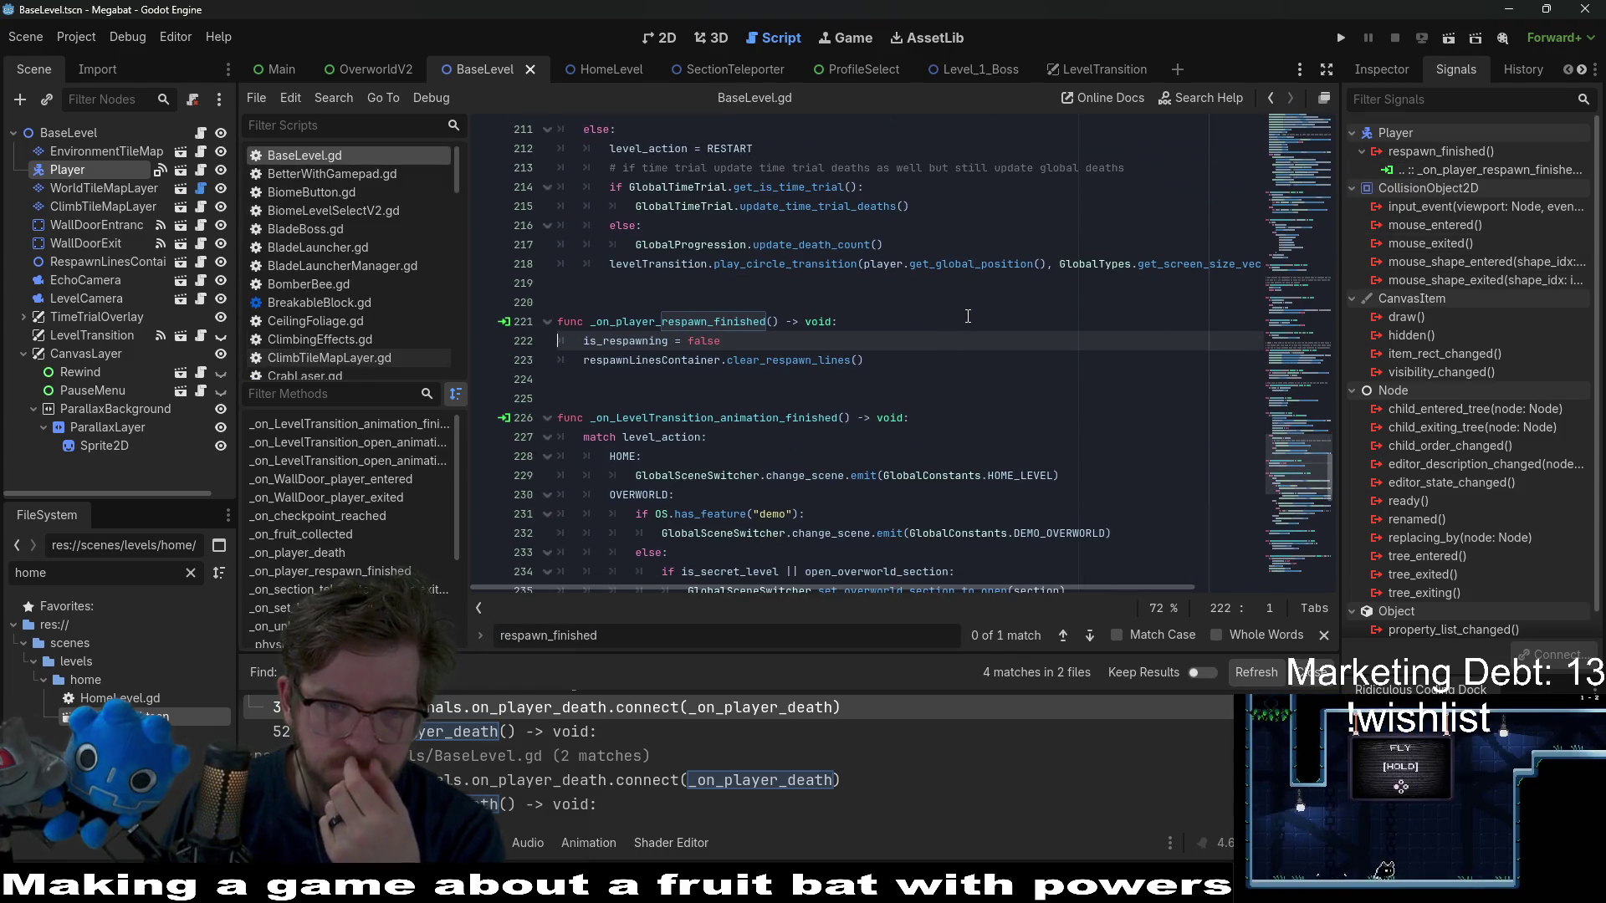
pyautogui.moveTo(864, 360); pyautogui.dragTo(462, 328)
pyautogui.hotkey('ctrl', 'c')
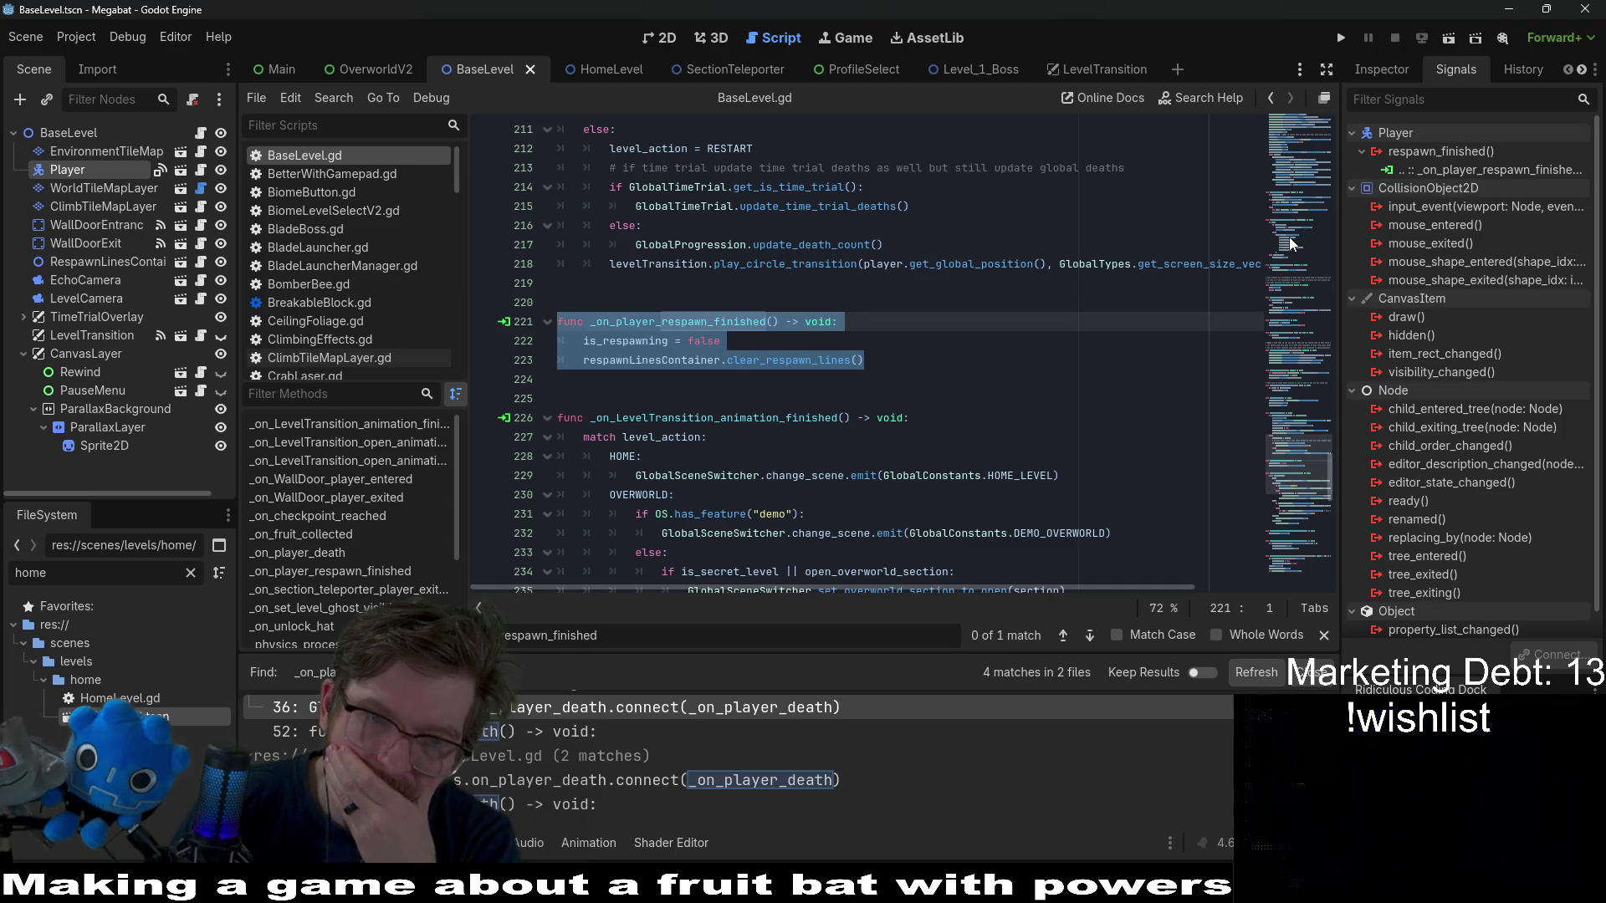
pyautogui.click(606, 65)
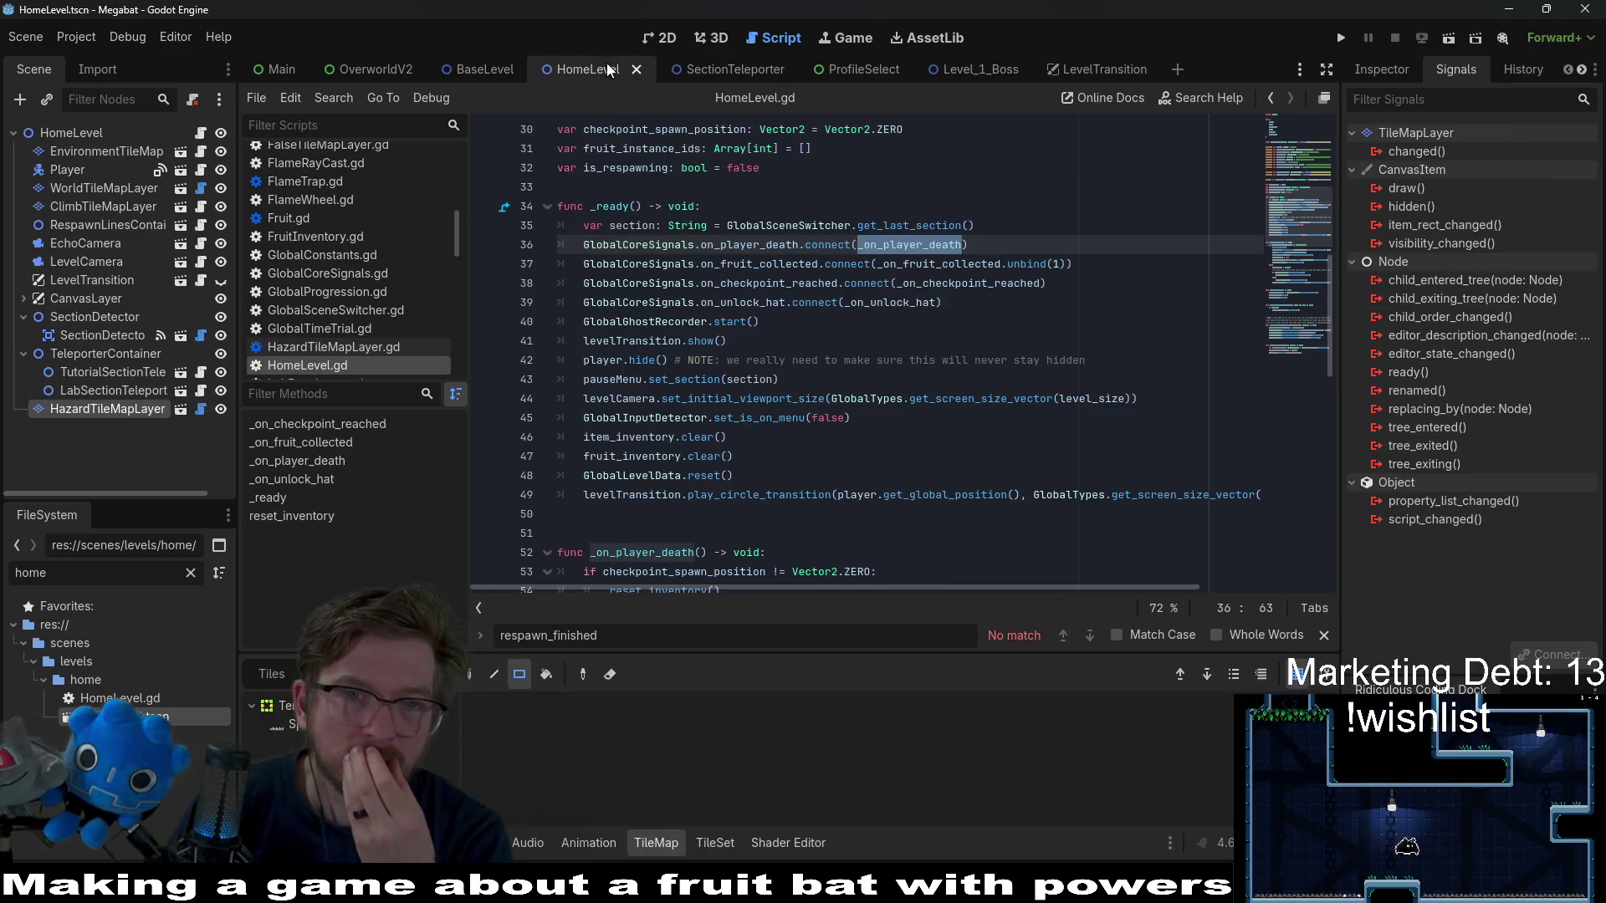
pyautogui.scroll(-3, 757, 338)
pyautogui.click(625, 359)
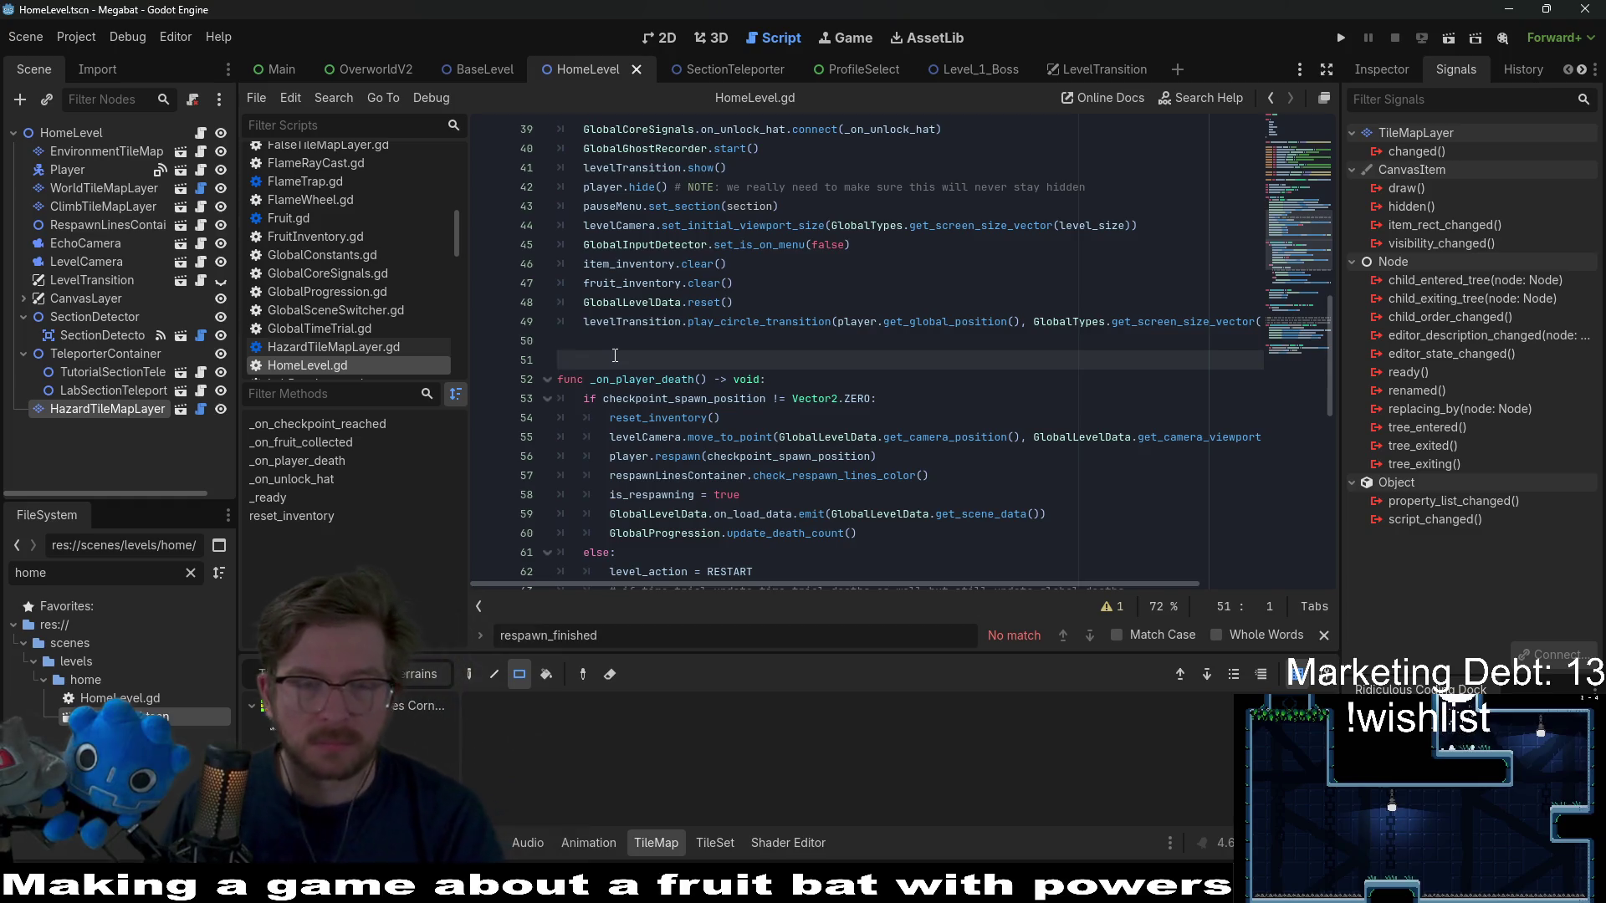
pyautogui.scroll(-4, 626, 424)
pyautogui.click(595, 476)
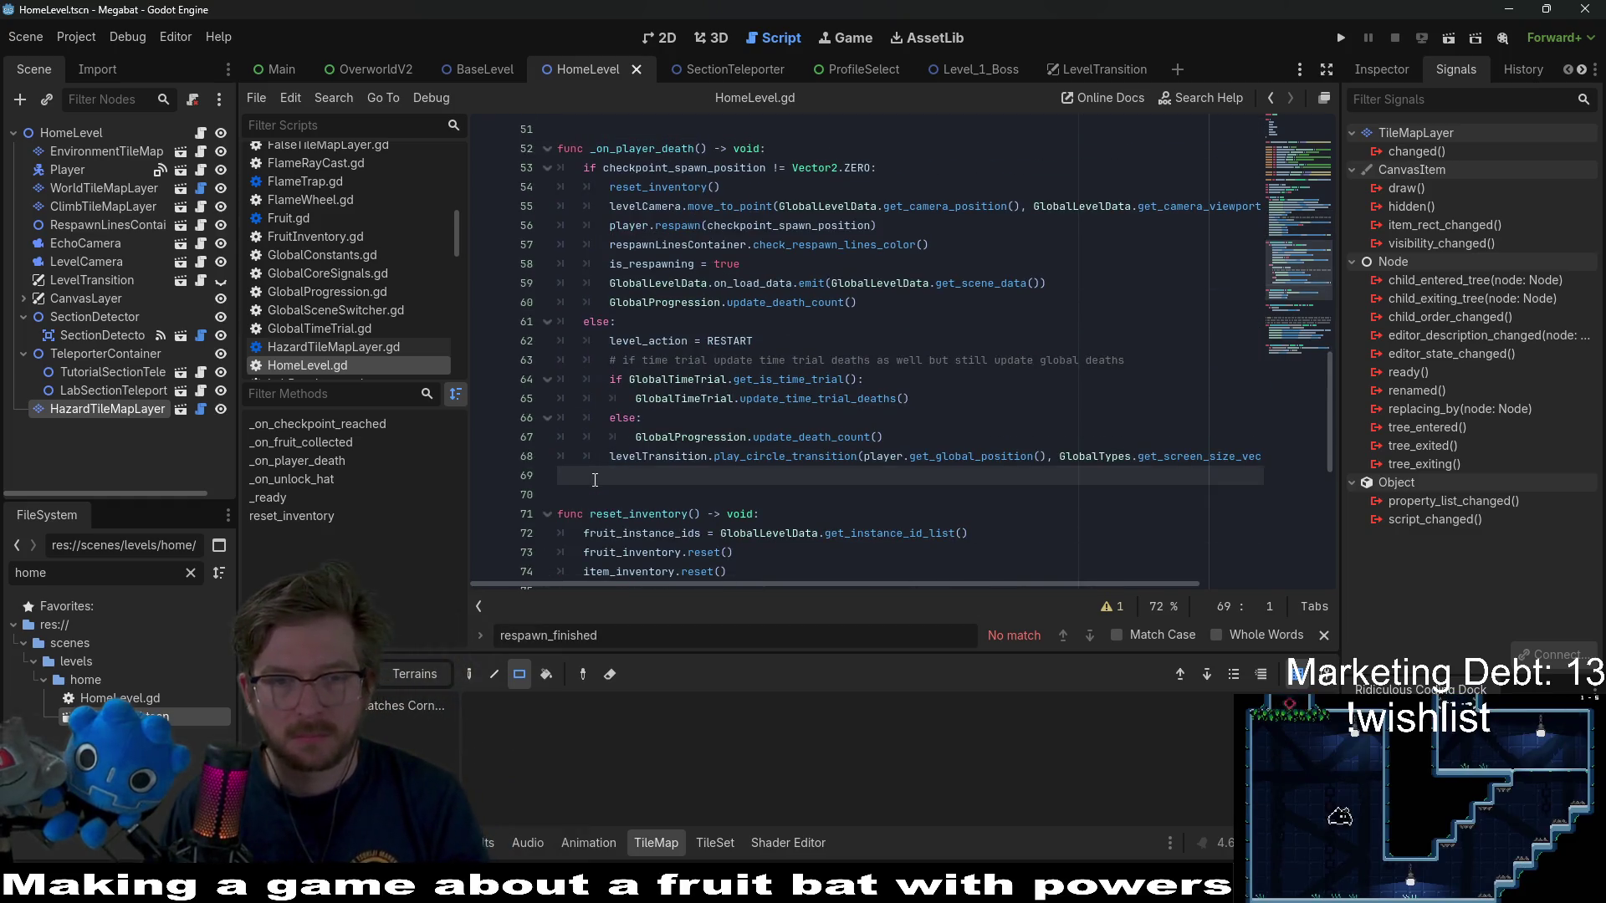
pyautogui.press('Return')
pyautogui.press('Return')
pyautogui.hotkey('ctrl', 'v')
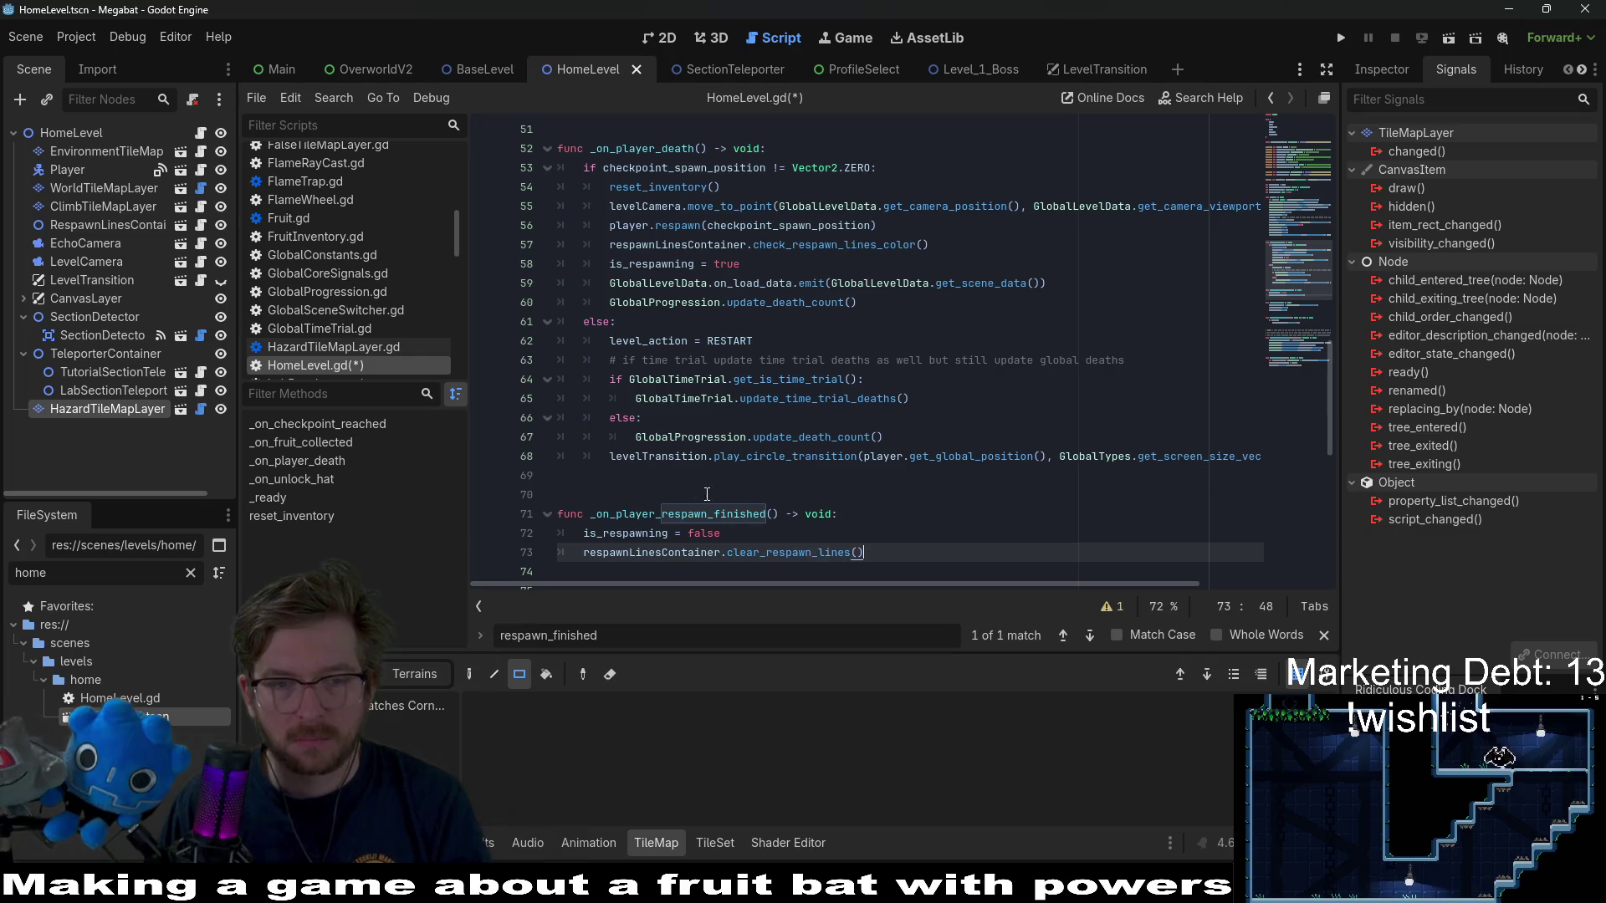
# - Check which signal the pasted _on_player_respawn_finished handler is connected to, and save the script
pyautogui.doubleClick(703, 513)
pyautogui.scroll(-1, 586, 477)
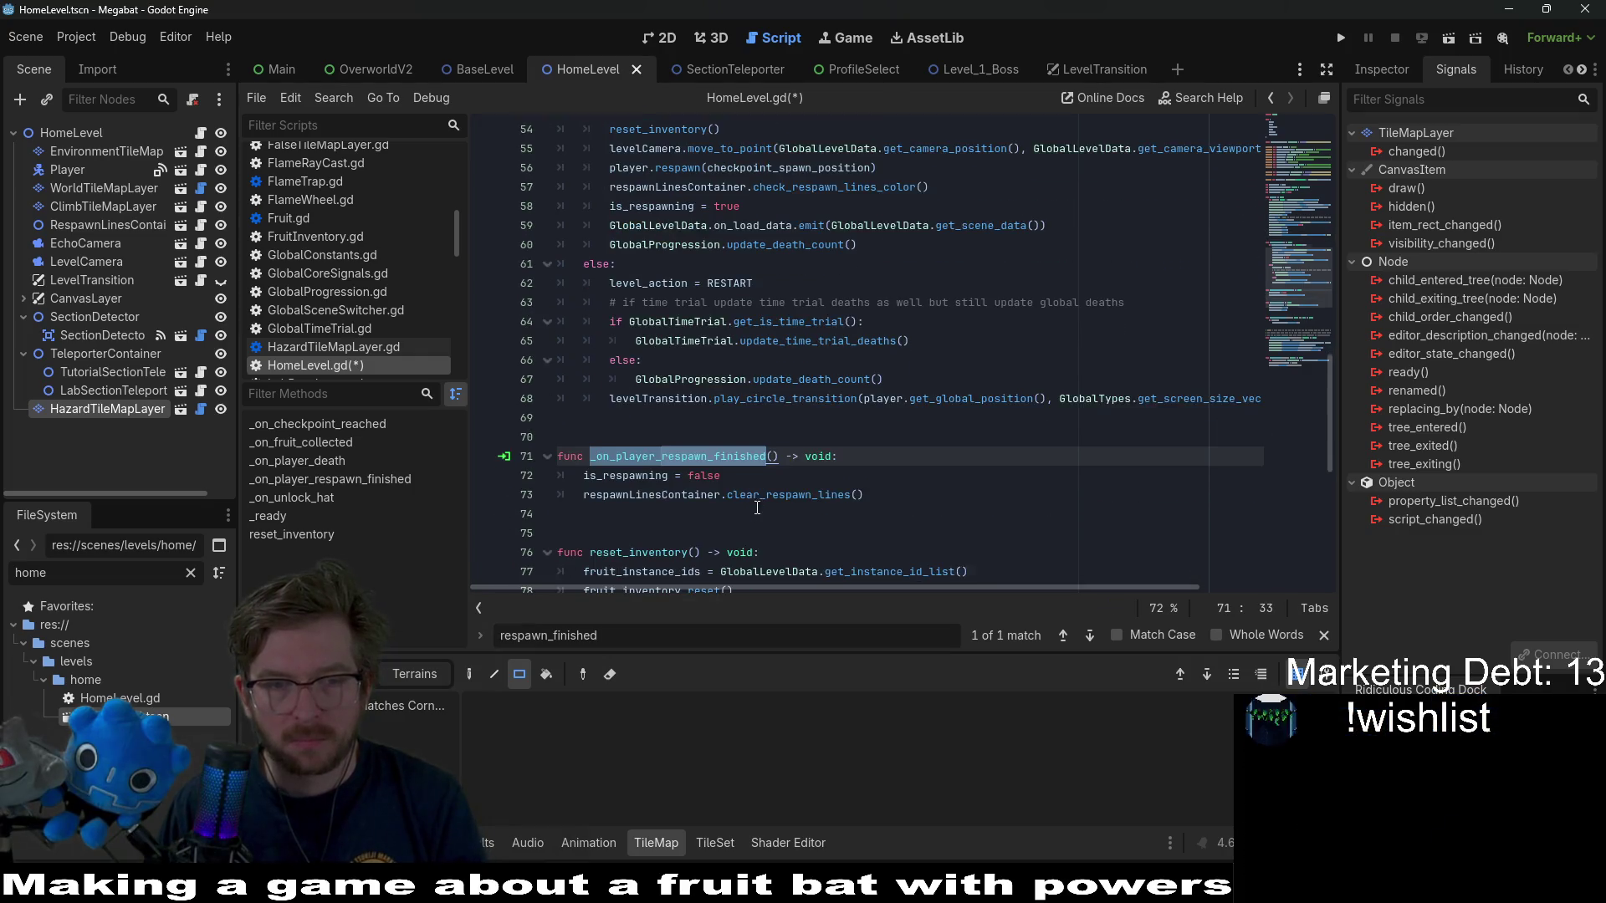
pyautogui.click(507, 457)
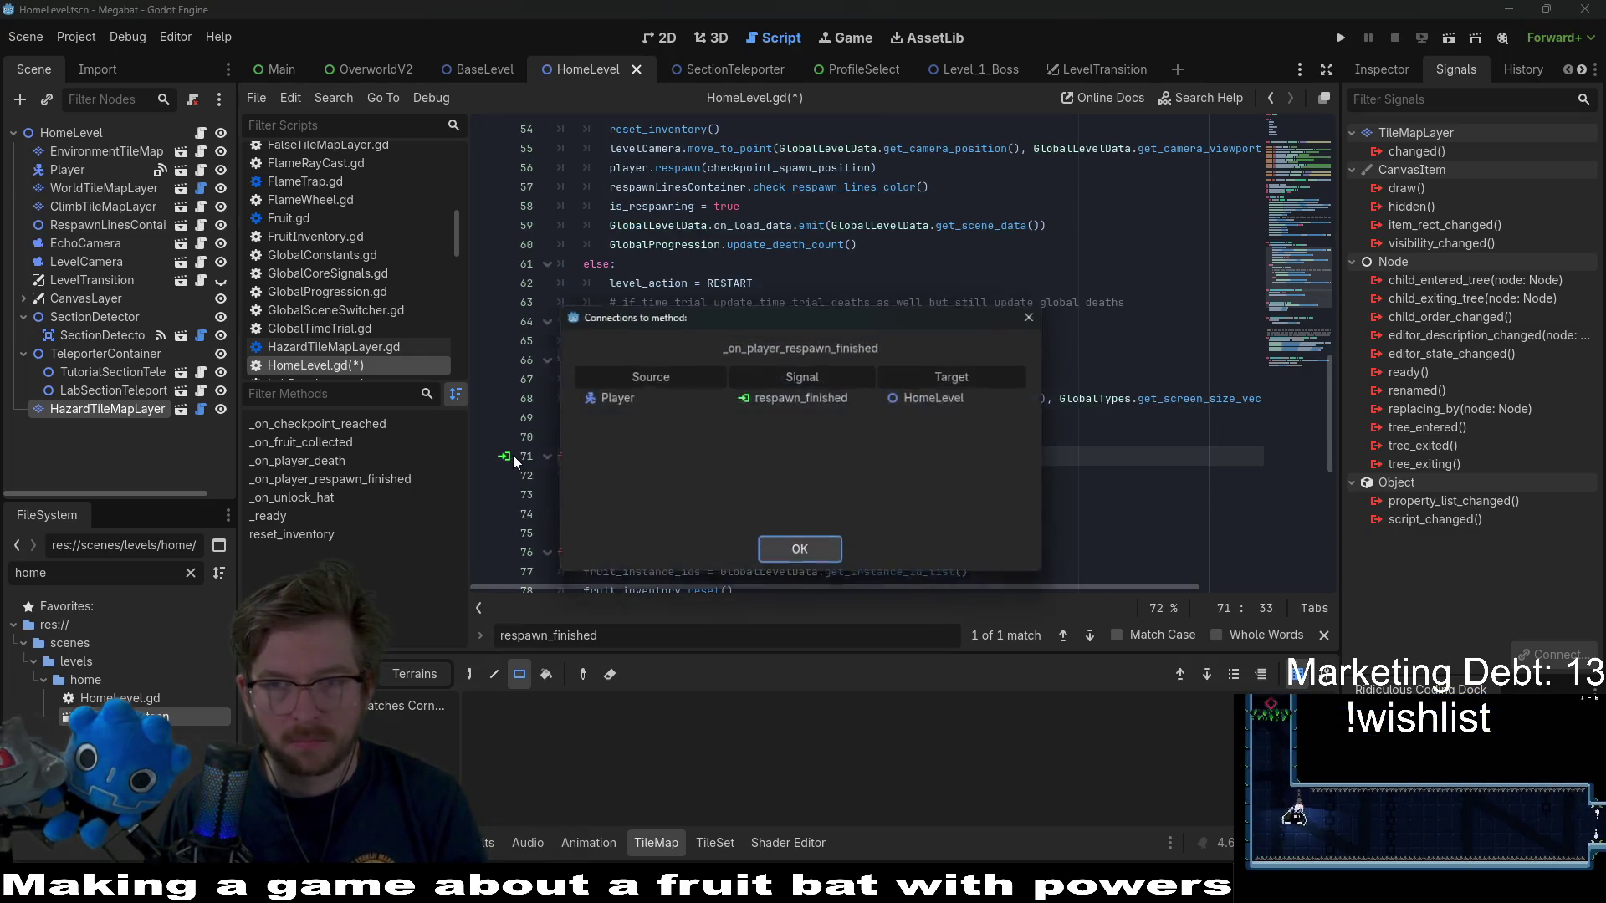
pyautogui.click(805, 554)
pyautogui.press('Down')
pyautogui.hotkey('ctrl', 's')
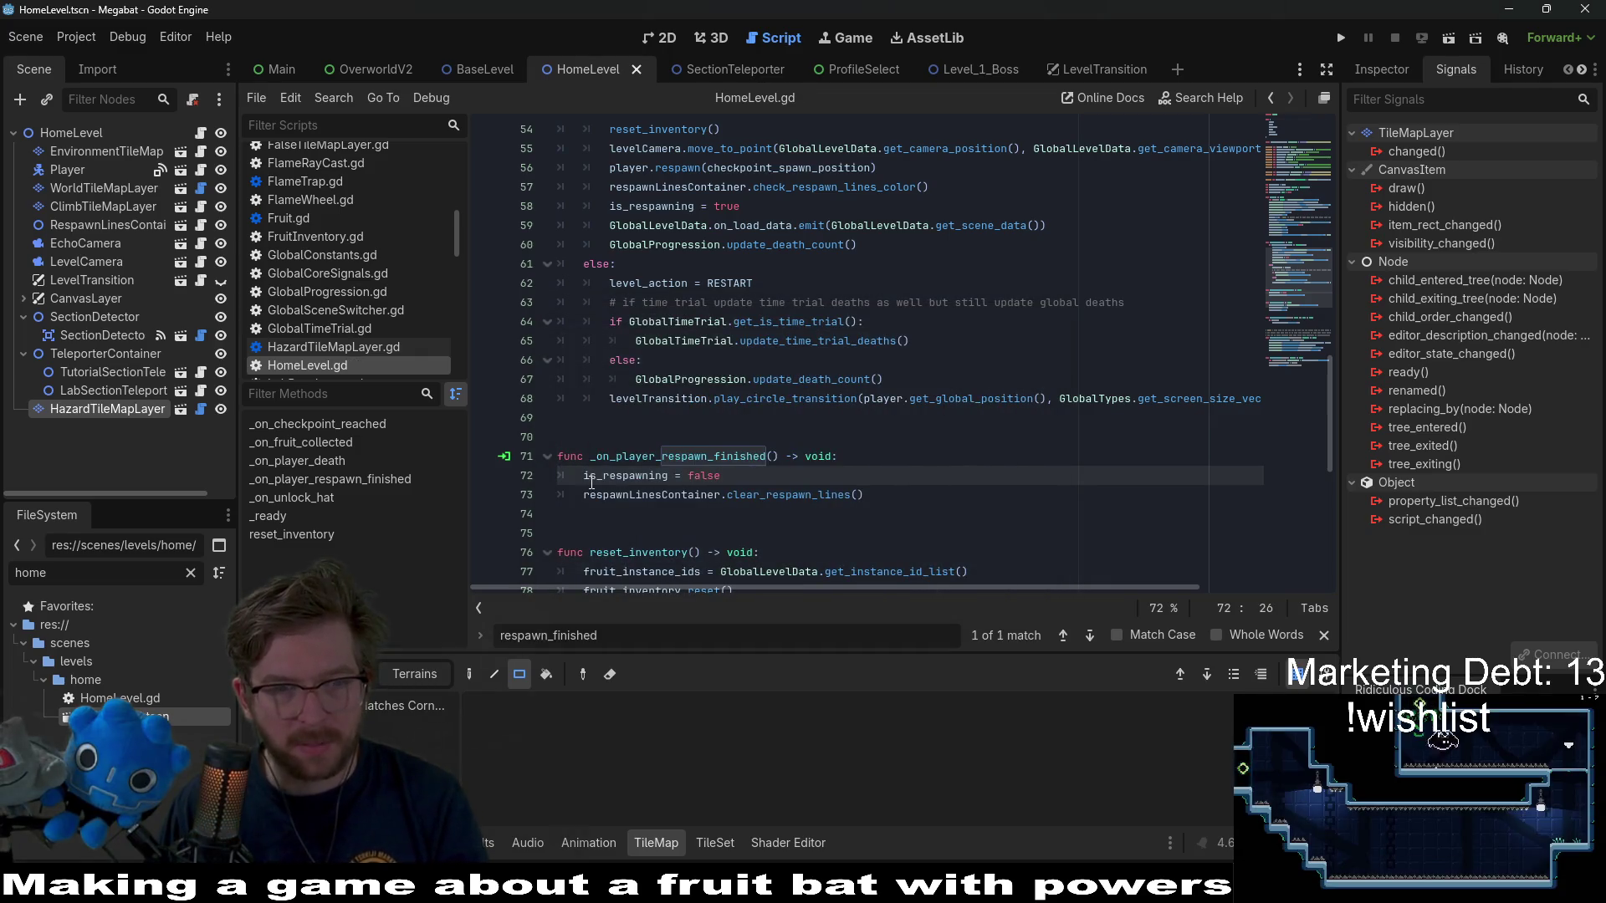
pyautogui.doubleClick(648, 459)
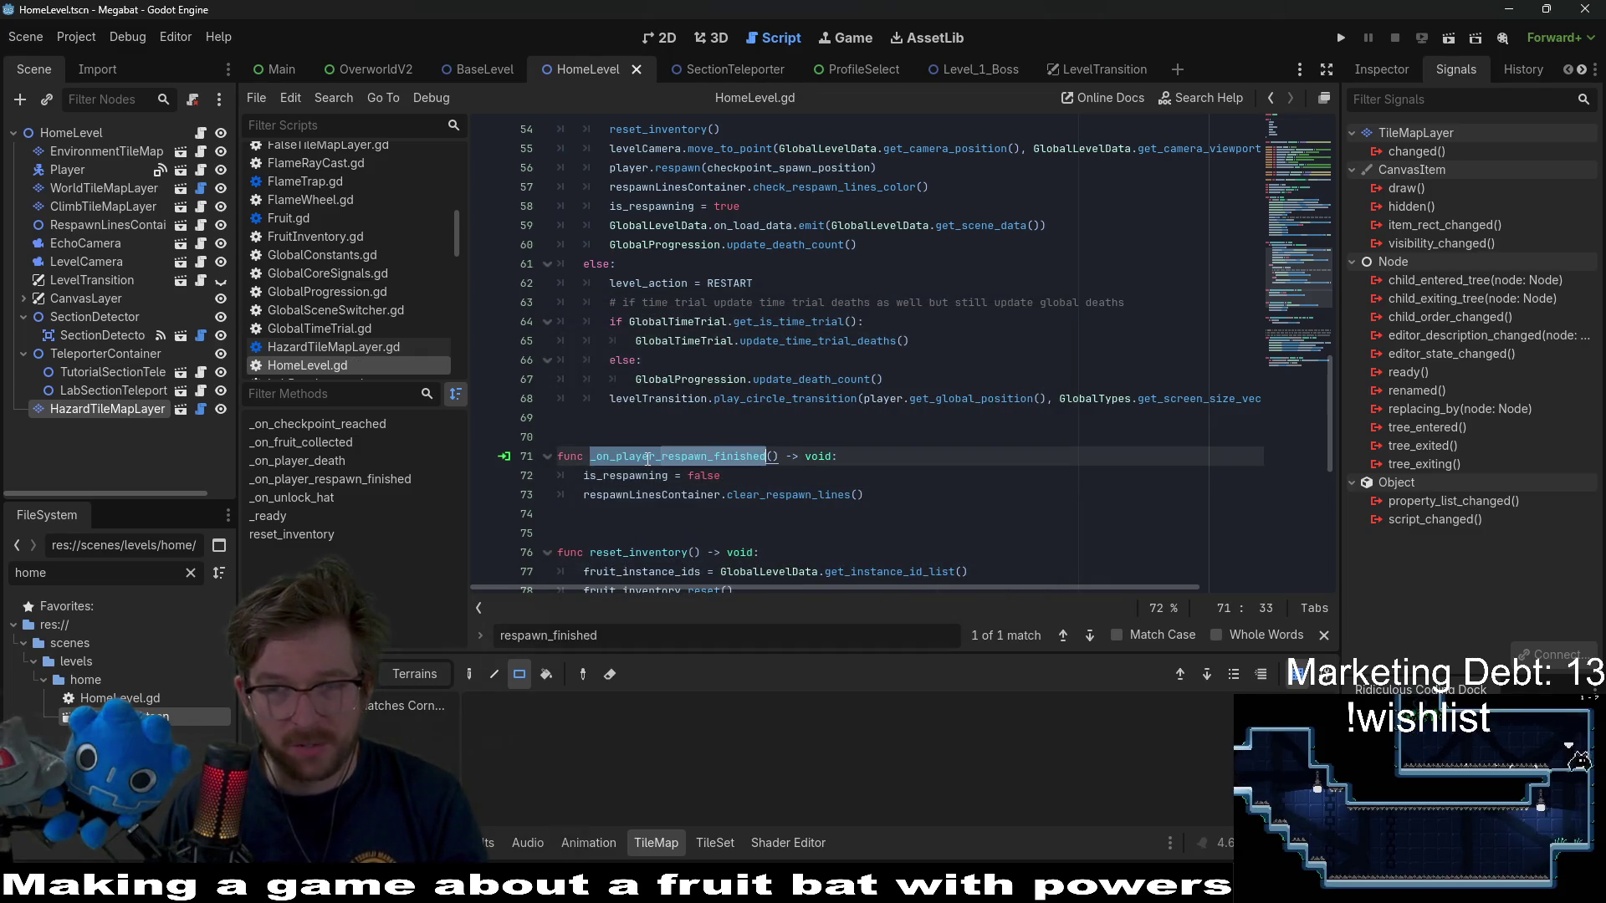
pyautogui.click(505, 456)
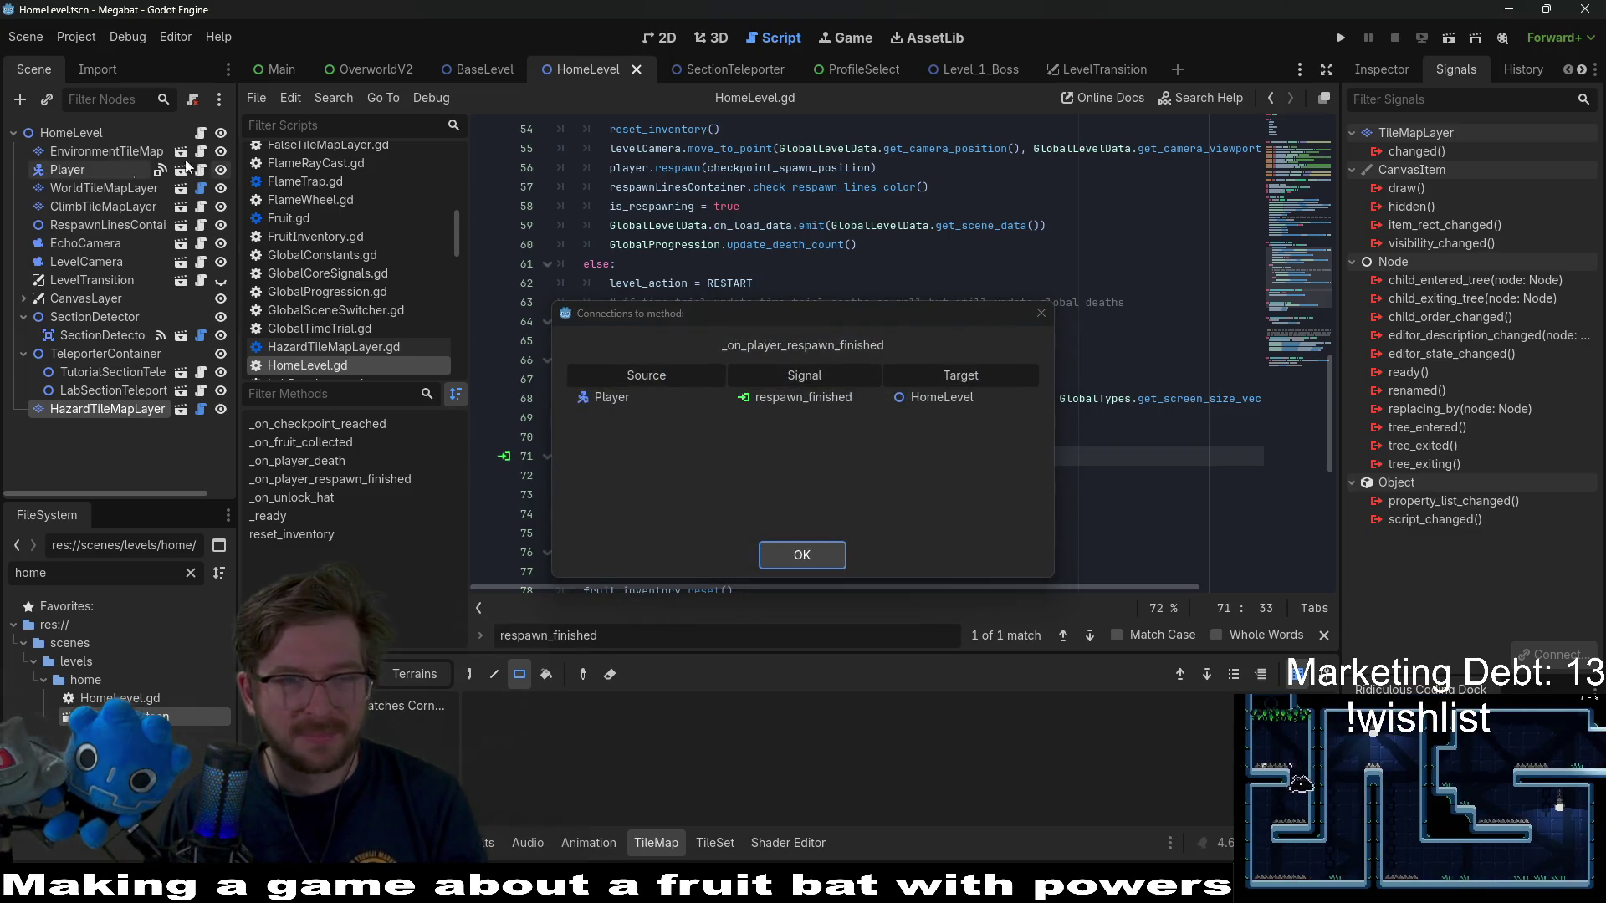
pyautogui.click(1042, 313)
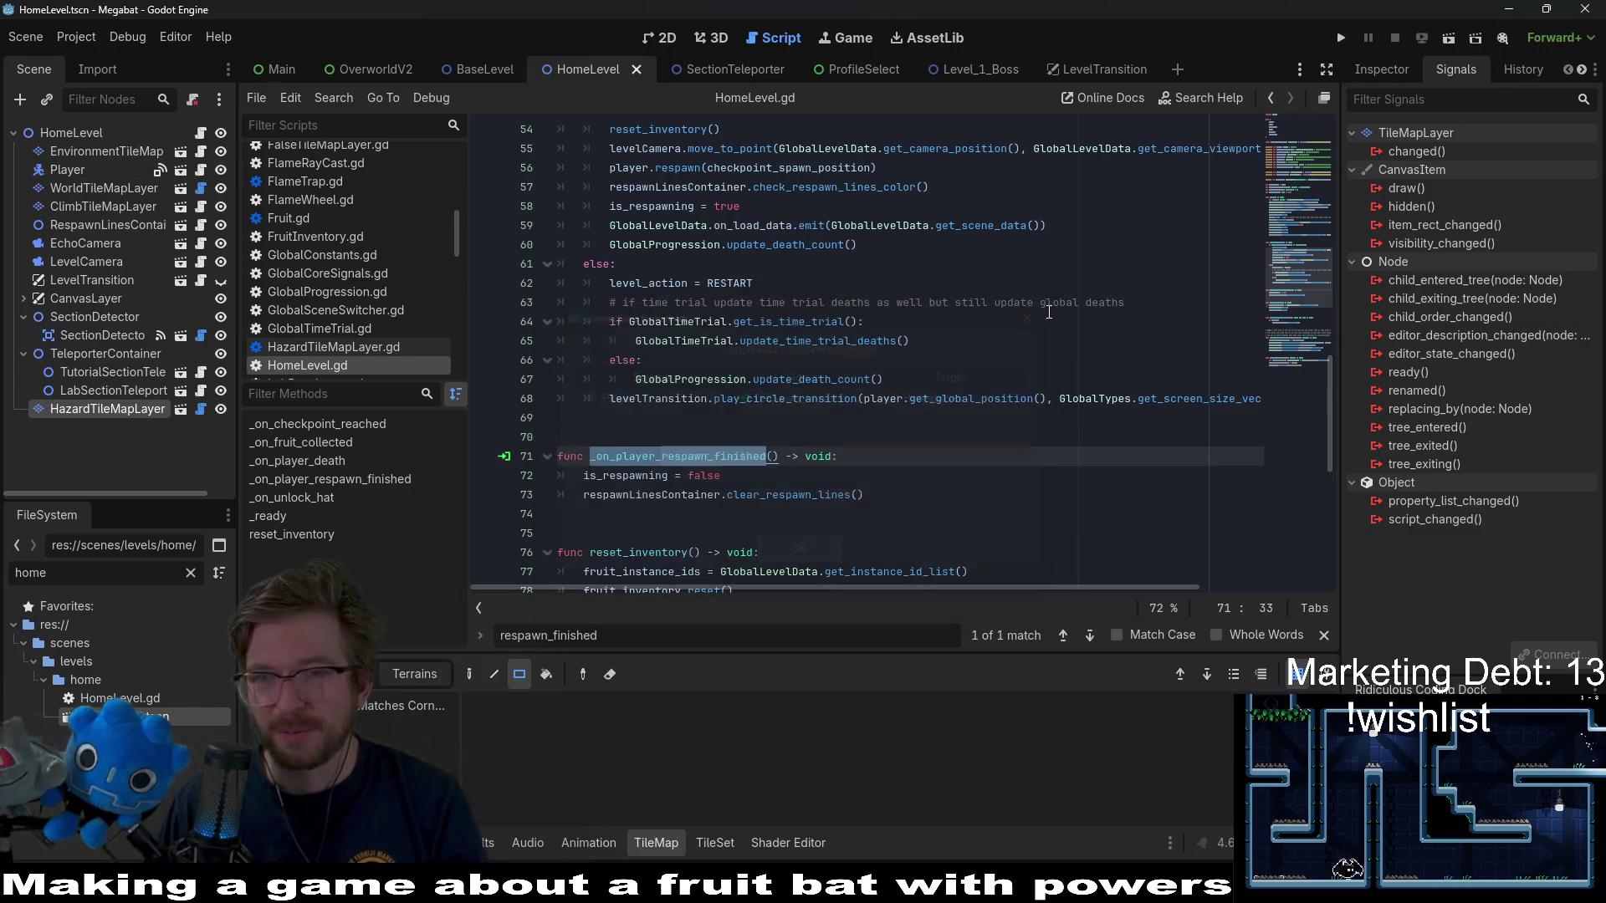
# - Confirm in the Player node's Signals dock that respawn_finished leads to the new handler
pyautogui.click(1382, 69)
pyautogui.click(1456, 70)
pyautogui.click(67, 170)
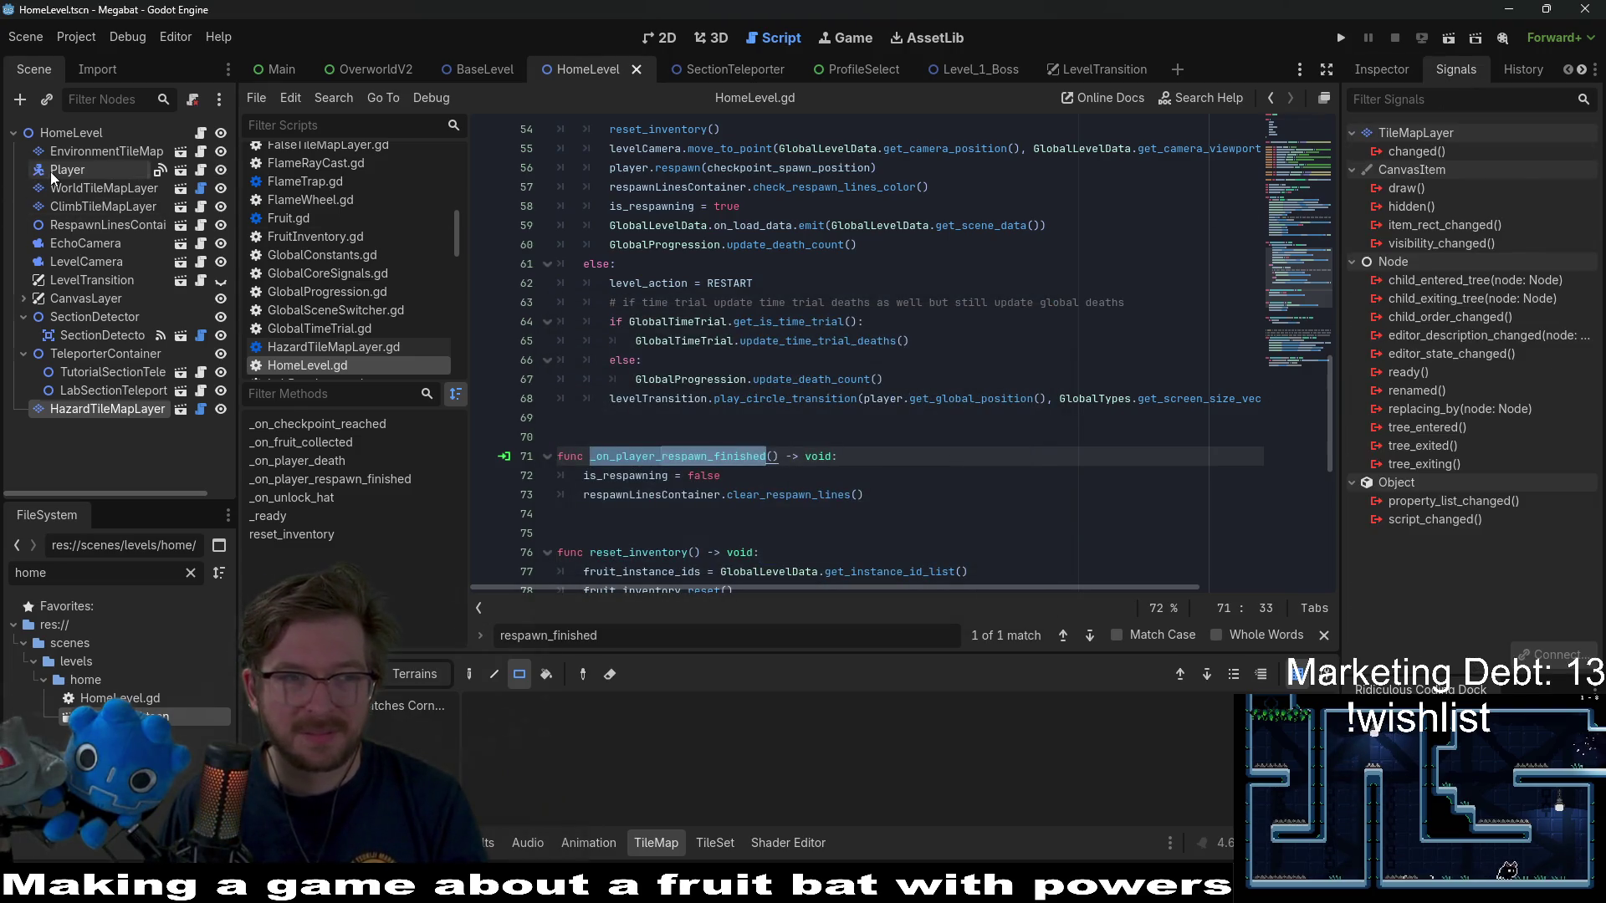
pyautogui.doubleClick(1439, 168)
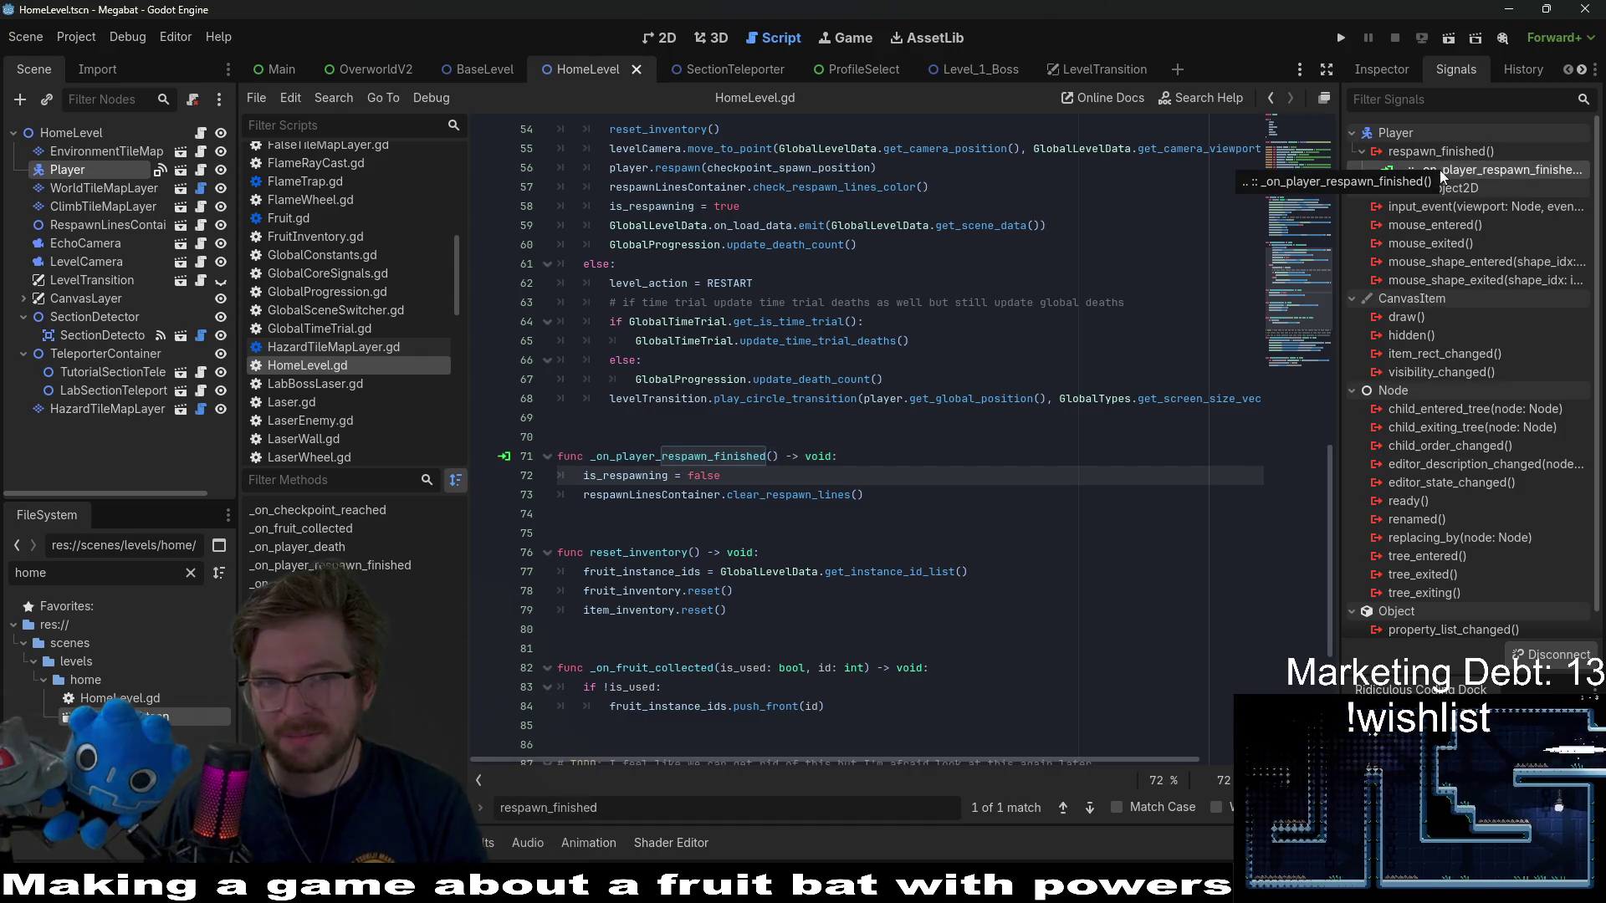
pyautogui.click(977, 437)
pyautogui.press('F6')
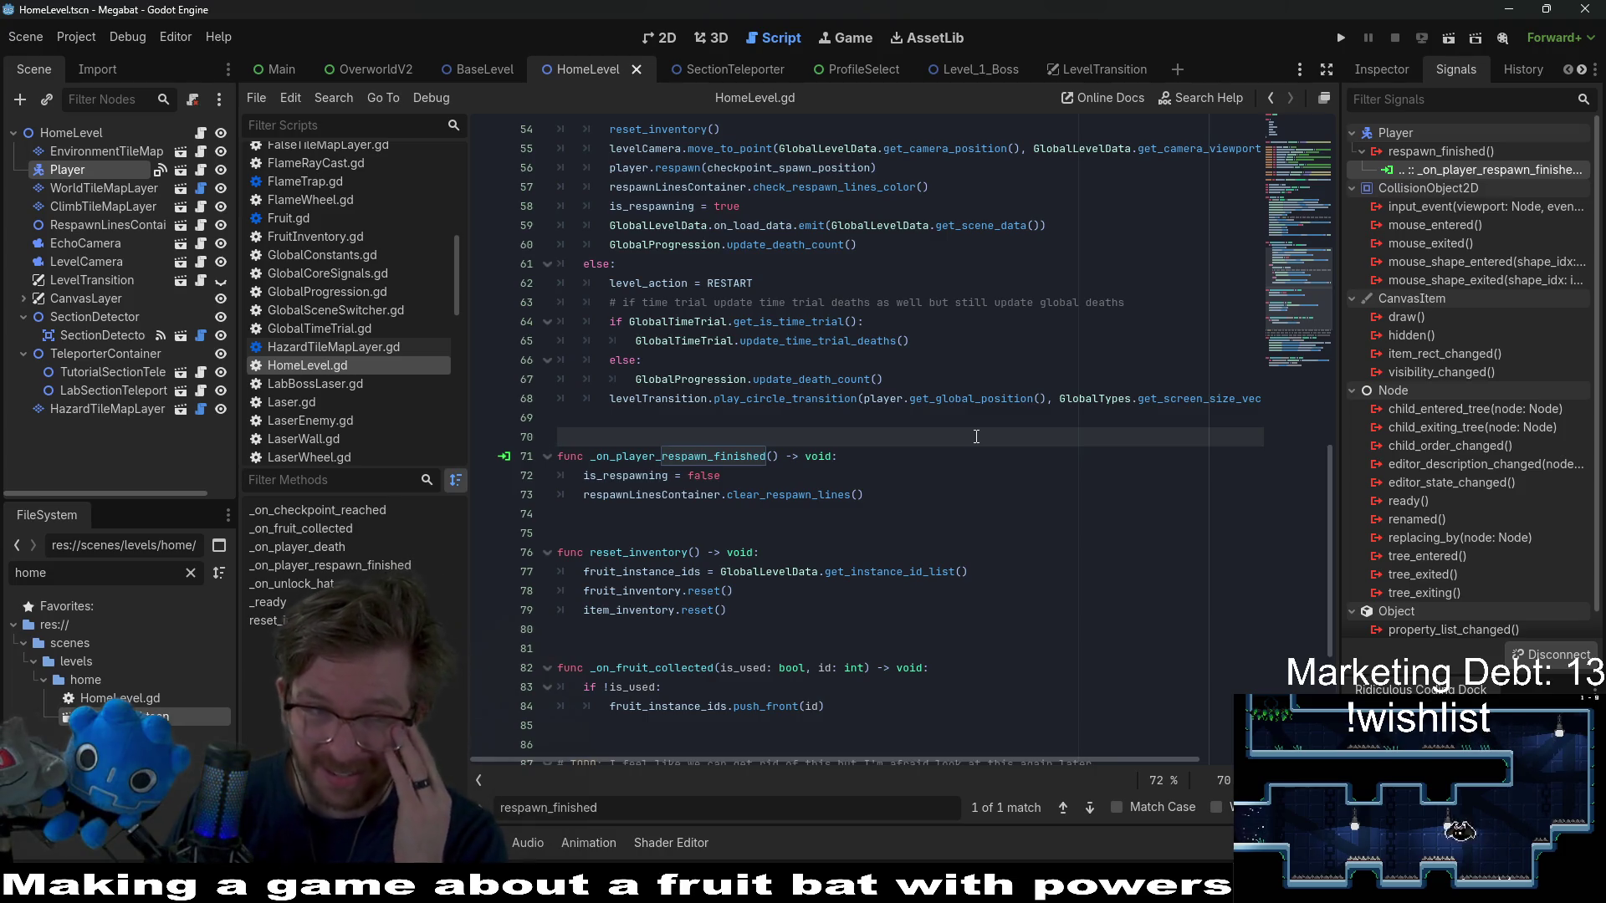
pyautogui.click(999, 456)
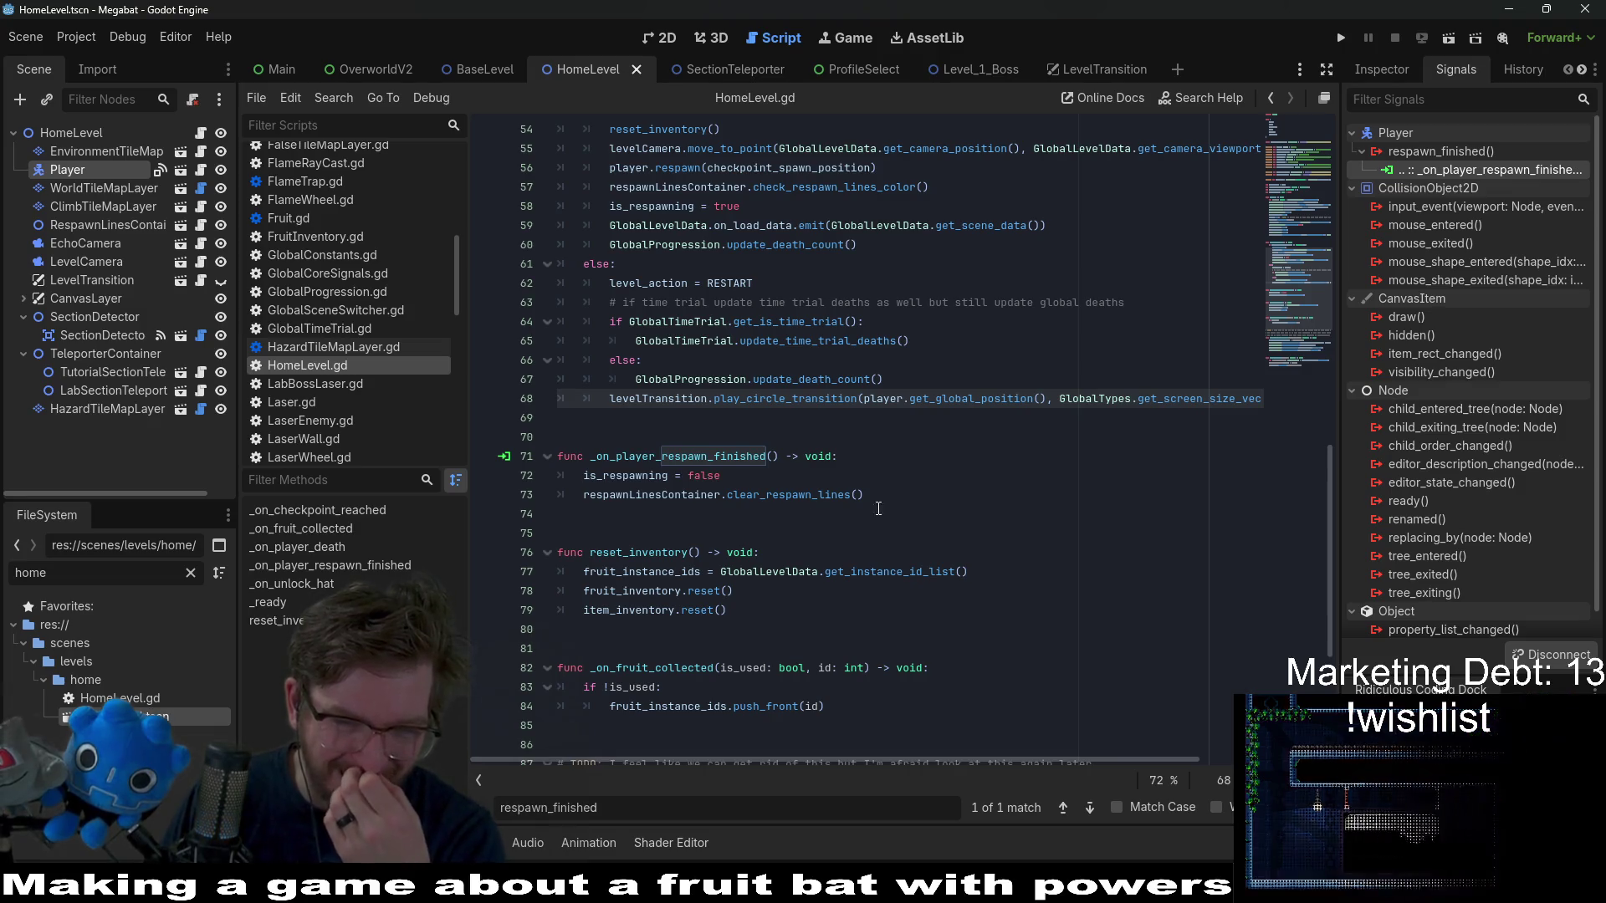
# - In BaseLevel.gd, search for is_respawning and copy the whole _physics_process function
pyautogui.doubleClick(633, 476)
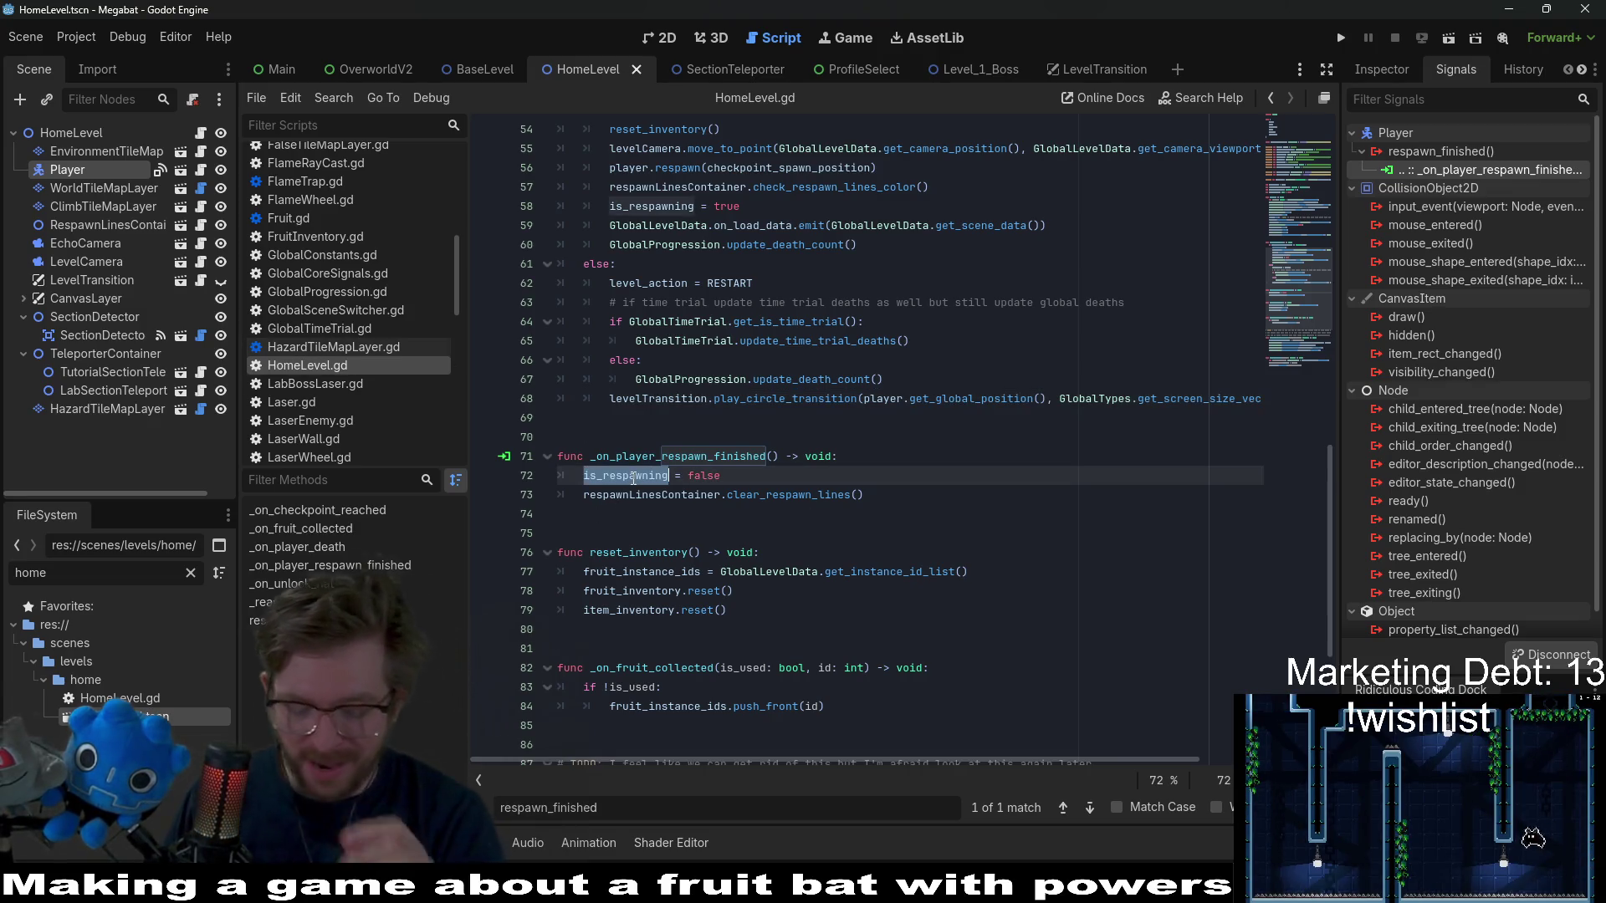
pyautogui.scroll(3, 697, 410)
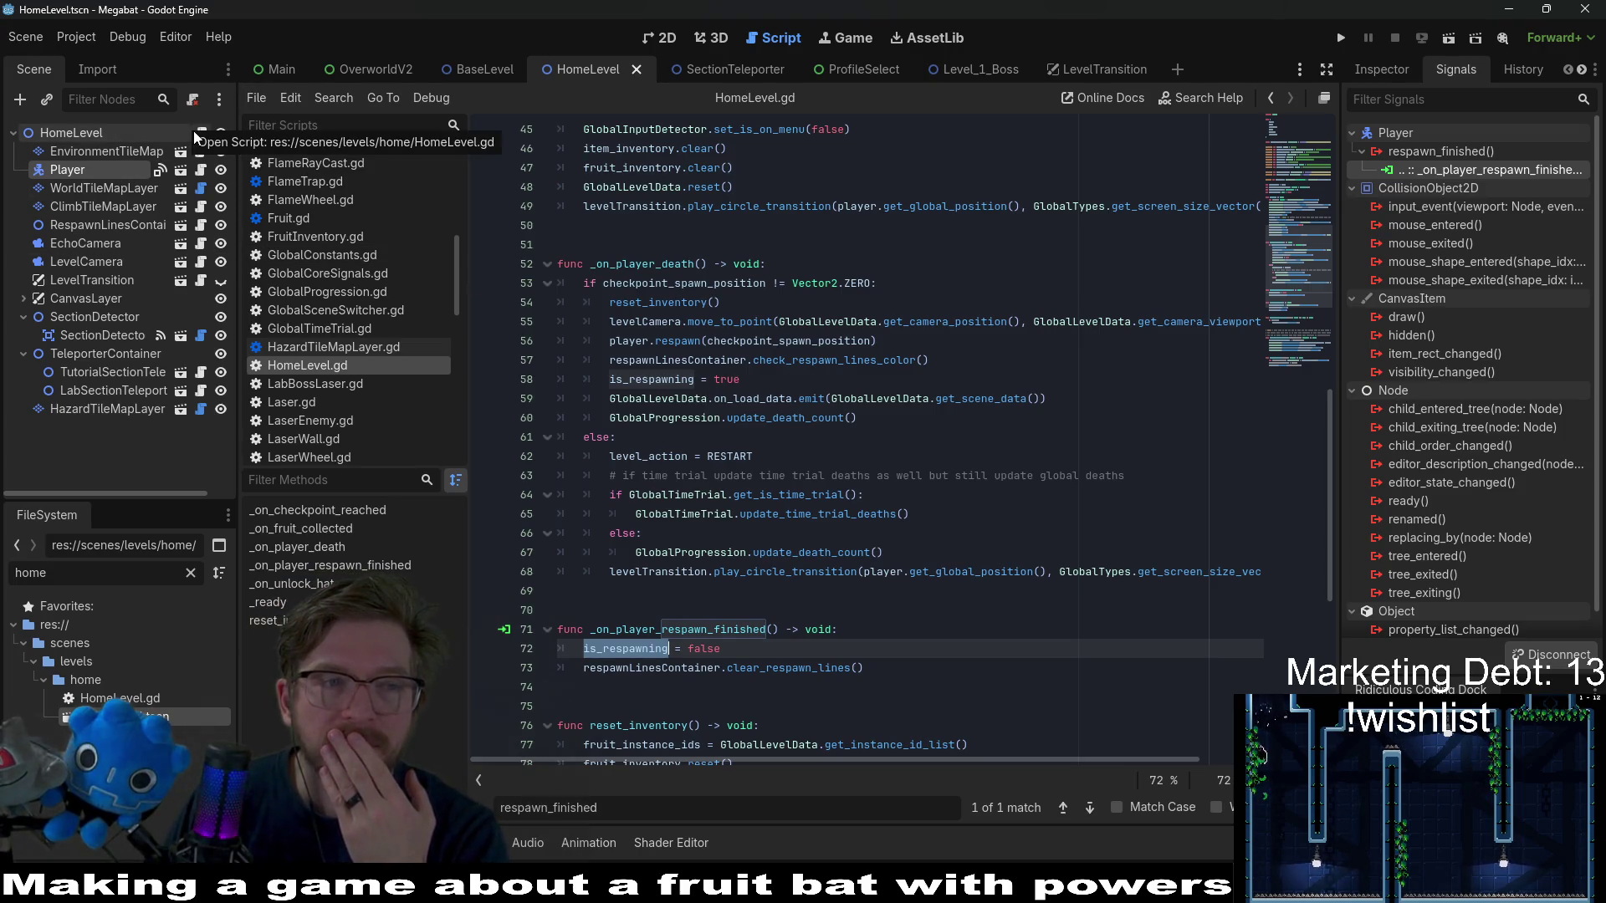
pyautogui.click(486, 69)
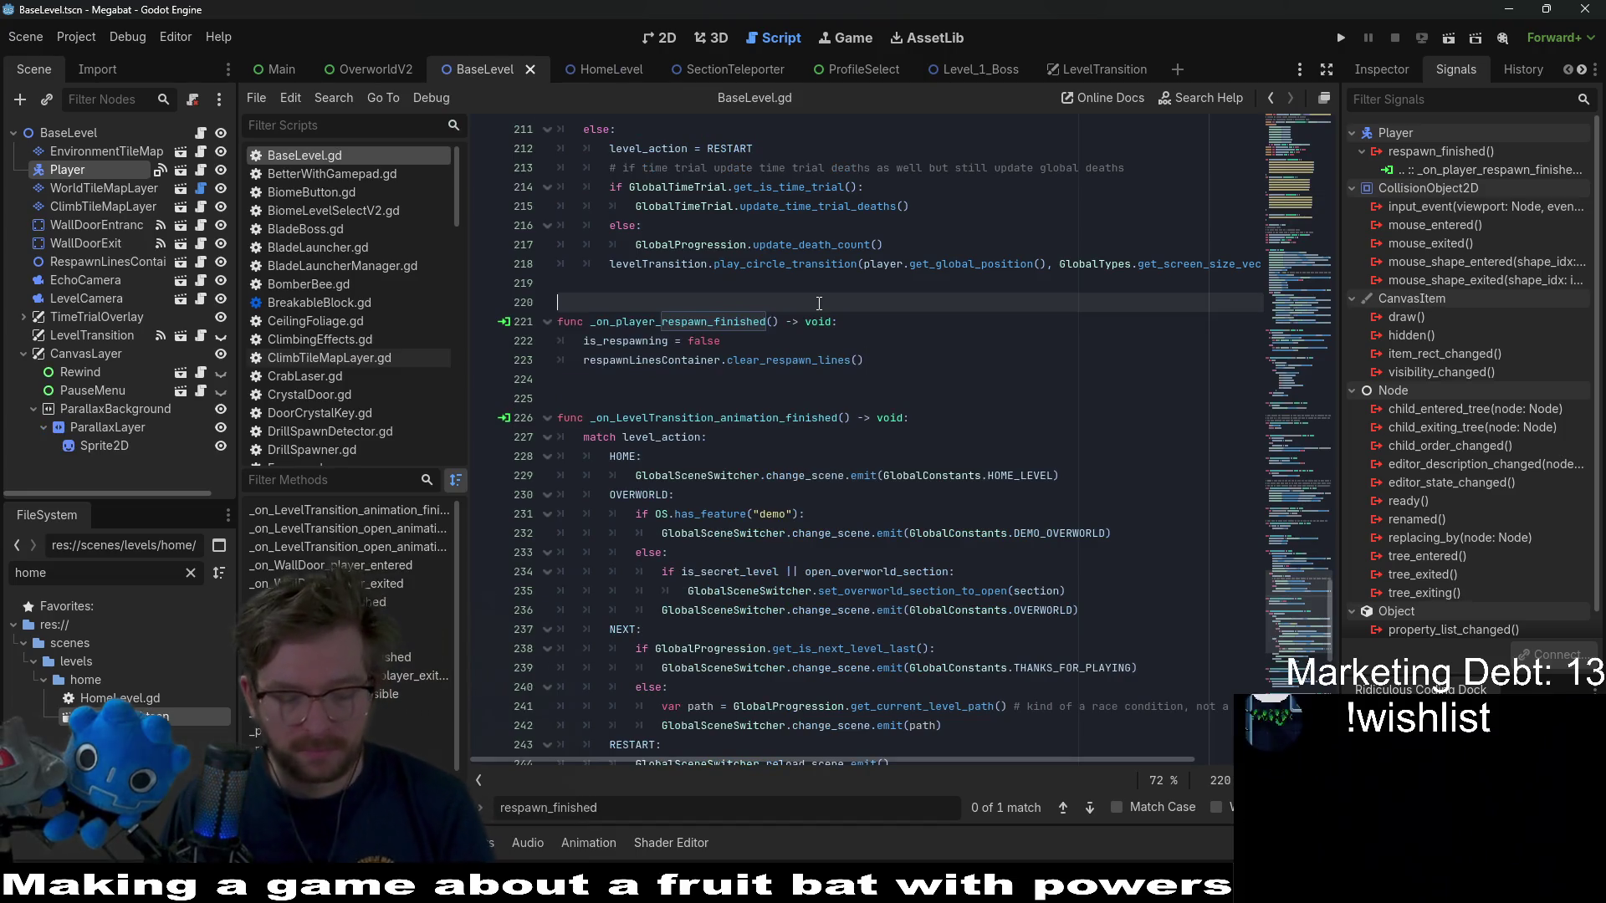
pyautogui.hotkey('ctrl', 'f')
pyautogui.write('is_respawning')
pyautogui.press('Return')
pyautogui.press('Return')
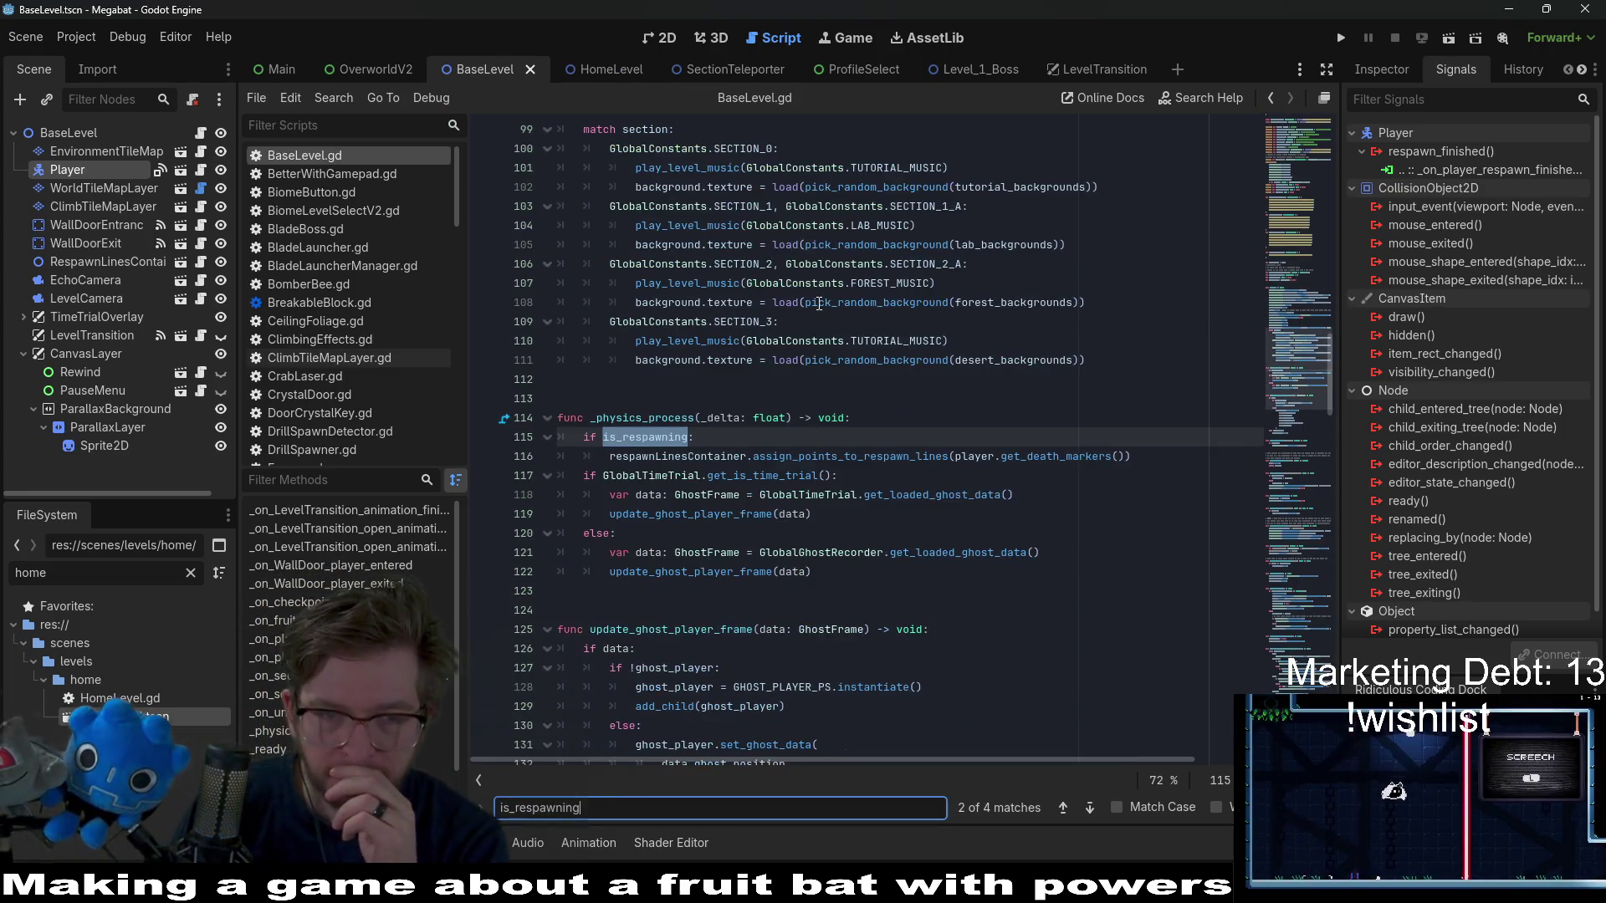
pyautogui.moveTo(833, 576)
pyautogui.mouseDown()
pyautogui.moveTo(753, 569)
pyautogui.moveTo(493, 422)
pyautogui.mouseUp()
pyautogui.hotkey('ctrl', 'c')
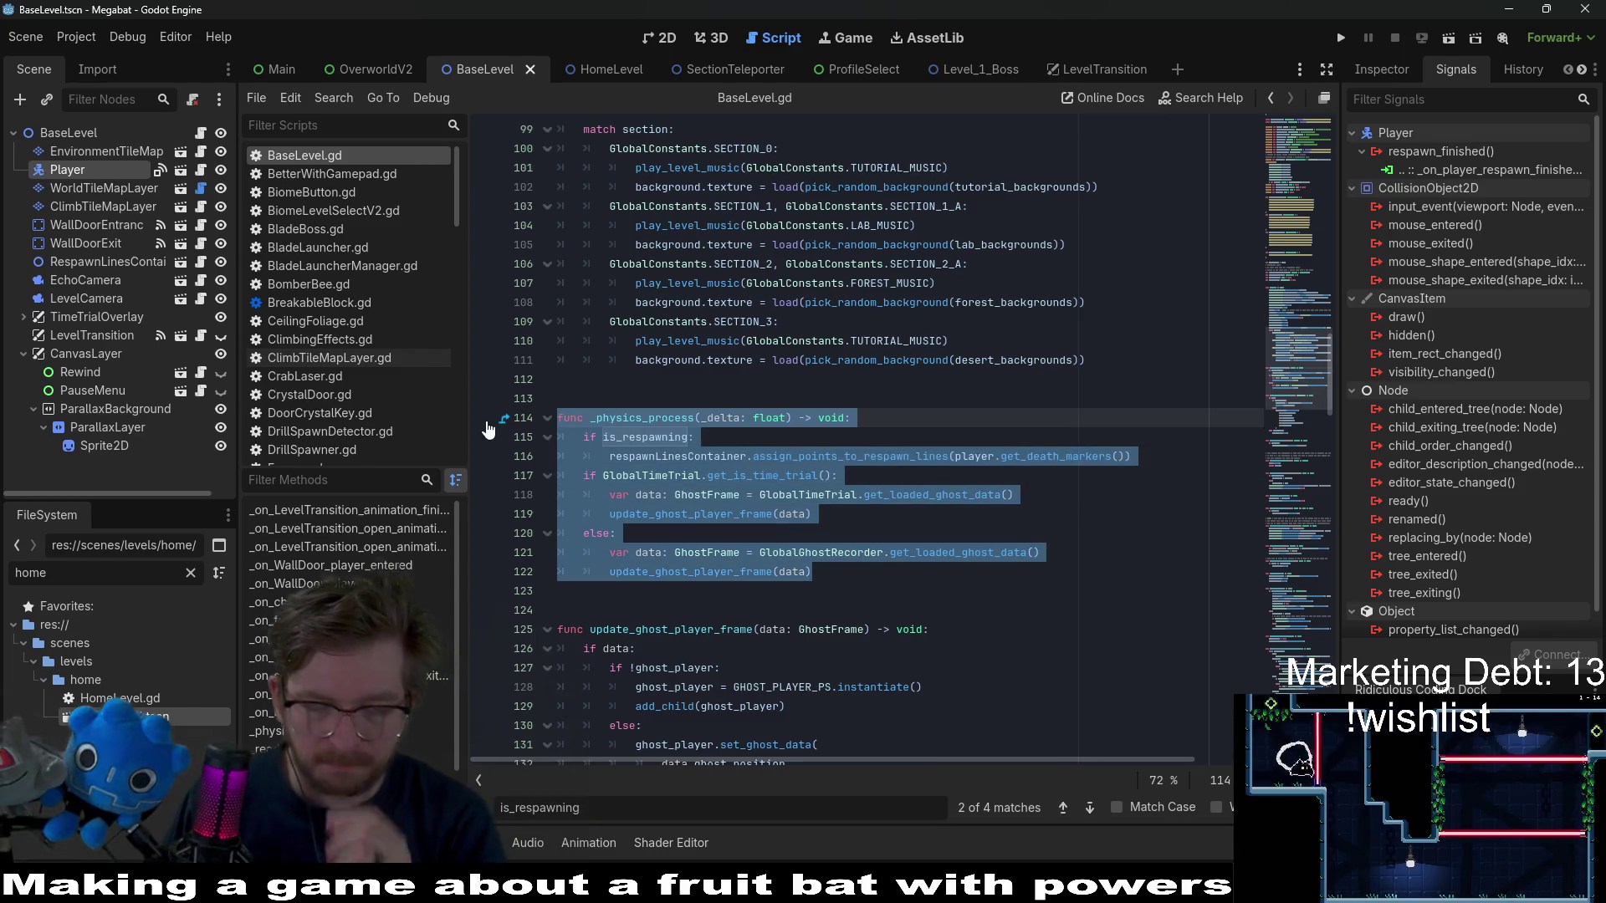
# - Paste _physics_process after _ready in HomeLevel.gd, delete its ghost-player lines, and save
pyautogui.click(594, 67)
pyautogui.scroll(15, 601, 404)
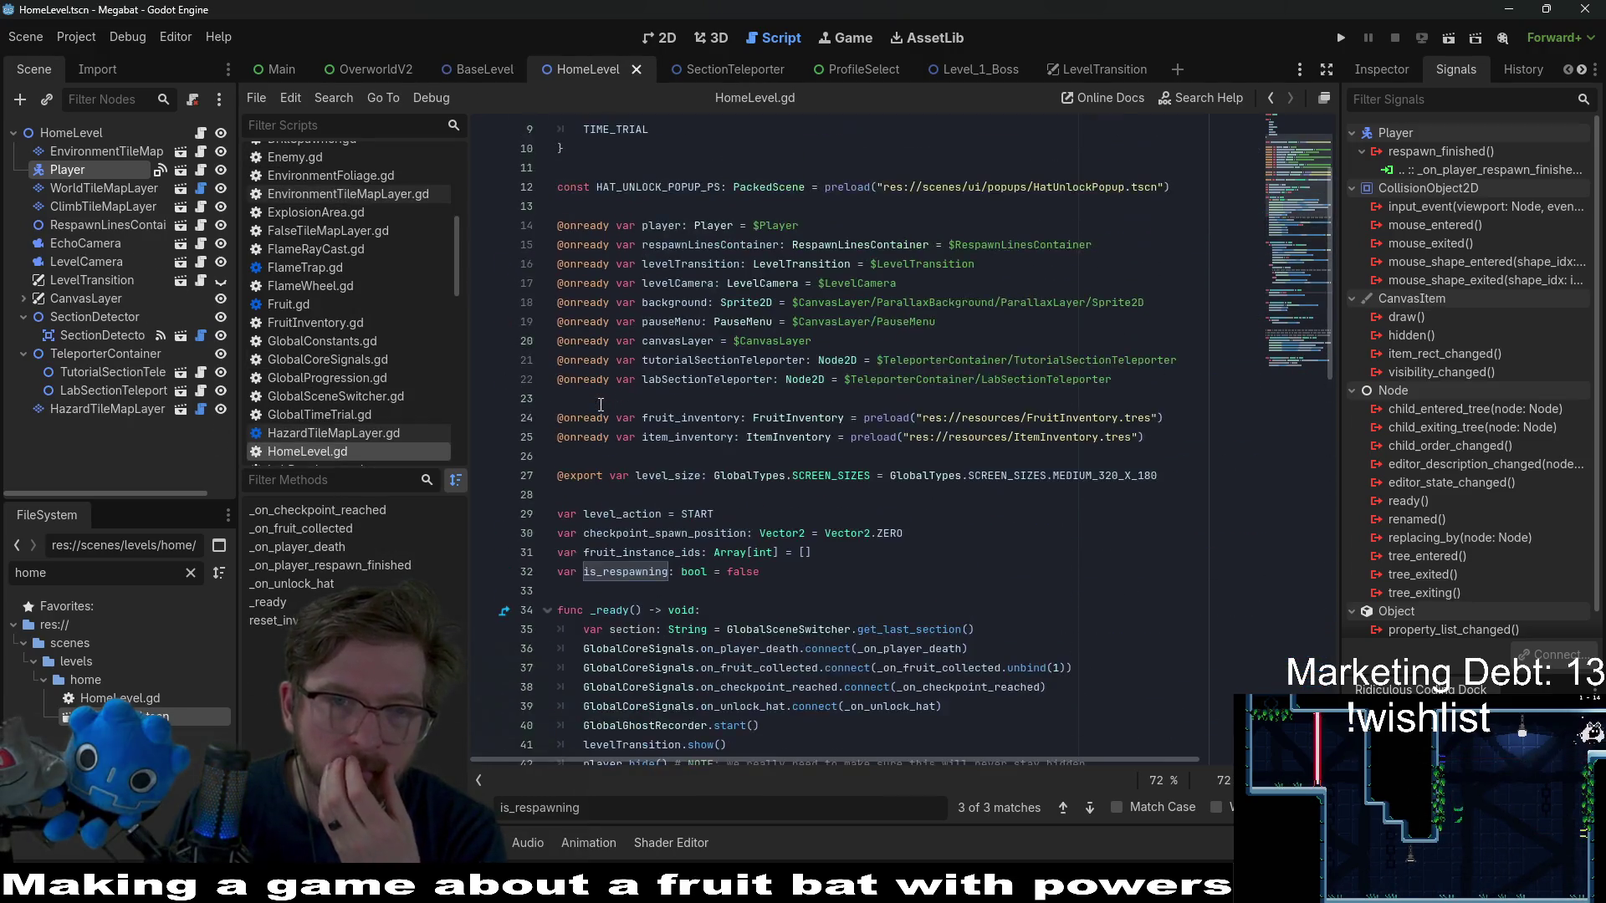
pyautogui.scroll(-8, 601, 405)
pyautogui.click(609, 459)
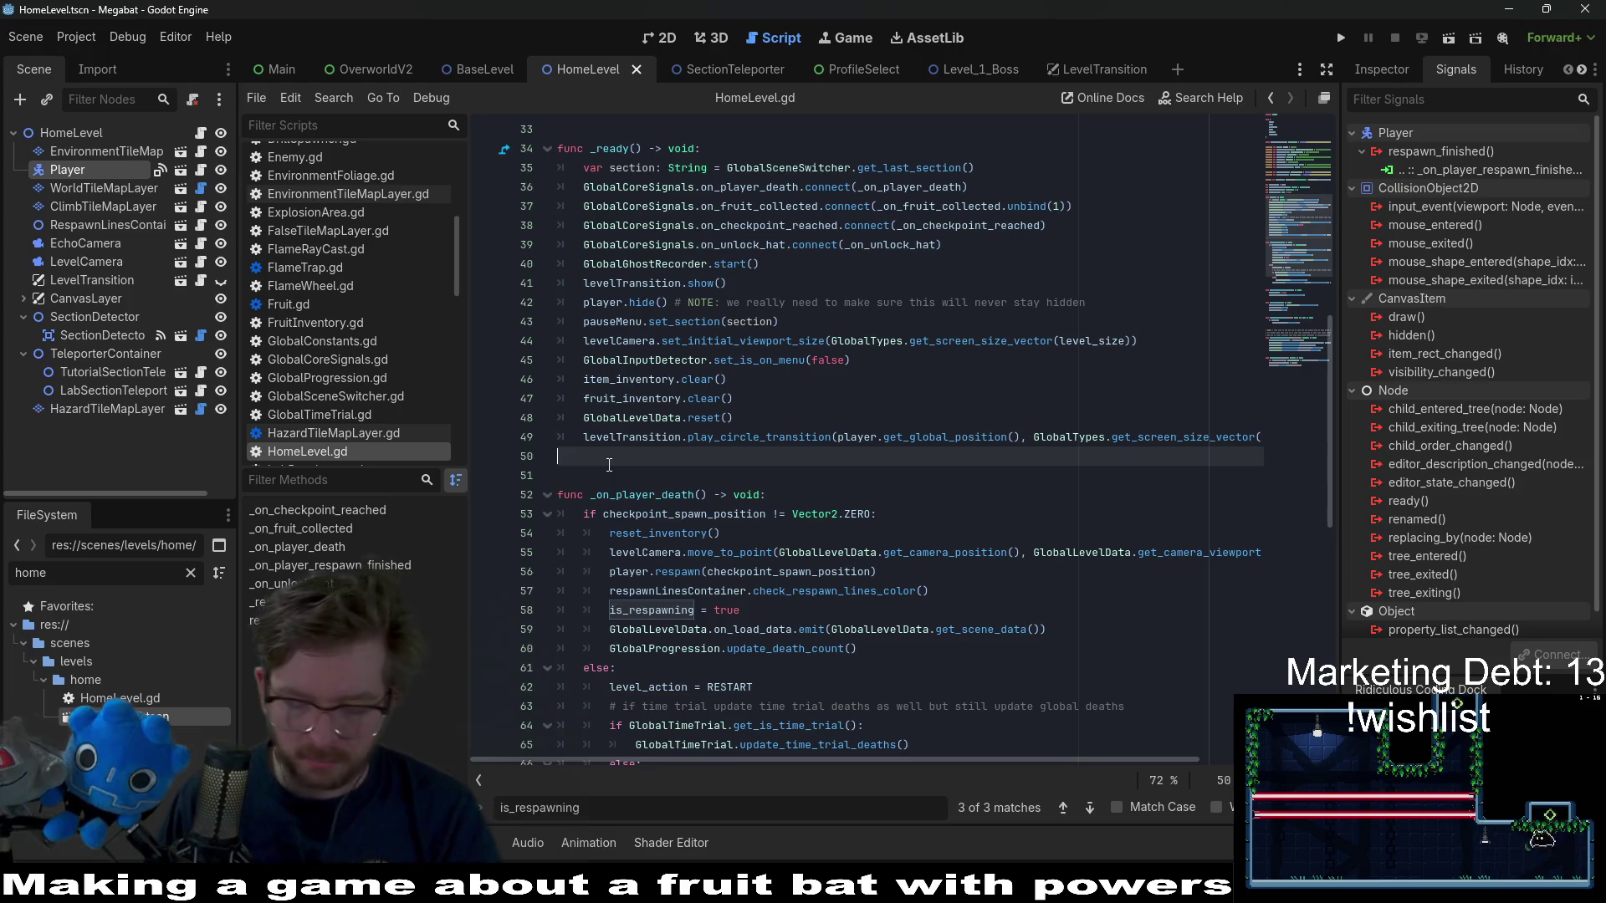
pyautogui.press('Return')
pyautogui.press('Return')
pyautogui.hotkey('ctrl', 'v')
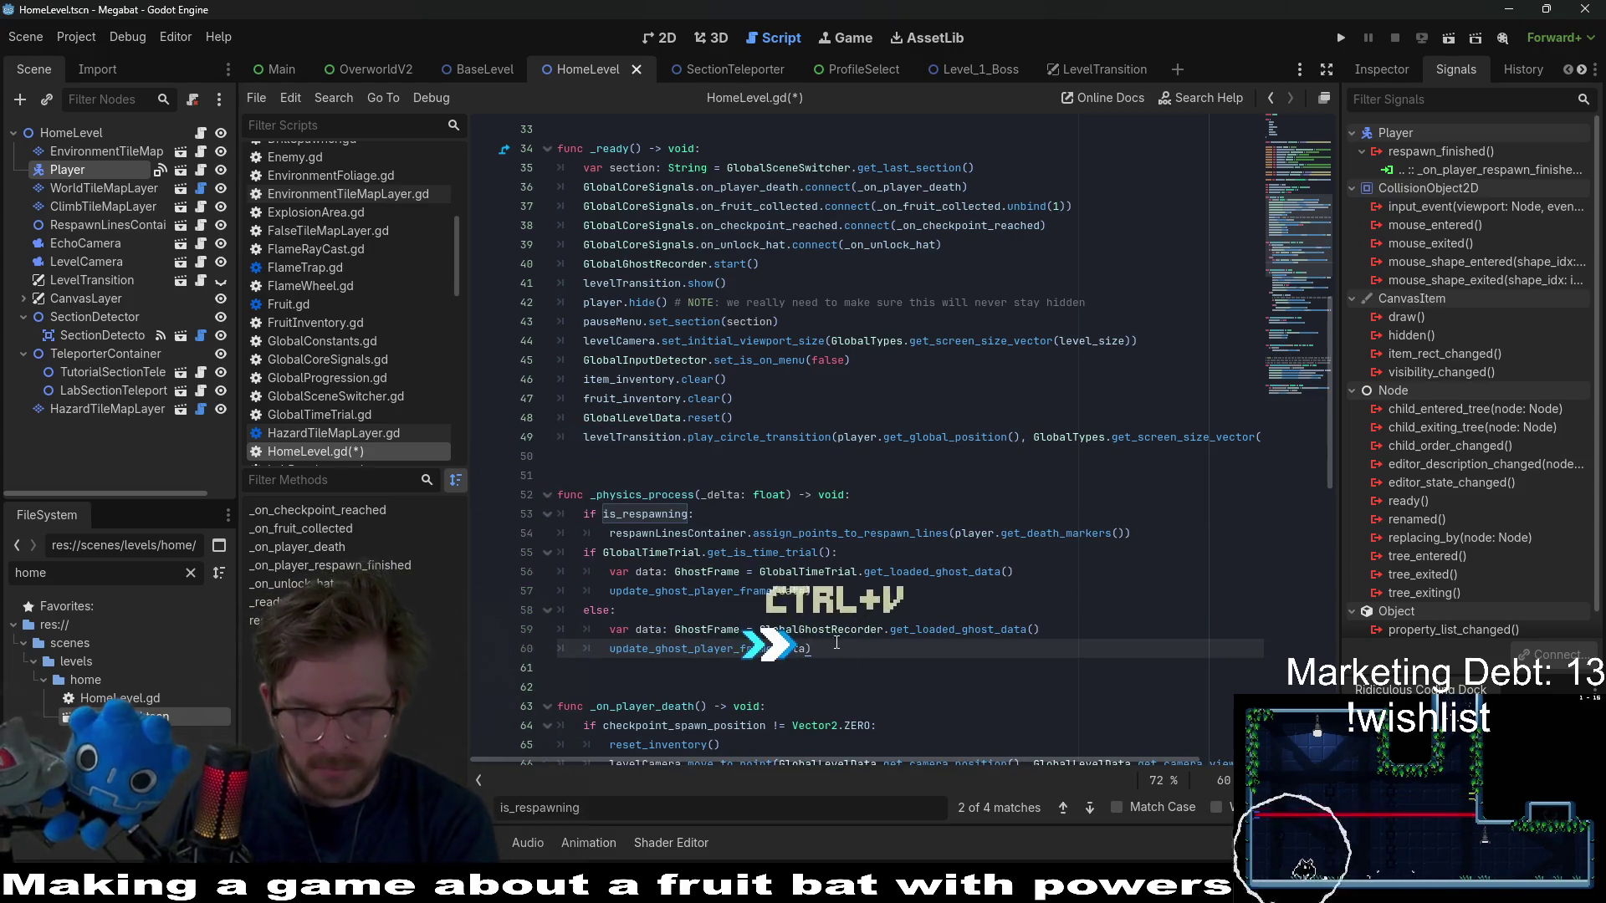
pyautogui.moveTo(835, 641)
pyautogui.mouseDown()
pyautogui.moveTo(706, 649)
pyautogui.moveTo(535, 627)
pyautogui.moveTo(418, 575)
pyautogui.moveTo(426, 556)
pyautogui.mouseUp()
pyautogui.press('BackSpace')
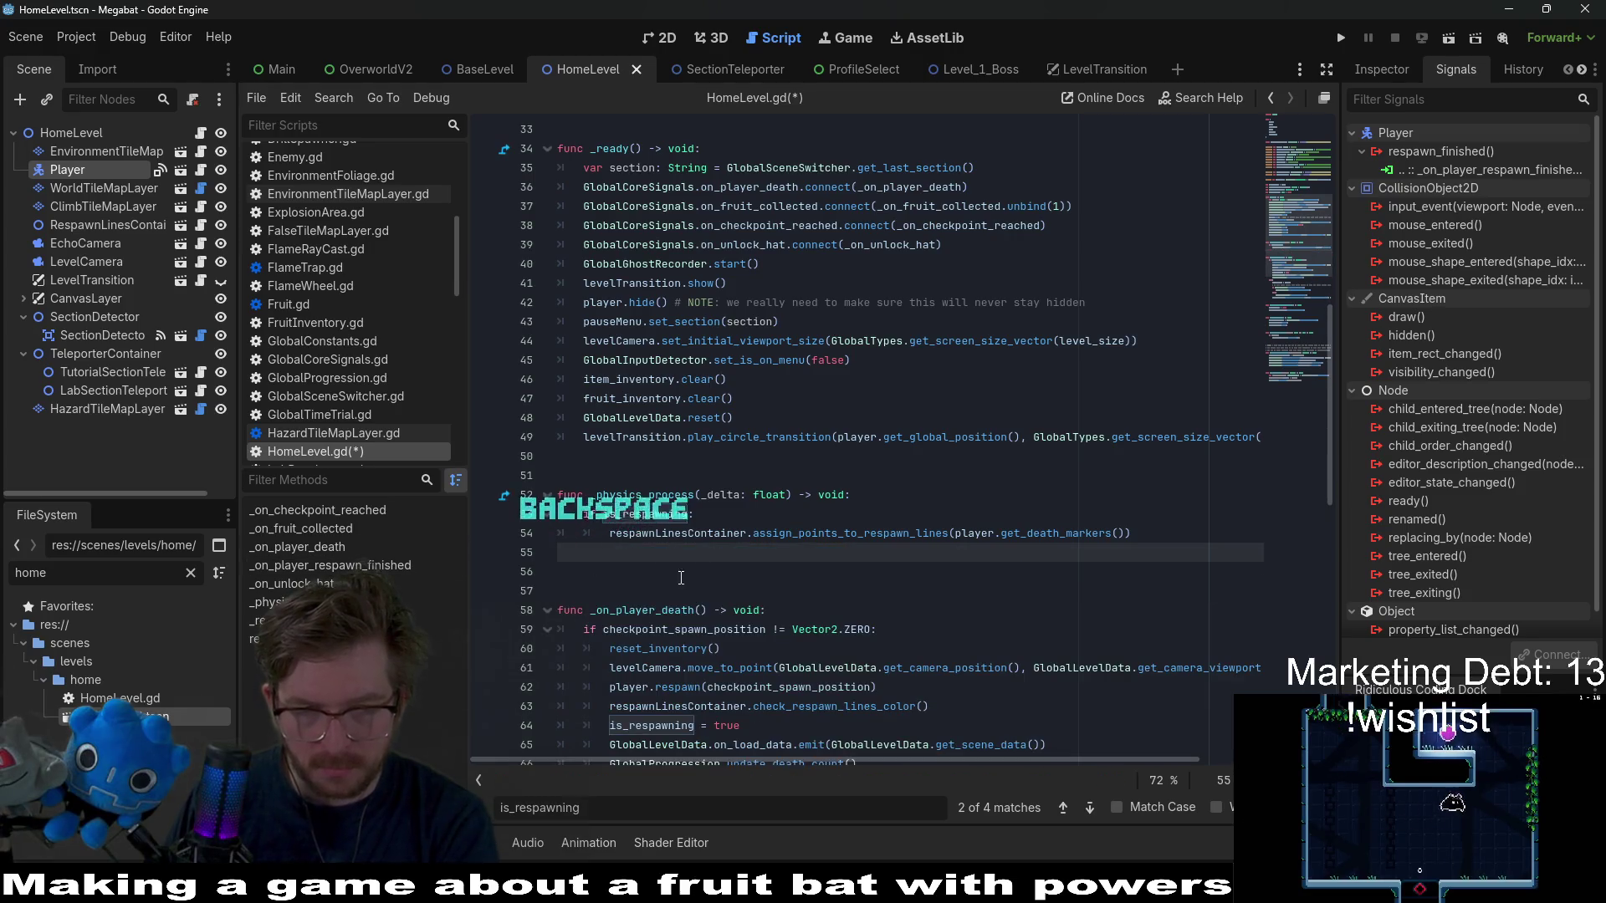
pyautogui.press('BackSpace')
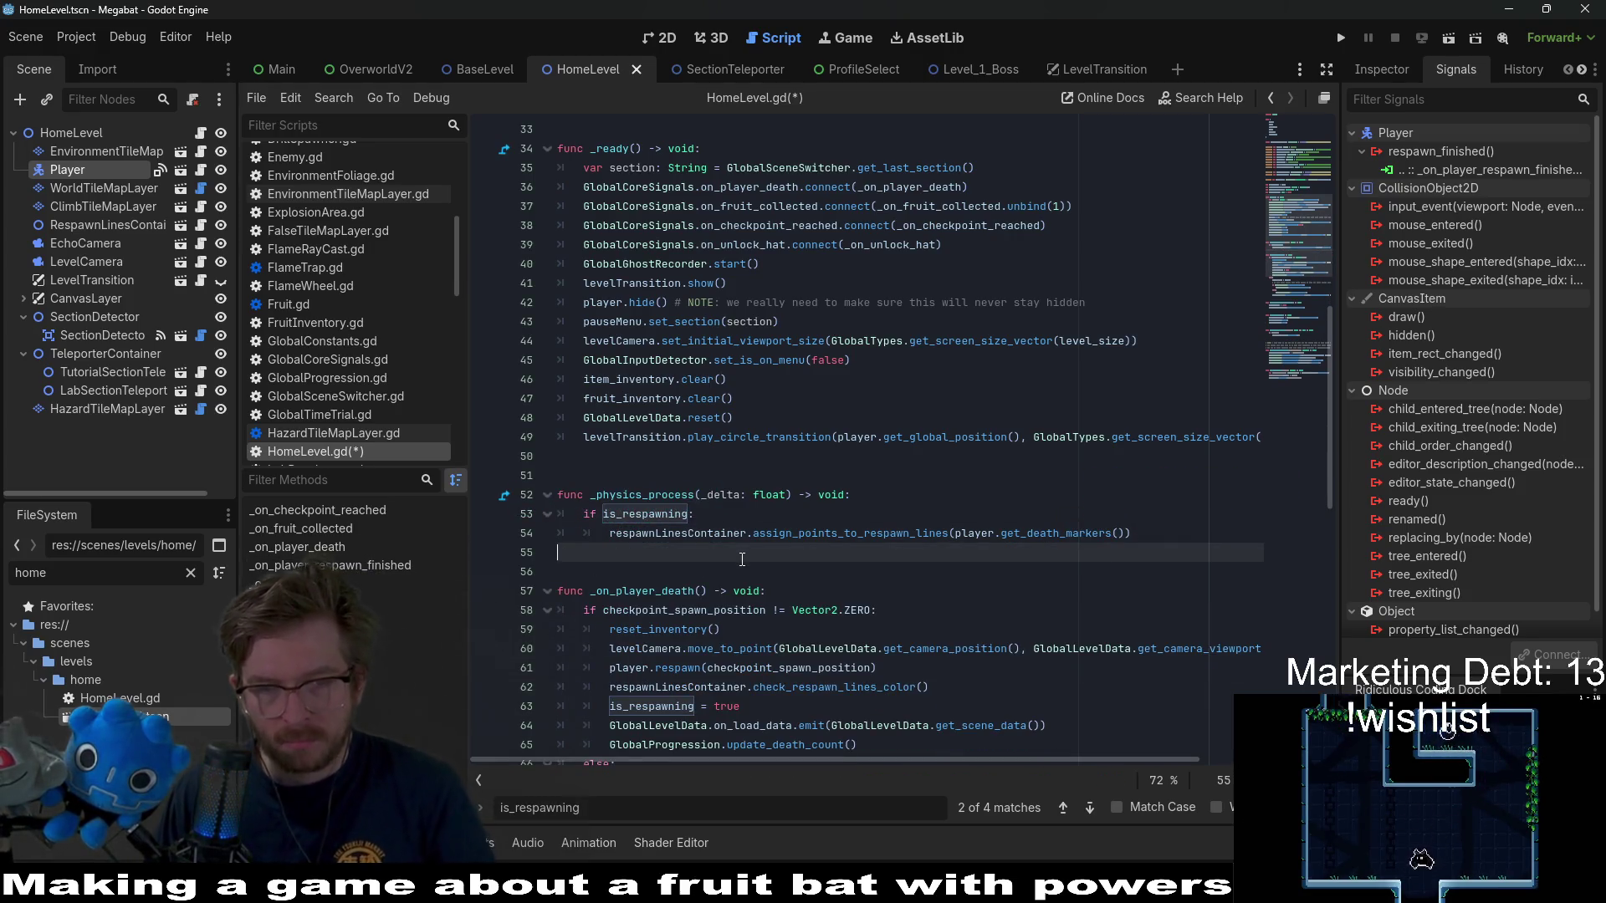
pyautogui.click(919, 459)
pyautogui.hotkey('ctrl', 's')
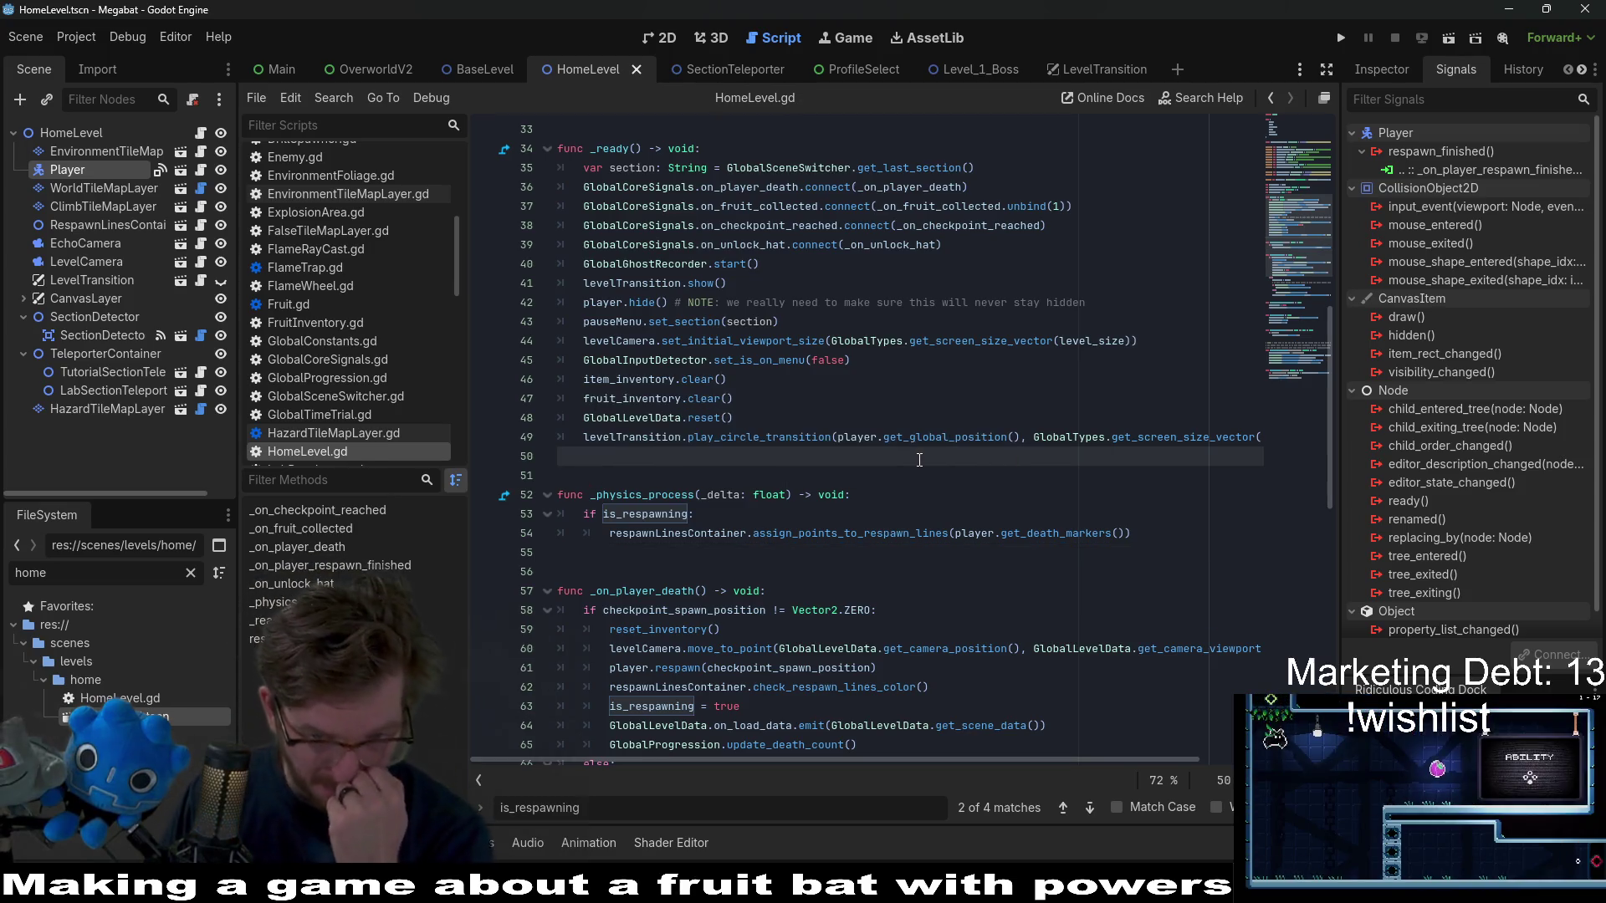
pyautogui.moveTo(1059, 529)
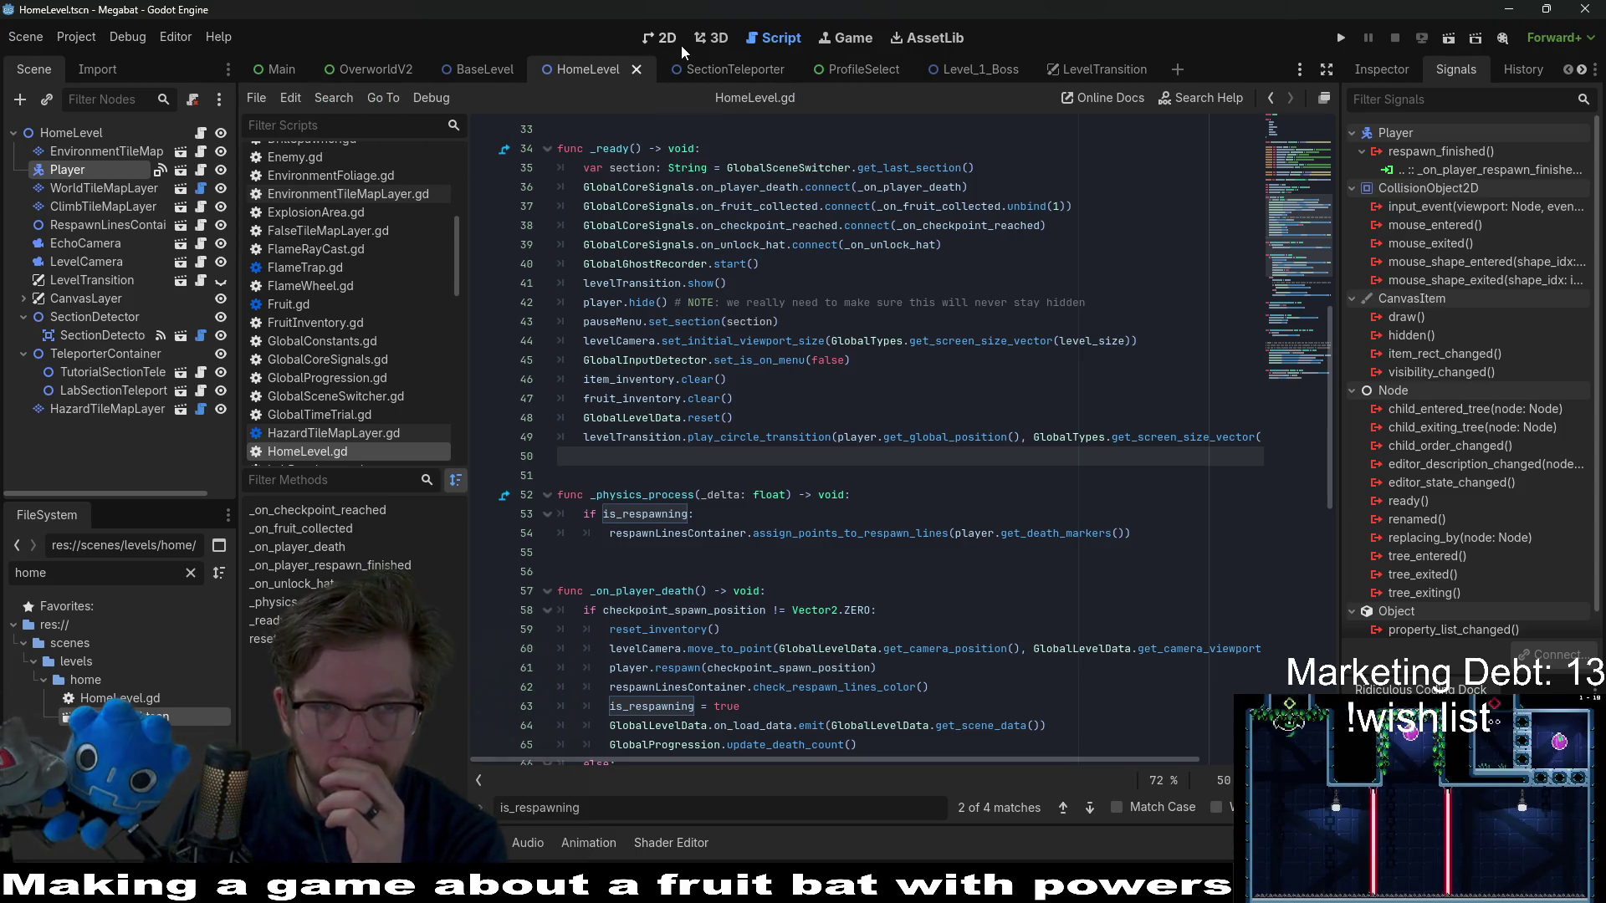
pyautogui.click(1448, 41)
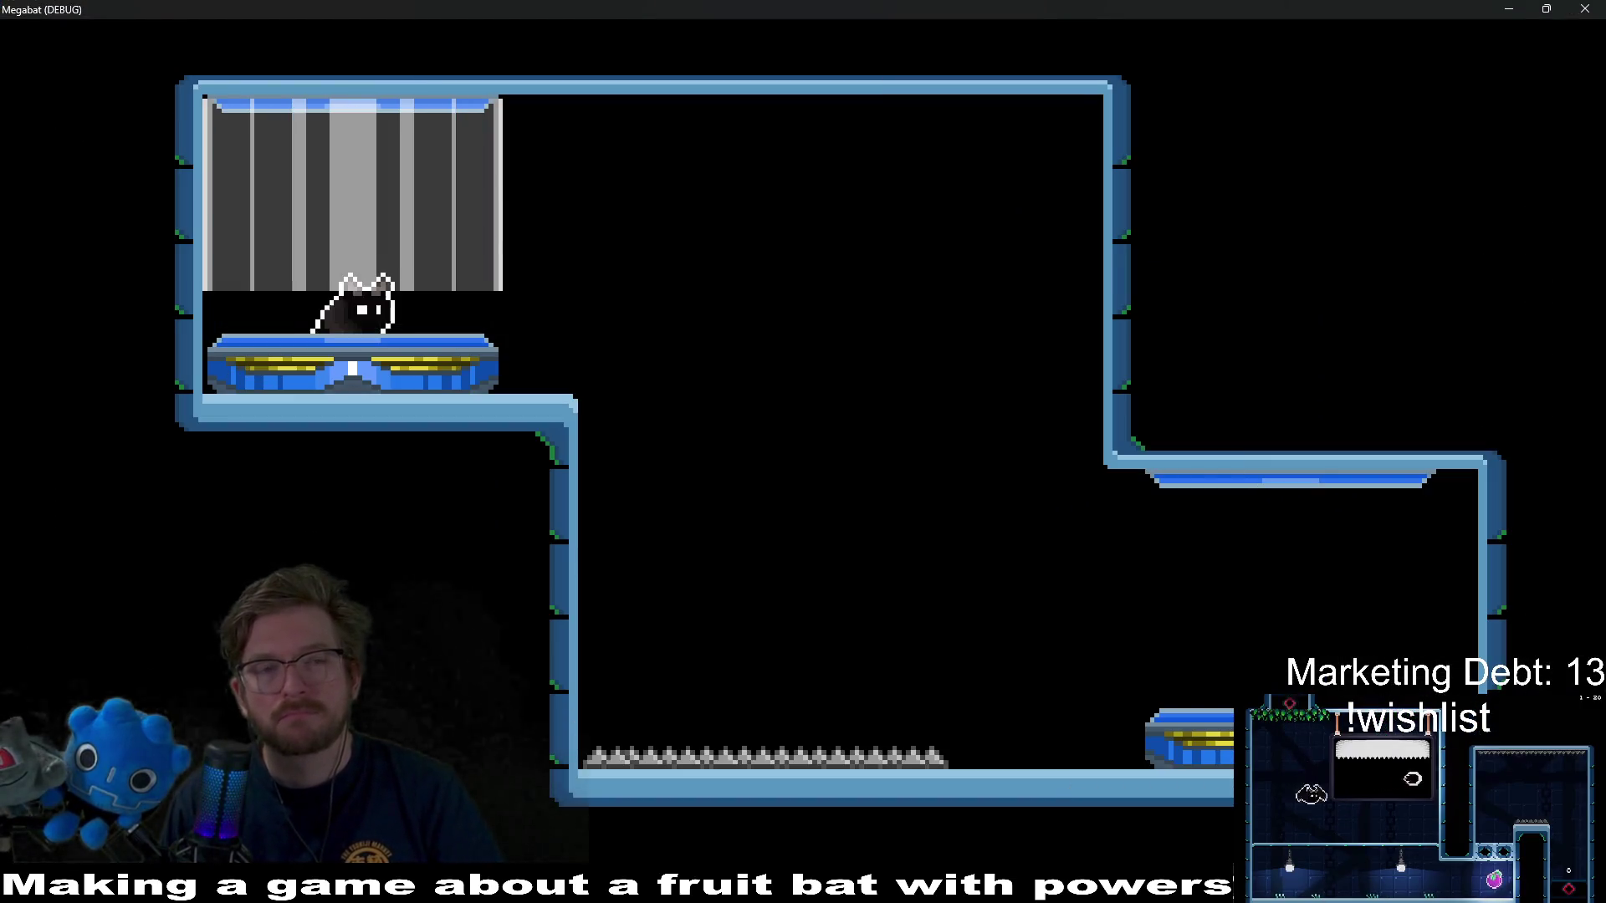
pyautogui.press('Right')
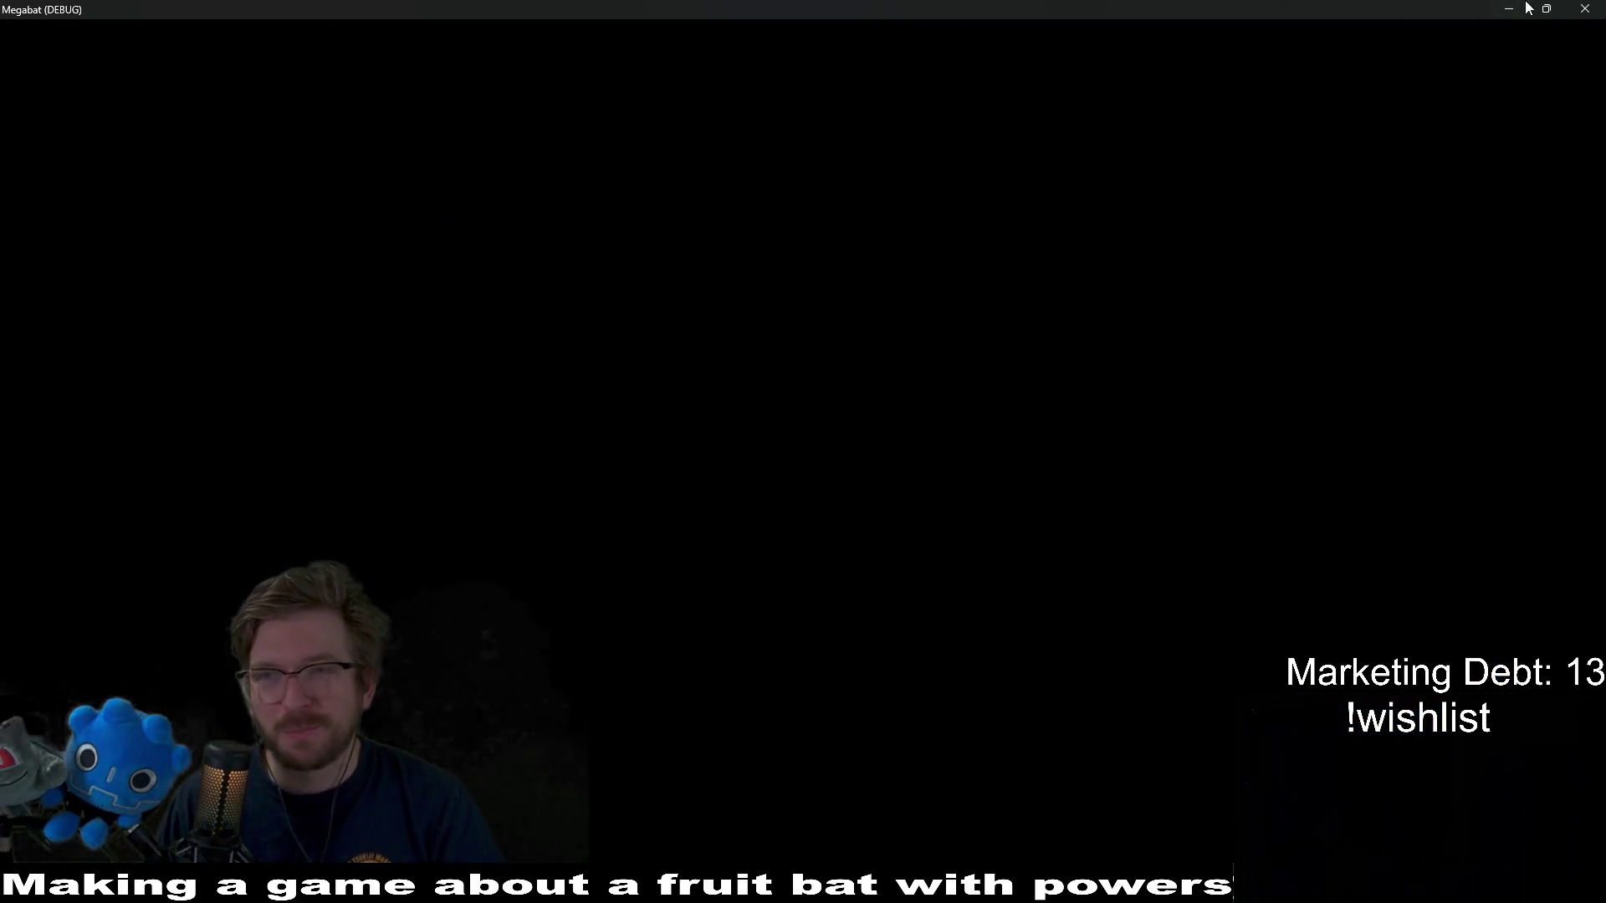
pyautogui.click(1583, 7)
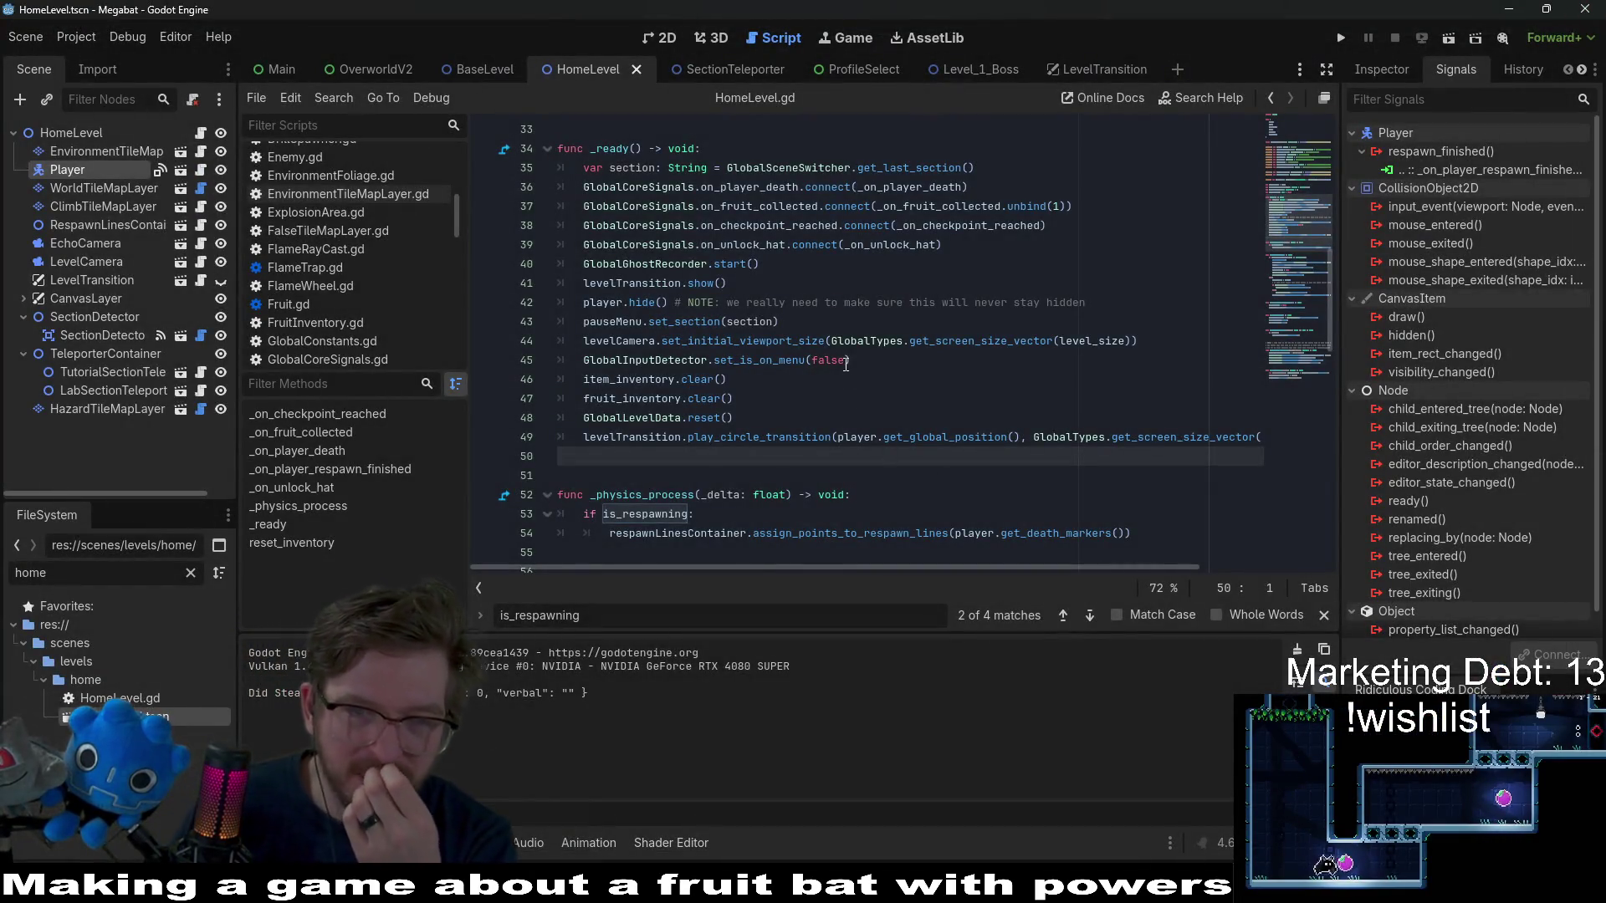
pyautogui.scroll(5, 846, 364)
pyautogui.scroll(-7, 846, 364)
pyautogui.scroll(3, 846, 364)
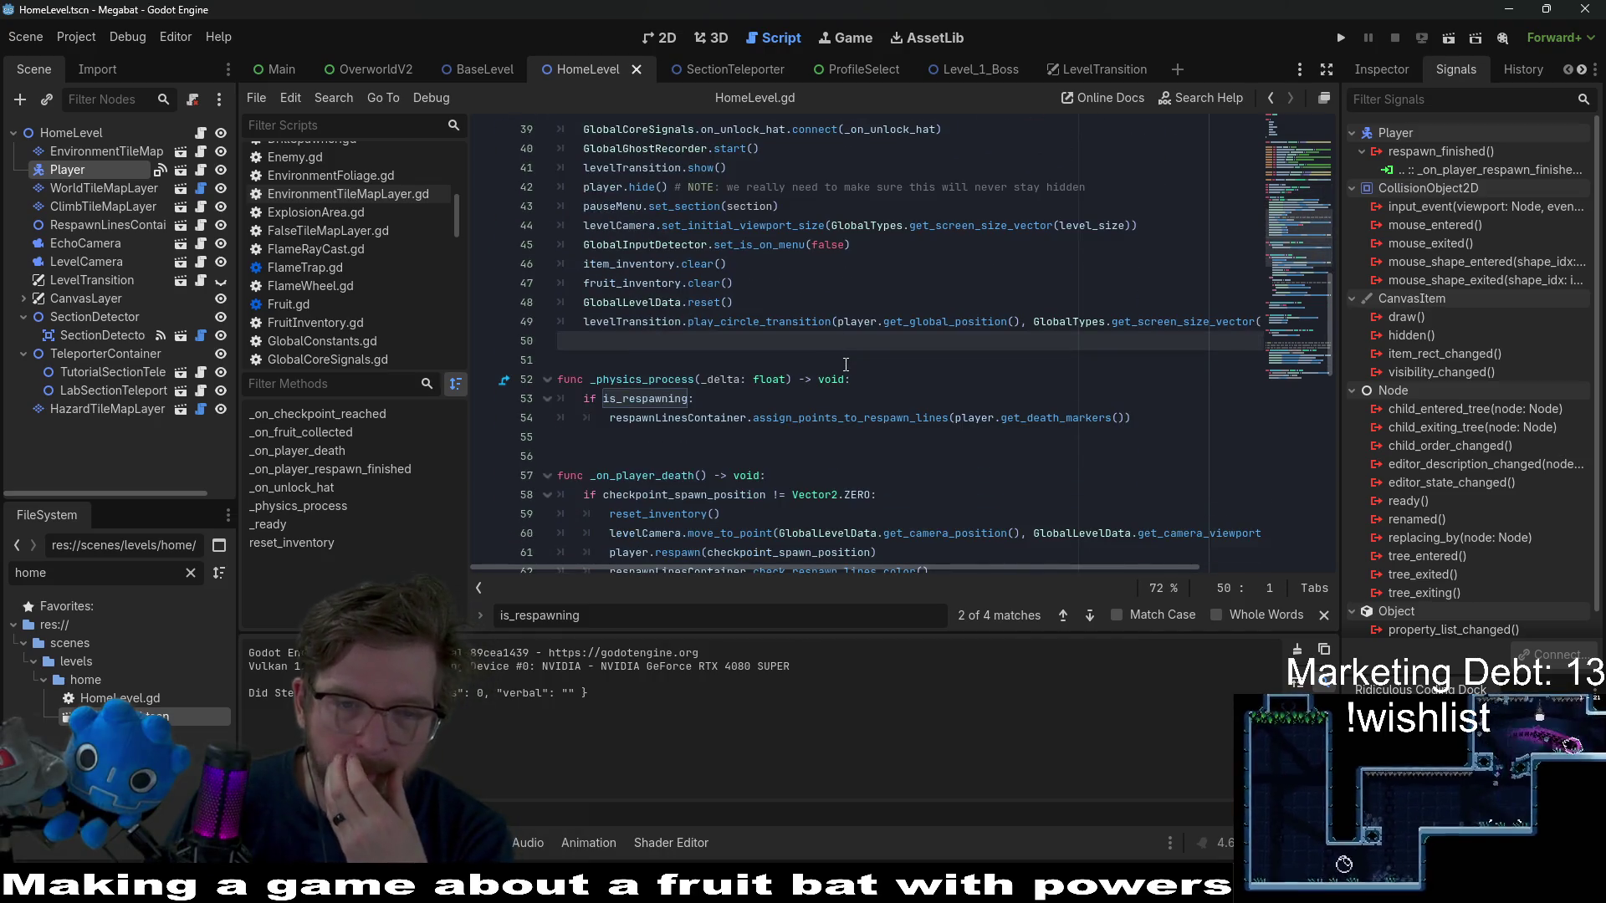
pyautogui.scroll(-3, 846, 364)
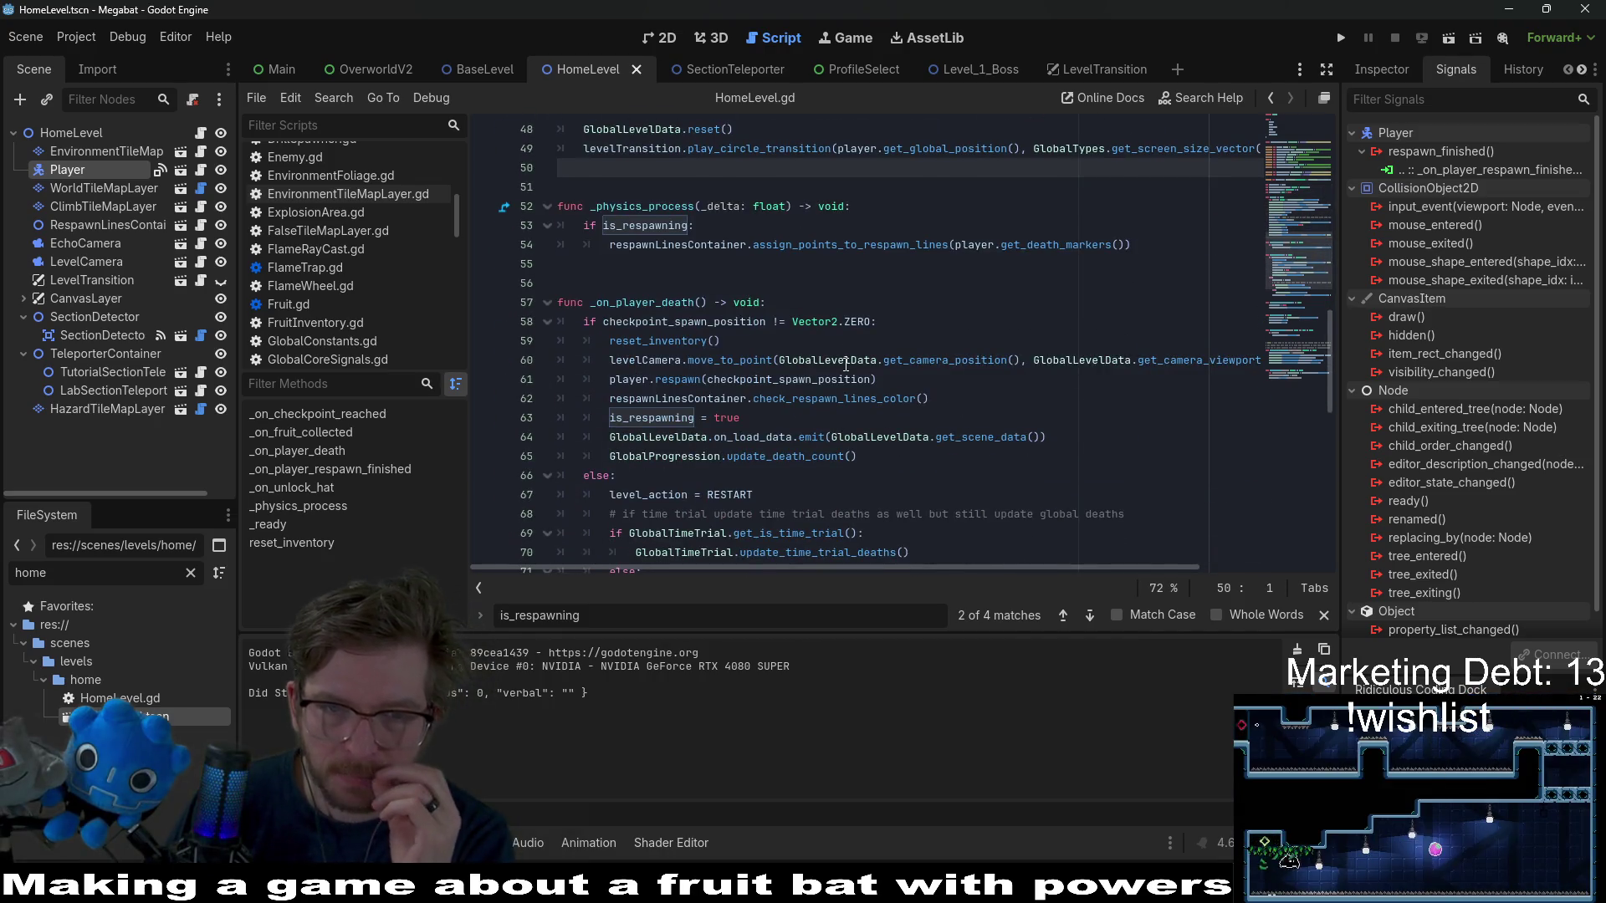
pyautogui.scroll(-1, 946, 350)
pyautogui.doubleClick(745, 265)
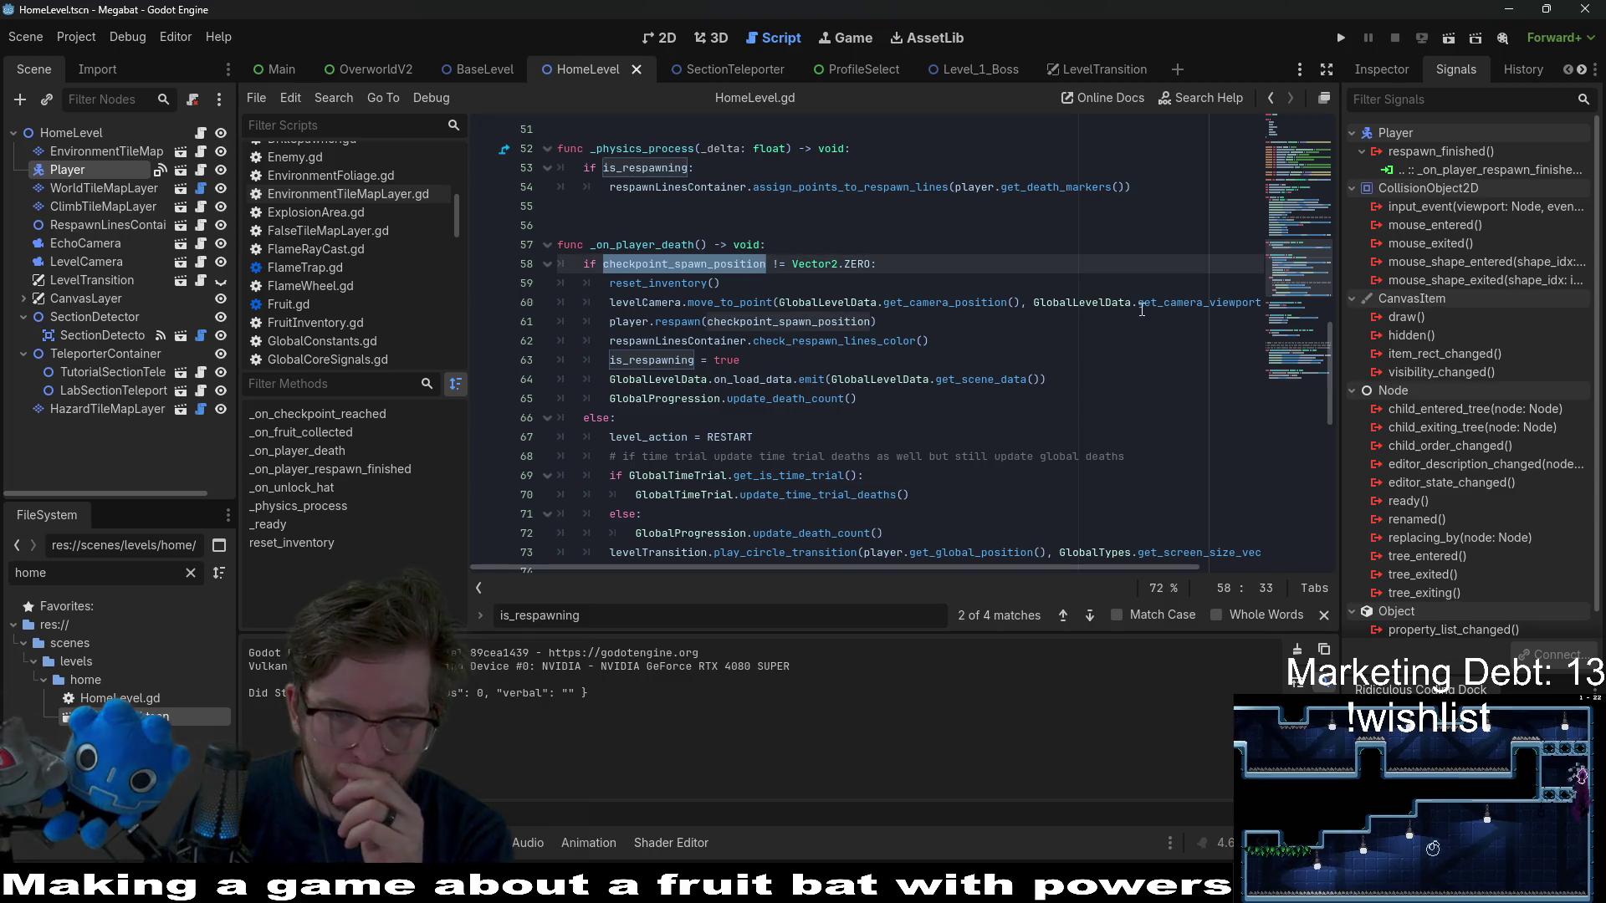
pyautogui.click(1056, 237)
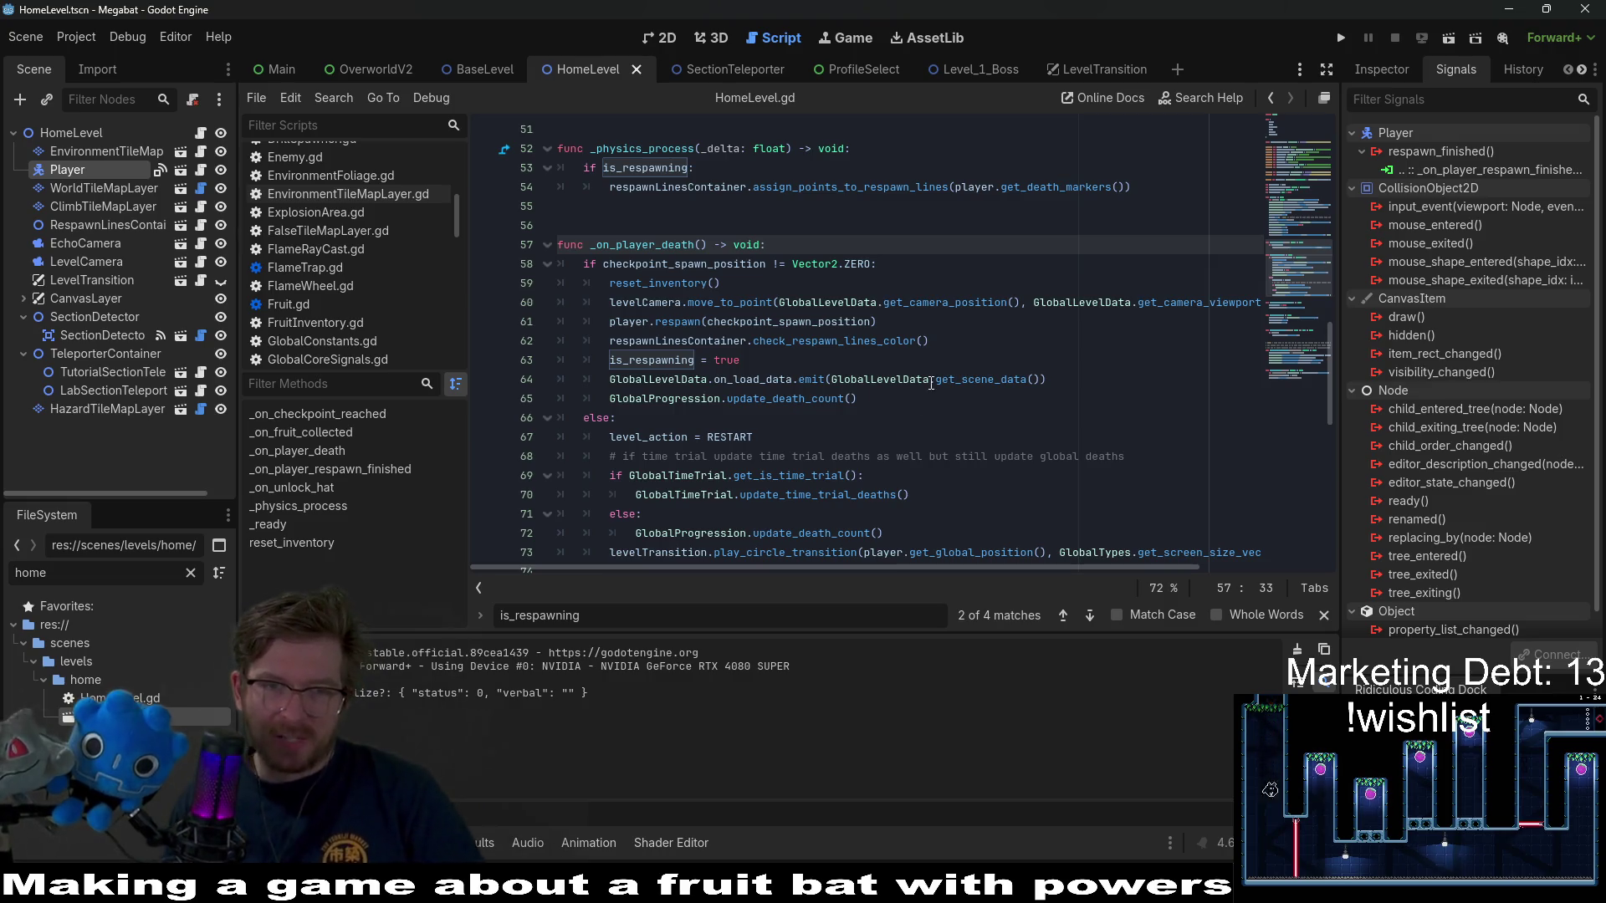
pyautogui.click(932, 380)
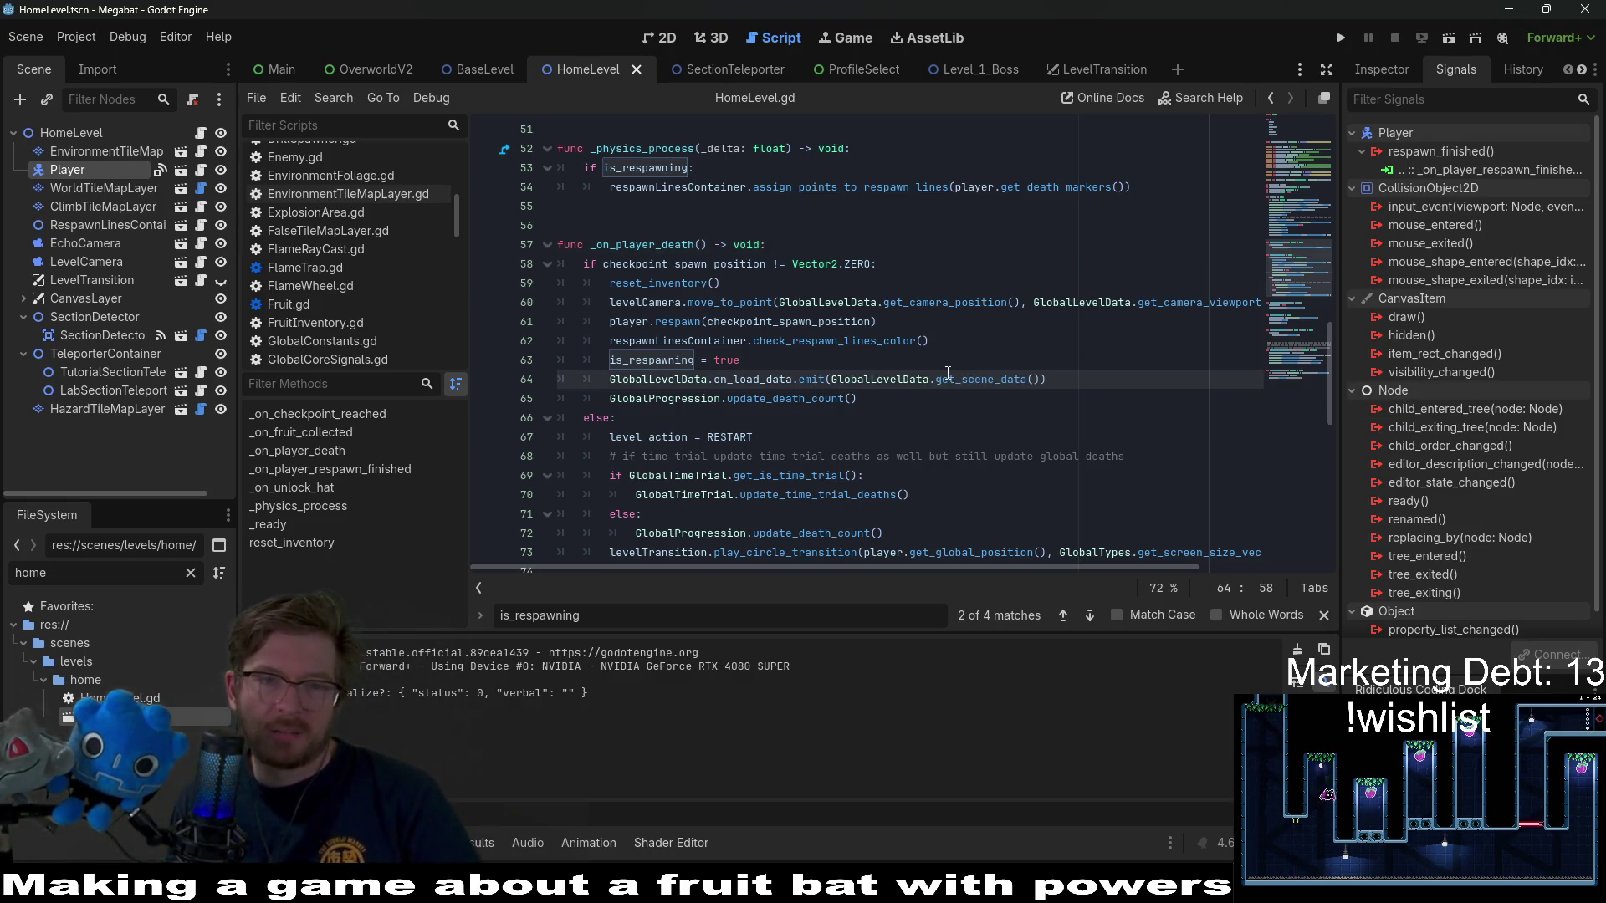
pyautogui.moveTo(945, 387)
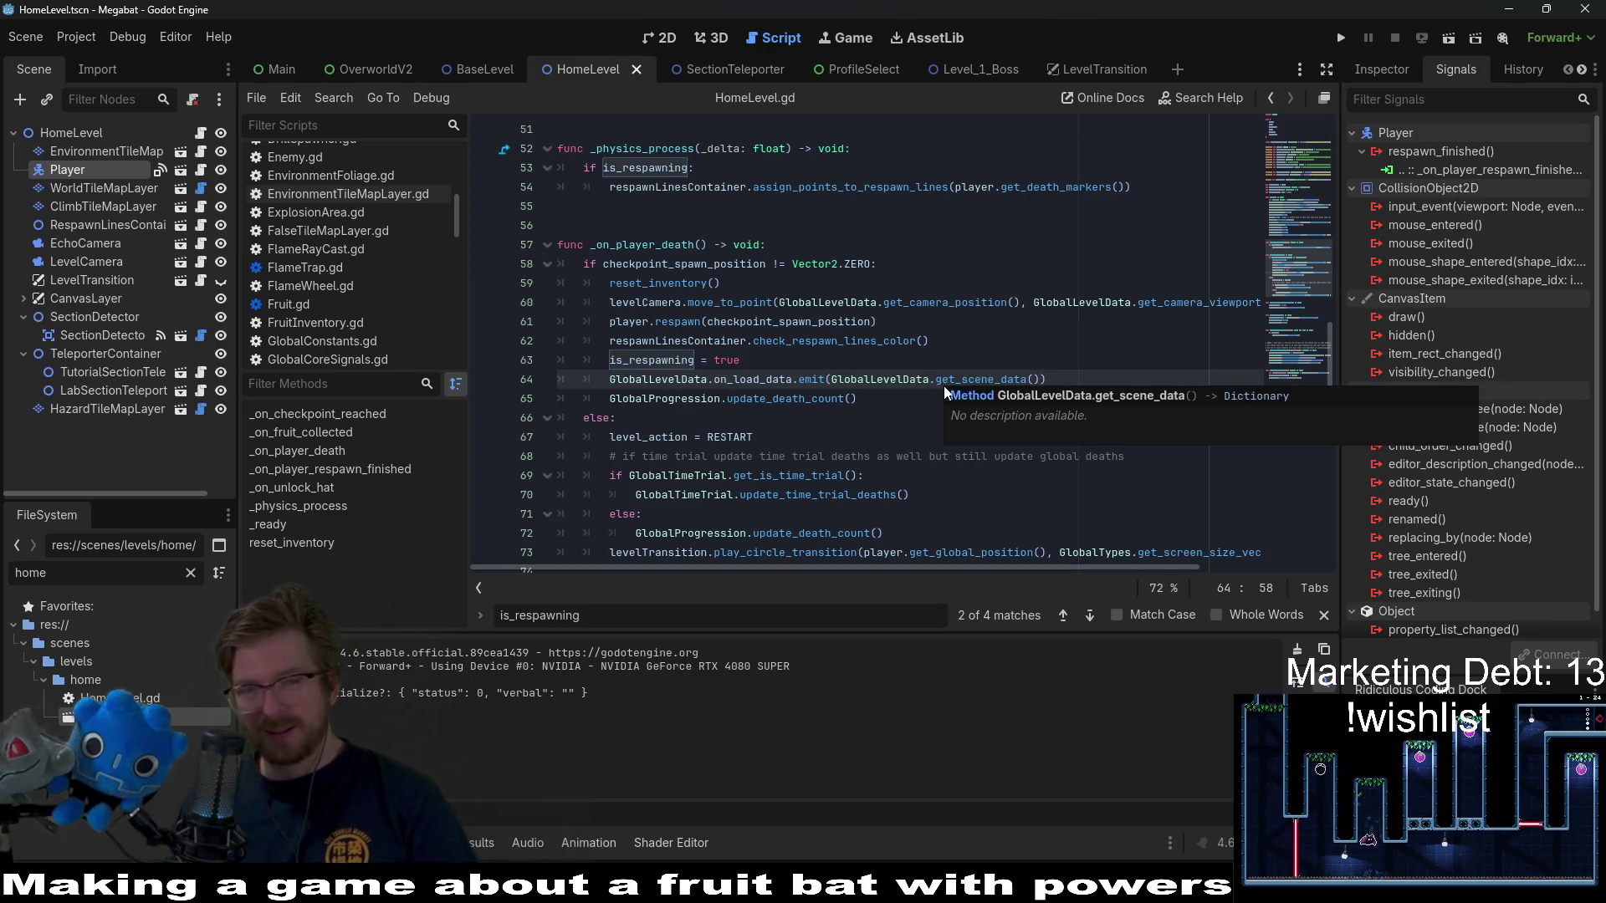
pyautogui.scroll(-1, 944, 384)
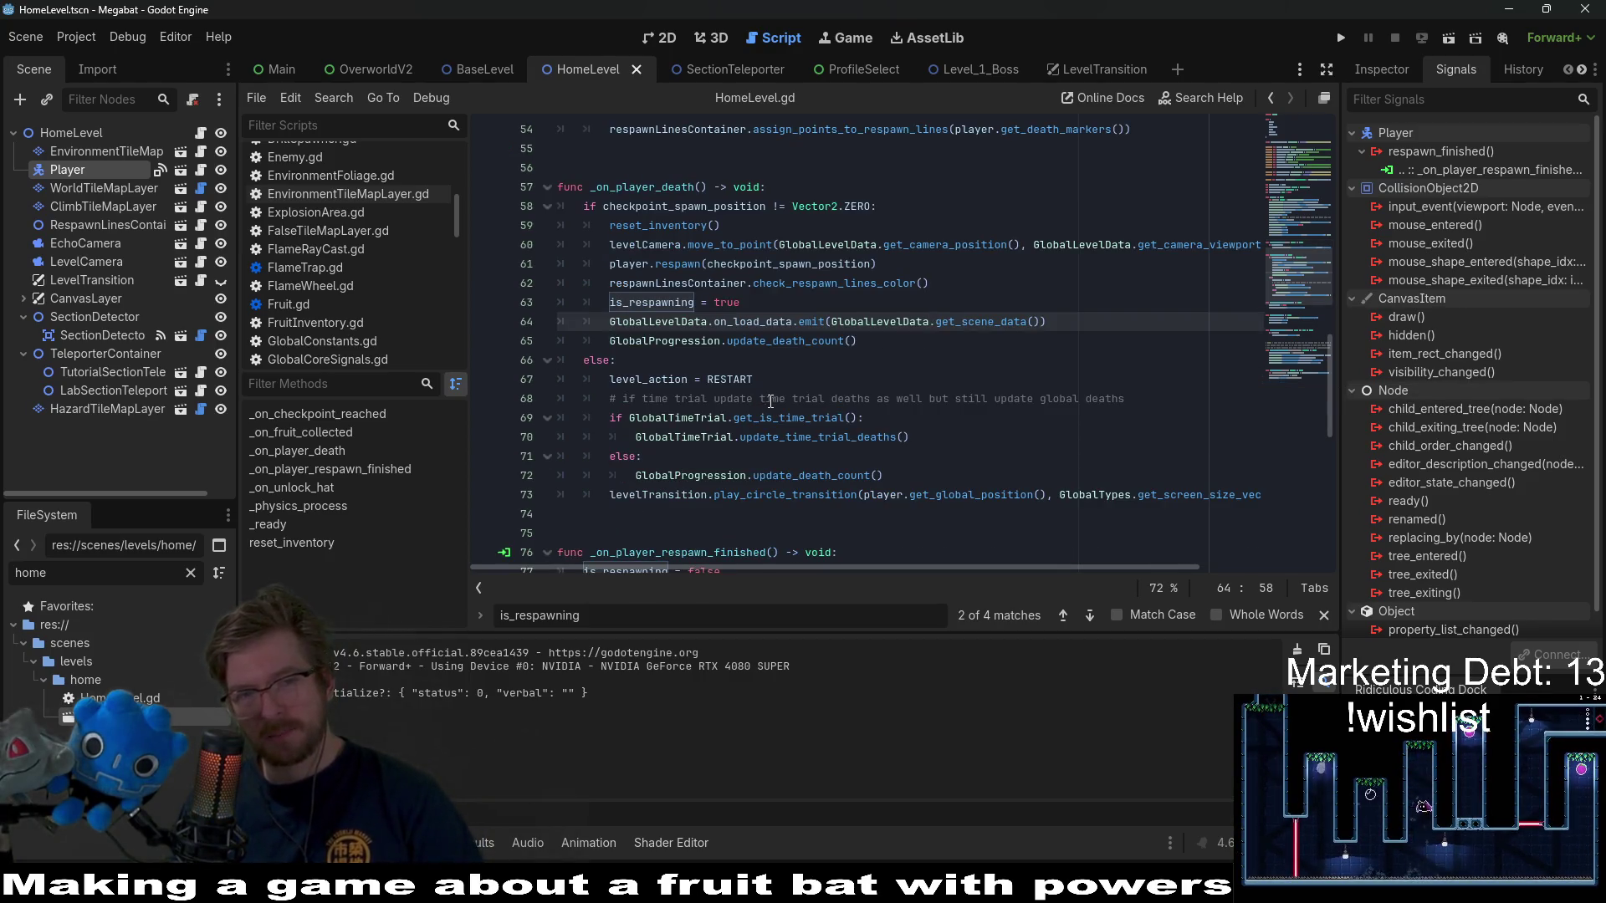
# - In BaseLevel.gd, search level_action and then RESTART to find the RESTART assignment in _on_player_death
pyautogui.click(477, 70)
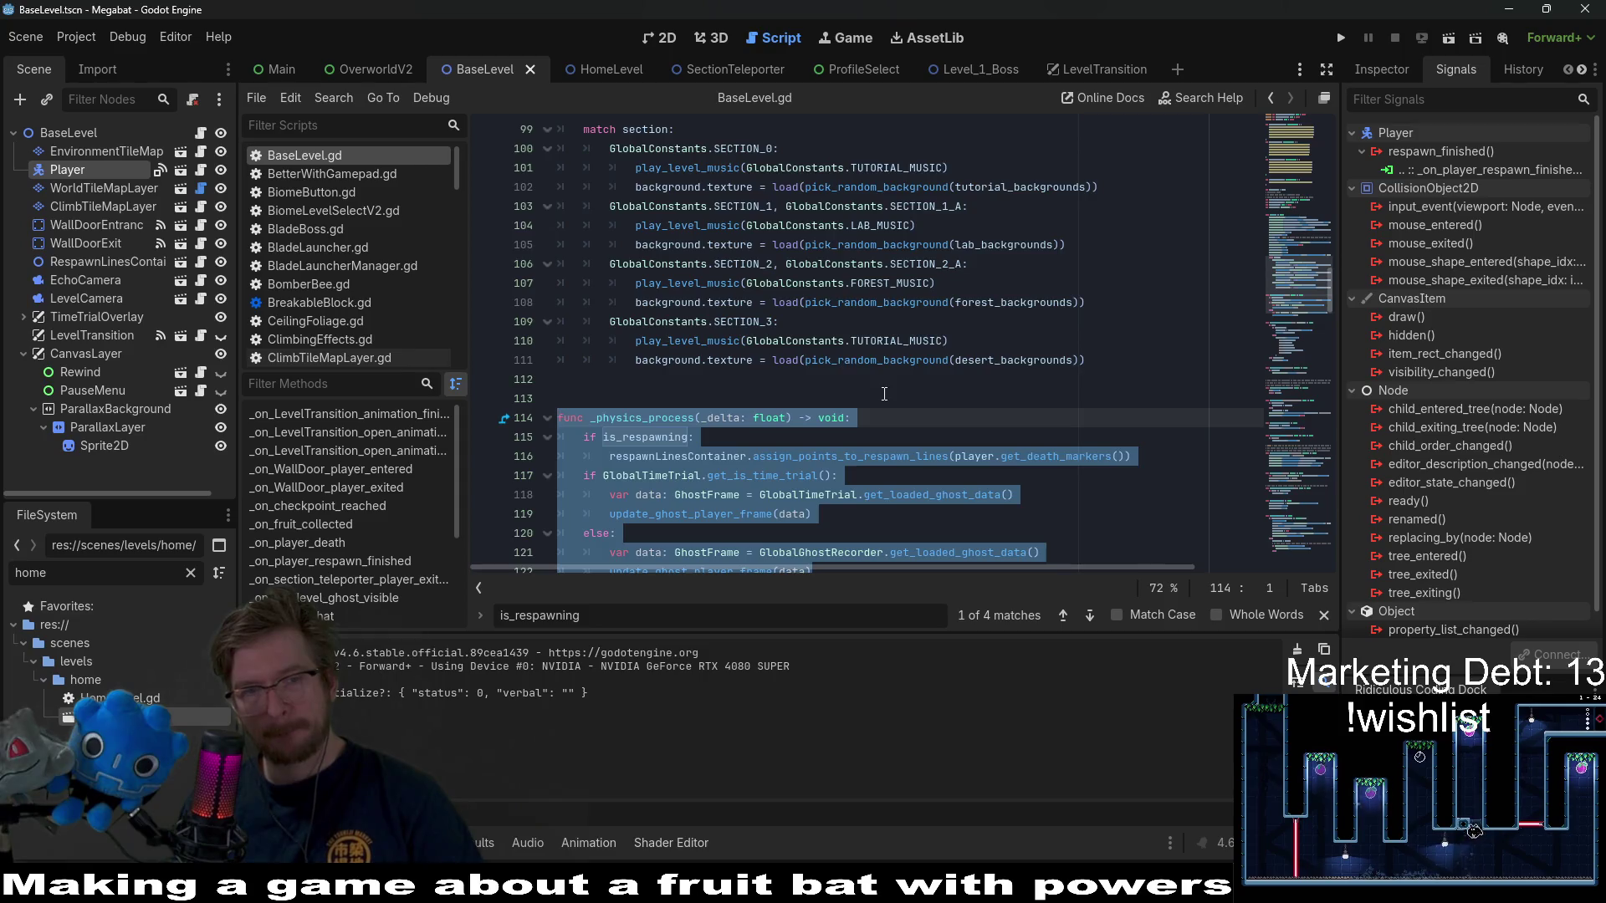
pyautogui.scroll(-7, 884, 394)
pyautogui.scroll(-7, 884, 394)
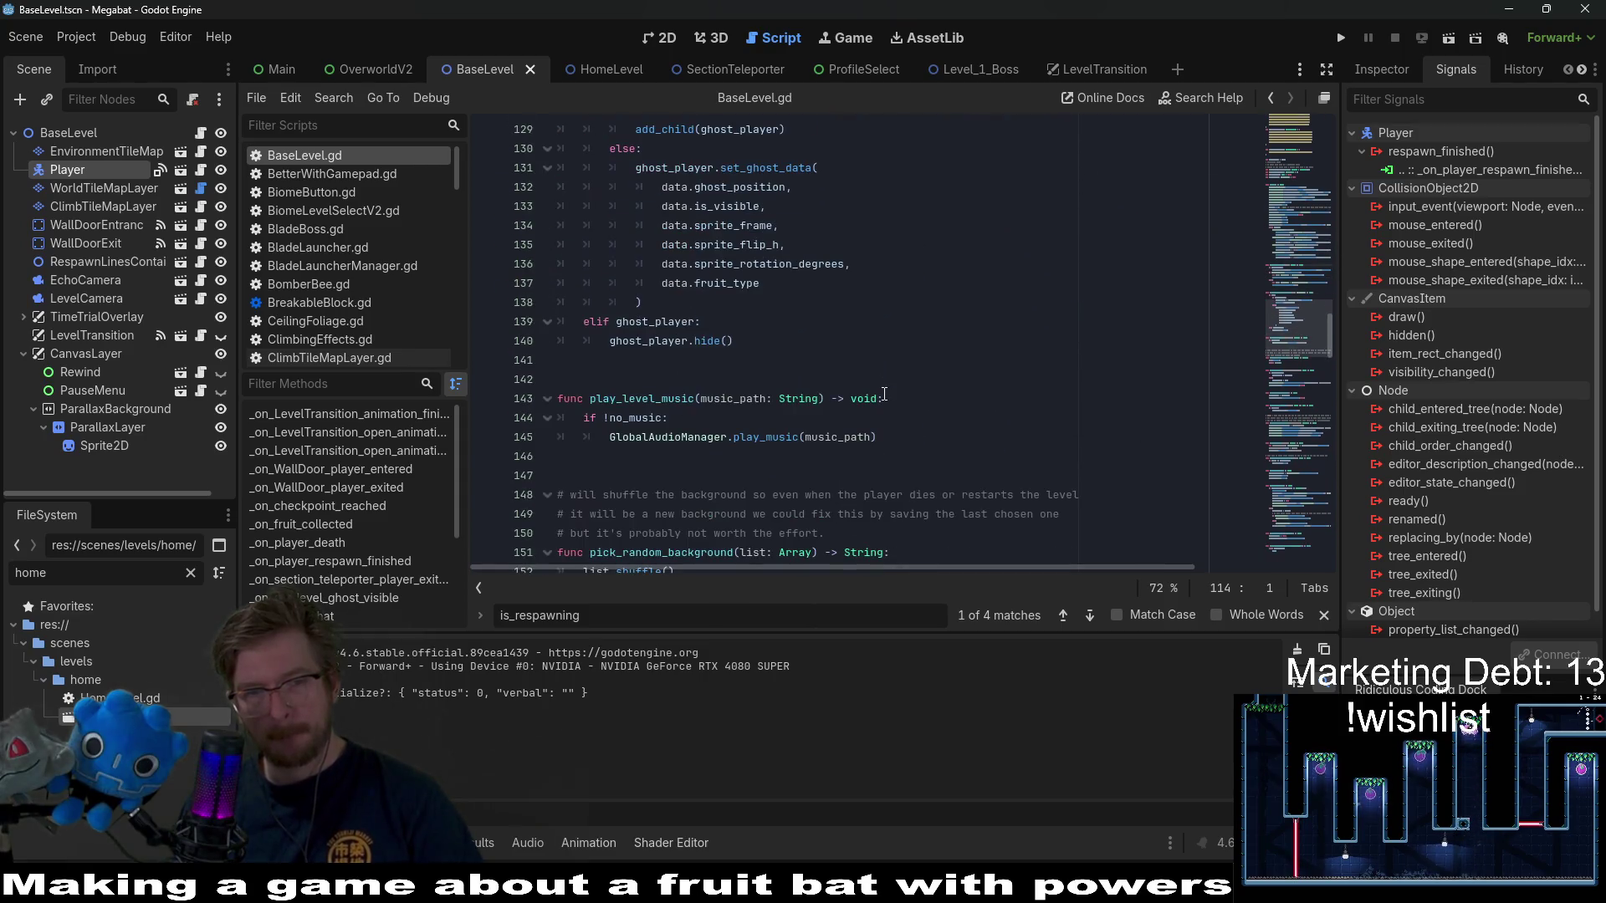
pyautogui.scroll(-4, 835, 356)
pyautogui.click(659, 261)
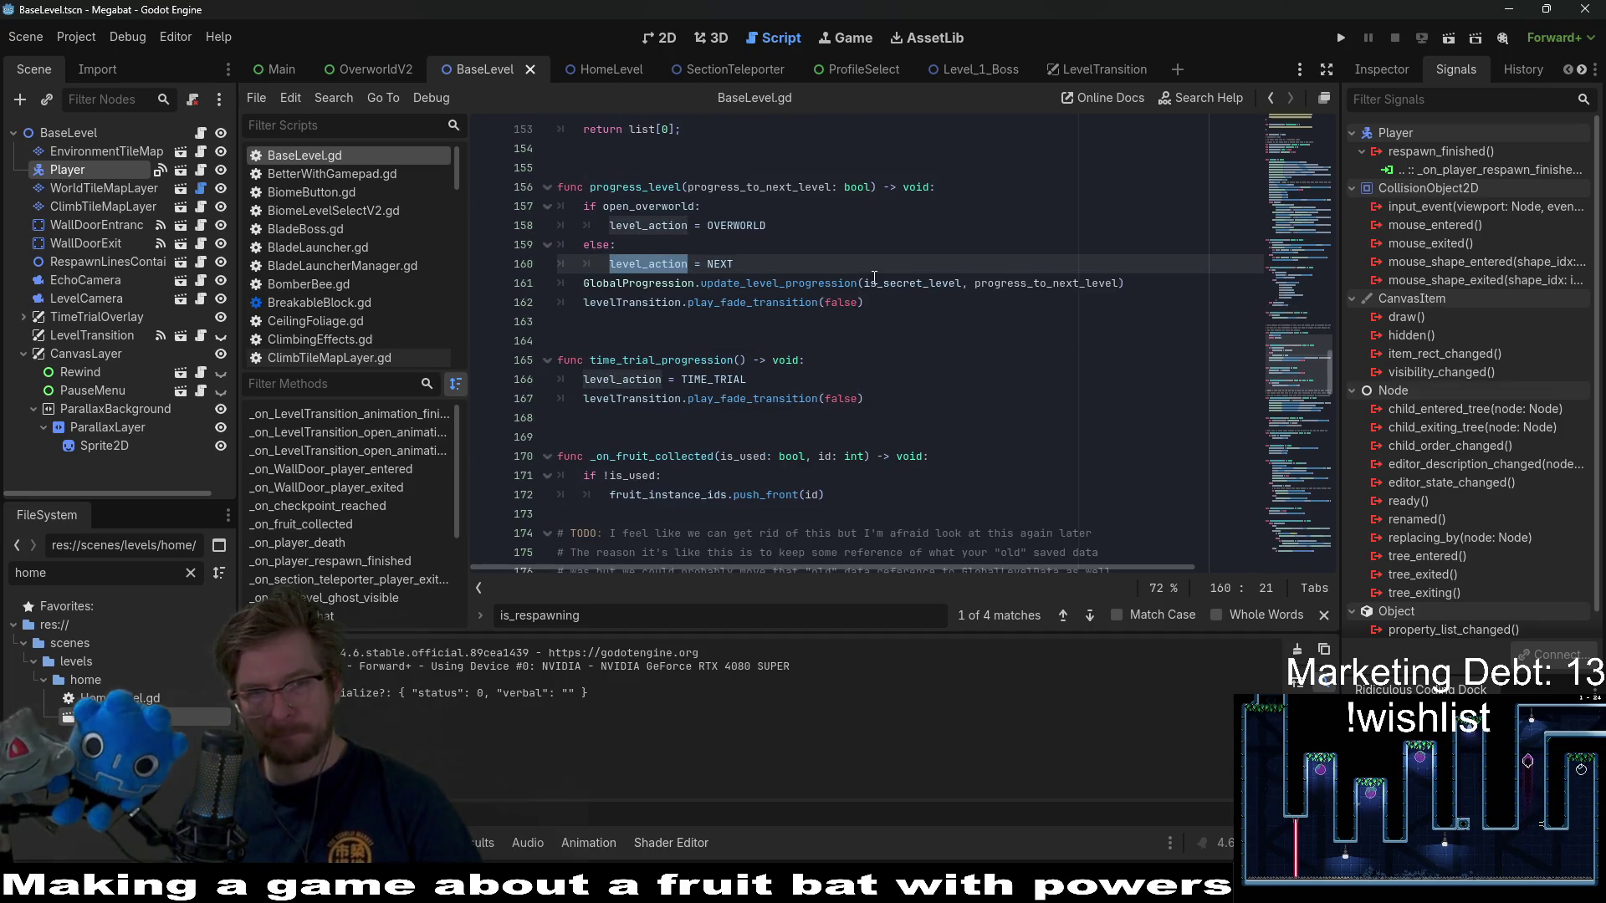
pyautogui.hotkey('ctrl', 'f')
pyautogui.press('Return')
pyautogui.press('Return')
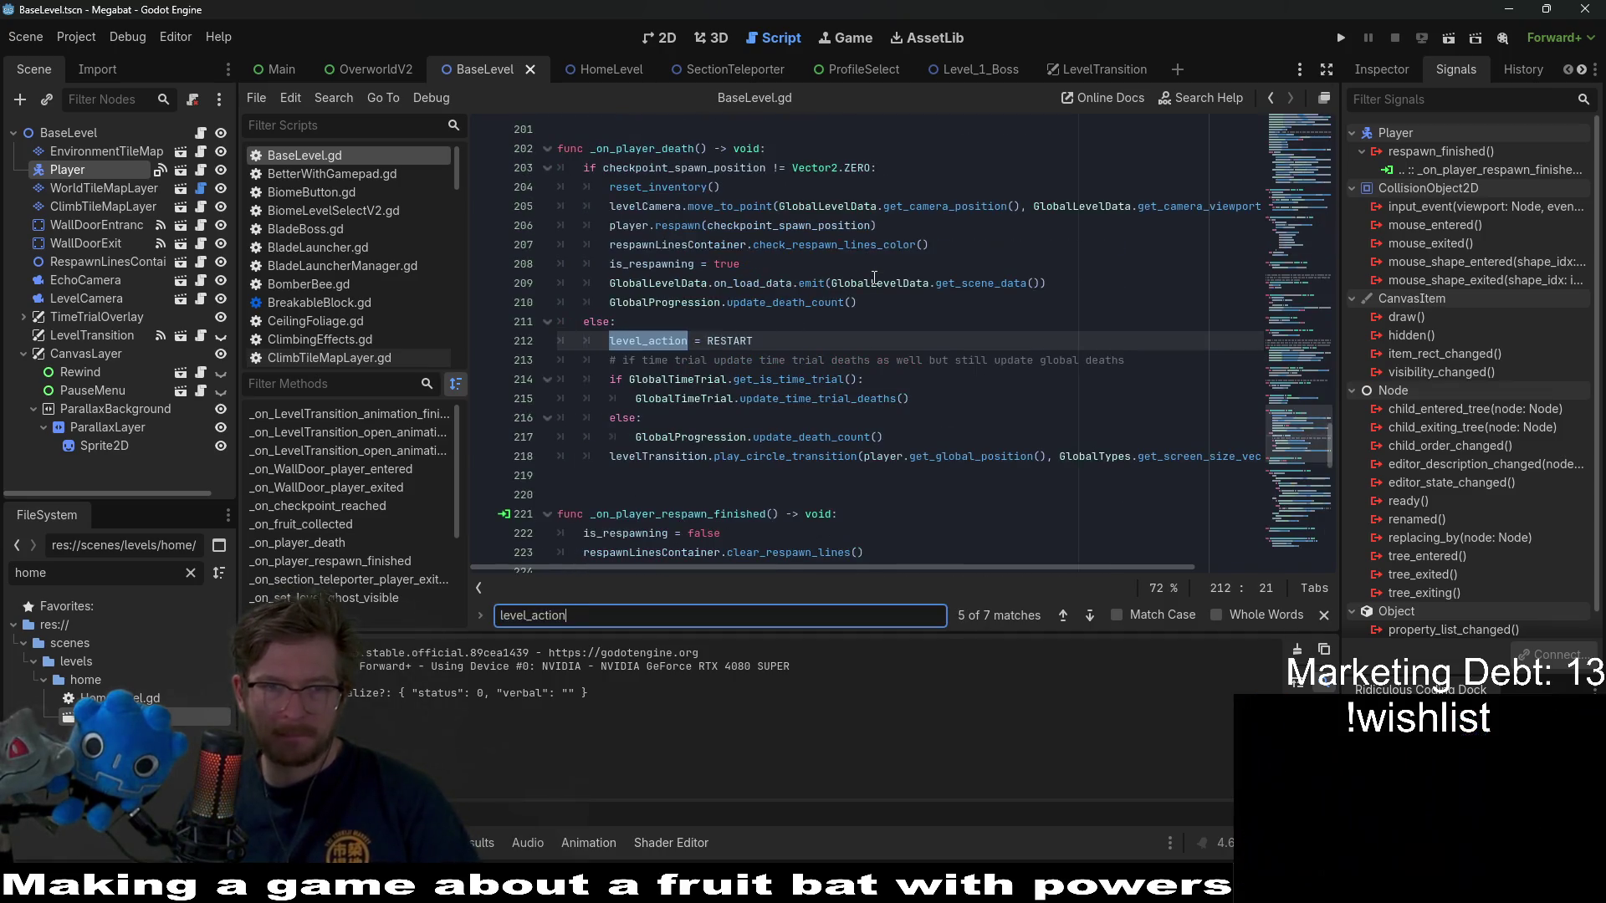
pyautogui.doubleClick(730, 341)
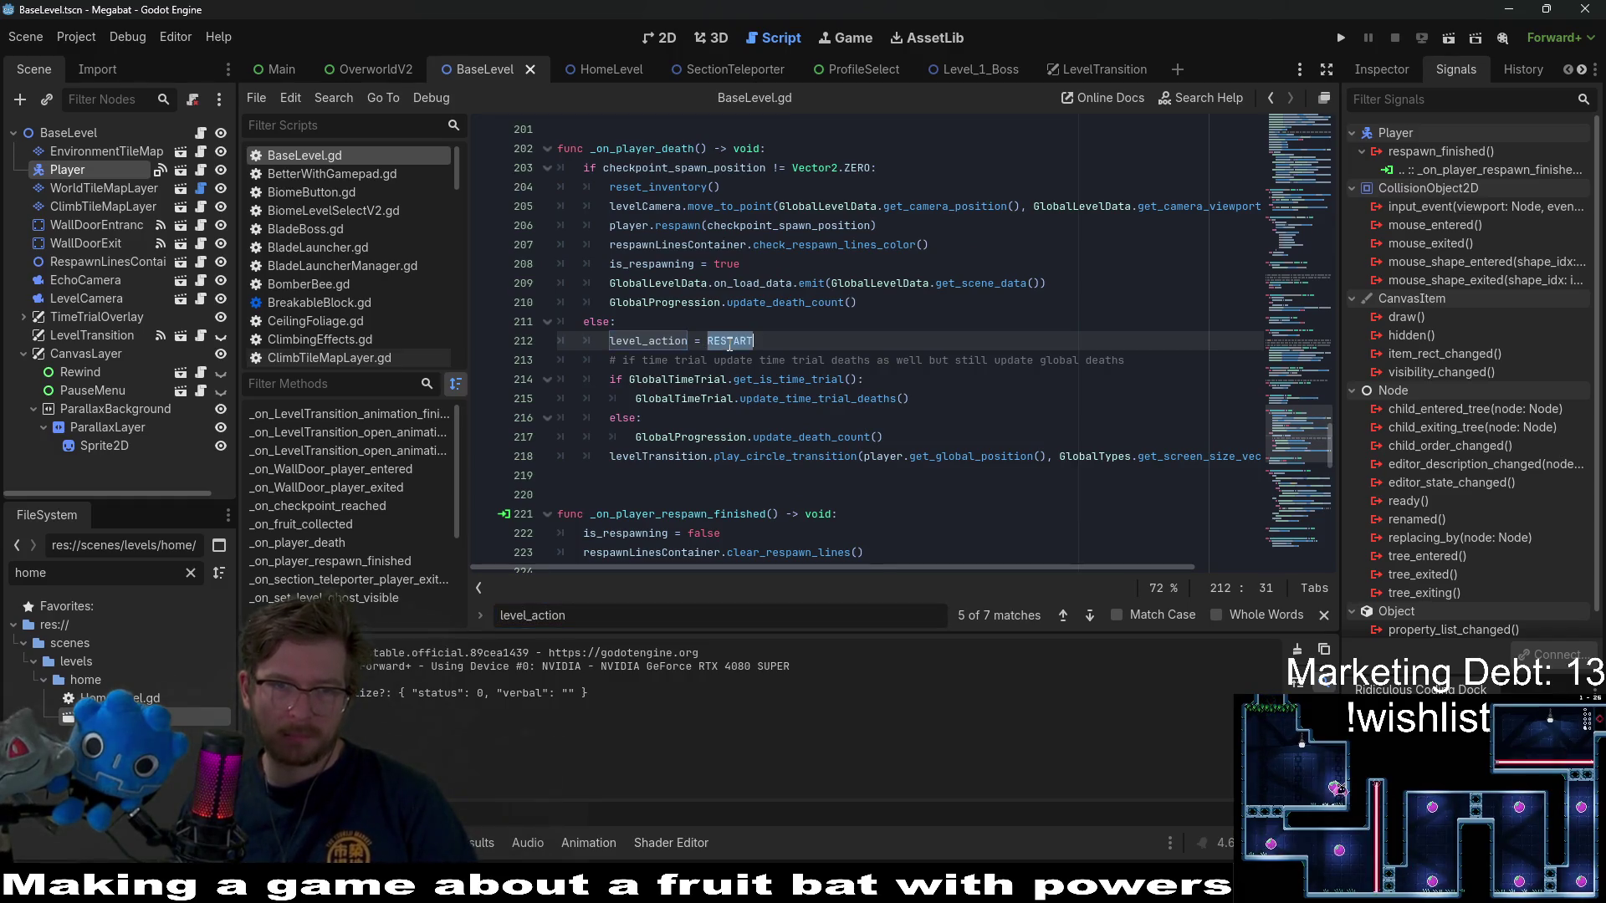
pyautogui.hotkey('ctrl', 'f')
pyautogui.press('Return')
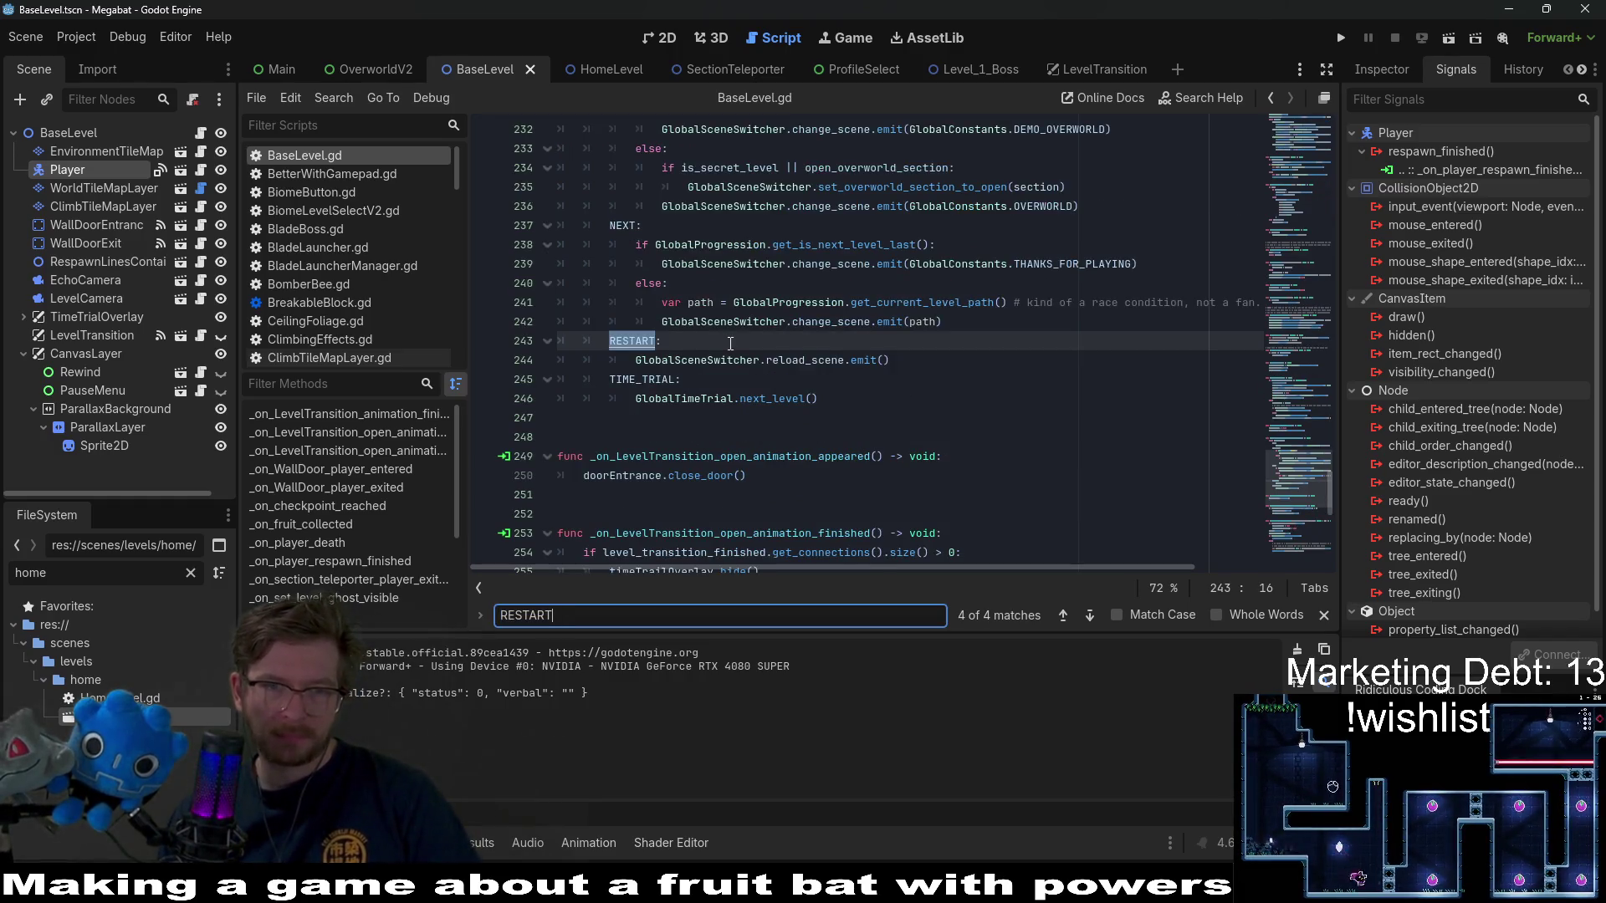
pyautogui.scroll(3, 837, 405)
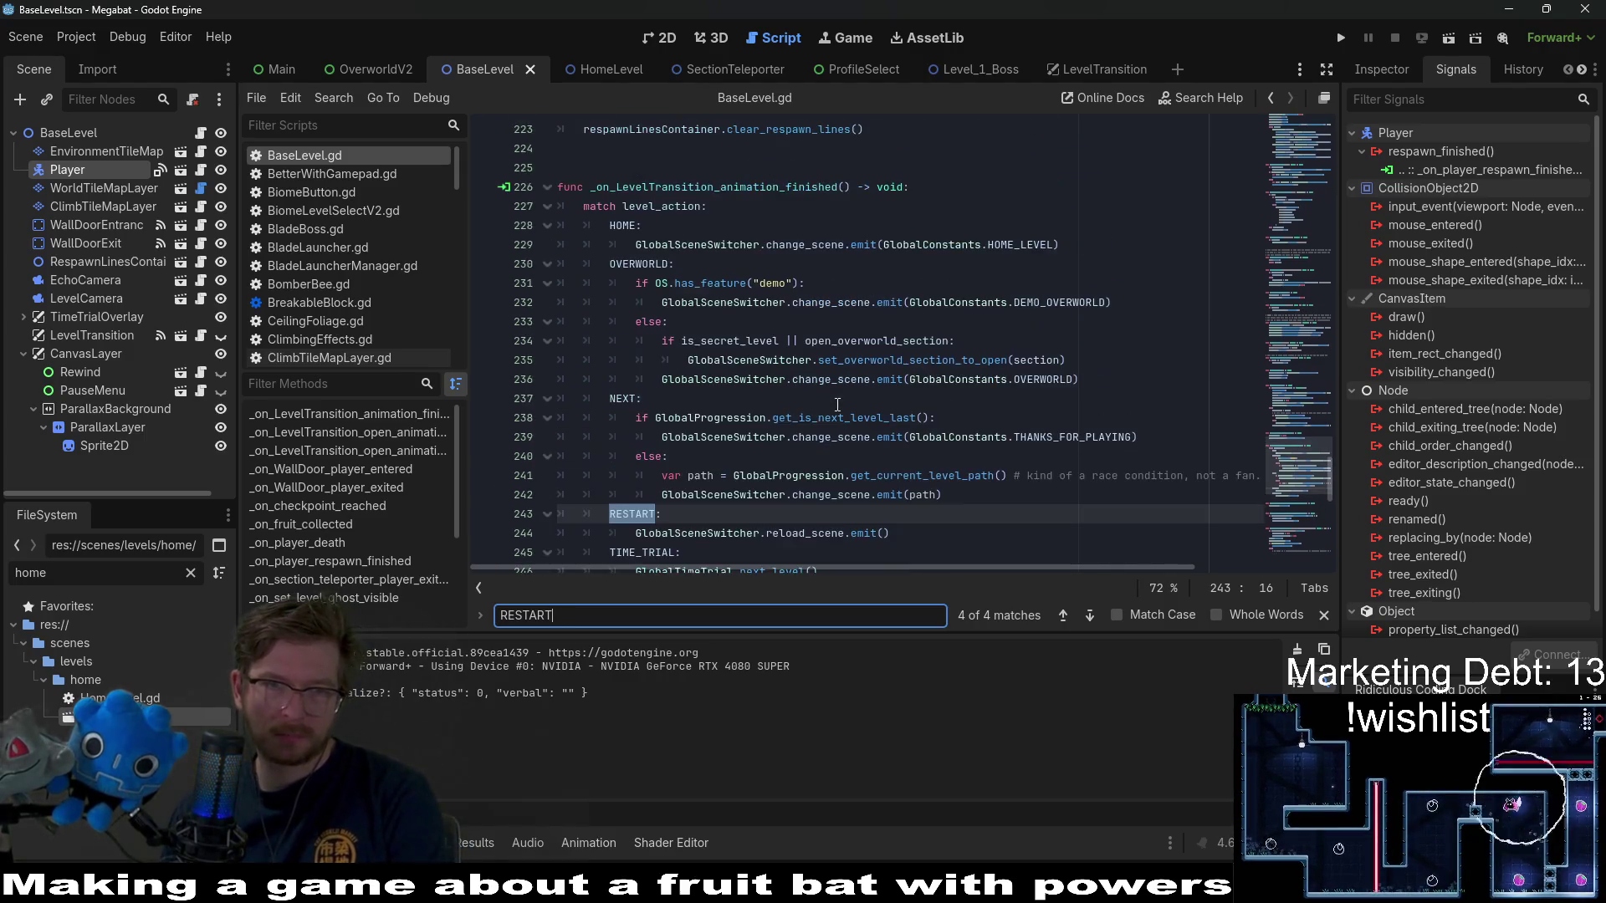
pyautogui.press('Return')
pyautogui.press('Return')
pyautogui.press('Return')
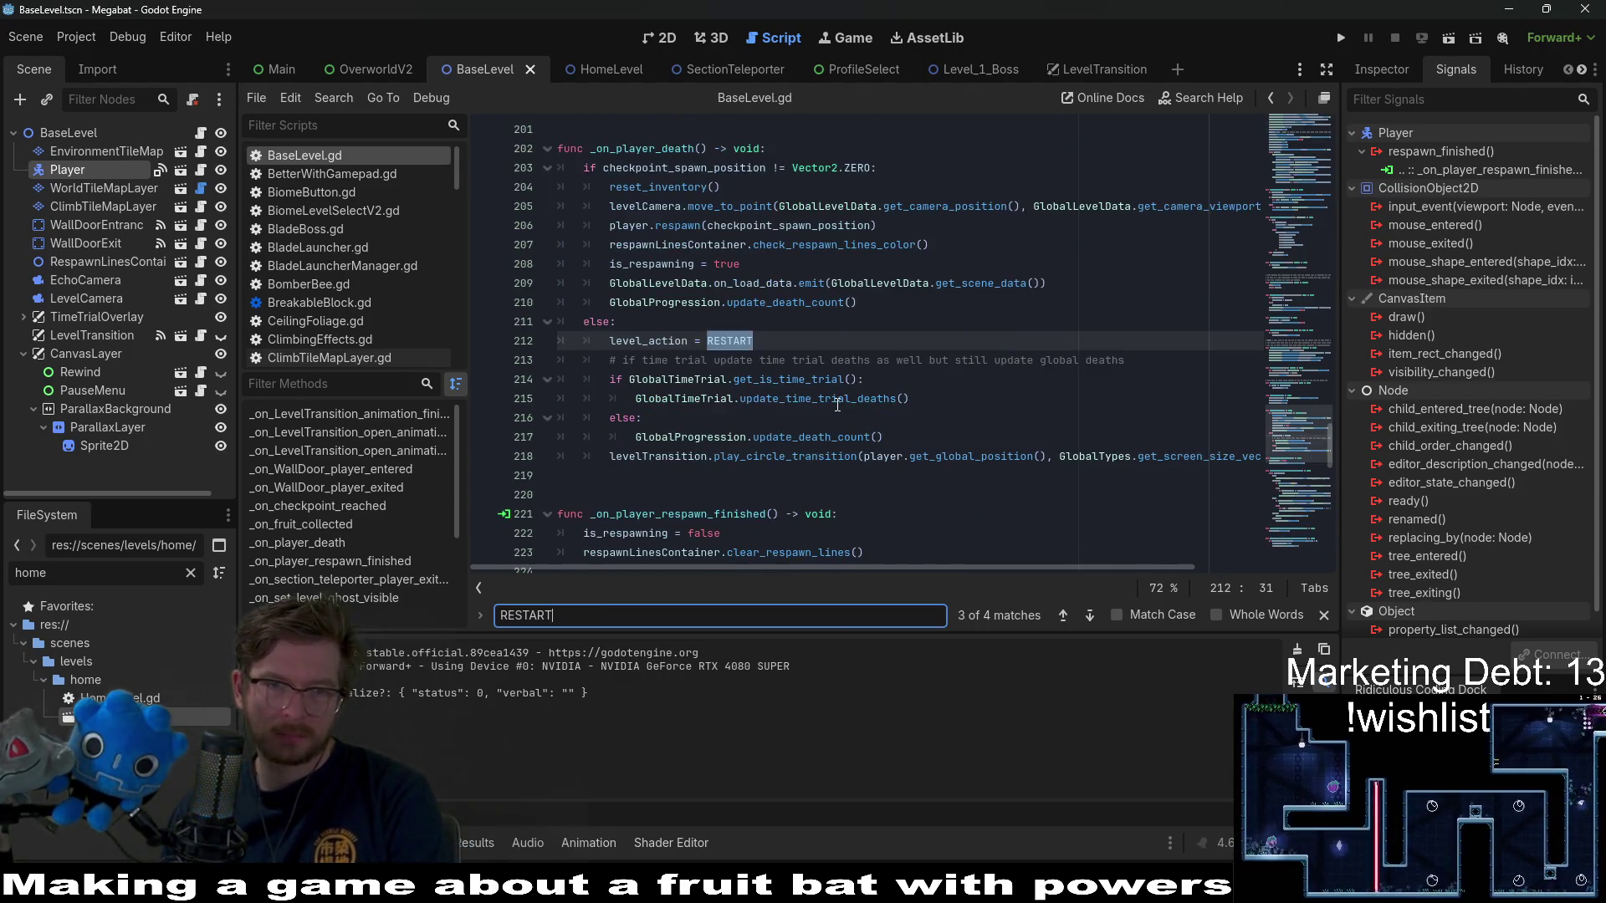
# - Review the _on_checkpoint_reached callback and play_circle_transition code, then select the BaseLevel root node
pyautogui.scroll(13, 957, 405)
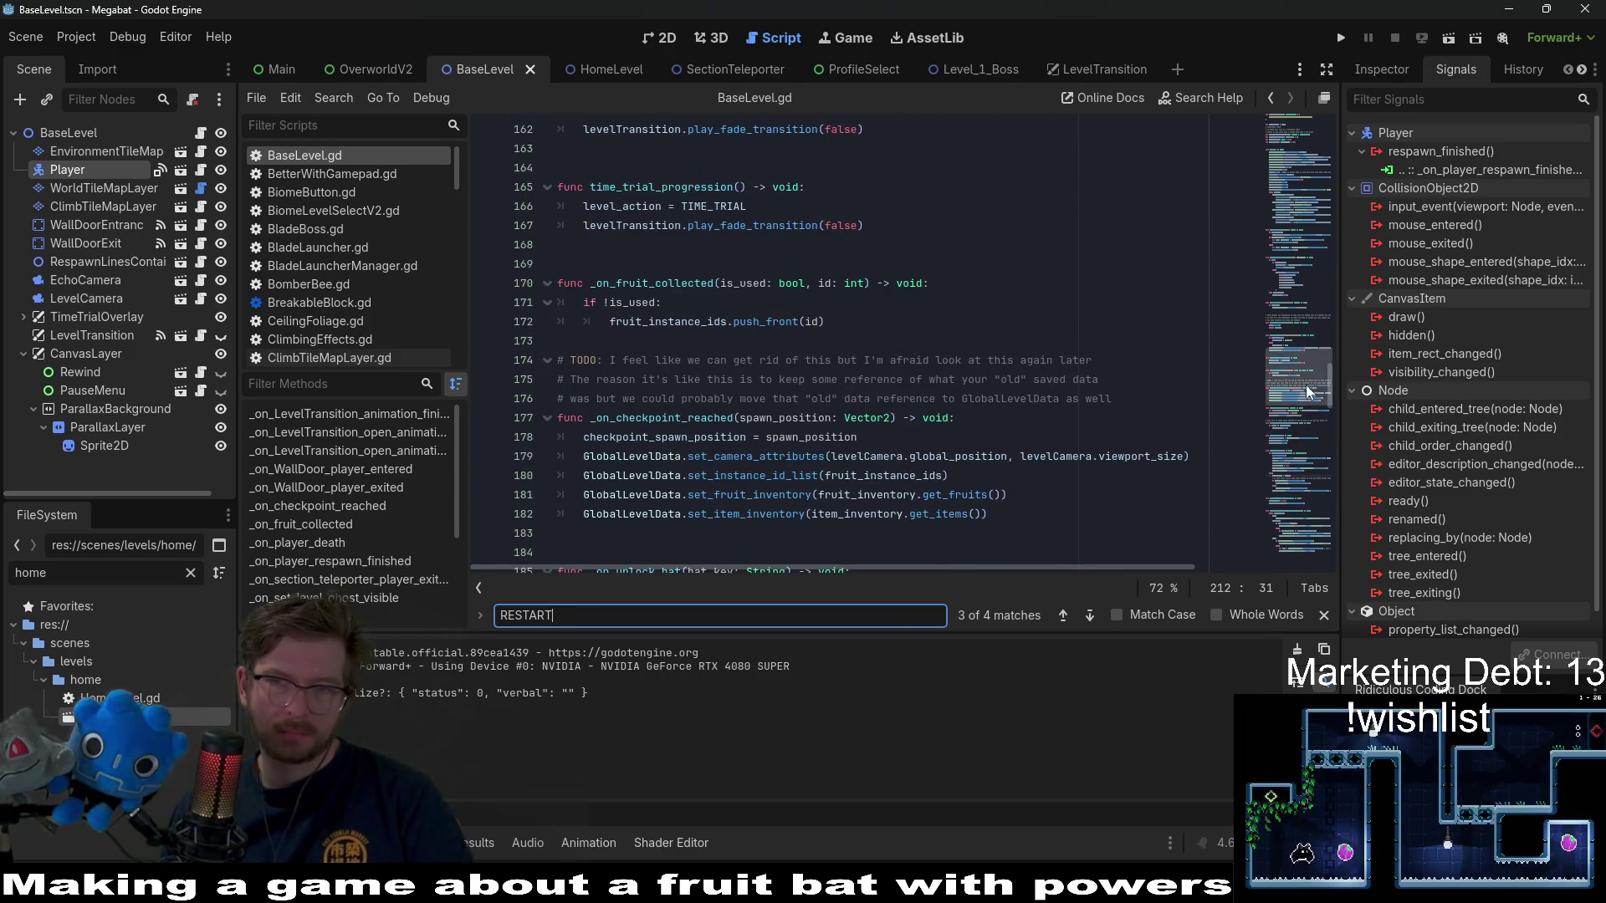
pyautogui.moveTo(1307, 394); pyautogui.dragTo(1306, 279)
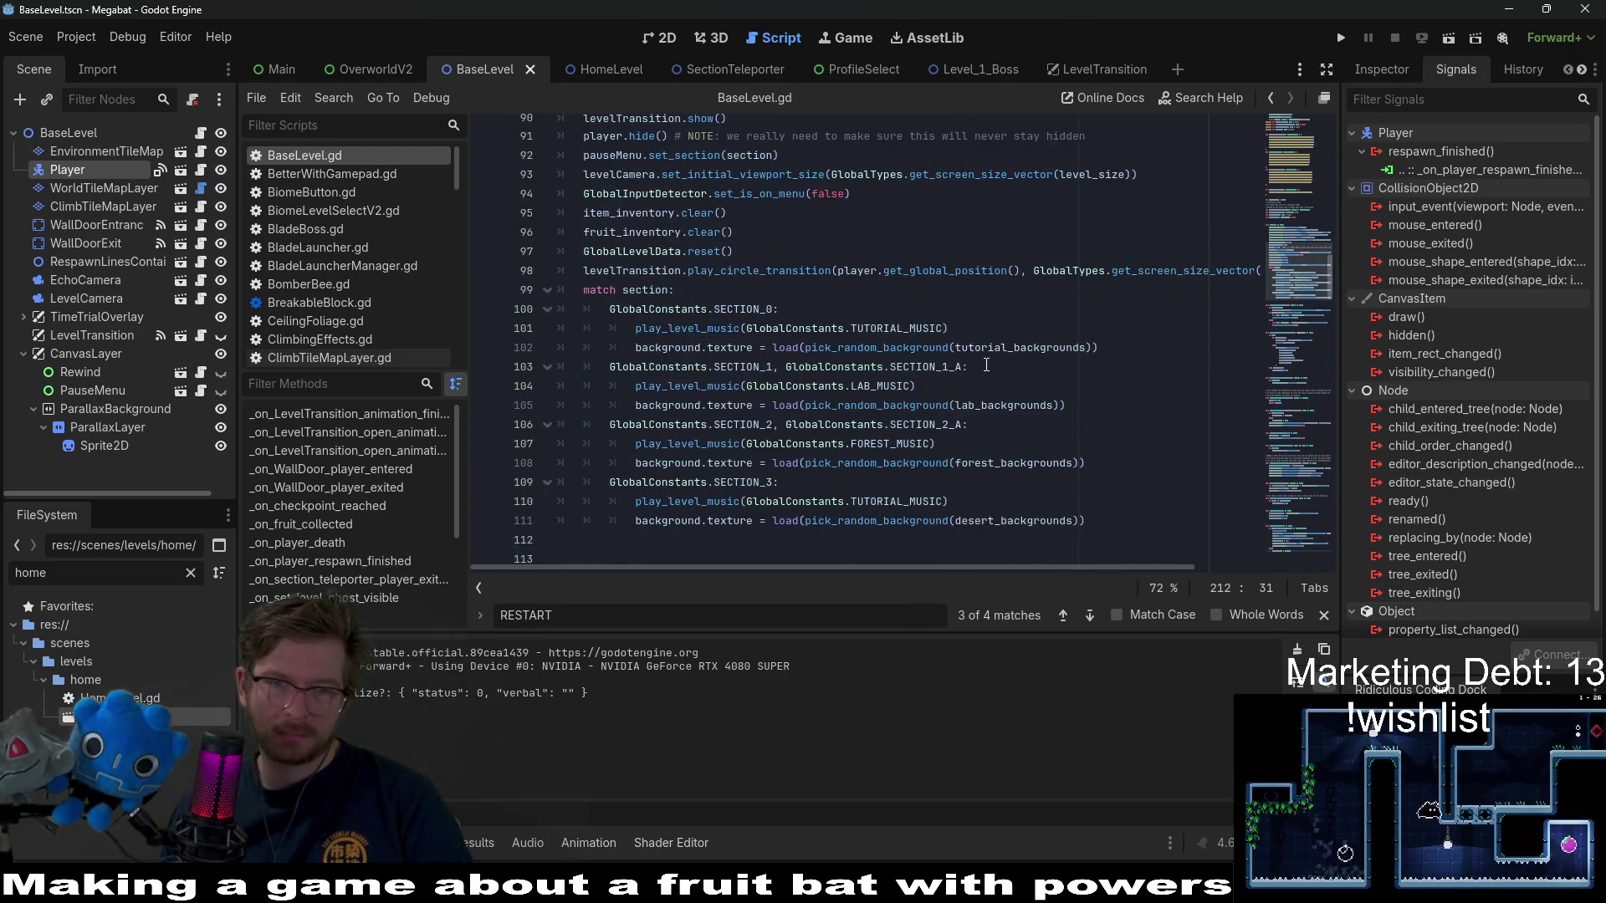
pyautogui.scroll(3, 986, 365)
pyautogui.doubleClick(745, 212)
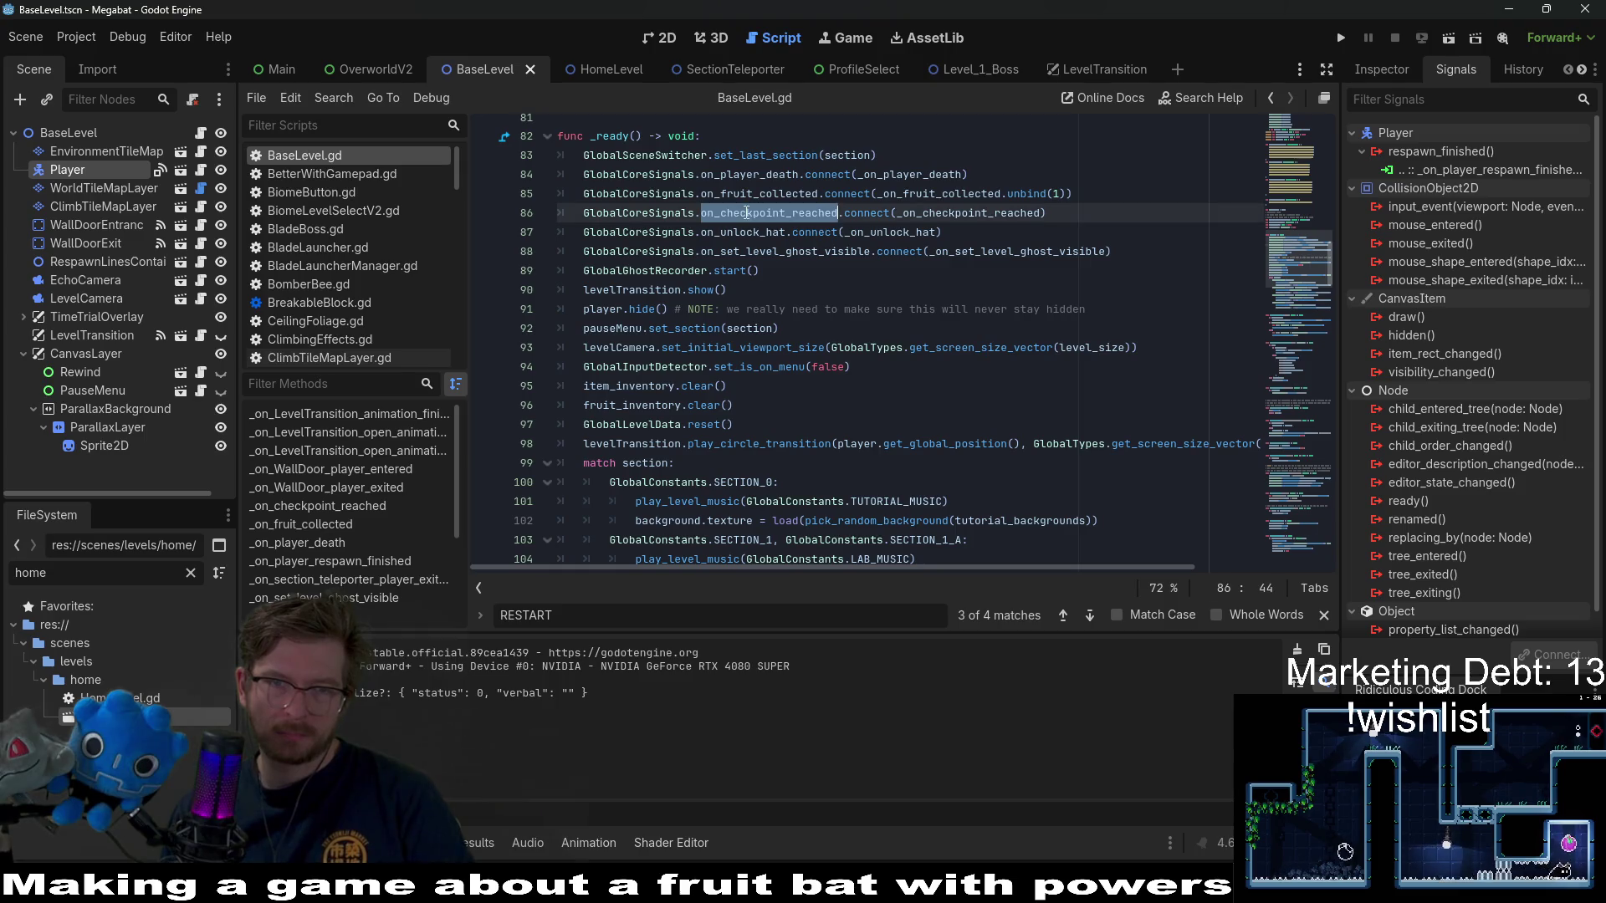
pyautogui.doubleClick(961, 212)
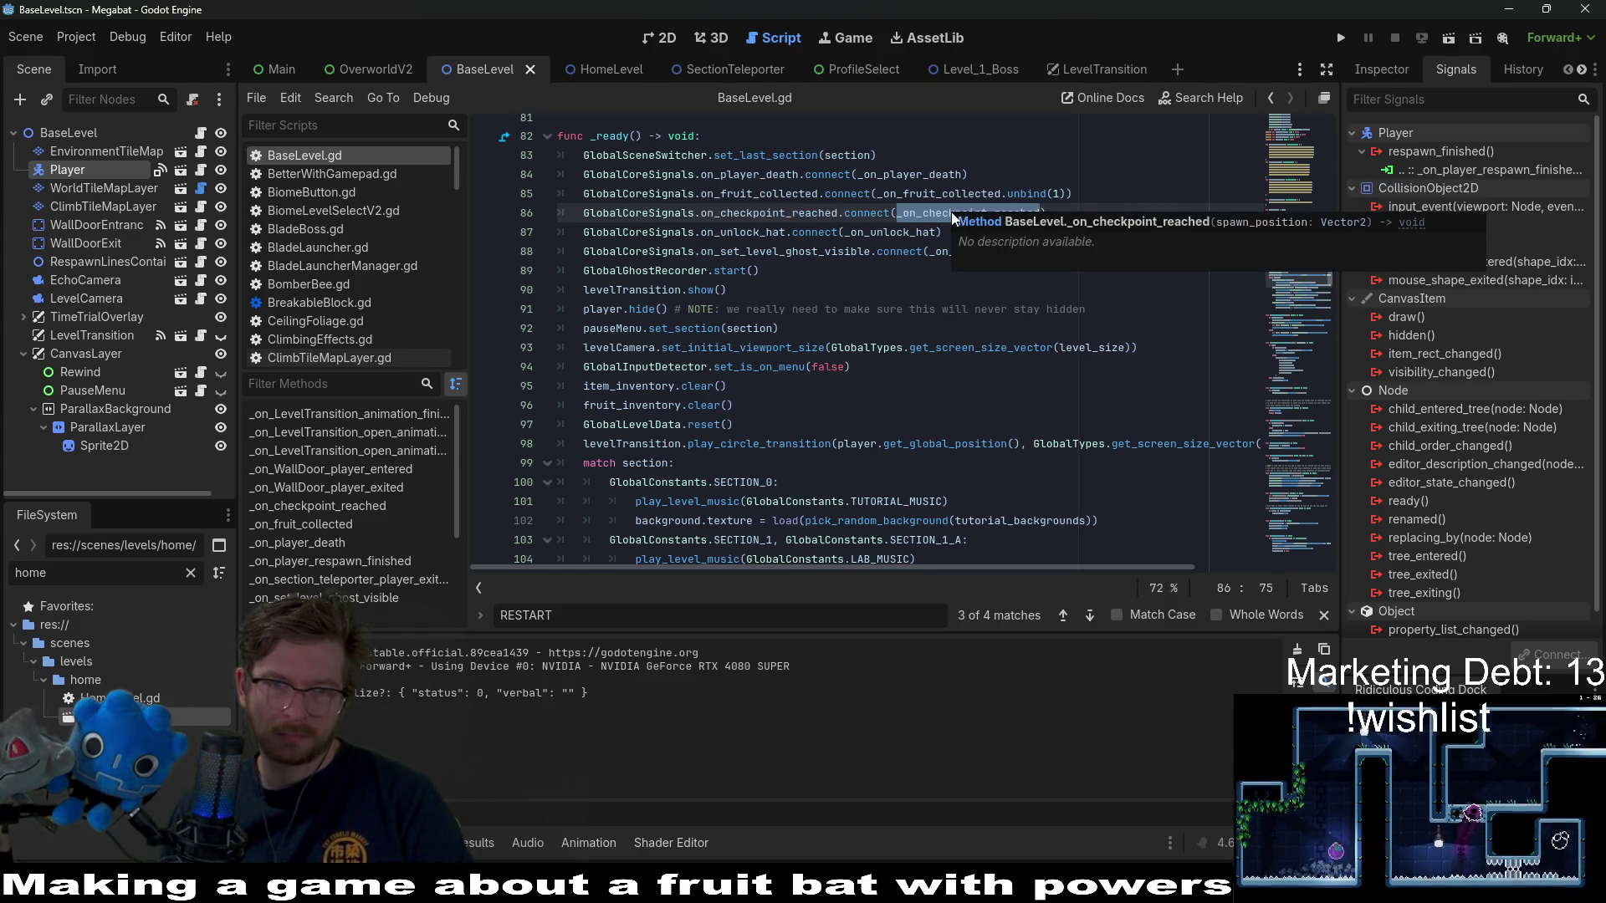
pyautogui.doubleClick(820, 213)
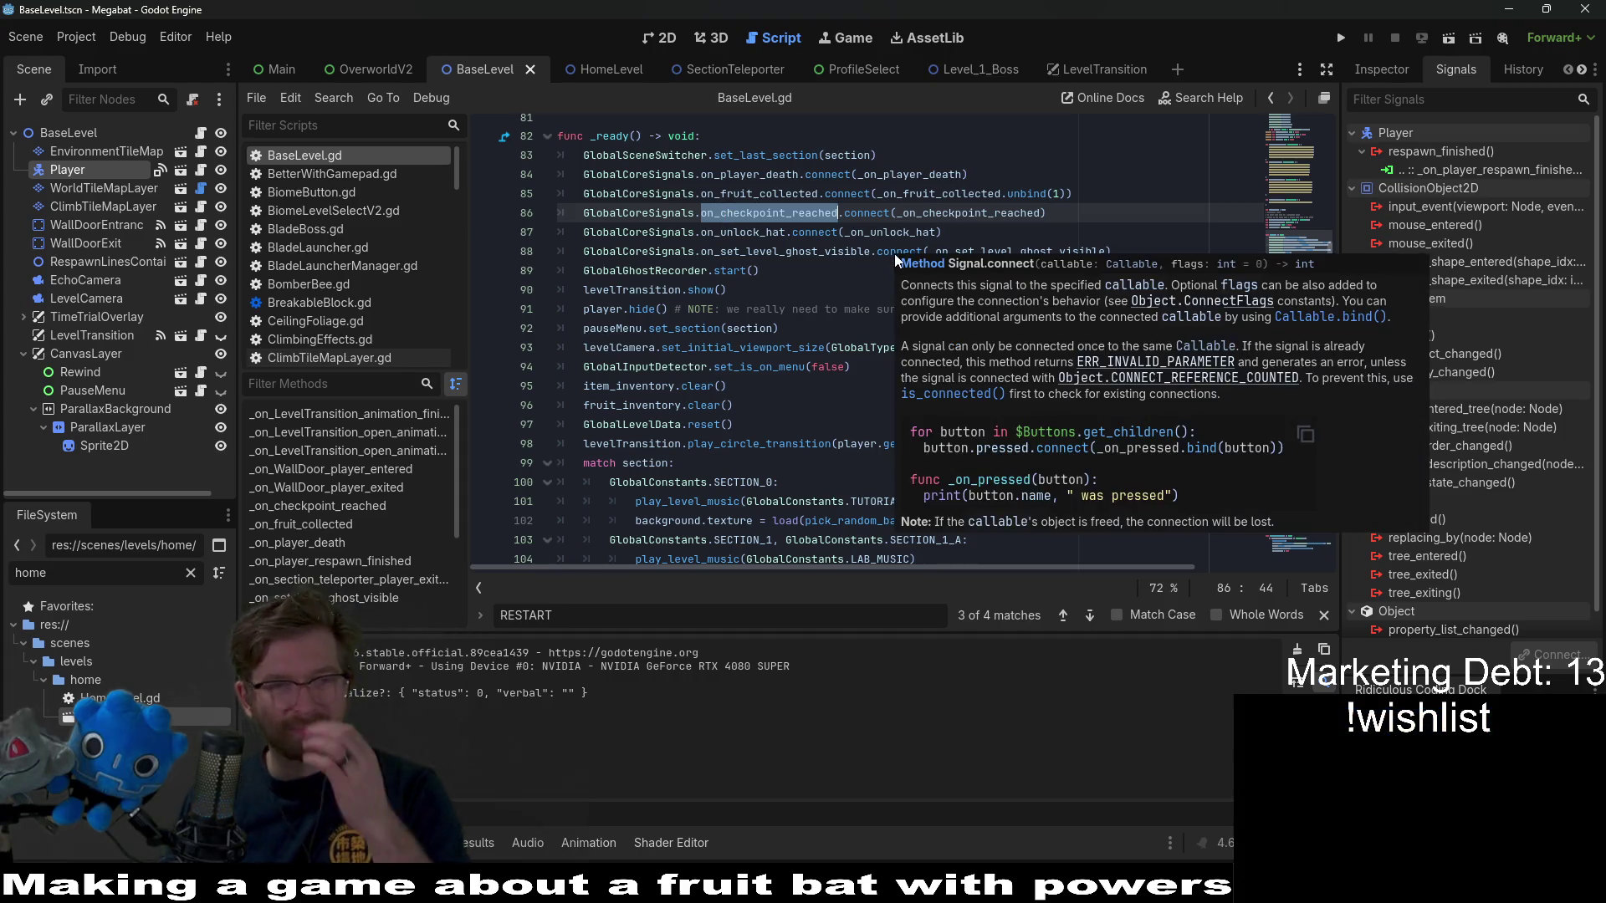
pyautogui.click(850, 385)
pyautogui.scroll(-2, 850, 336)
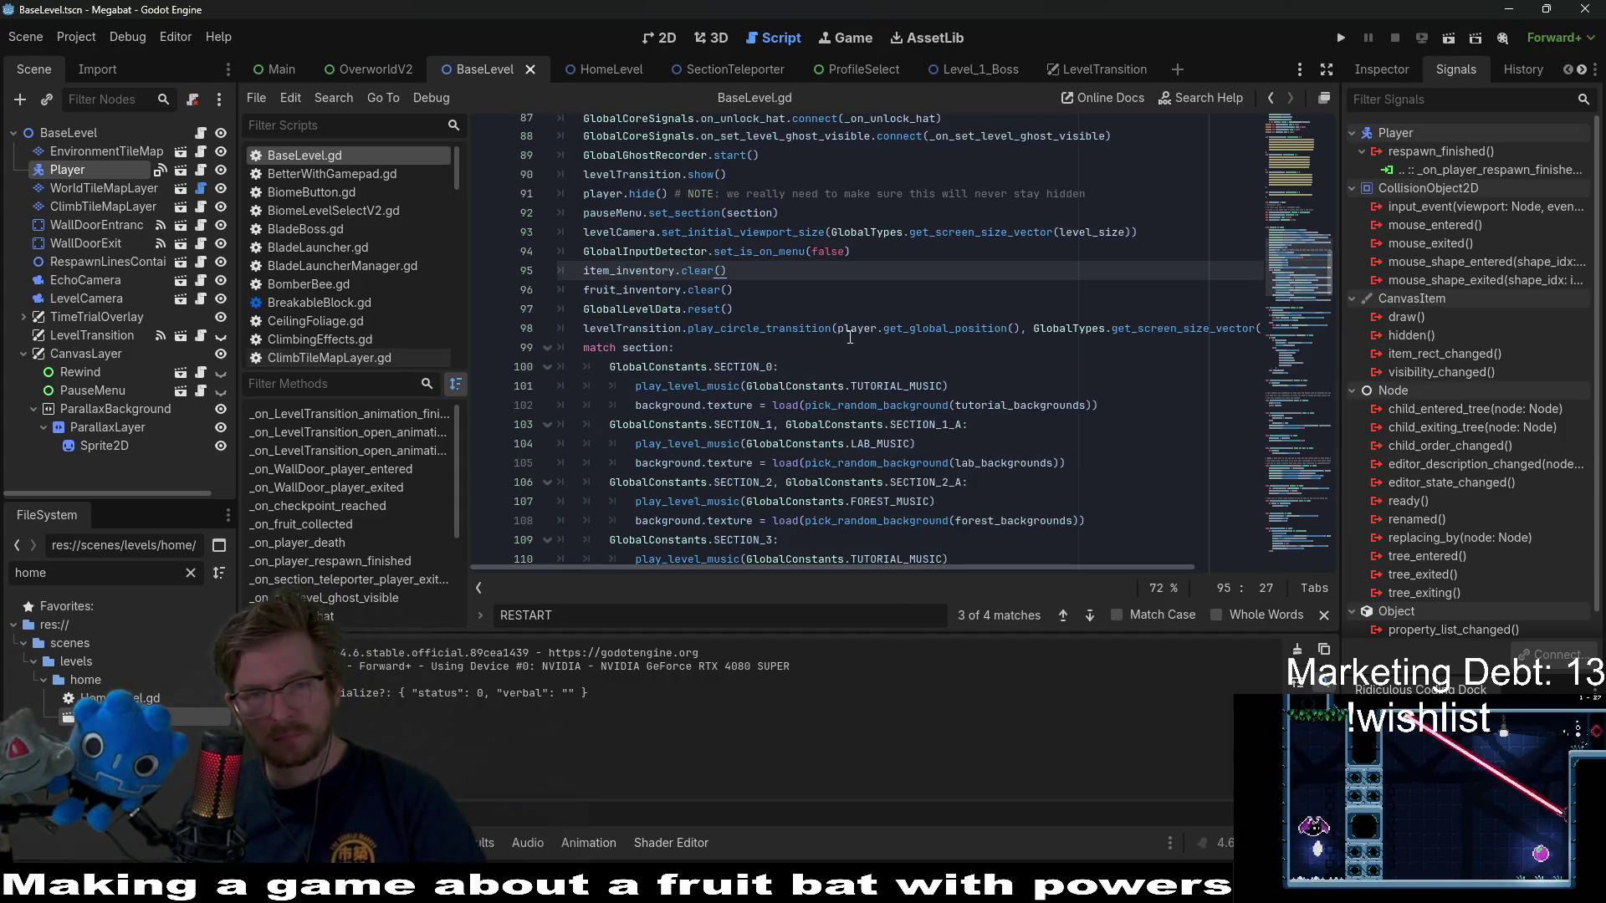
pyautogui.doubleClick(820, 329)
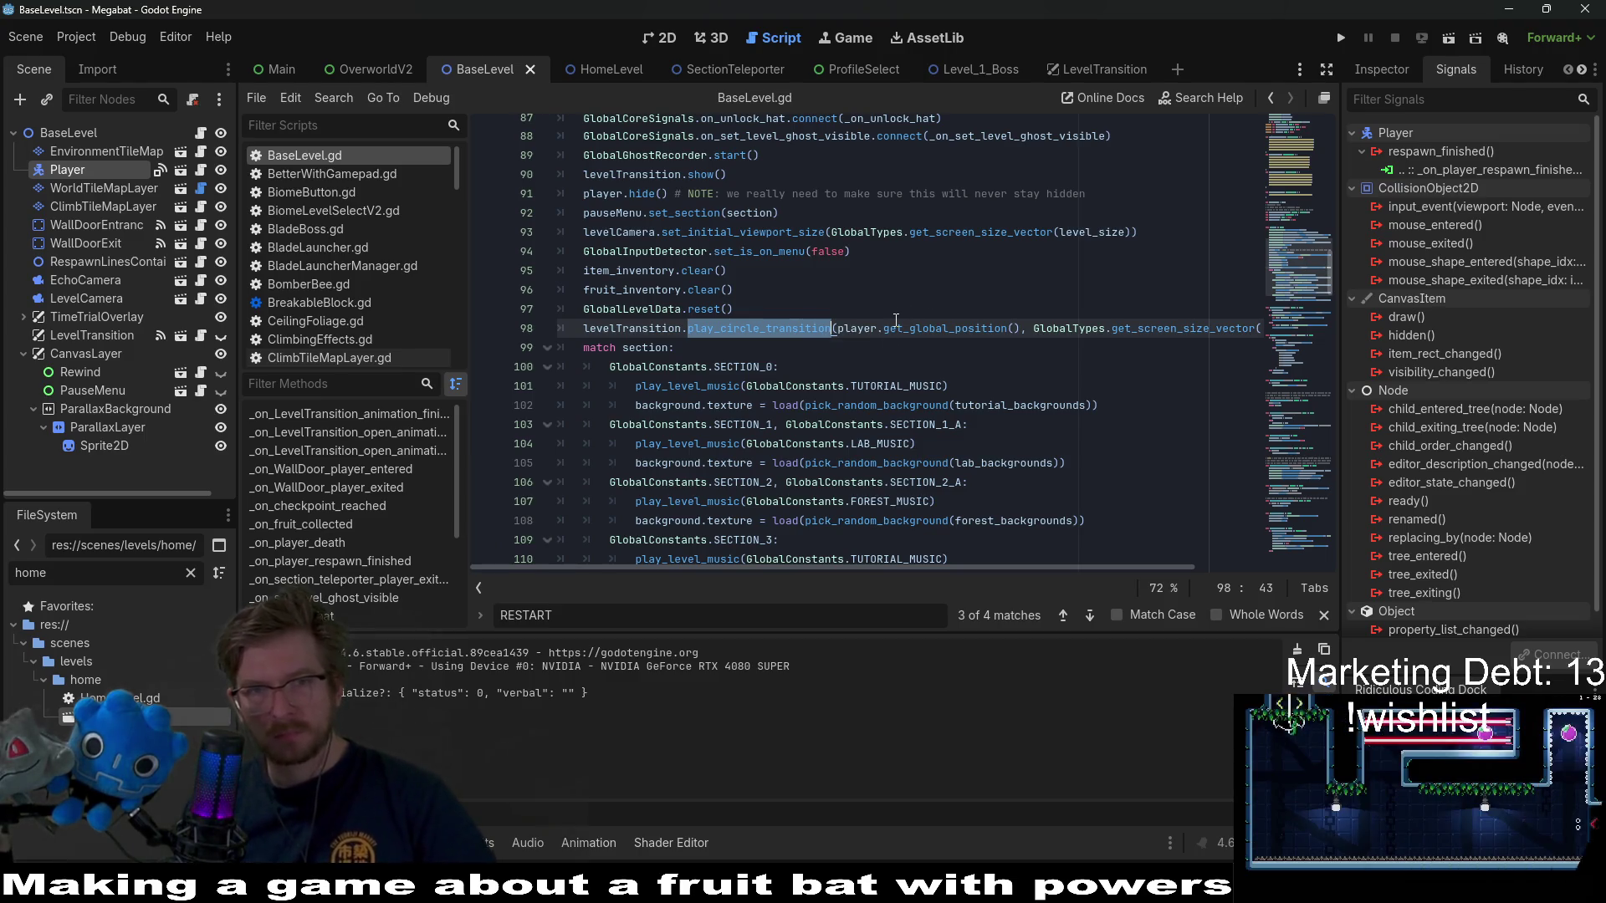
pyautogui.scroll(10, 893, 278)
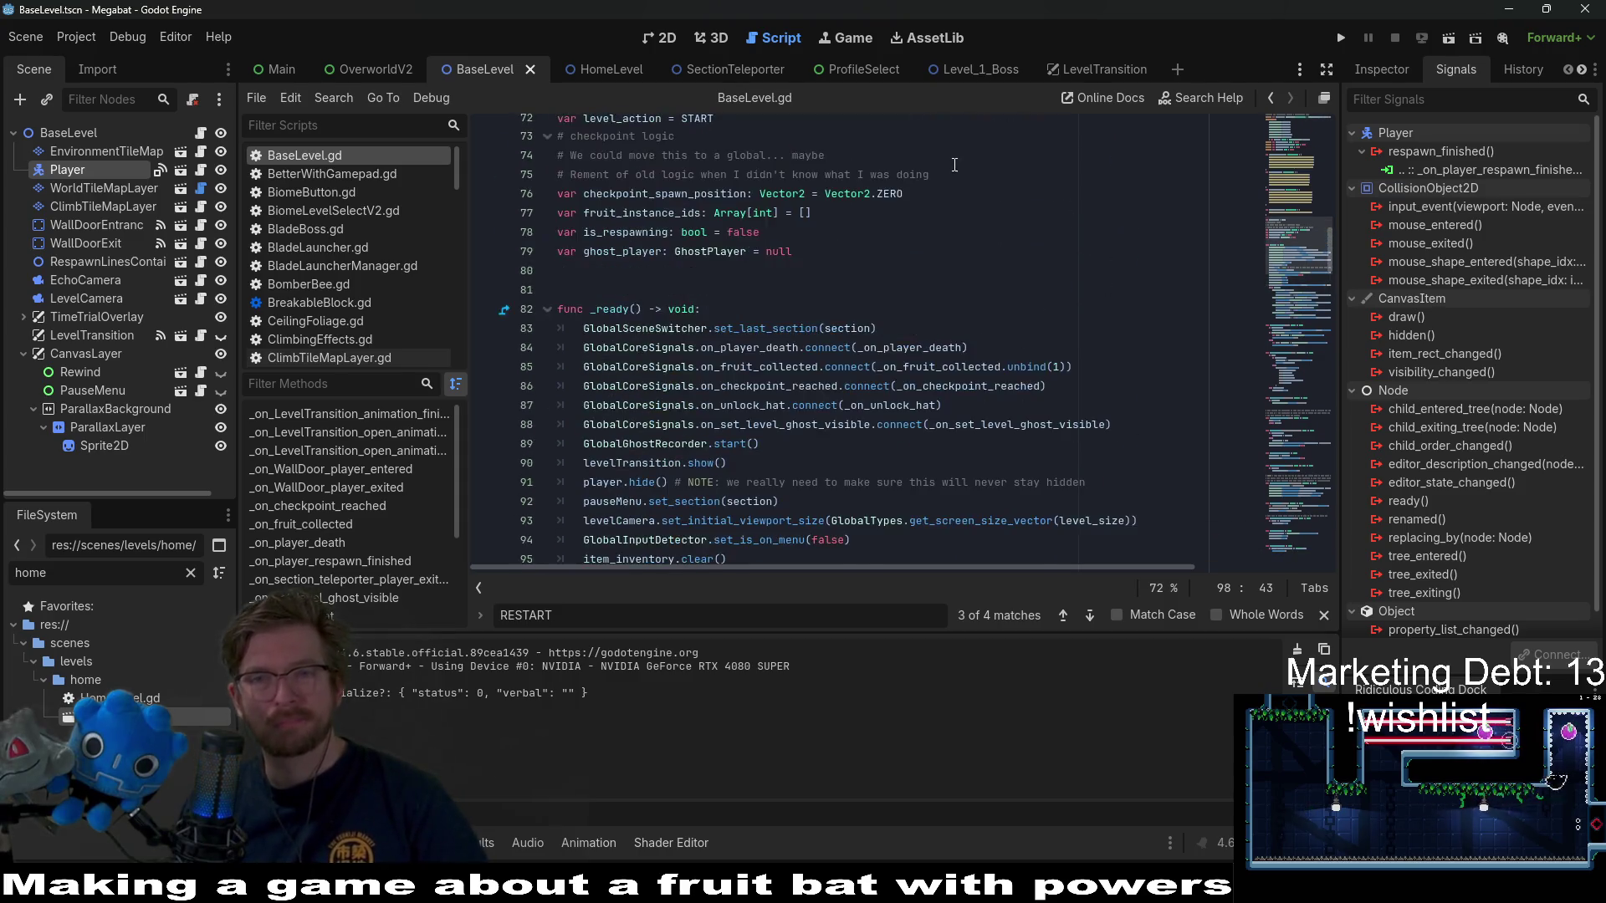
pyautogui.scroll(-3, 957, 199)
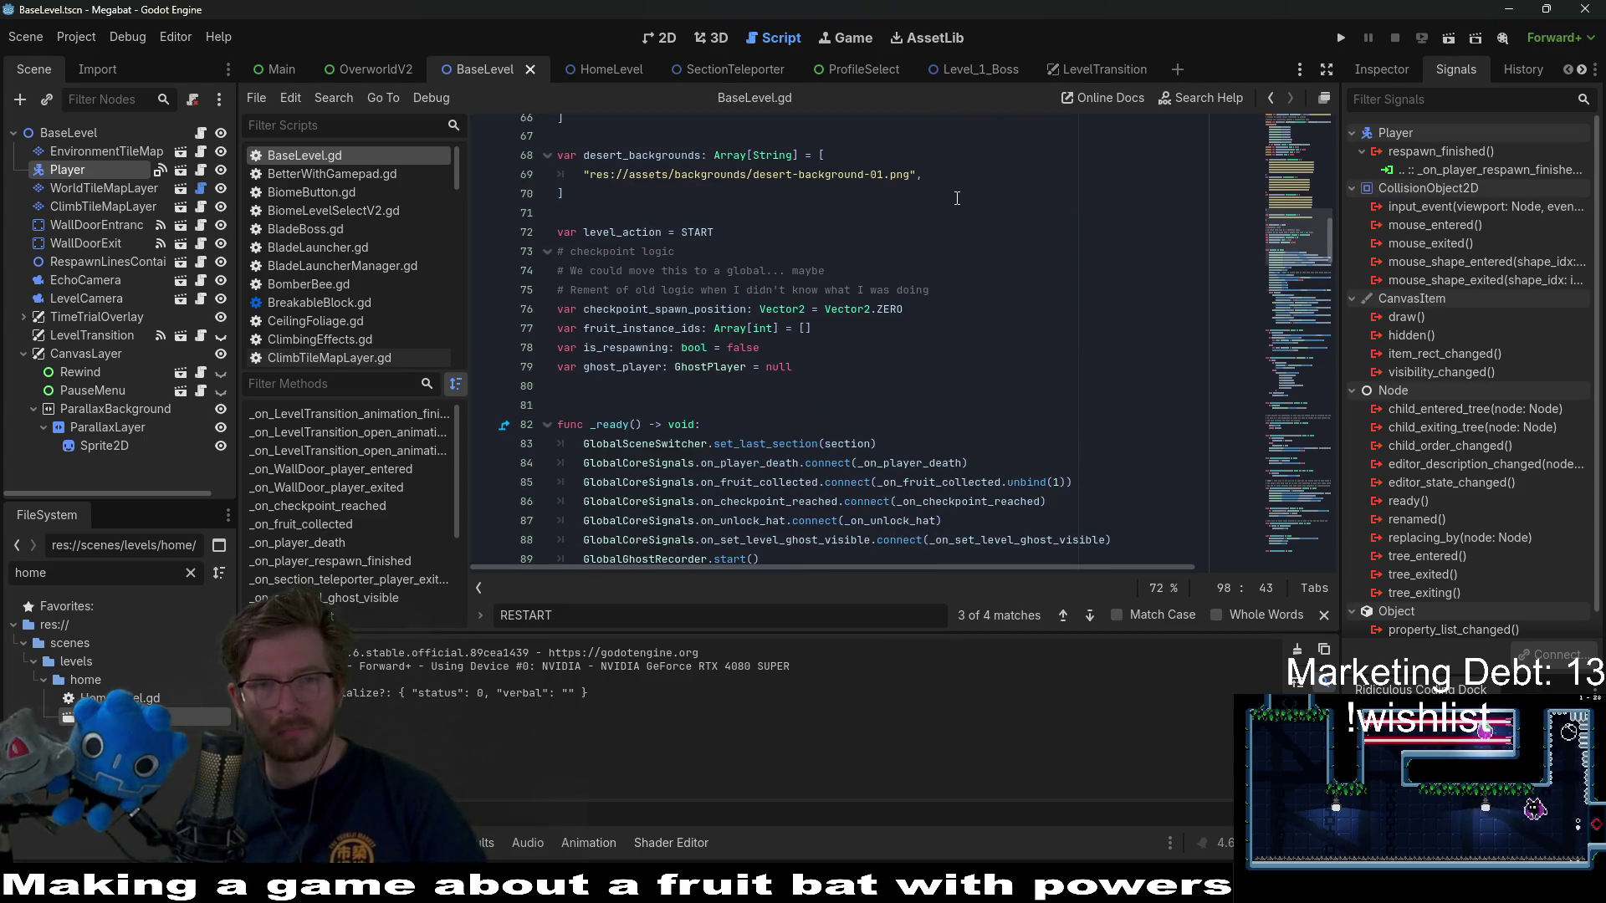
pyautogui.scroll(5, 957, 198)
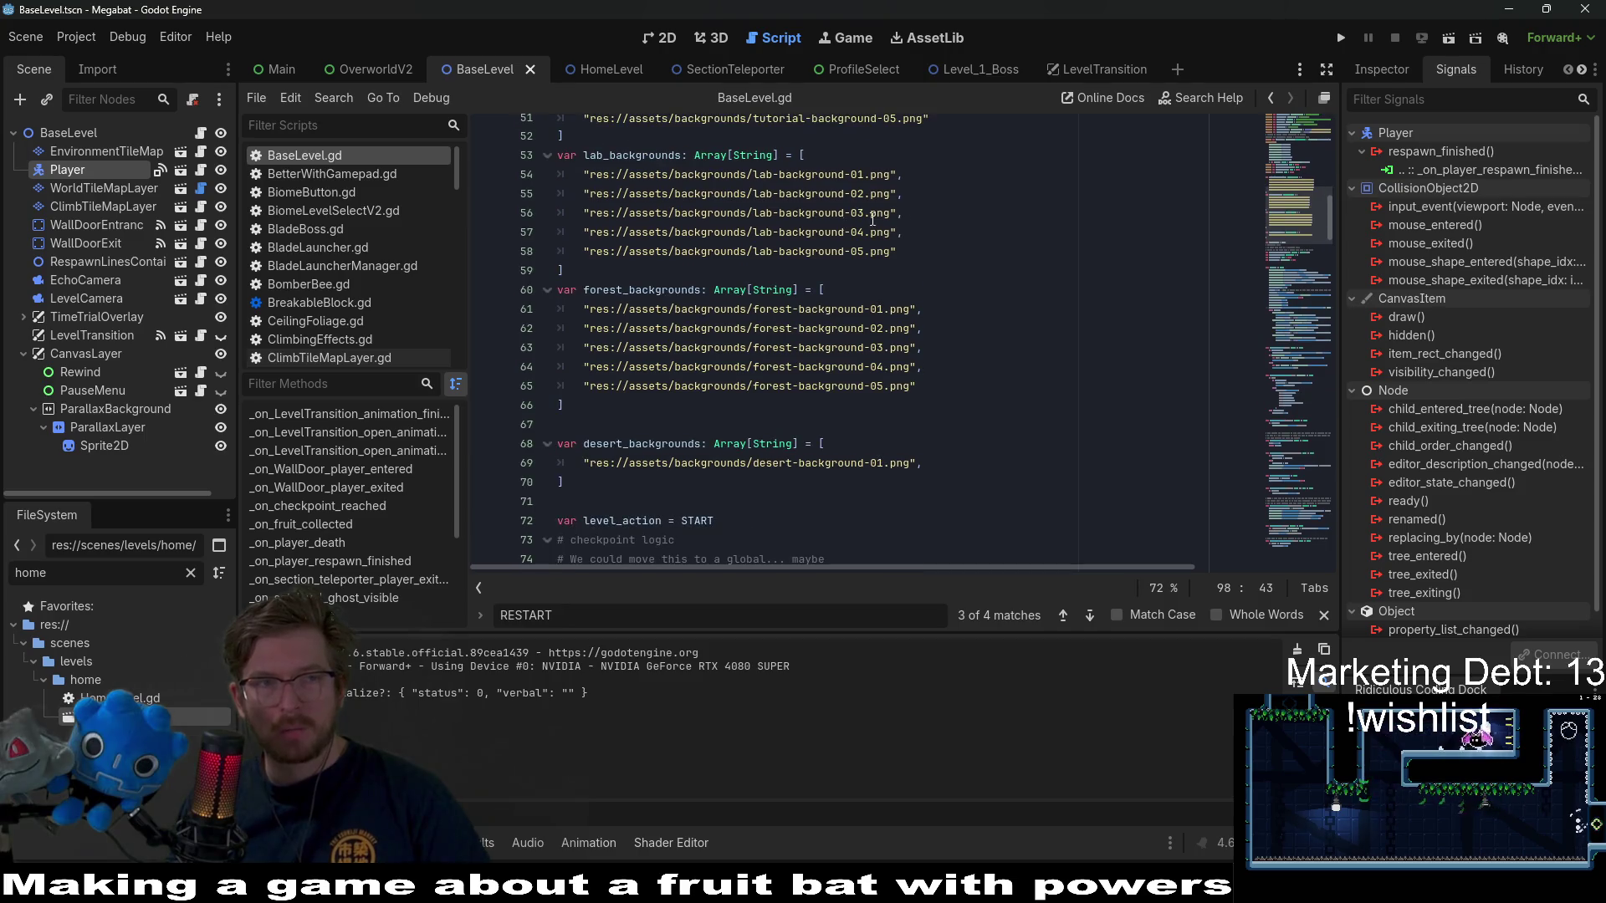
pyautogui.click(68, 132)
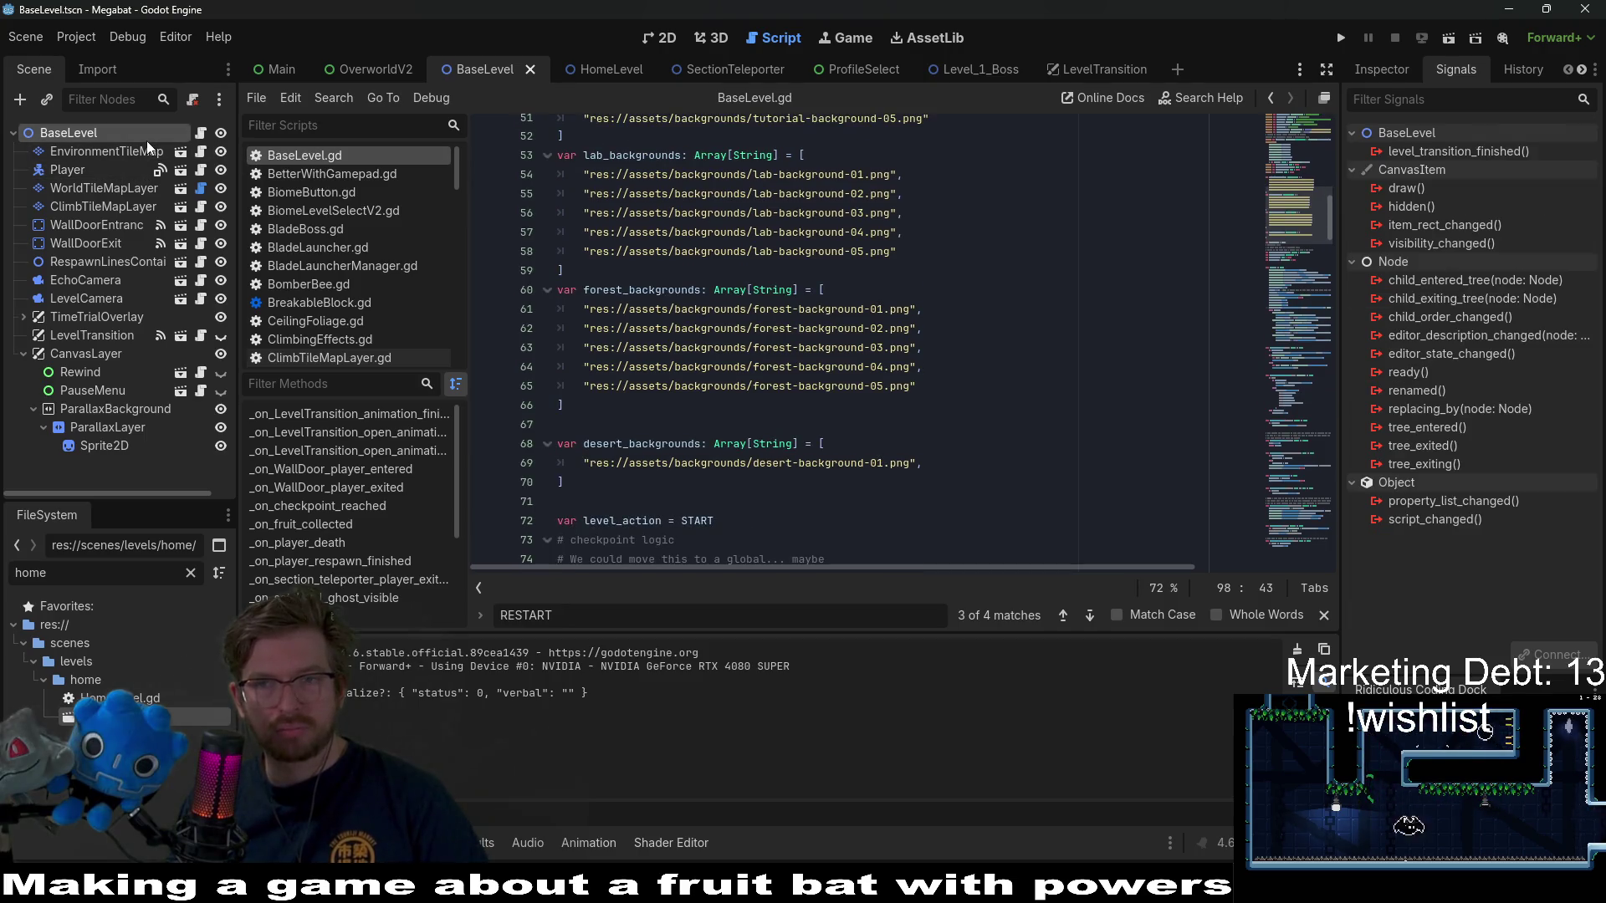
# - Show the properties and select the BaseLevel node in the Level_1_Boss scene
pyautogui.click(1388, 64)
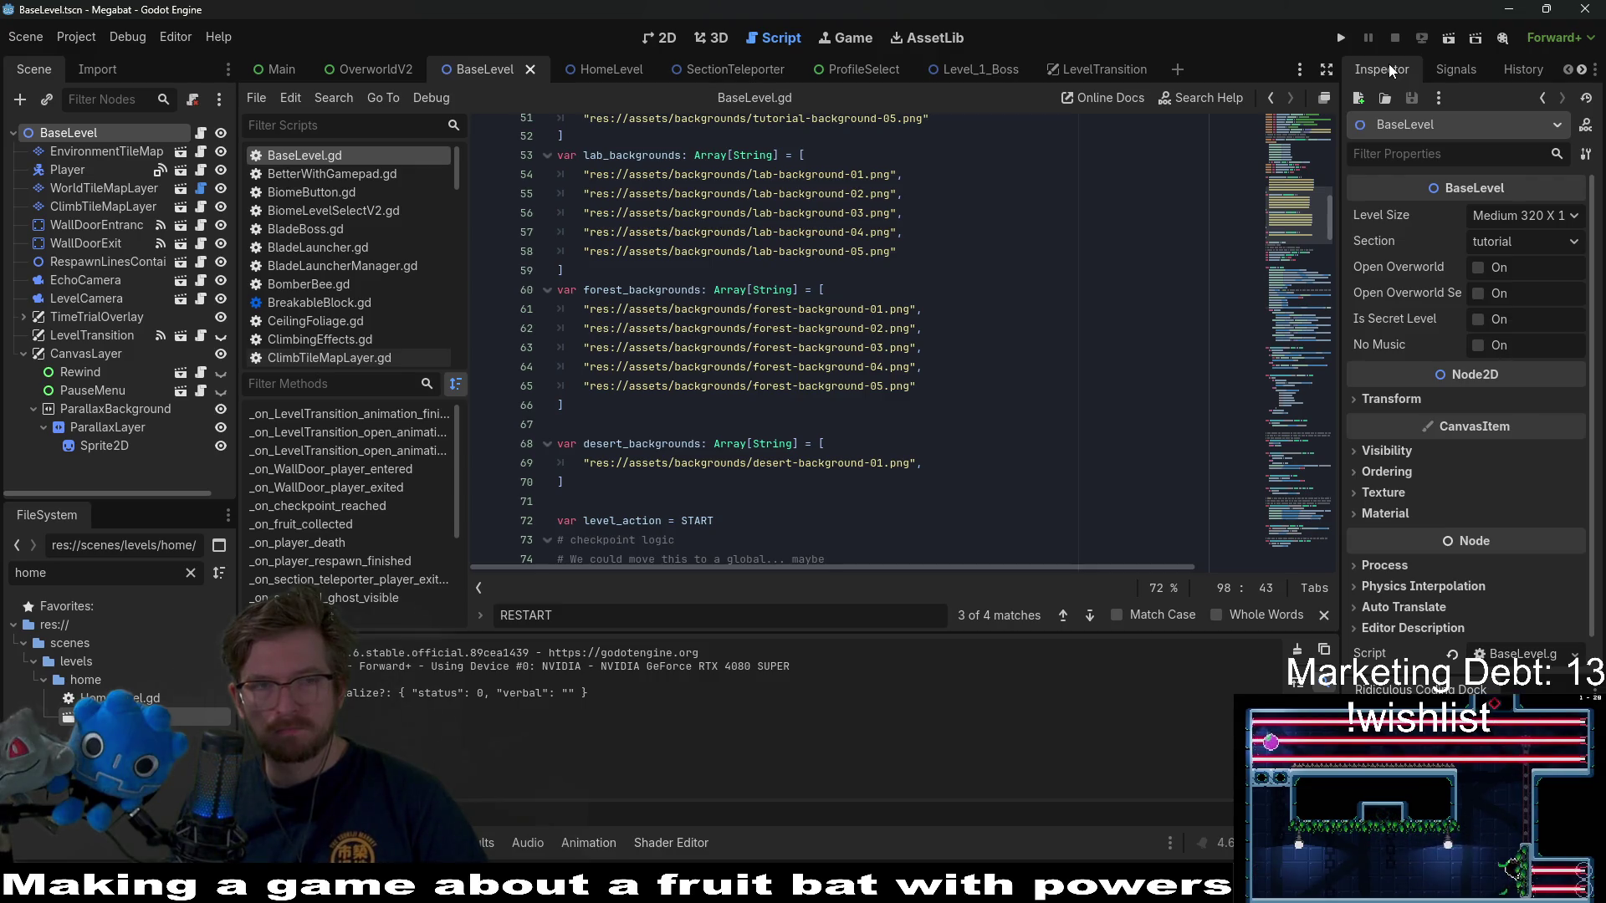
pyautogui.click(968, 67)
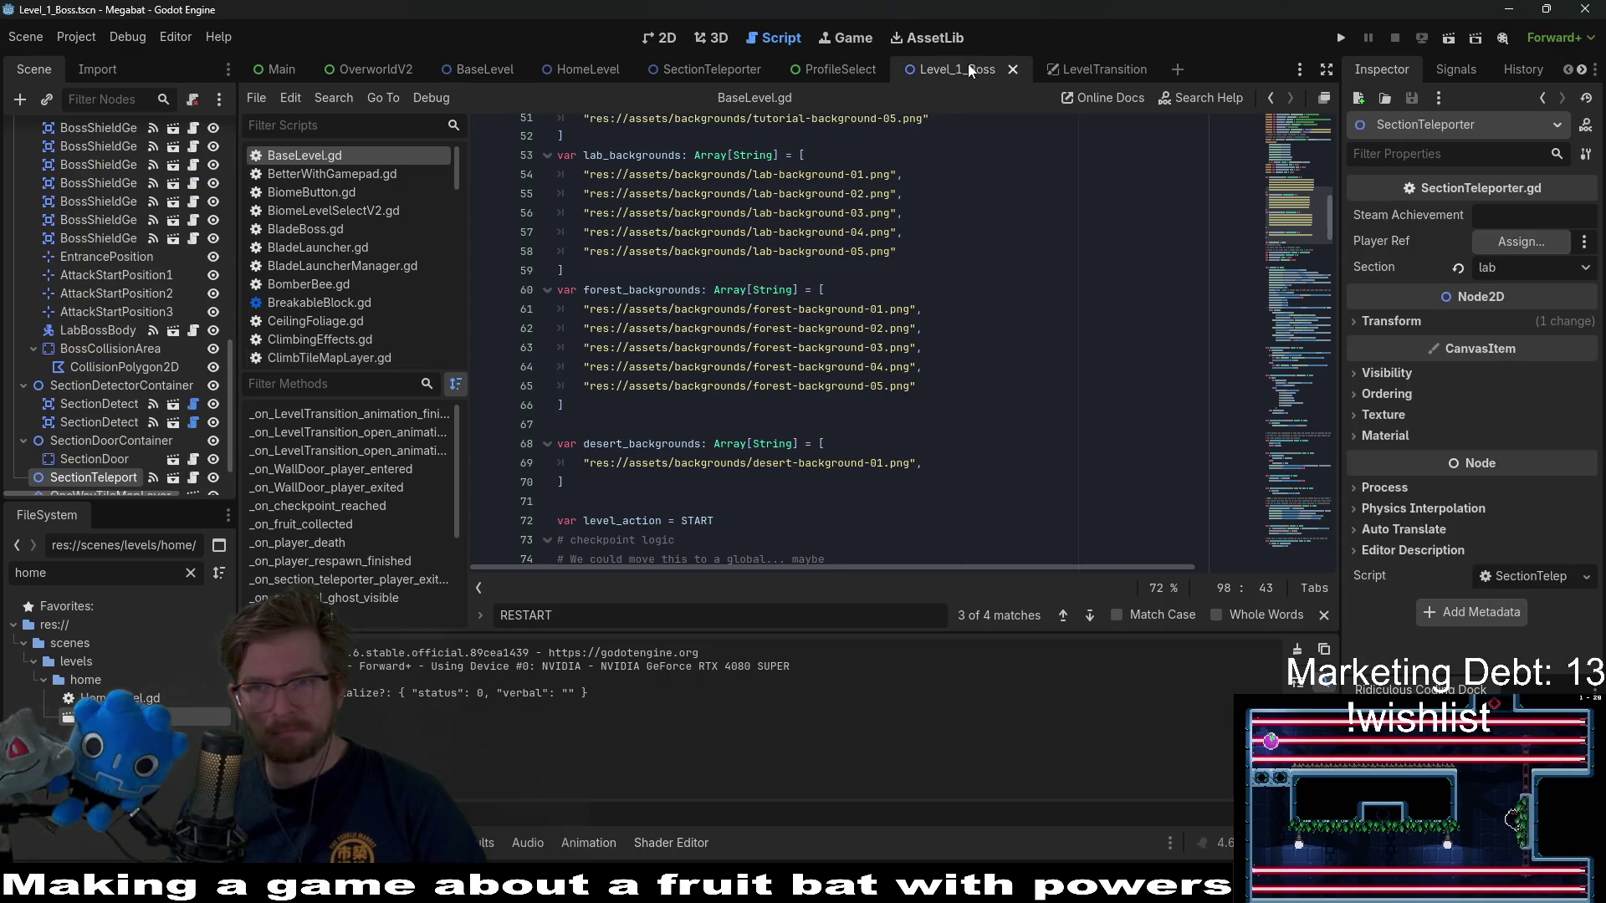
pyautogui.scroll(10, 110, 283)
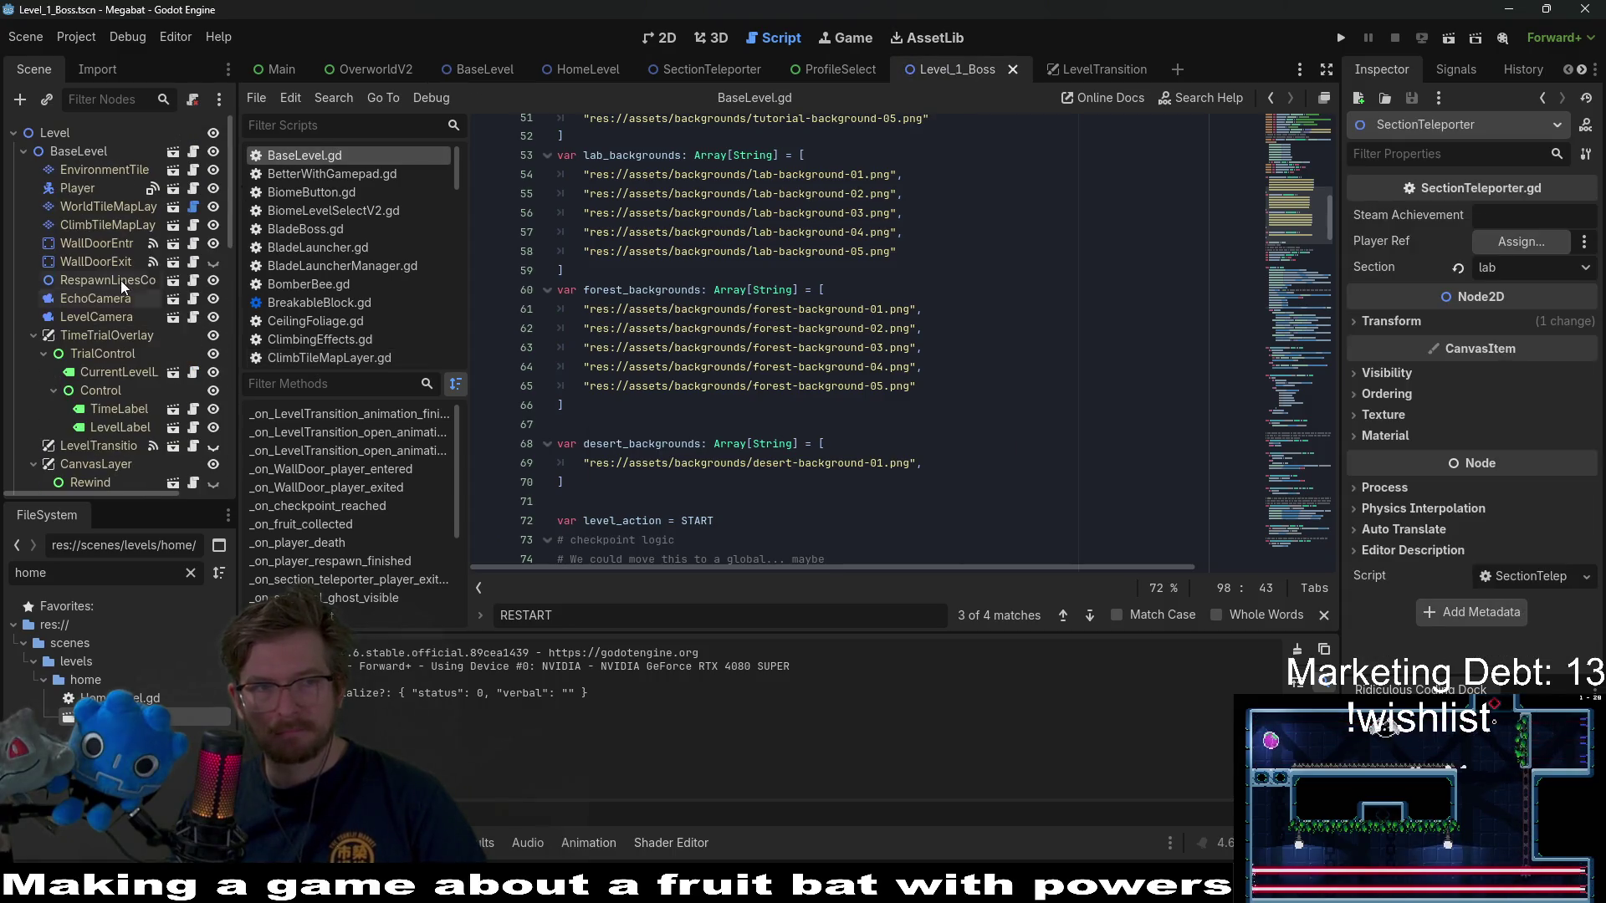
pyautogui.click(78, 150)
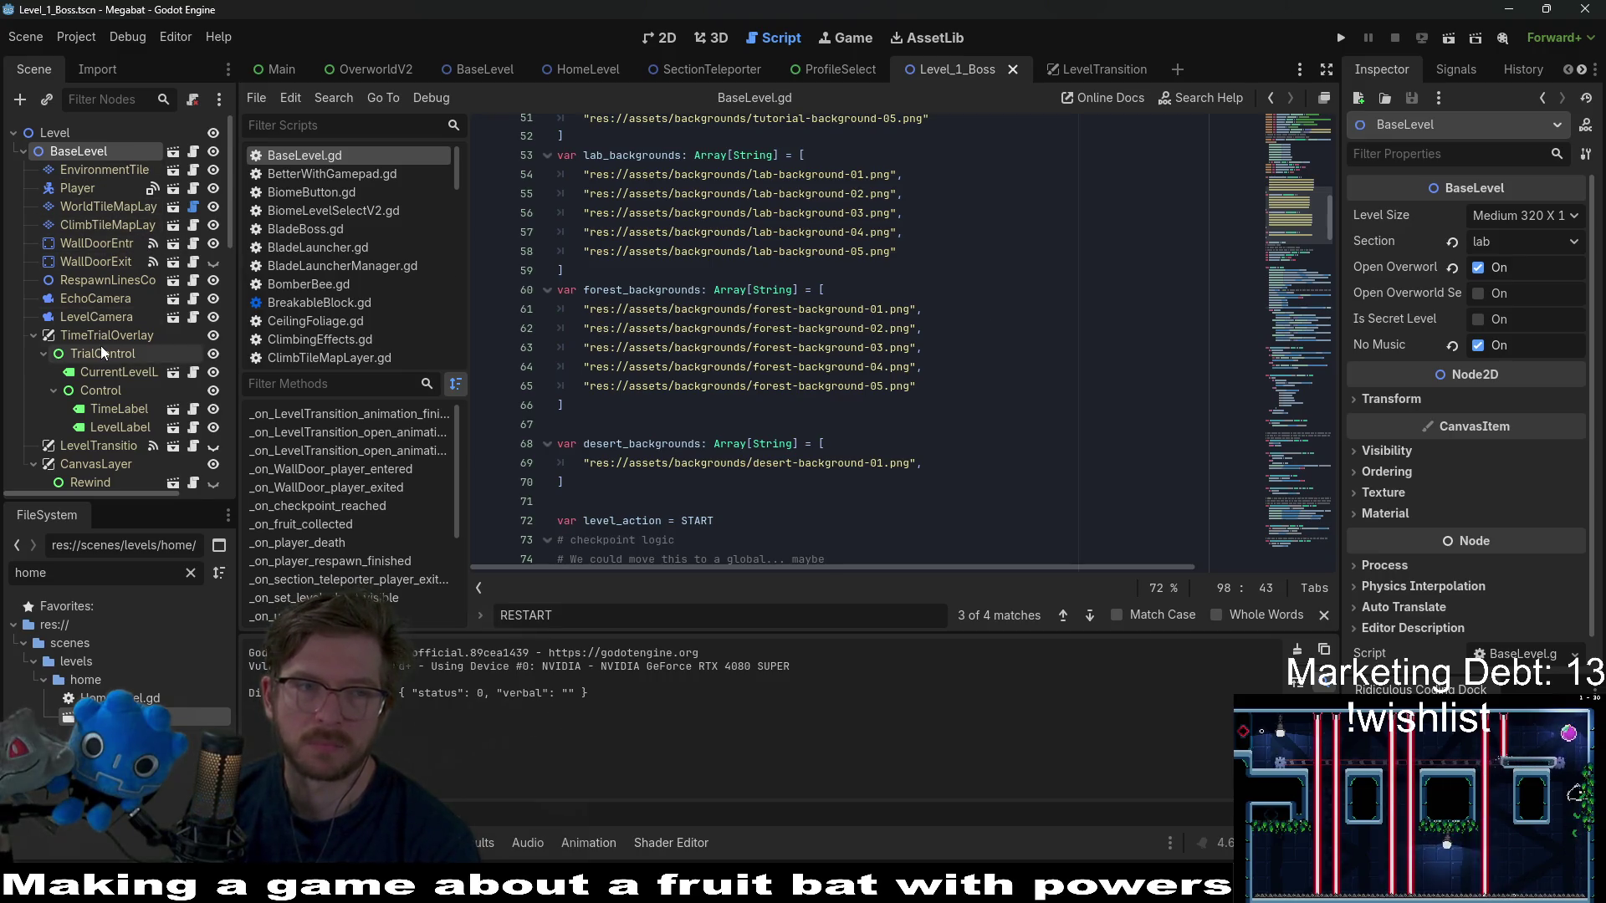
# - Inspect the WallDoorExit and WallDoorEntrance nodes, ending on WallDoorEntrance's Is Entrance setting
pyautogui.scroll(-5, 100, 345)
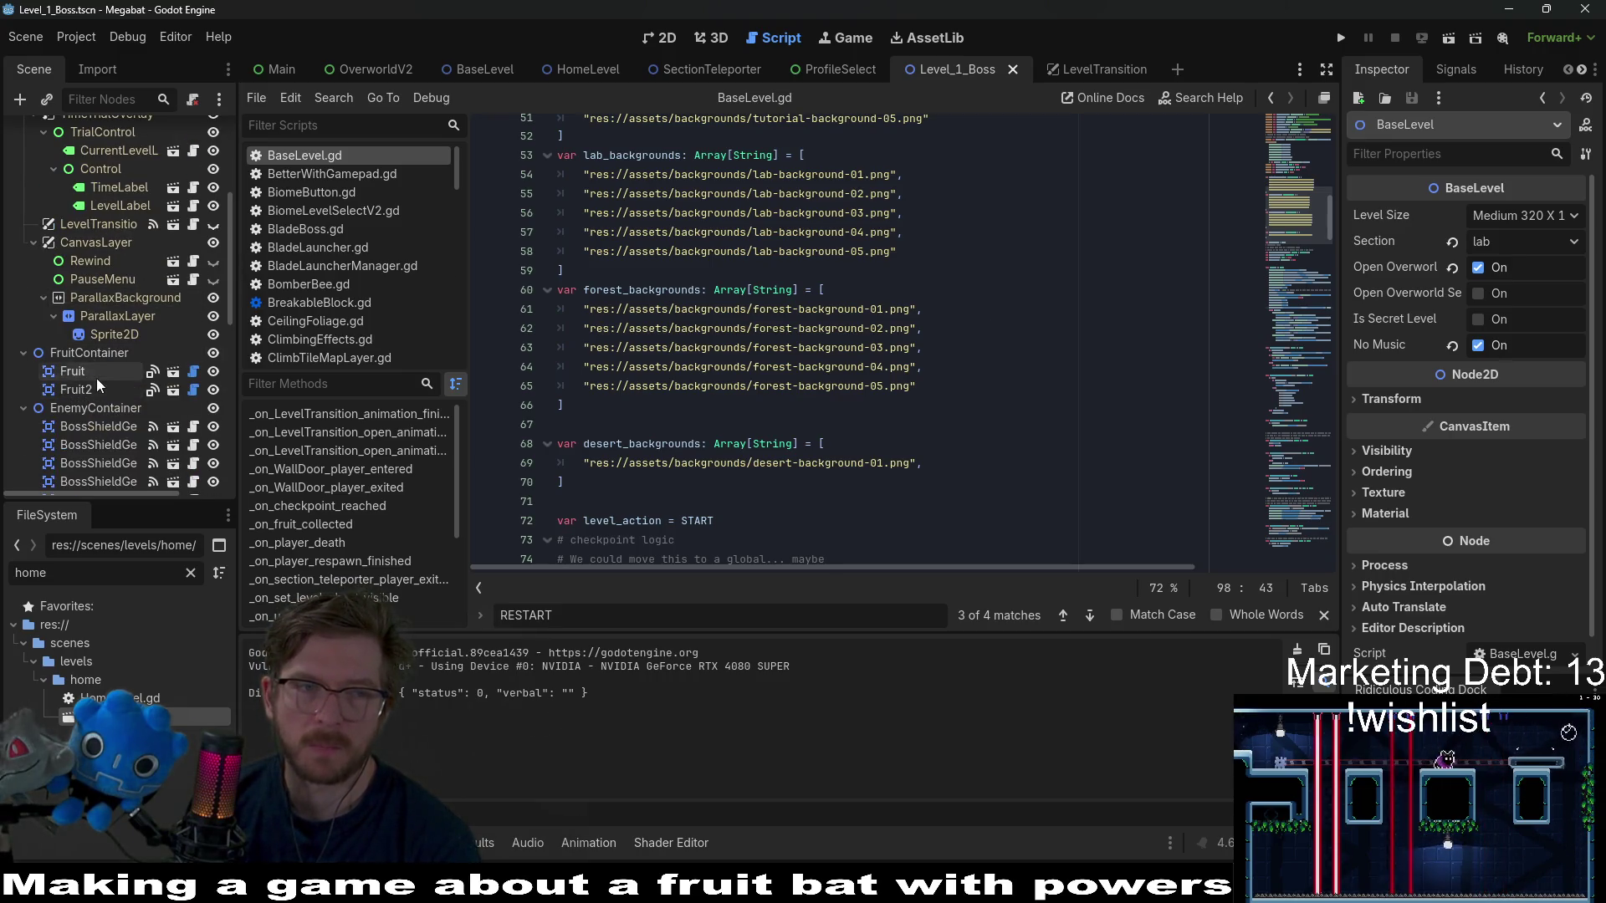
pyautogui.scroll(-2, 97, 378)
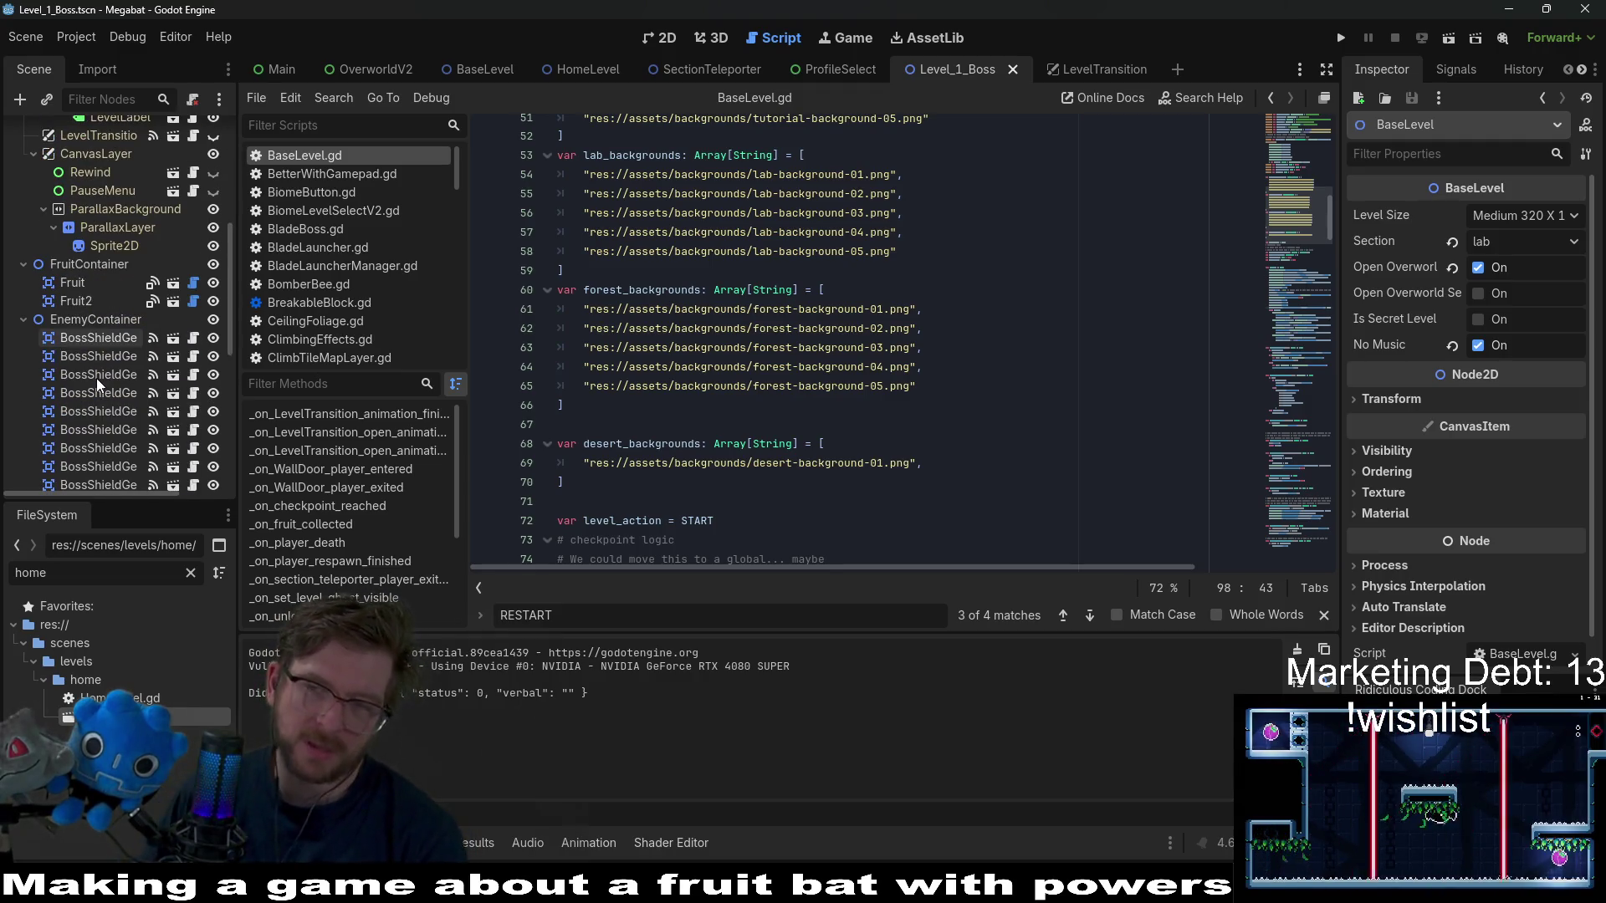
pyautogui.scroll(7, 97, 378)
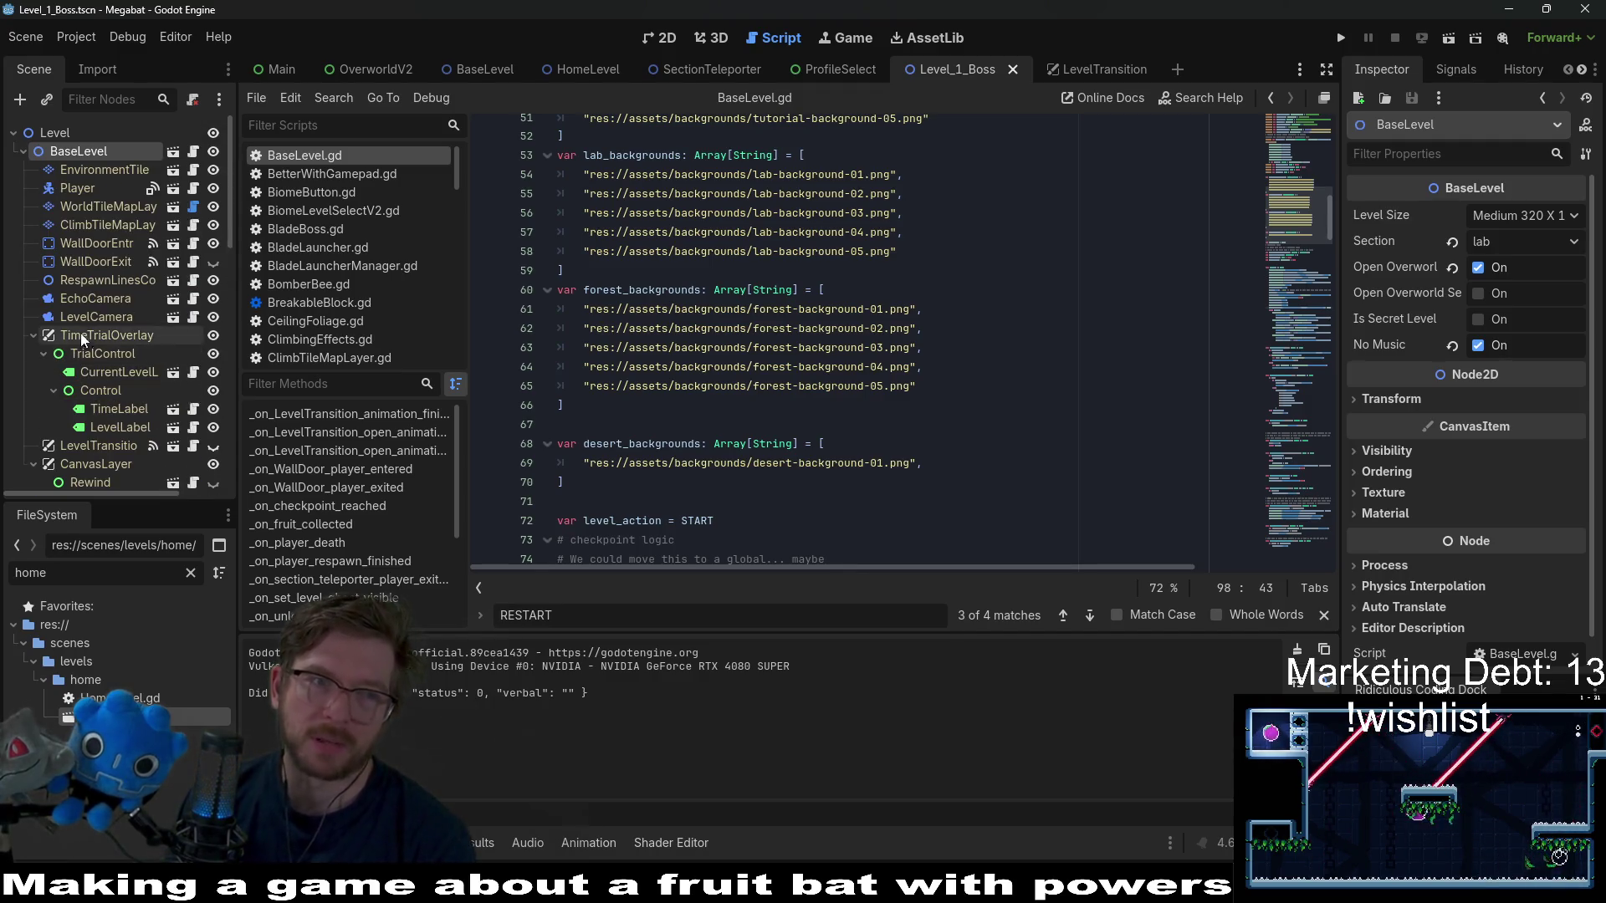
pyautogui.click(108, 261)
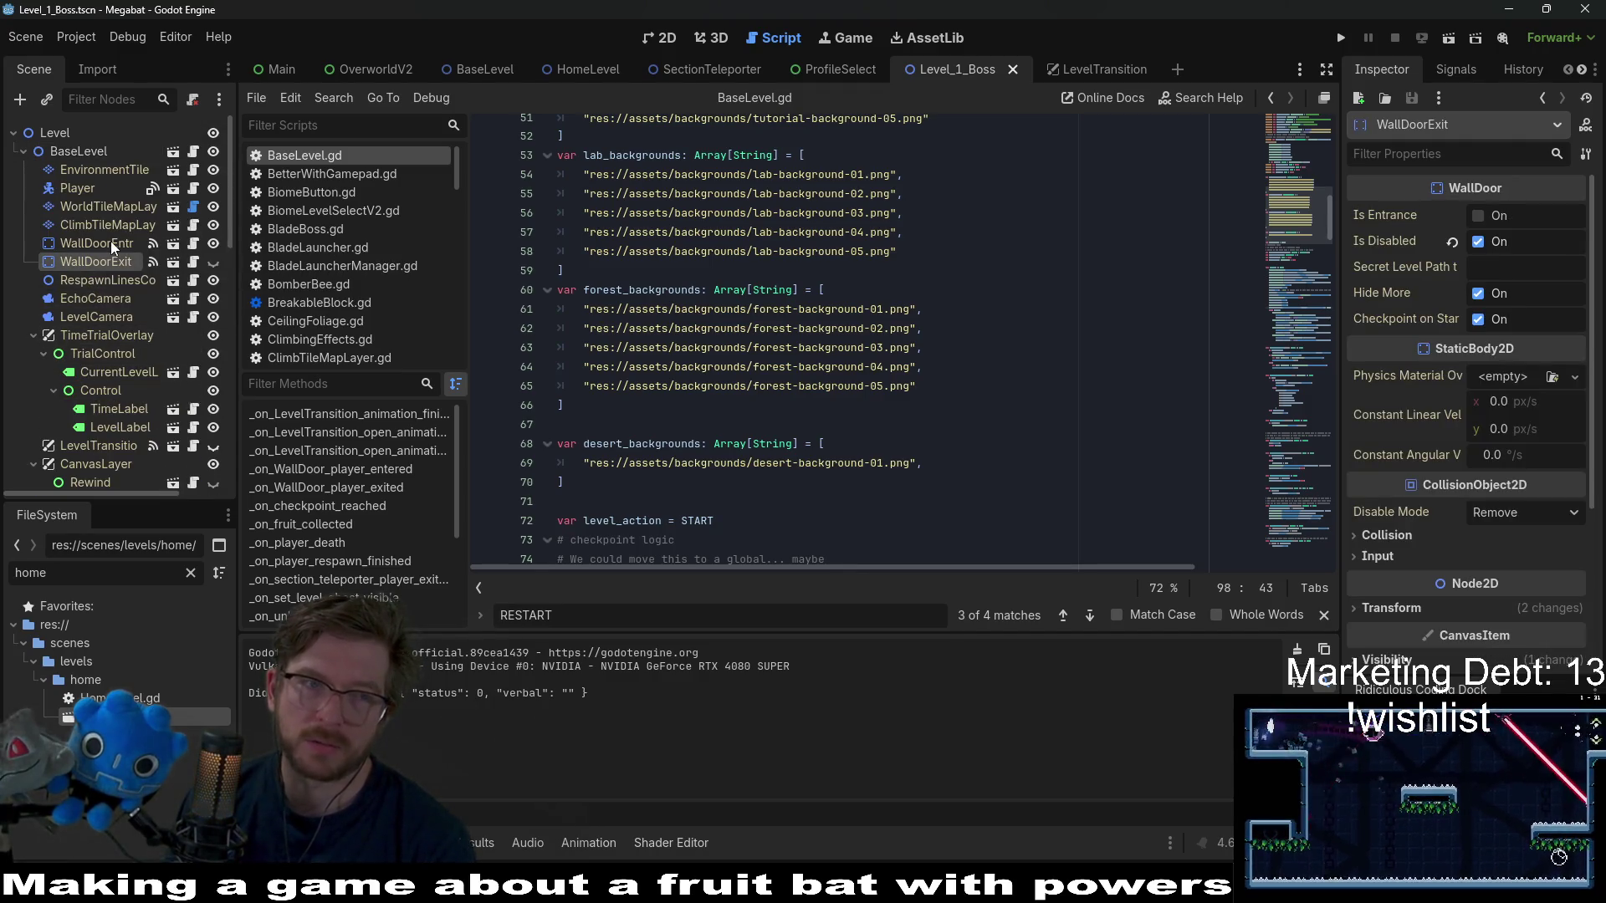
pyautogui.click(110, 241)
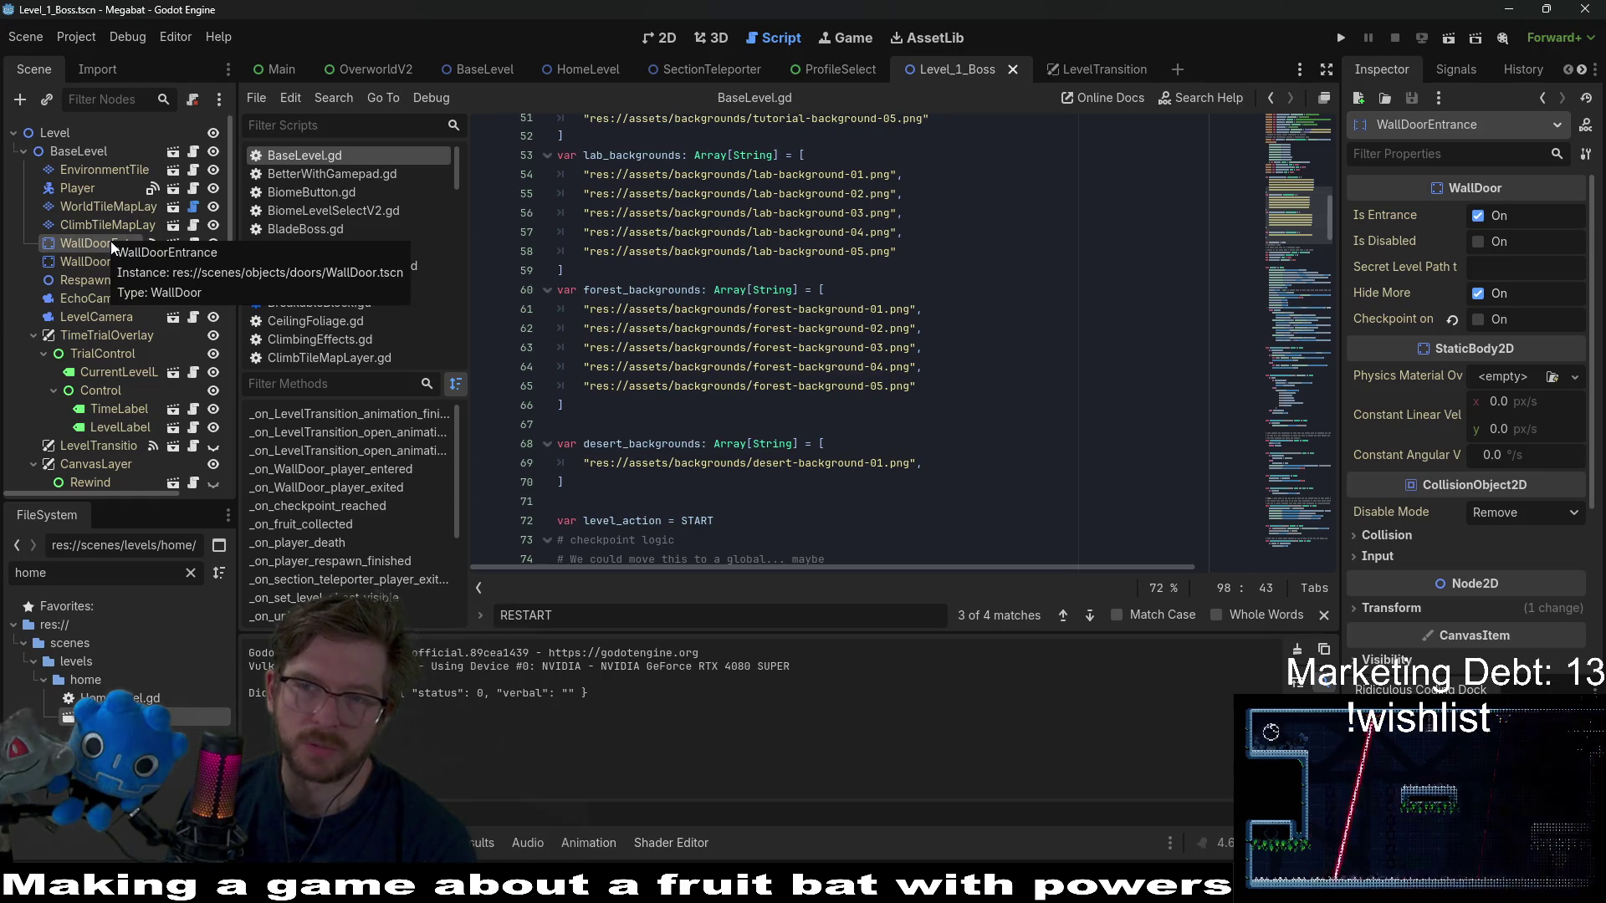
pyautogui.press('Down')
pyautogui.click(121, 242)
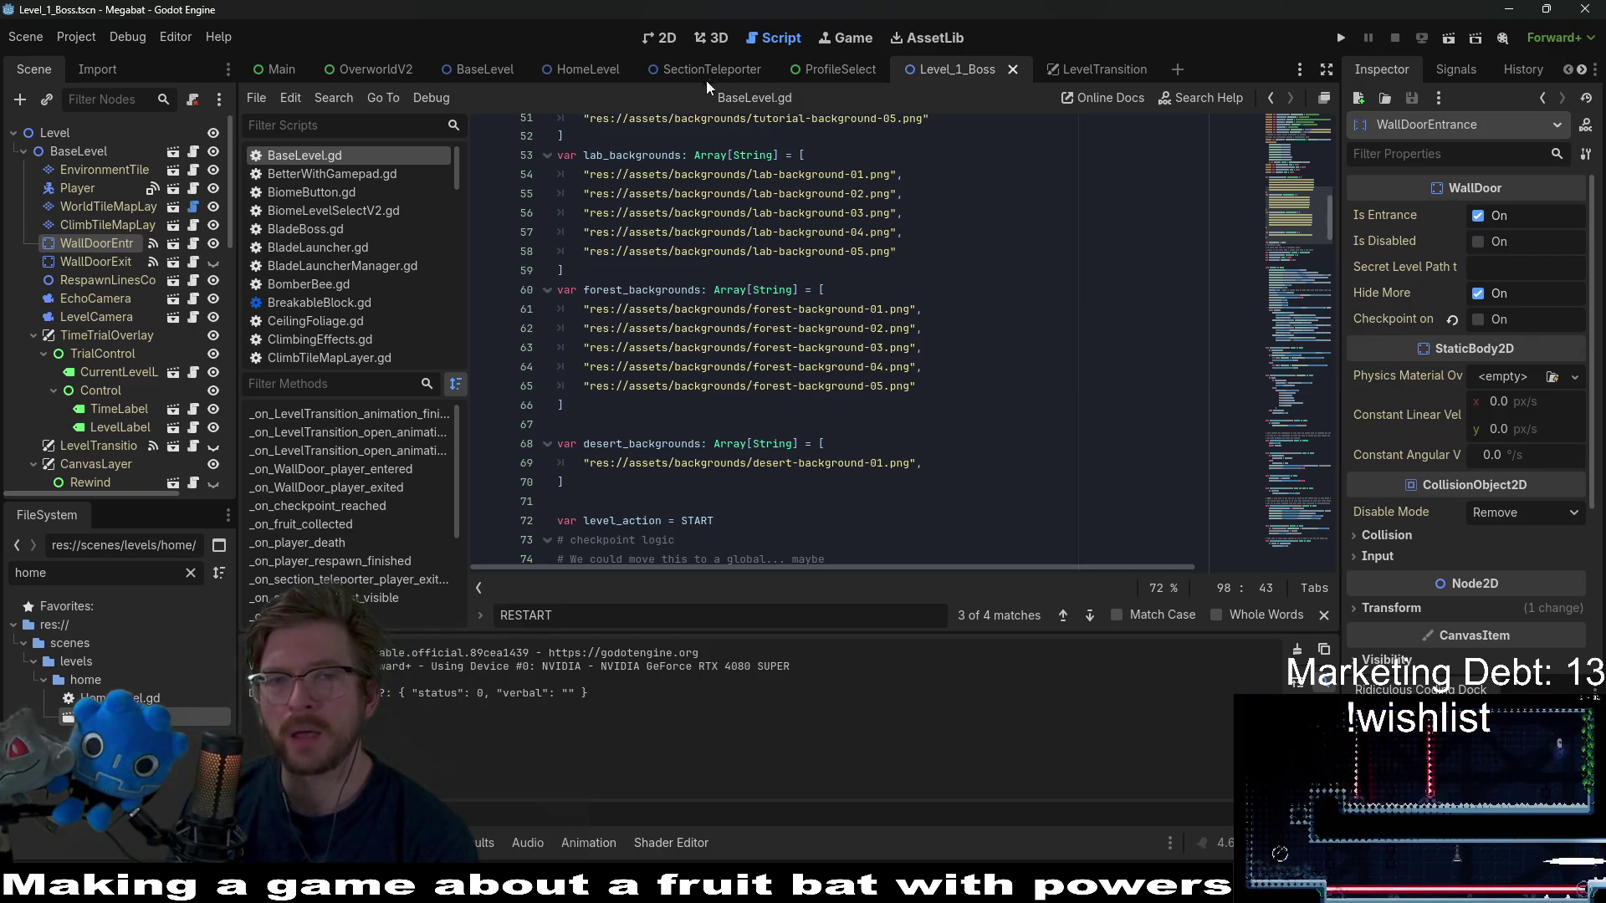
# - Set a breakpoint on line 29 of SectionTeleporter.gd, around the last-section check
pyautogui.moveTo(705, 72)
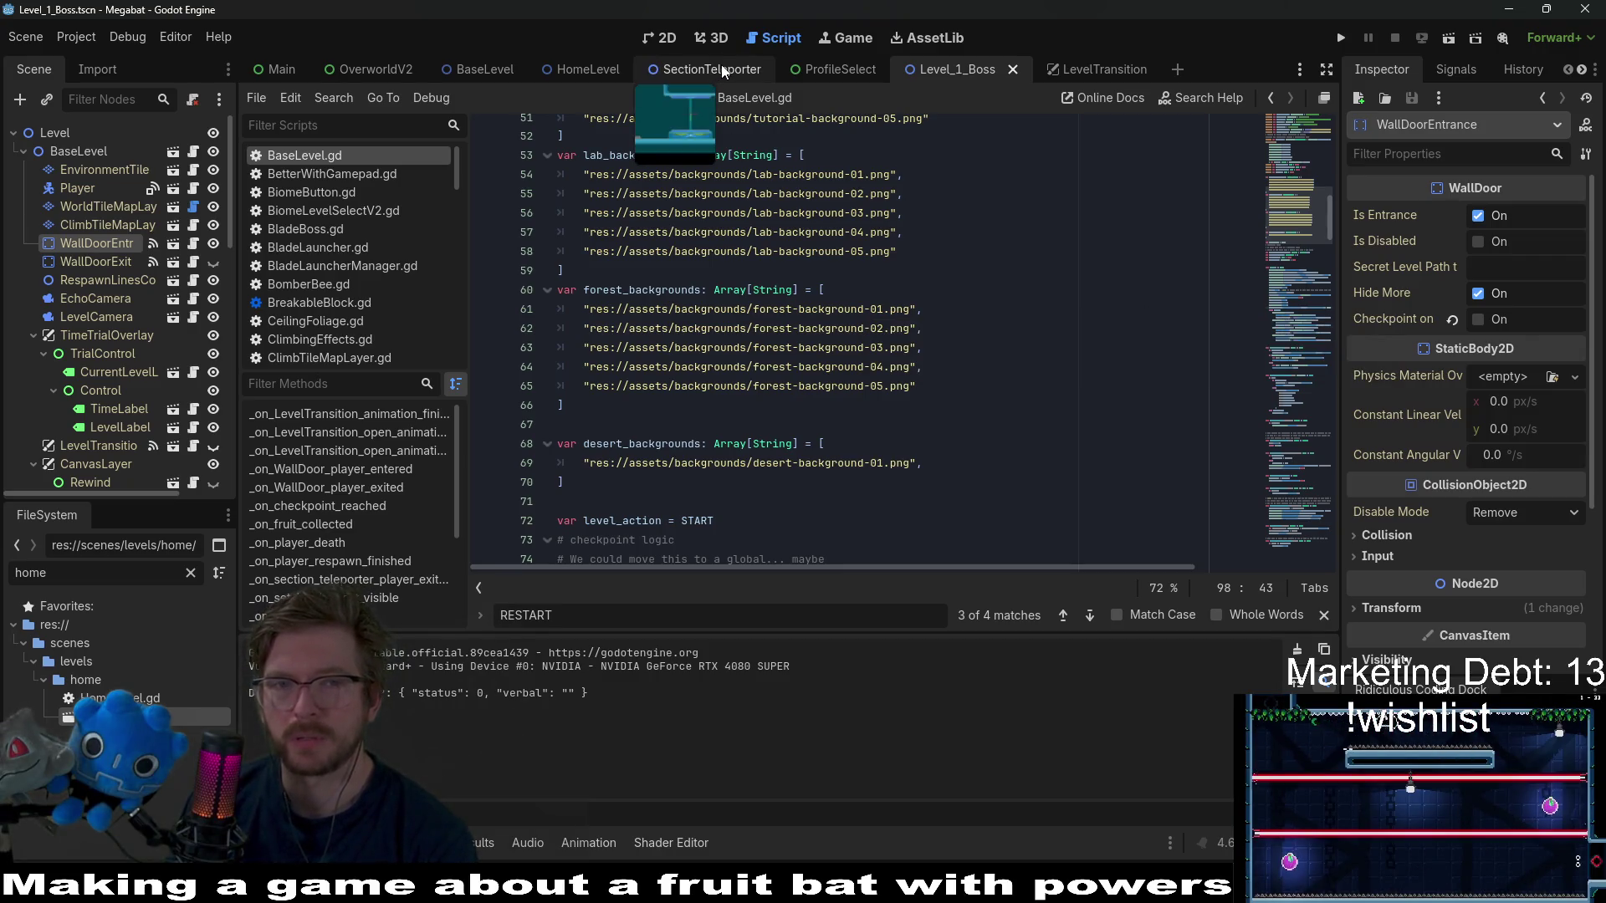
pyautogui.click(721, 71)
pyautogui.scroll(-2, 983, 222)
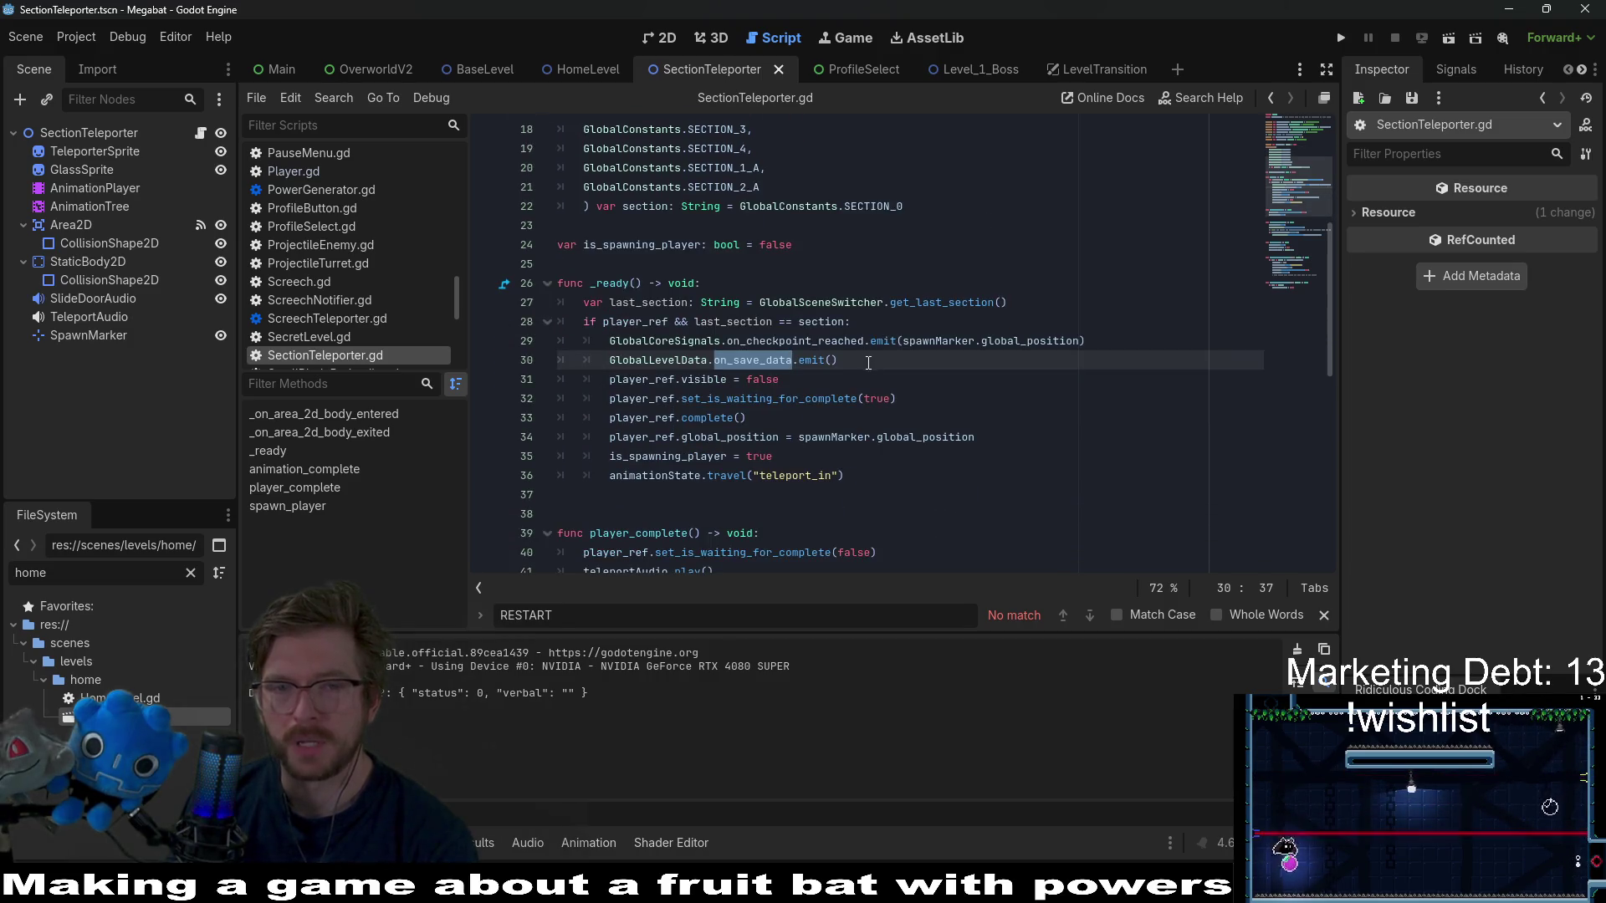
pyautogui.click(733, 322)
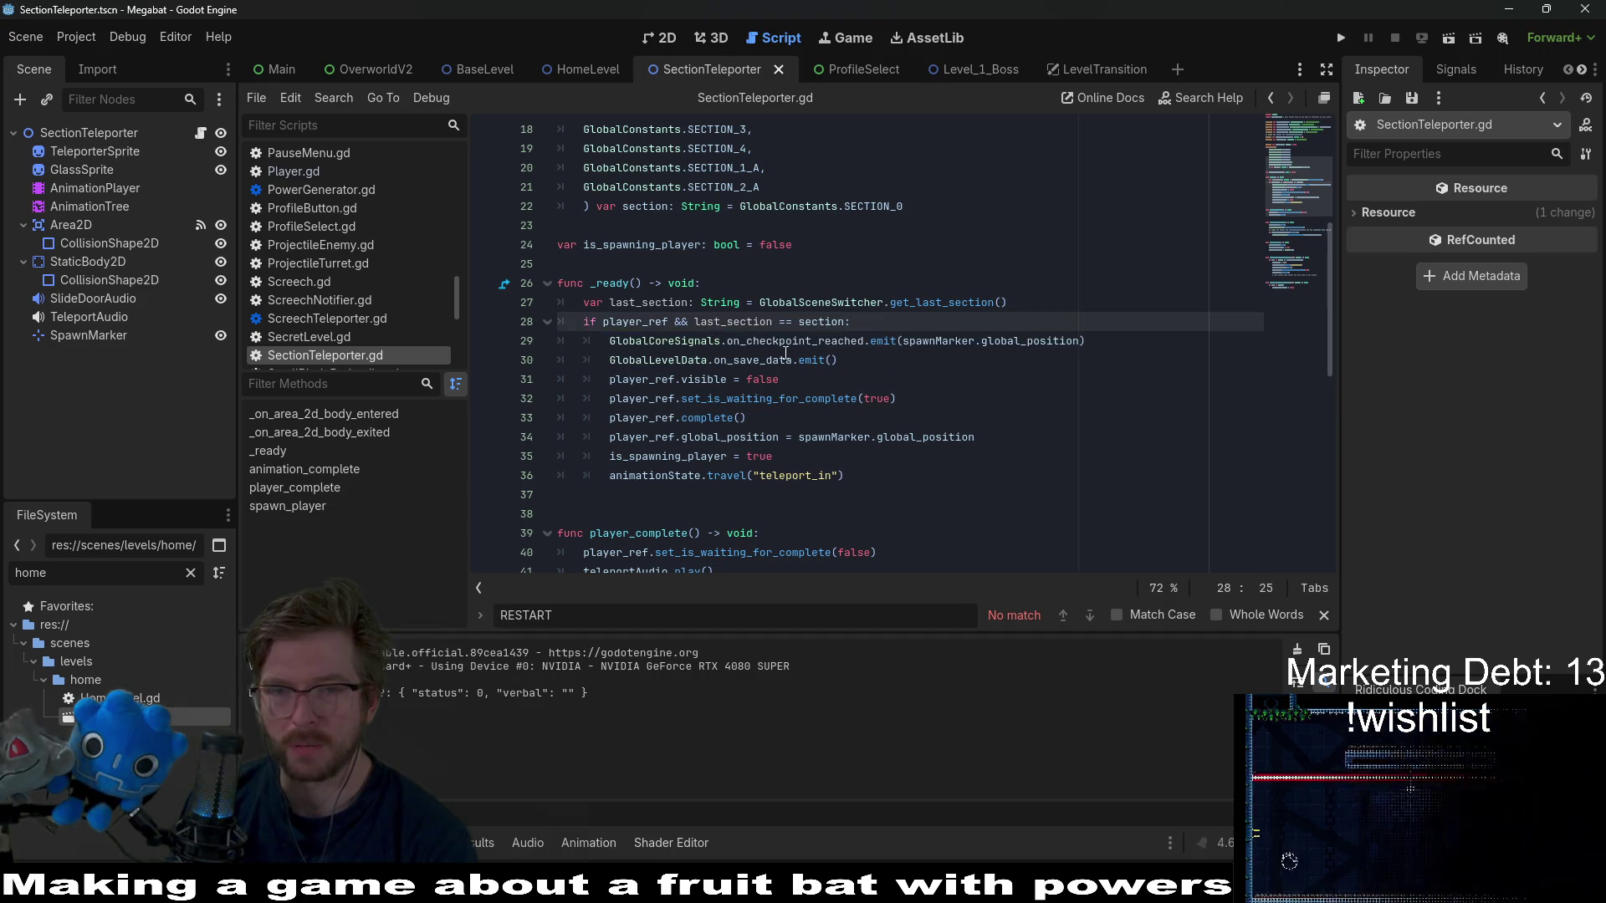
pyautogui.click(681, 362)
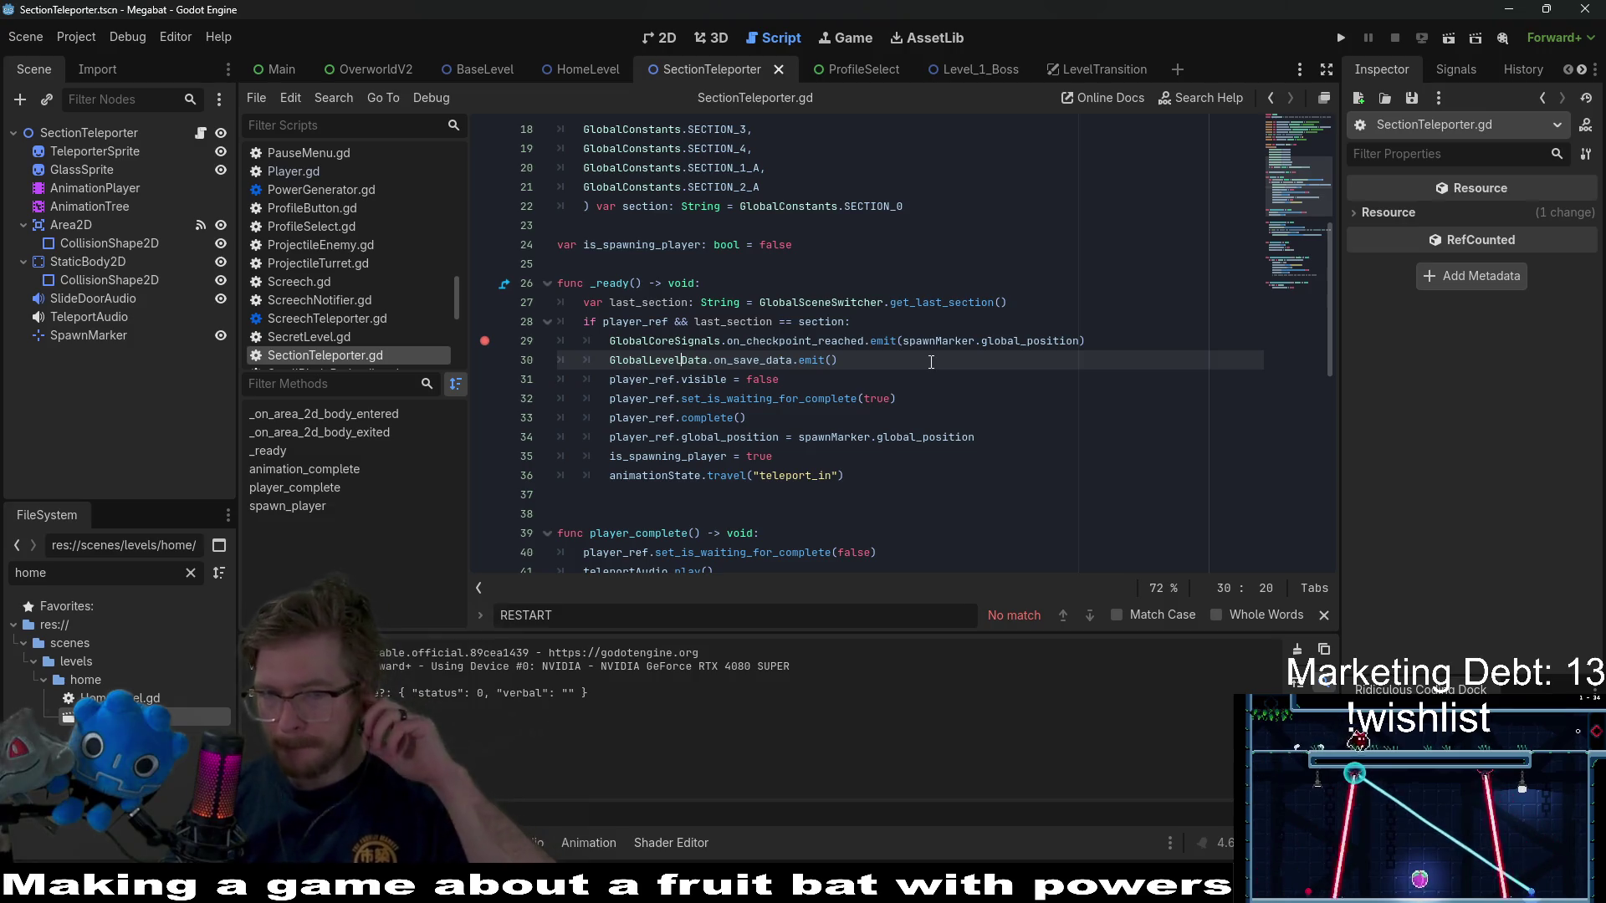
pyautogui.scroll(3, 931, 361)
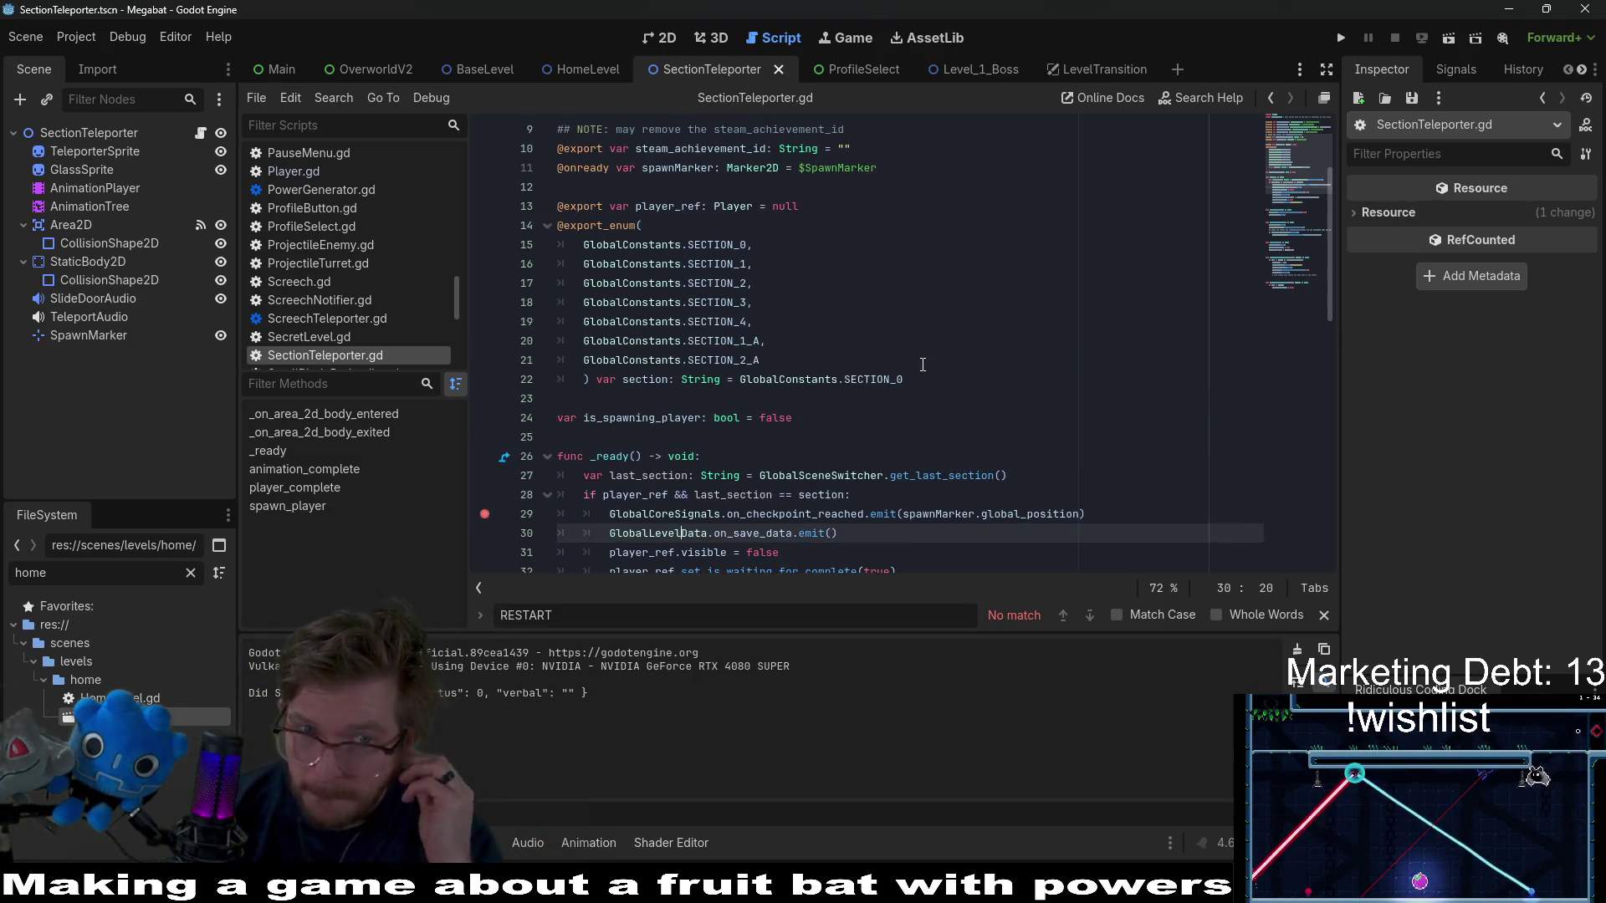
pyautogui.scroll(2, 922, 365)
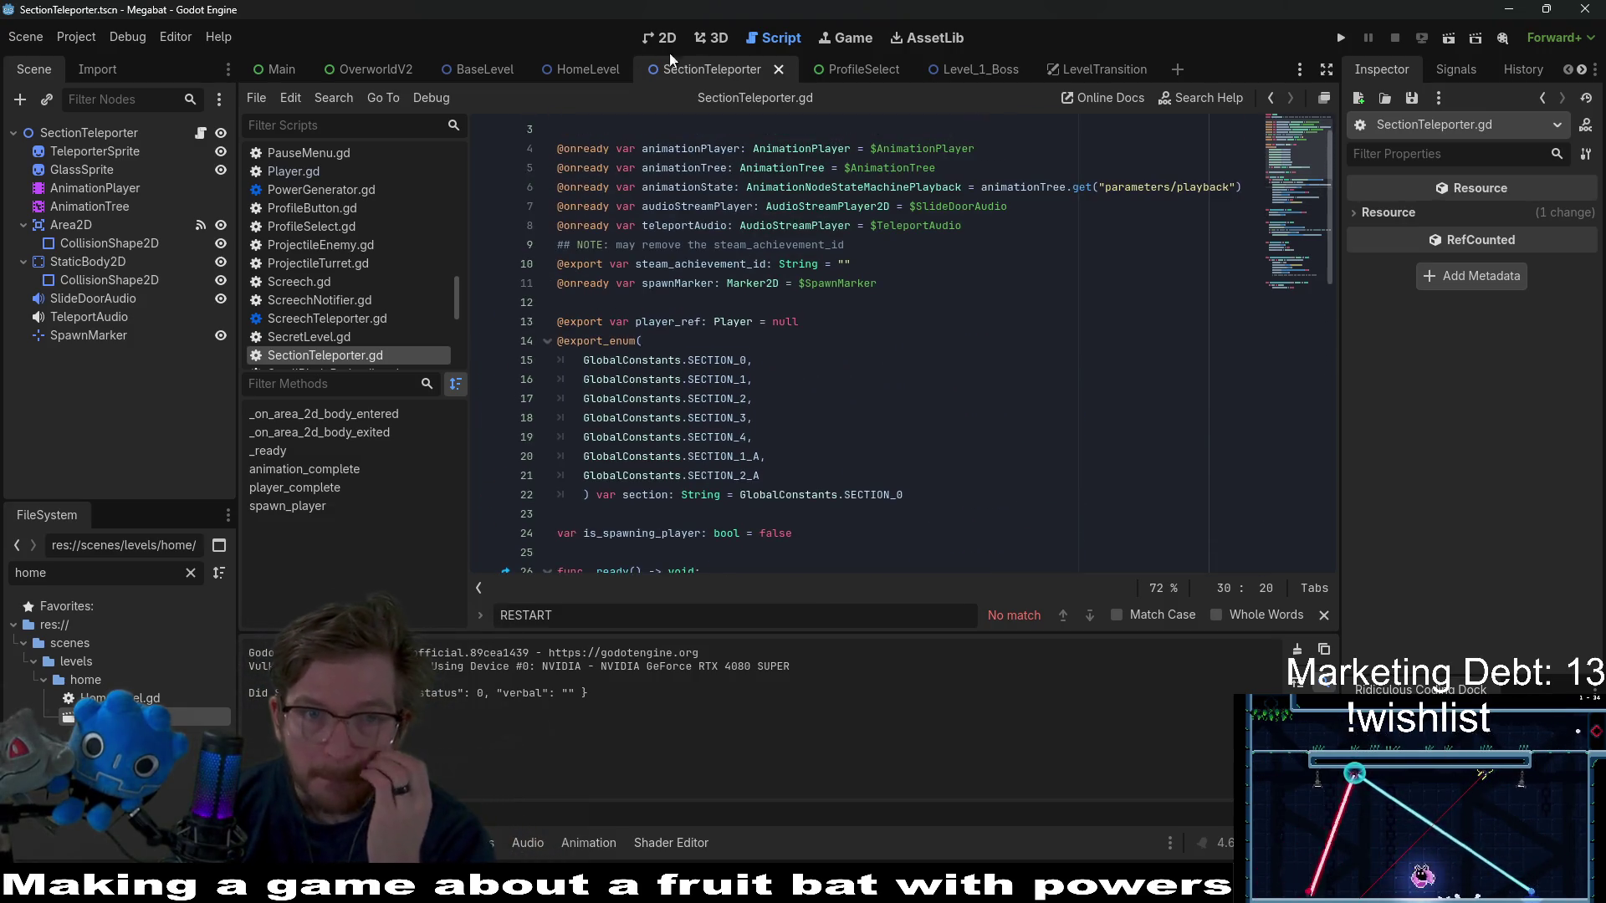
# - Run HomeLevel, check global_position at the breakpoint, then open HomeLevel.gd
pyautogui.click(594, 78)
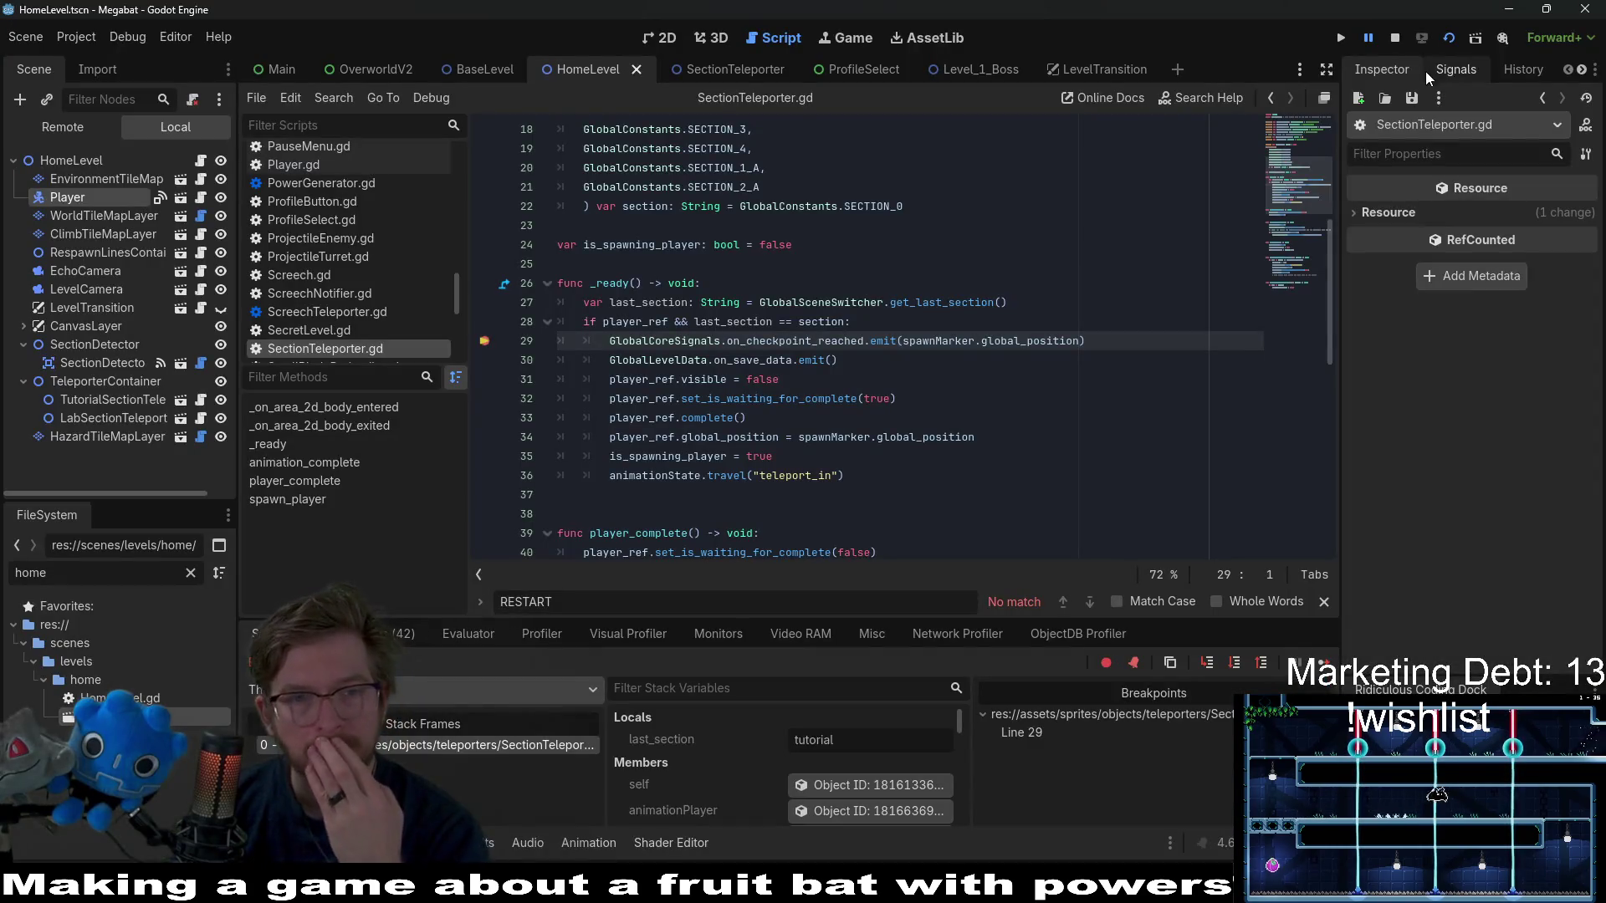
pyautogui.doubleClick(1044, 336)
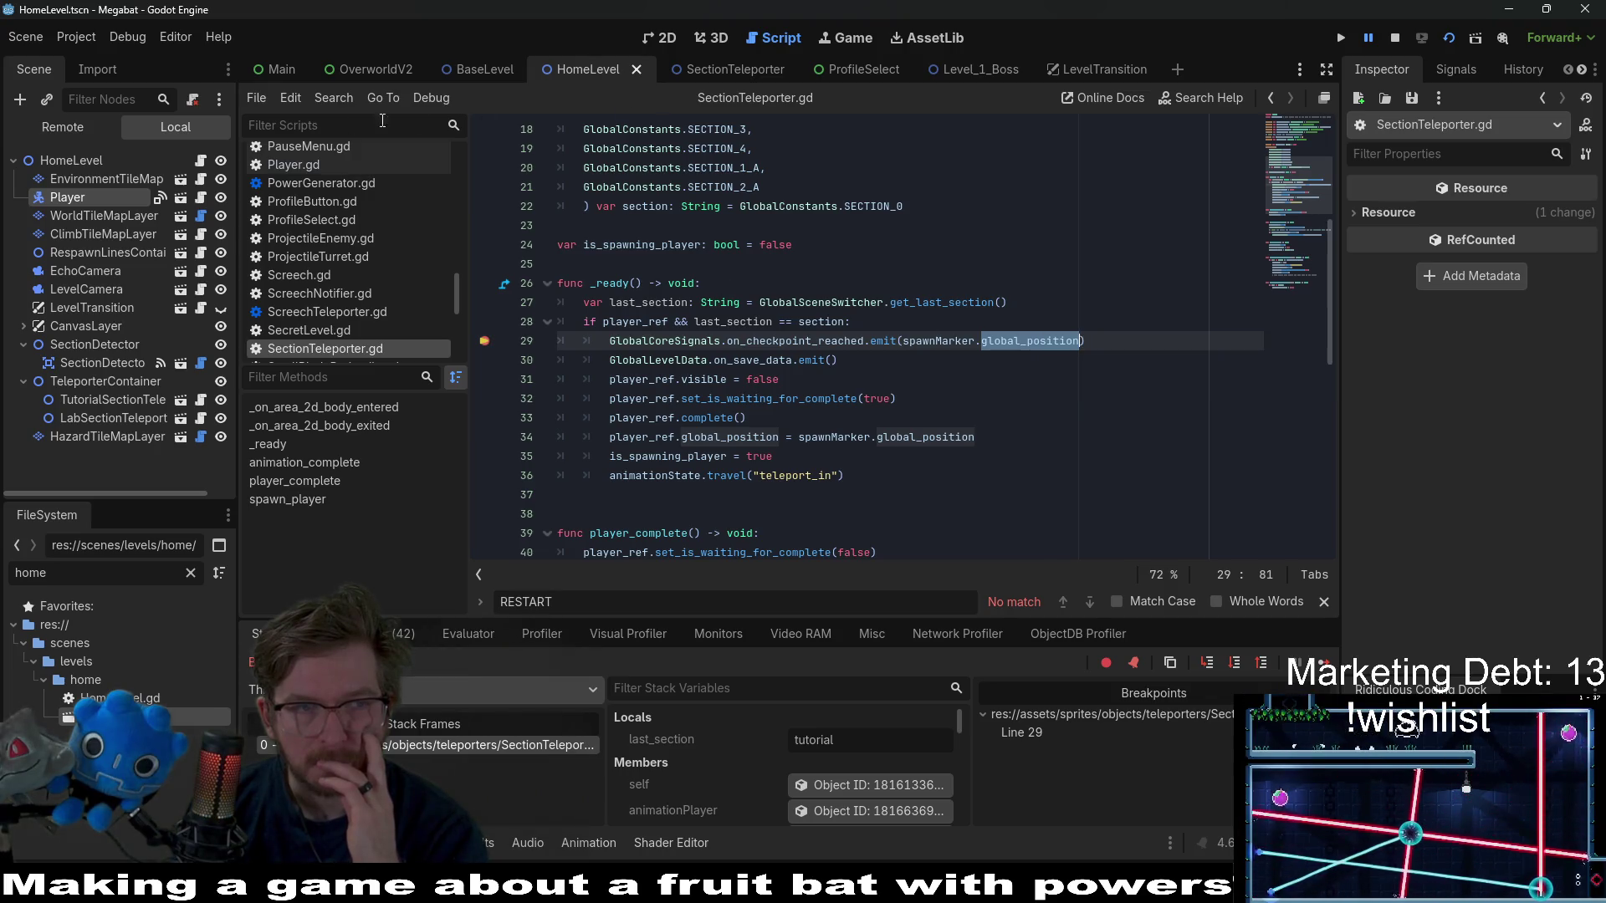
pyautogui.click(202, 161)
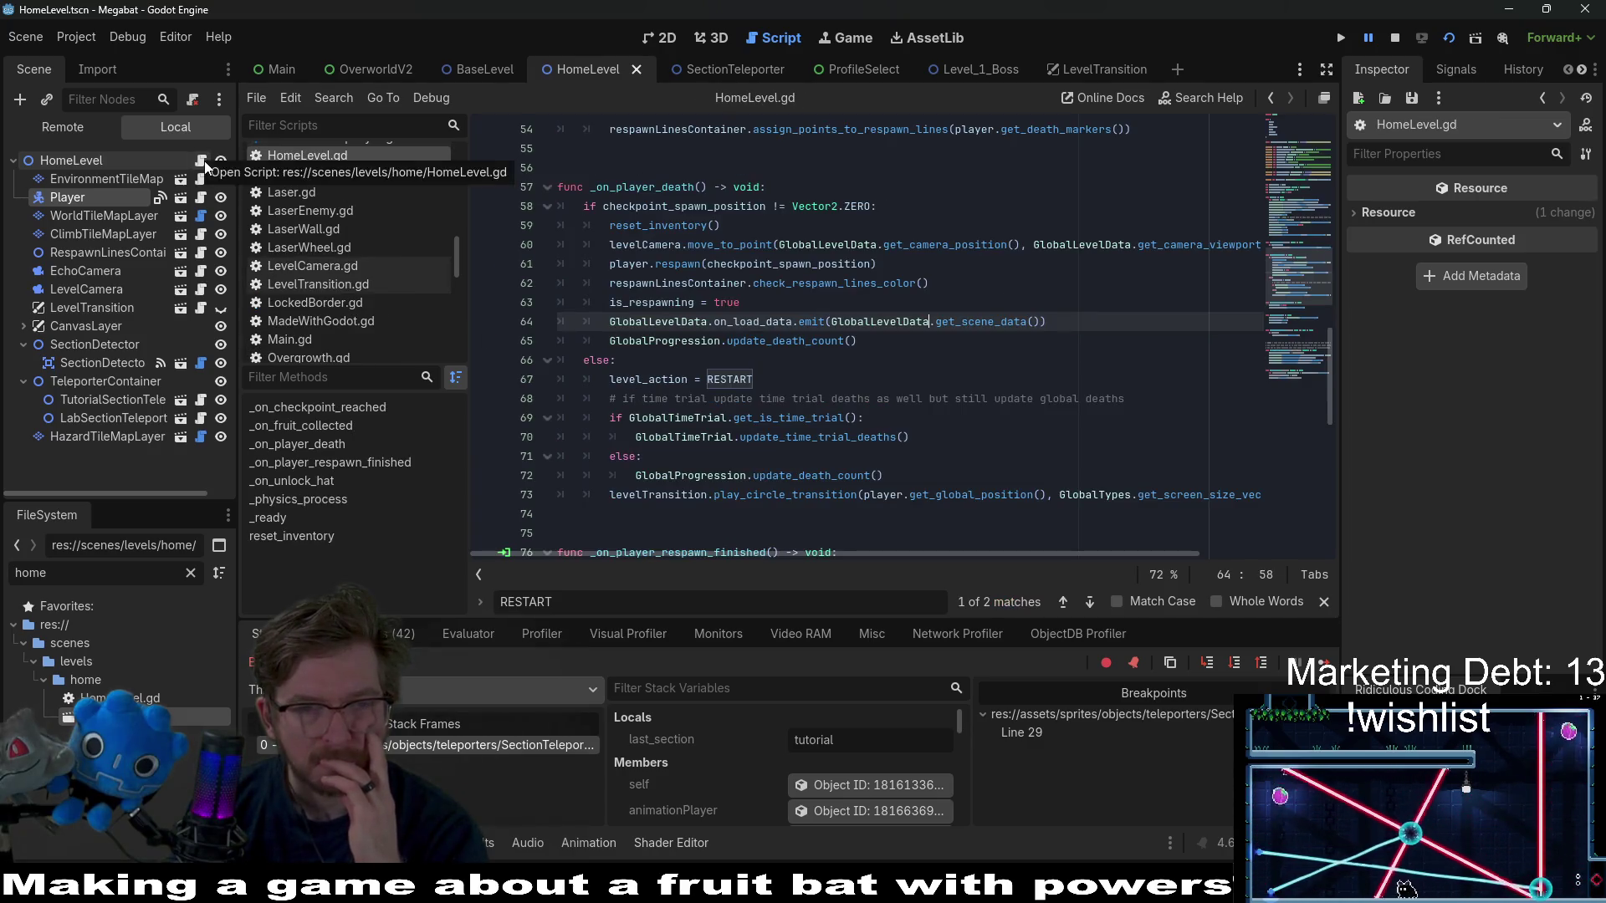
# - Break at the checkpoint spawn assignment (line 96) in _on_checkpoint_reached, resume, and return to Level_1_Boss
pyautogui.scroll(7, 900, 282)
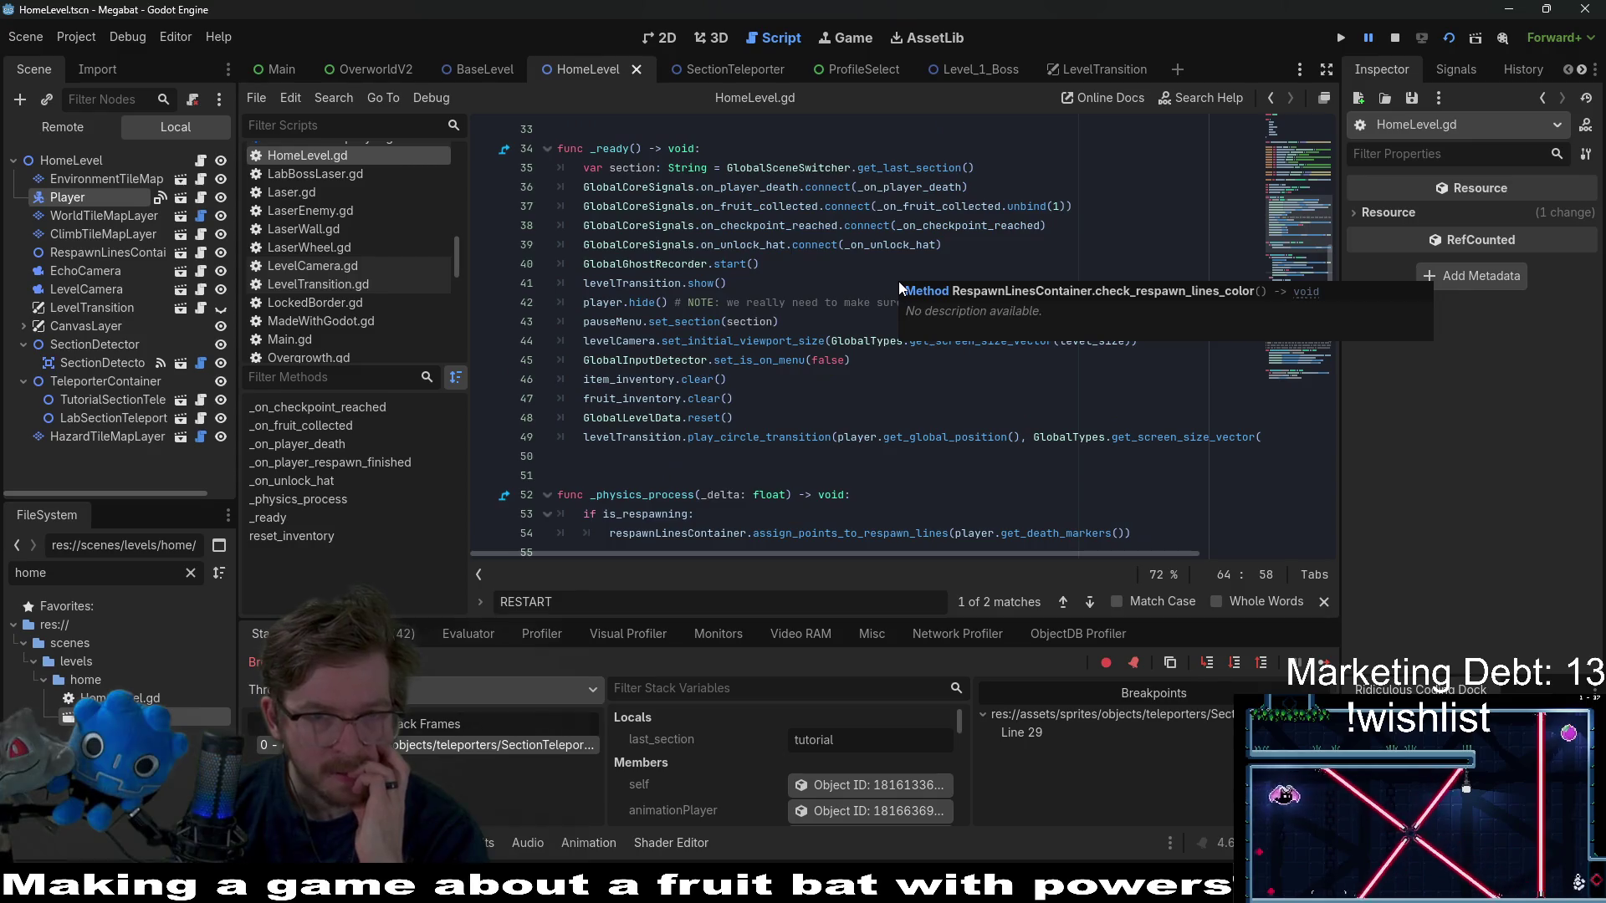
pyautogui.click(995, 206)
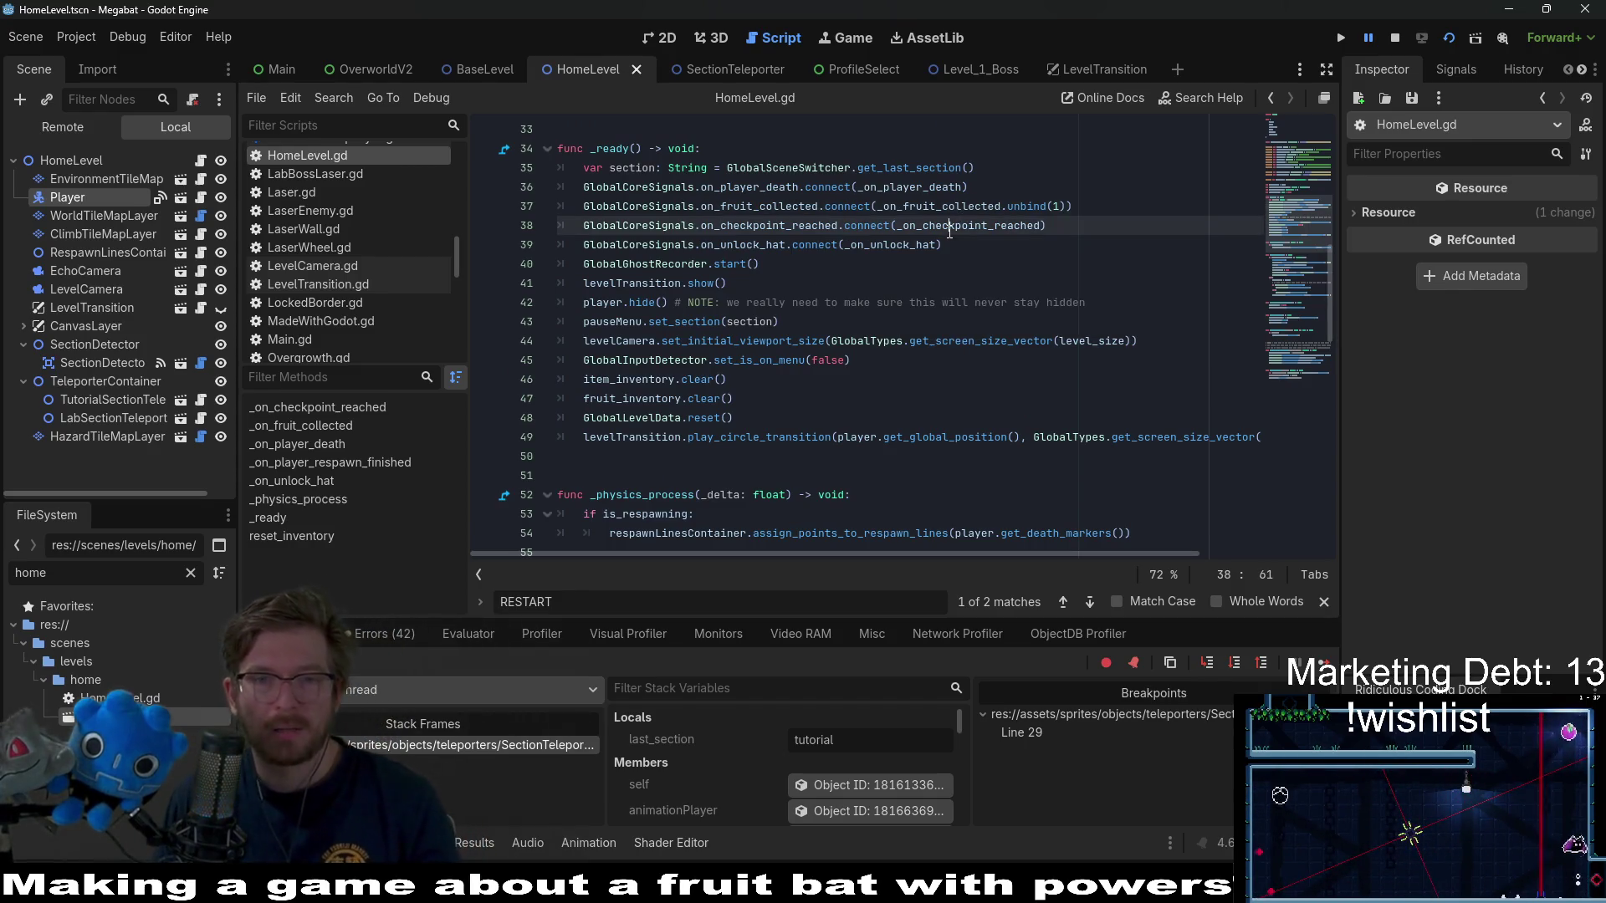
pyautogui.keyDown('ctrl'); pyautogui.click(962, 225); pyautogui.keyUp('ctrl')
pyautogui.click(484, 360)
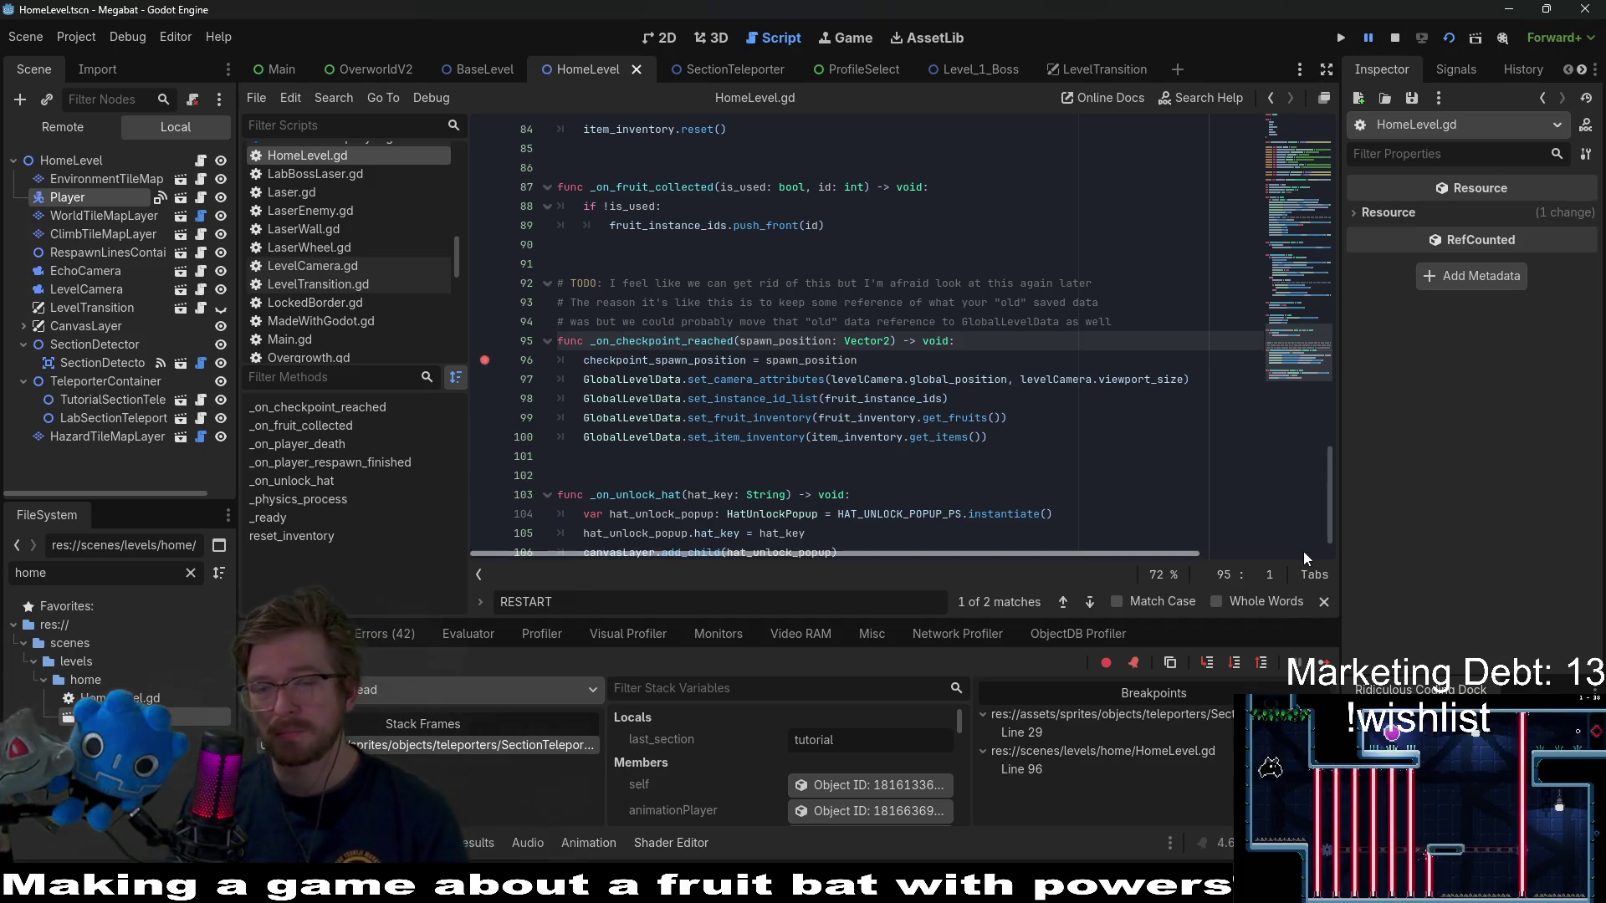
pyautogui.click(1322, 663)
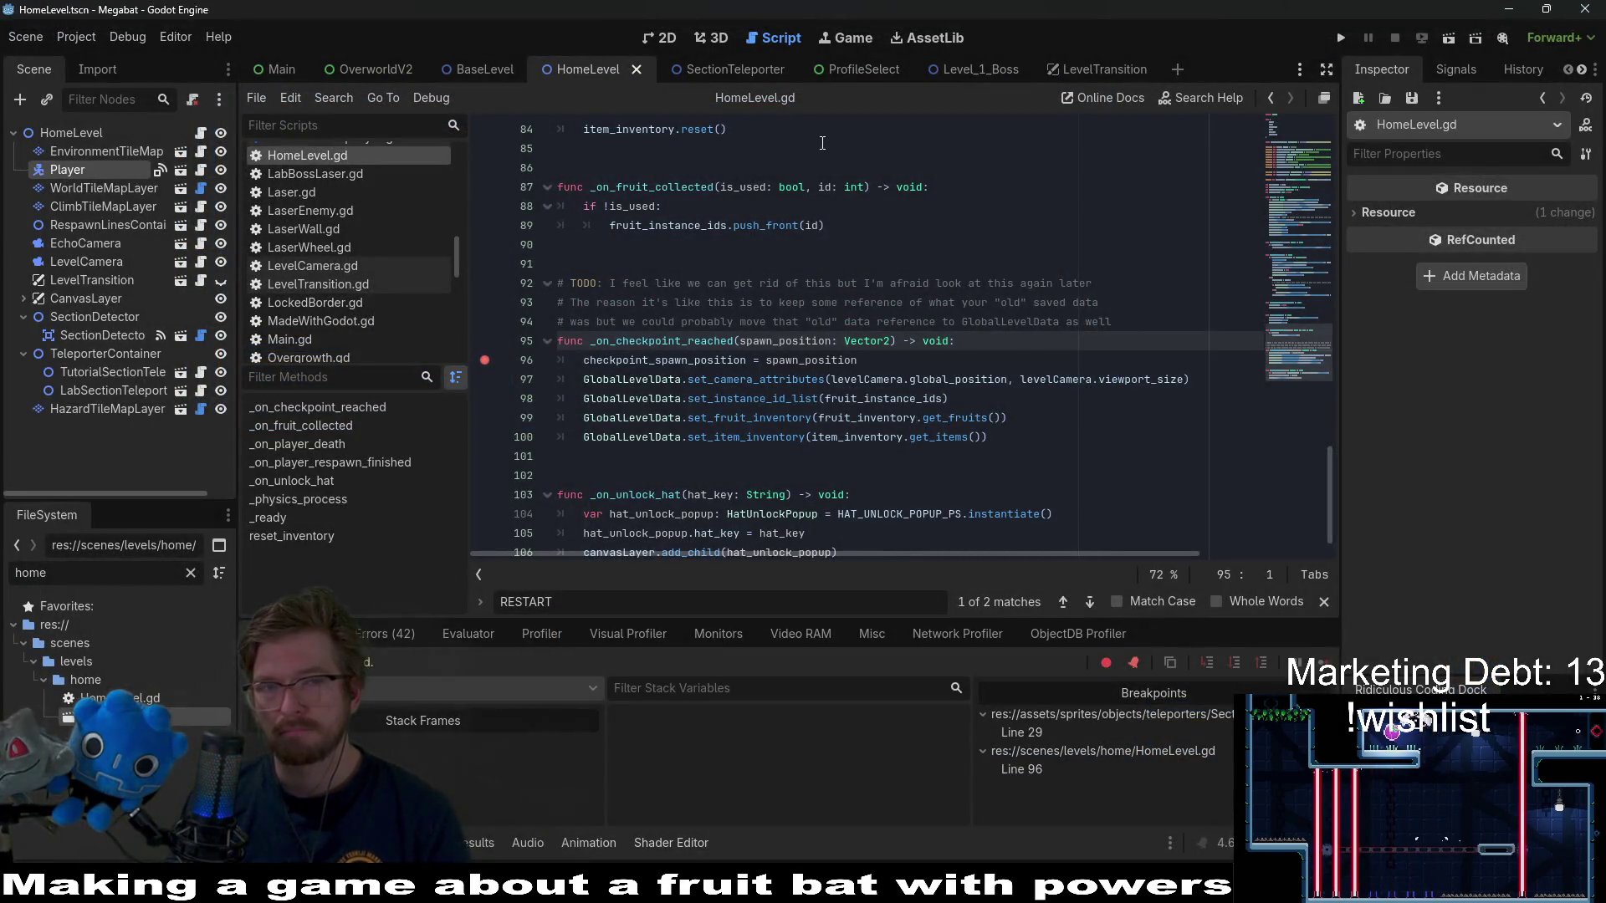
pyautogui.click(970, 78)
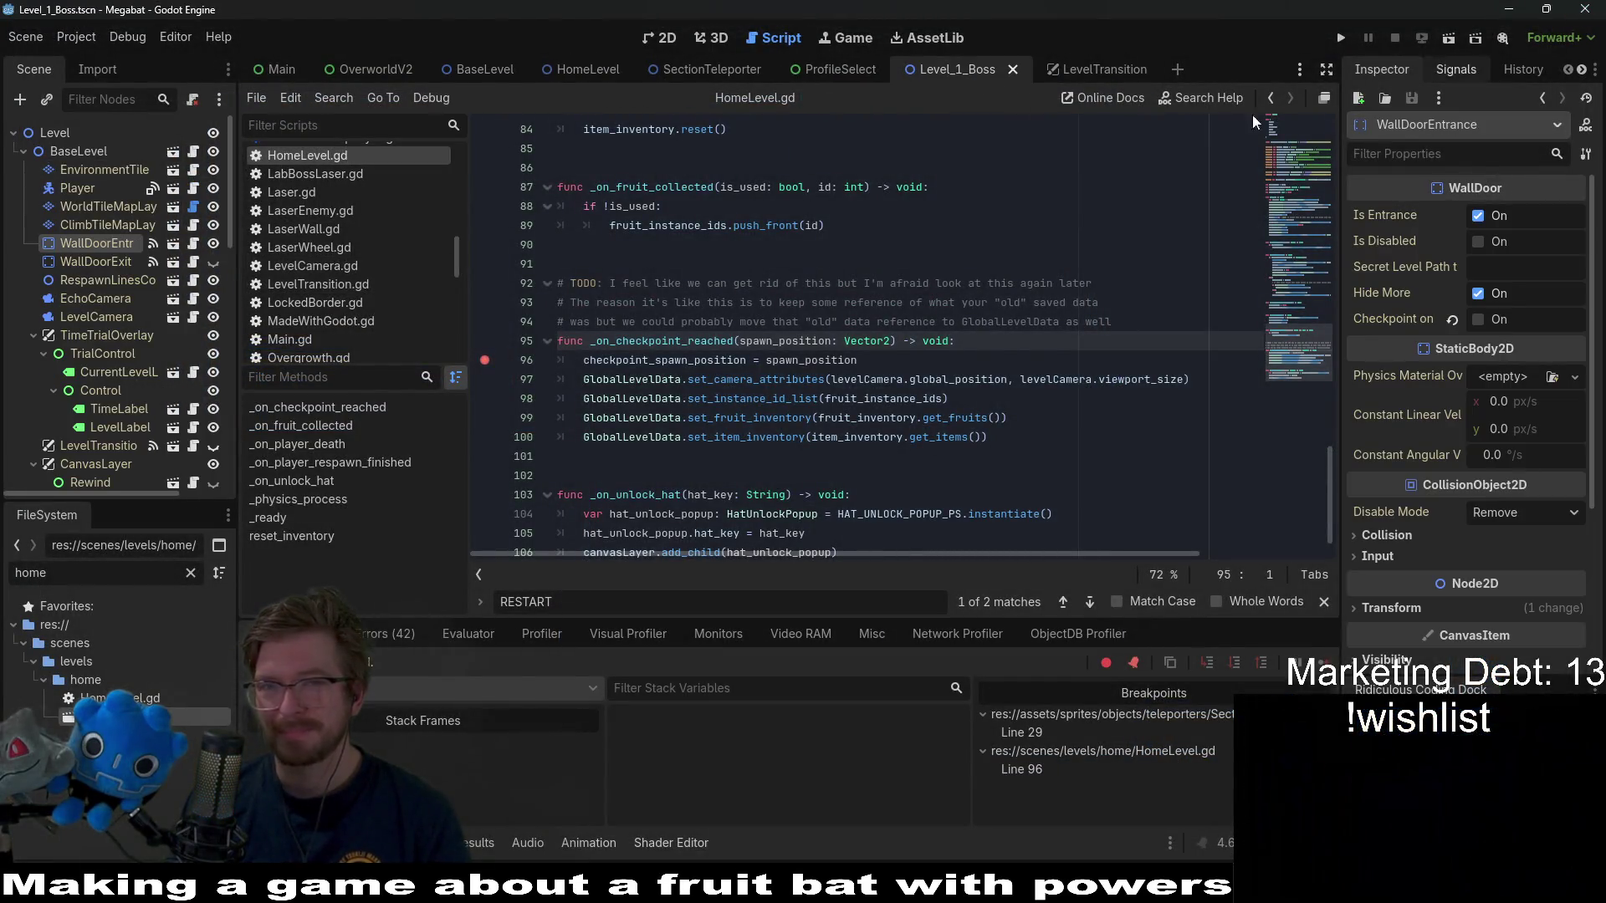
# - Open Tutorial_Screech_0 via quick search 'tutorial_screech', run it, then close the game window
pyautogui.hotkey('alt', 'shift', 'o')
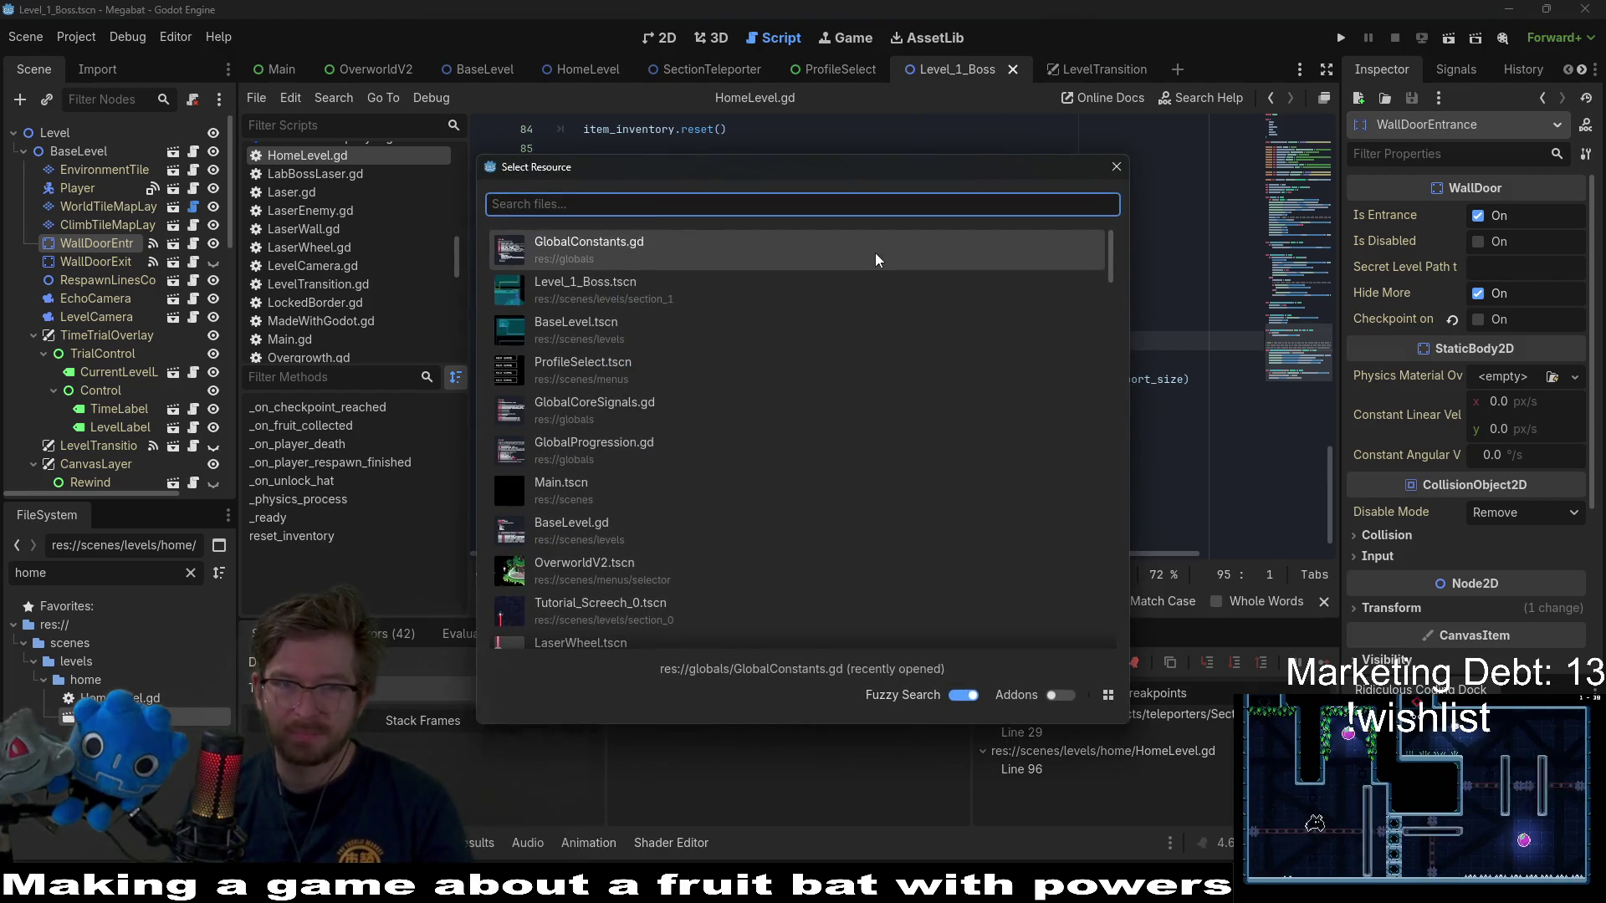
pyautogui.write('tutorial_')
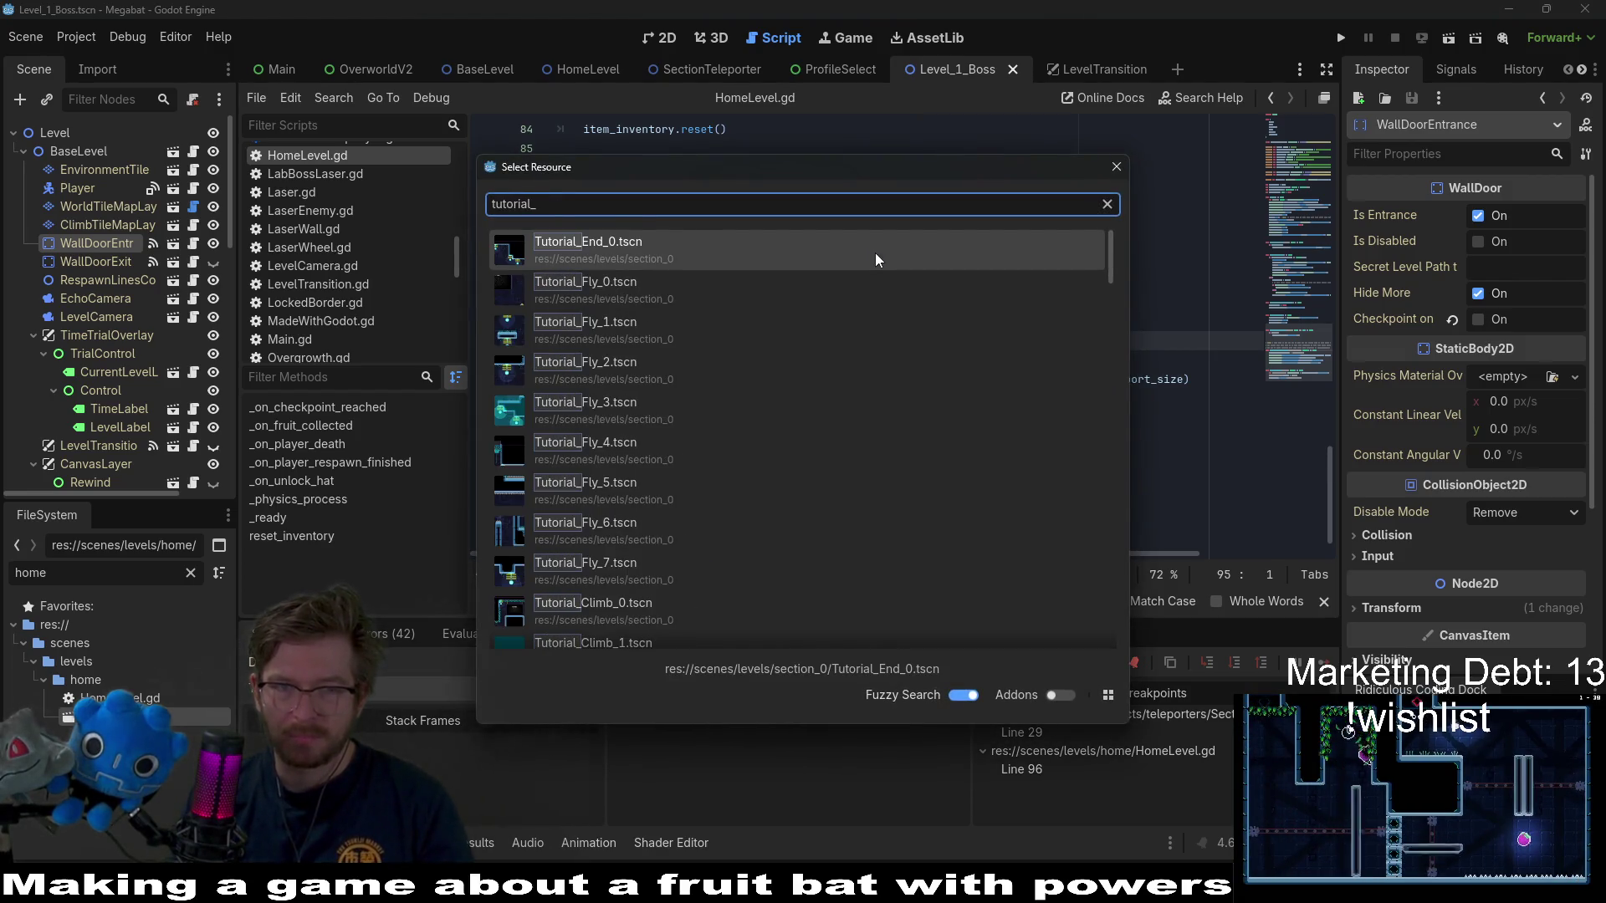
pyautogui.write('screech')
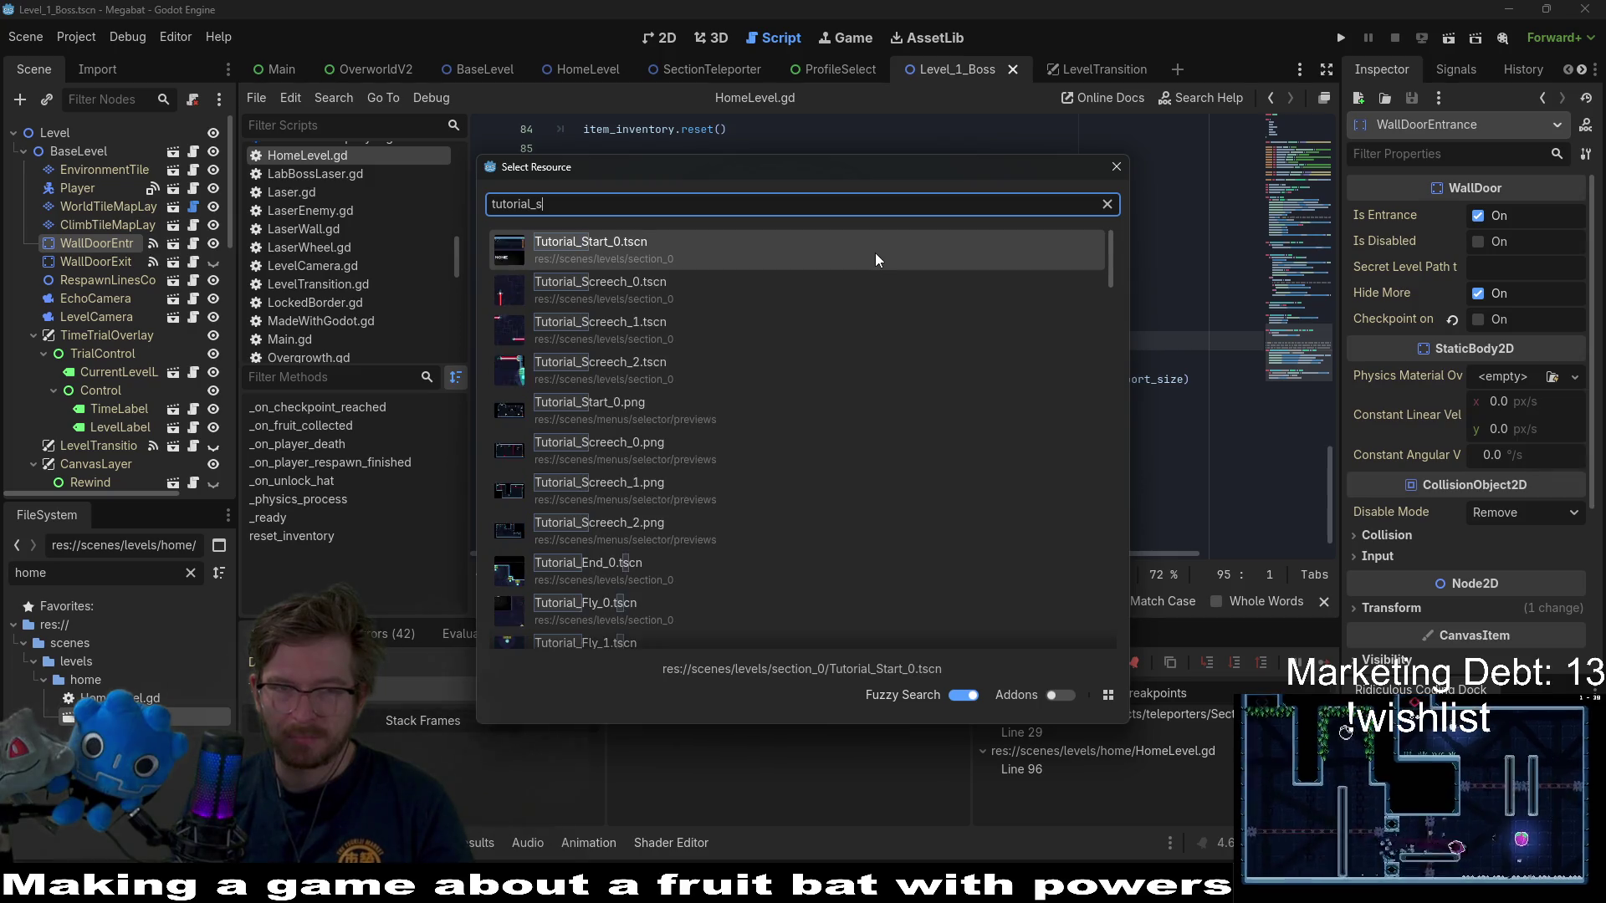
pyautogui.press('Return')
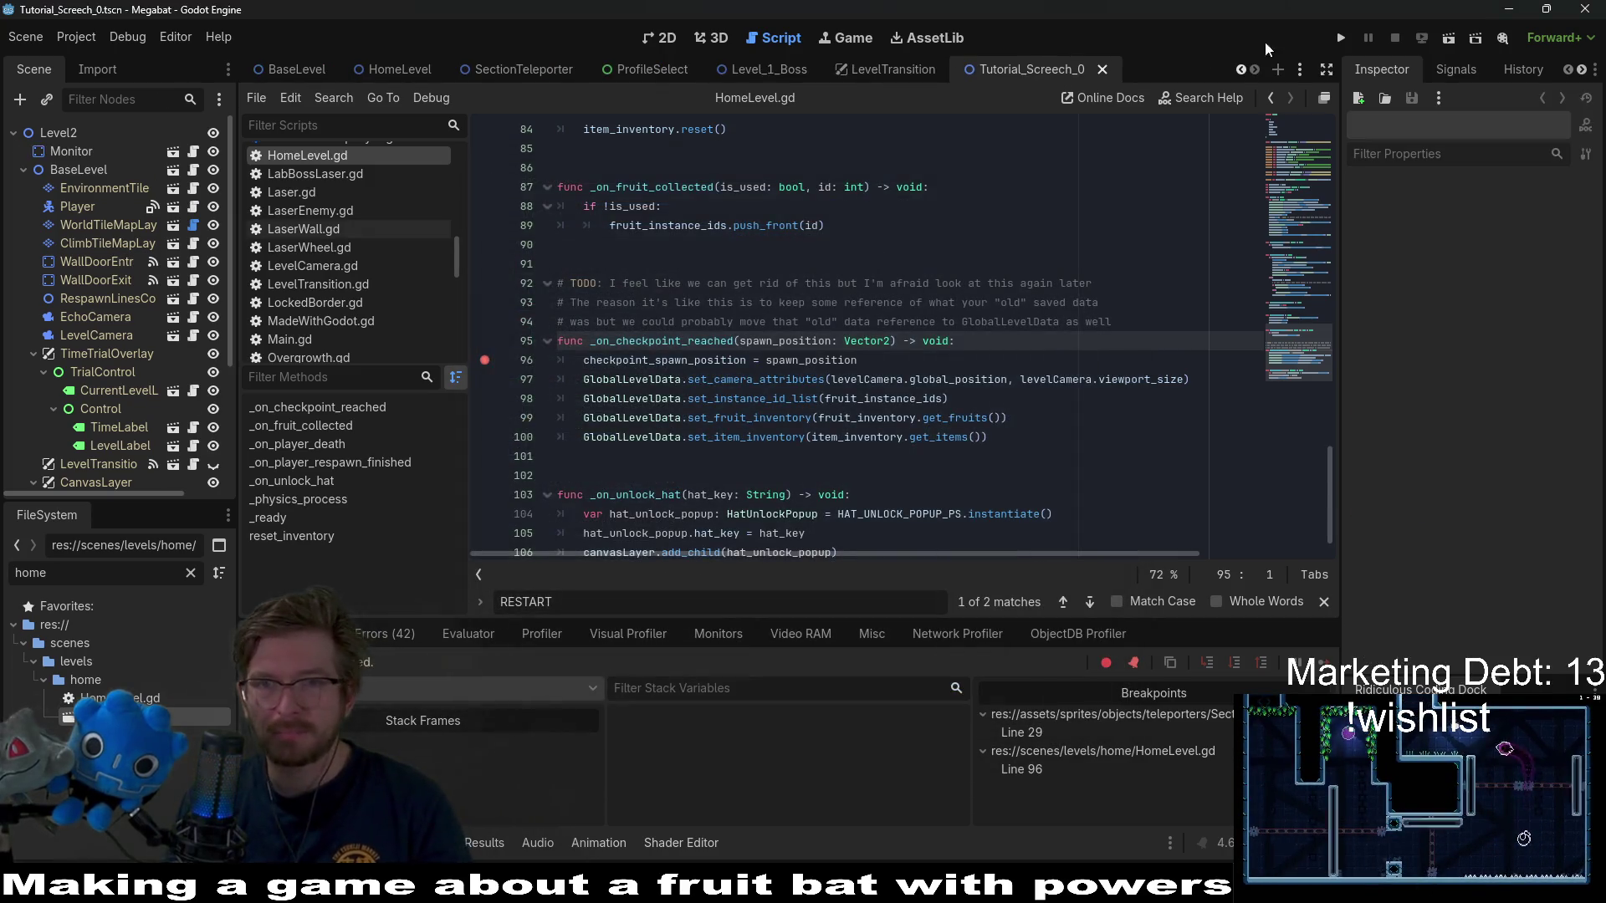
pyautogui.click(1452, 42)
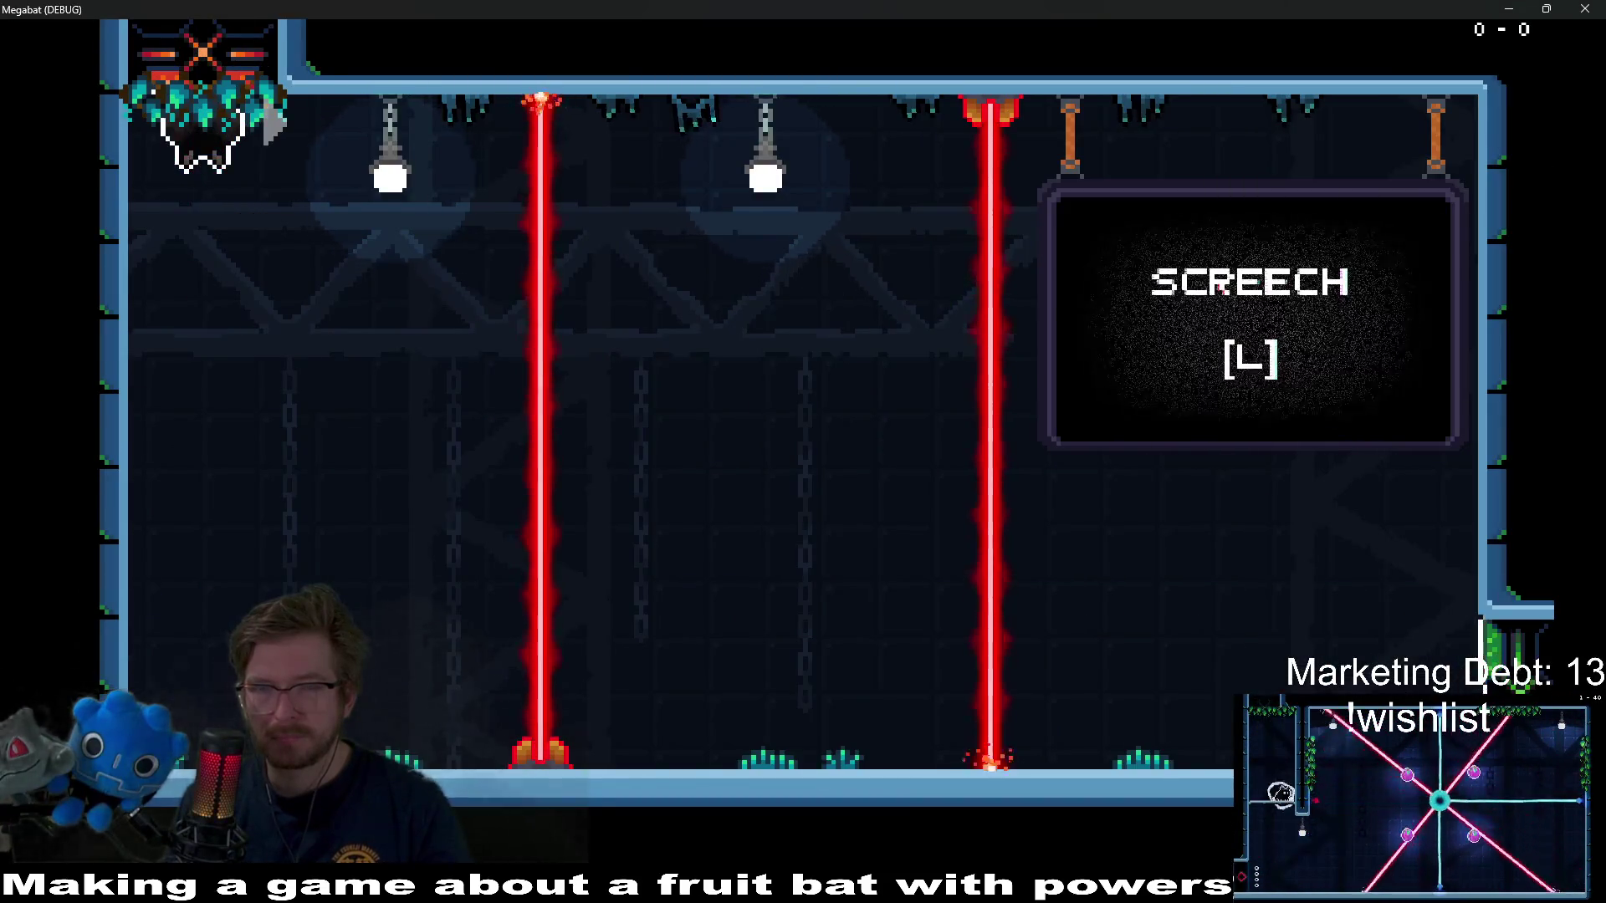
pyautogui.click(1583, 8)
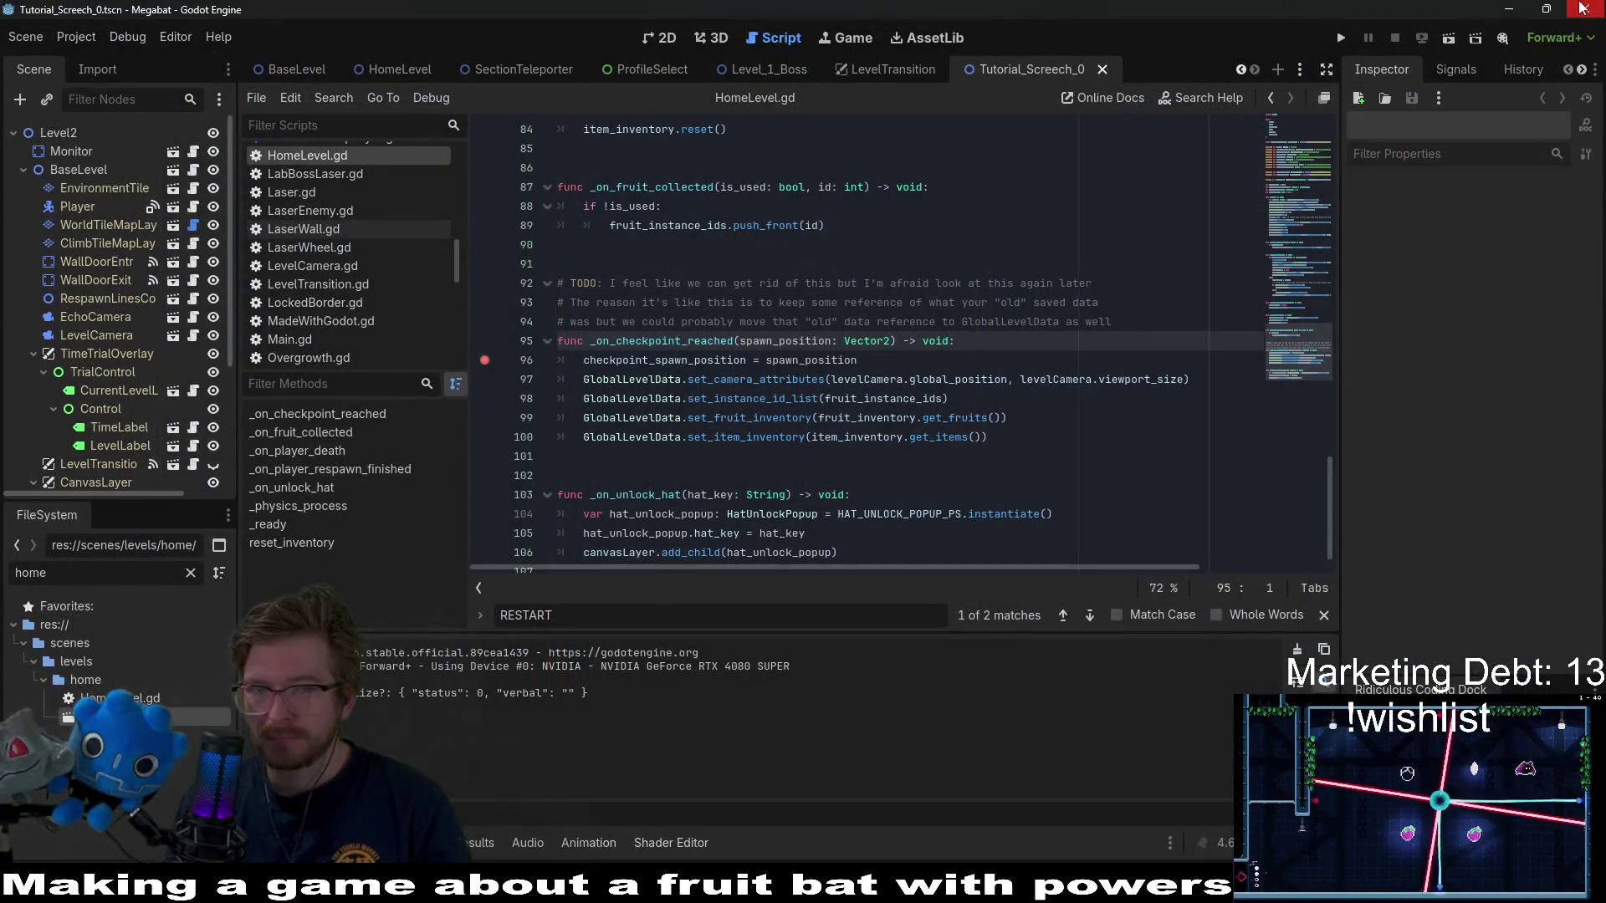
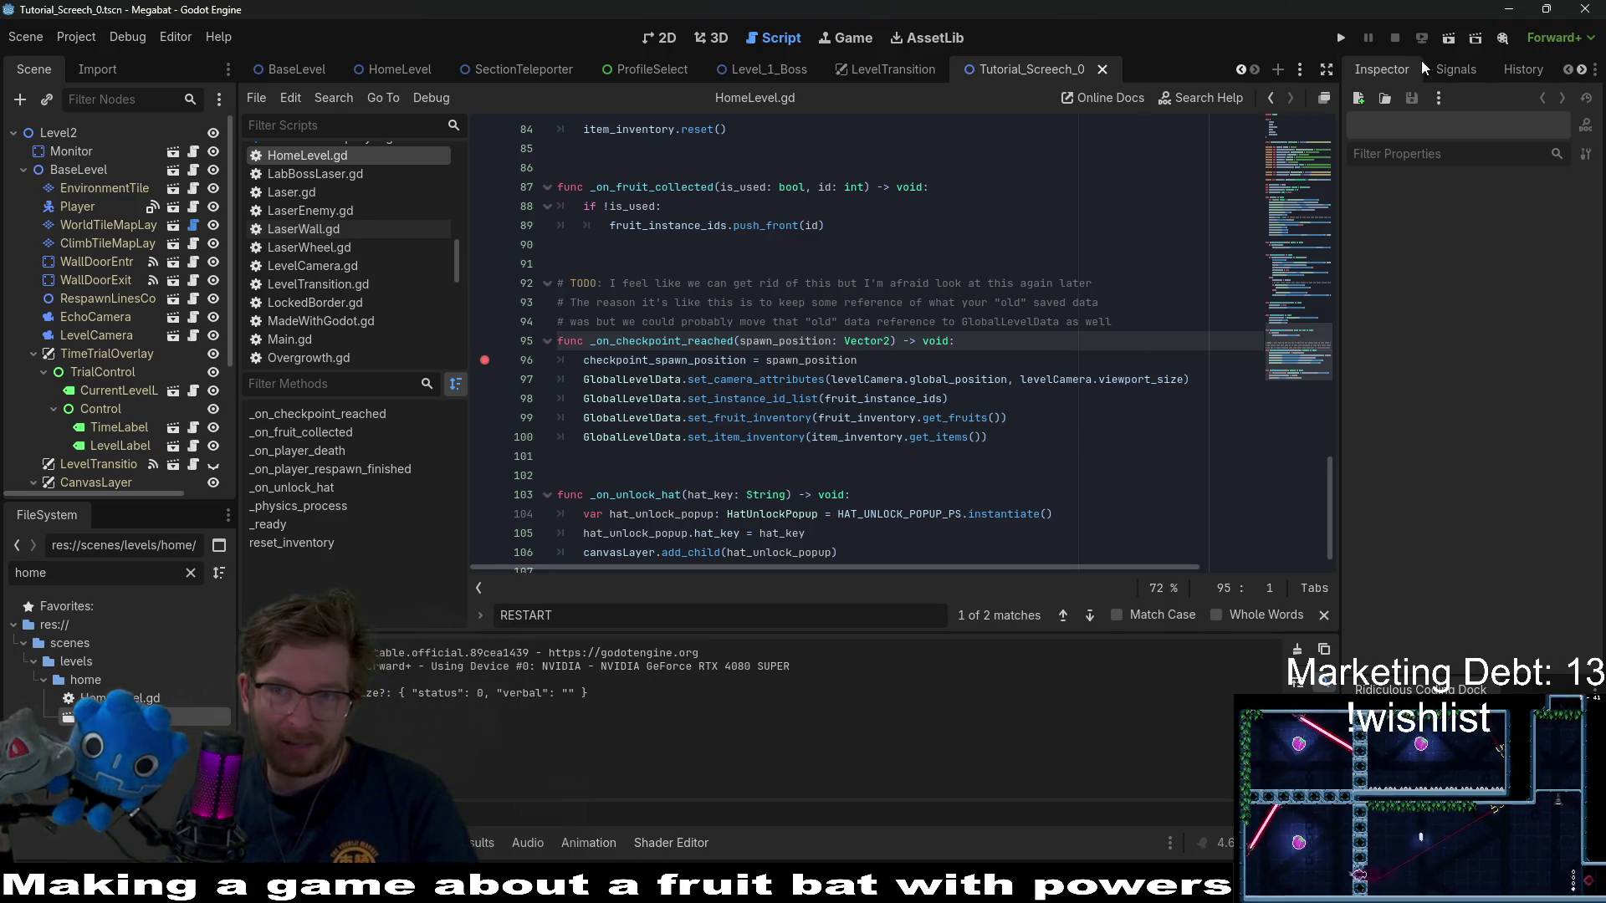
# - Test-run the current scene, make the bat screech, then close the game window
pyautogui.click(1457, 33)
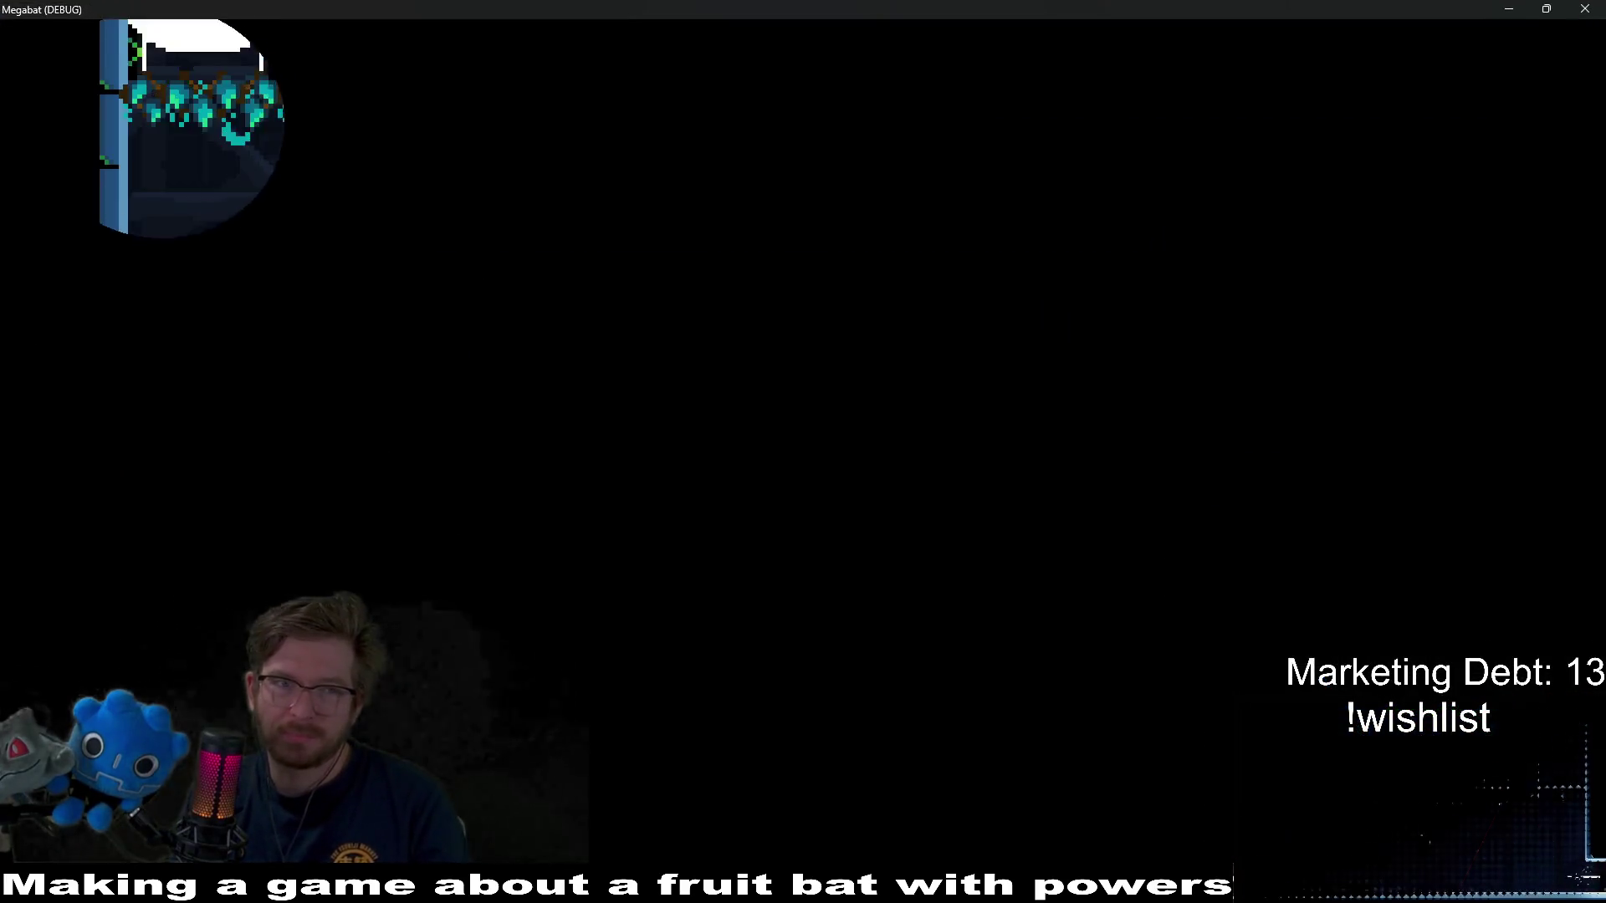
pyautogui.press('l')
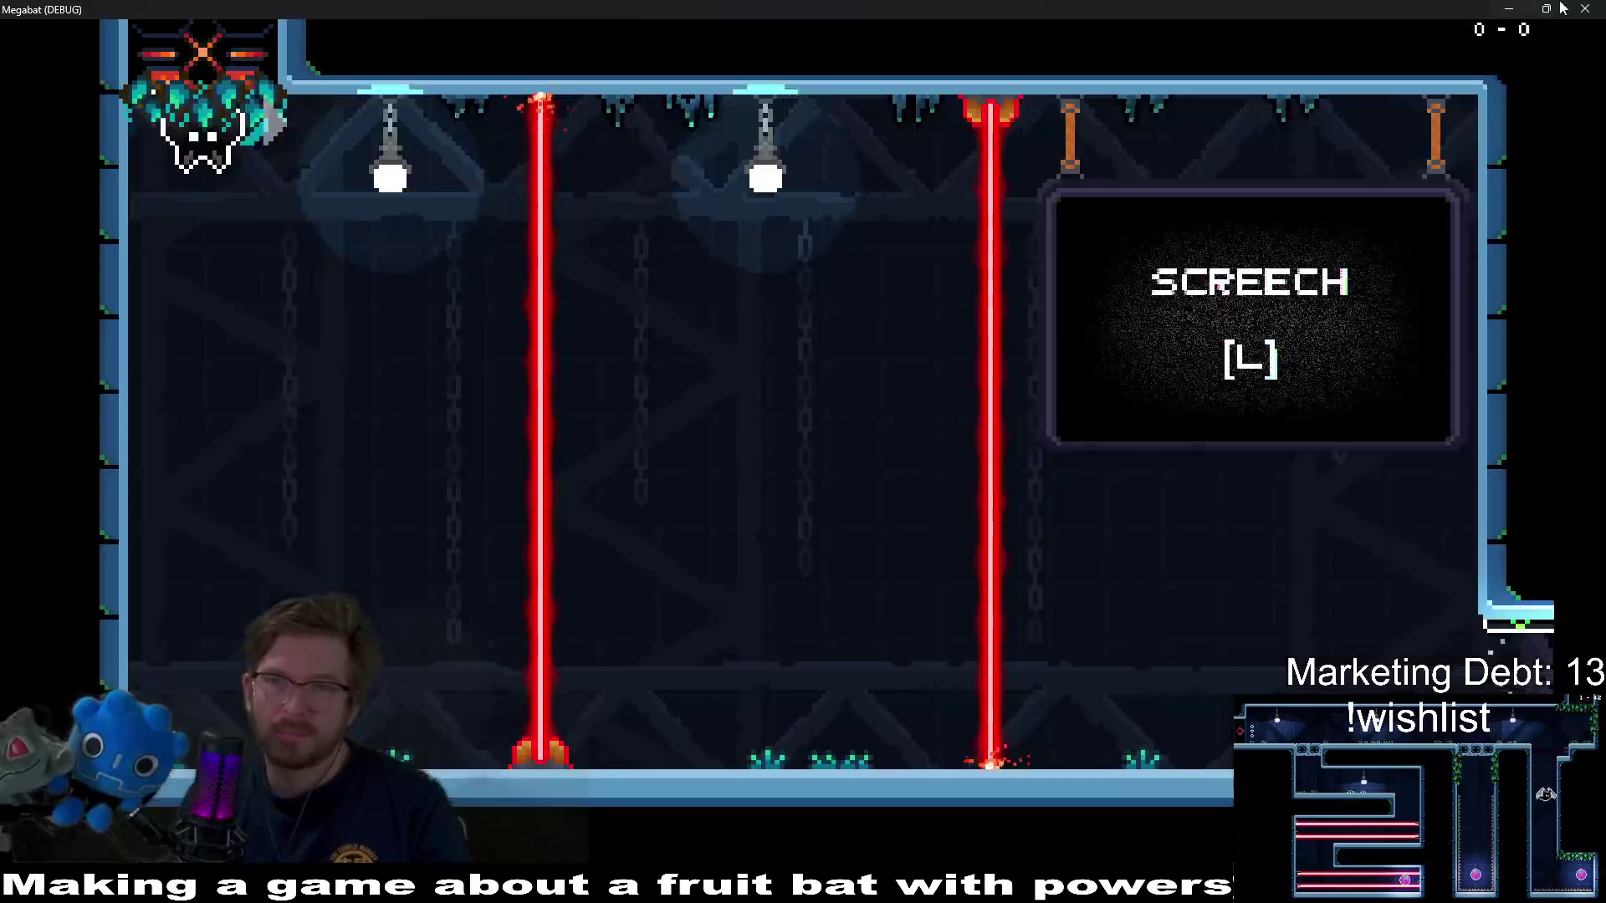
pyautogui.click(1585, 9)
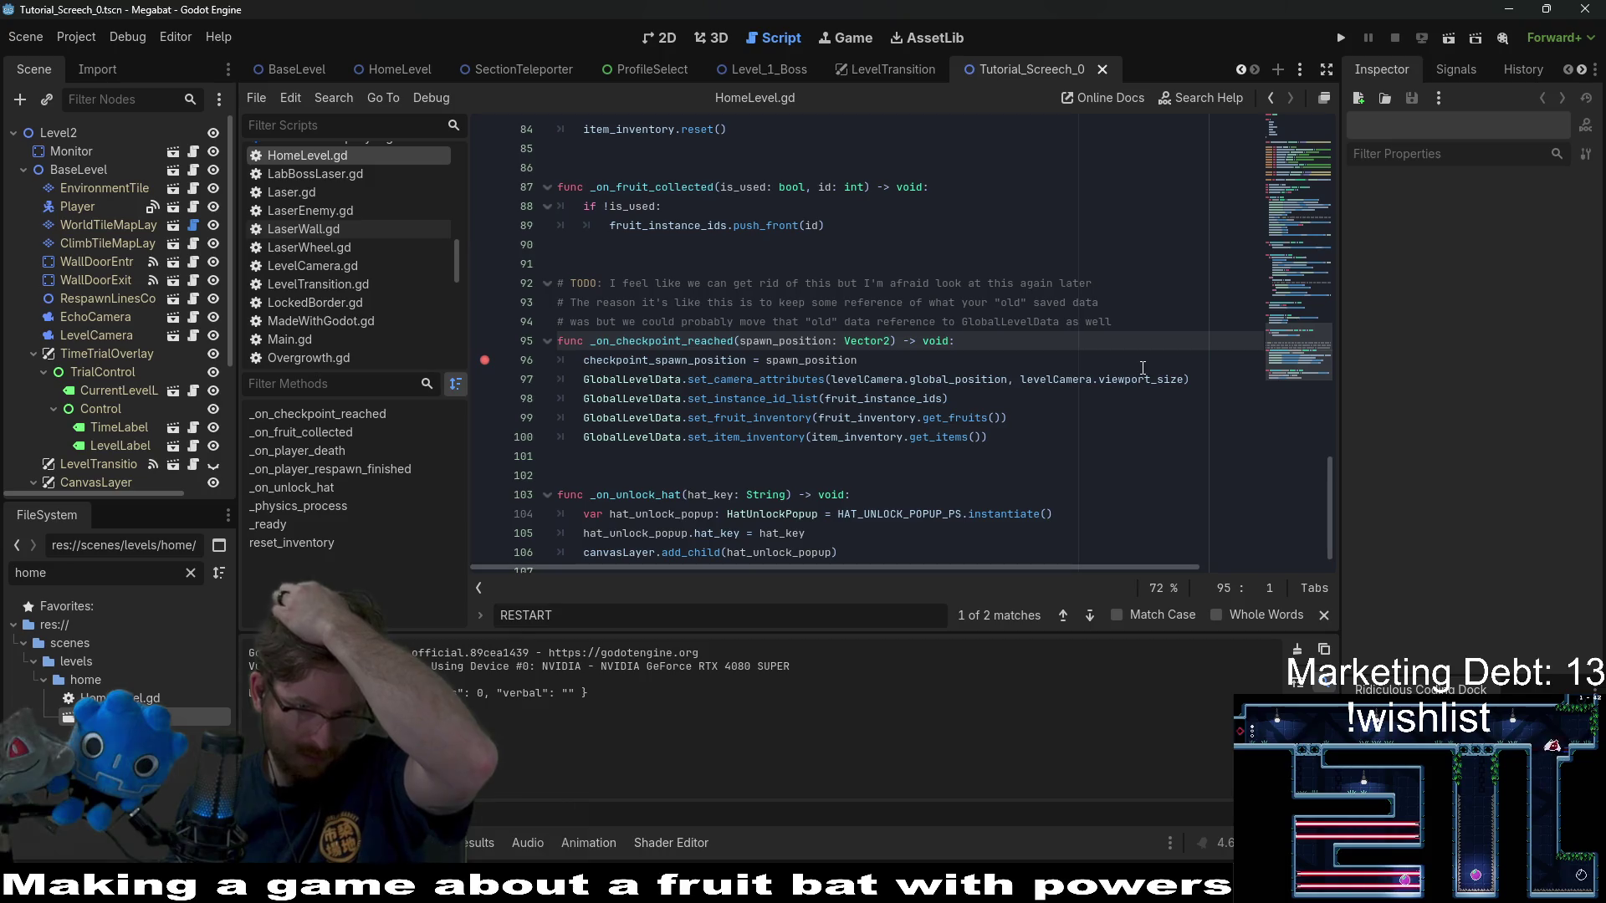
# - Inspect the on_checkpoint_reached connection in HomeLevel.gd's _ready, then open WallDoor.gd
pyautogui.scroll(10, 1322, 296)
pyautogui.scroll(8, 1323, 222)
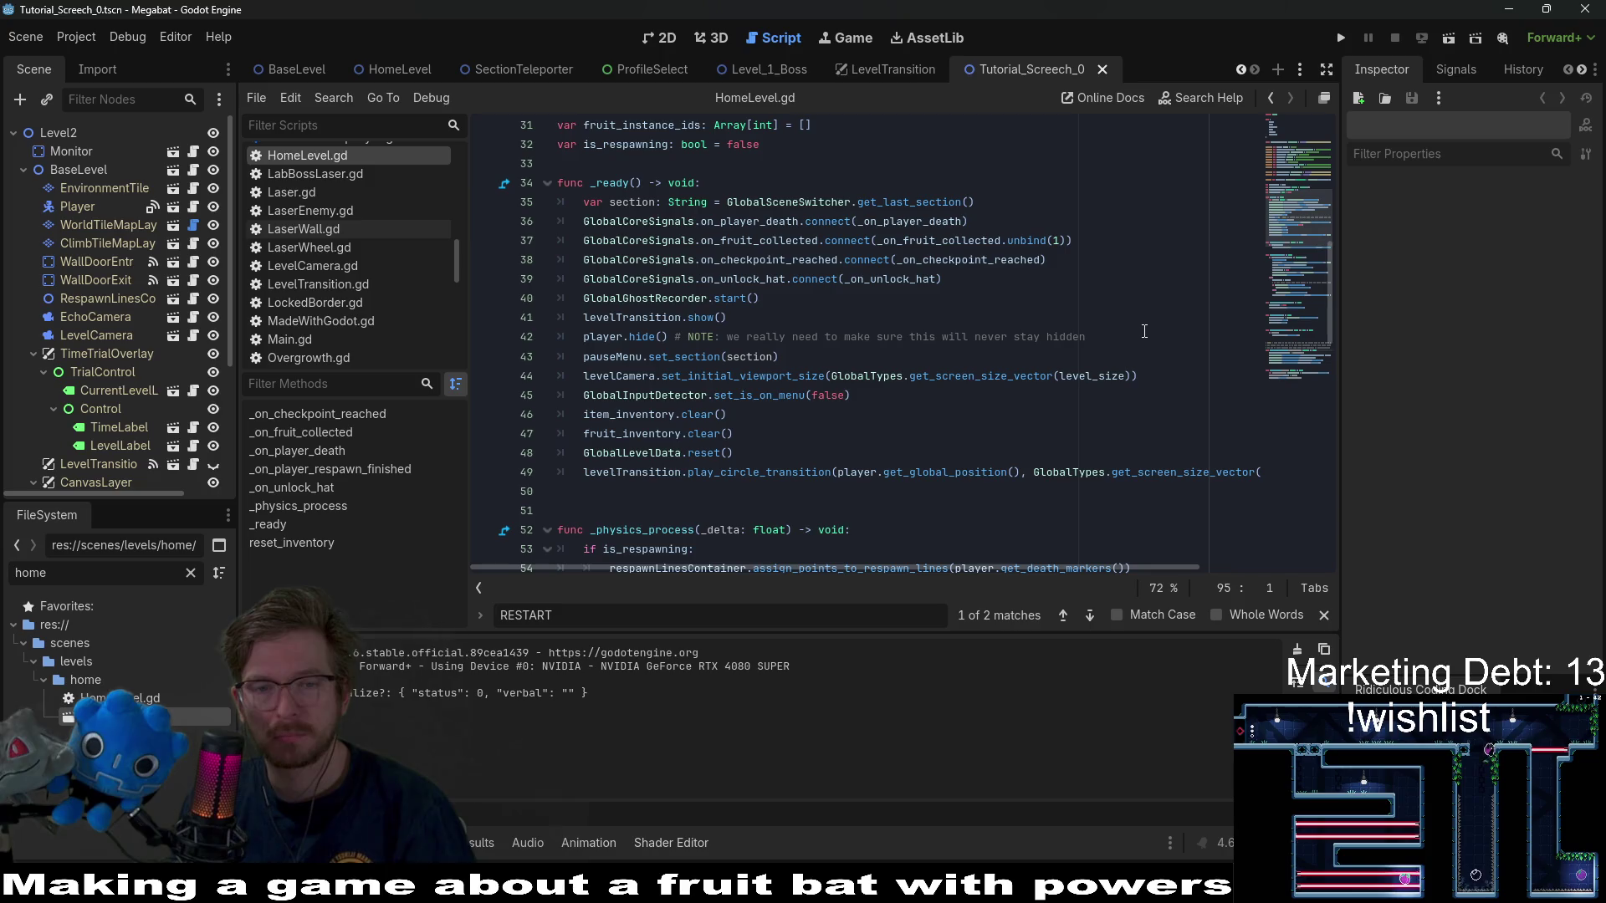
pyautogui.moveTo(894, 291); pyautogui.dragTo(585, 202)
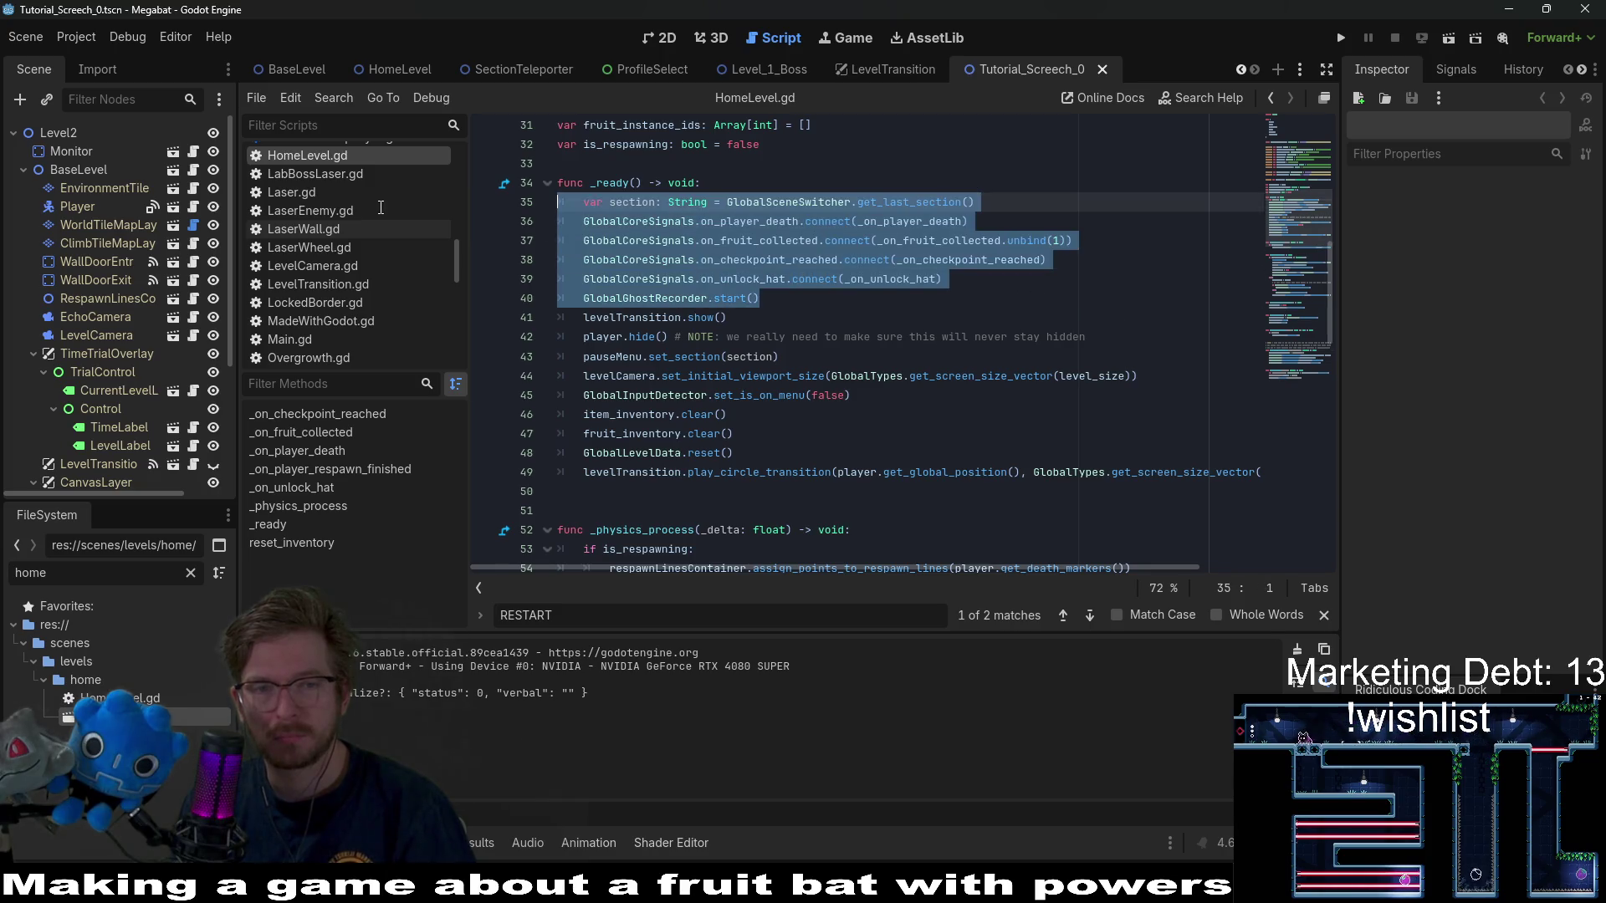
pyautogui.click(848, 261)
pyautogui.moveTo(848, 264)
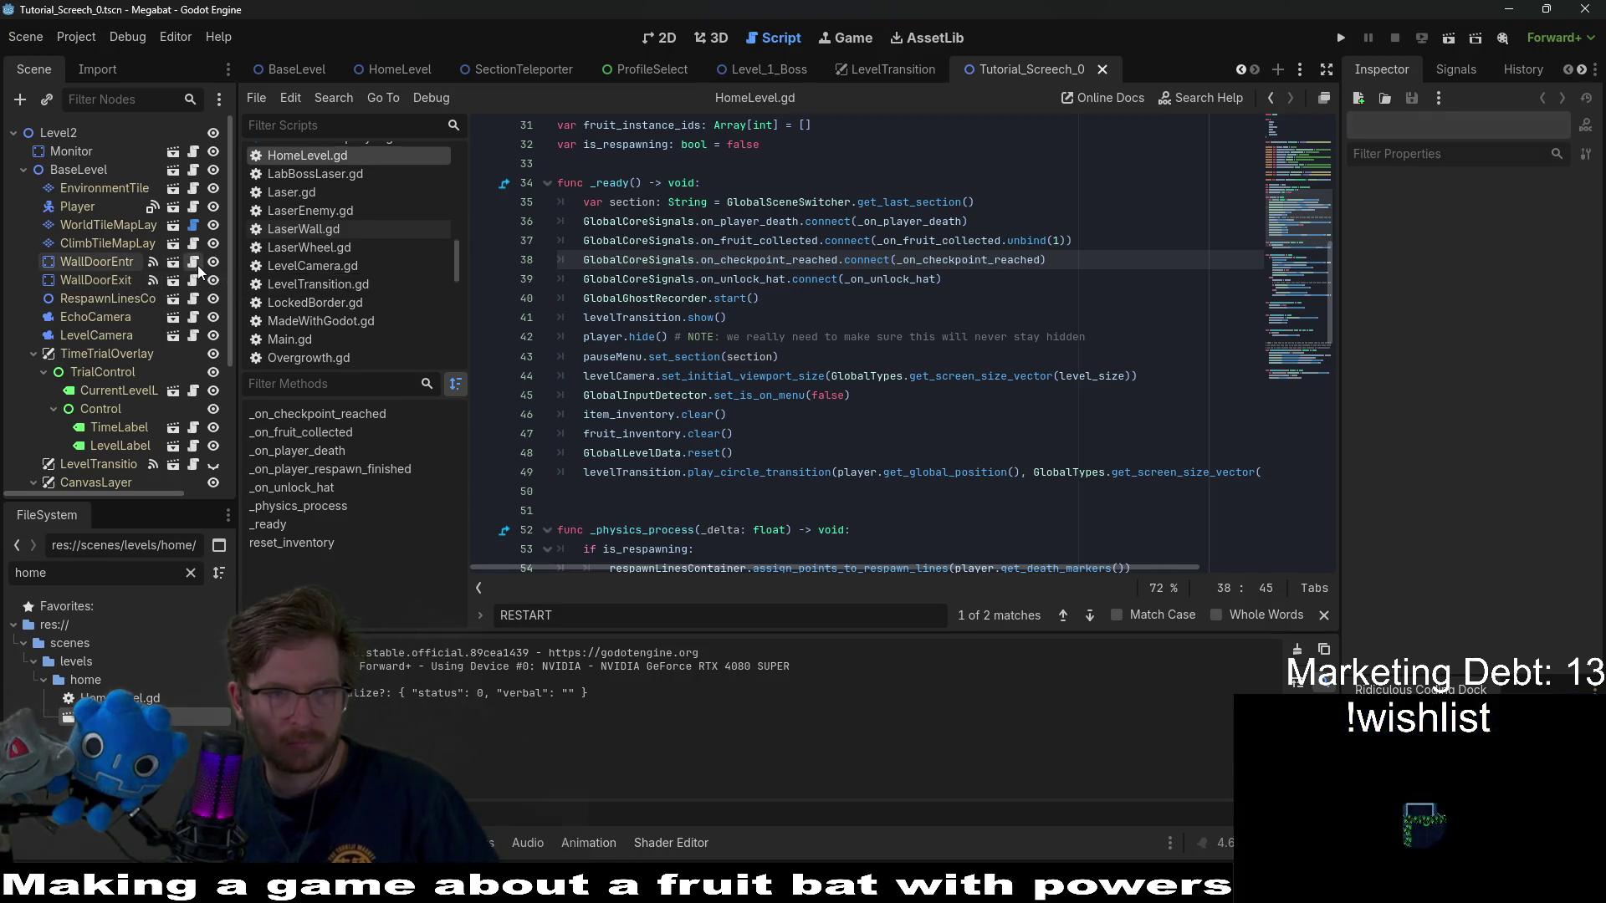
pyautogui.click(195, 264)
pyautogui.click(886, 341)
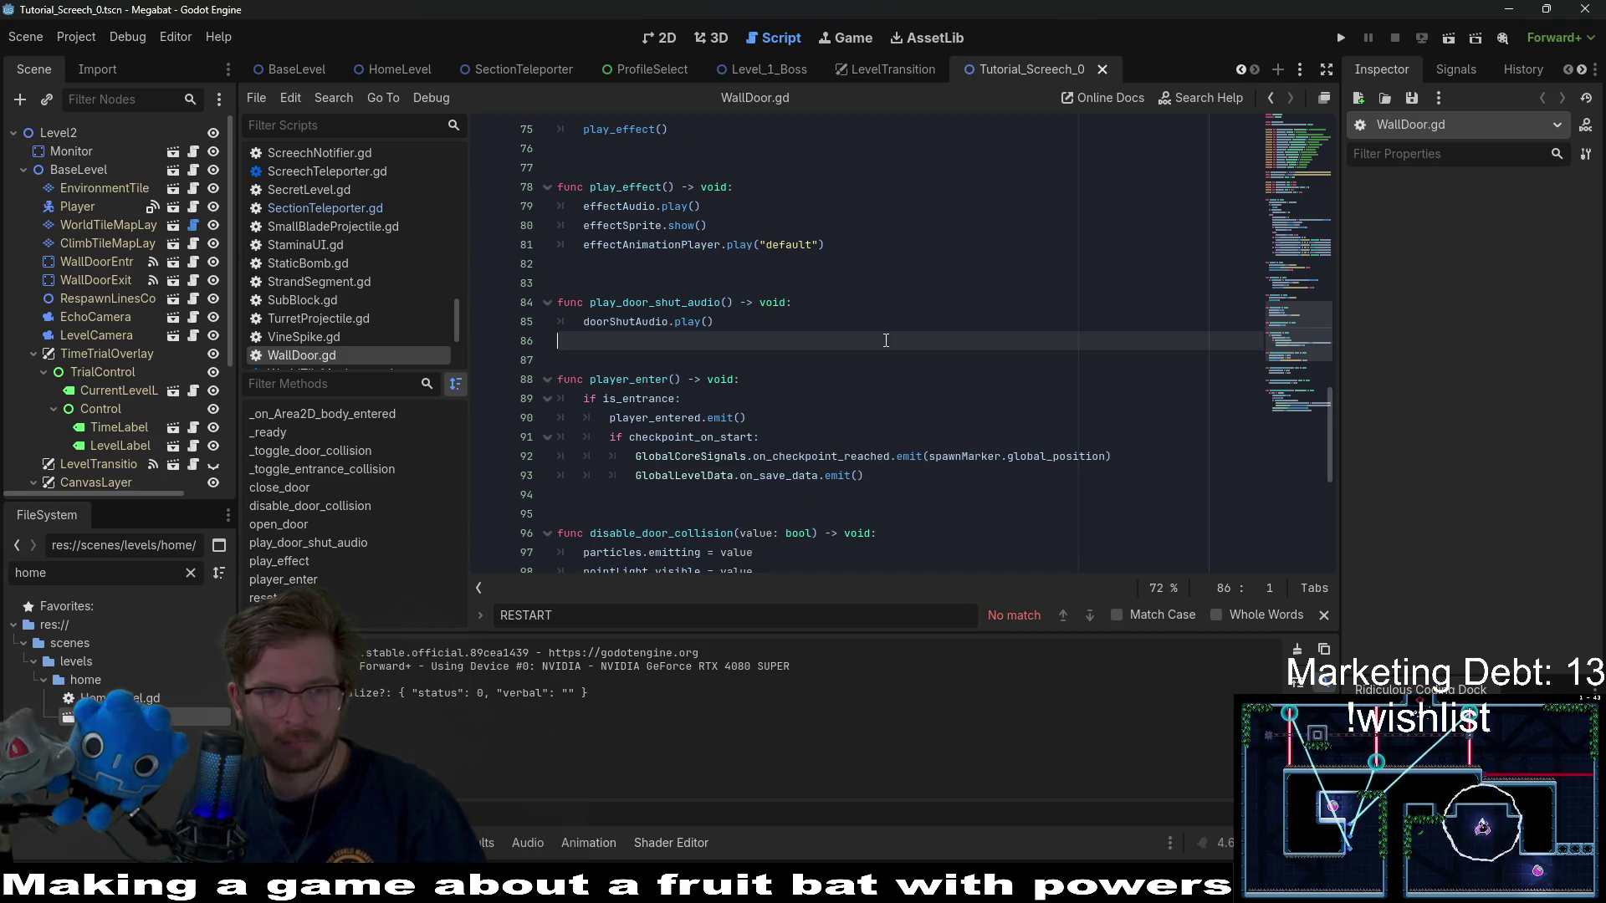
# - Select player_enter in WallDoor.gd, then scroll BaseLevel.gd to the _on_checkpoint_reached handler
pyautogui.doubleClick(629, 379)
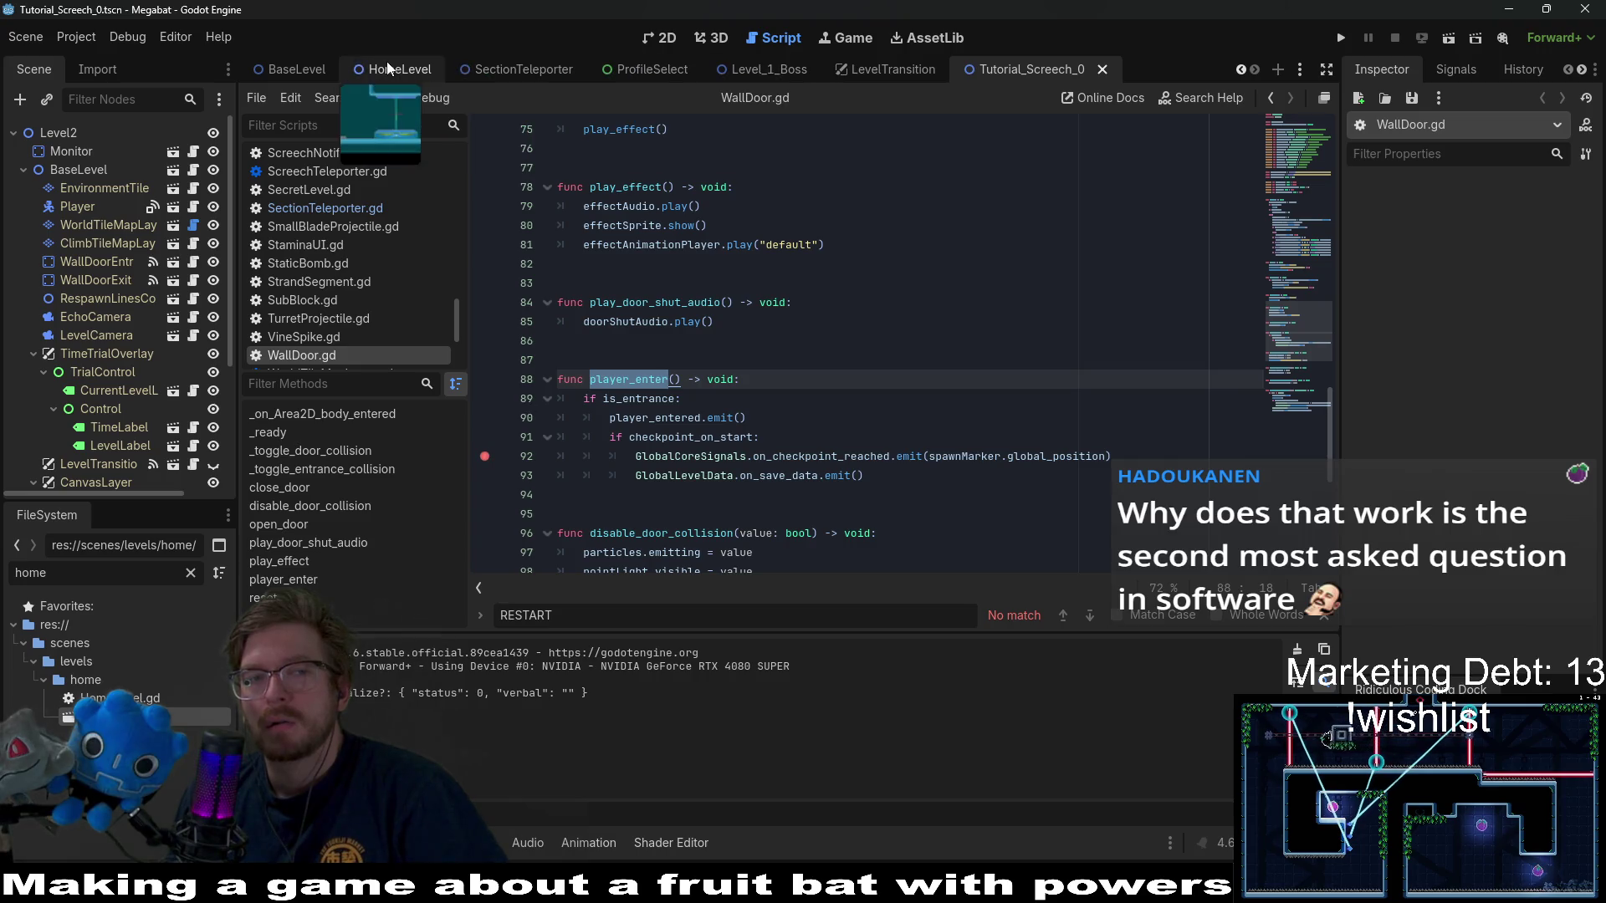
pyautogui.click(292, 69)
pyautogui.scroll(-7, 870, 360)
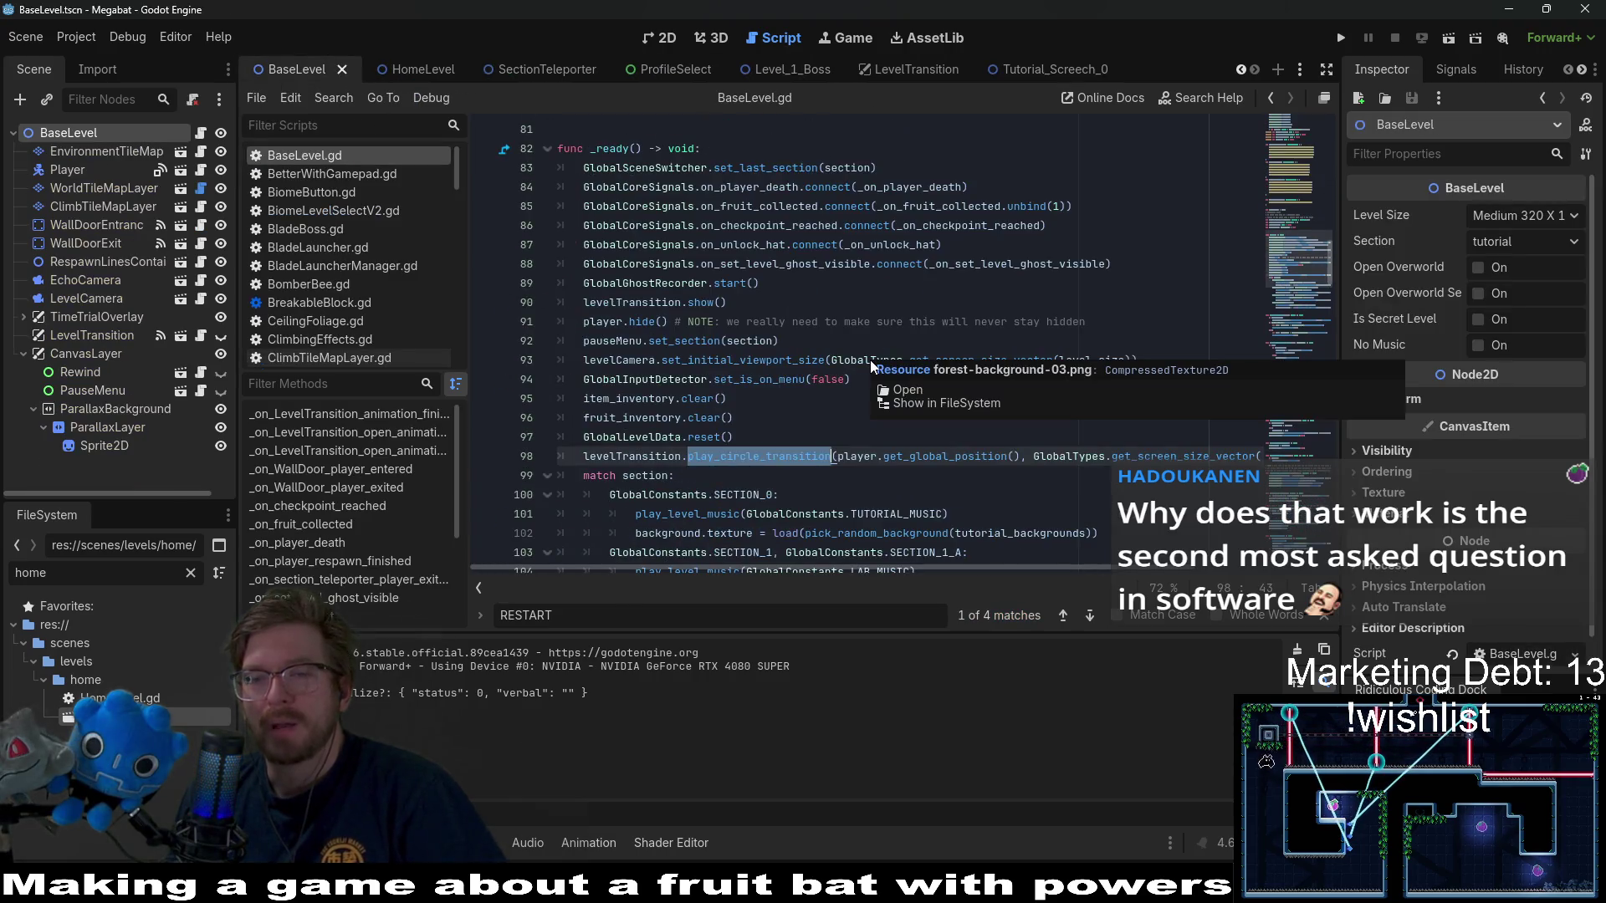
pyautogui.scroll(-4, 845, 264)
pyautogui.scroll(-2, 845, 264)
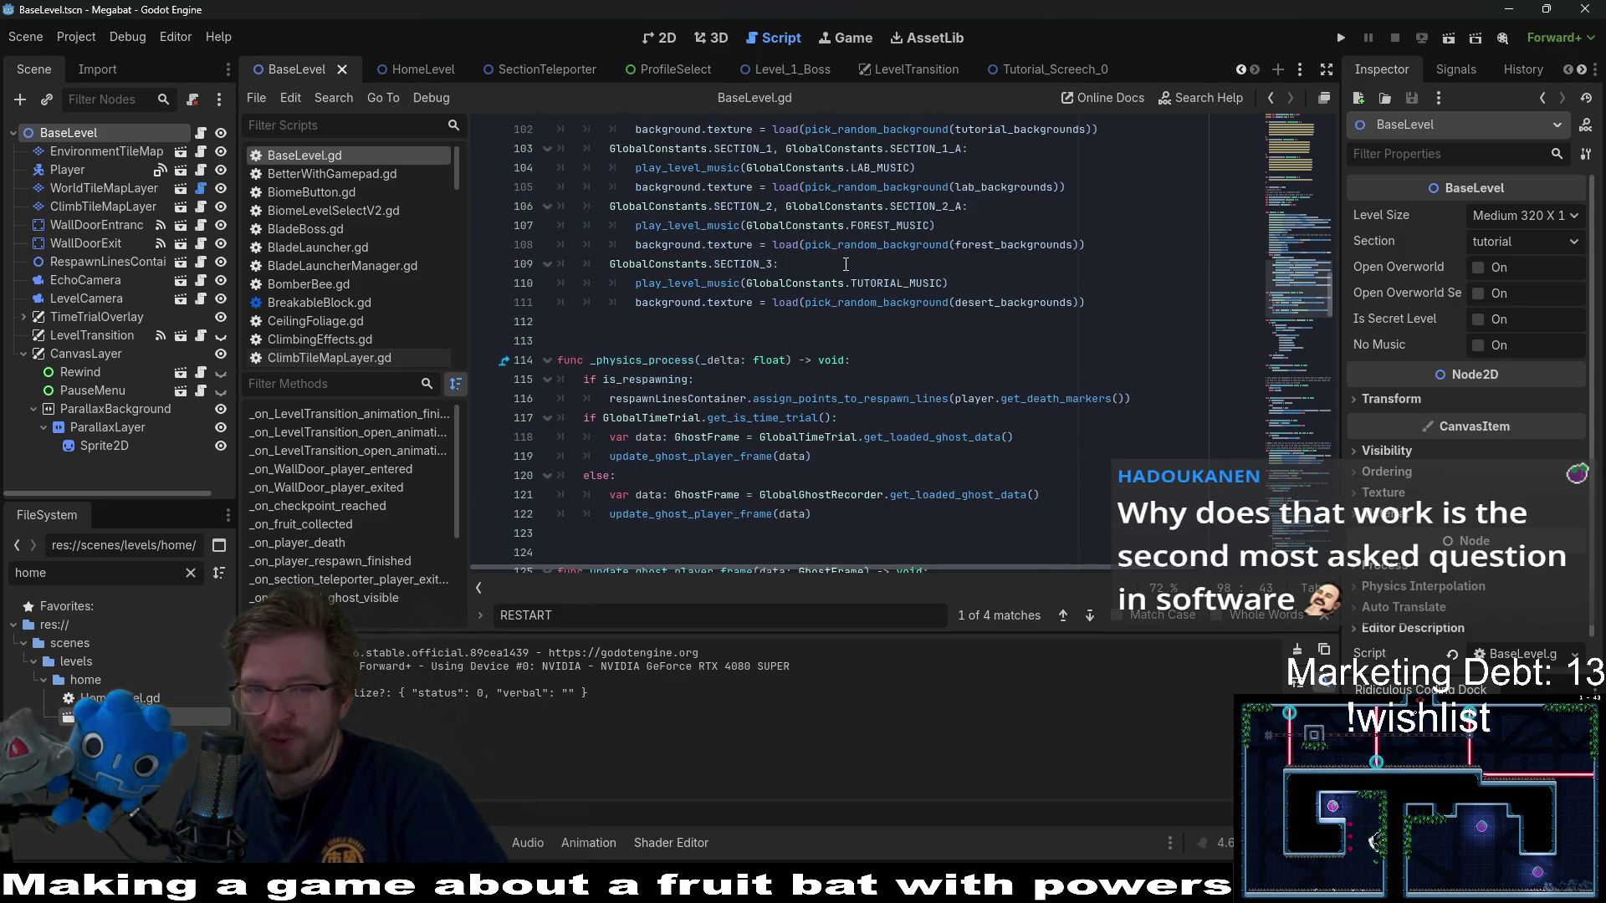
pyautogui.scroll(-4, 815, 251)
pyautogui.scroll(-9, 816, 251)
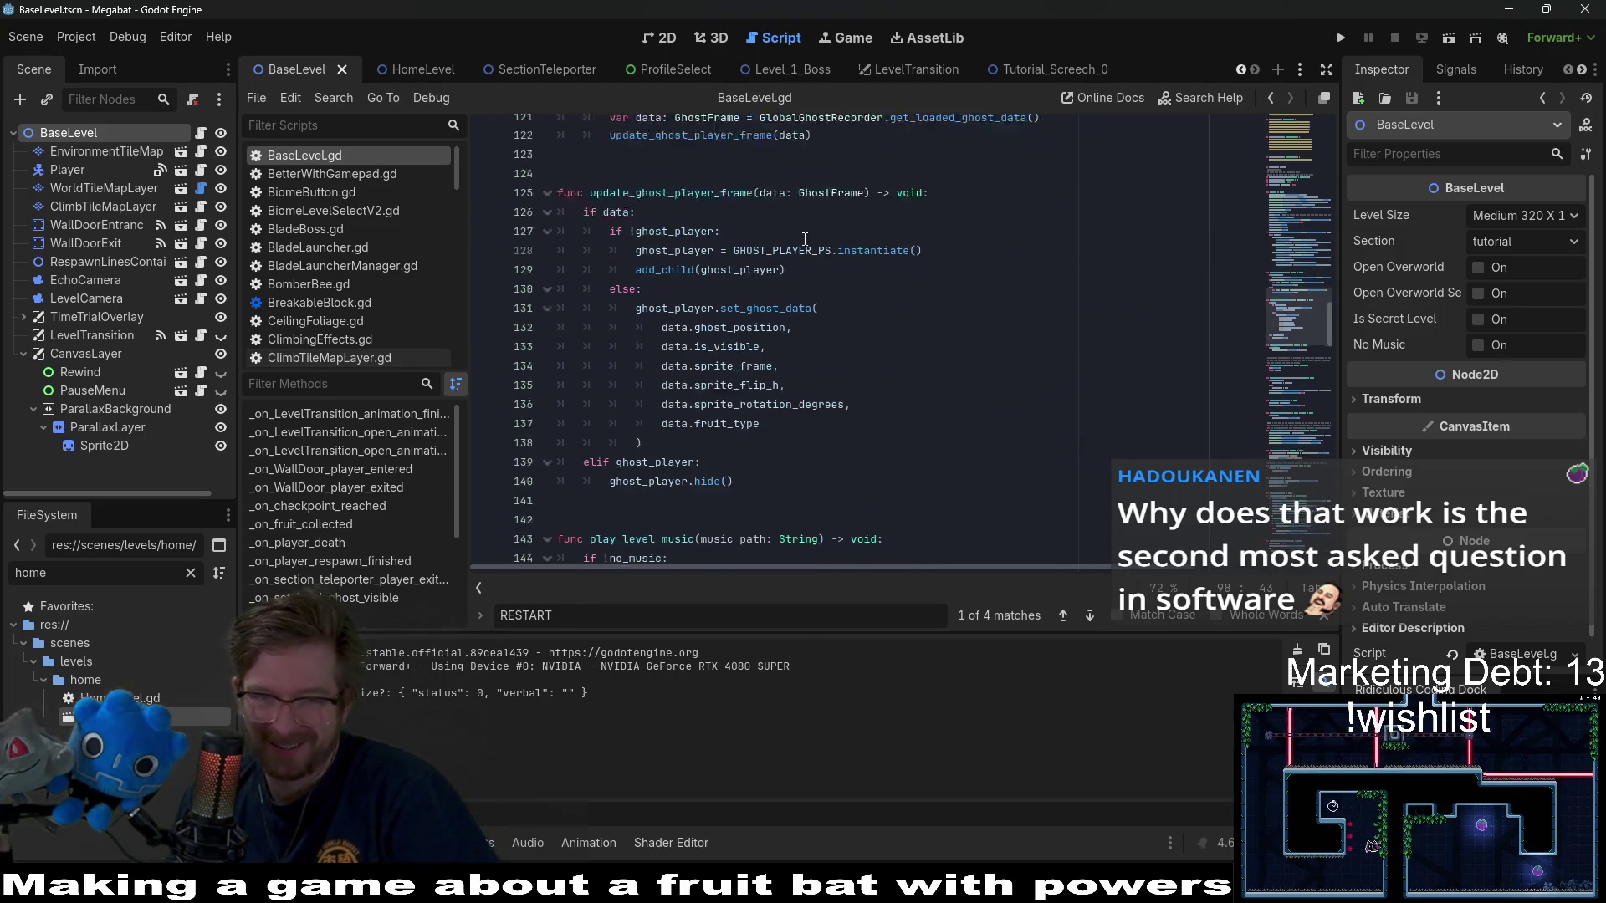
pyautogui.scroll(4, 804, 240)
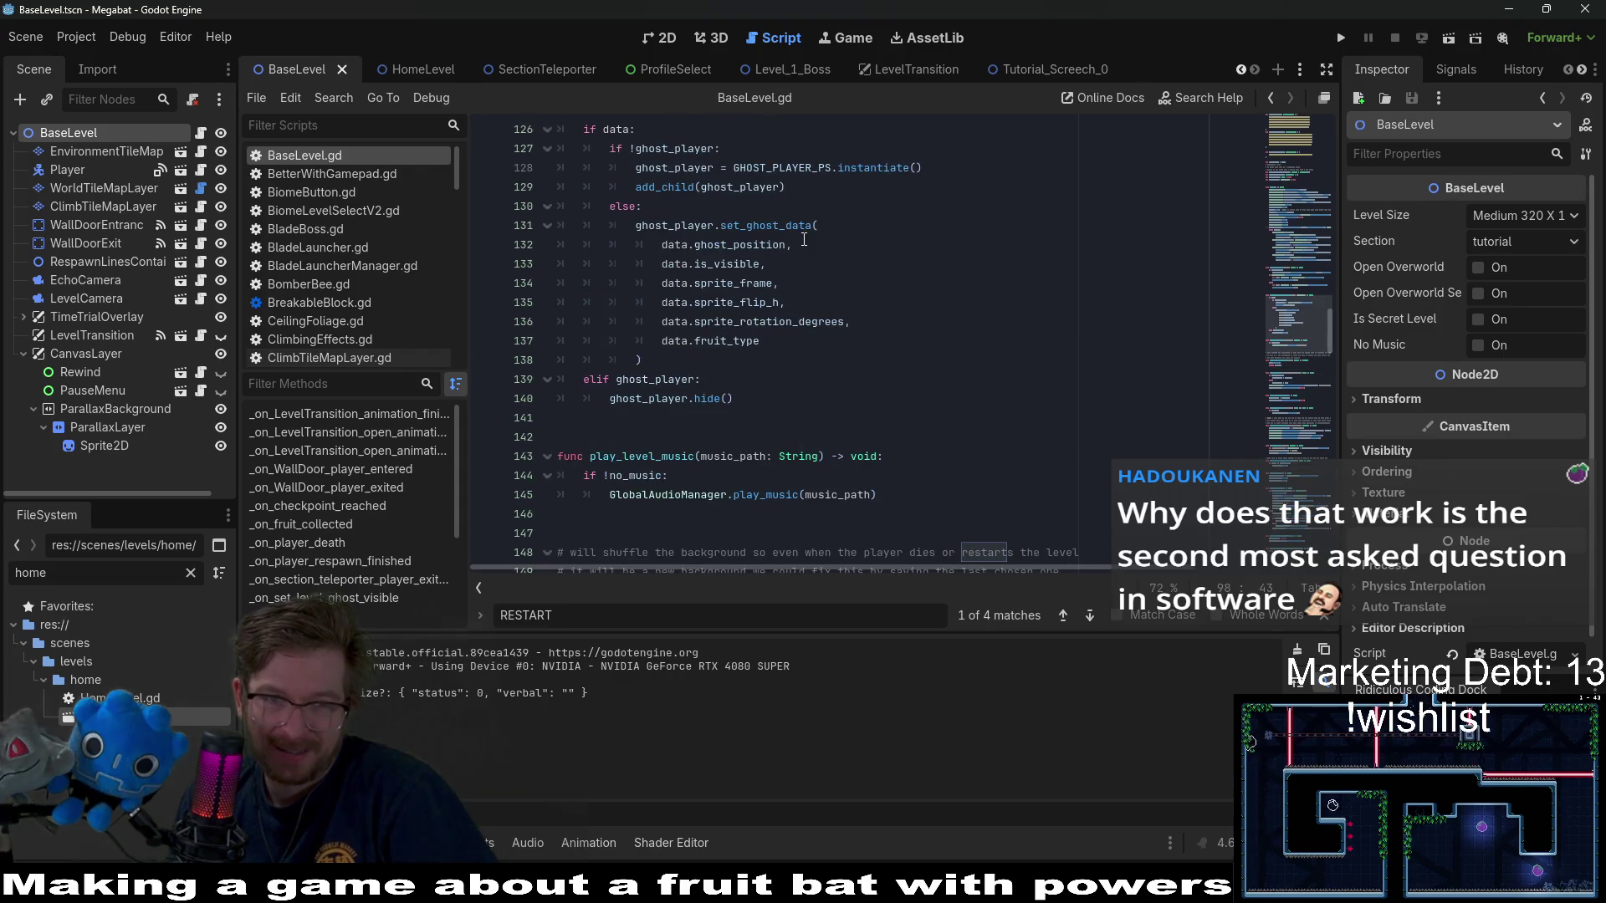
pyautogui.scroll(-10, 803, 239)
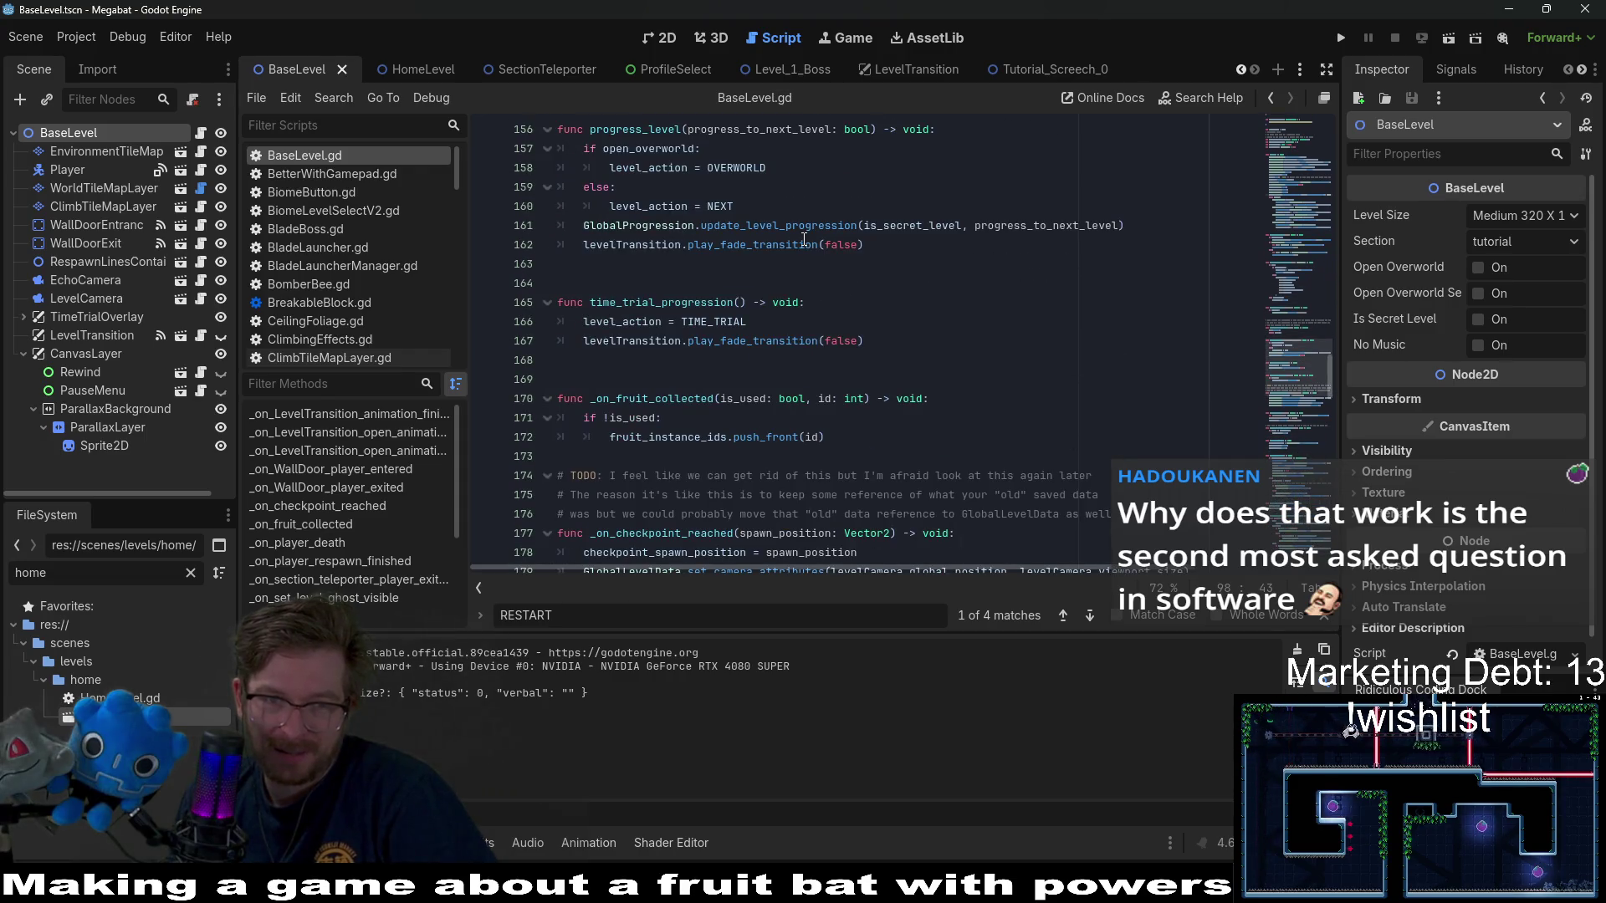
pyautogui.scroll(-5, 804, 240)
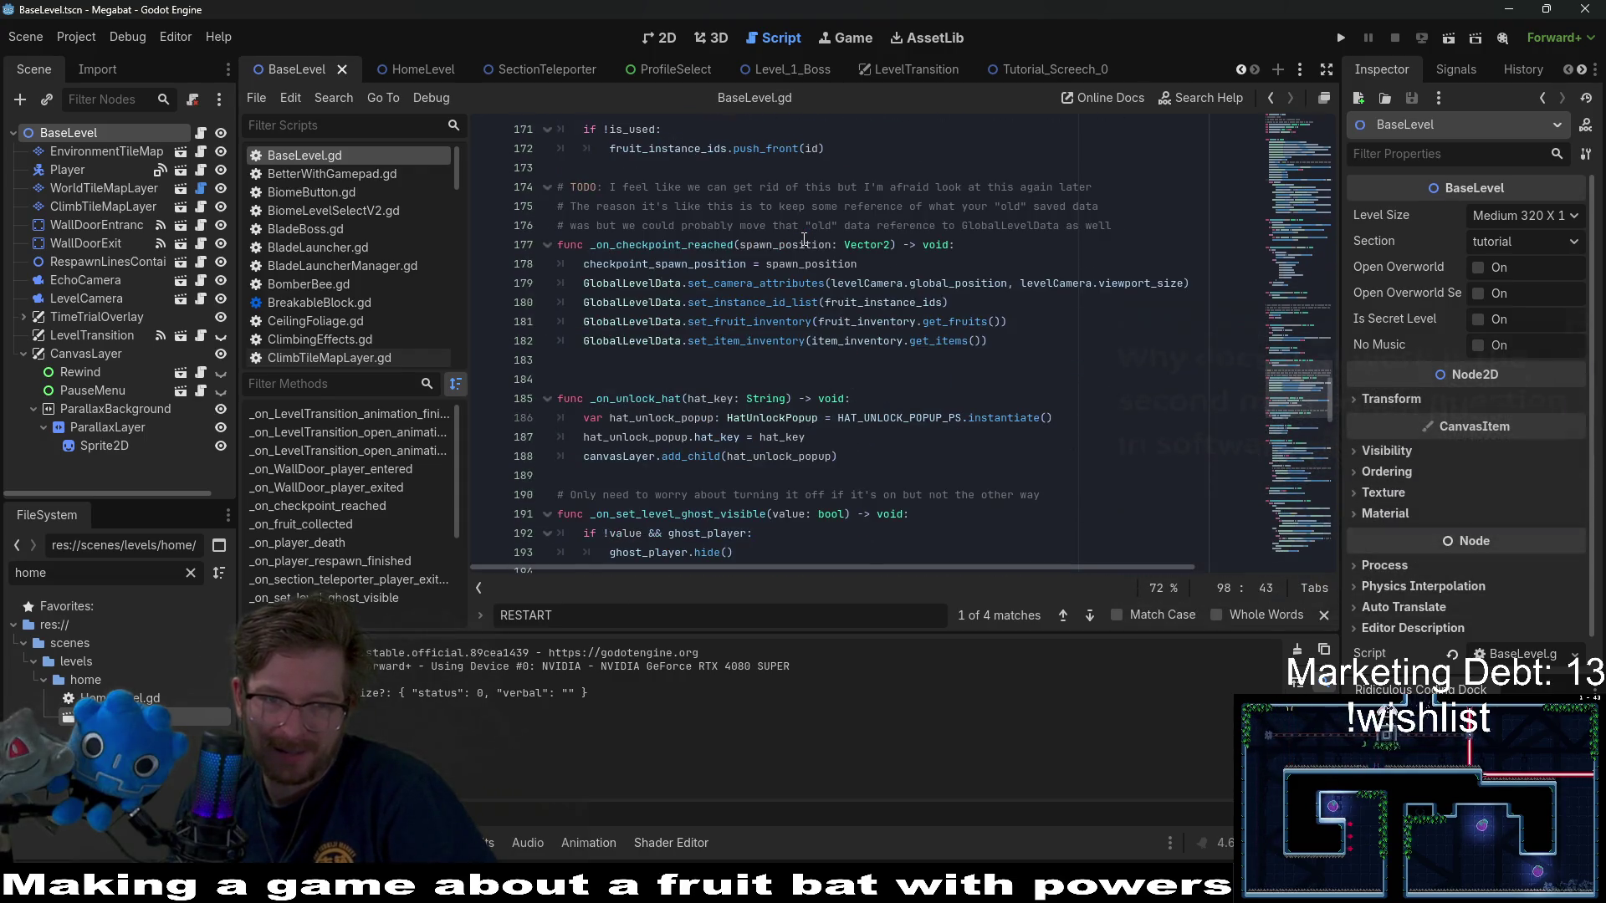
# - Add a breakpoint at line 178 and run the Tutorial_Screech_0 scene
pyautogui.click(485, 264)
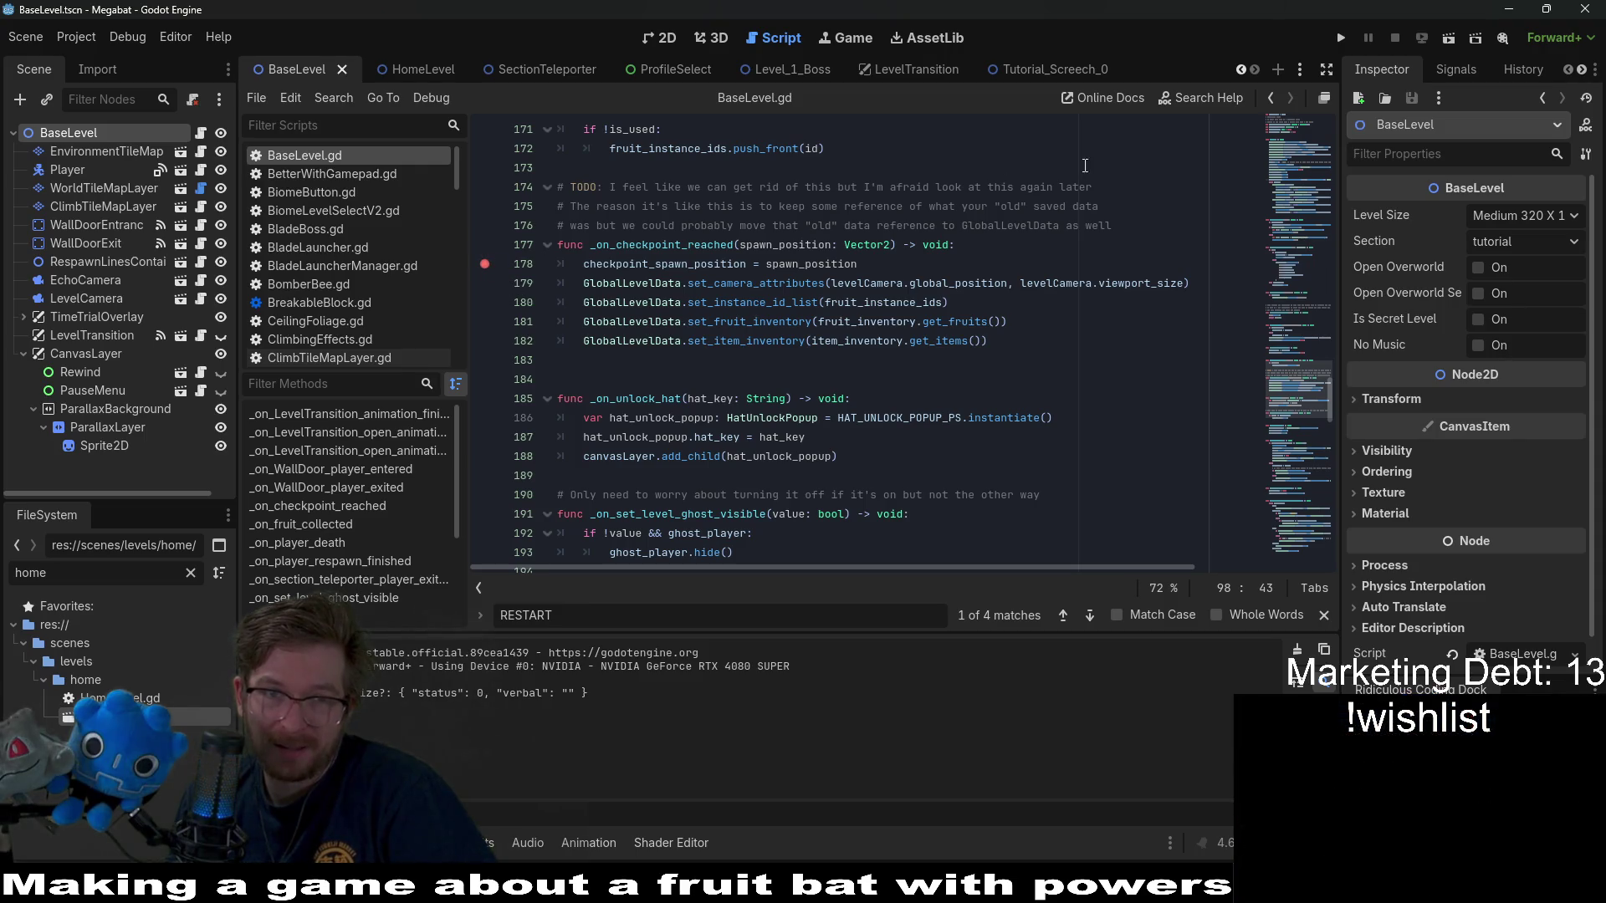
pyautogui.click(1042, 74)
pyautogui.click(1444, 45)
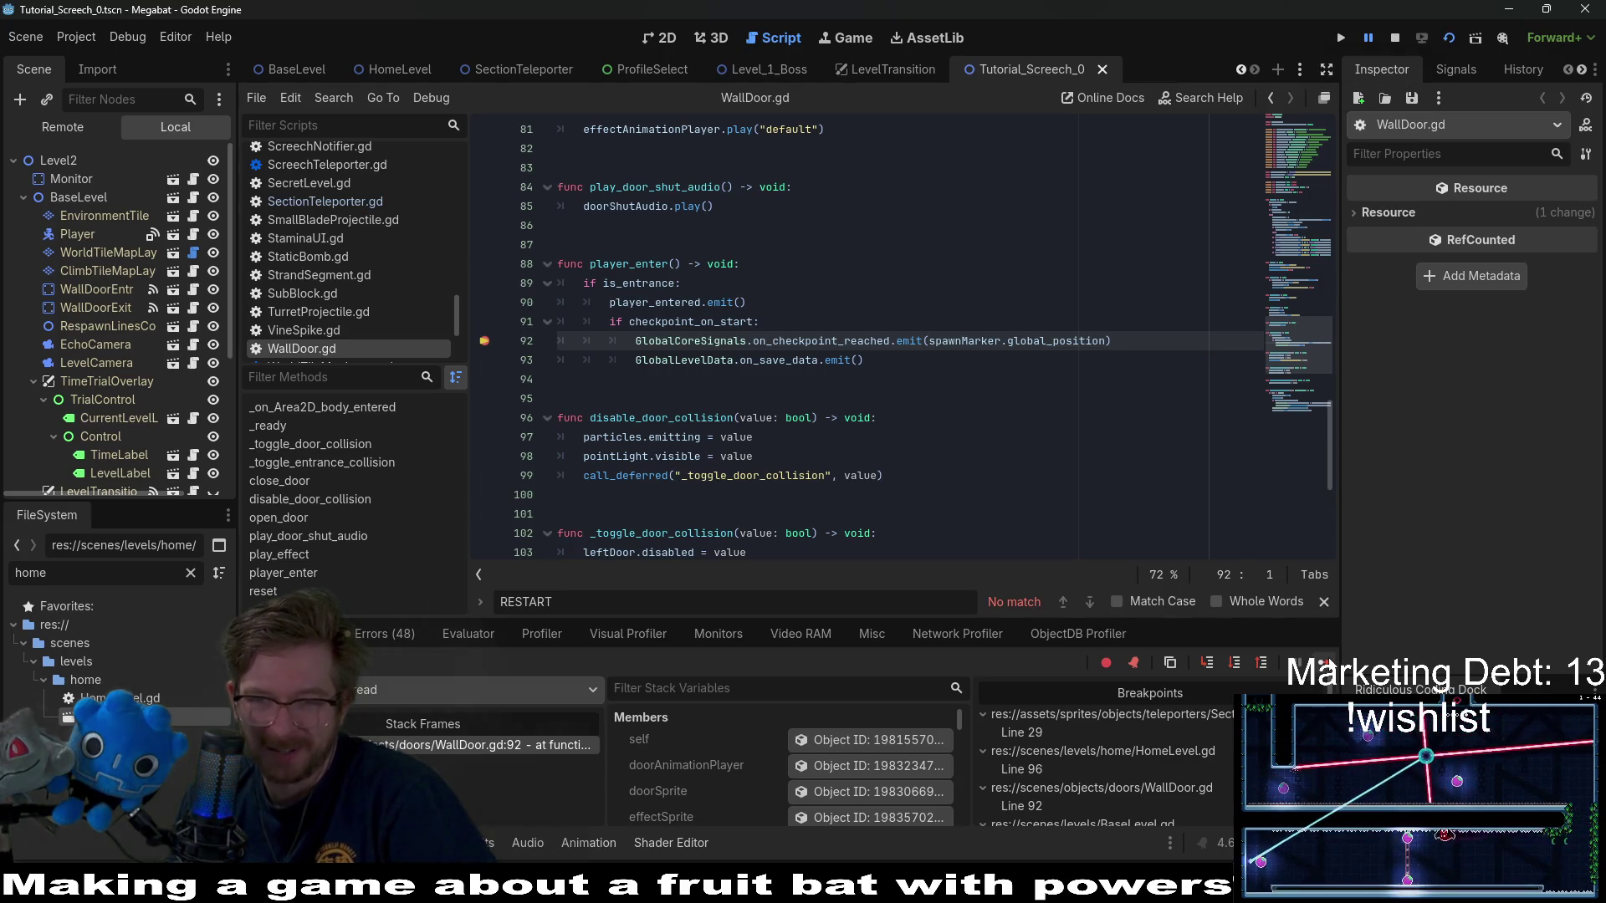
# - Continue past the breakpoint, close the game window, and return to HomeLevel.gd
pyautogui.press('F12')
pyautogui.press('F12')
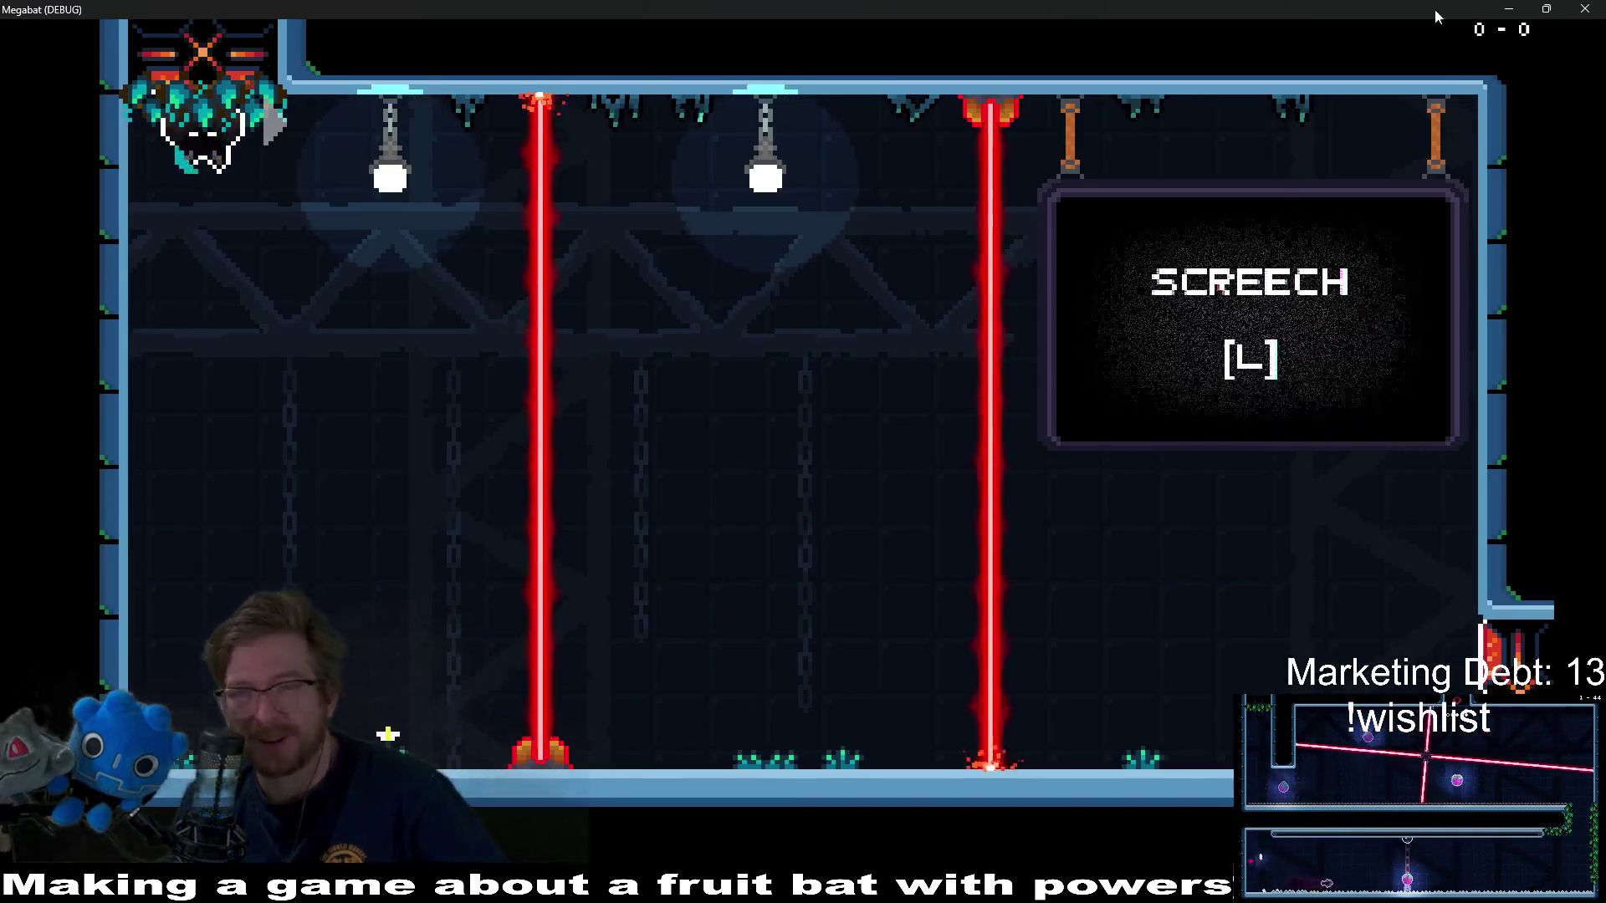
pyautogui.click(1582, 9)
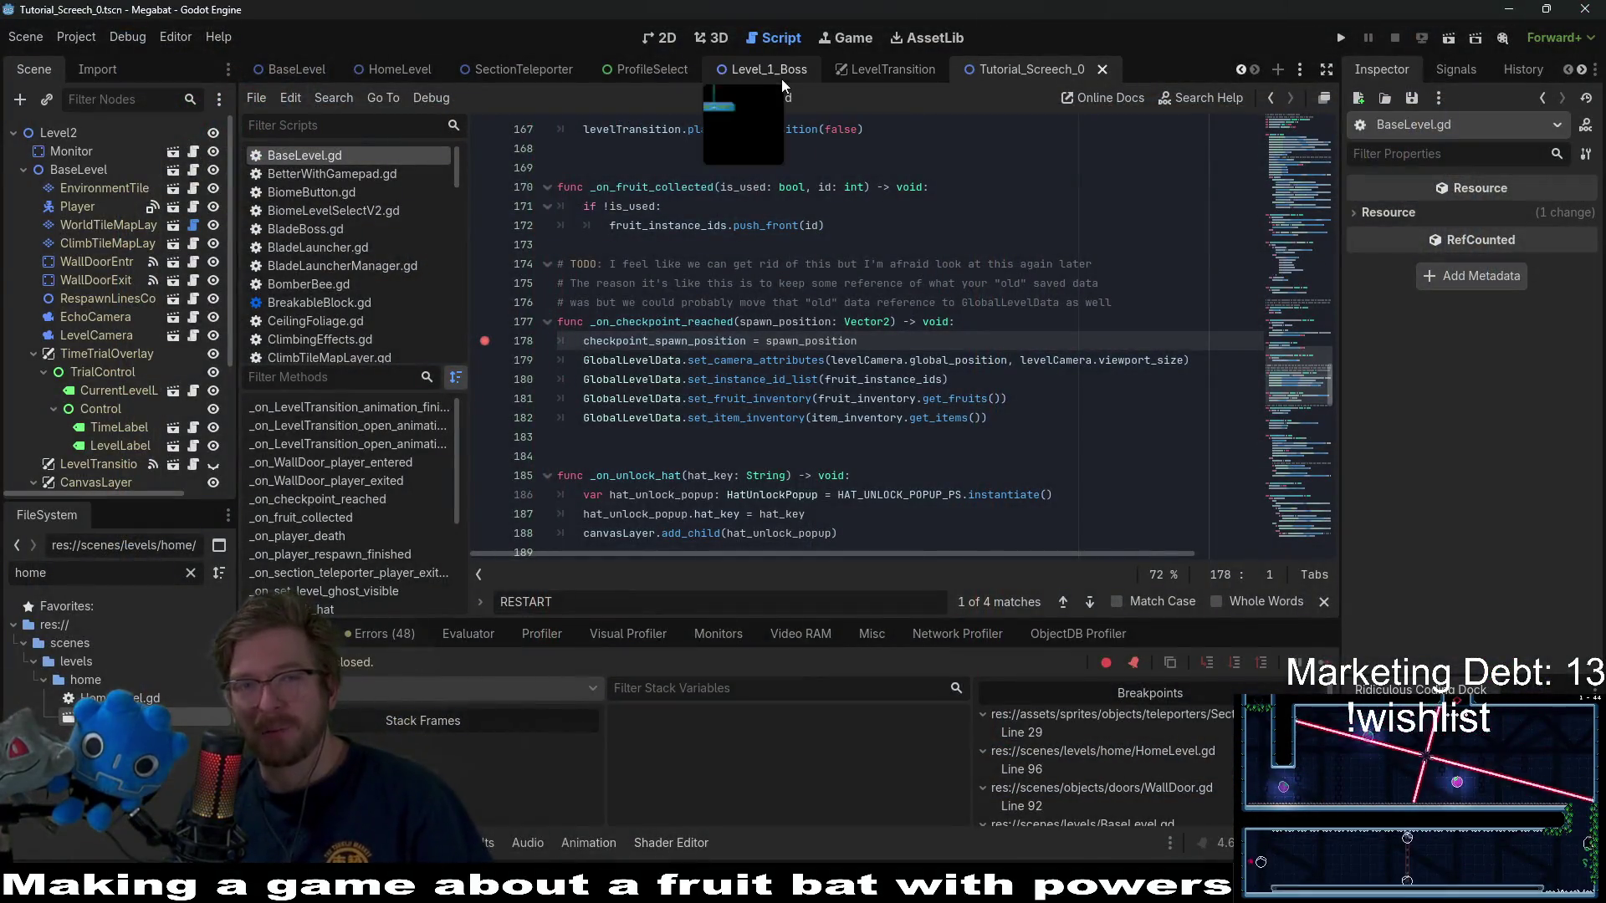
pyautogui.click(381, 74)
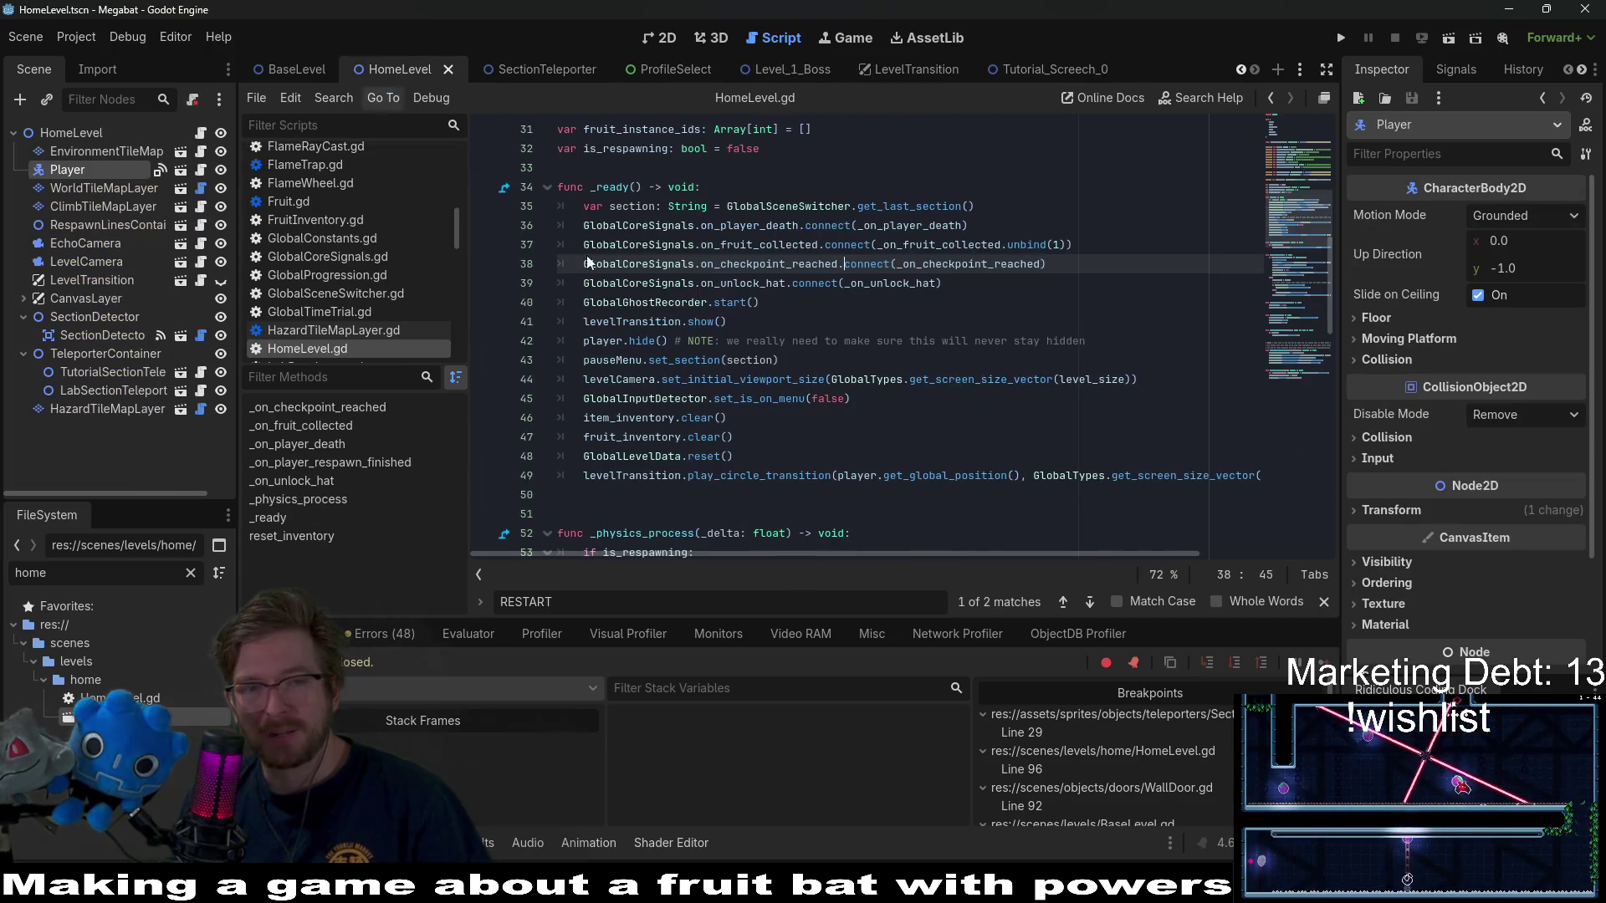
pyautogui.click(1023, 294)
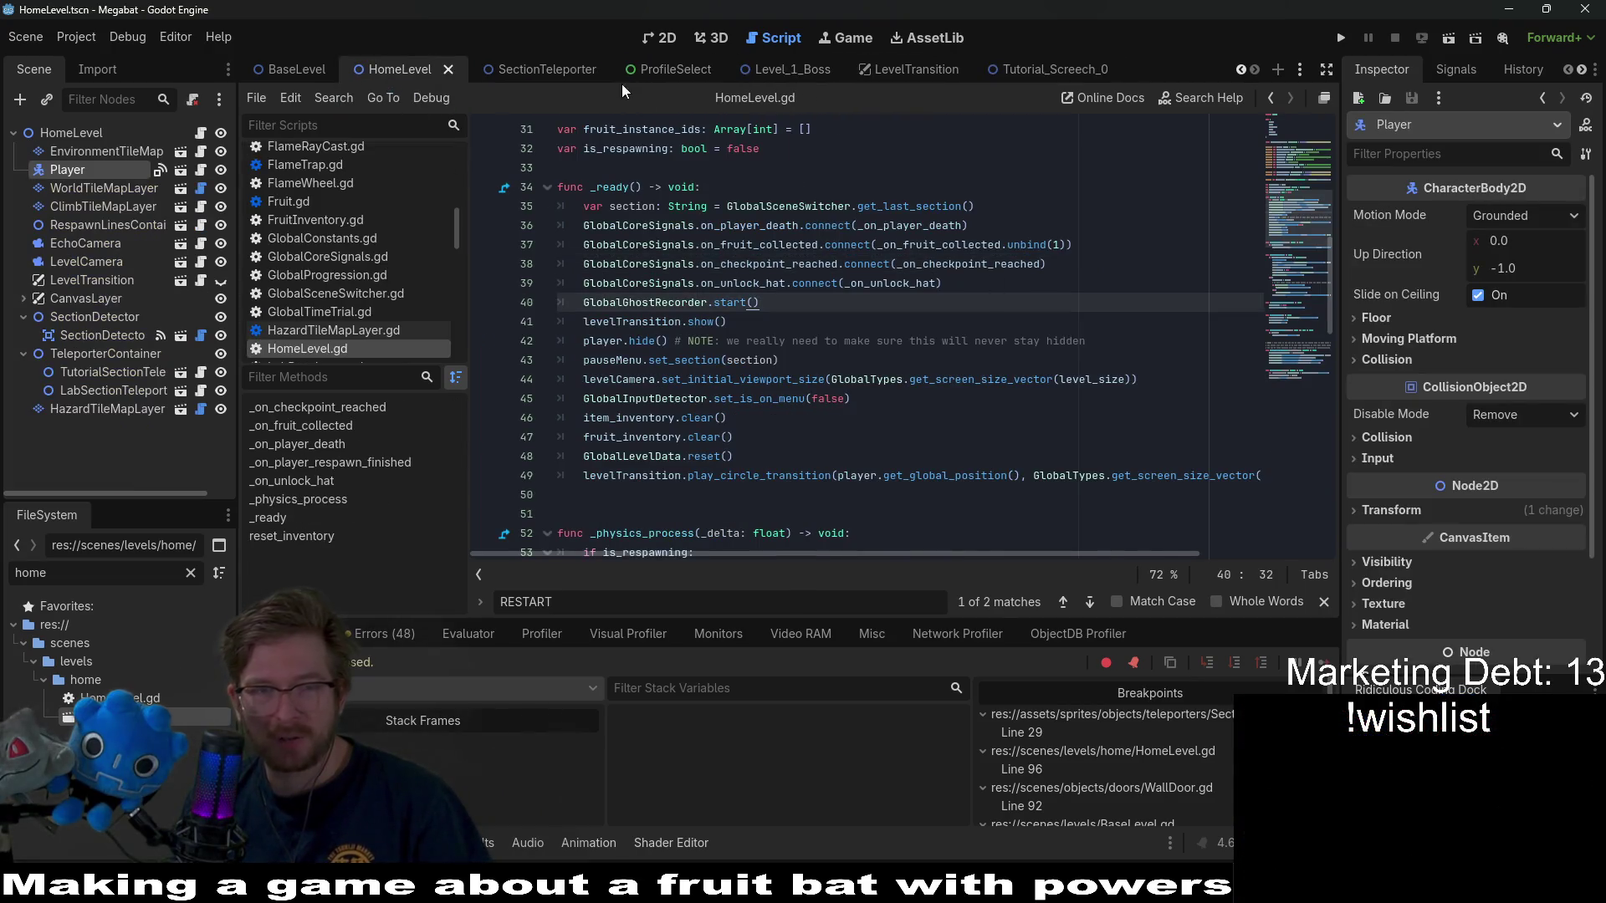
# - Cut the checkpoint_reached and on_save_data emit lines from SectionTeleporter.gd's _ready
pyautogui.click(514, 68)
pyautogui.click(1033, 362)
pyautogui.moveTo(918, 356)
pyautogui.mouseDown()
pyautogui.moveTo(904, 341)
pyautogui.moveTo(948, 324)
pyautogui.mouseUp()
pyautogui.hotkey('ctrl', 'x')
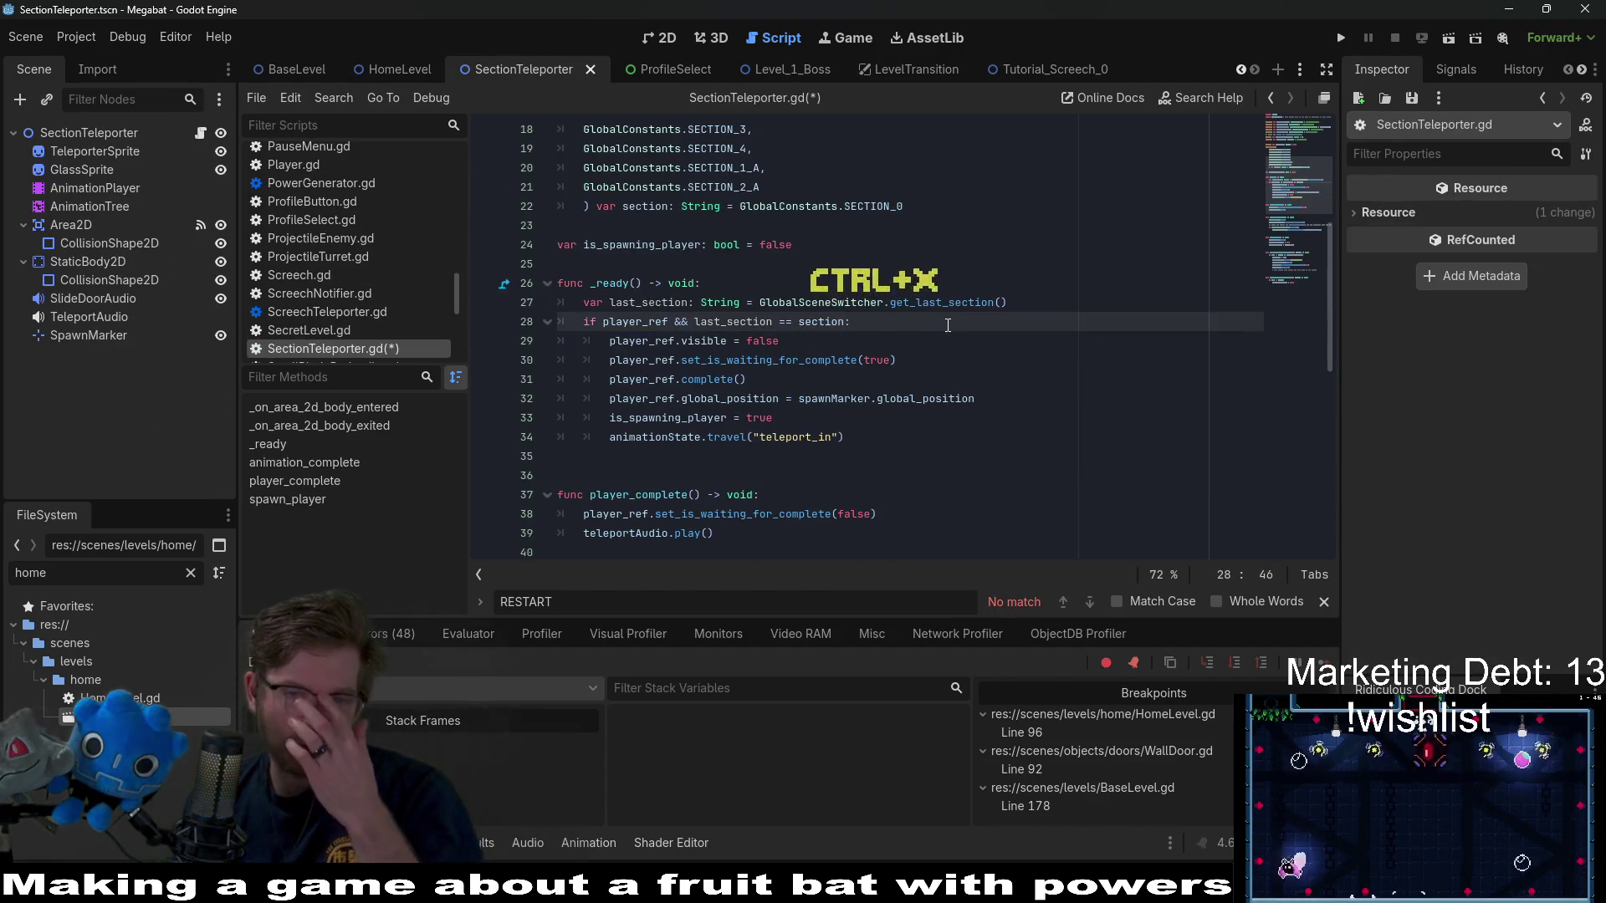
# - Save SectionTeleporter.gd and scroll down to the spawn_player function
pyautogui.click(951, 380)
pyautogui.hotkey('ctrl', 's')
pyautogui.scroll(-4, 951, 380)
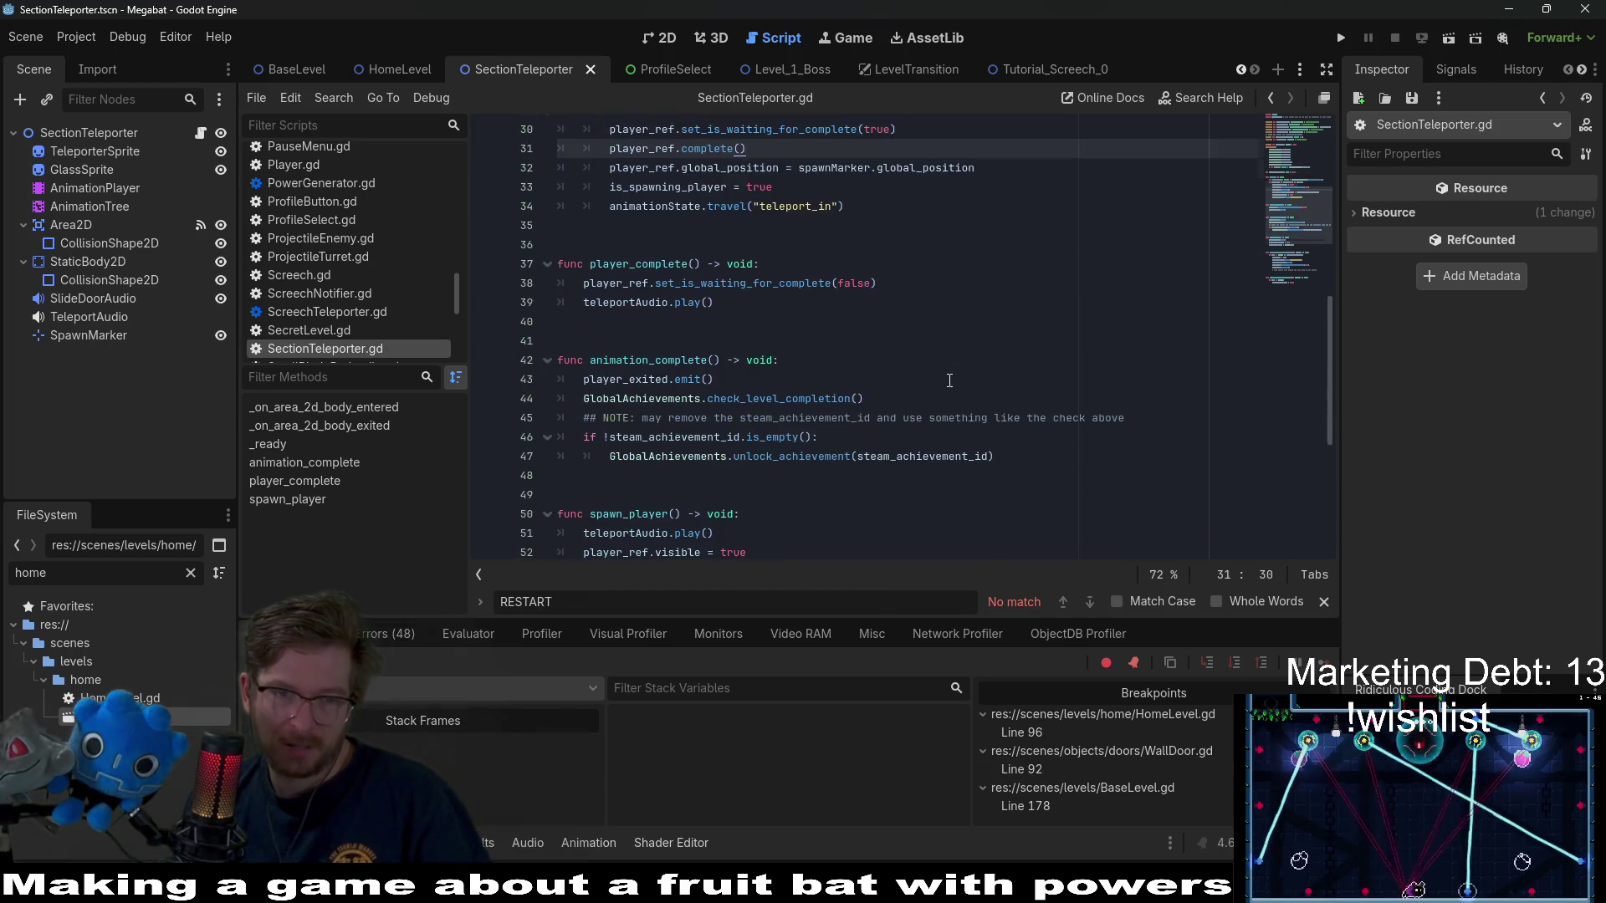
pyautogui.scroll(-3, 950, 381)
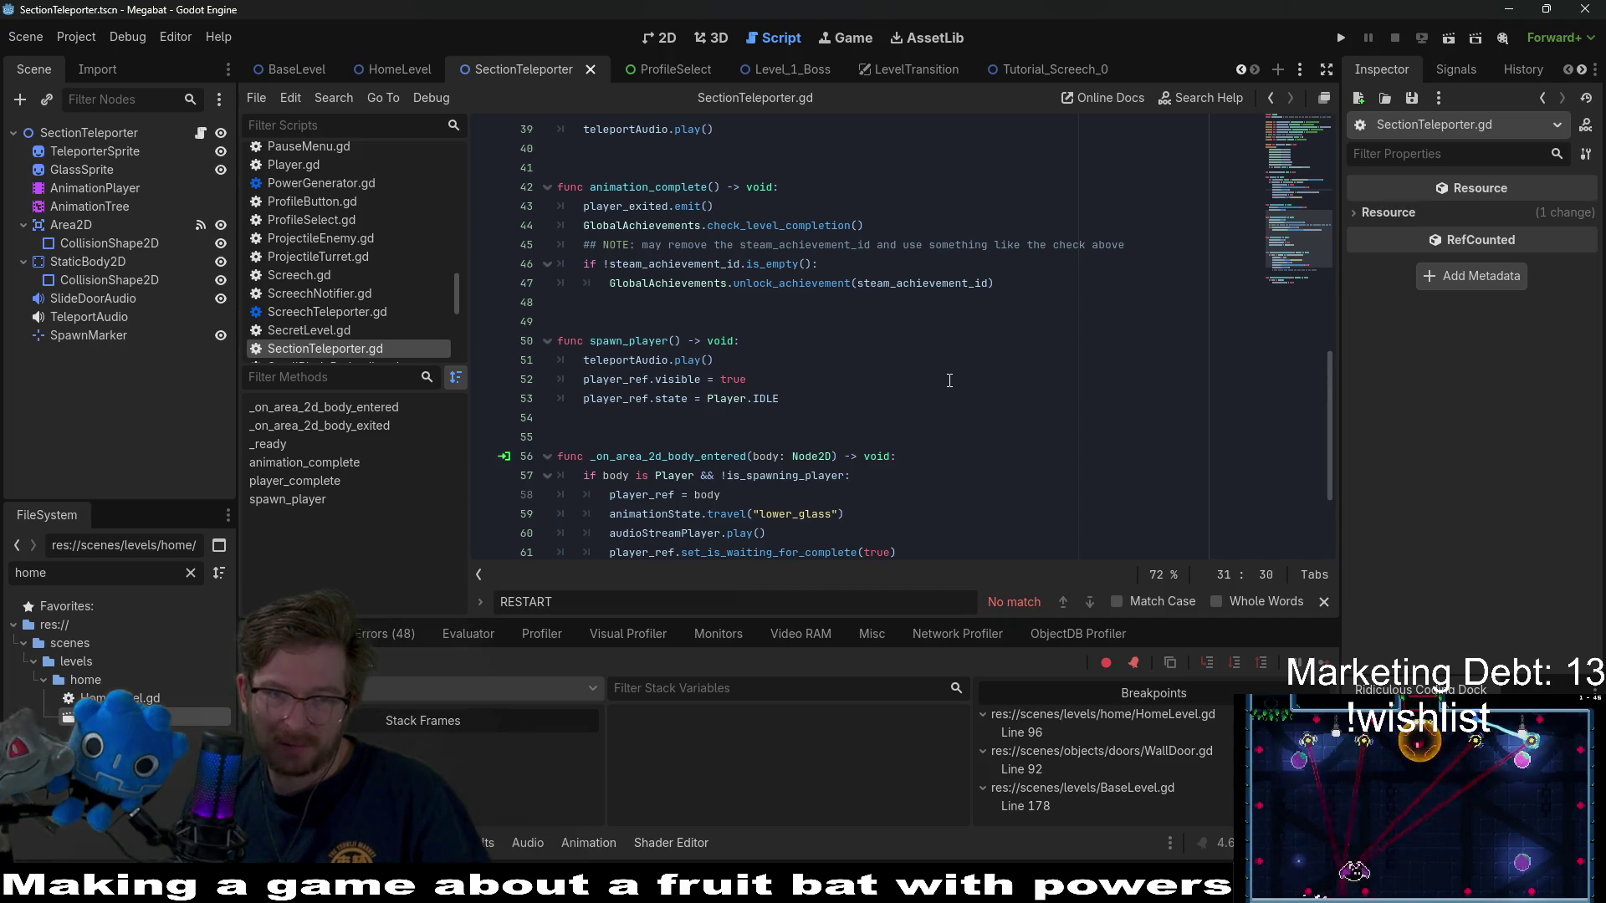
pyautogui.scroll(-2, 949, 380)
pyautogui.scroll(-1, 950, 380)
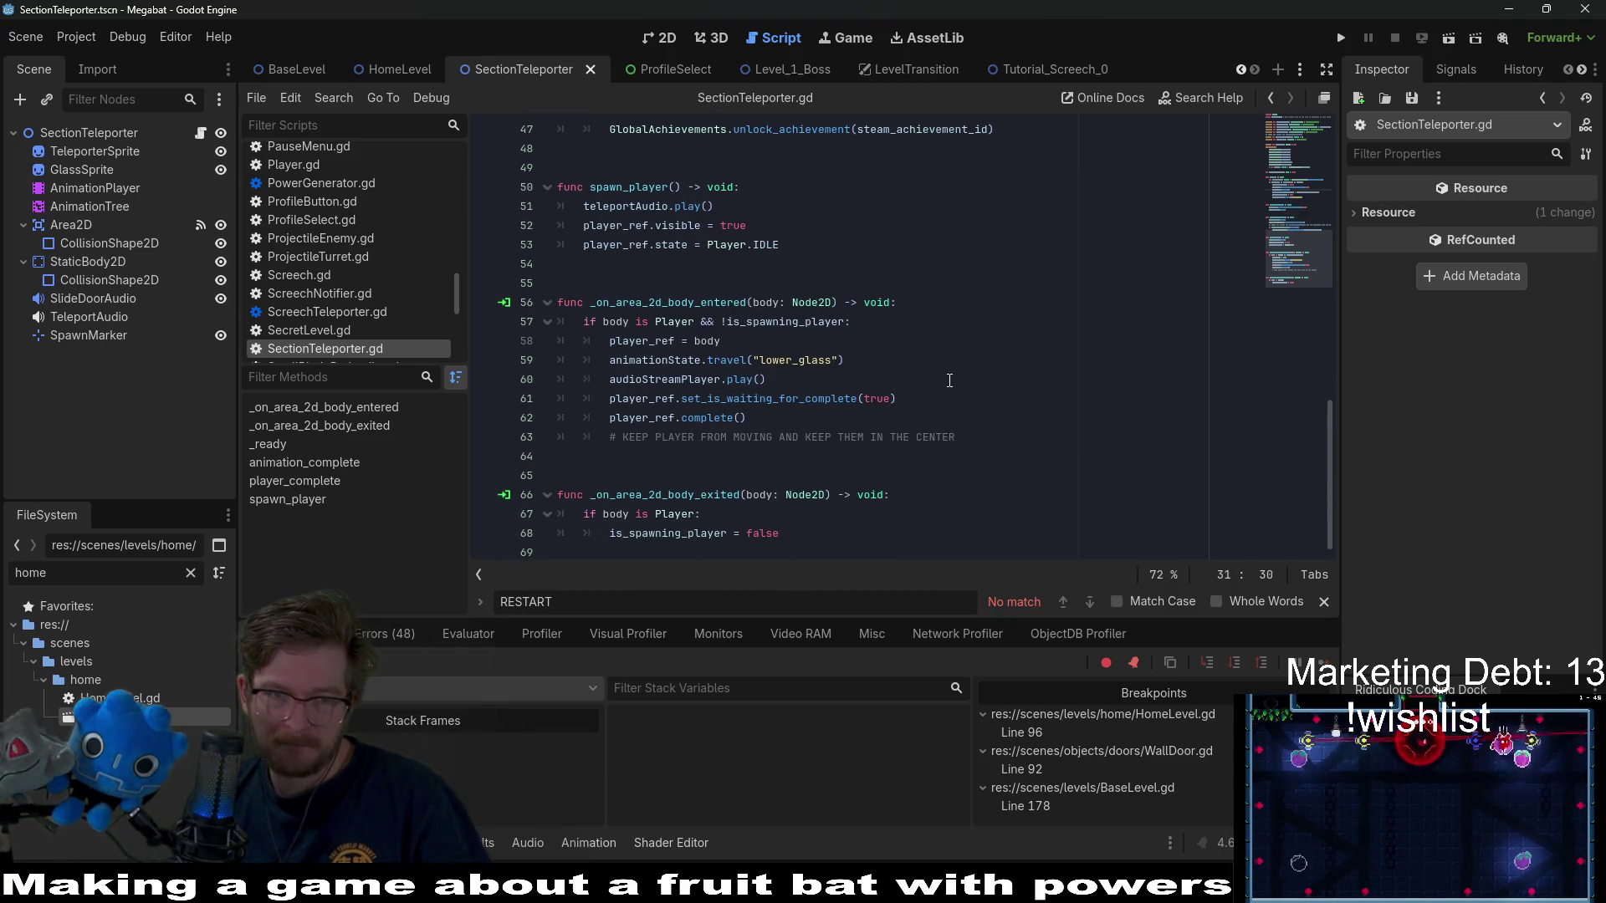
# - Paste the two emit lines at the top of spawn_player, fix their indentation, and save
pyautogui.click(784, 192)
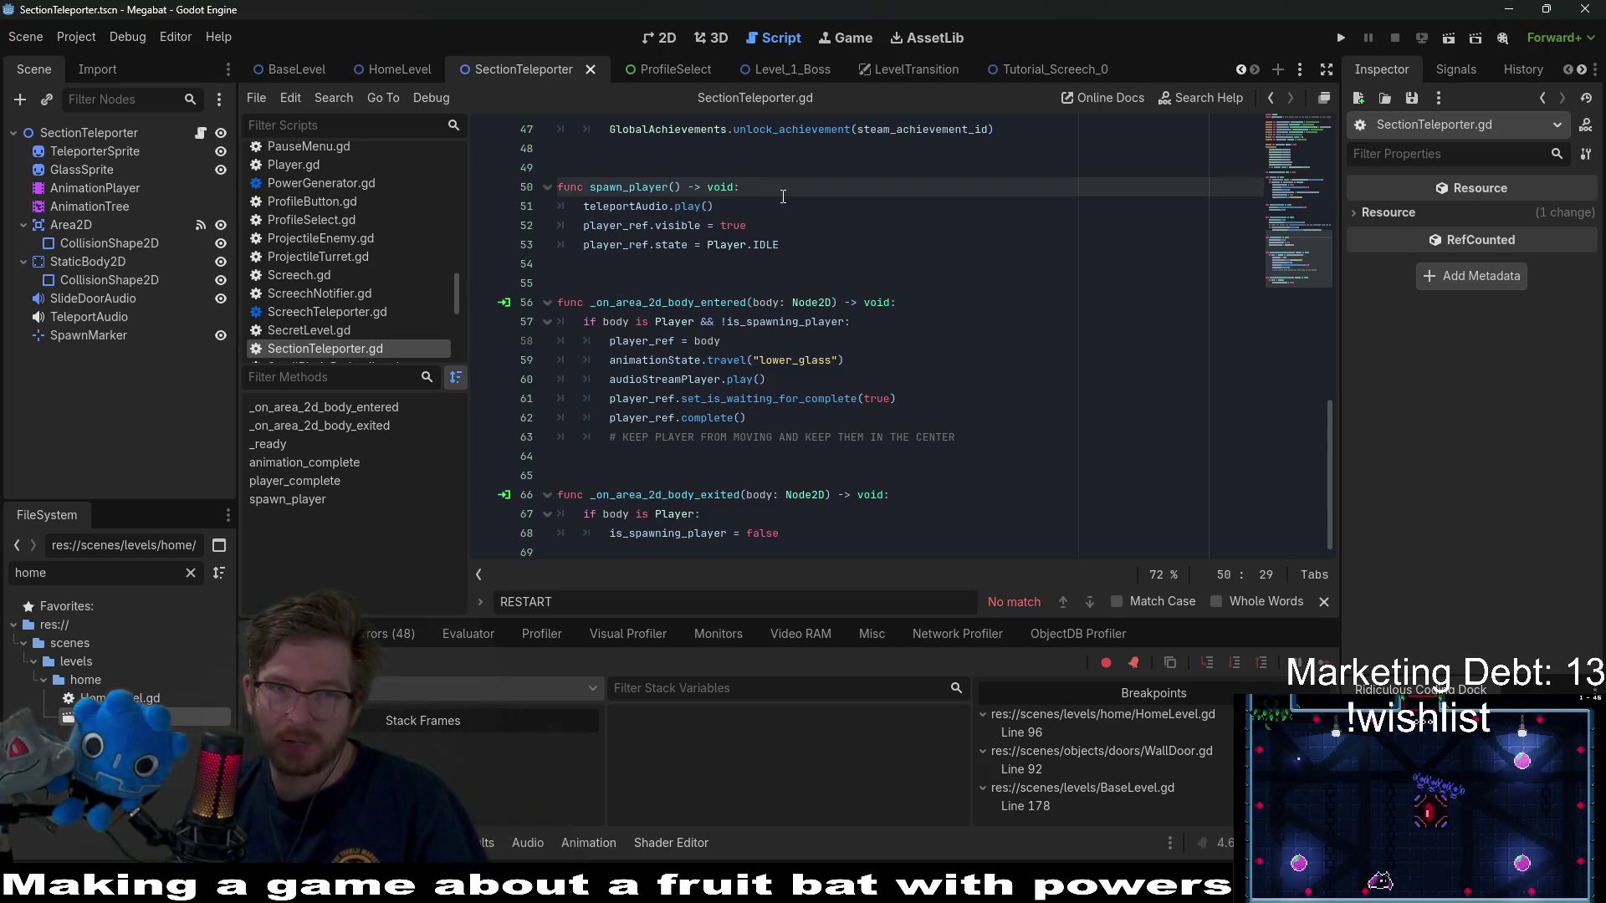
pyautogui.press('Return')
pyautogui.hotkey('ctrl', 'v')
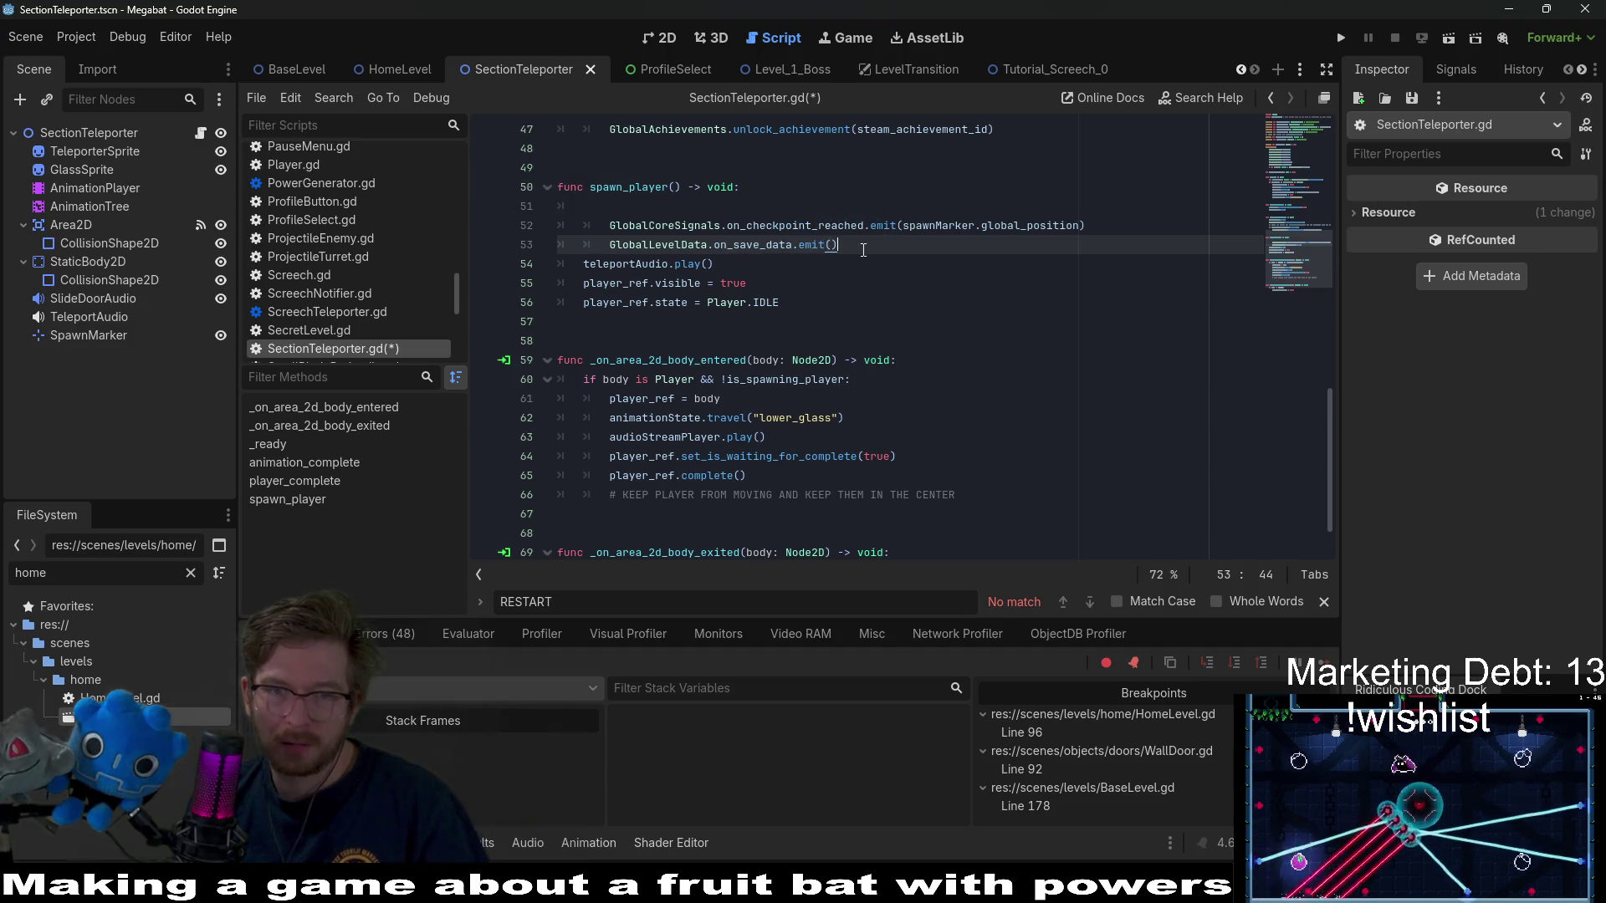
pyautogui.moveTo(863, 250); pyautogui.dragTo(559, 226)
pyautogui.hotkey('shift', 'Tab')
pyautogui.click(633, 205)
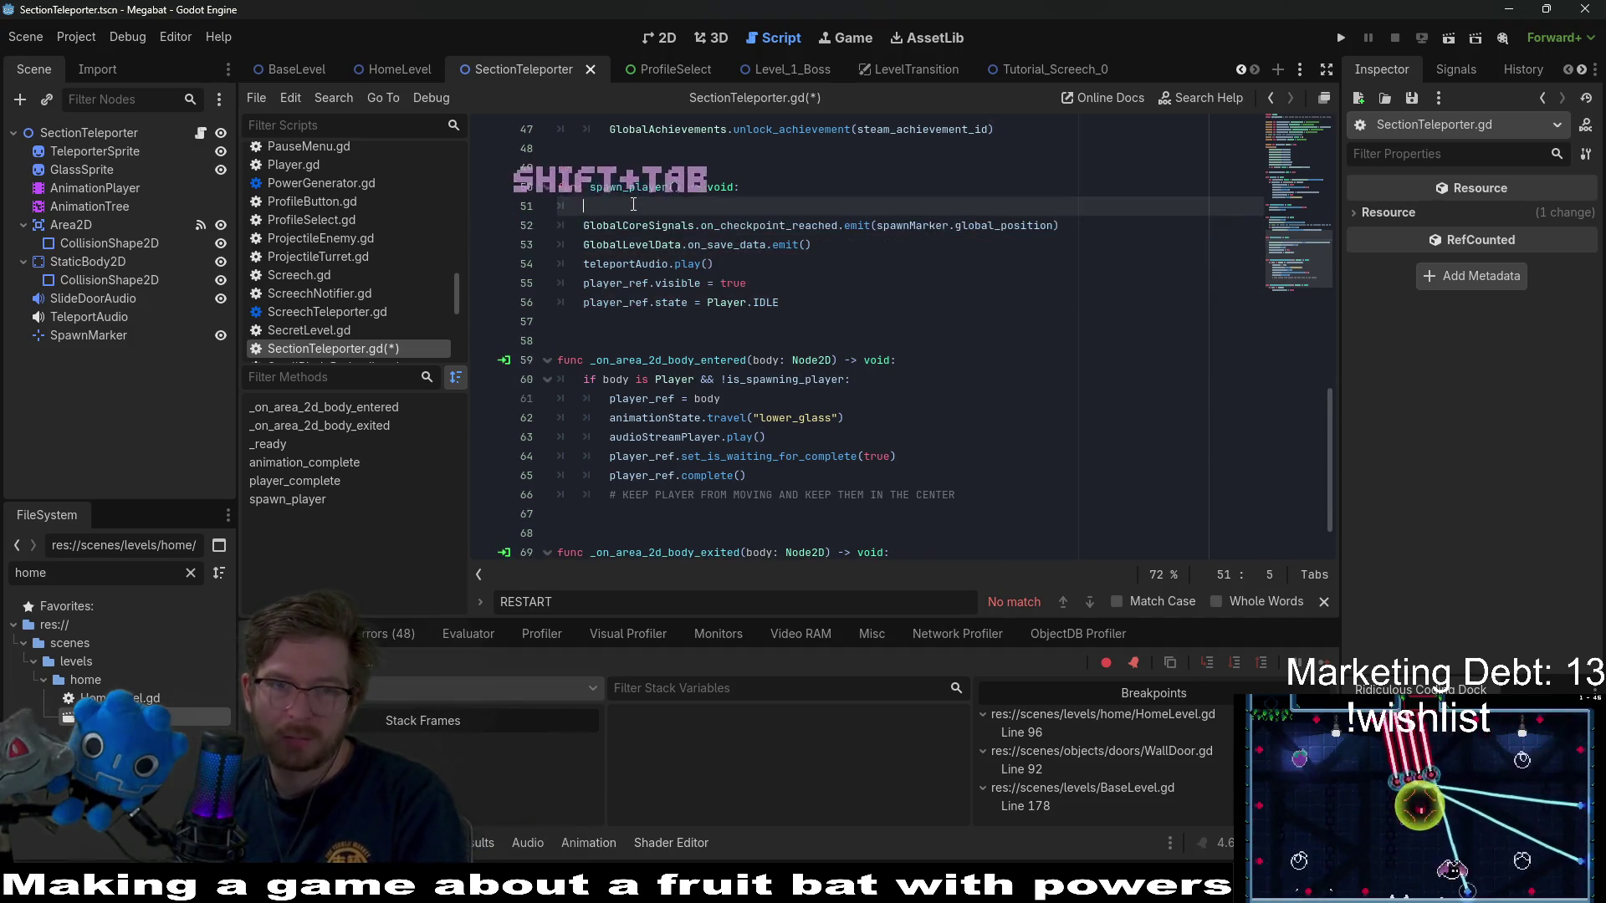
pyautogui.press('BackSpace')
pyautogui.press('BackSpace')
pyautogui.hotkey('ctrl', 's')
# - Switch to the HomeLevel scene and run it to test the change
pyautogui.click(885, 218)
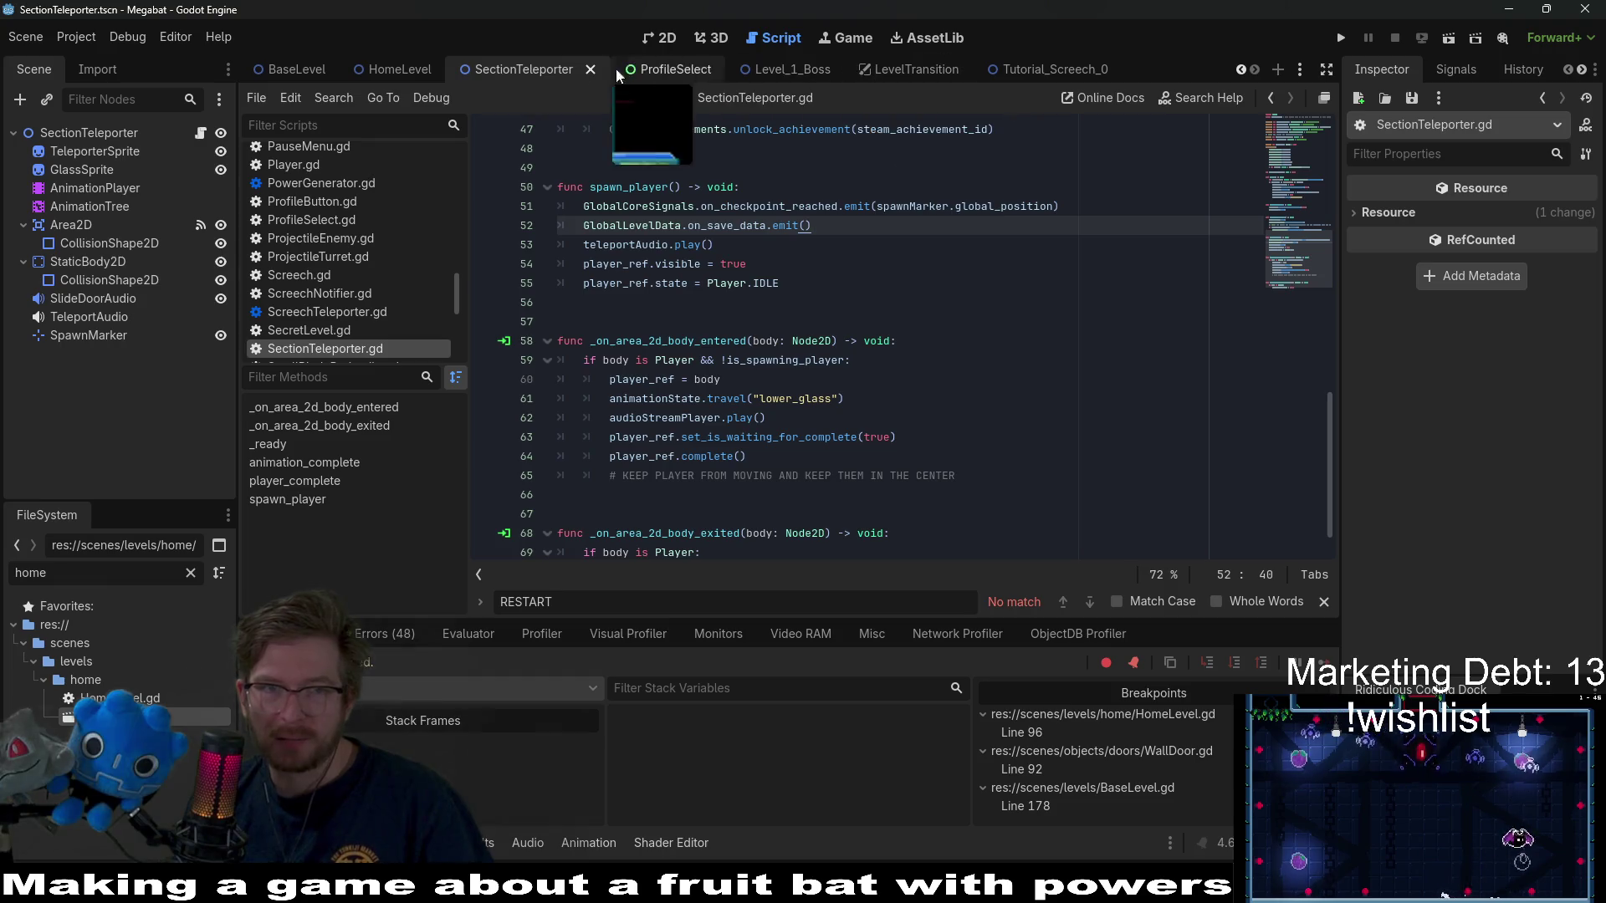
pyautogui.click(389, 67)
pyautogui.click(1449, 39)
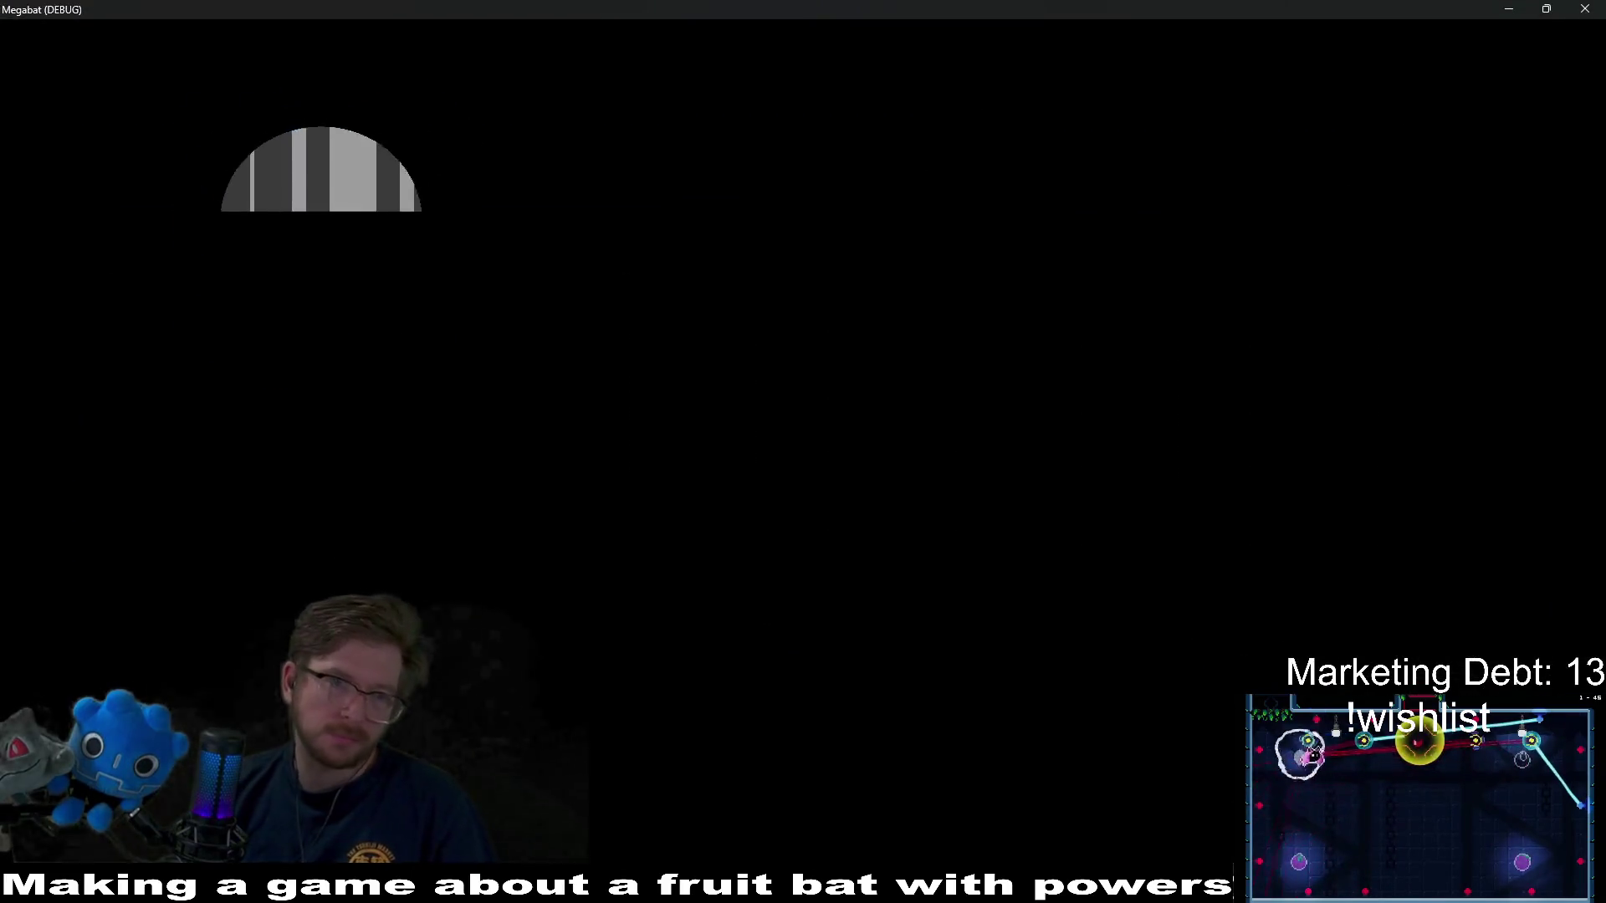
# - Undo the stray 'as', remove the line 96 breakpoint, resume the game, then close it
pyautogui.write('as')
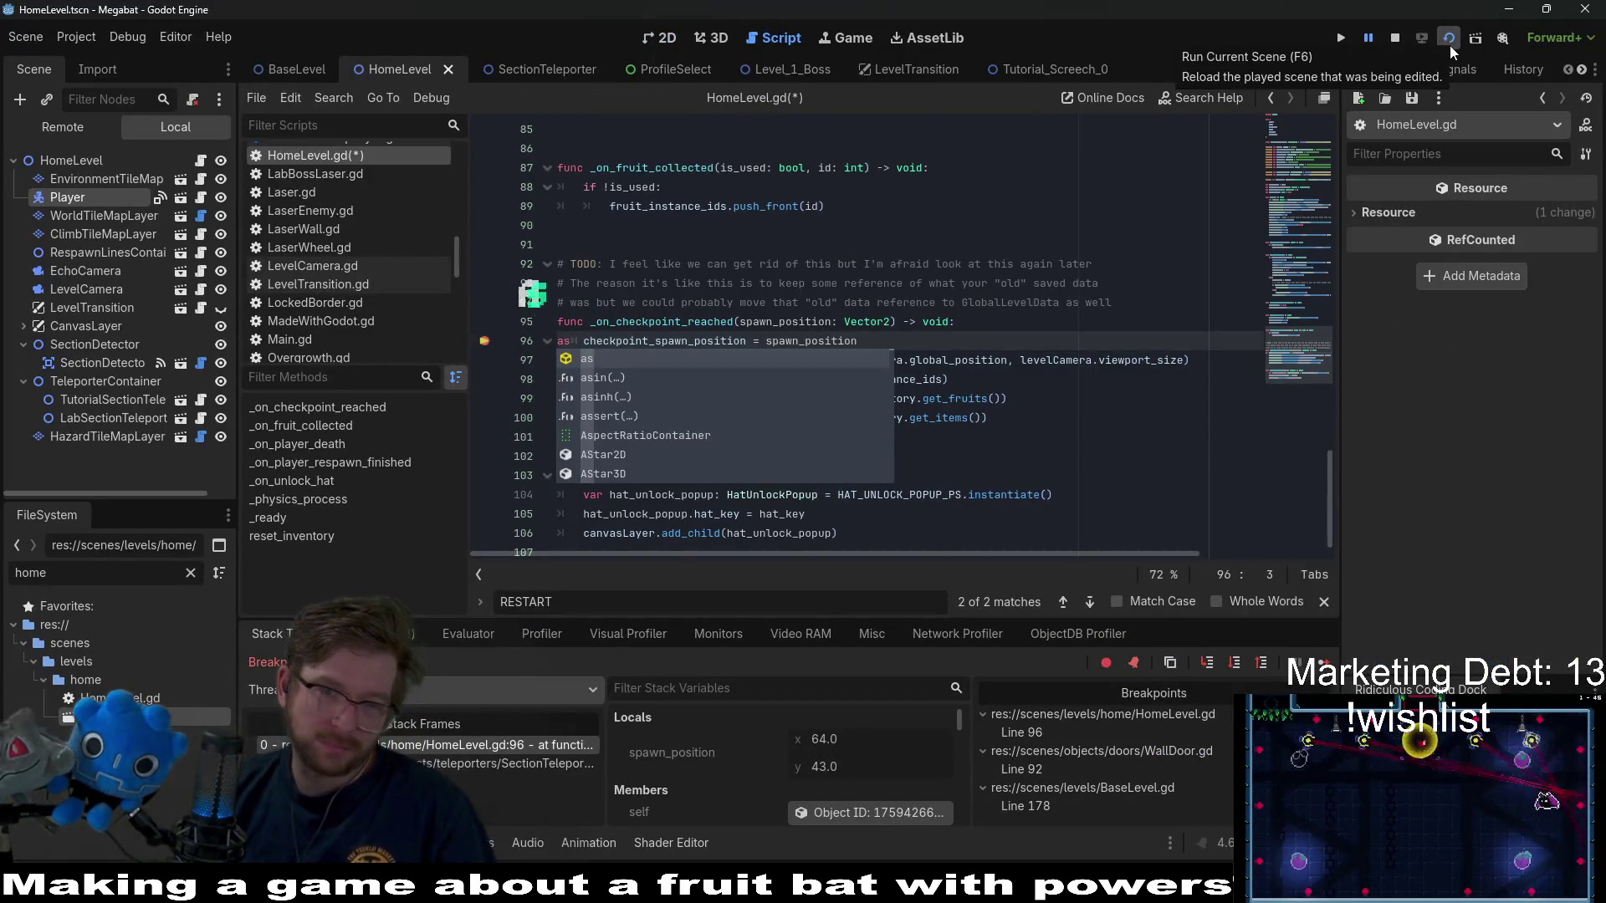
pyautogui.hotkey('ctrl', 'z')
pyautogui.hotkey('ctrl', 'z')
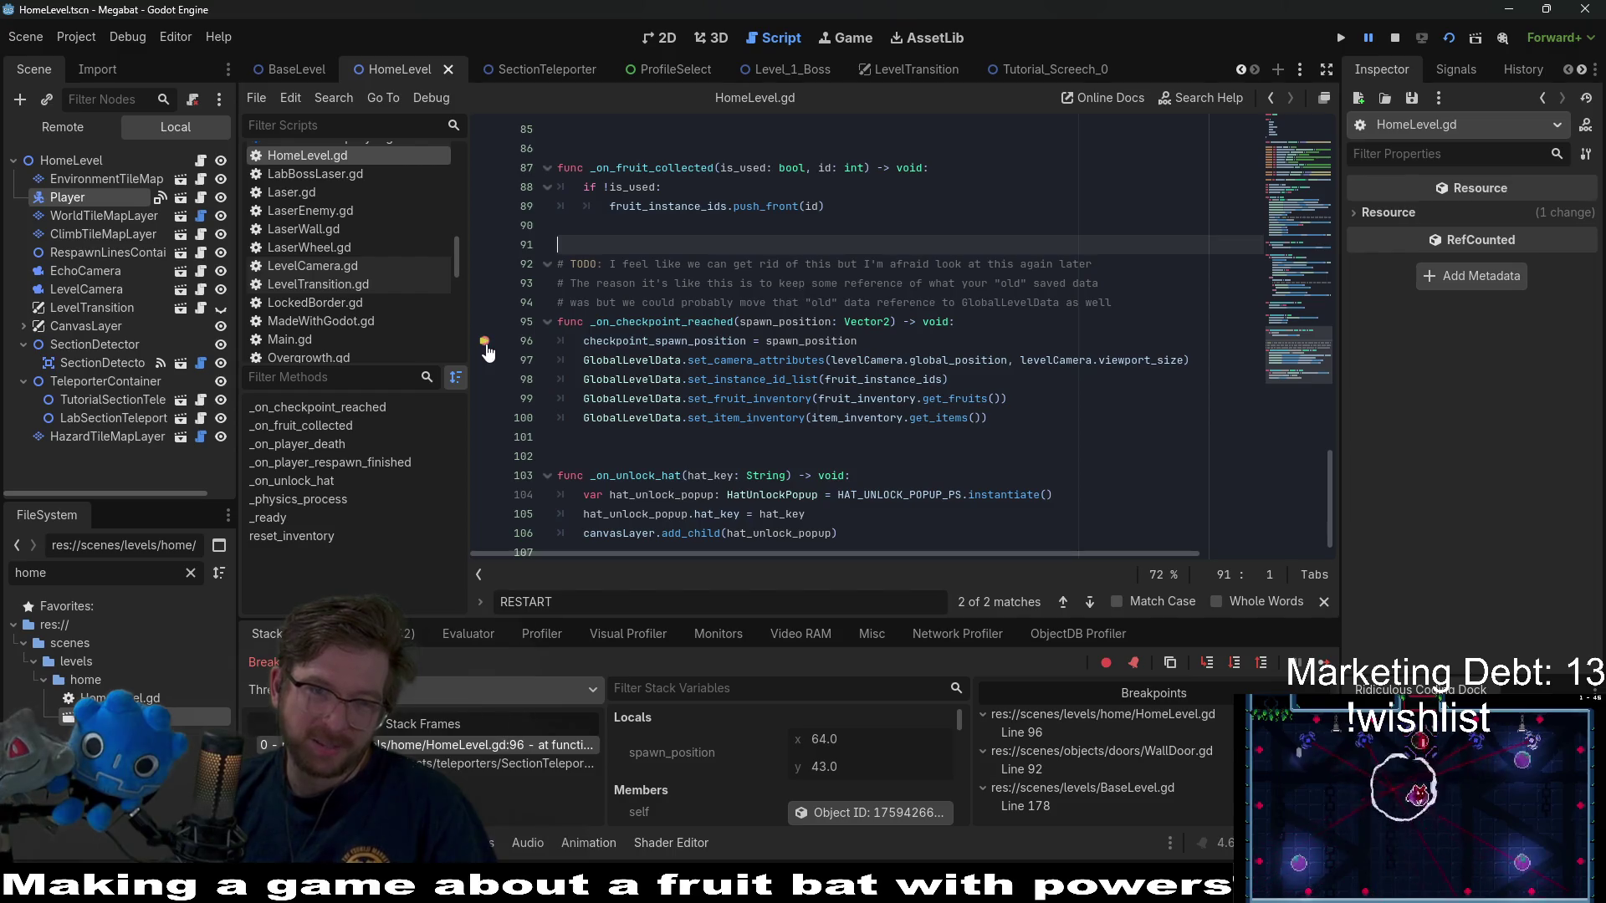
pyautogui.click(485, 341)
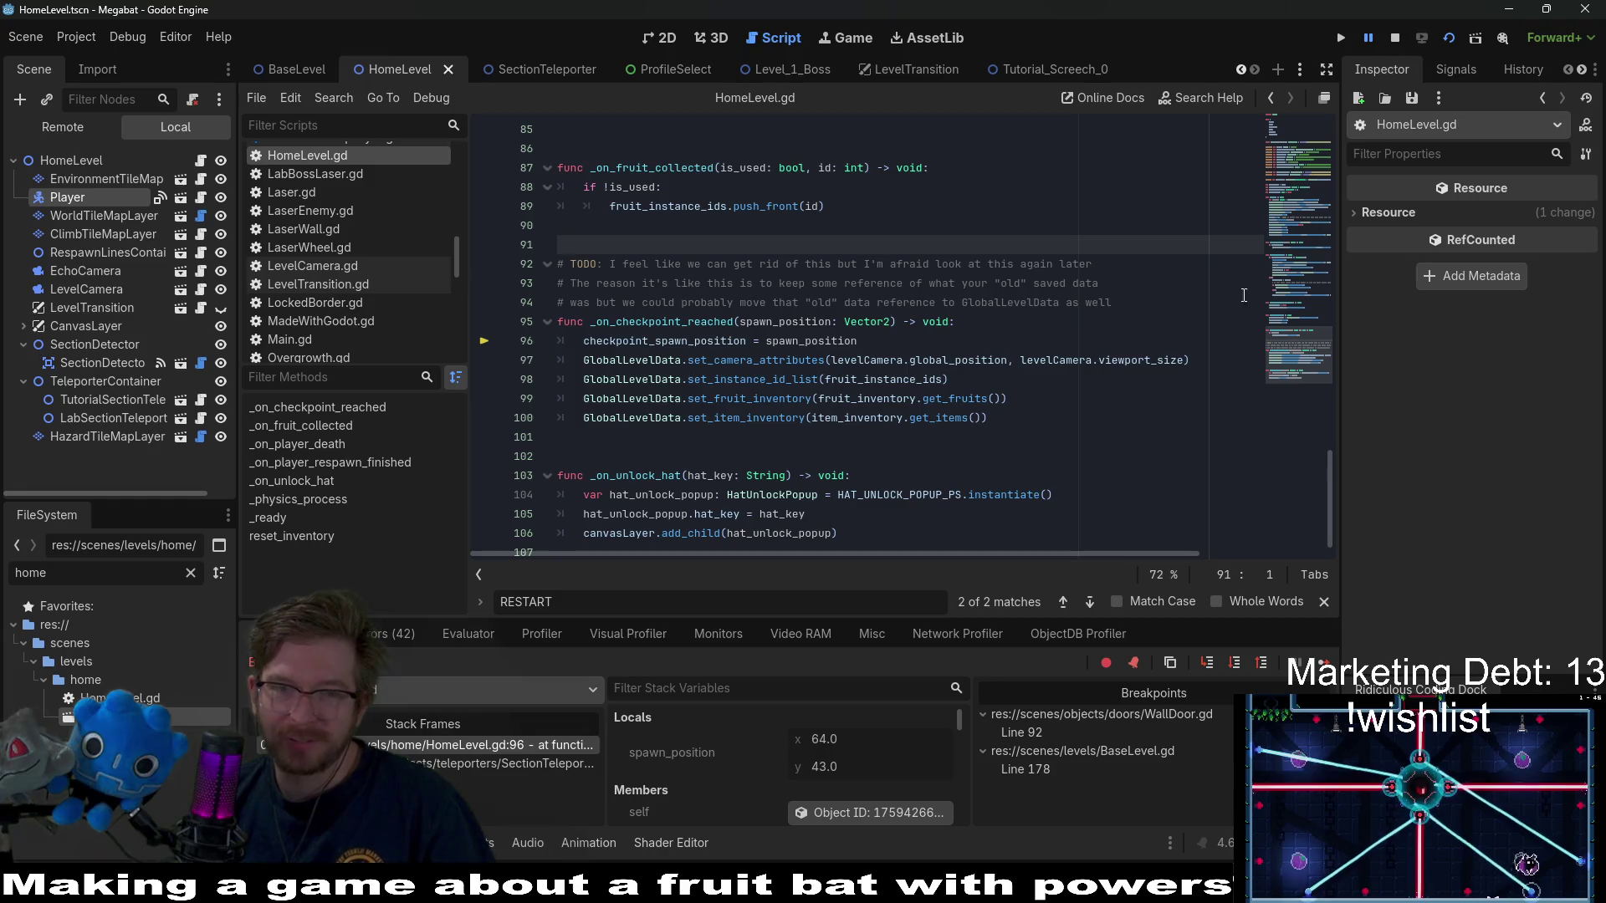
pyautogui.press('F12')
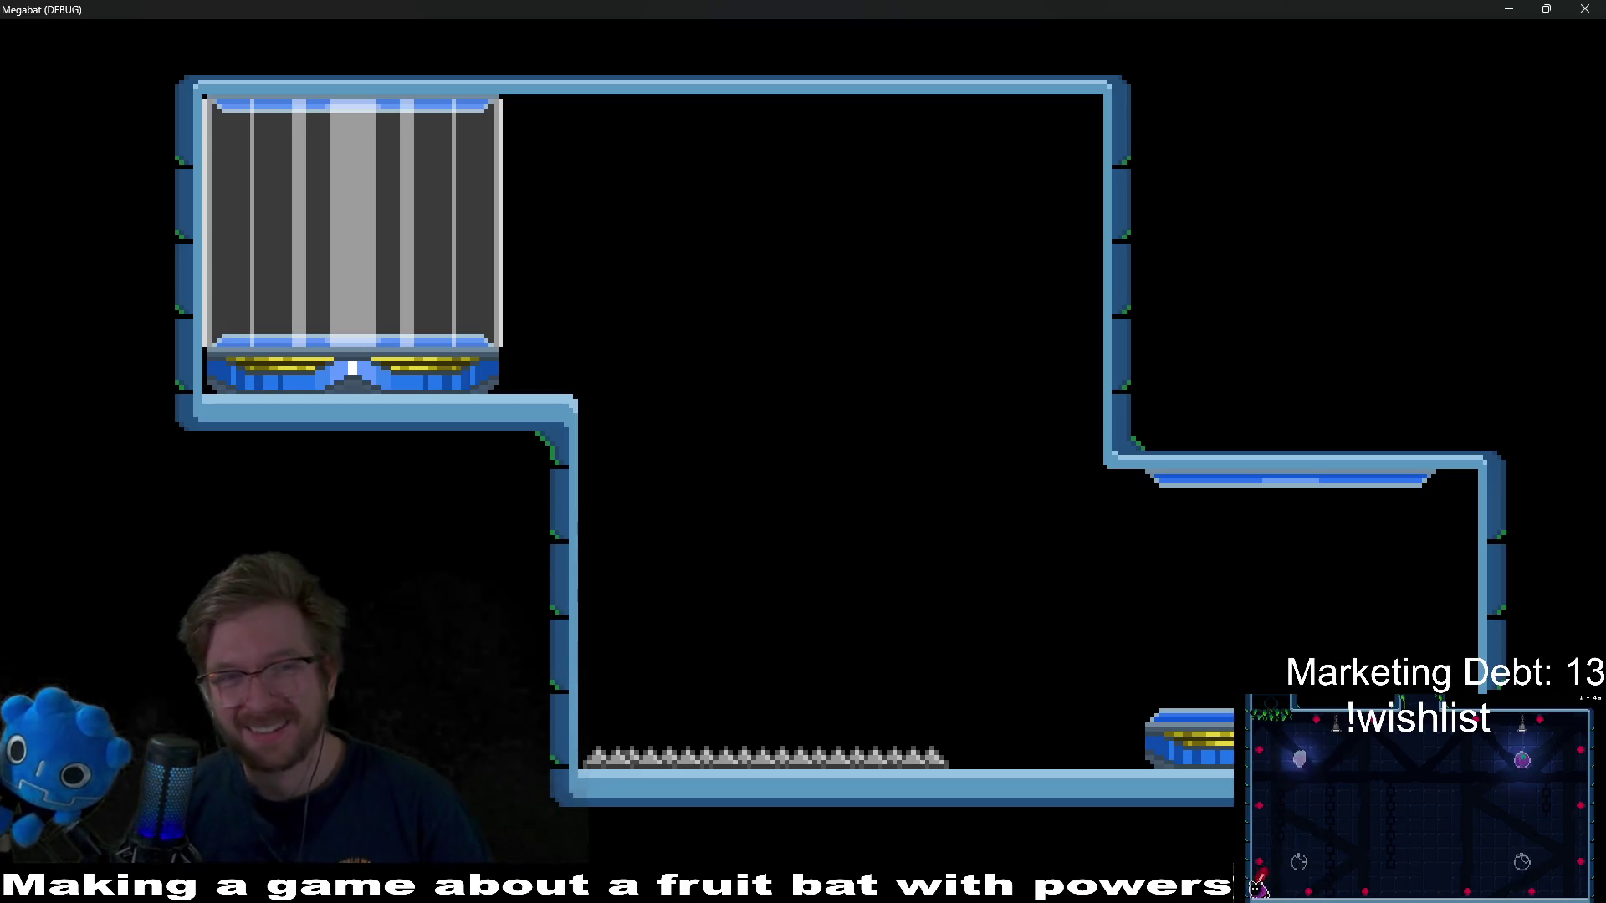
pyautogui.click(1585, 9)
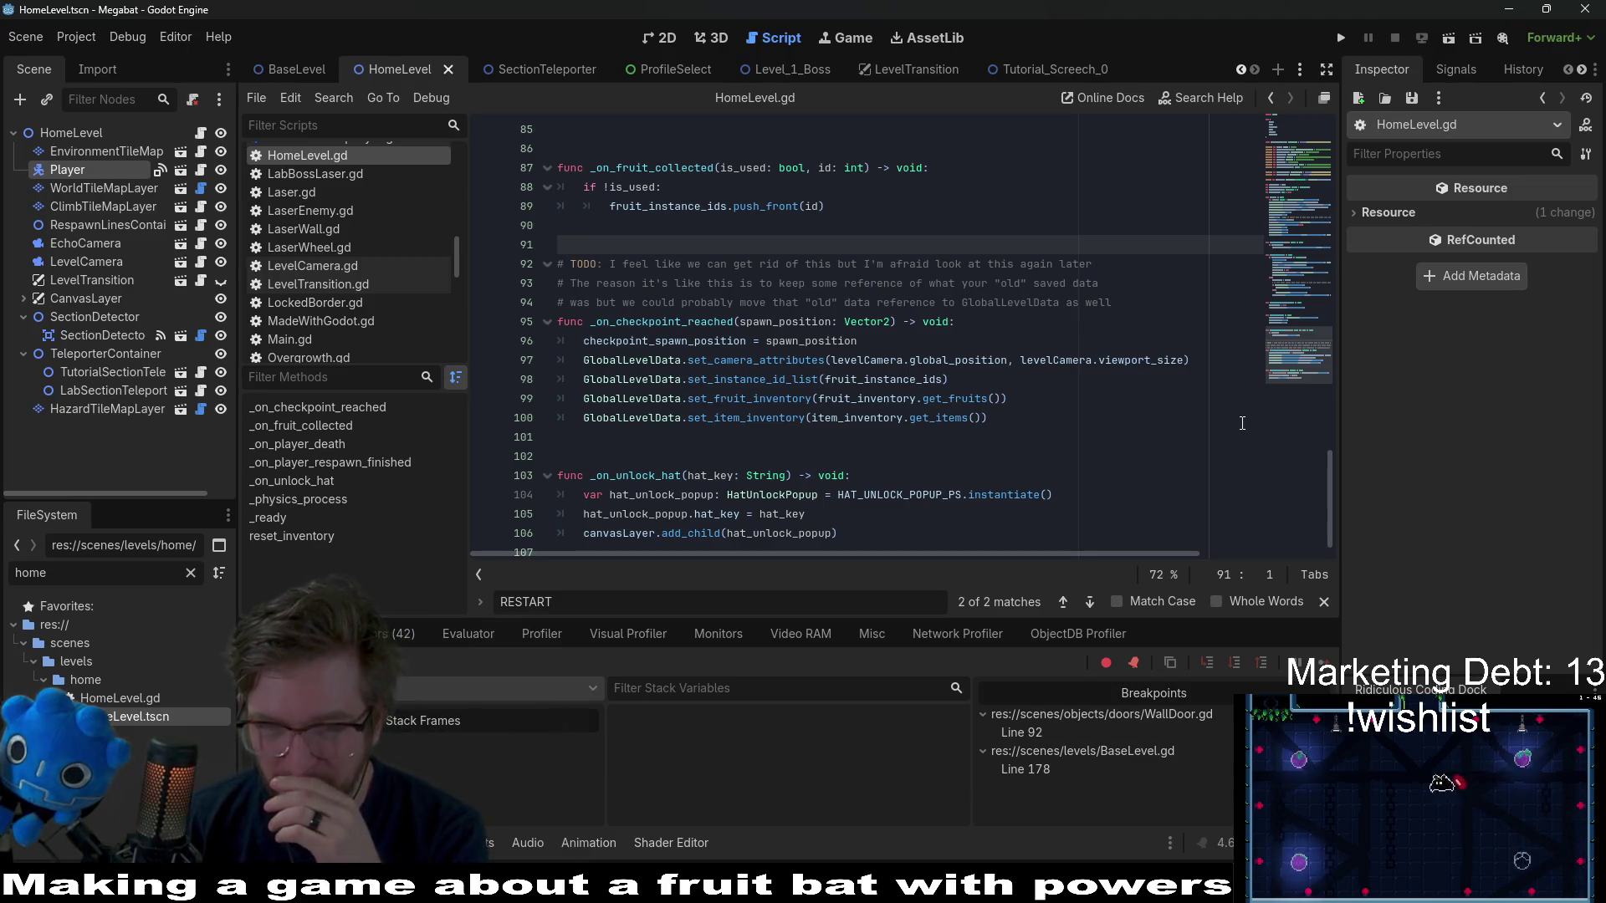
# - Scroll up through HomeLevel.gd, then switch to the Tutorial_Screech_0 and SectionTeleporter scene tabs
pyautogui.click(1034, 394)
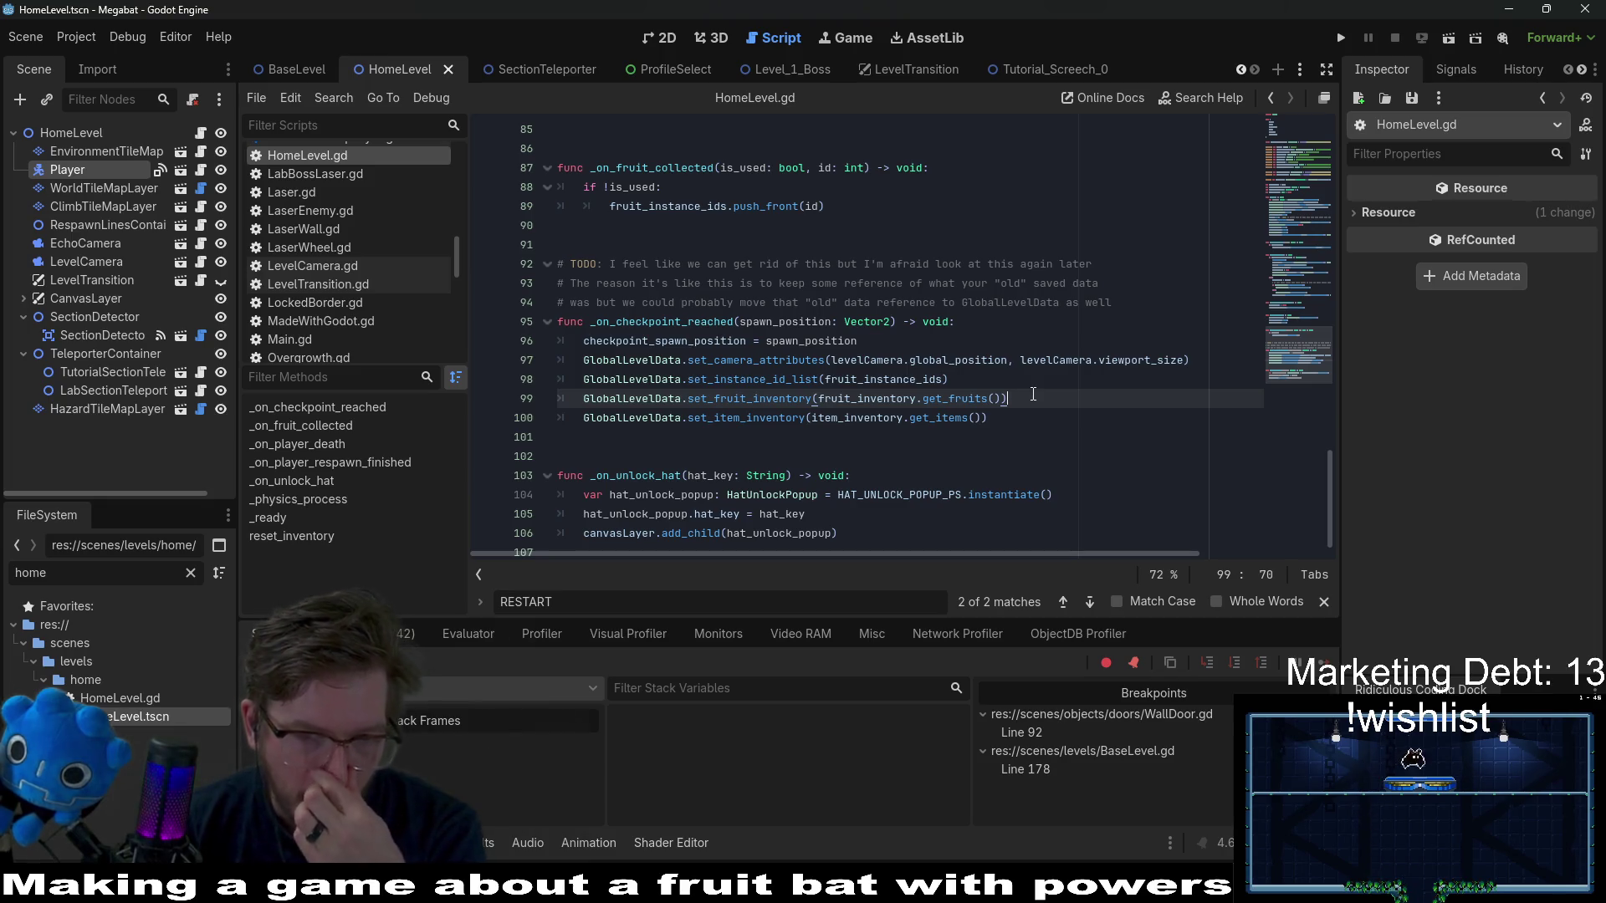
pyautogui.scroll(12, 1033, 394)
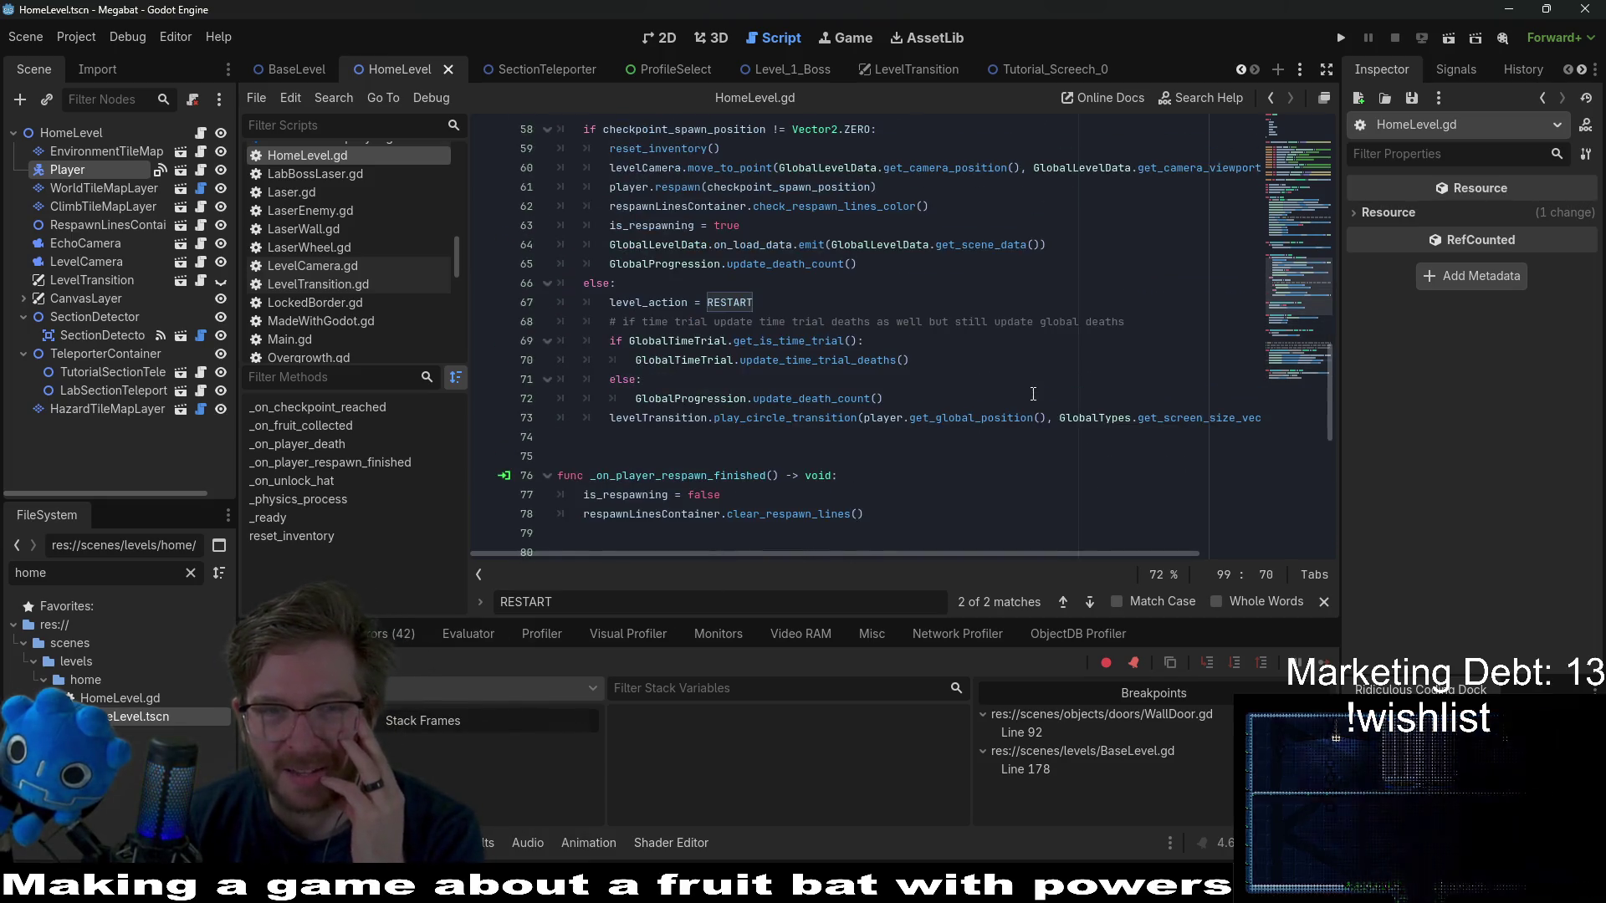
pyautogui.scroll(9, 1033, 394)
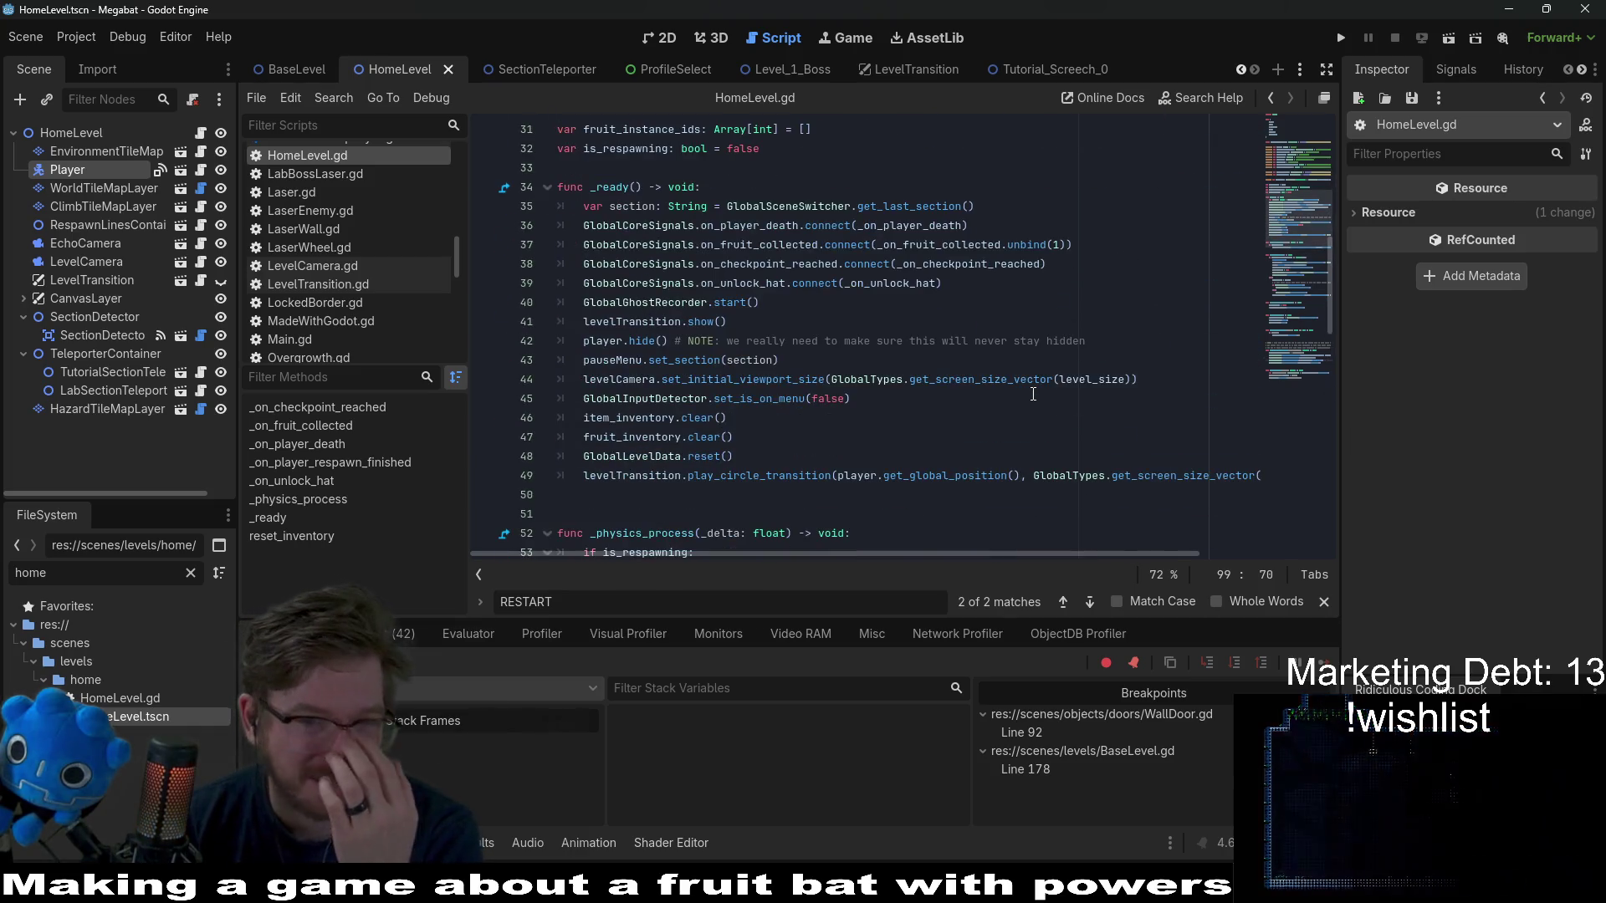
pyautogui.scroll(1, 1033, 394)
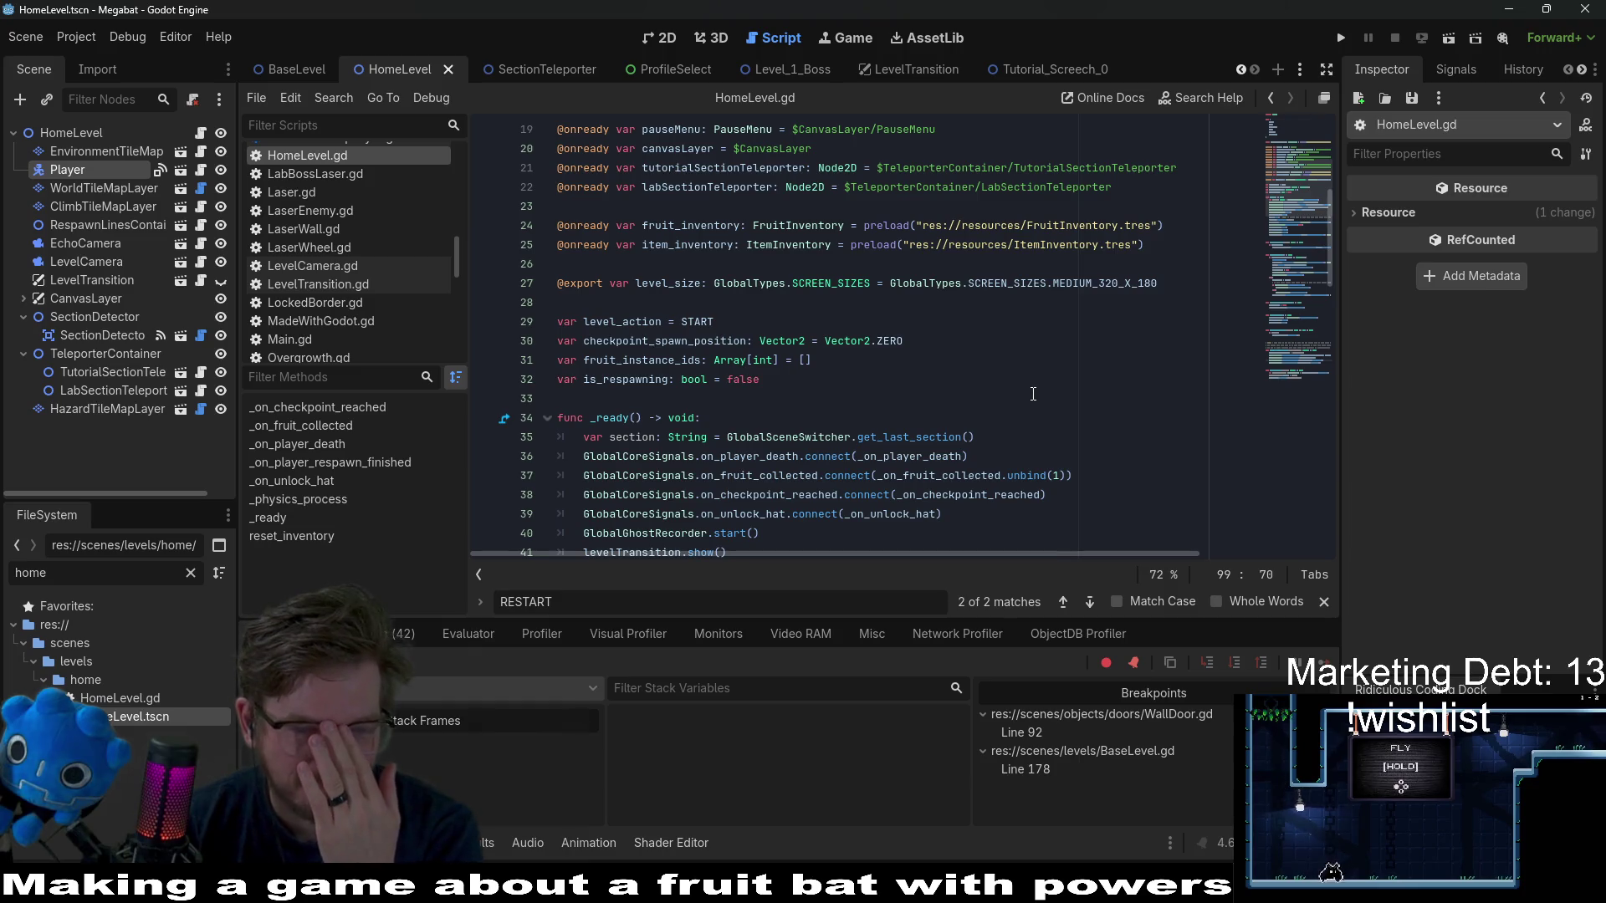
pyautogui.click(1015, 72)
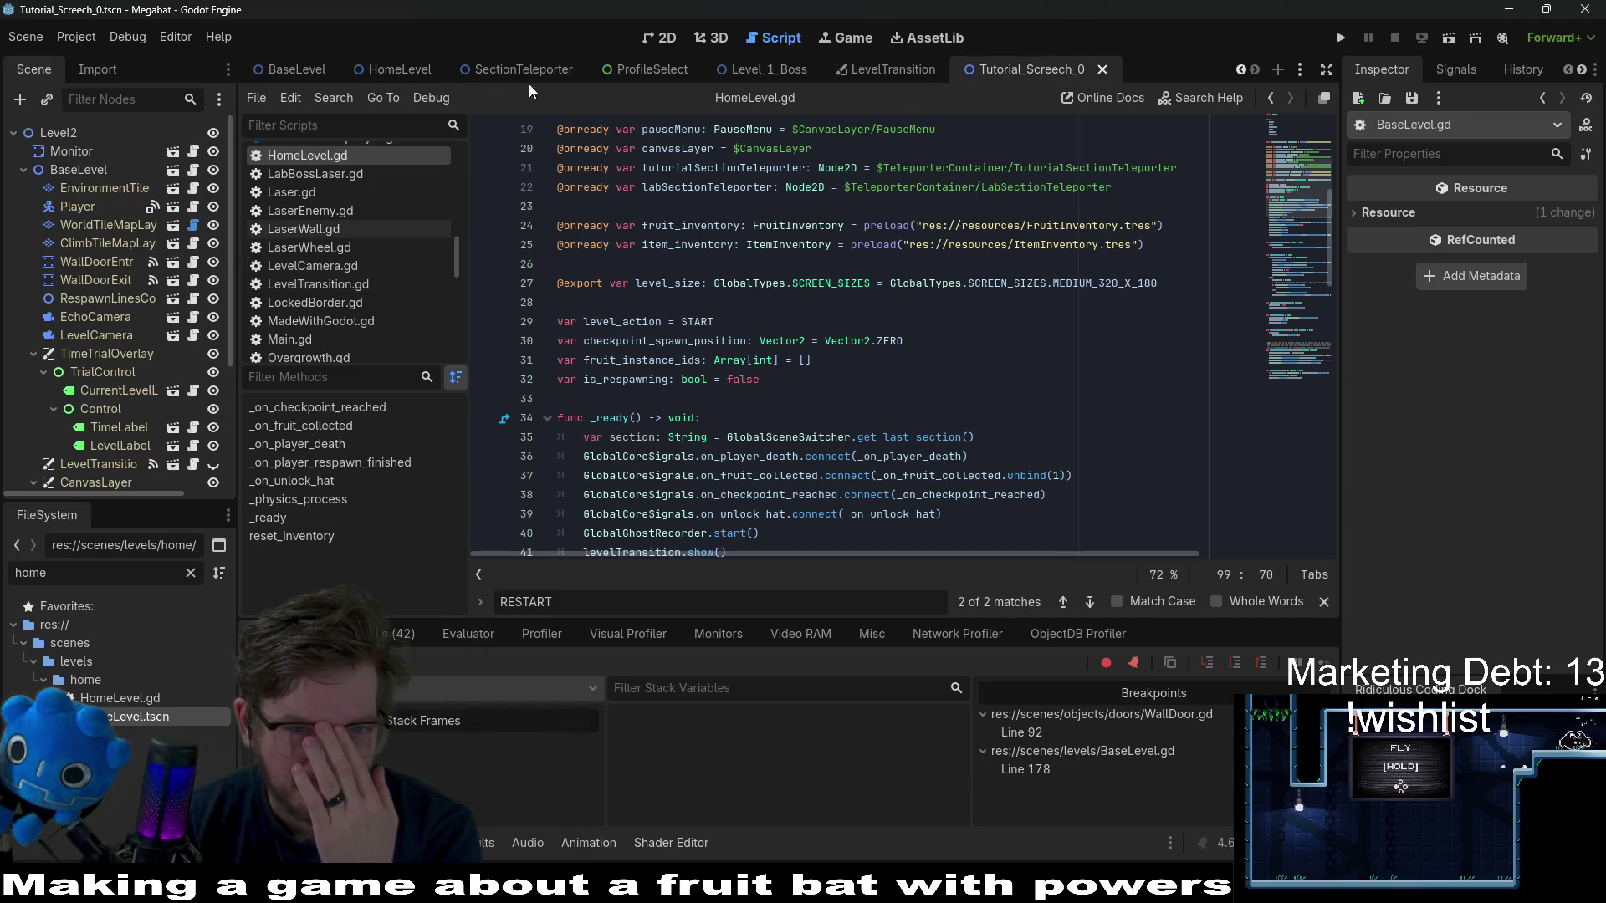
pyautogui.click(500, 67)
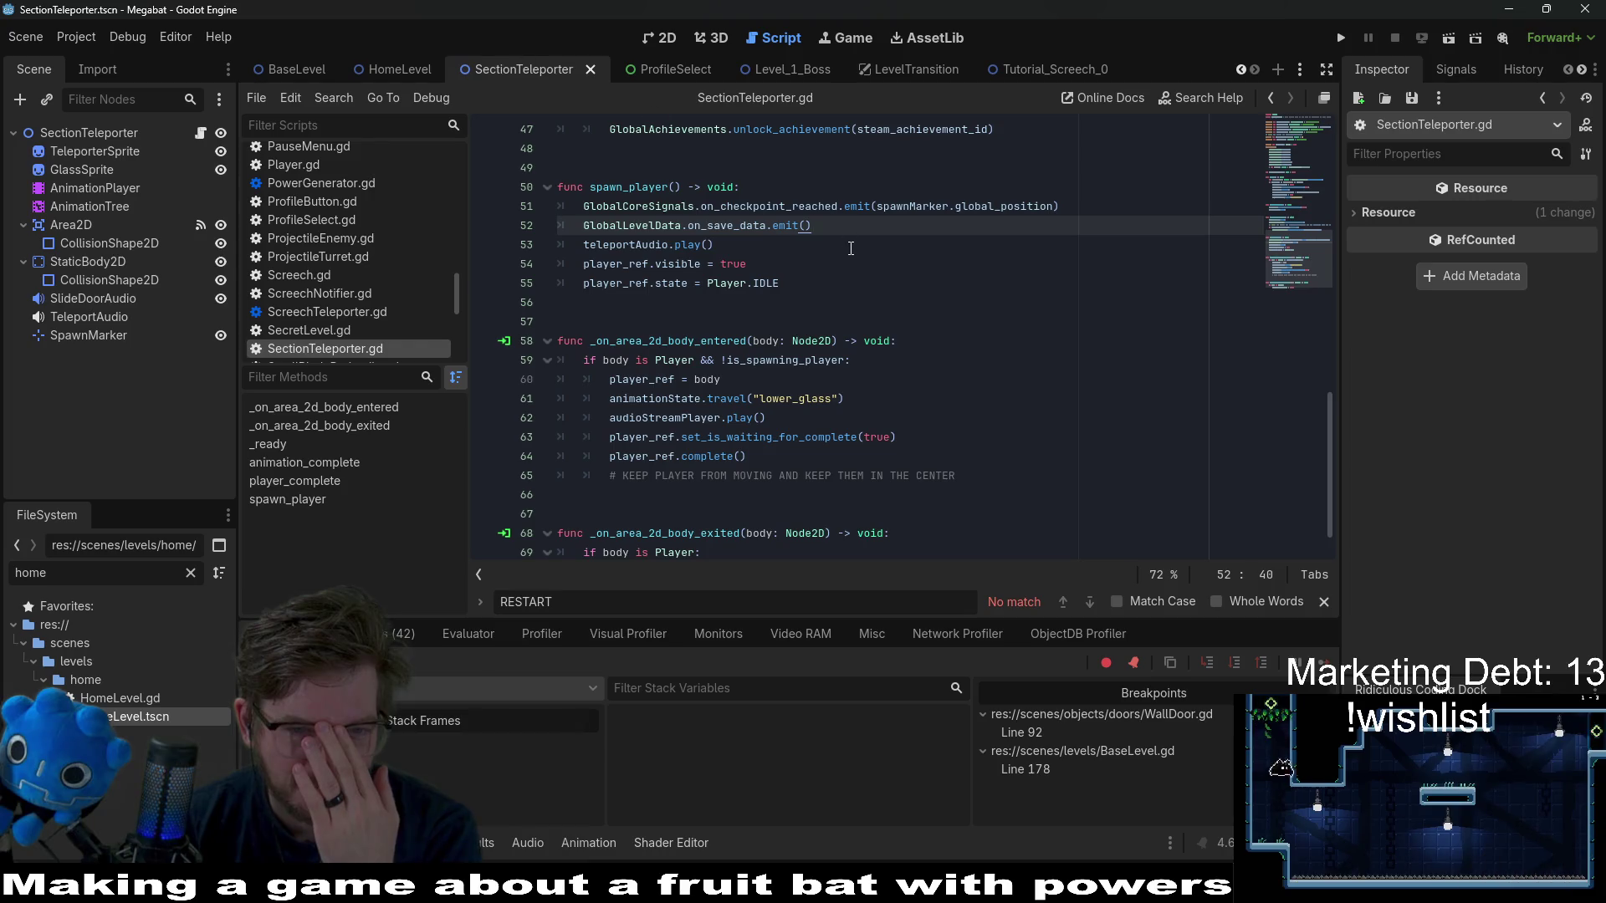
pyautogui.scroll(3, 852, 249)
pyautogui.scroll(7, 854, 251)
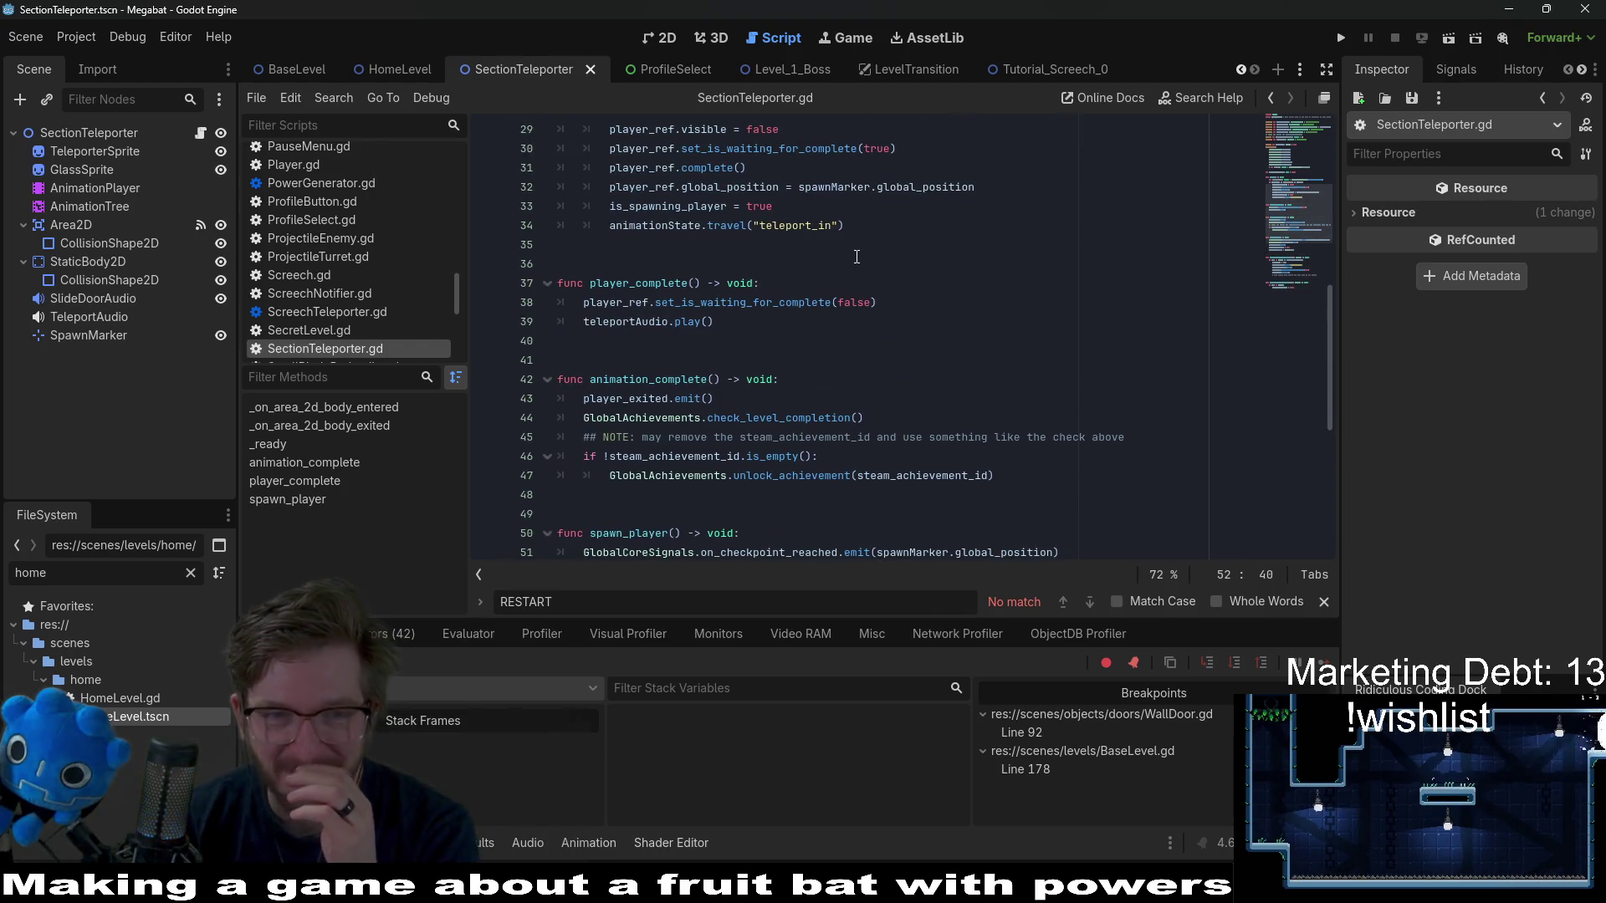
pyautogui.scroll(2, 857, 257)
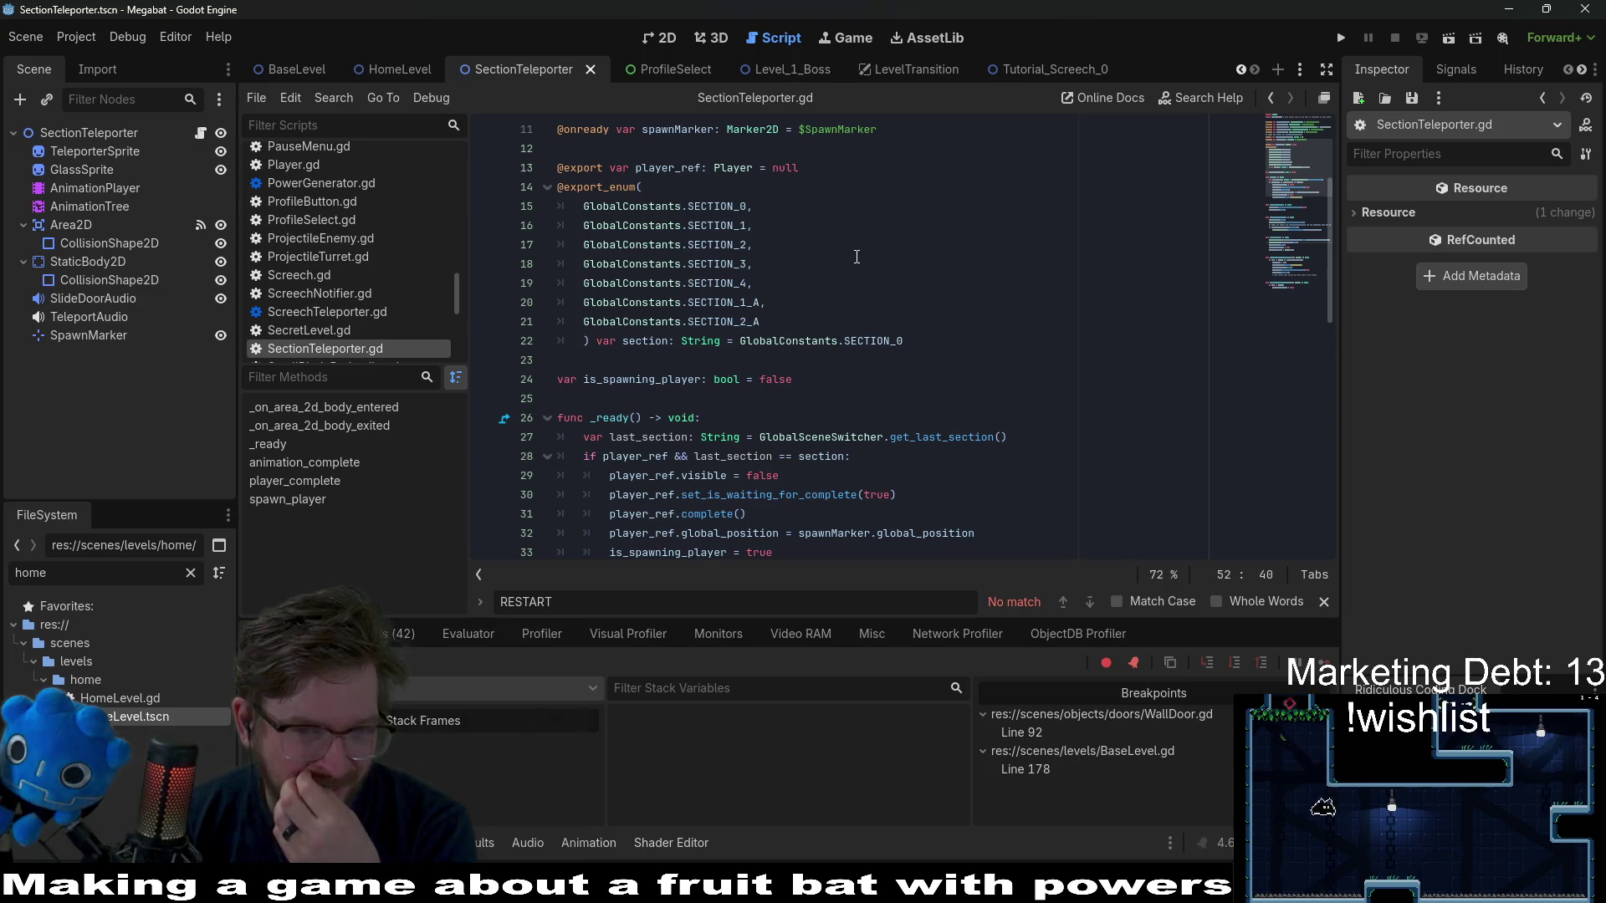
pyautogui.scroll(-12, 856, 257)
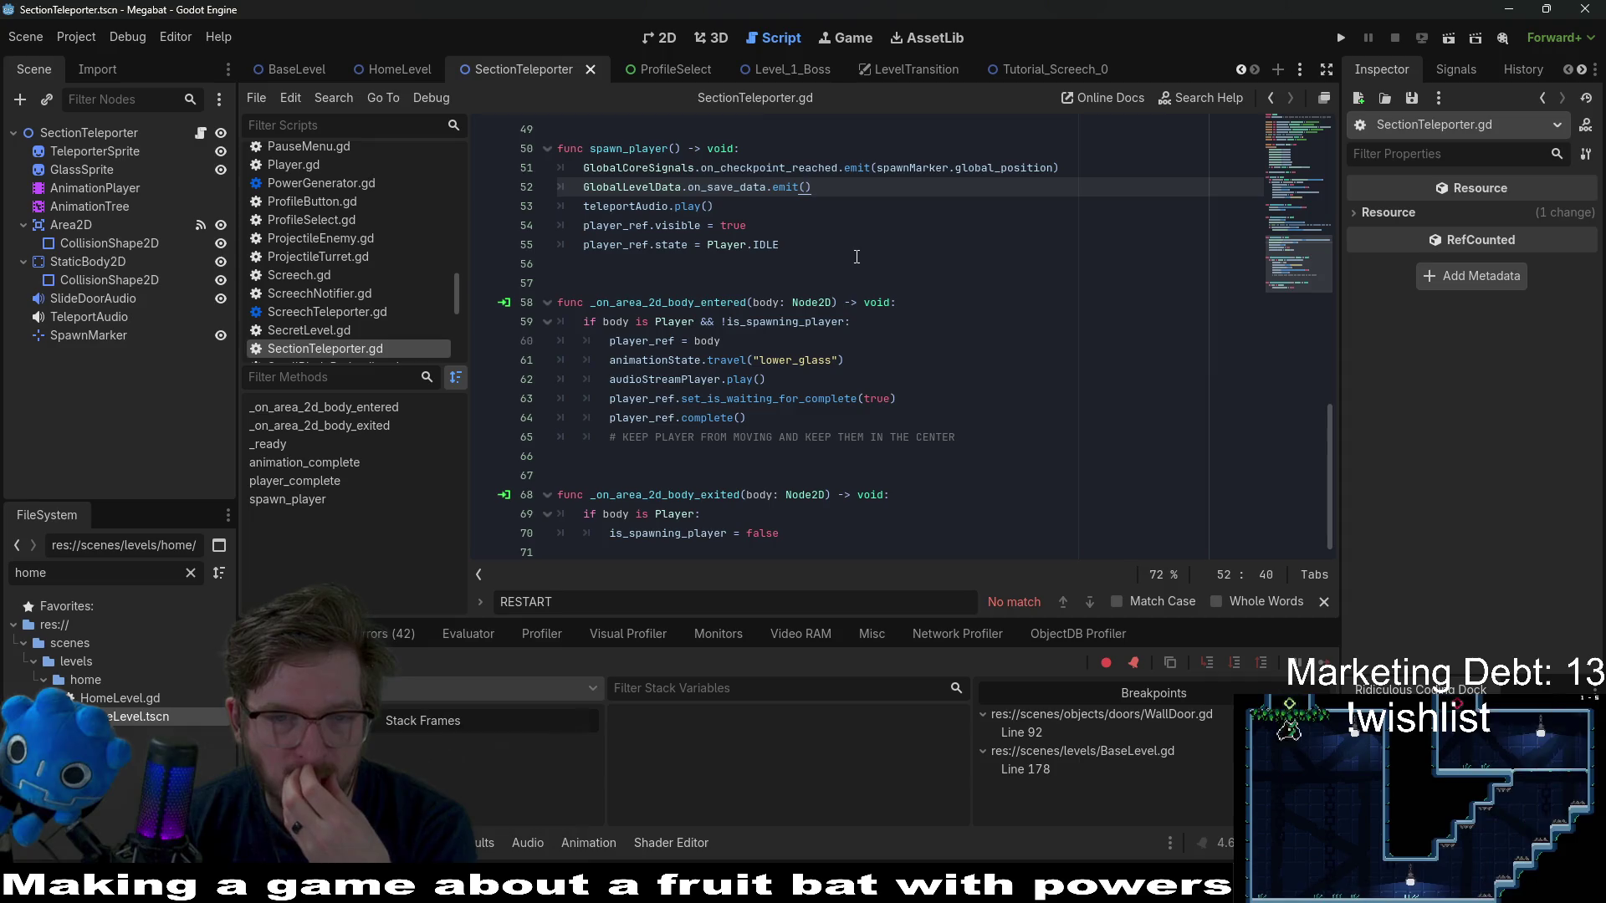
pyautogui.click(797, 322)
pyautogui.doubleClick(798, 322)
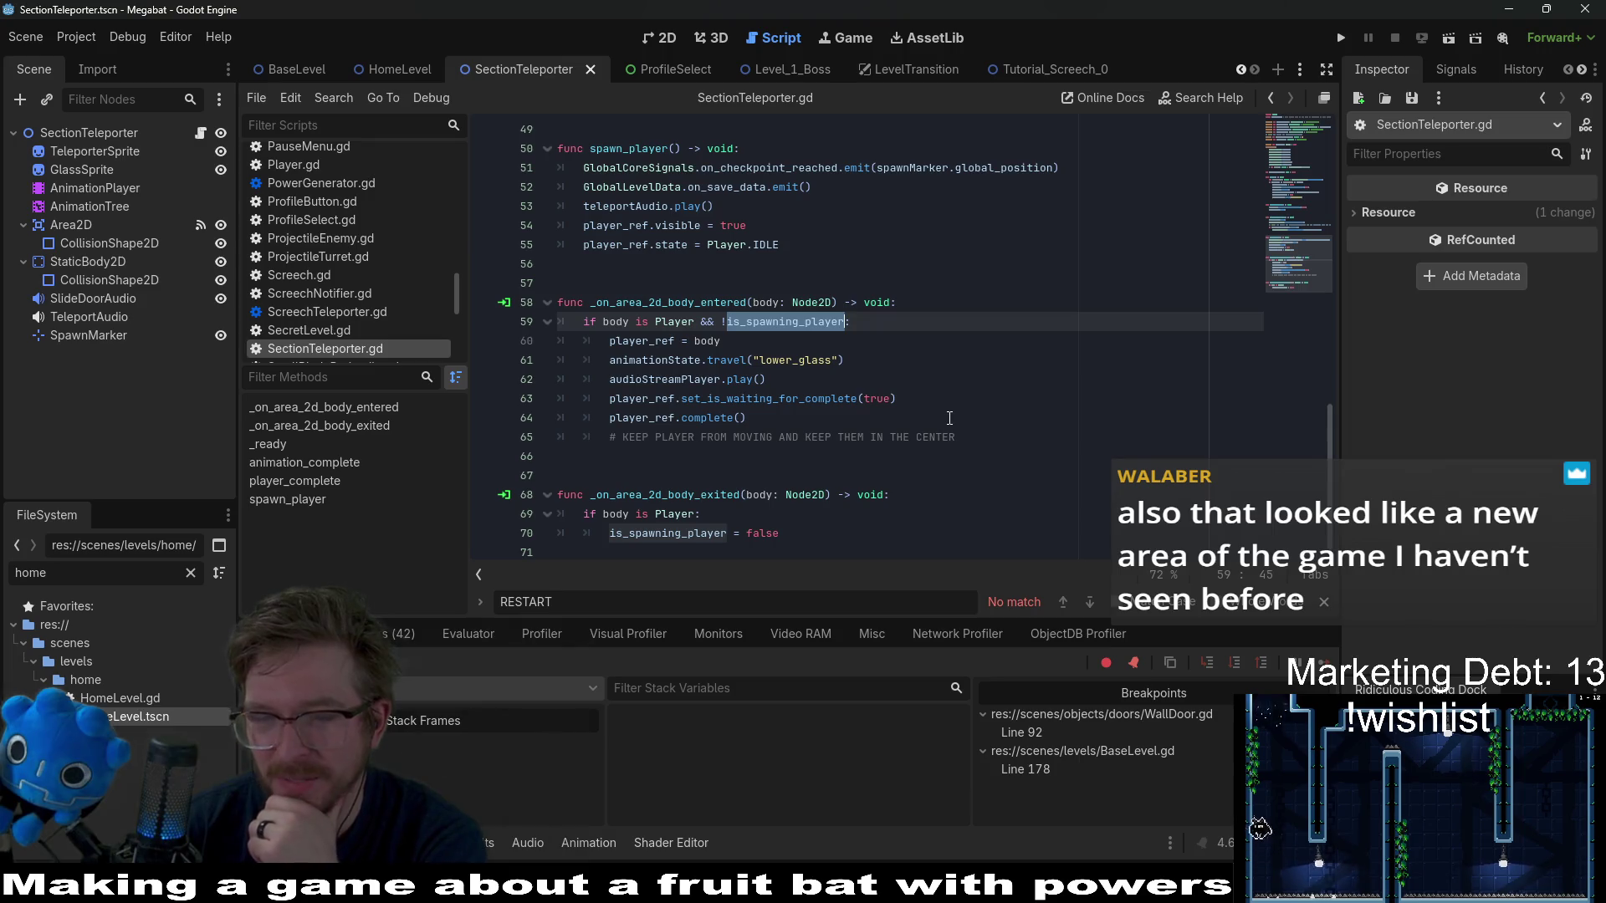
pyautogui.click(902, 443)
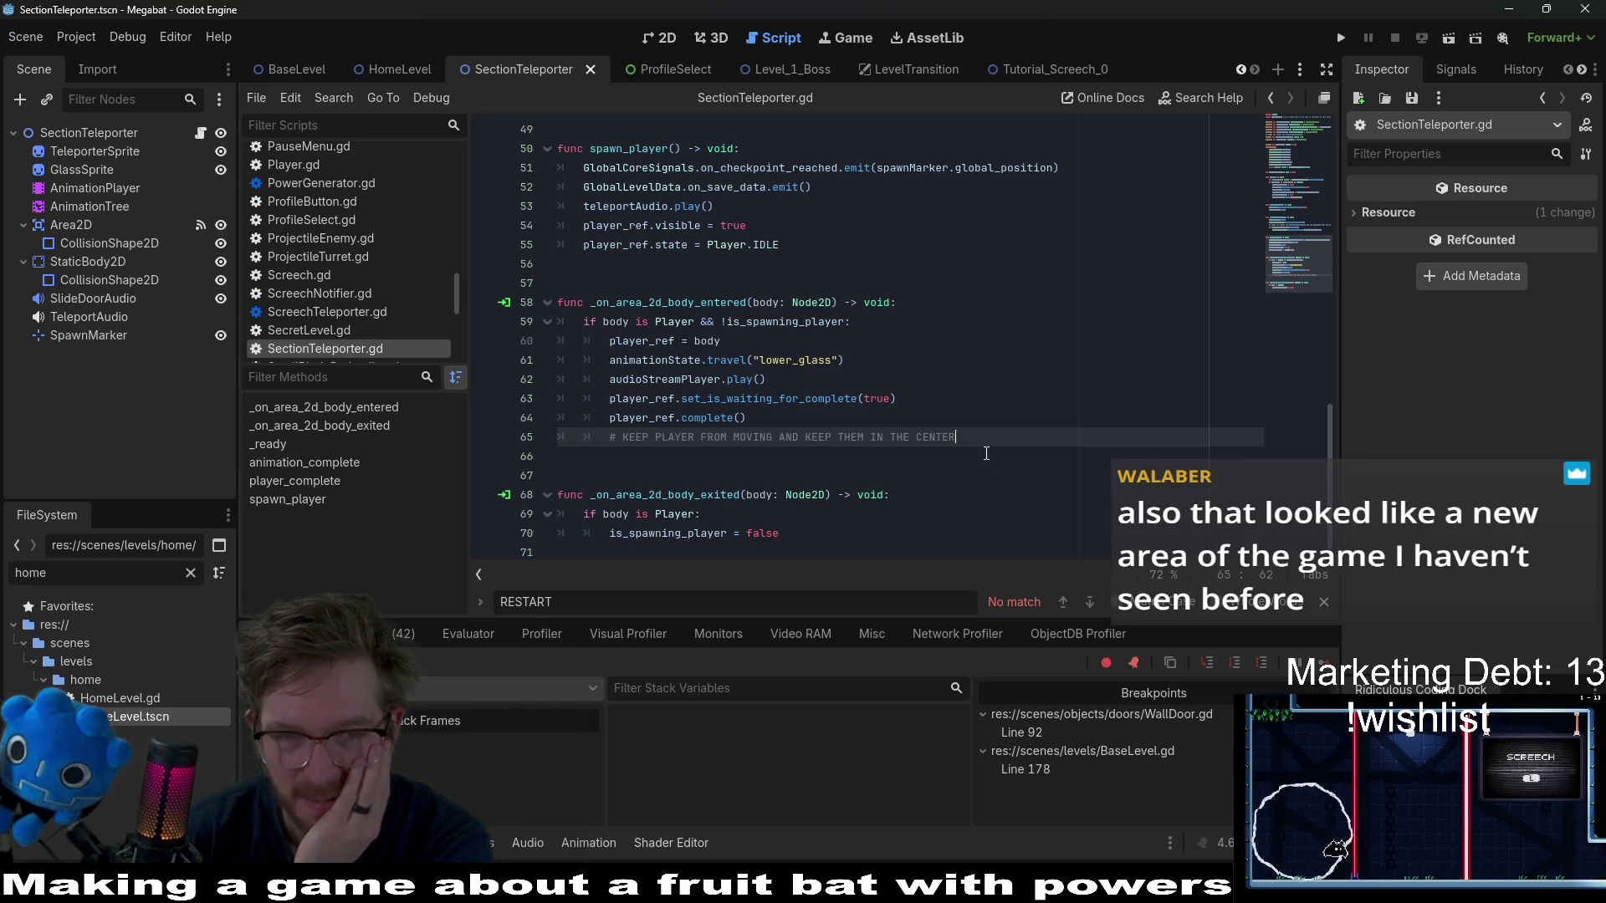
pyautogui.click(870, 244)
pyautogui.click(860, 276)
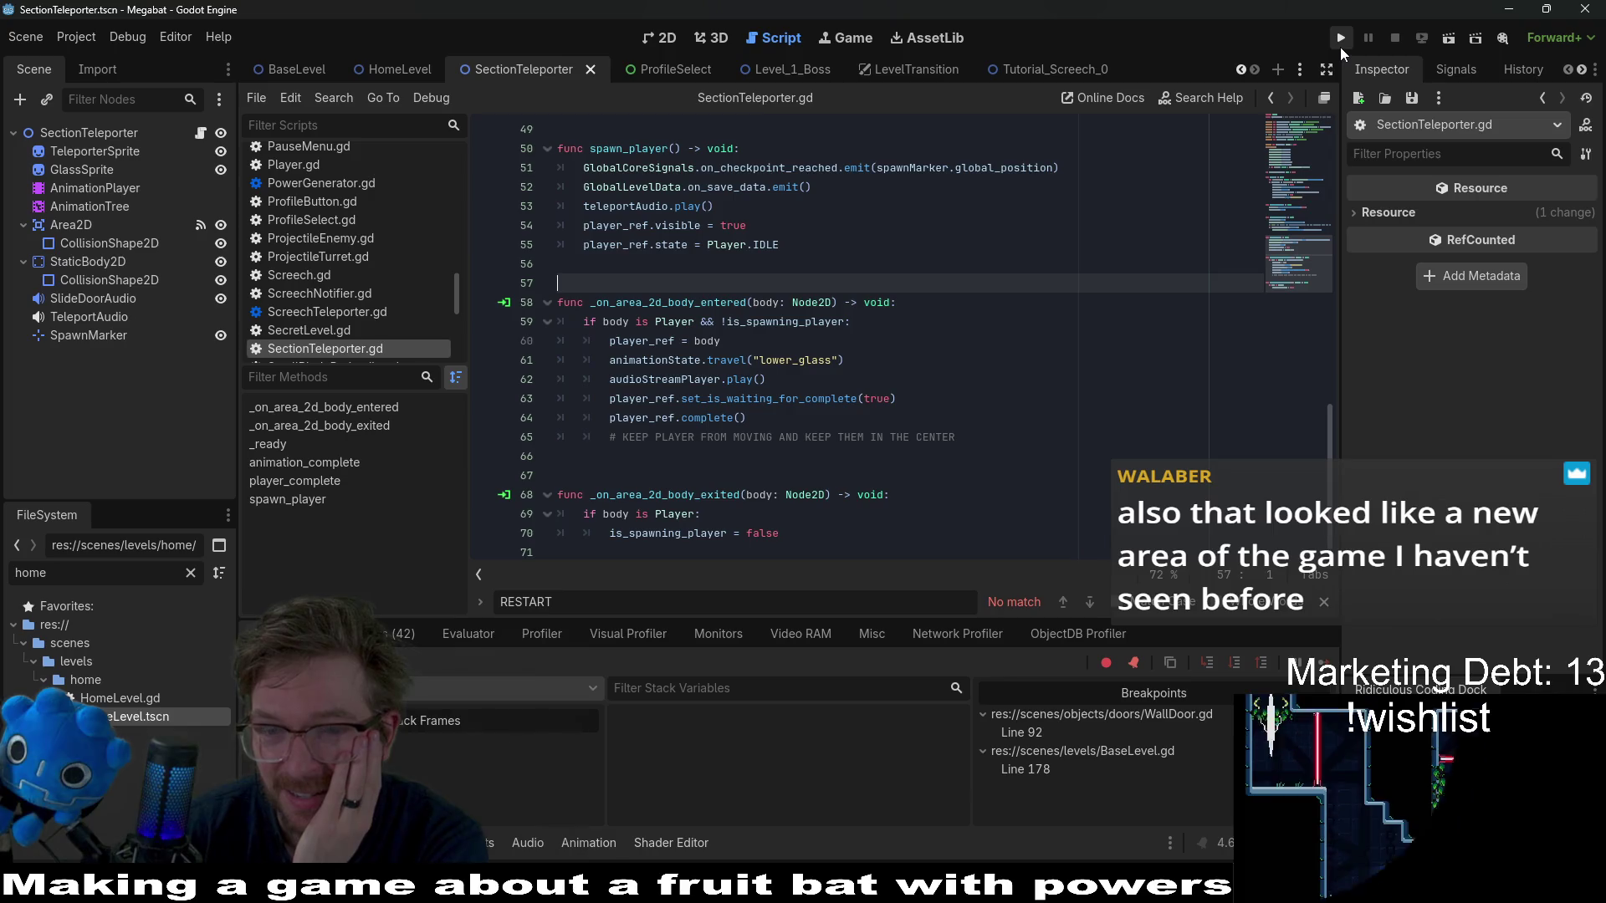
# - Launch the game project and choose Play with the second save profile
pyautogui.click(1340, 44)
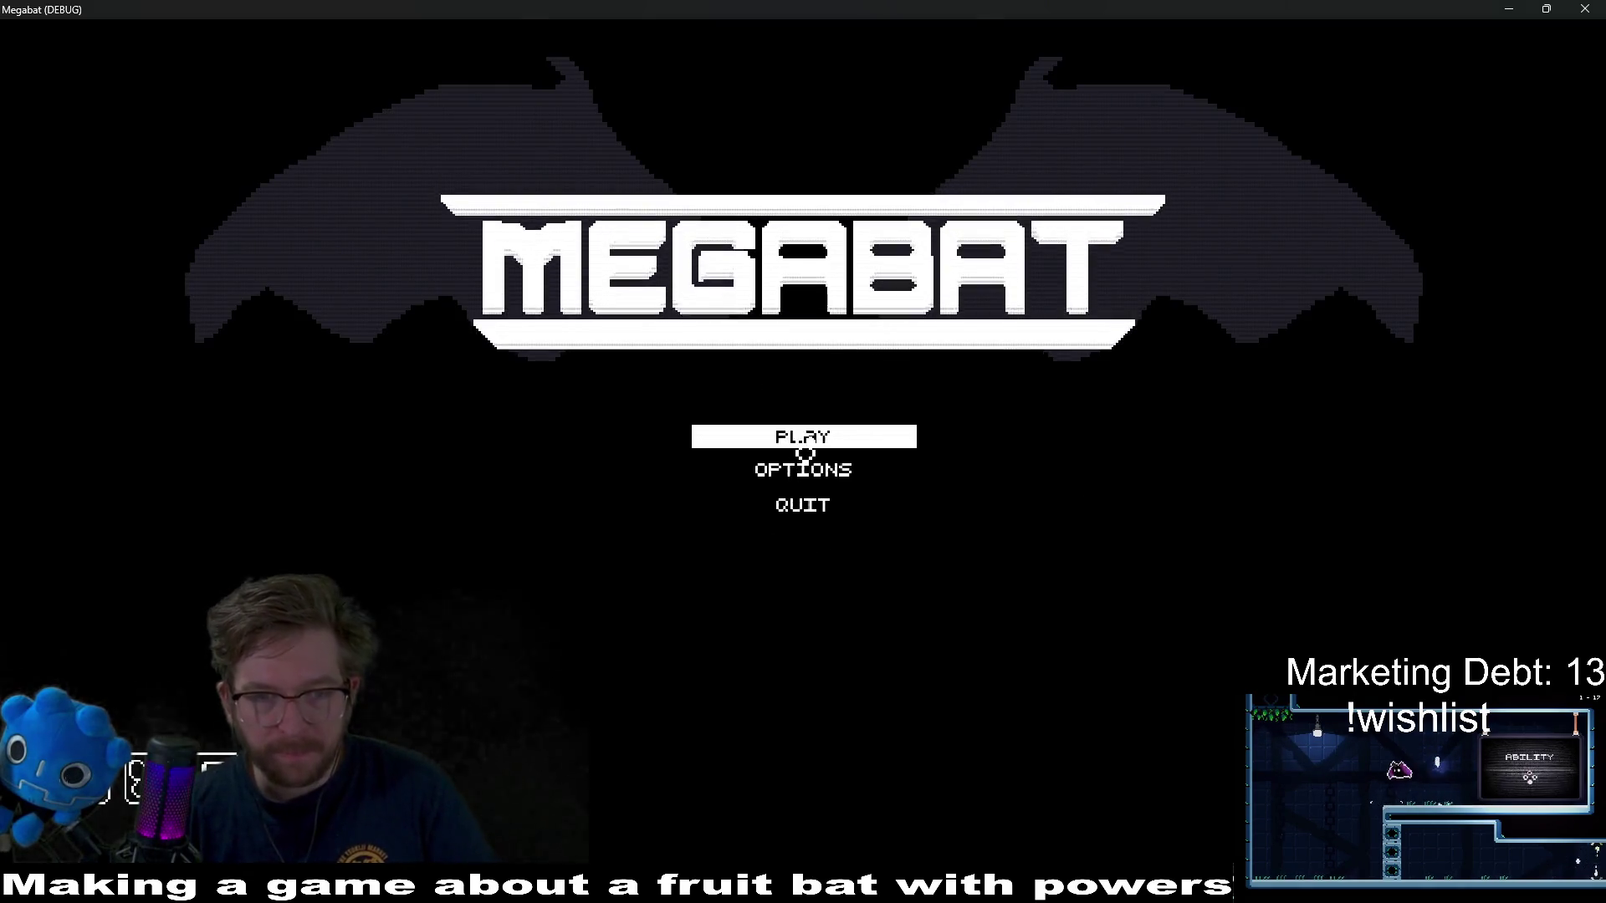
pyautogui.click(833, 440)
pyautogui.click(861, 402)
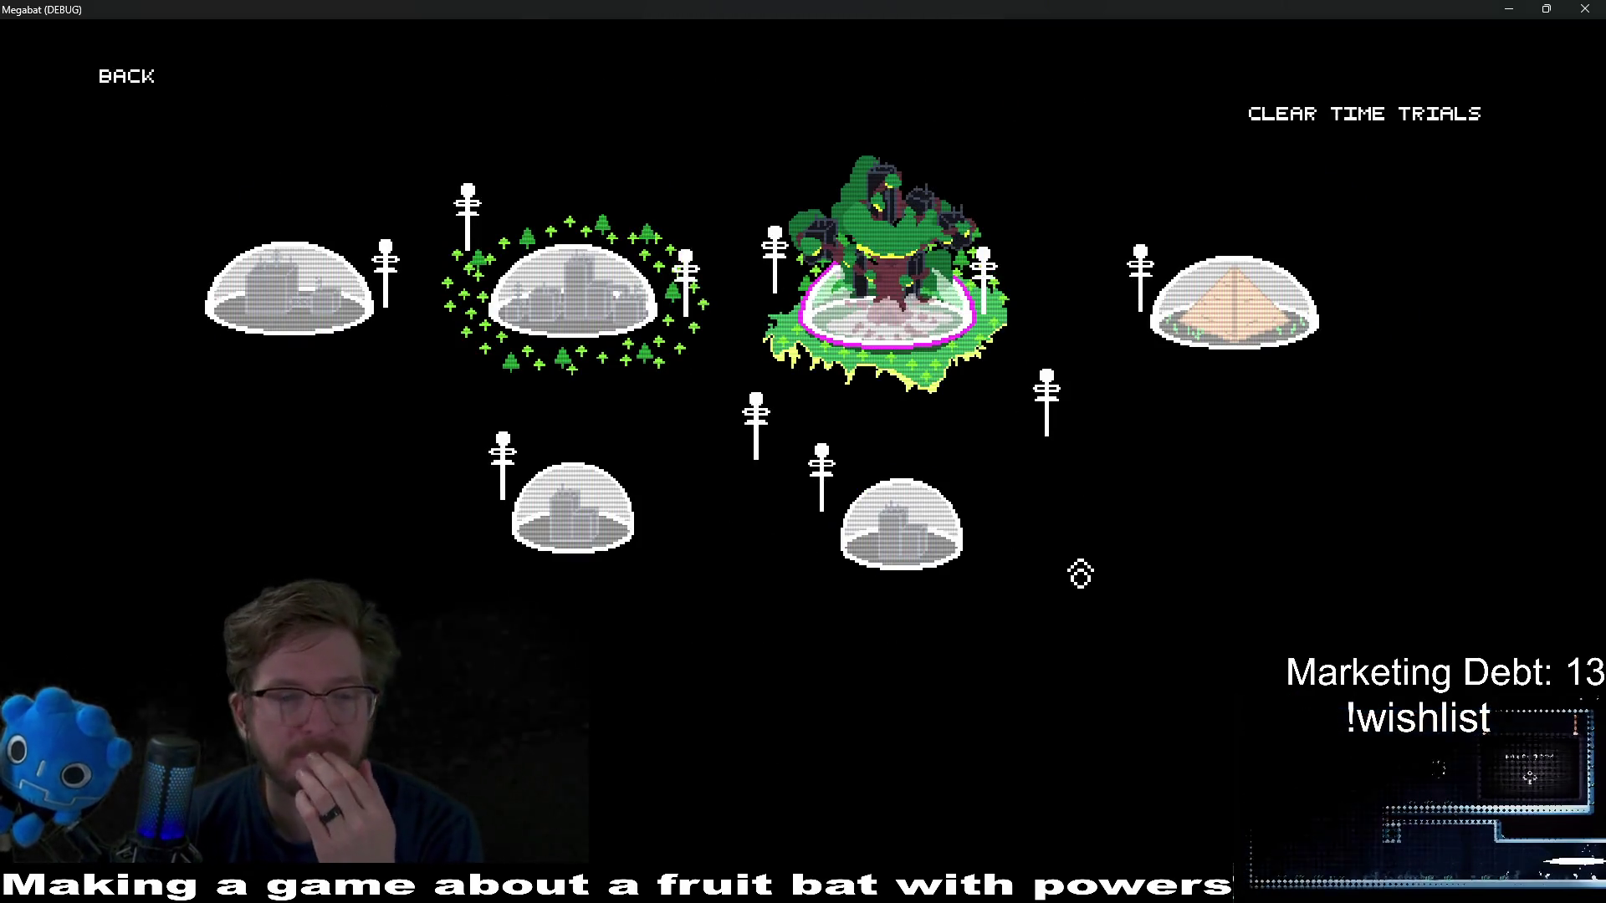
# - Start forest dome level 14 and continue past the WallDoor.gd and BaseLevel.gd breakpoints
pyautogui.press('Right')
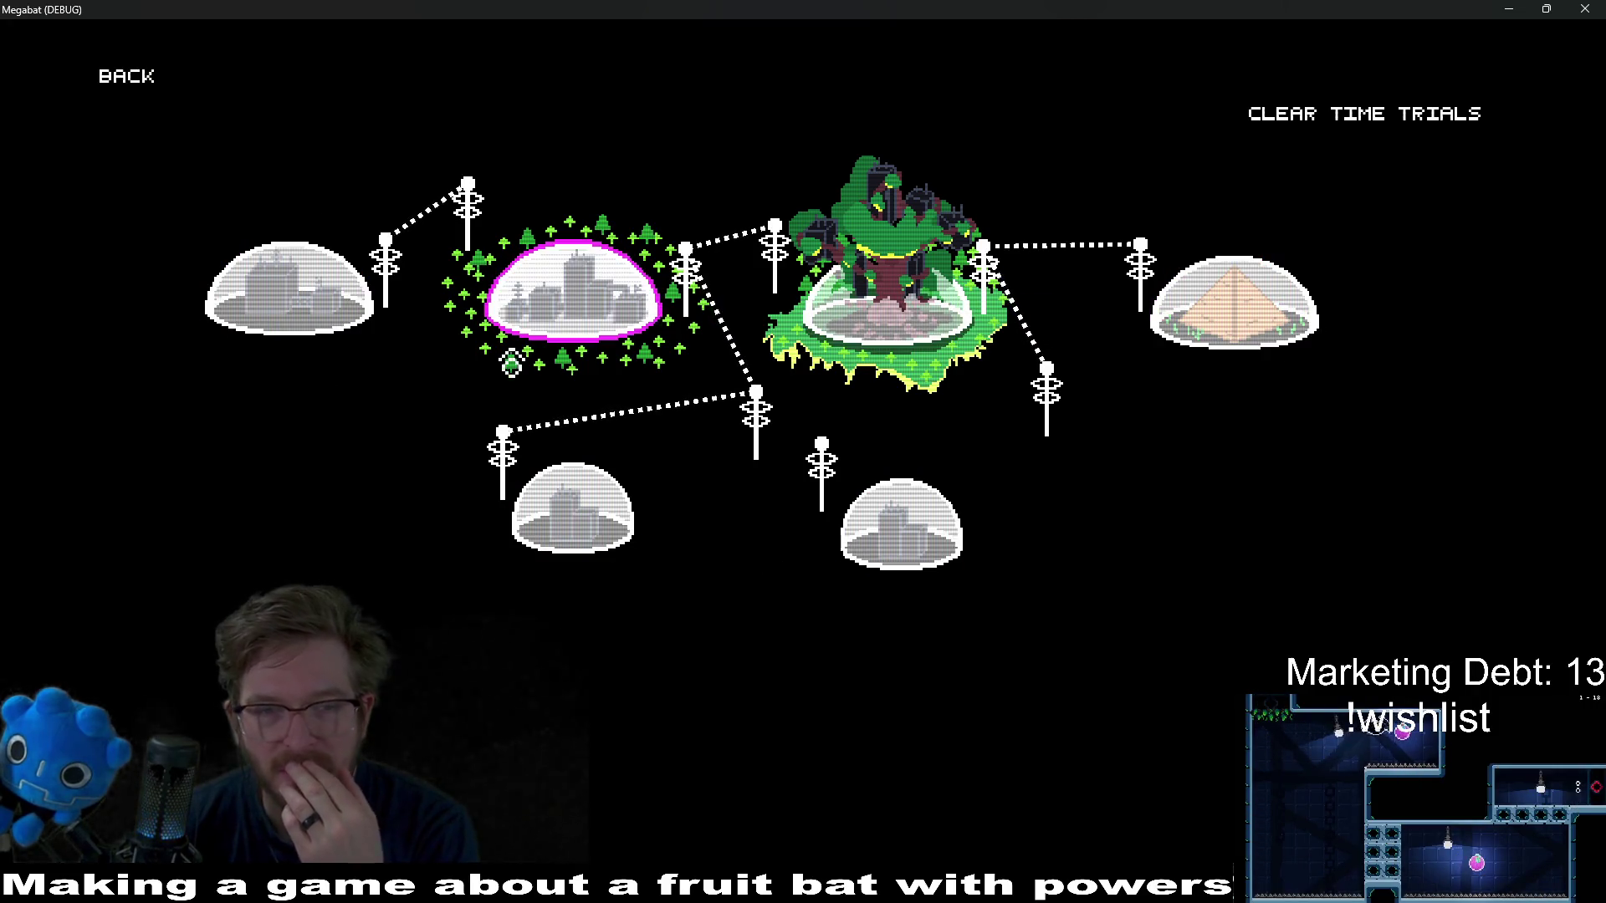
pyautogui.press('Left')
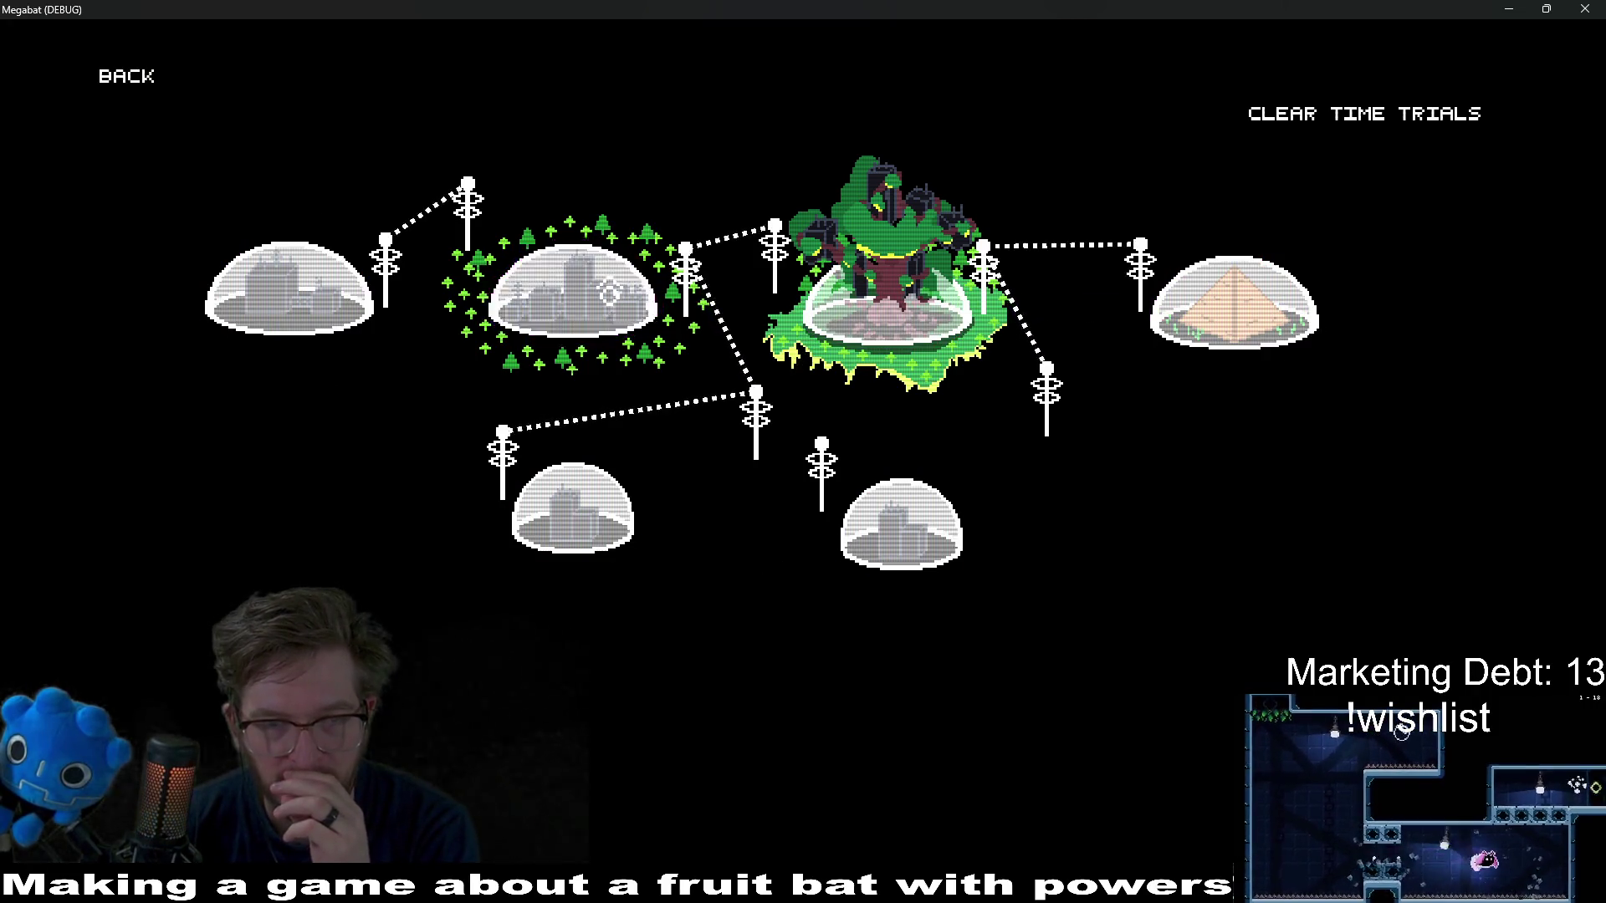
pyautogui.press('Return')
pyautogui.click(681, 526)
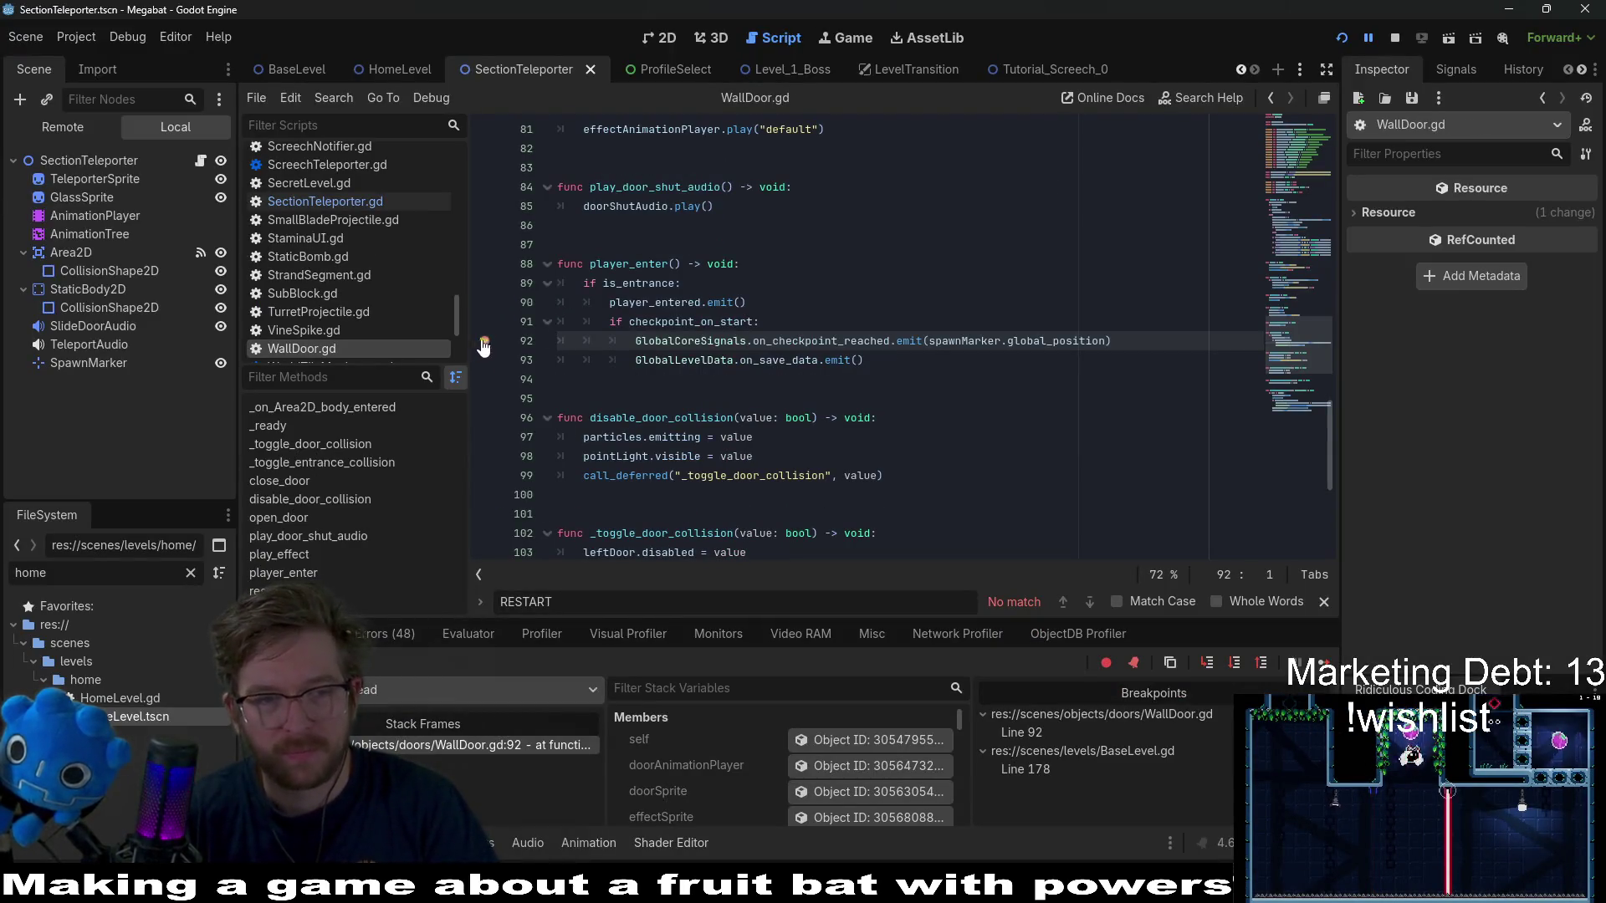
pyautogui.click(1325, 664)
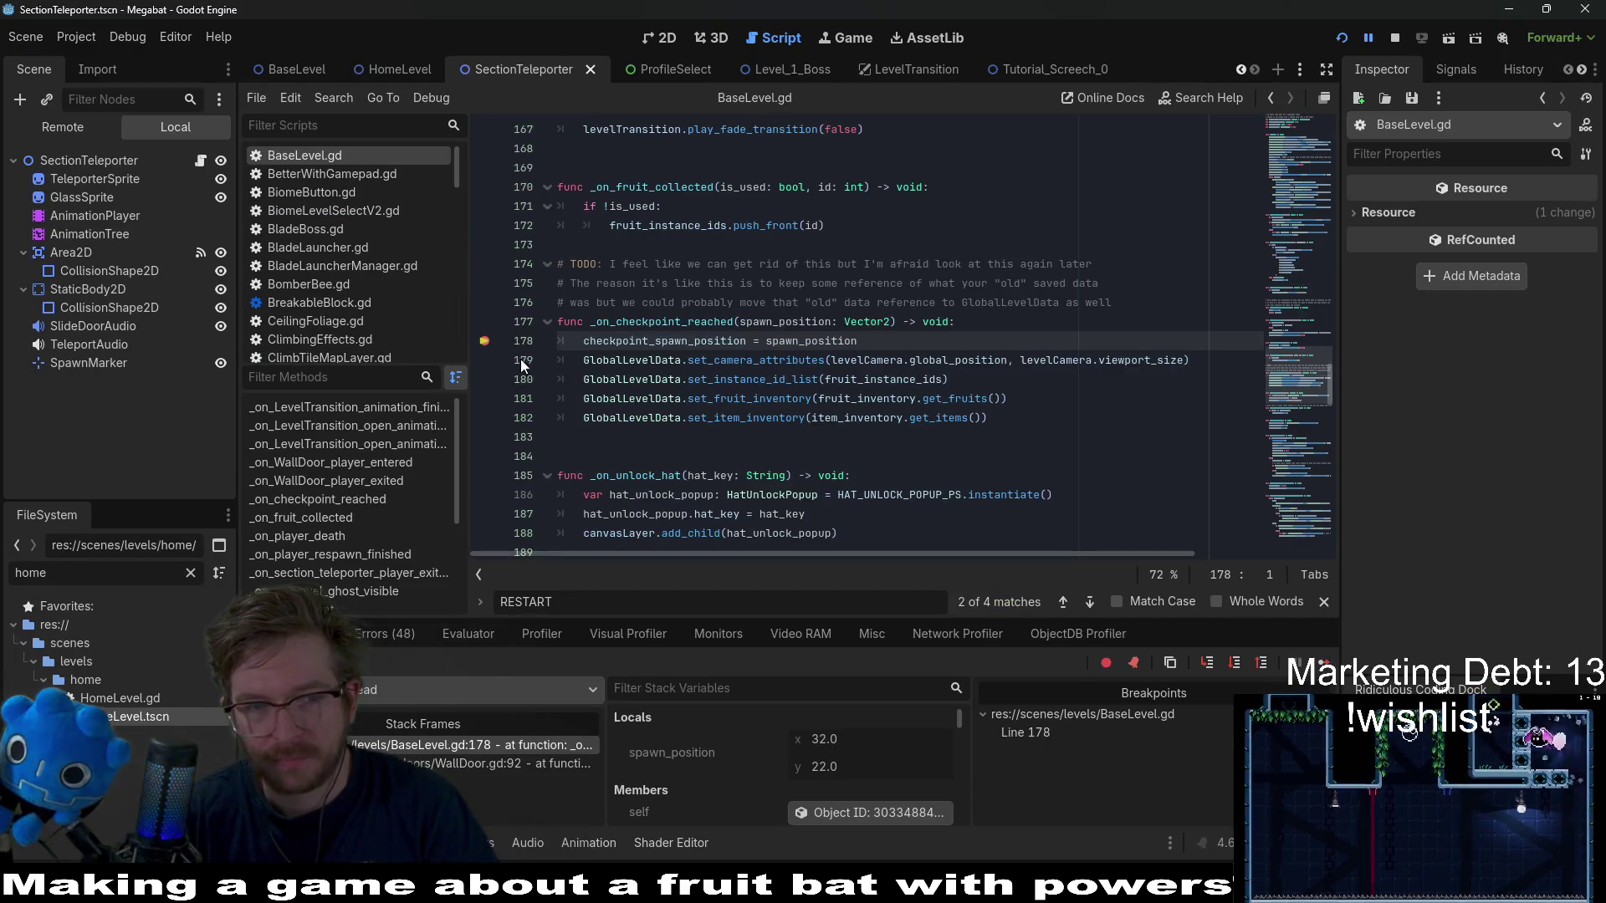
pyautogui.click(1326, 663)
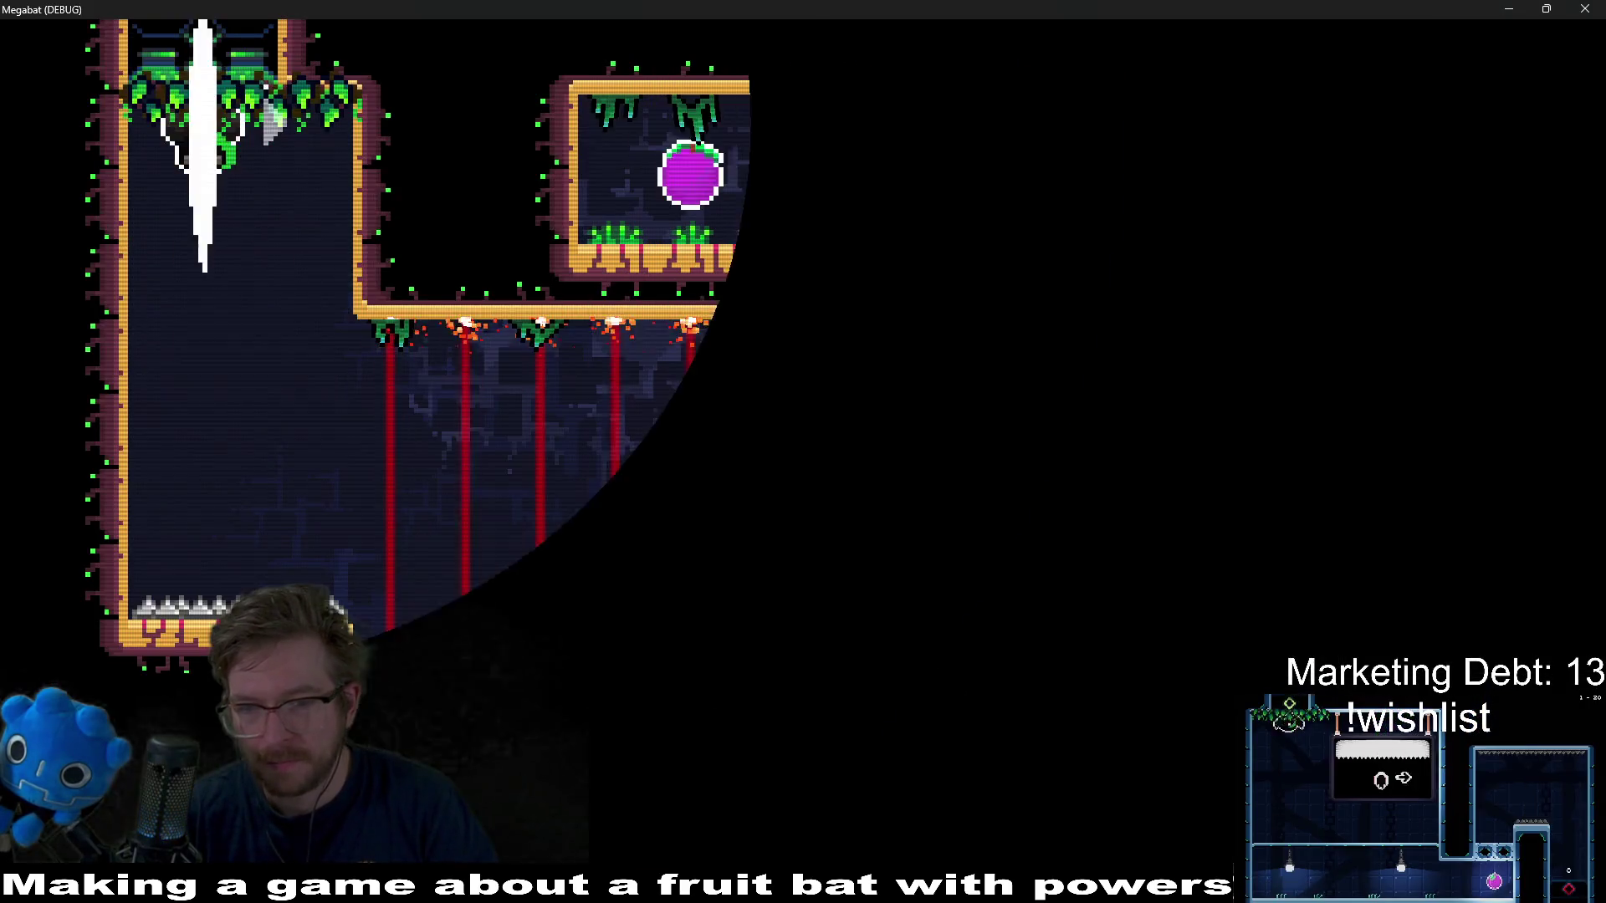
# - Ride the moving platform and fly up to eat the first plums
pyautogui.press('space')
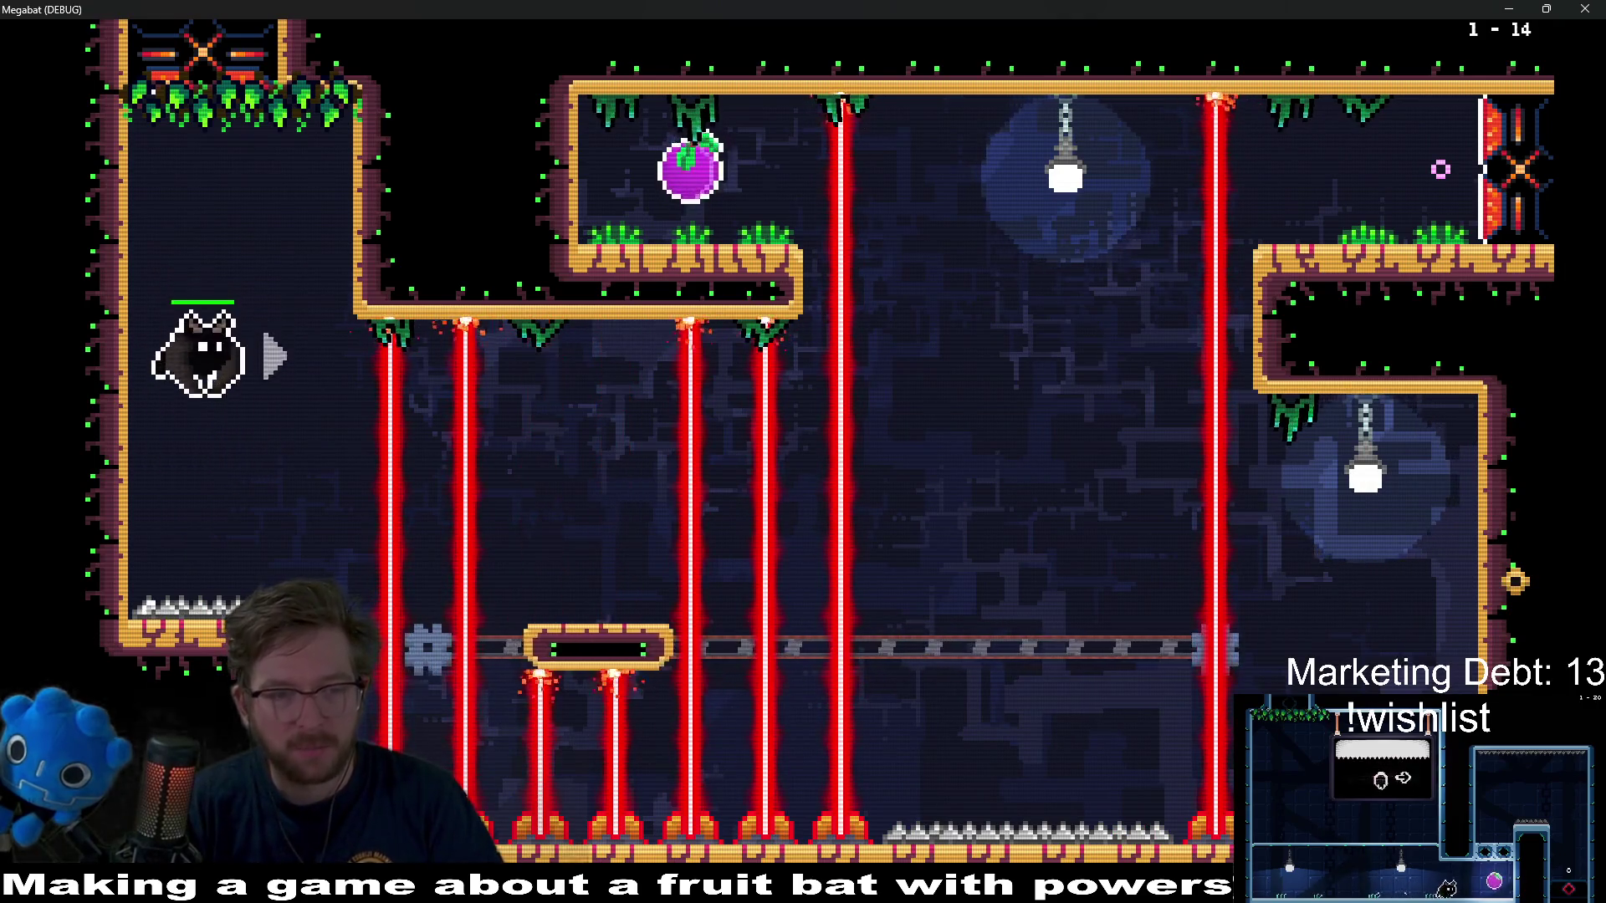
pyautogui.press('Right')
pyautogui.press('Left')
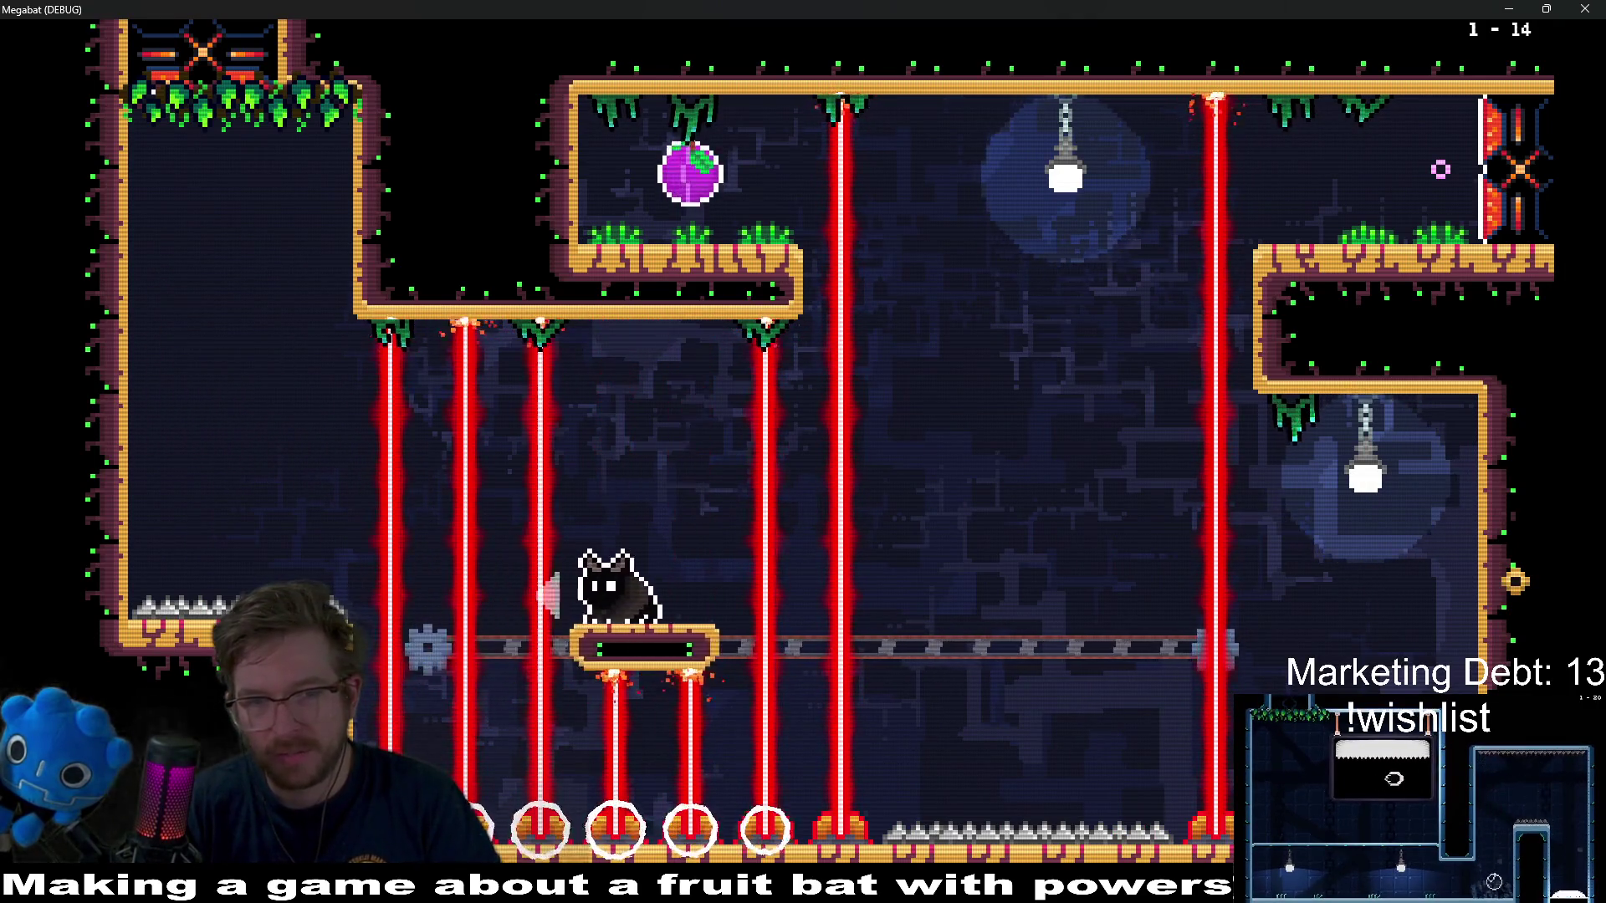
pyautogui.press('space')
pyautogui.press('Left')
pyautogui.press('Right')
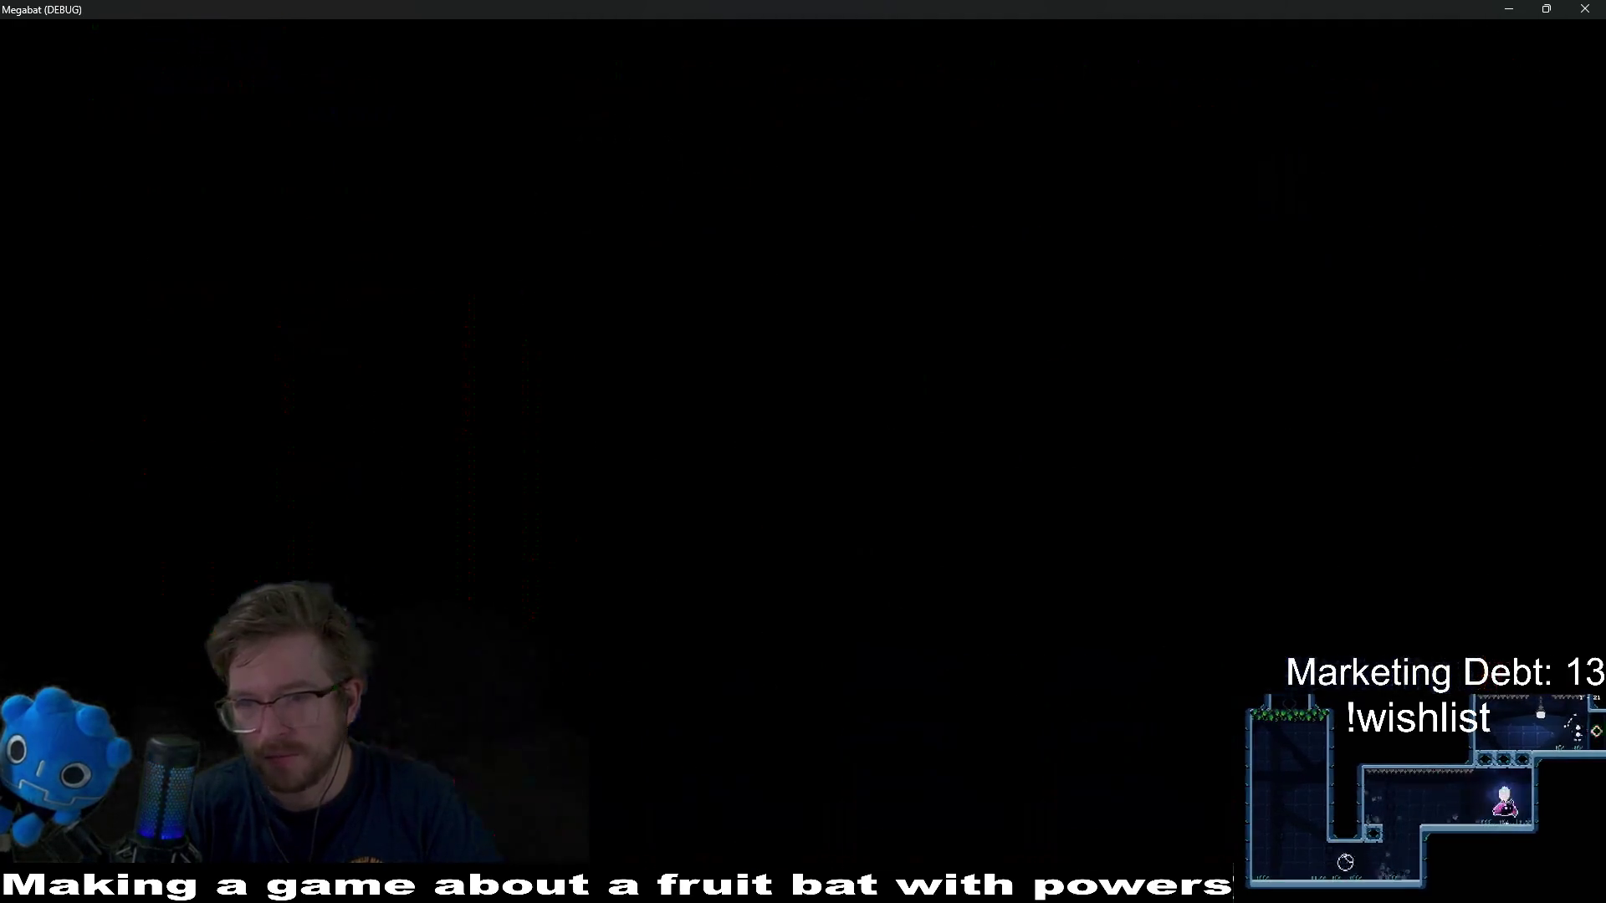
pyautogui.press('Right')
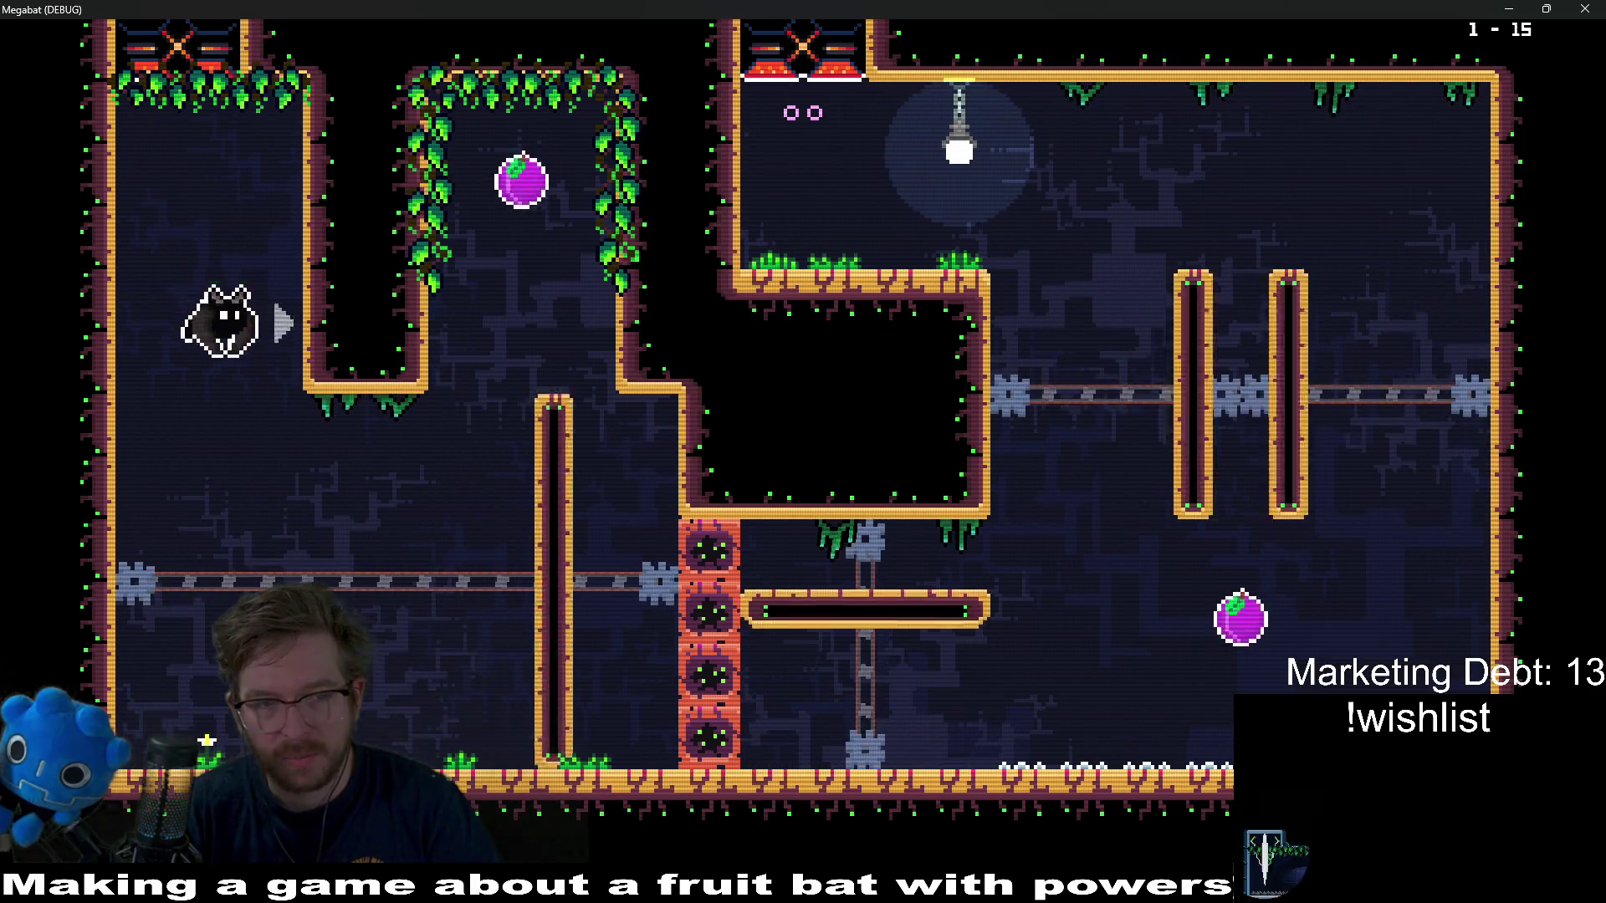
pyautogui.press('space')
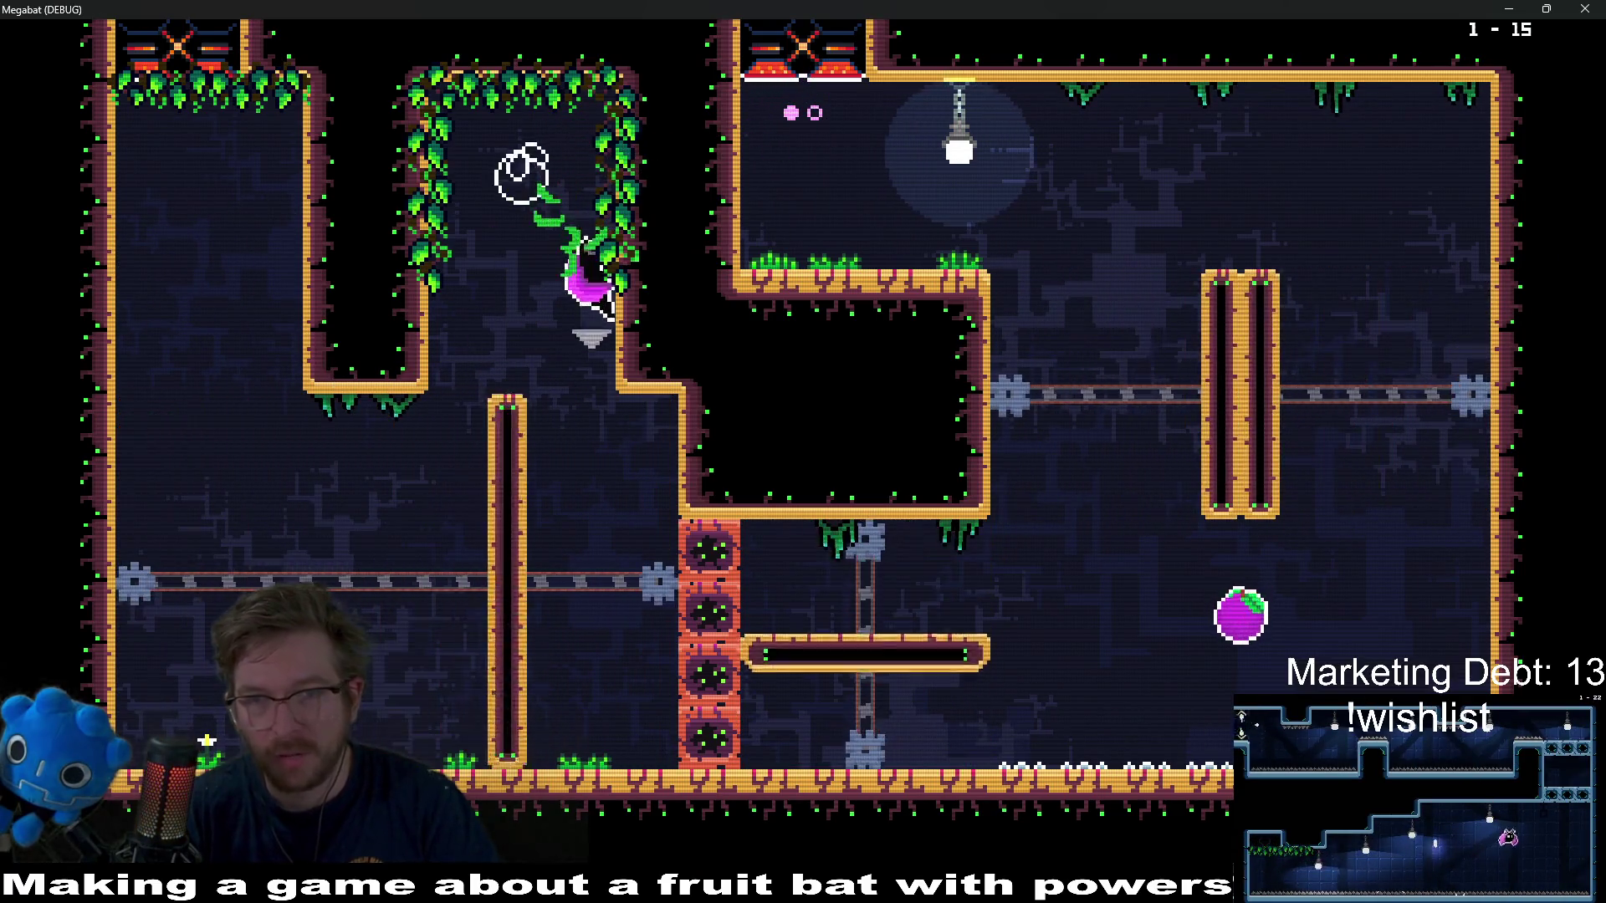
# - Drop to the lower floor, dash right for another plum, return to the ledge, and pause
pyautogui.press('Right')
pyautogui.press('Right')
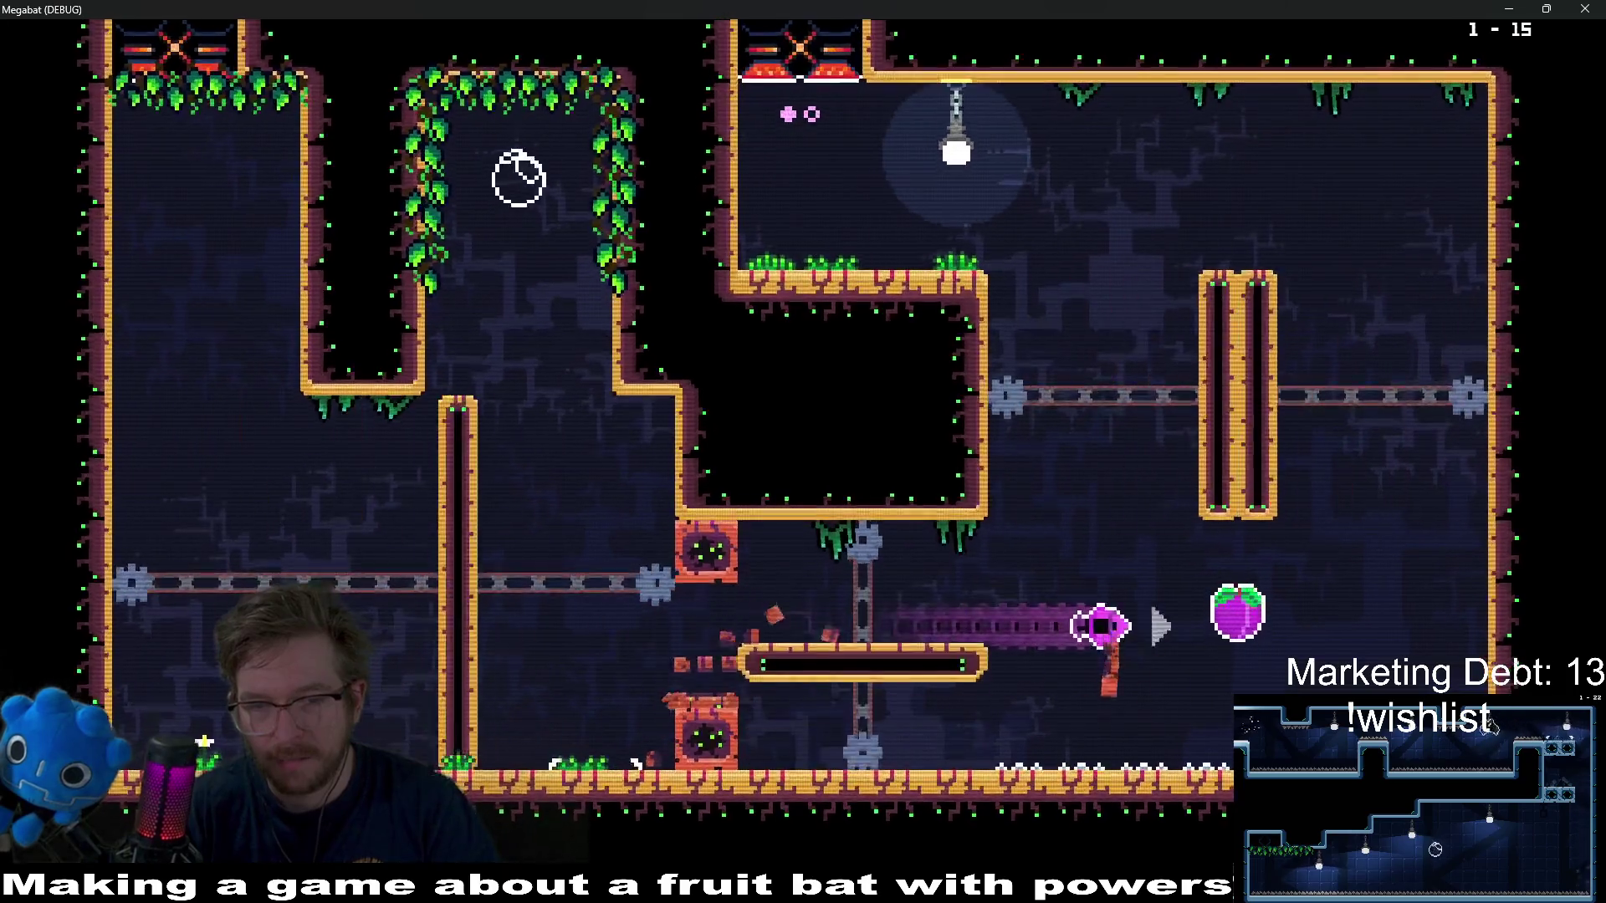
pyautogui.press('space')
pyautogui.press('Right')
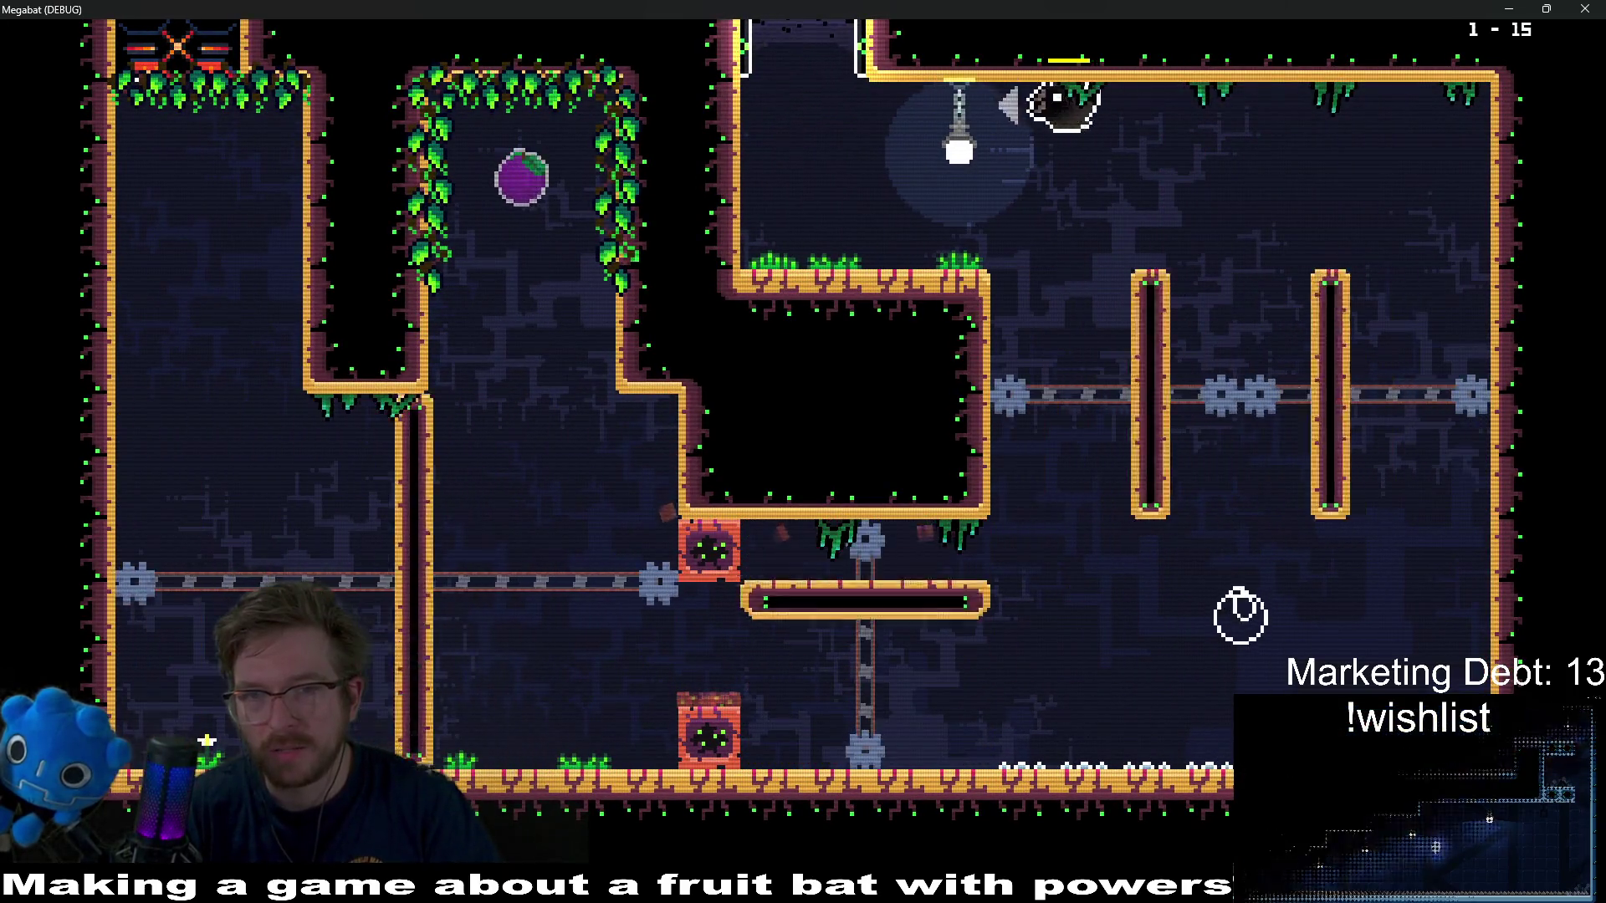
pyautogui.press('space')
pyautogui.press('Left')
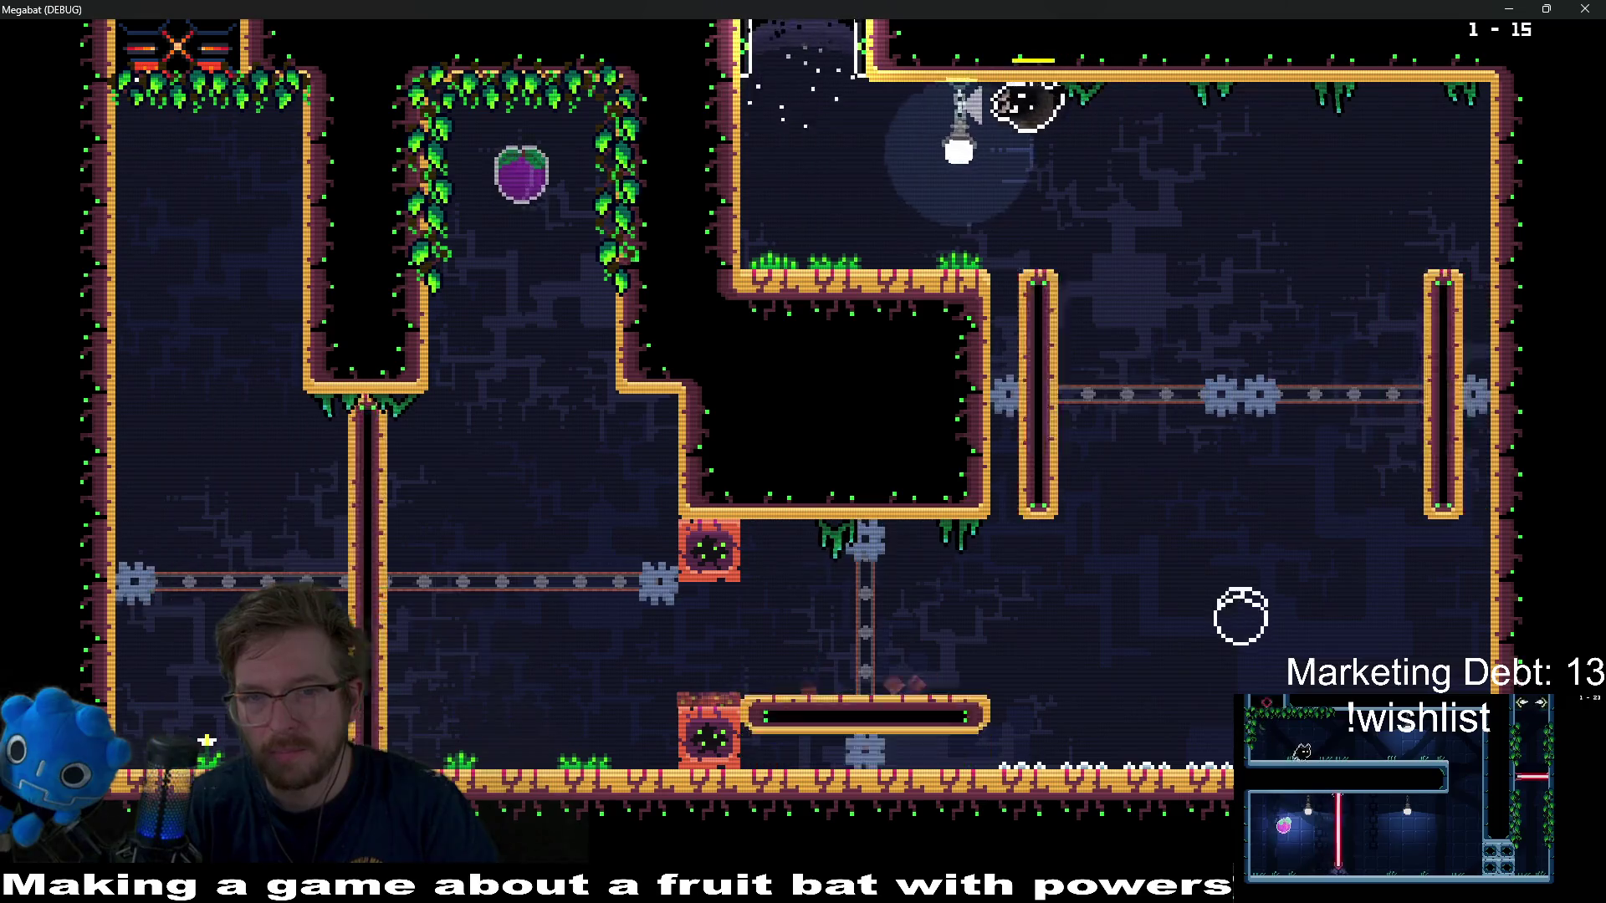
pyautogui.press('Right')
pyautogui.press('space')
pyautogui.press('Left')
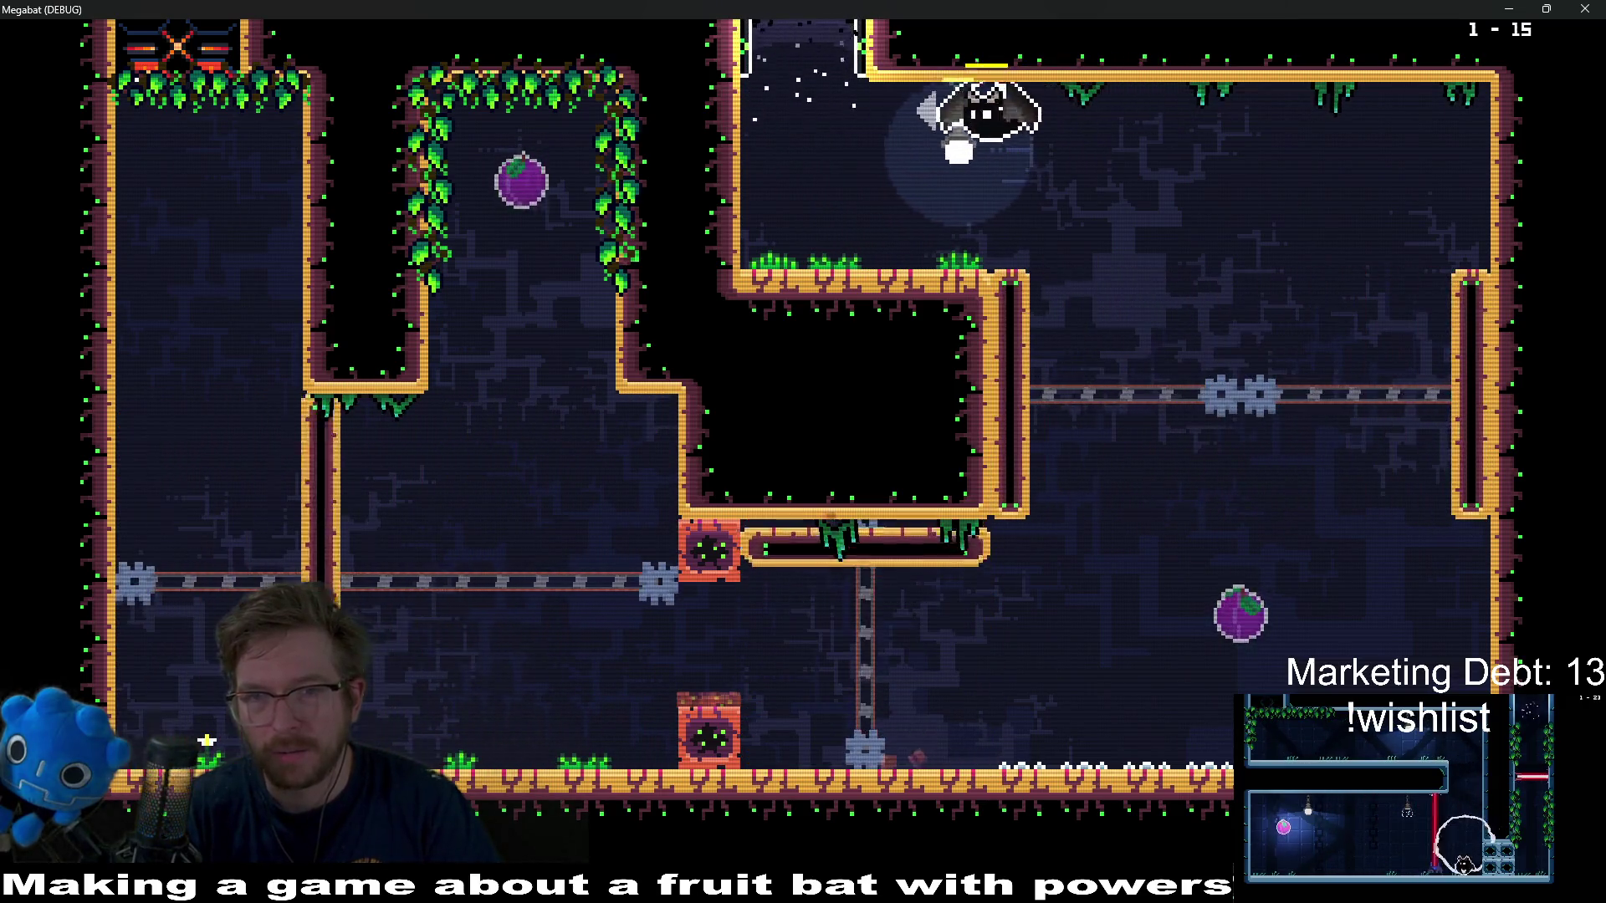
pyautogui.press('Escape')
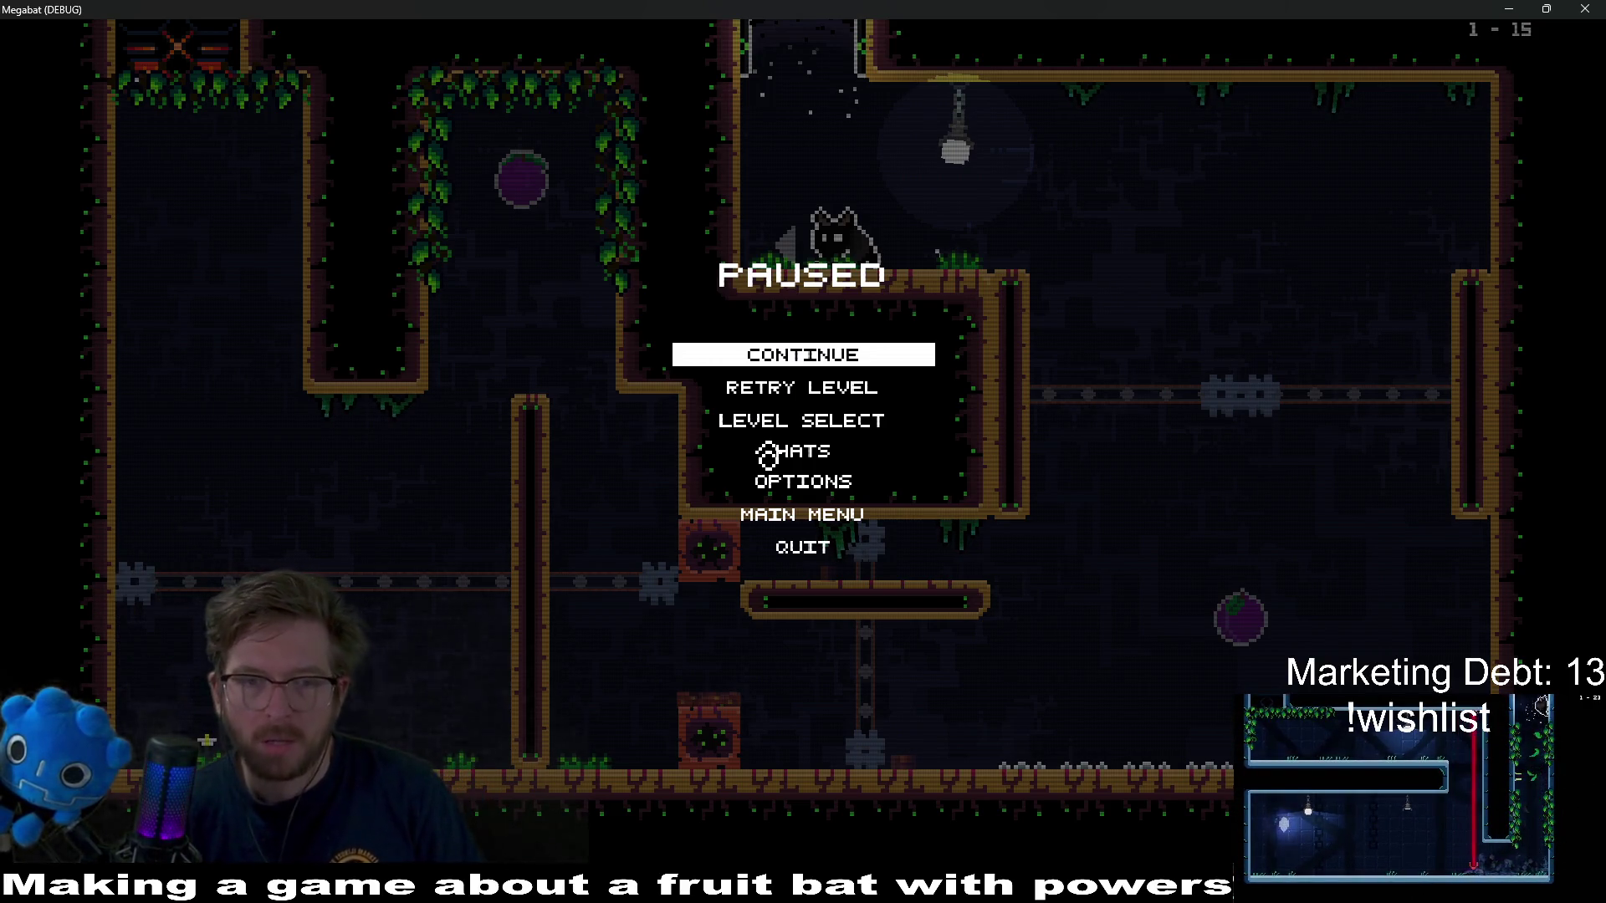
# - Use Level Select in the pause menu to start tree world level 2-1
pyautogui.press('Down')
pyautogui.press('Down')
pyautogui.press('Return')
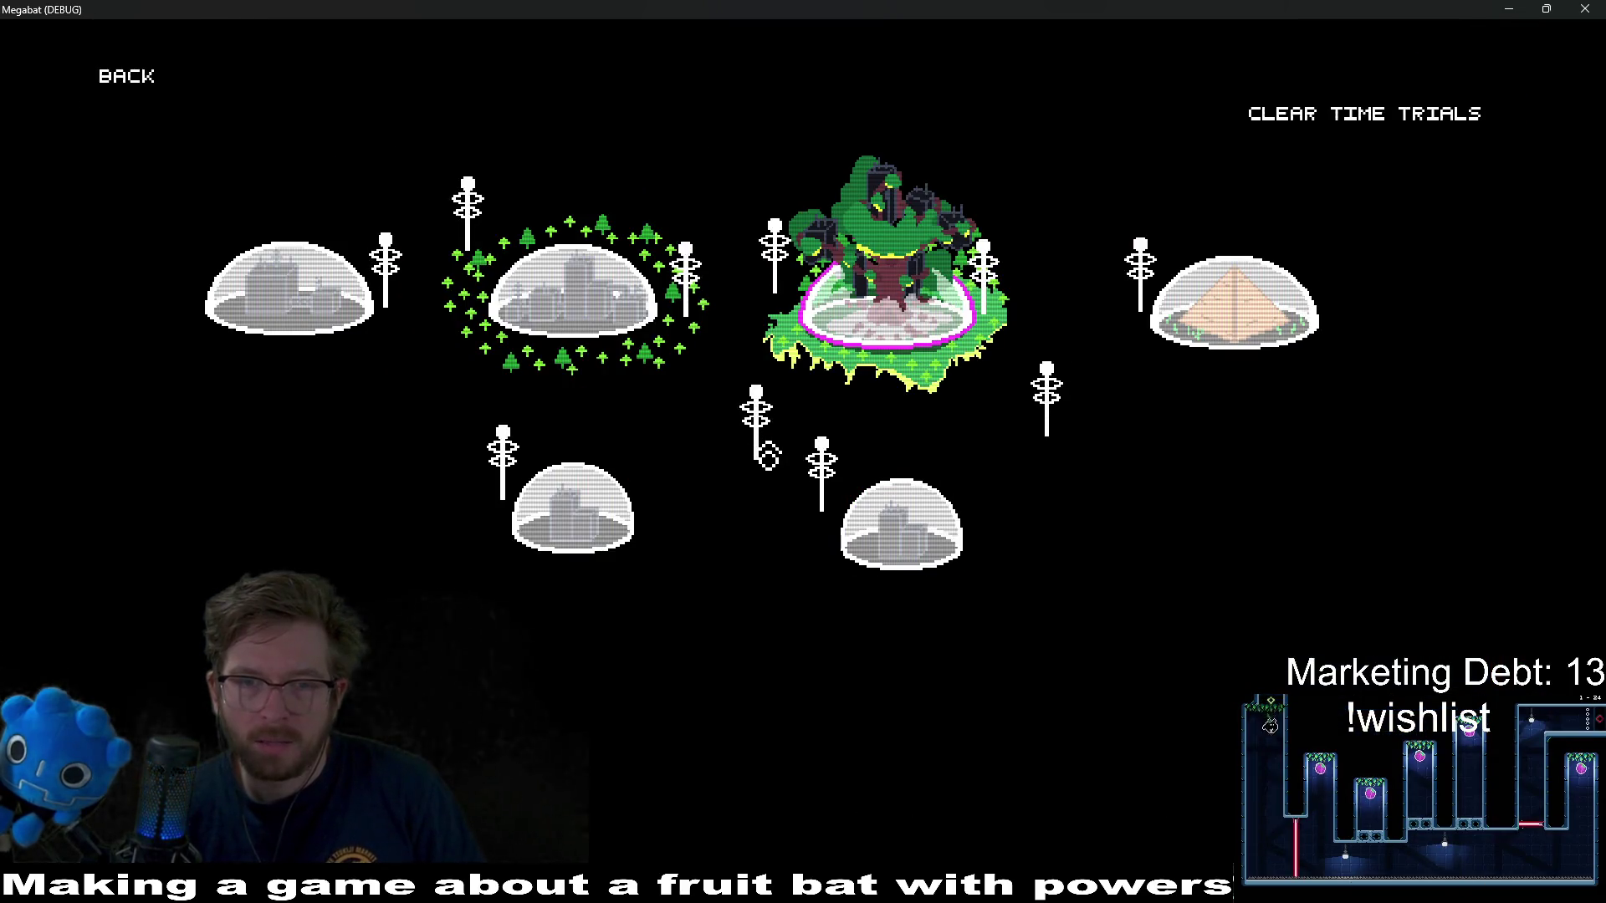
pyautogui.press('Return')
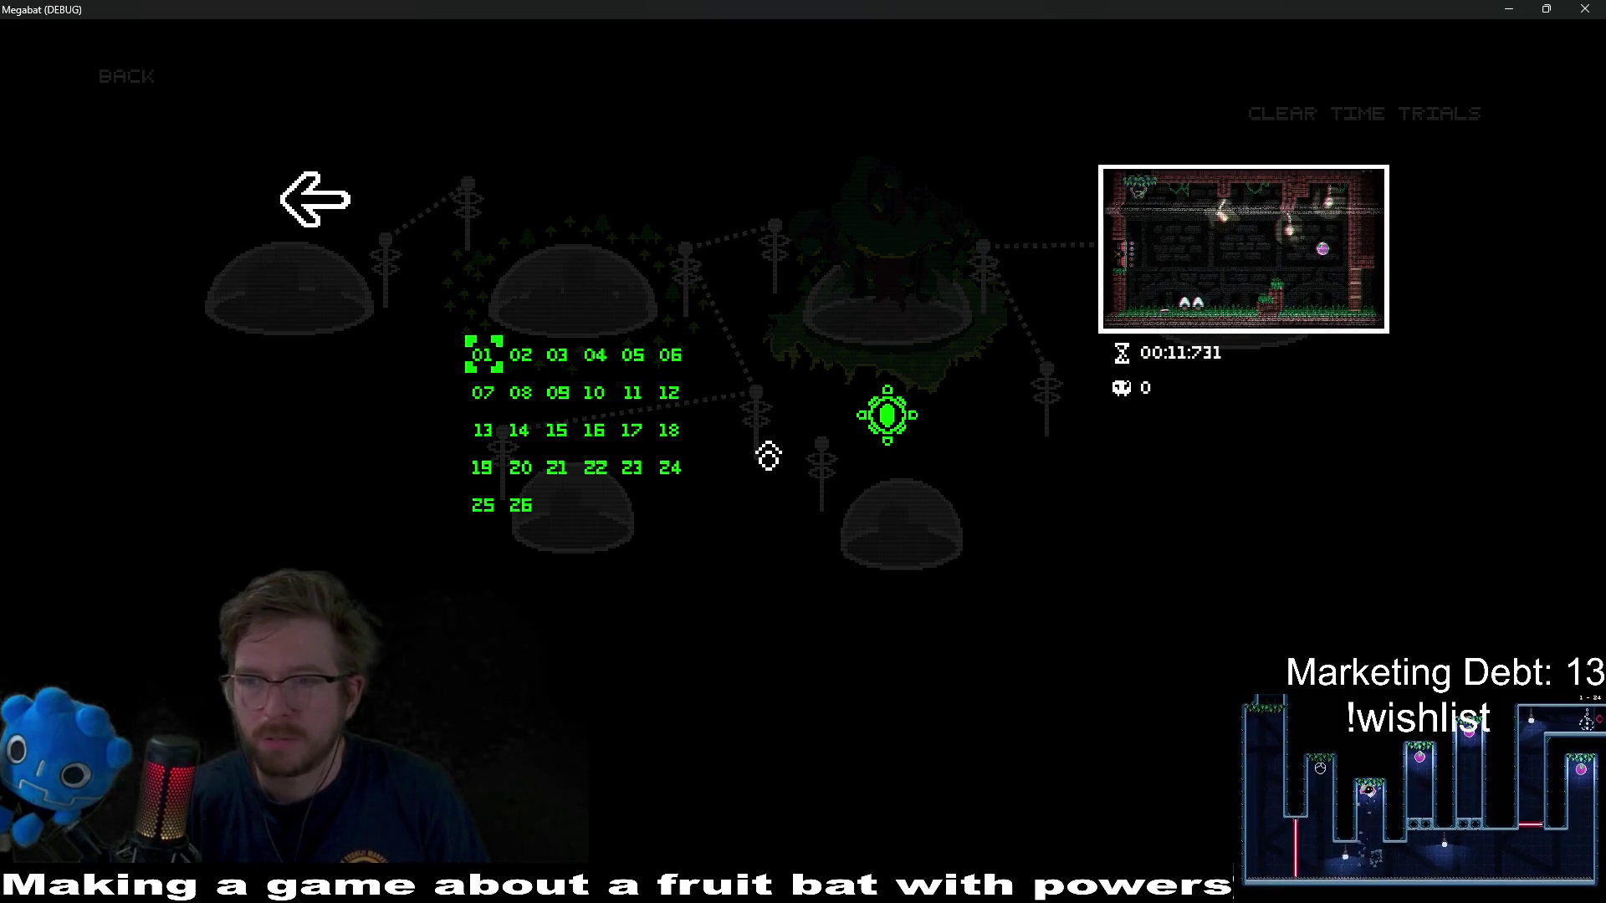
pyautogui.press('Return')
# - Collect the plum and both oranges in level 2-1, then fly into the next room
pyautogui.press('Right')
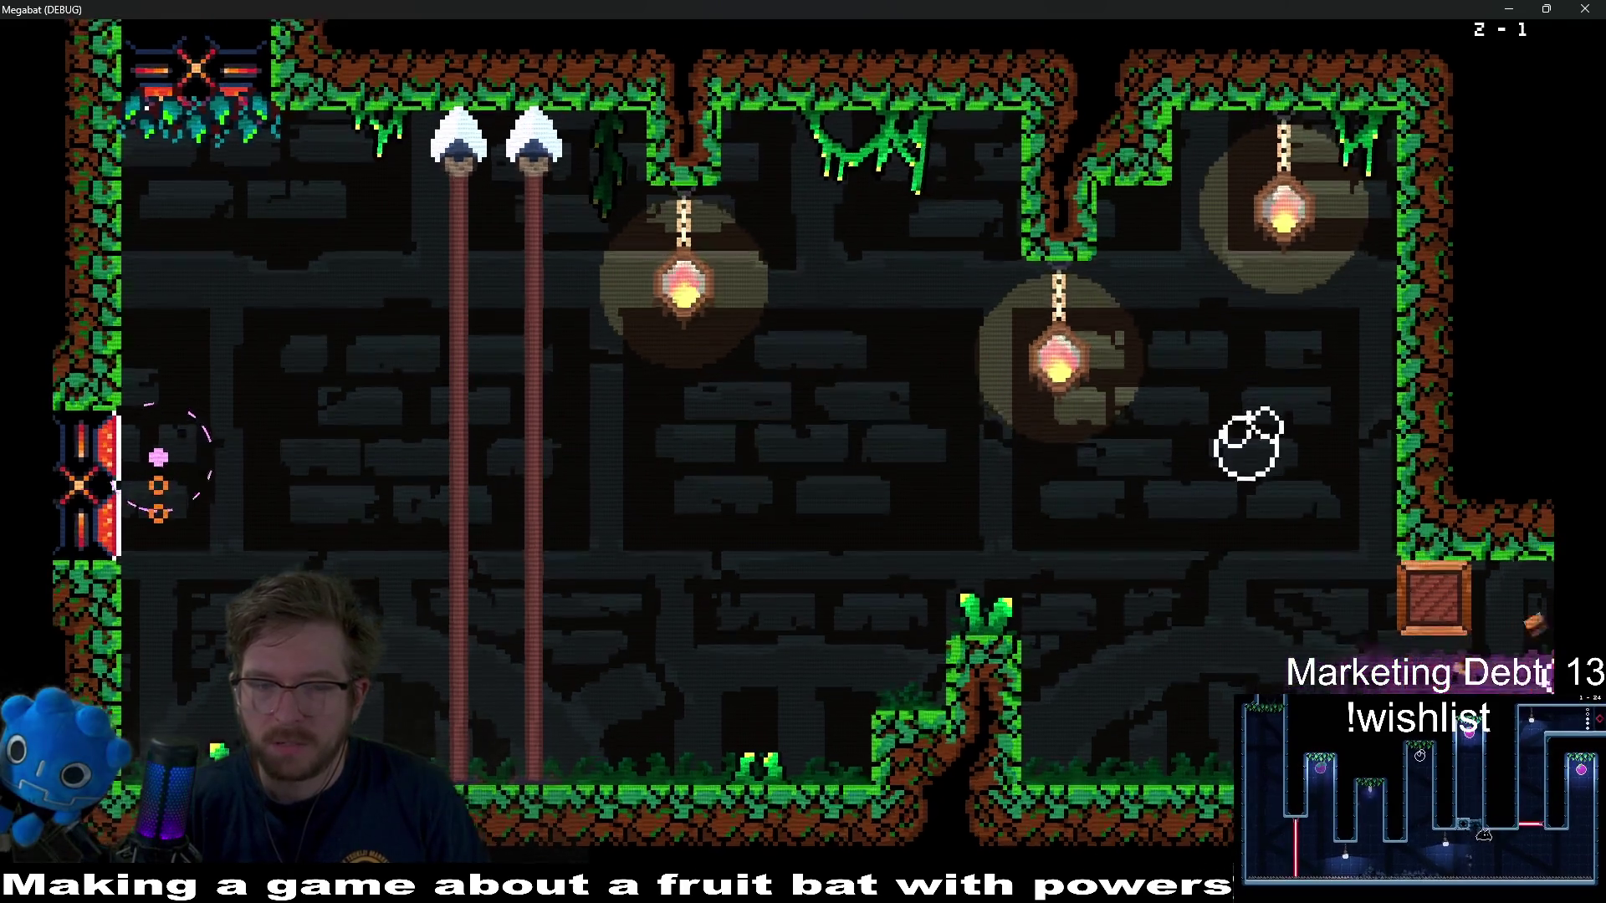
pyautogui.press('Right')
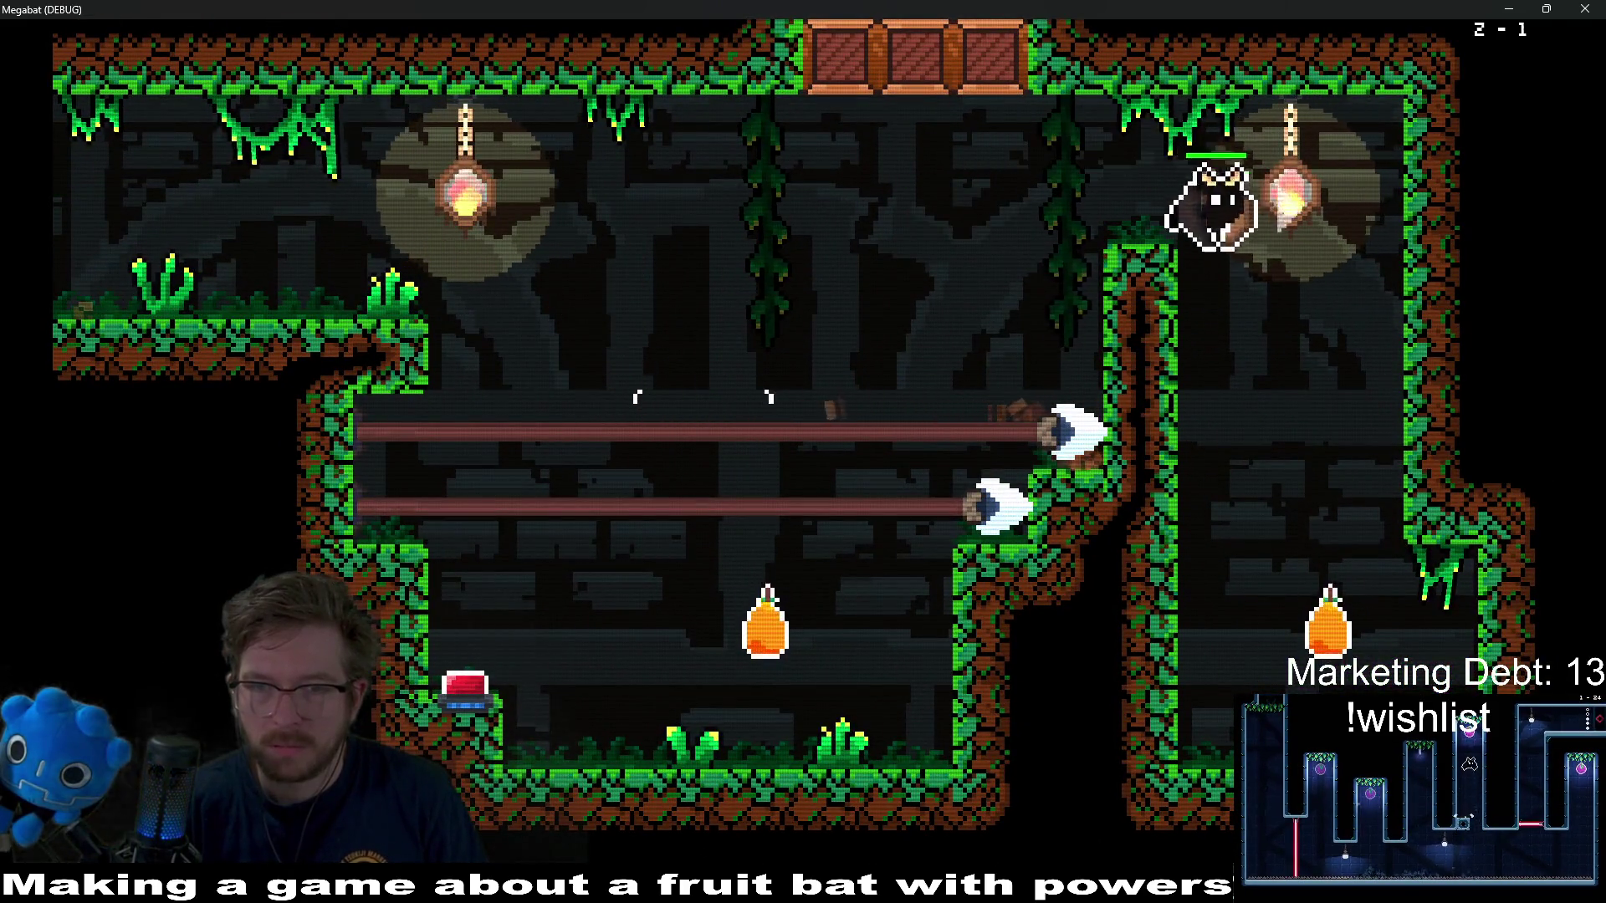
pyautogui.press('Down')
pyautogui.press('Left')
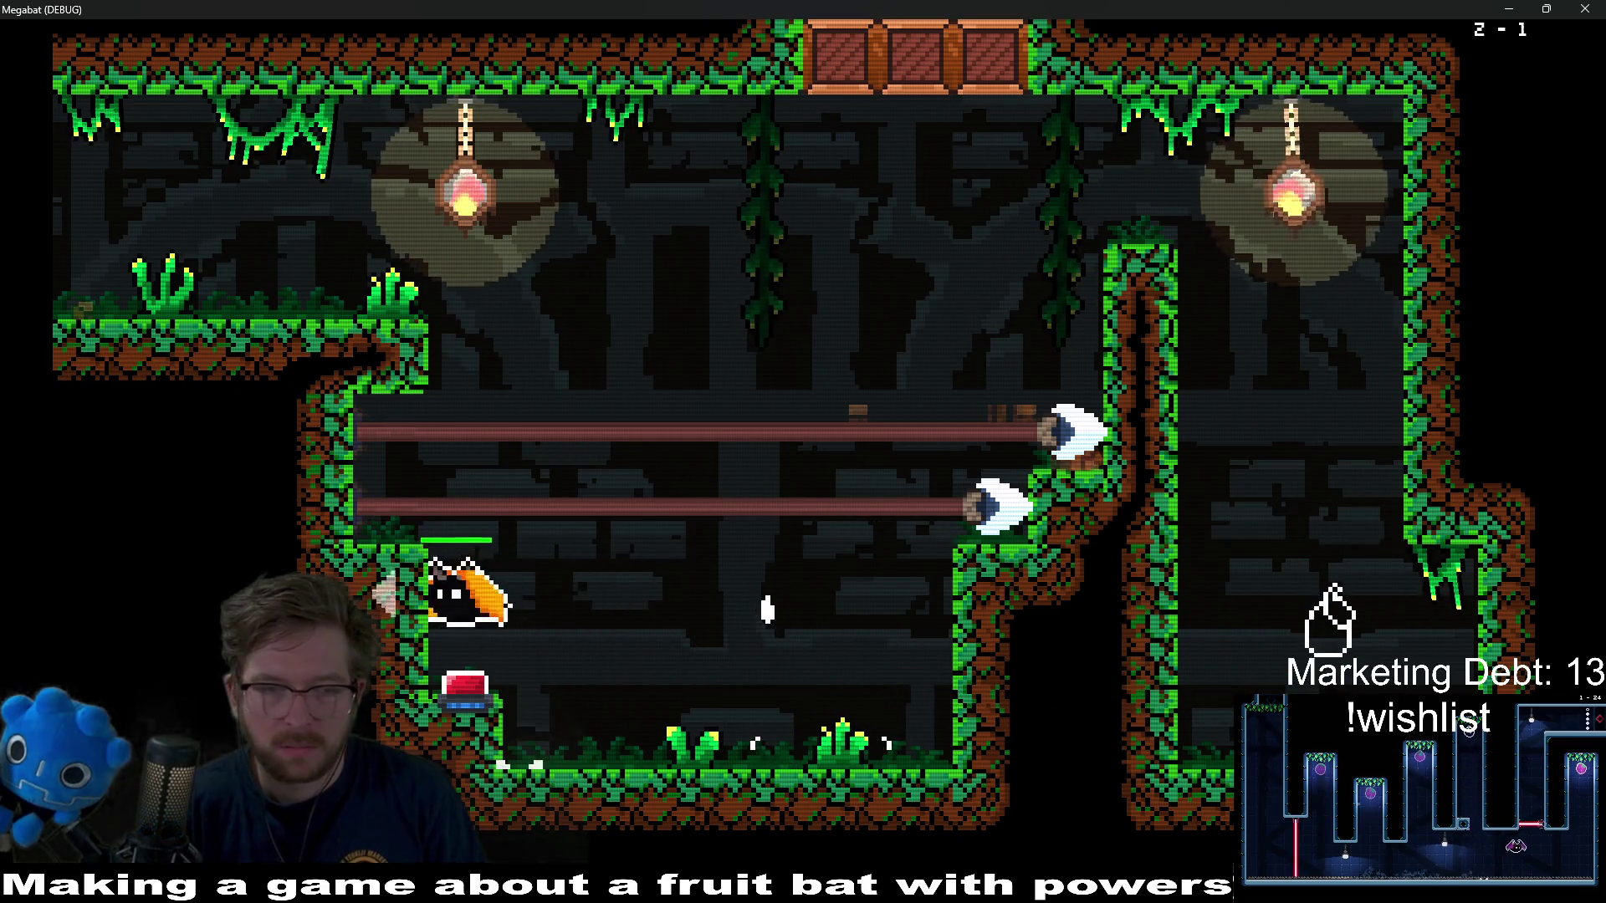
pyautogui.press('Right')
pyautogui.press('Up')
pyautogui.press('Left')
pyautogui.press('Left')
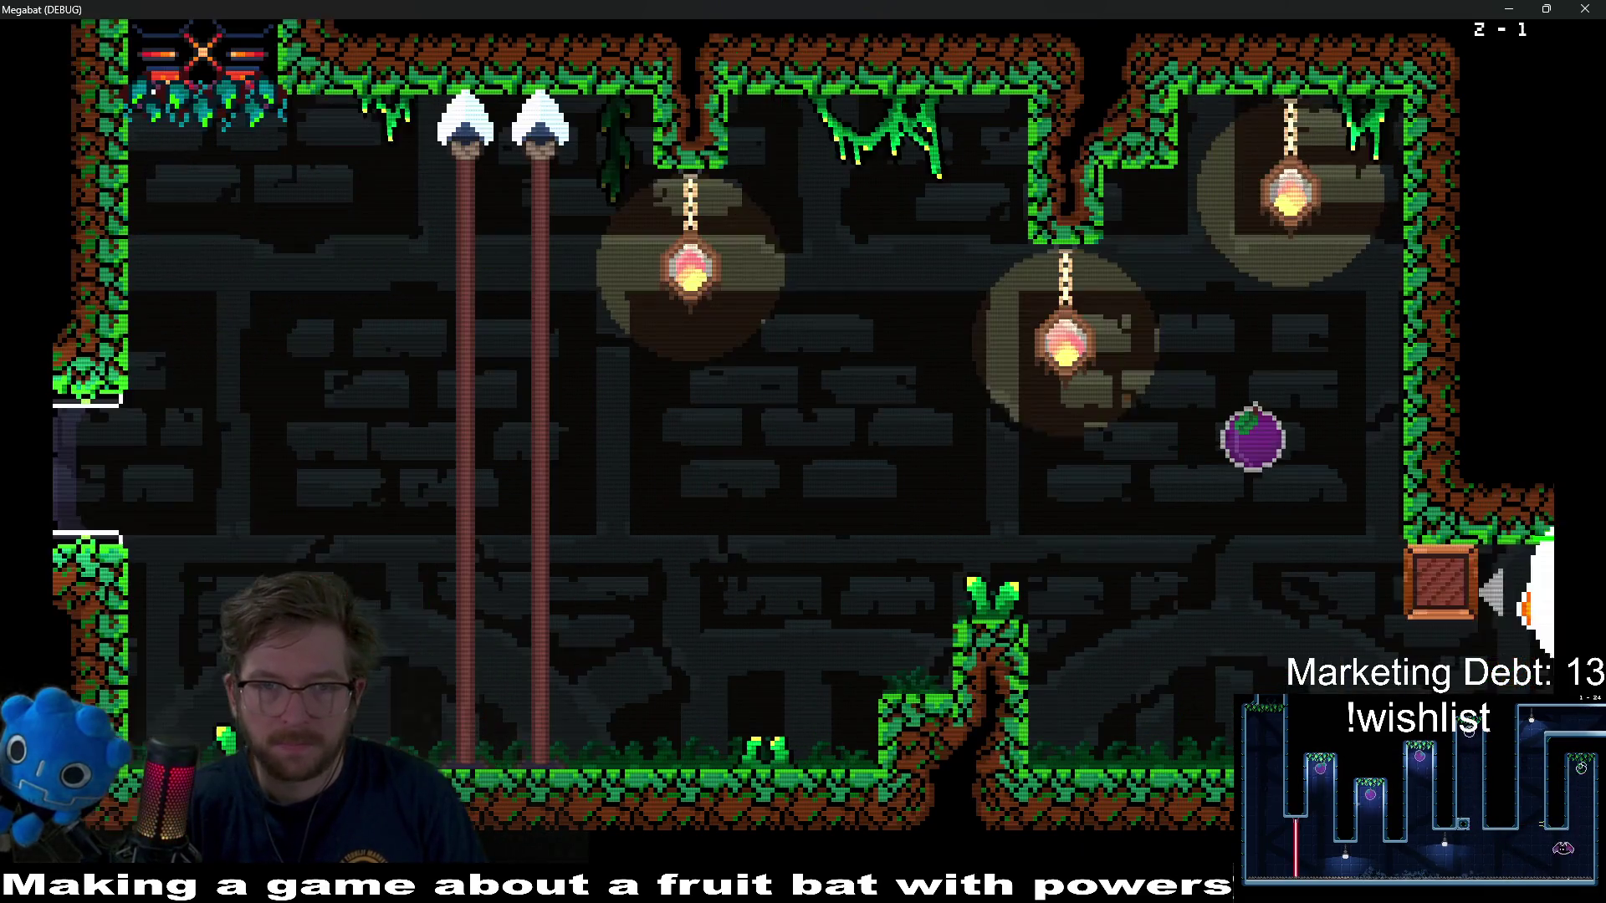
pyautogui.press('Left')
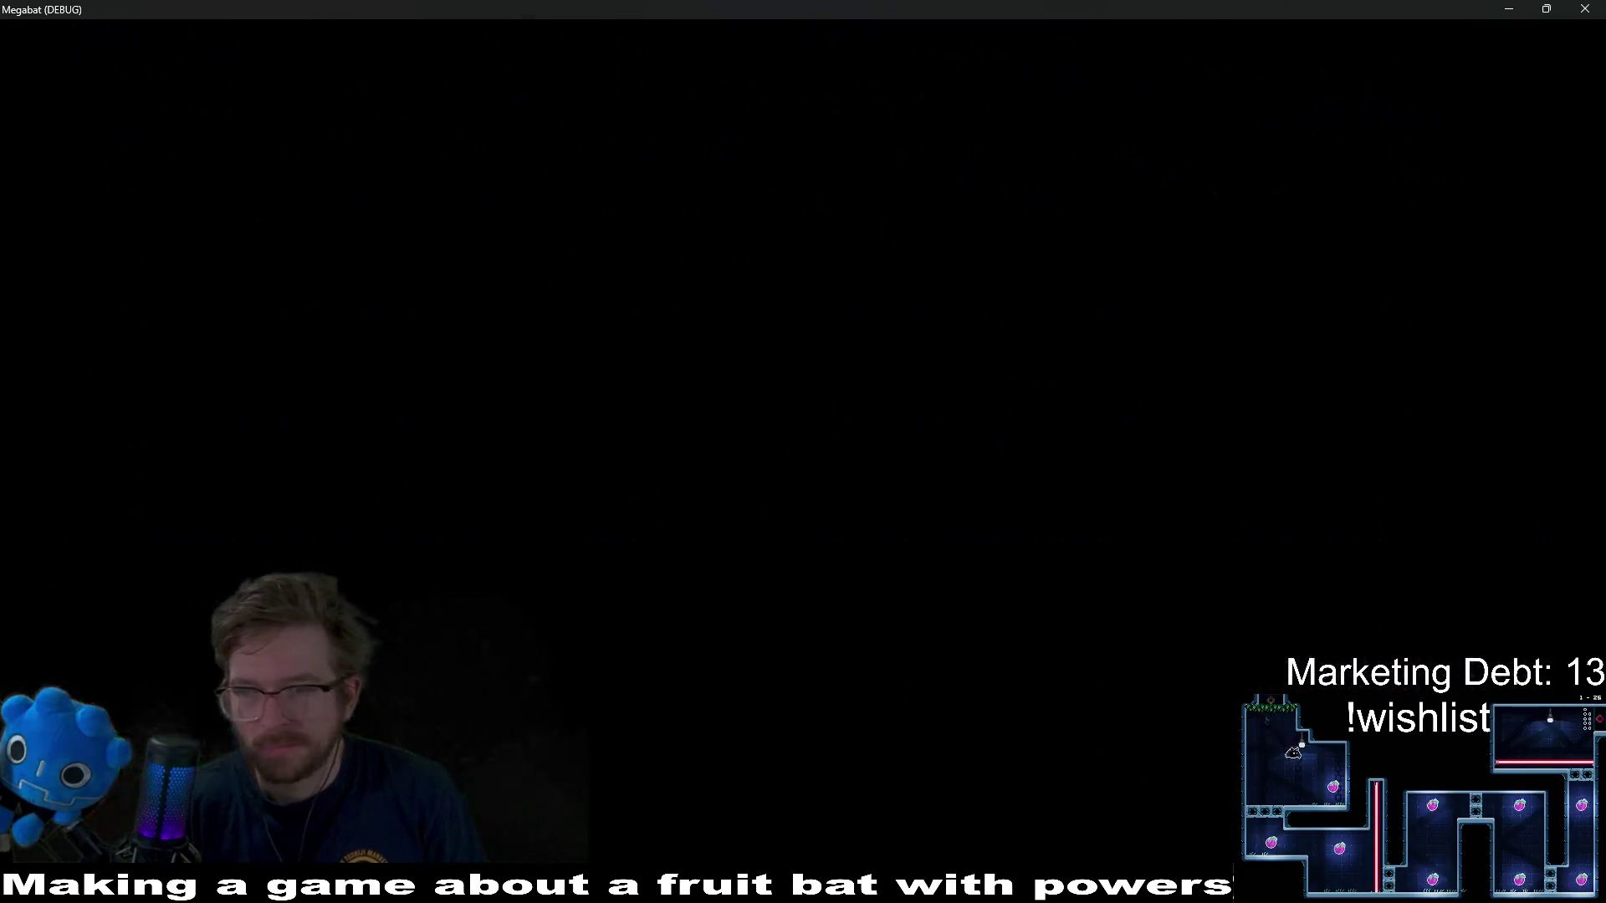
# - Grab the orange, dash onto the laser room's middle platform, and pause the game
pyautogui.press('Right')
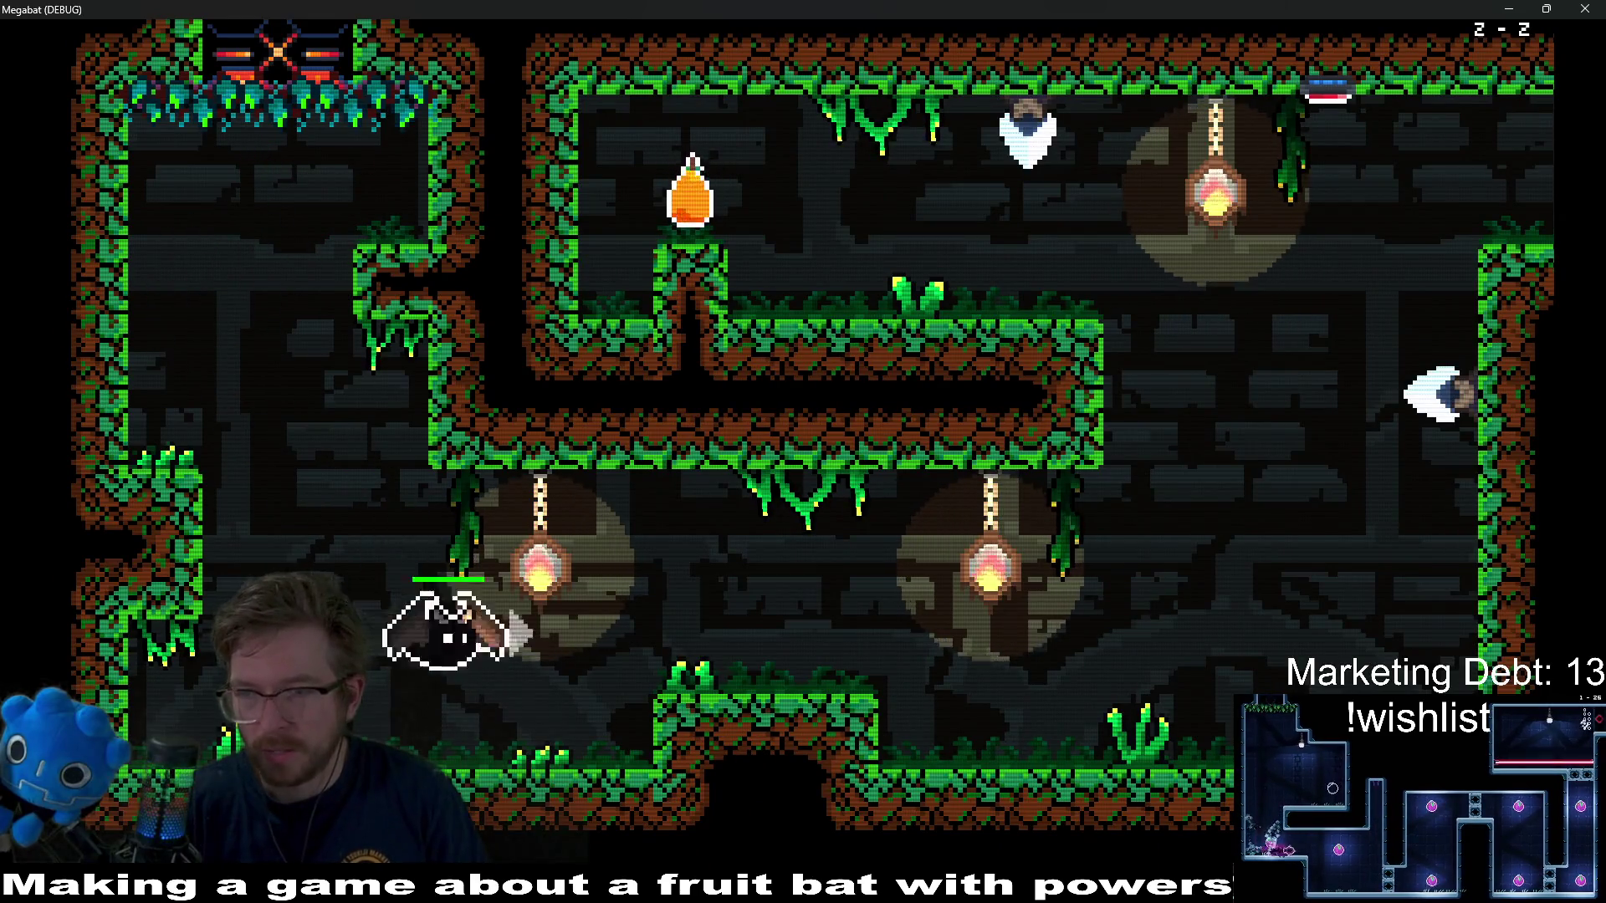
pyautogui.press('Right')
pyautogui.press('Up')
pyautogui.press('Left')
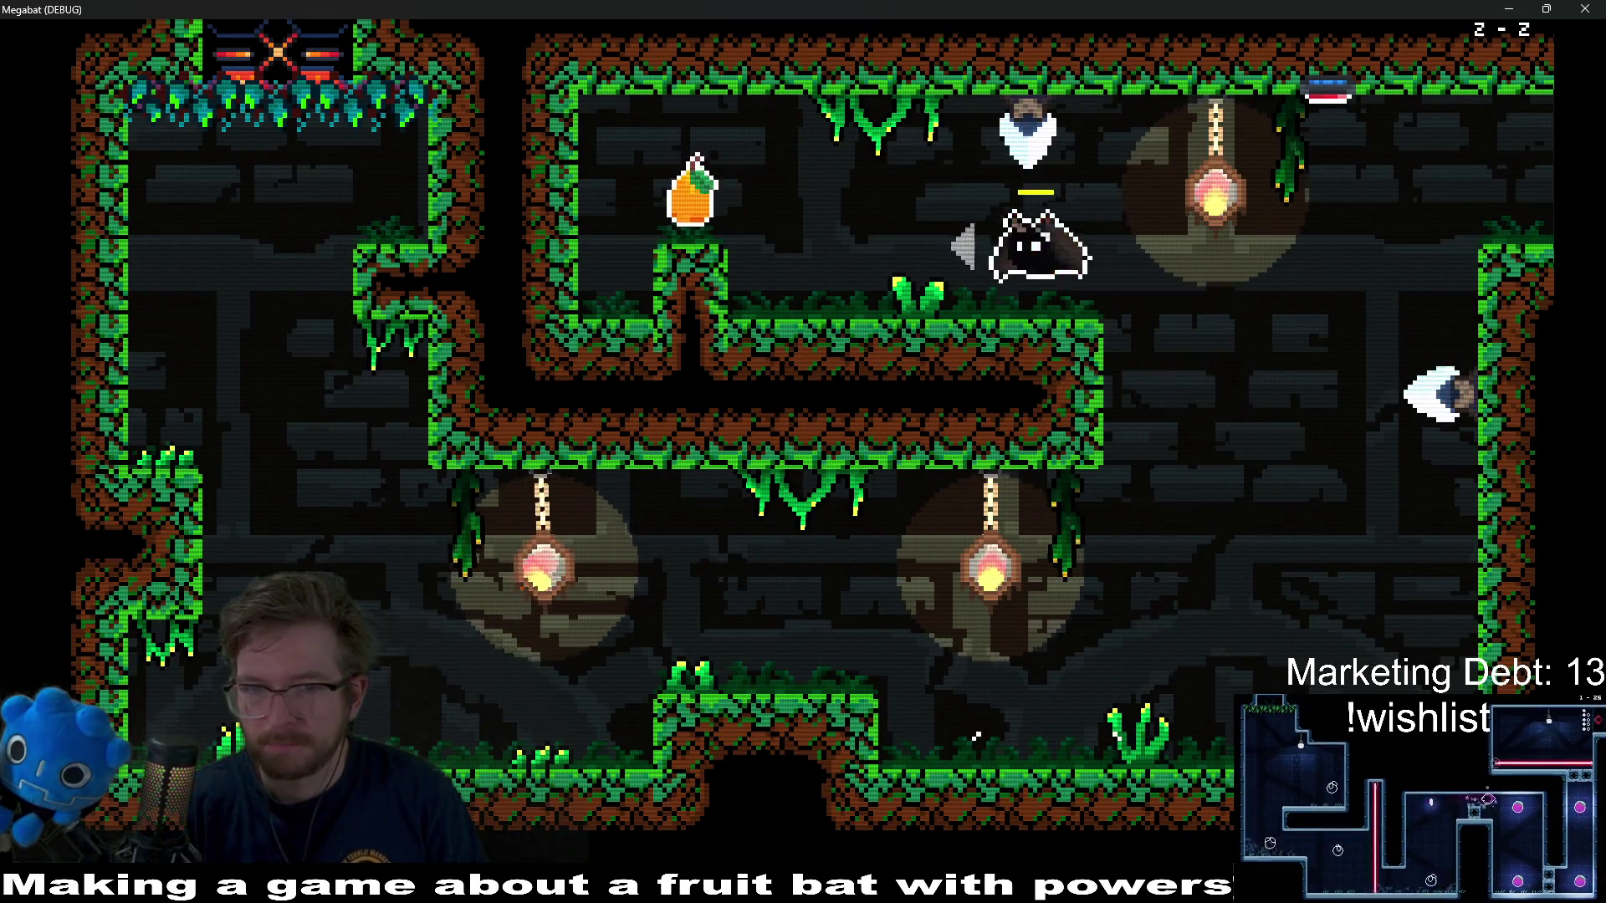
pyautogui.press('Right')
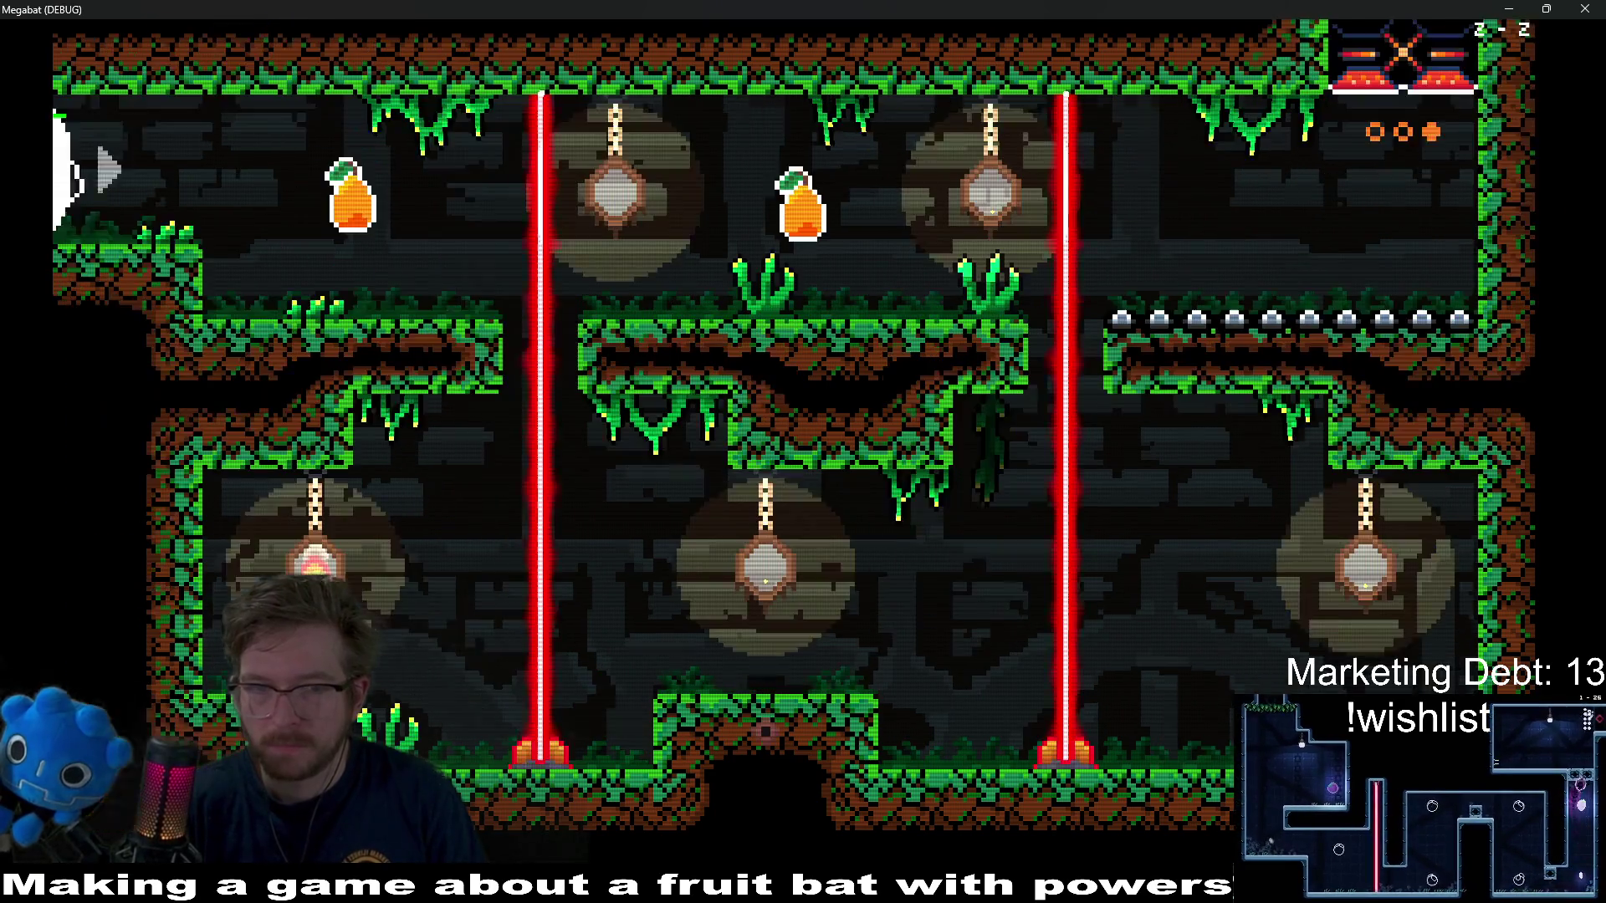
pyautogui.press('Right')
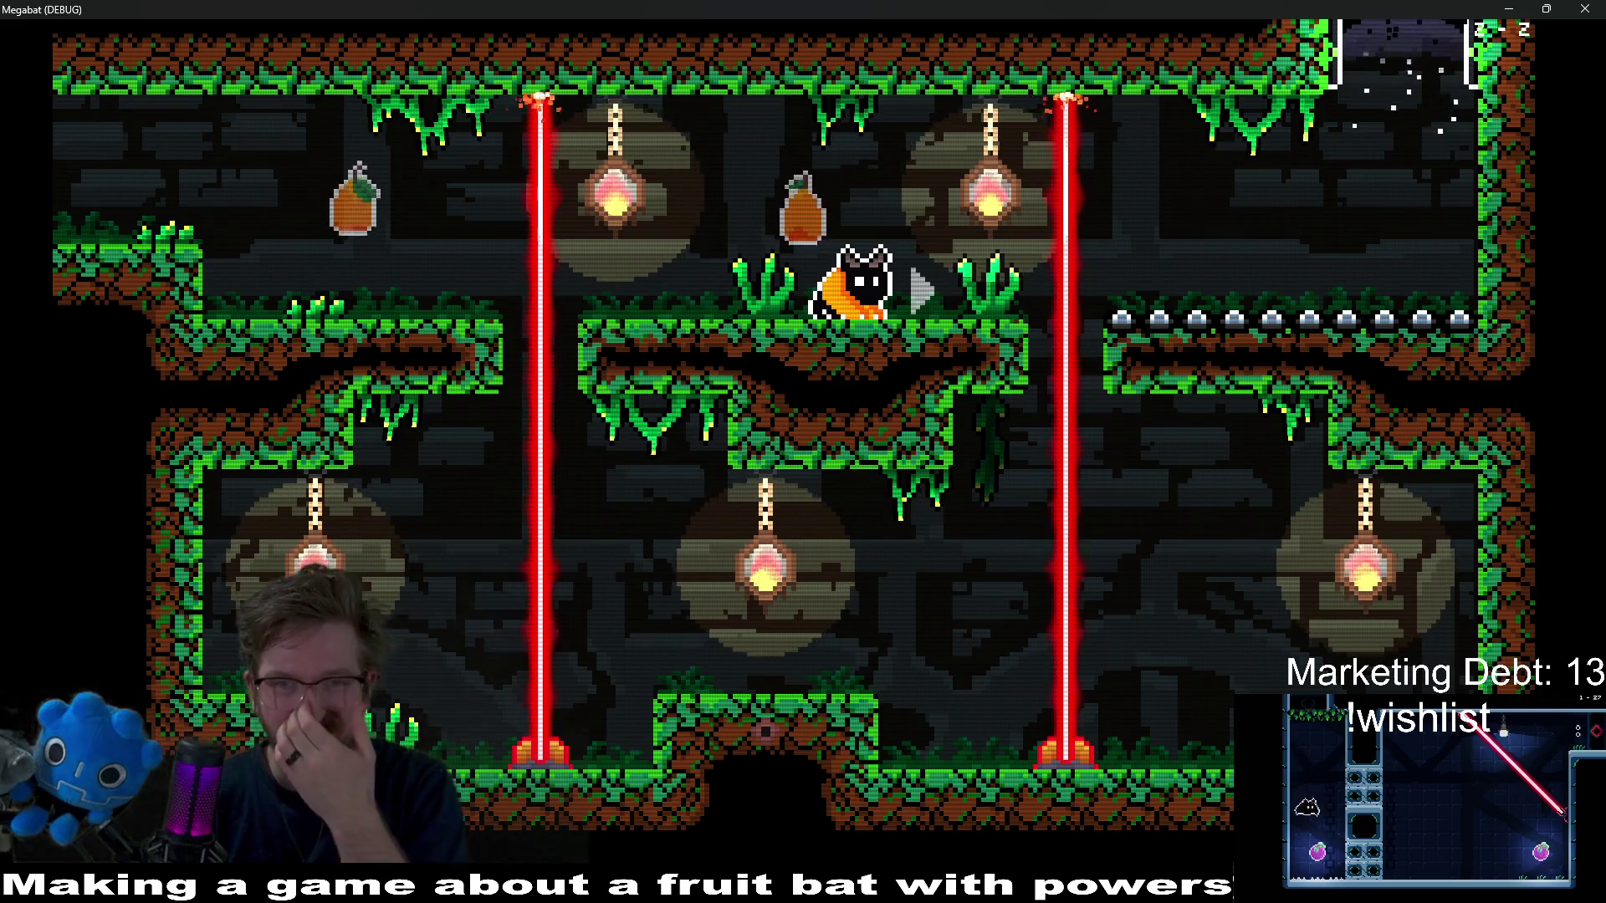
pyautogui.press('Escape')
pyautogui.press('Down')
pyautogui.press('Down')
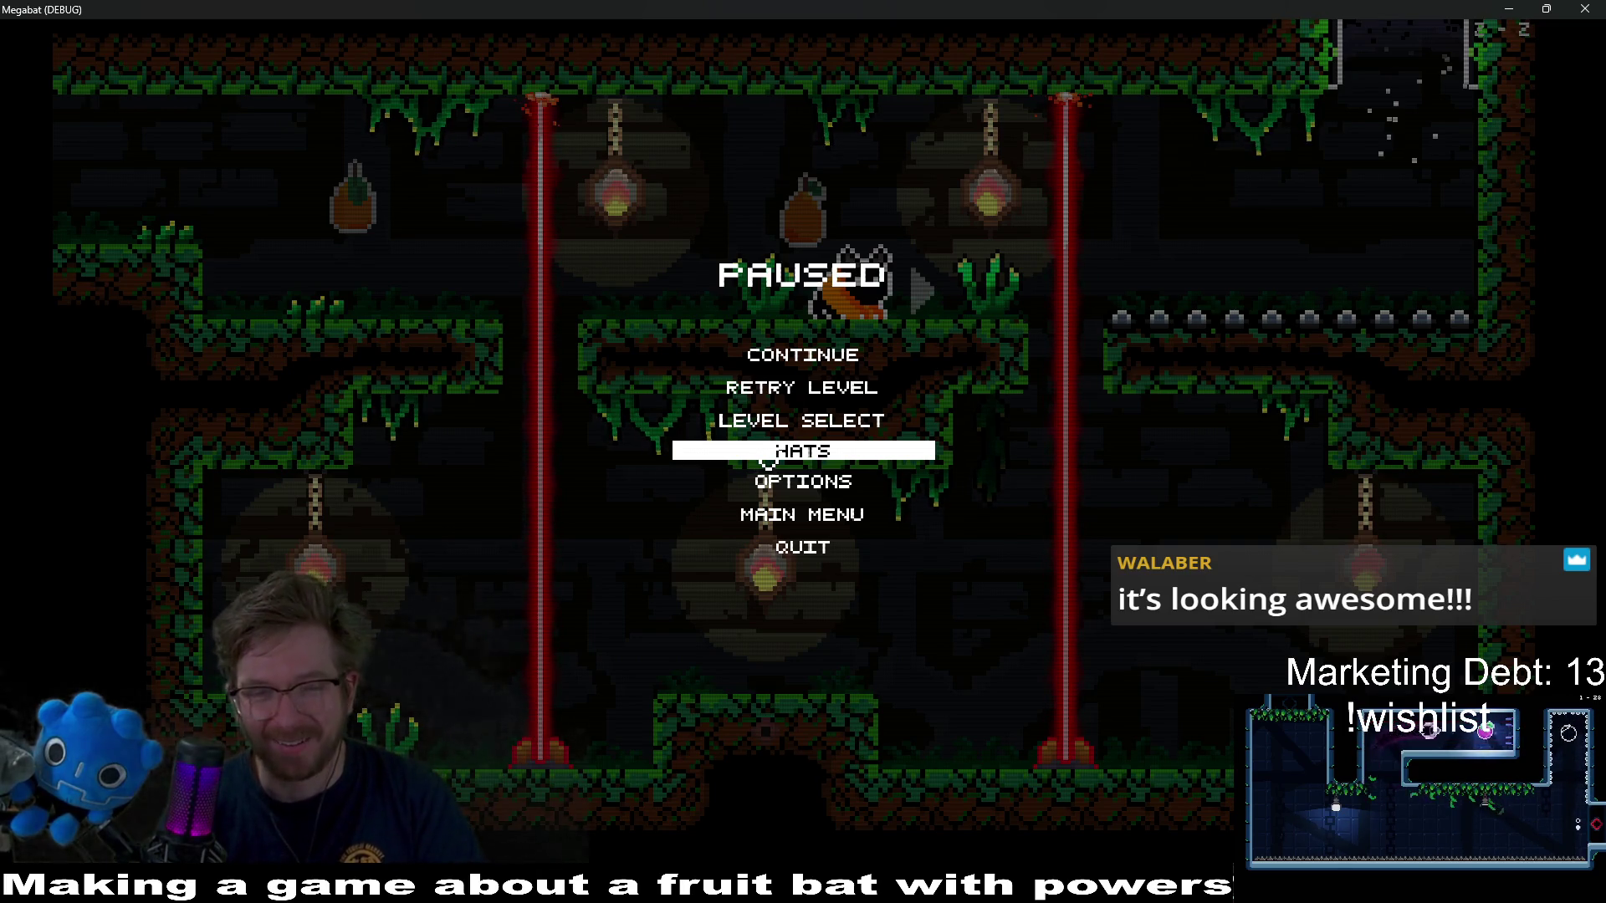
# - From the world map, choose the magenta world and start its level 01
pyautogui.press('Return')
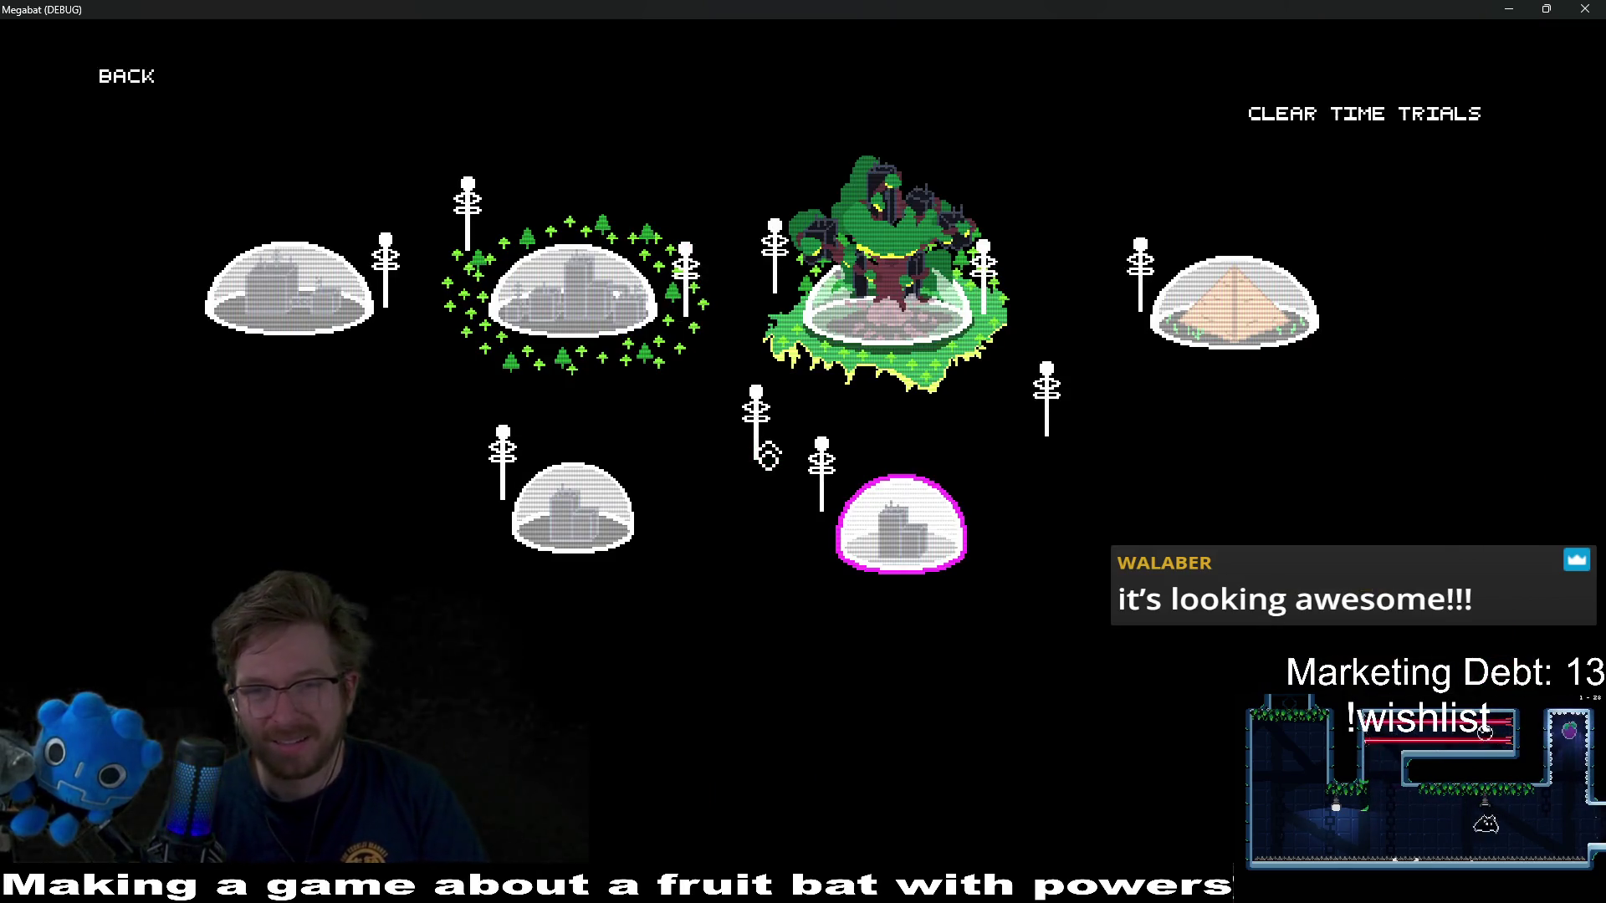
pyautogui.press('Return')
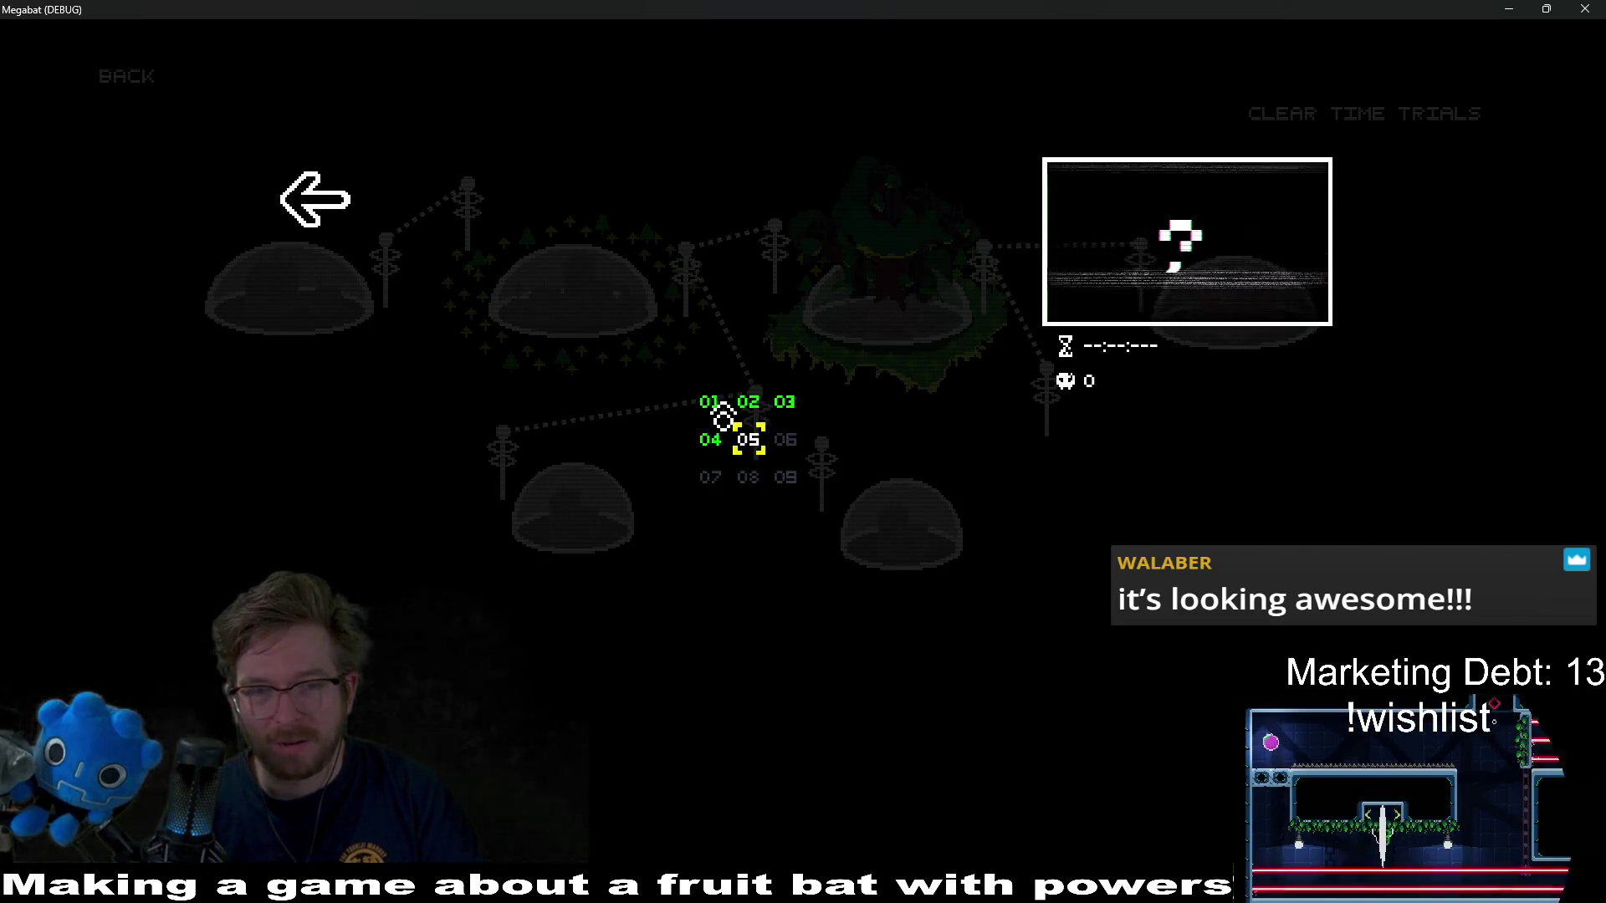
pyautogui.press('Left')
pyautogui.press('Up')
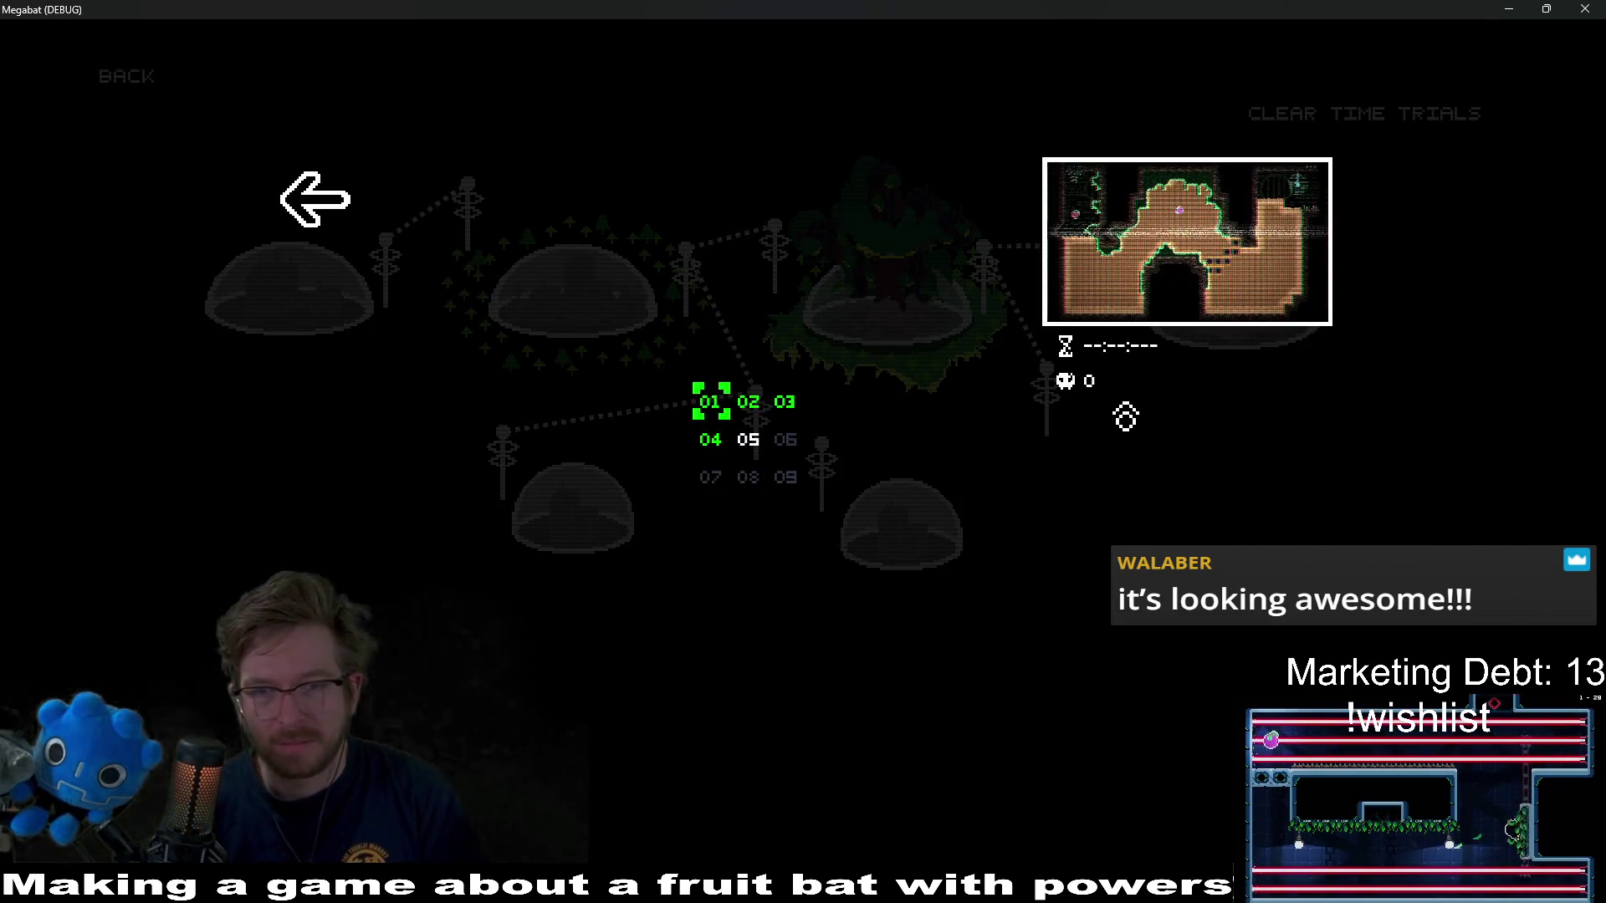
pyautogui.press('Return')
# - Eat the first strawberries, then burrow through the orange dirt into the room above
pyautogui.press('Right')
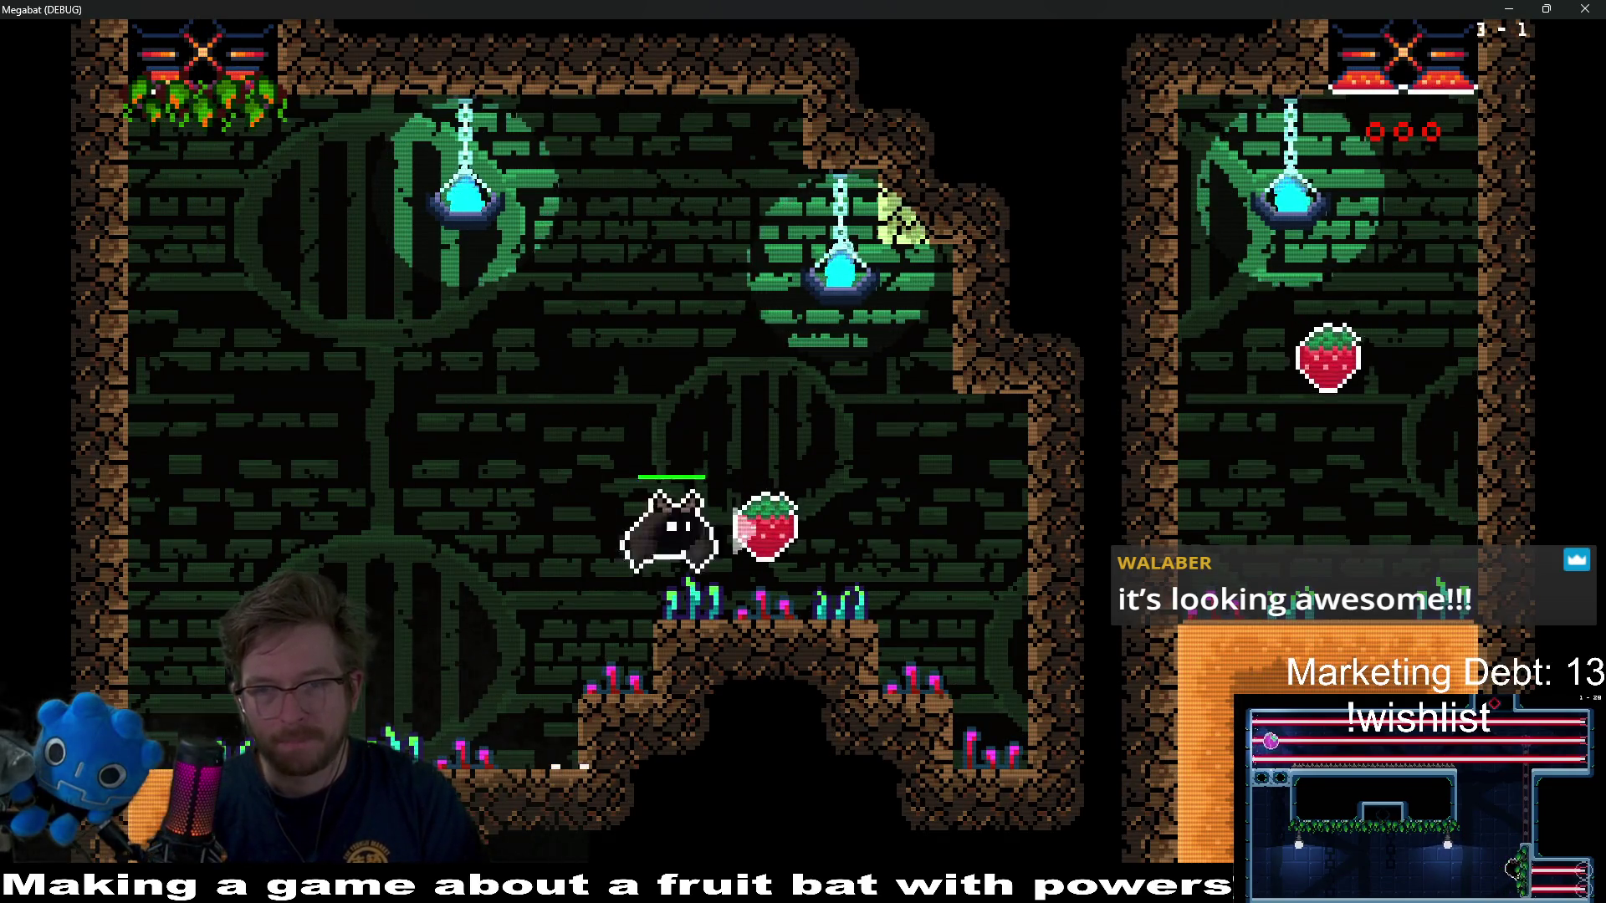
pyautogui.press('Left')
pyautogui.press('Right')
pyautogui.press('Down')
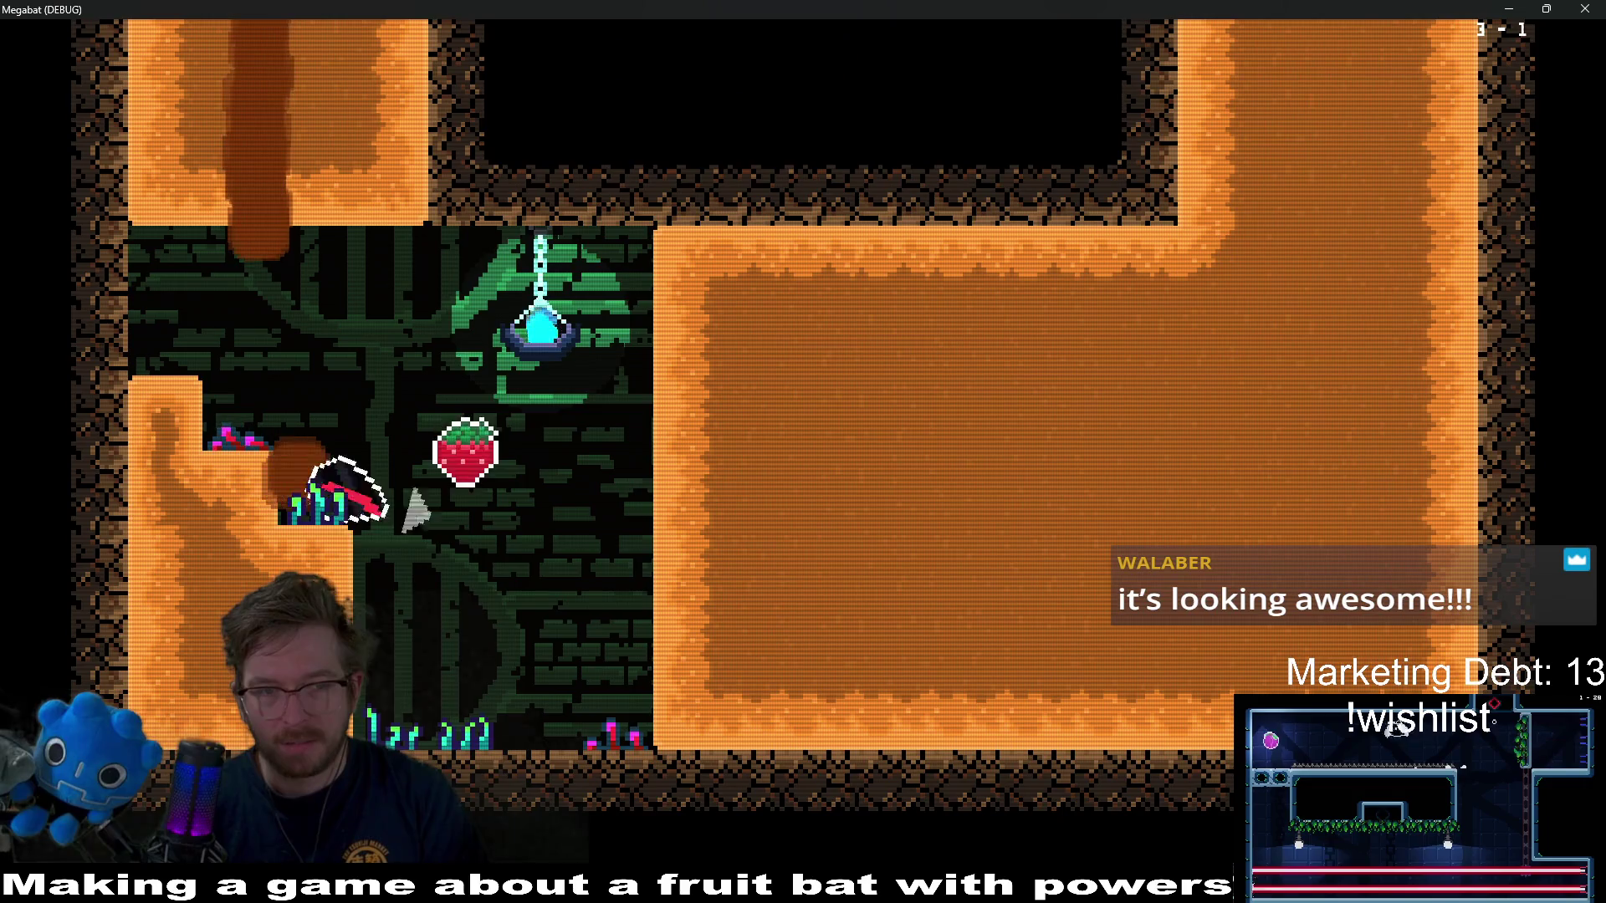
pyautogui.press('Right')
pyautogui.press('Left')
pyautogui.press('Up')
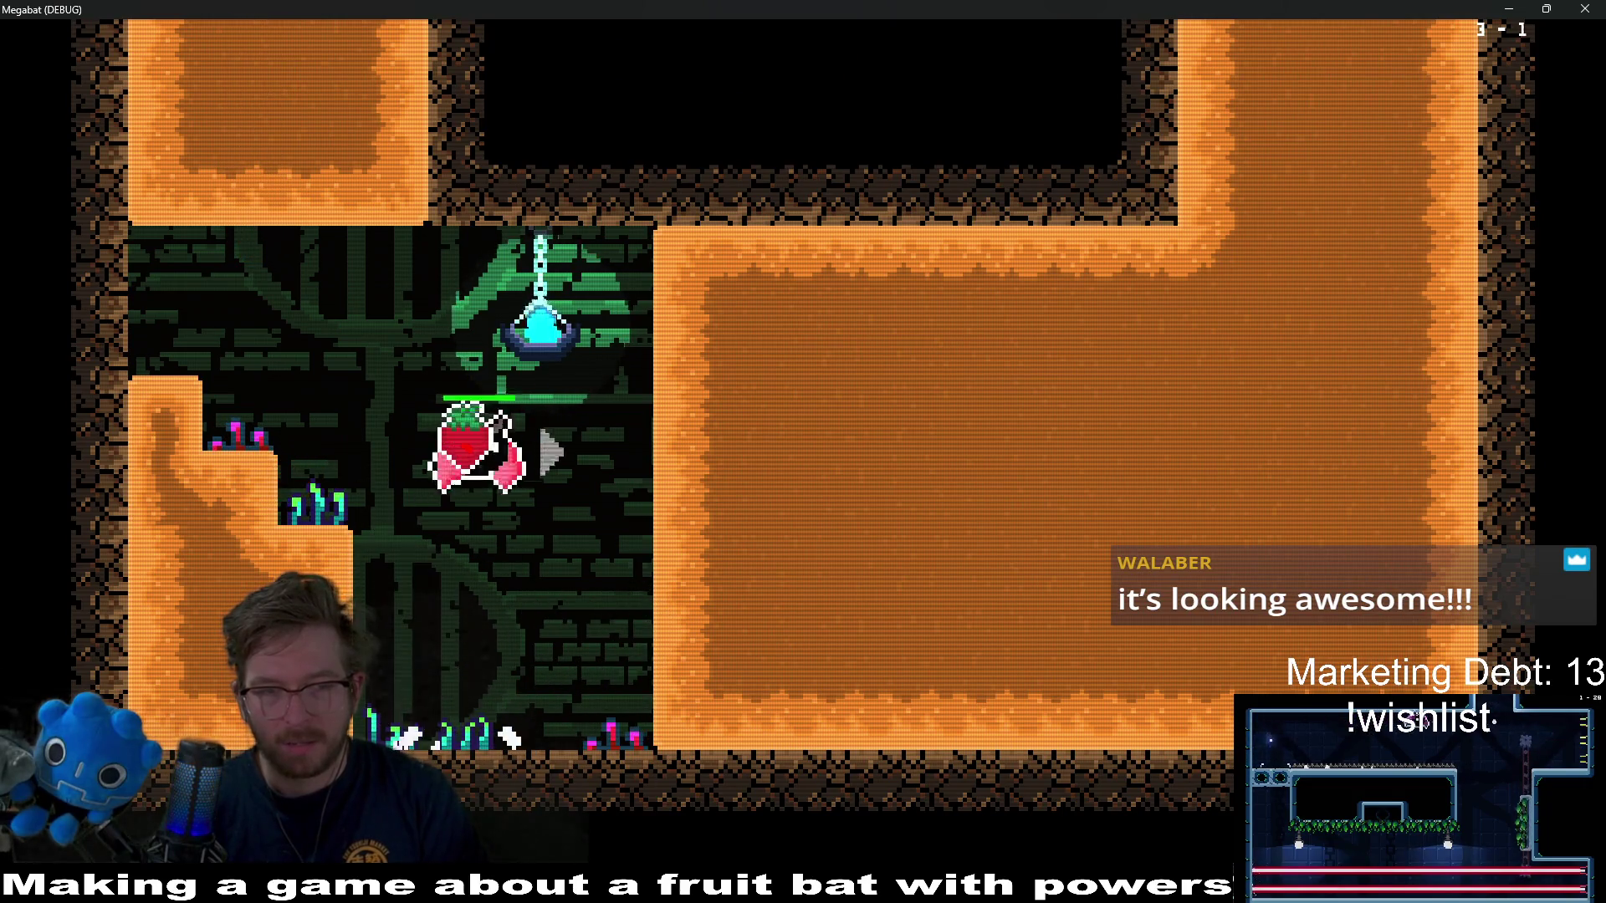
pyautogui.press('Right')
pyautogui.press('Up')
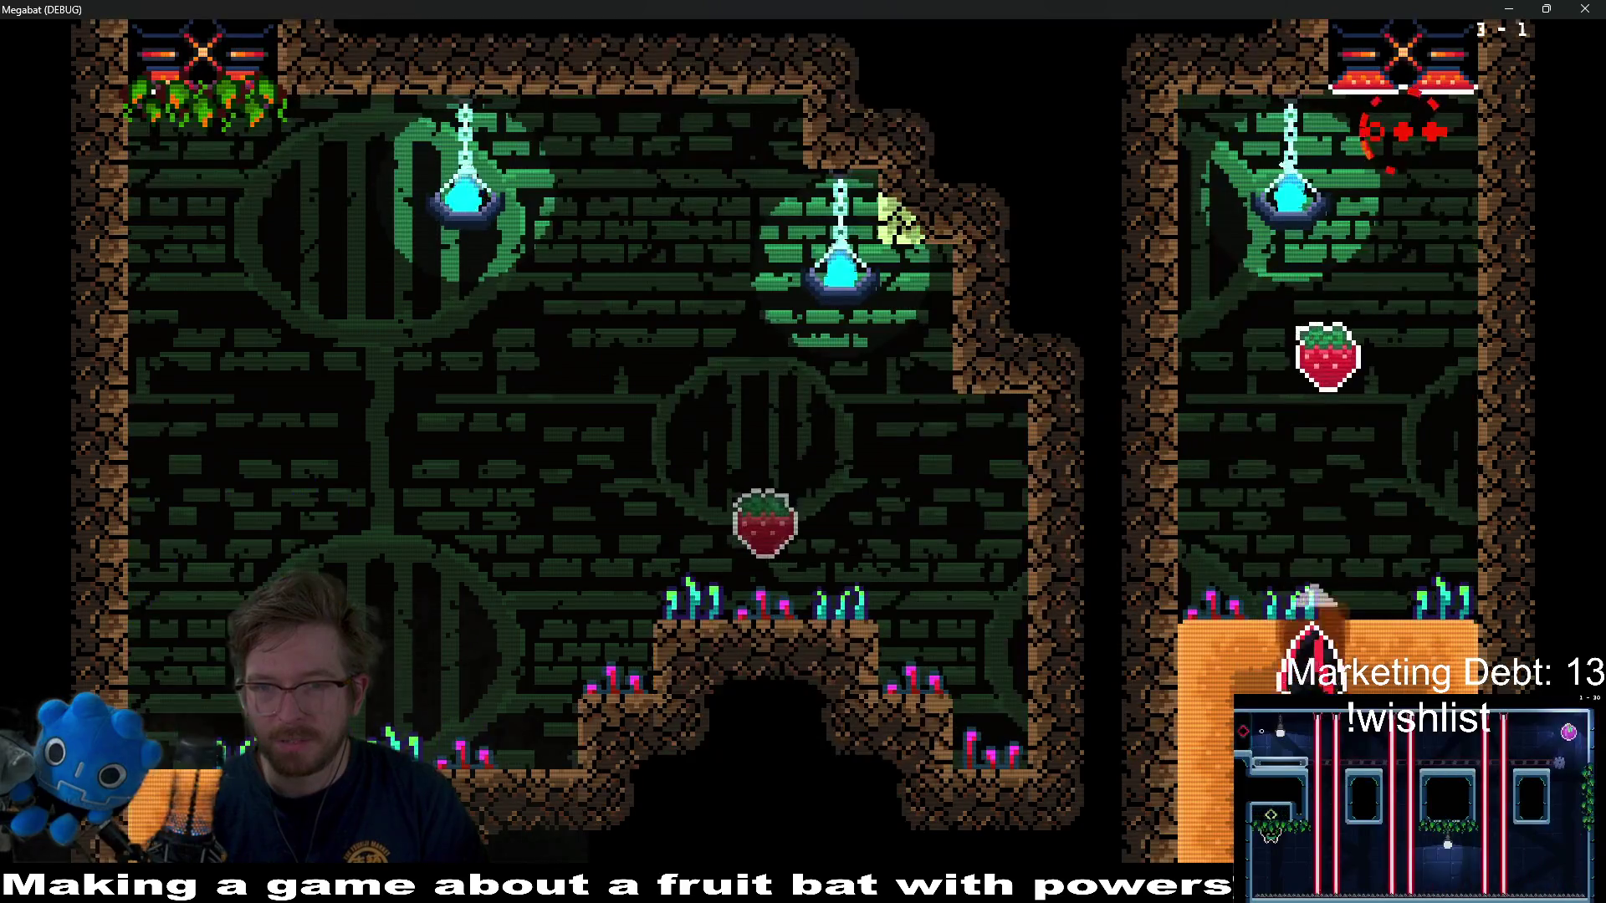
pyautogui.press('Right')
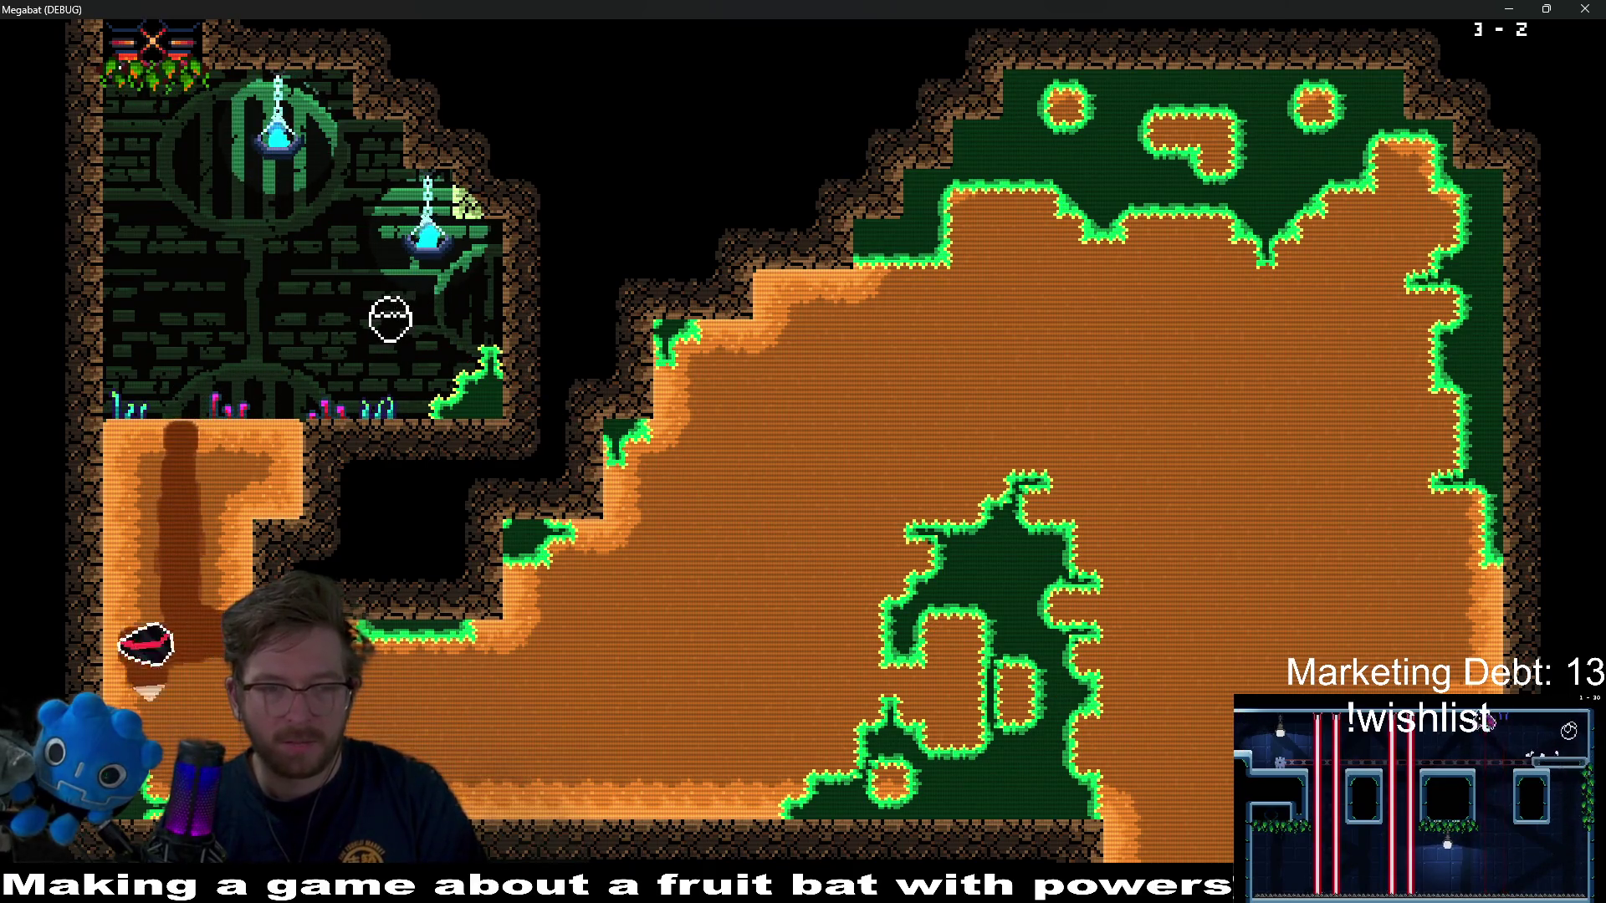
# - Burrow down the shaft into the green room, switch off the laser, and reach the bottom corridor
pyautogui.press('Right')
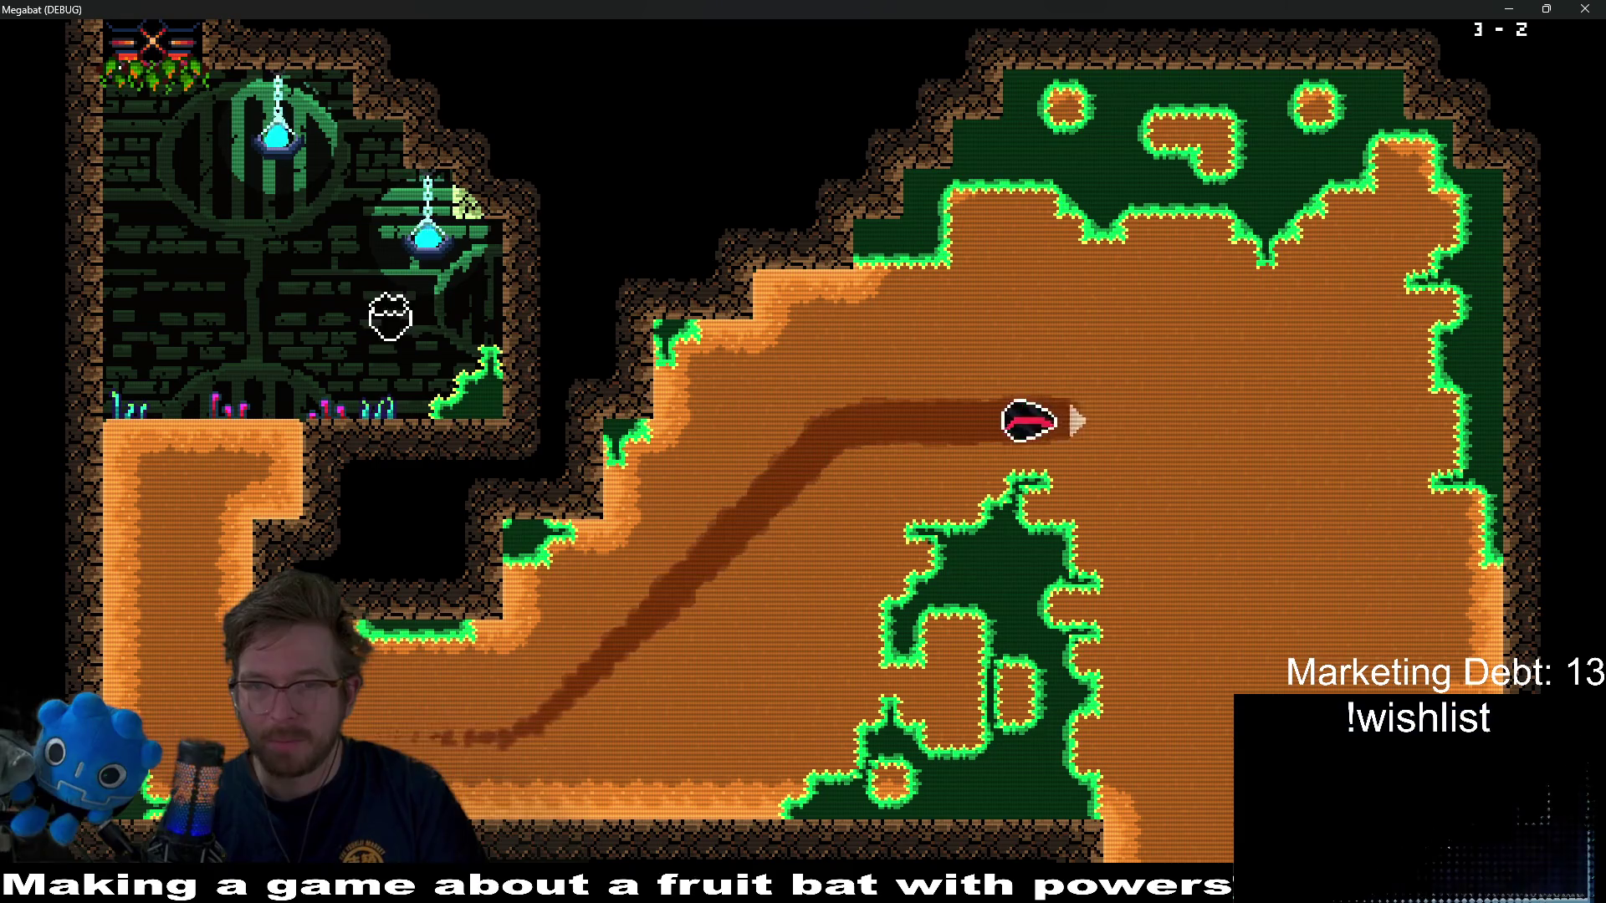
pyautogui.press('Down')
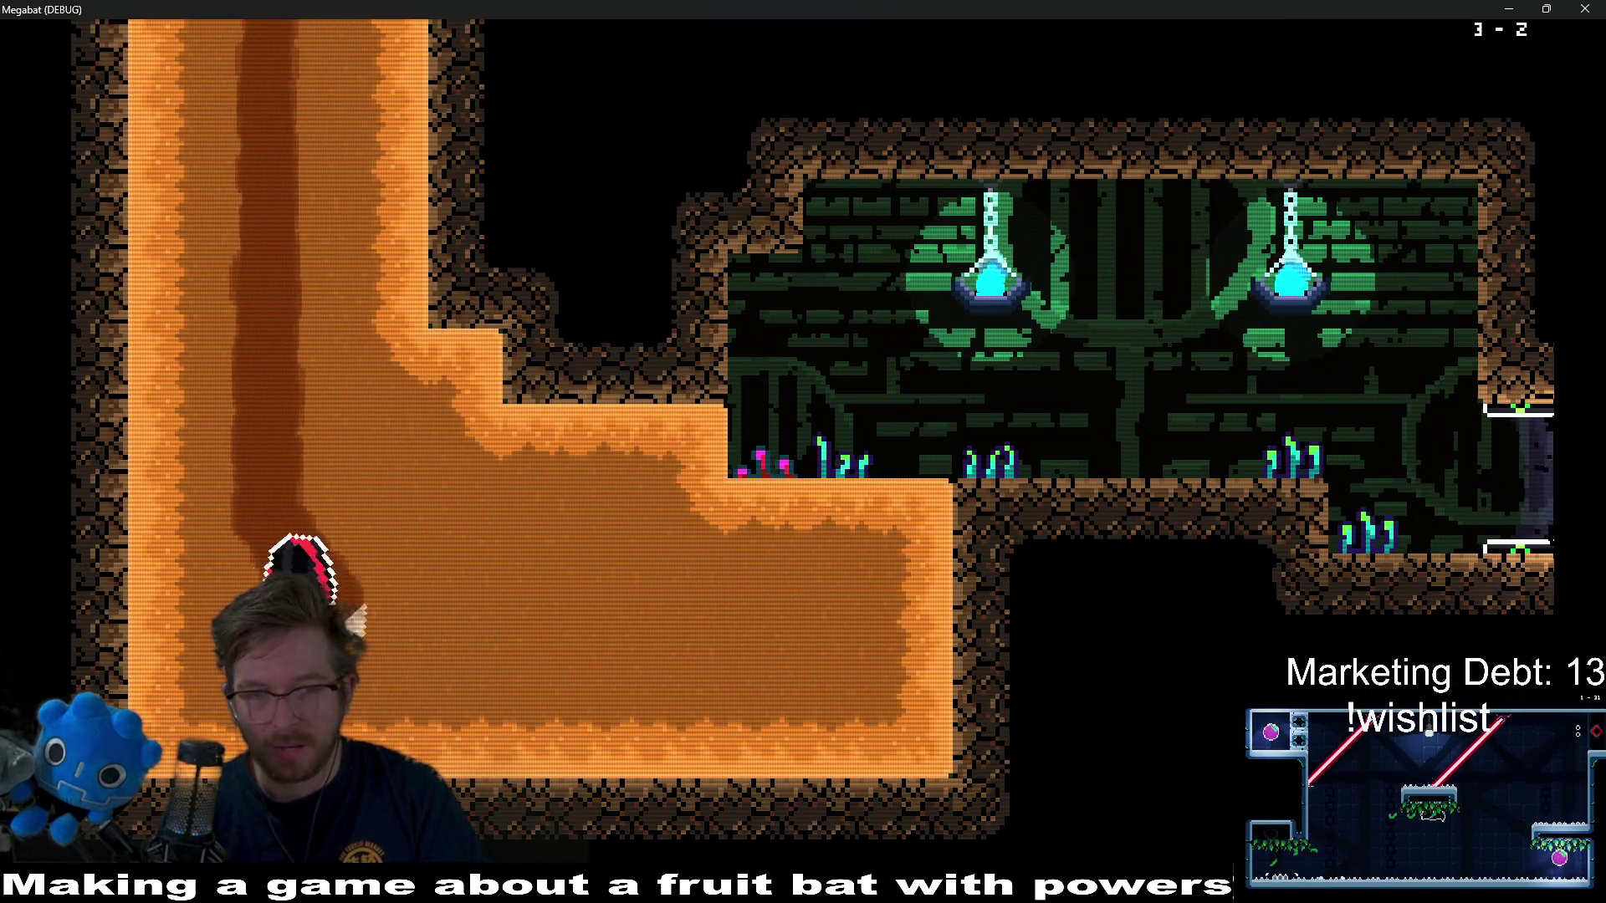
pyautogui.press('Right')
pyautogui.press('Up')
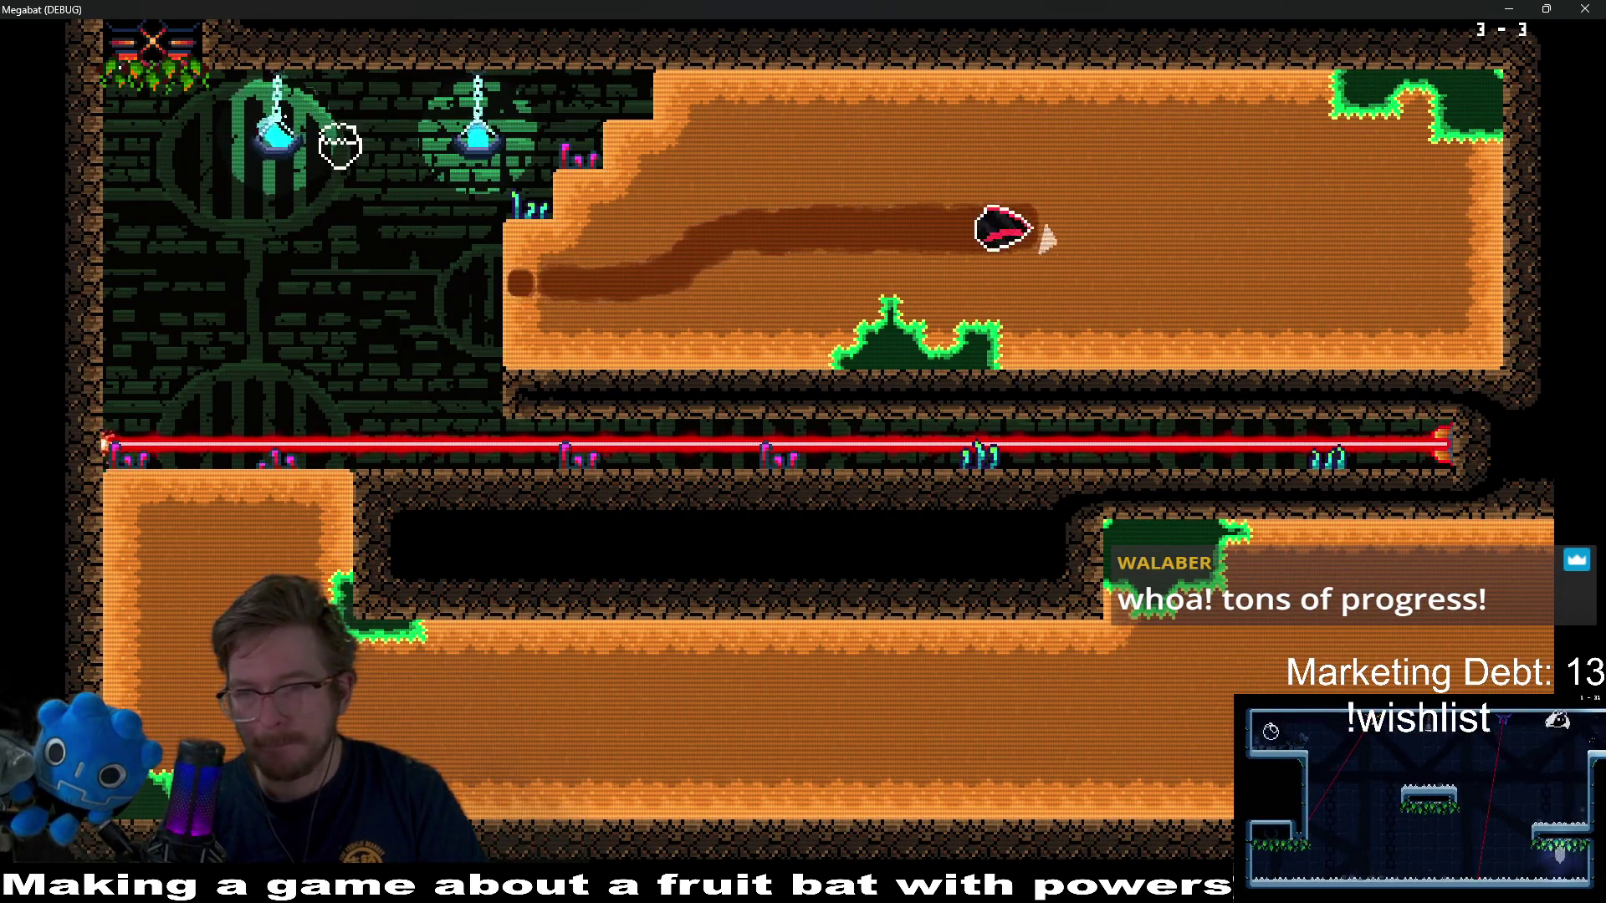
pyautogui.press('Down')
pyautogui.press('Left')
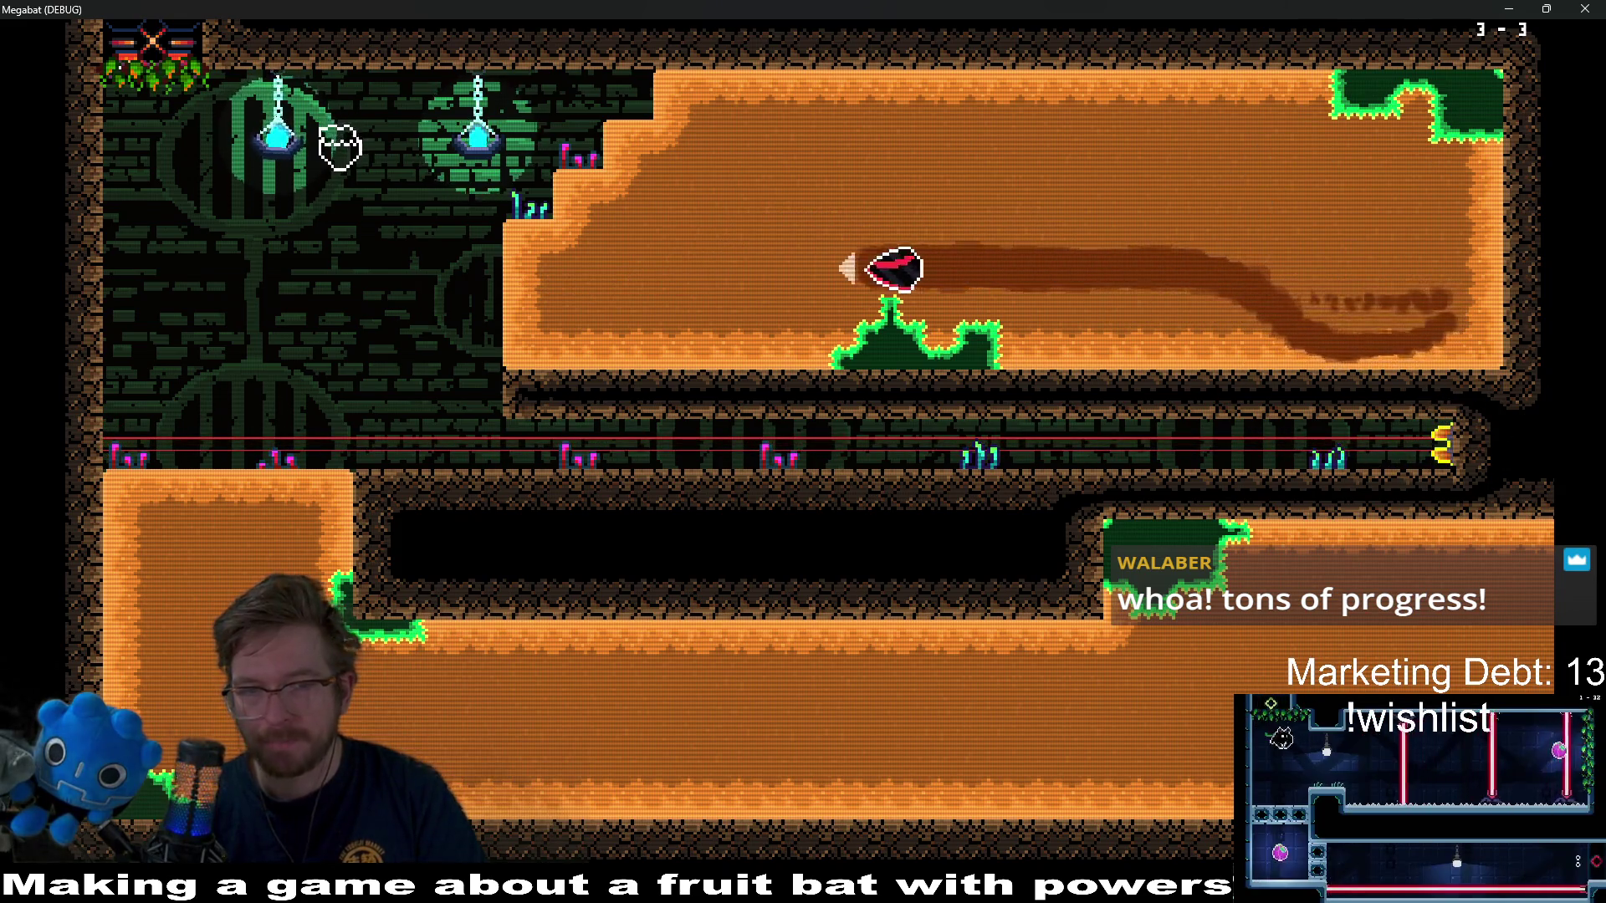
pyautogui.press('Down')
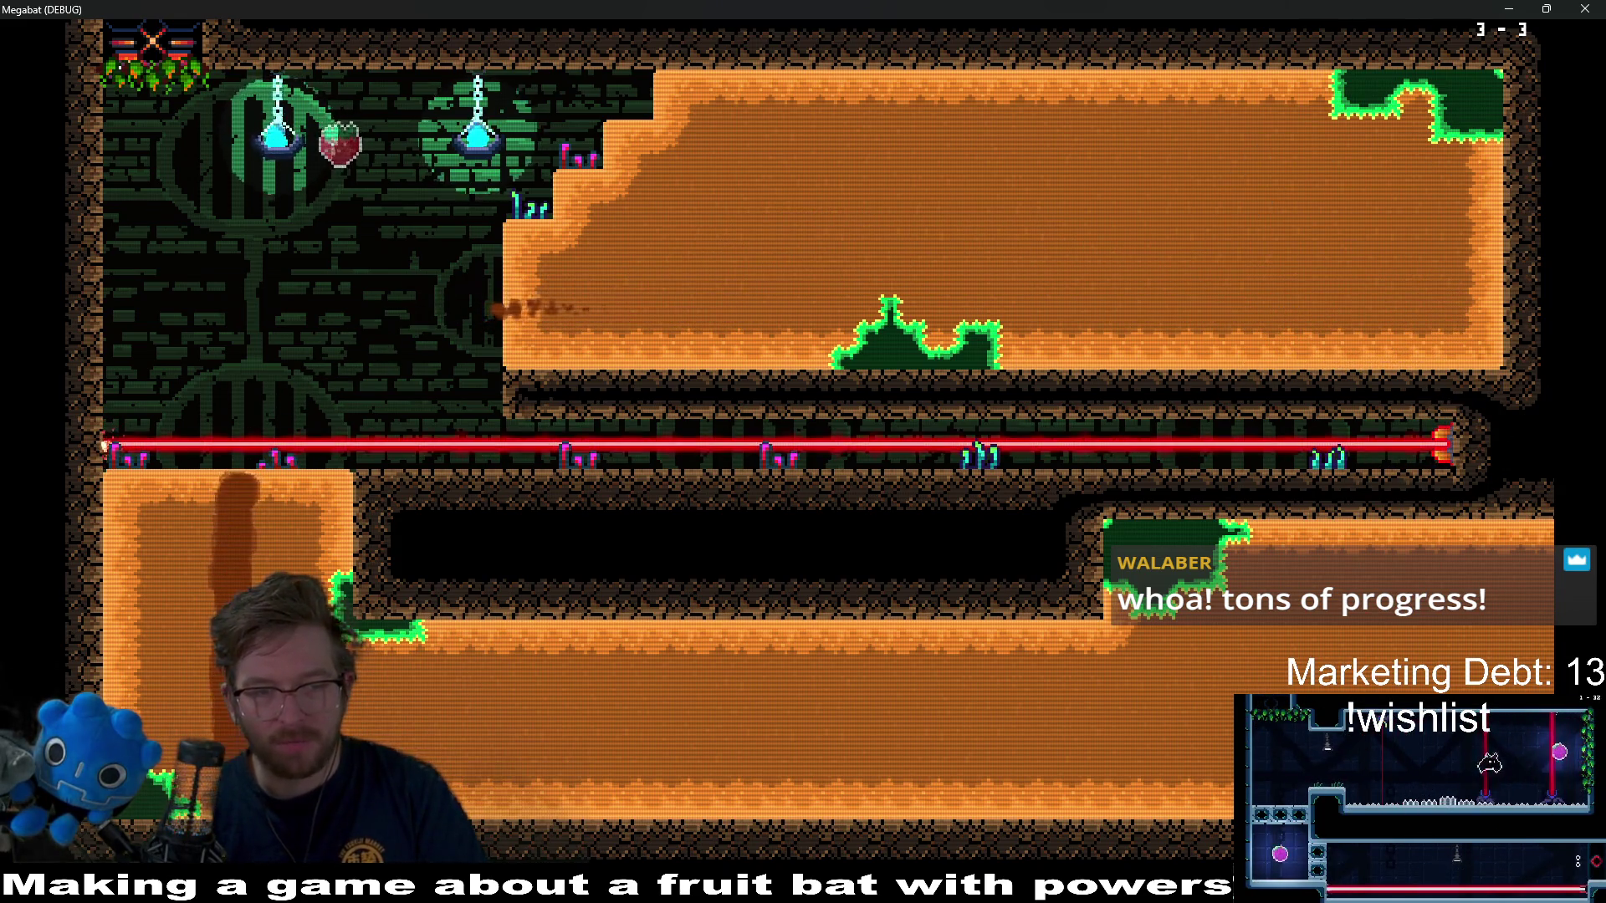
pyautogui.press('Right')
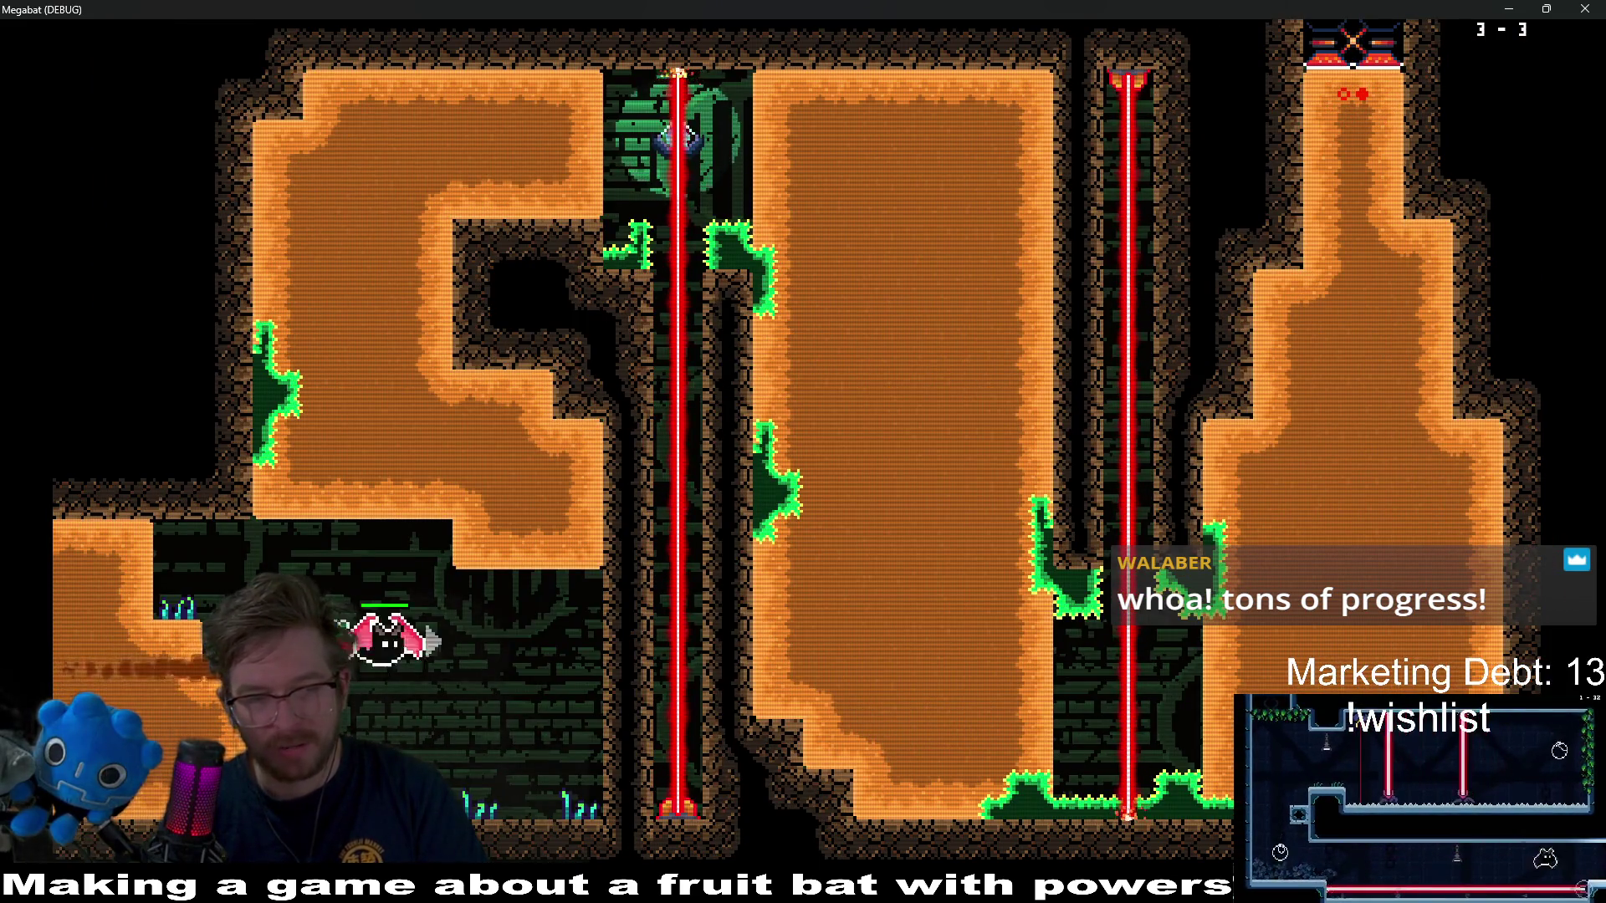
# - Sweep through the upper-left, middle and right chambers, then tunnel down the right wall
pyautogui.press('Left')
pyautogui.press('Up')
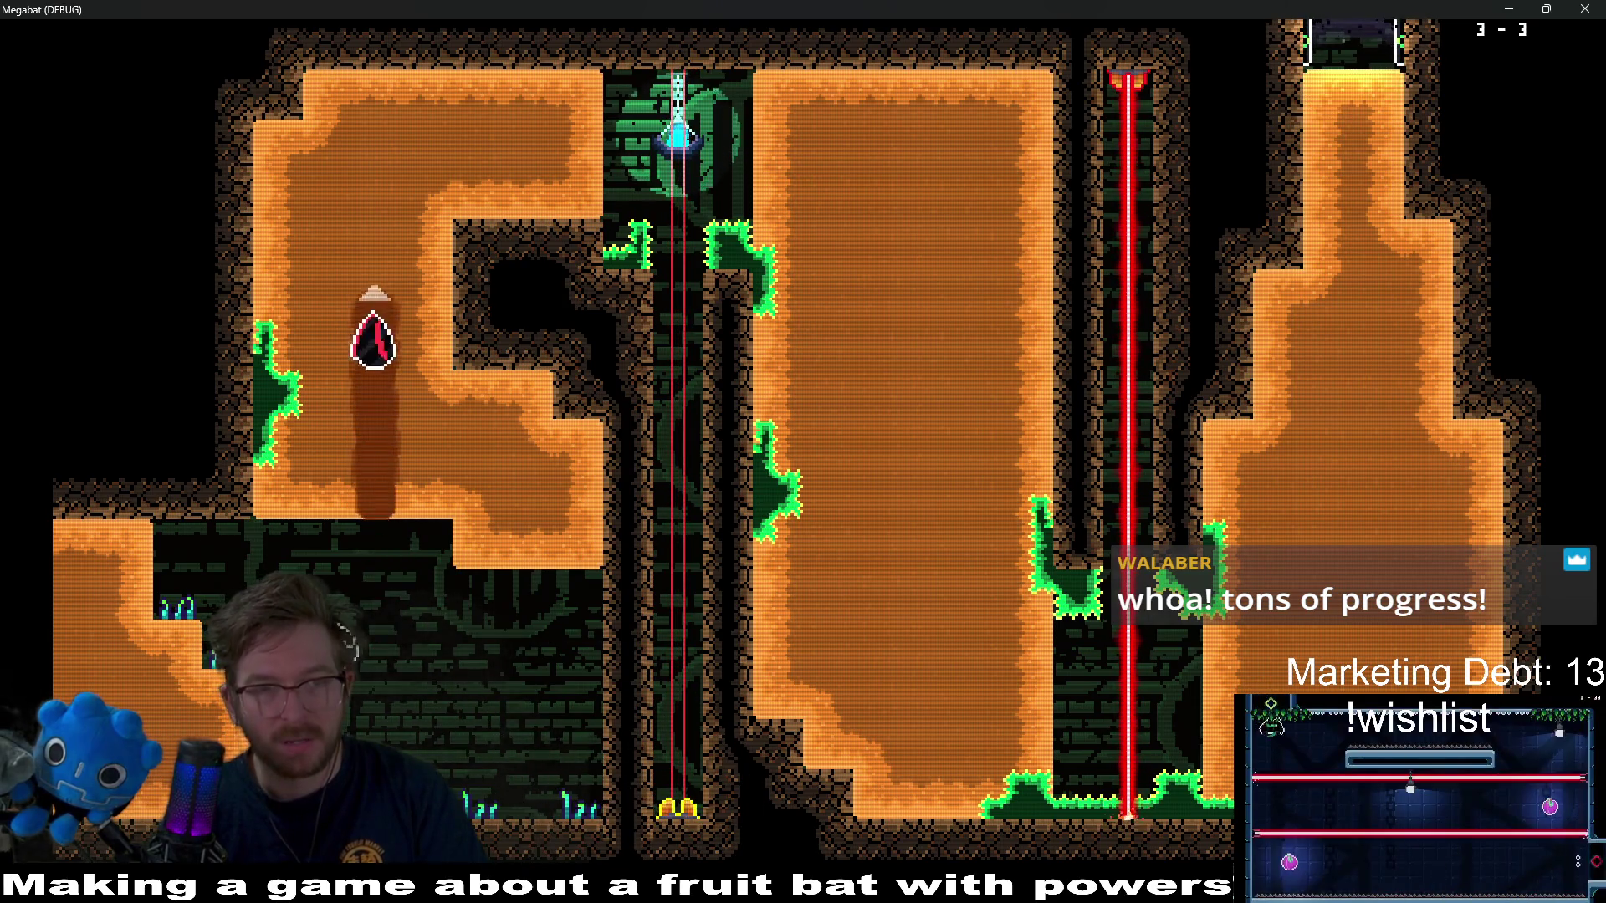
pyautogui.press('Down')
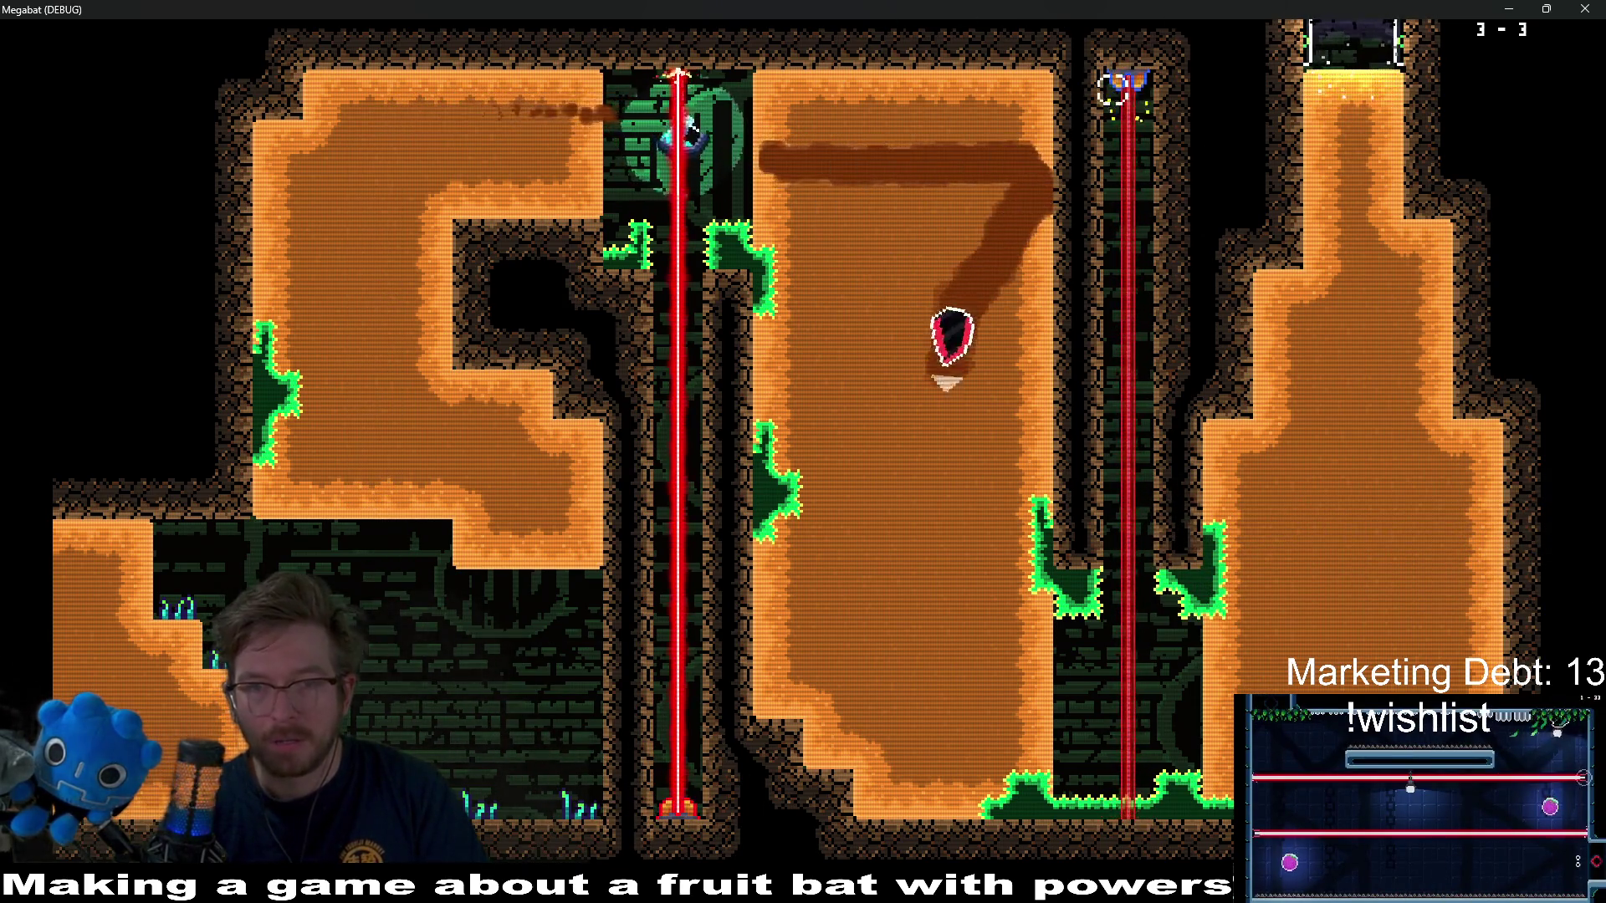
pyautogui.press('Right')
pyautogui.press('Up')
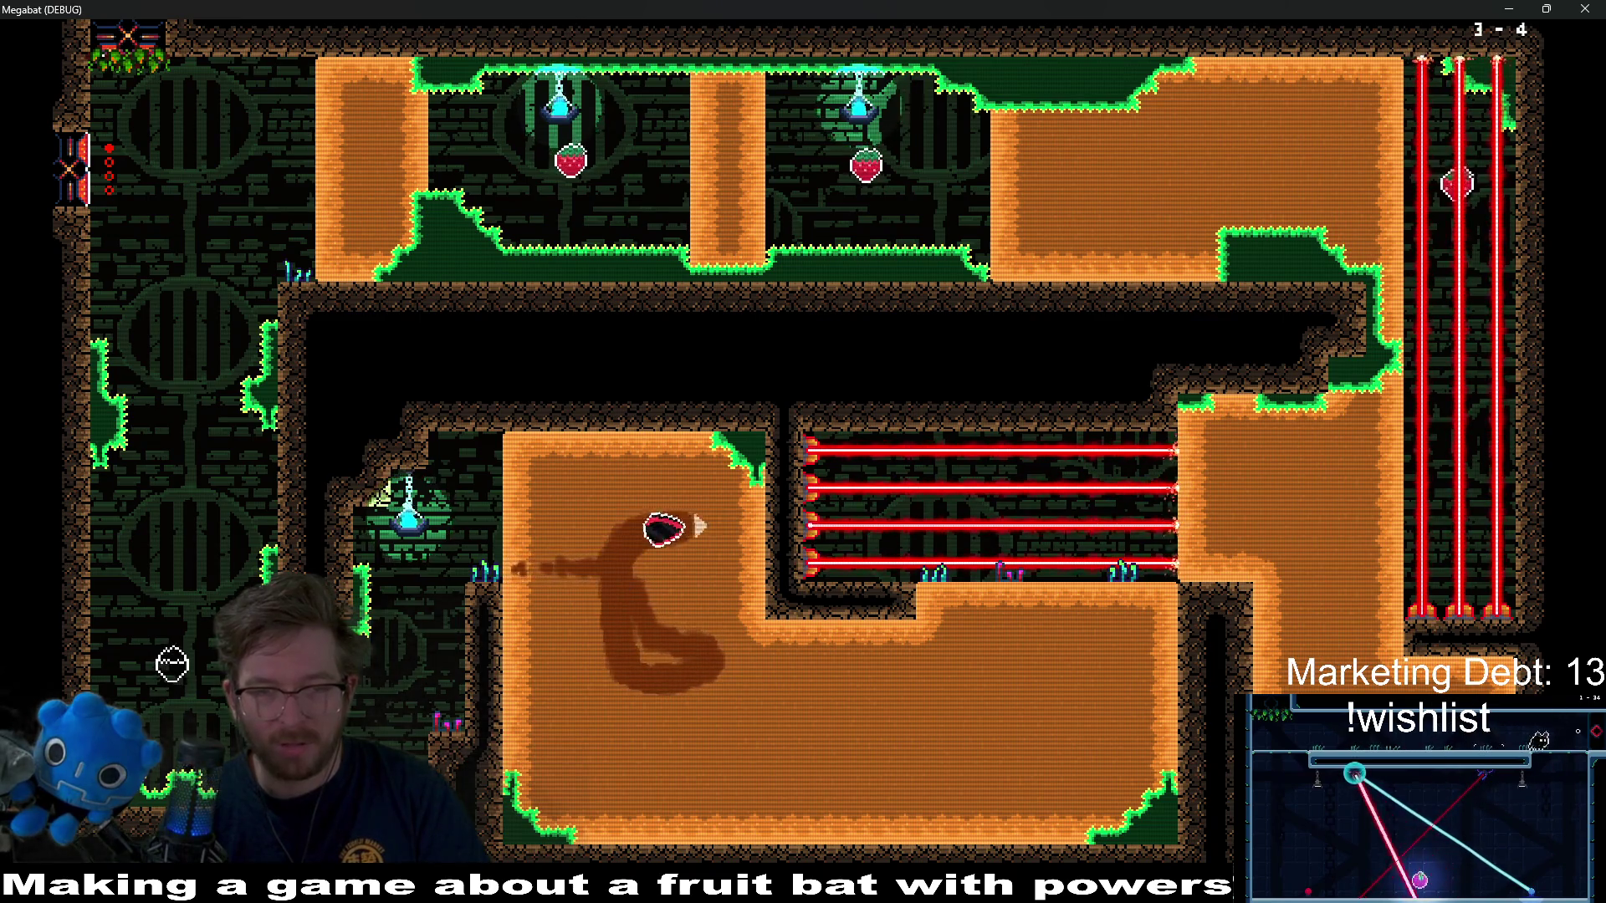
pyautogui.press('Down')
pyautogui.press('Right')
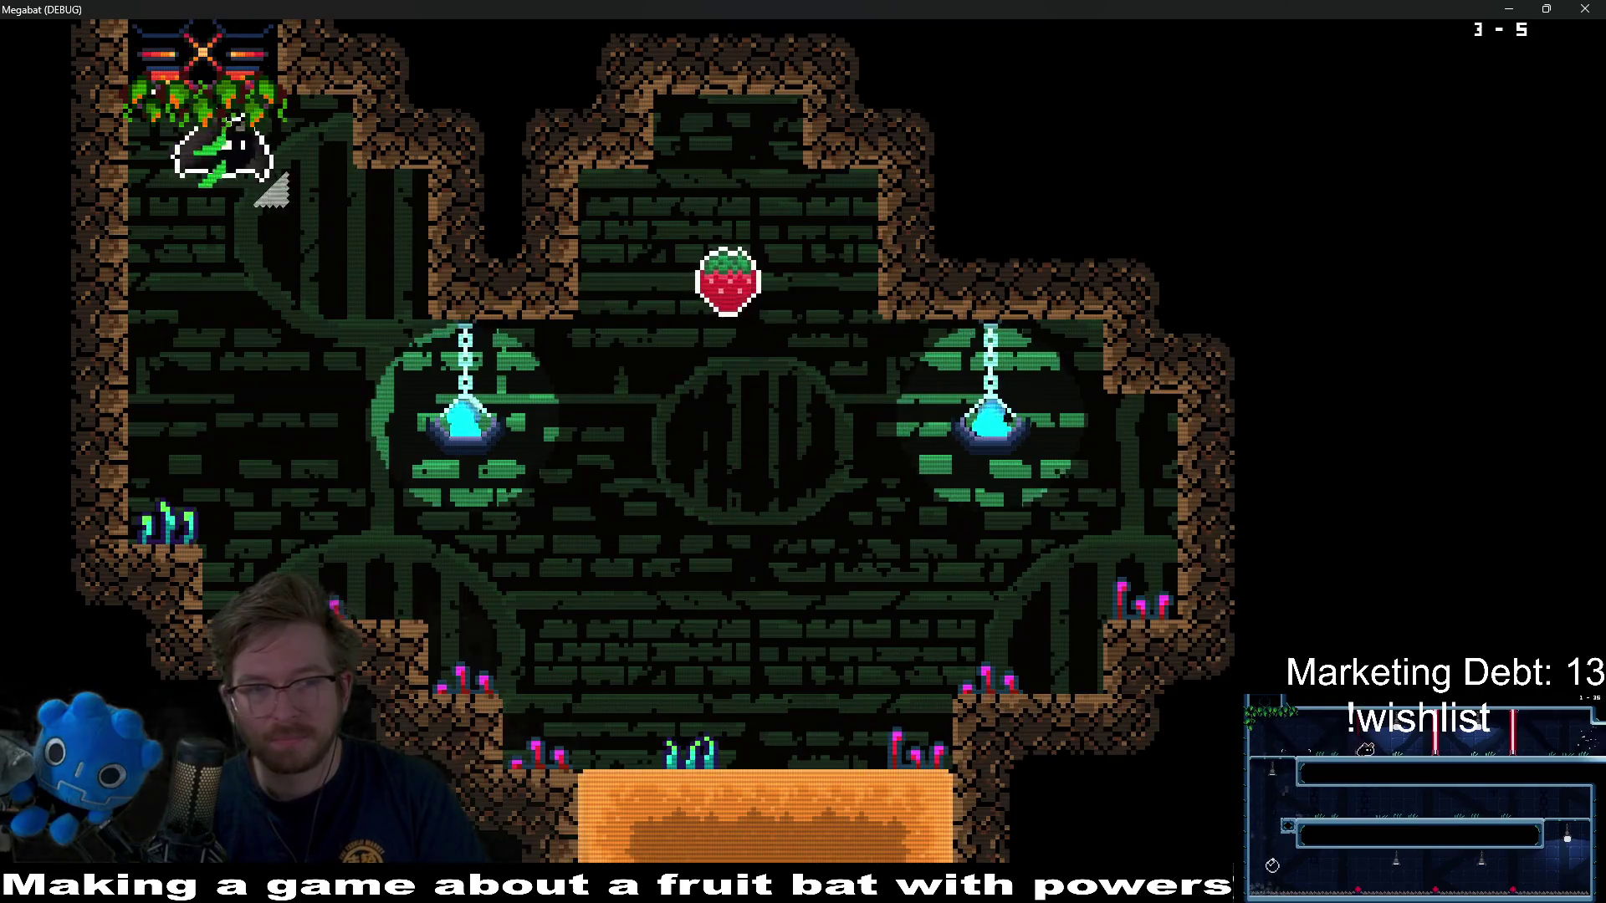
# - Grab the strawberry, hit the upper-corridor gem, and curve through the dirt out of the room
pyautogui.press('Right')
pyautogui.press('Down')
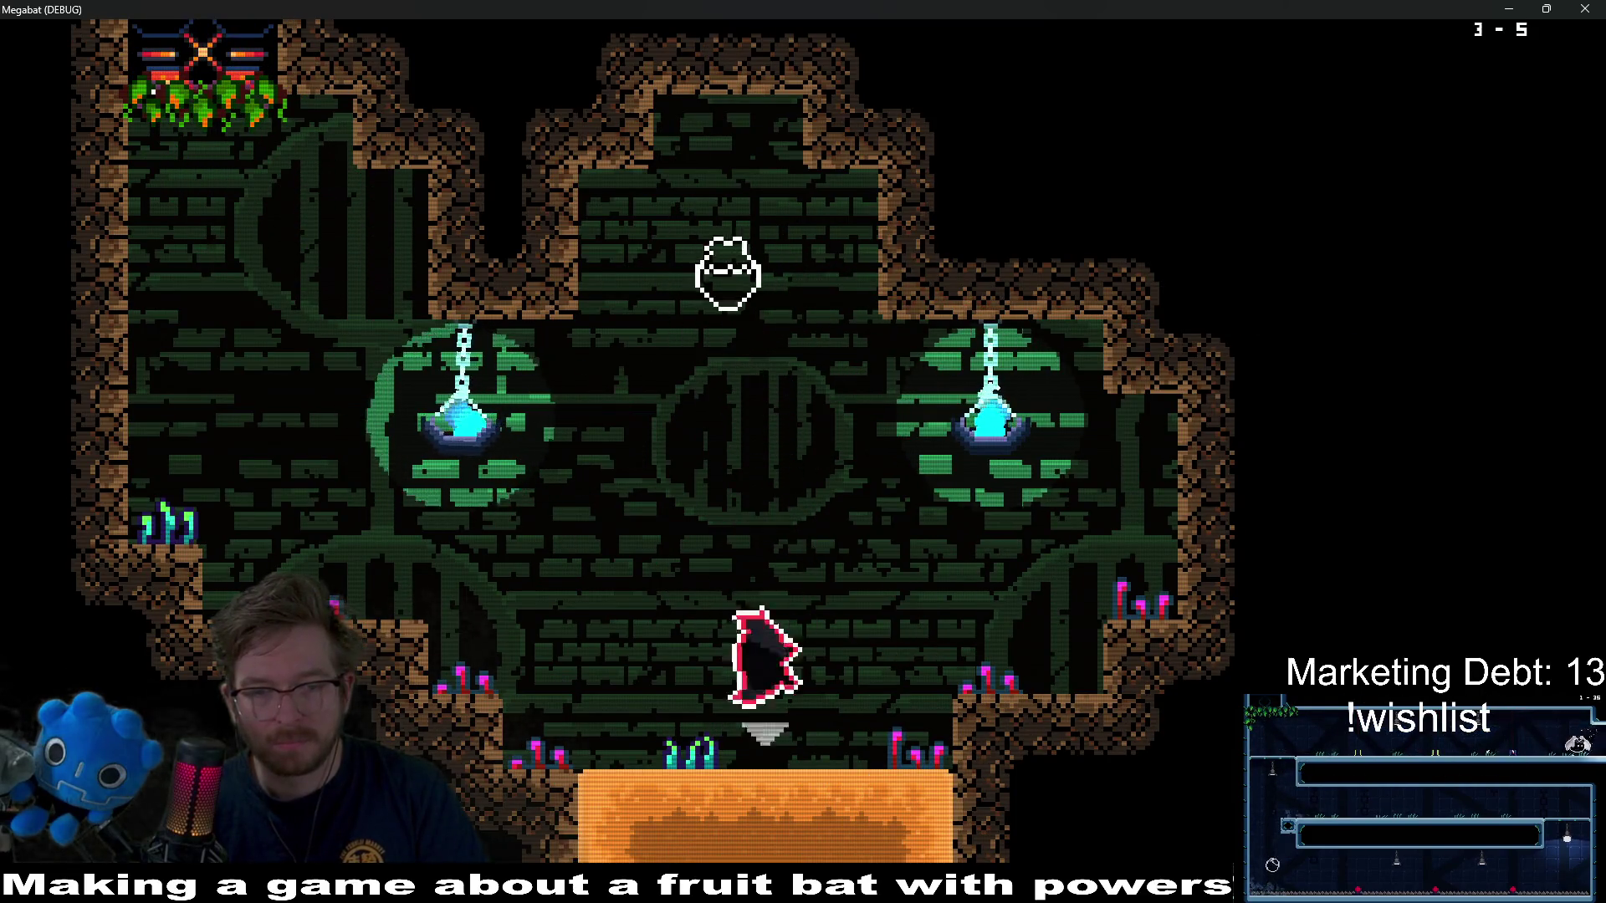
pyautogui.press('Up')
pyautogui.press('Left')
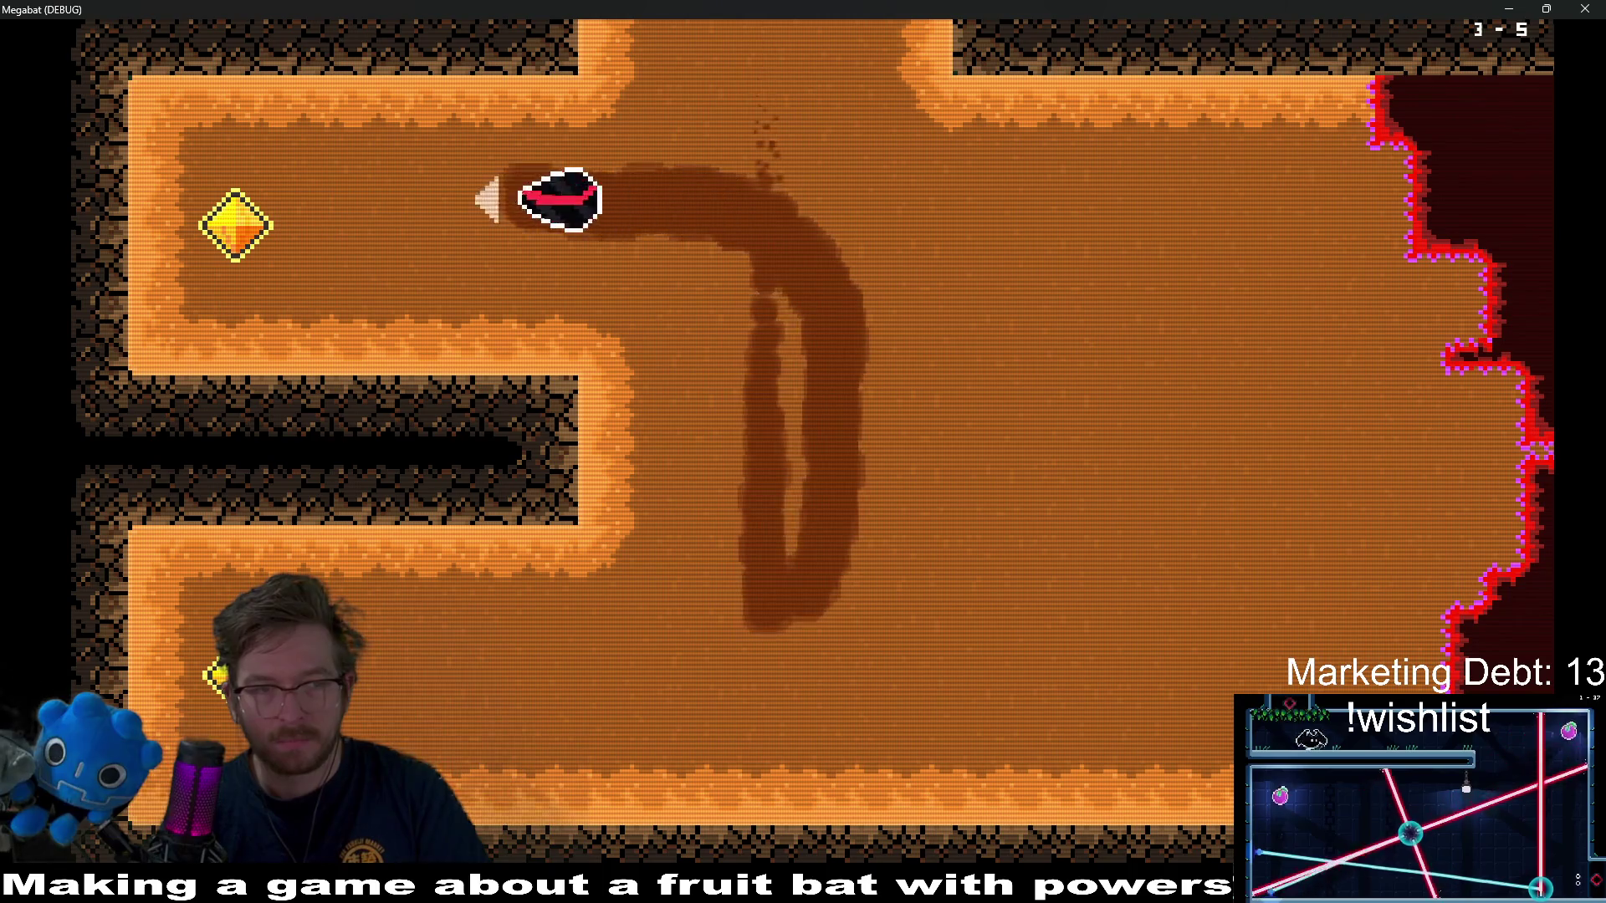
pyautogui.press('Right')
pyautogui.press('Down')
pyautogui.press('Left')
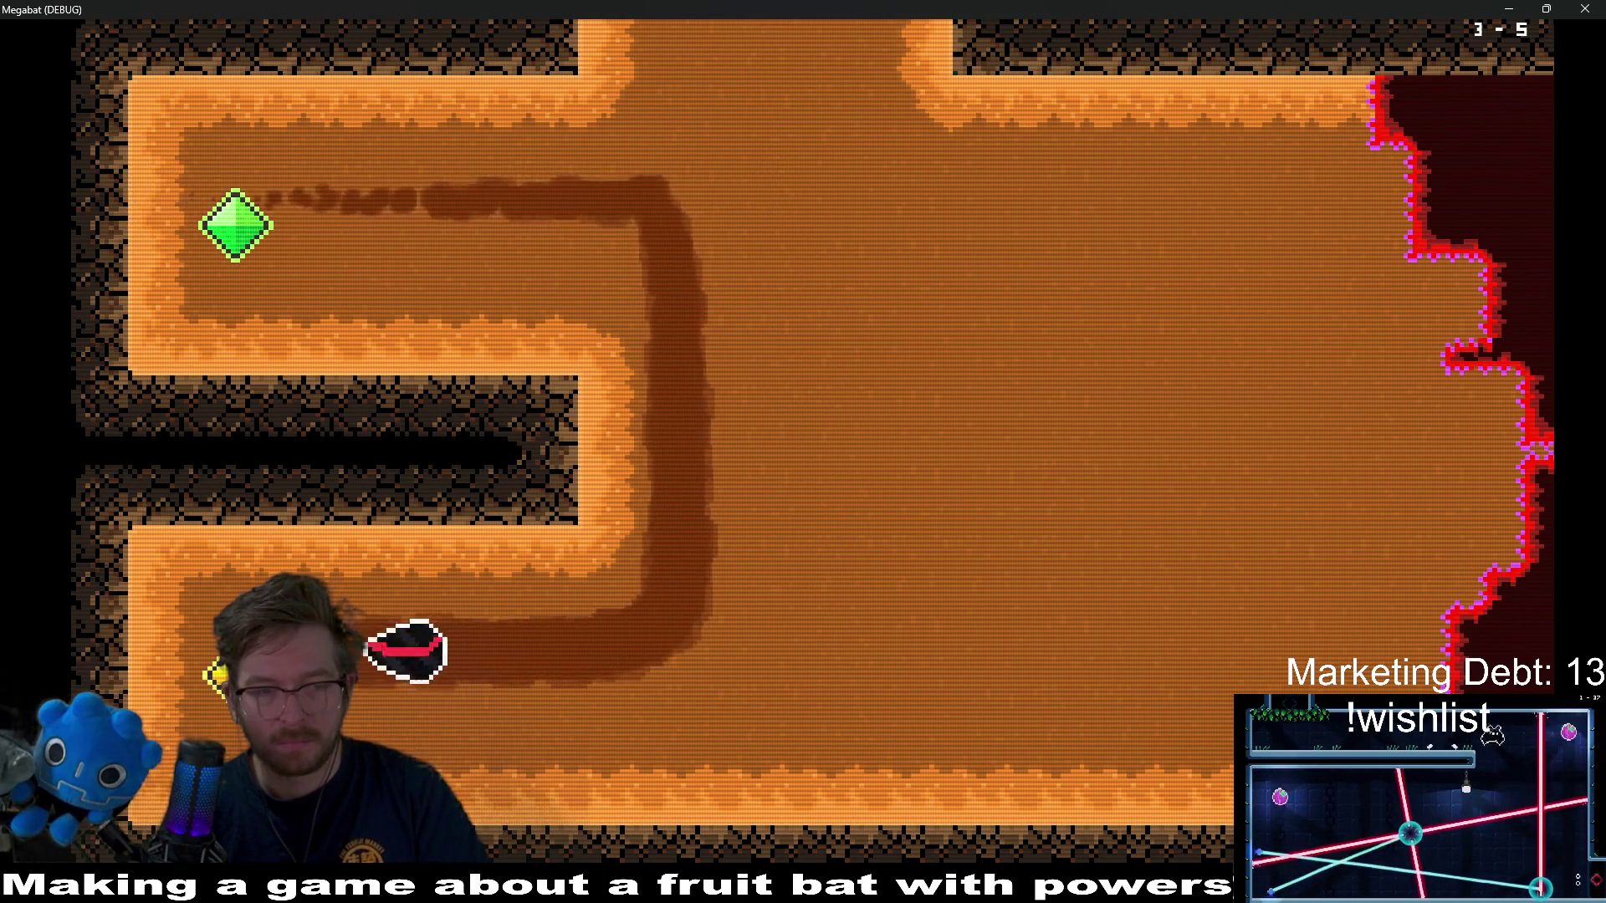
pyautogui.press('Right')
pyautogui.press('Up')
pyautogui.press('Right')
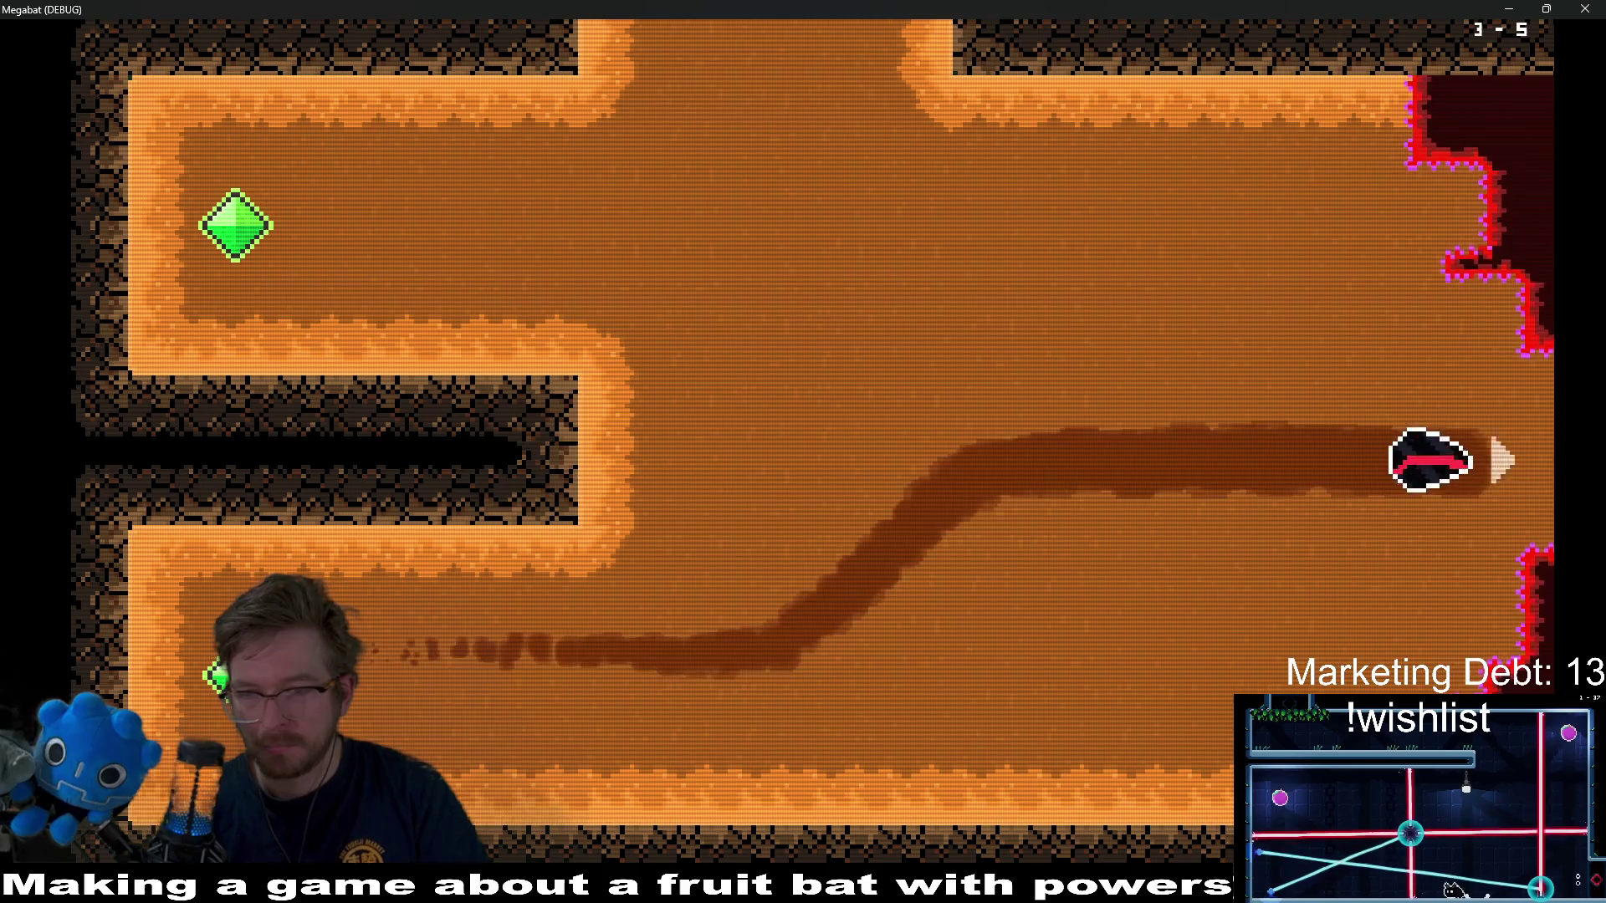
# - Cross the green room, take the laser-corridor strawberry, and exit left through the brick room to level 3-7
pyautogui.press('Down')
pyautogui.press('Right')
pyautogui.press('Up')
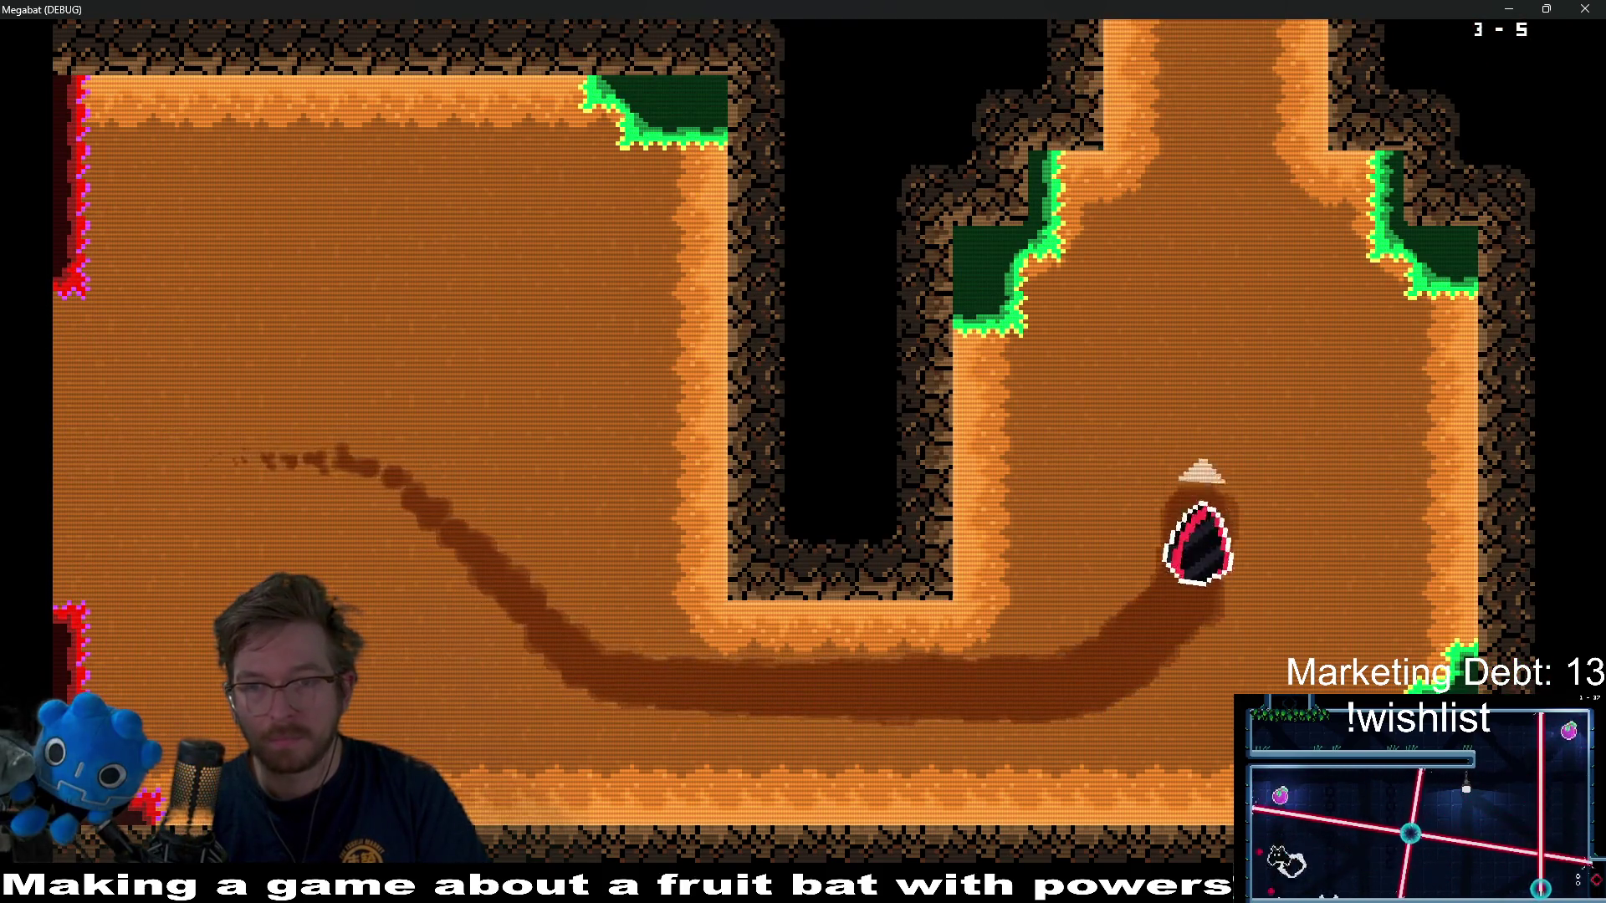
pyautogui.press('Right')
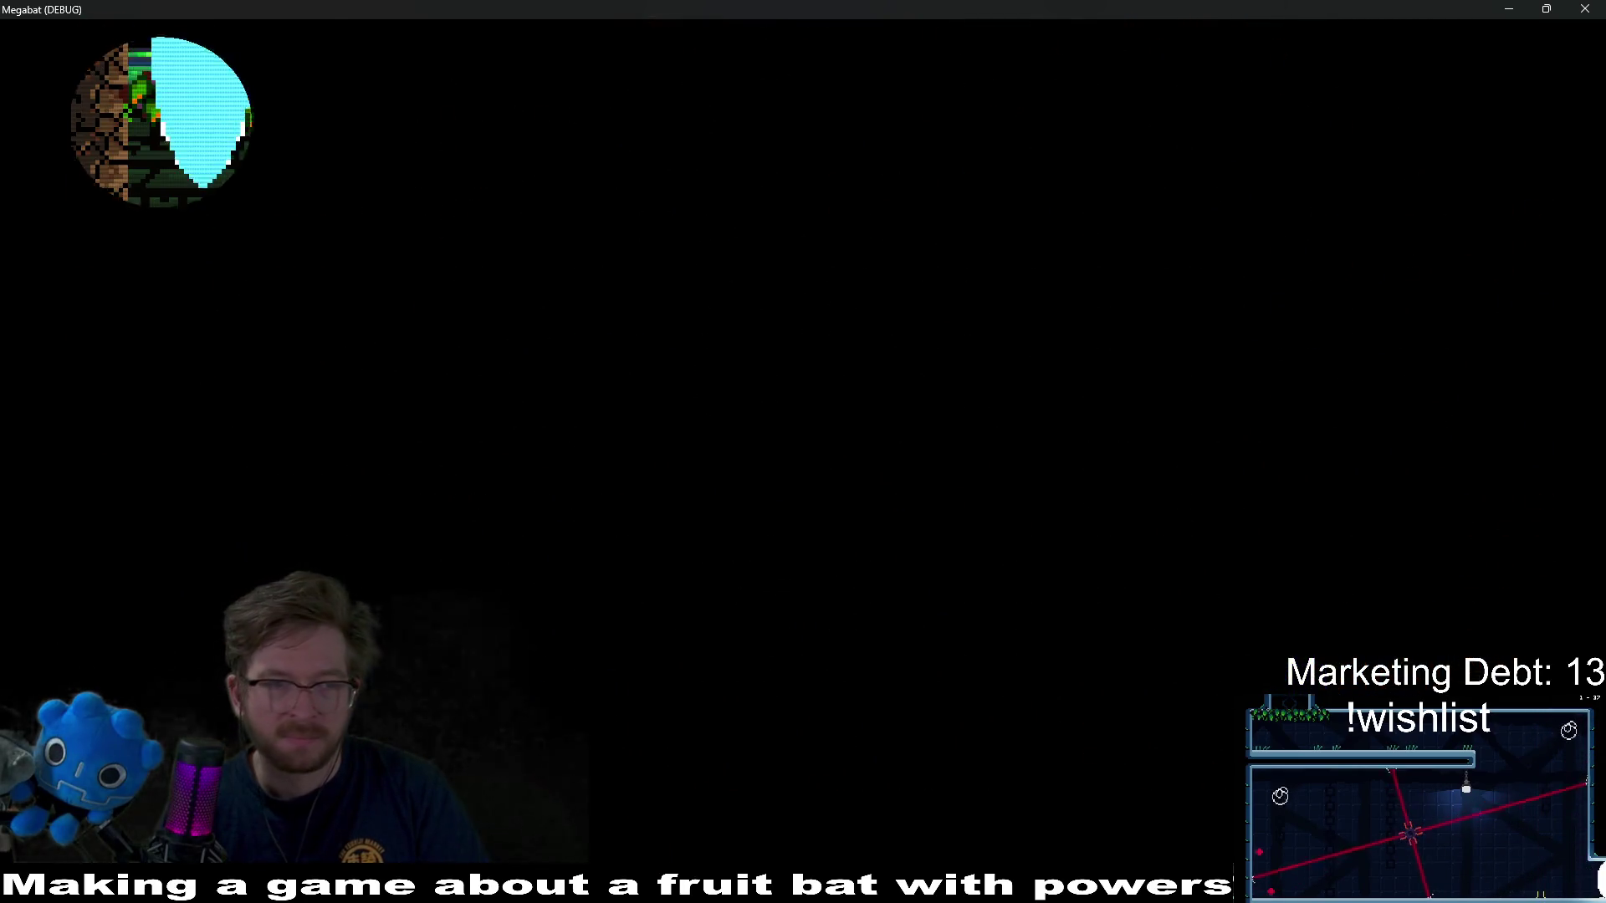
pyautogui.press('Down')
pyautogui.press('Right')
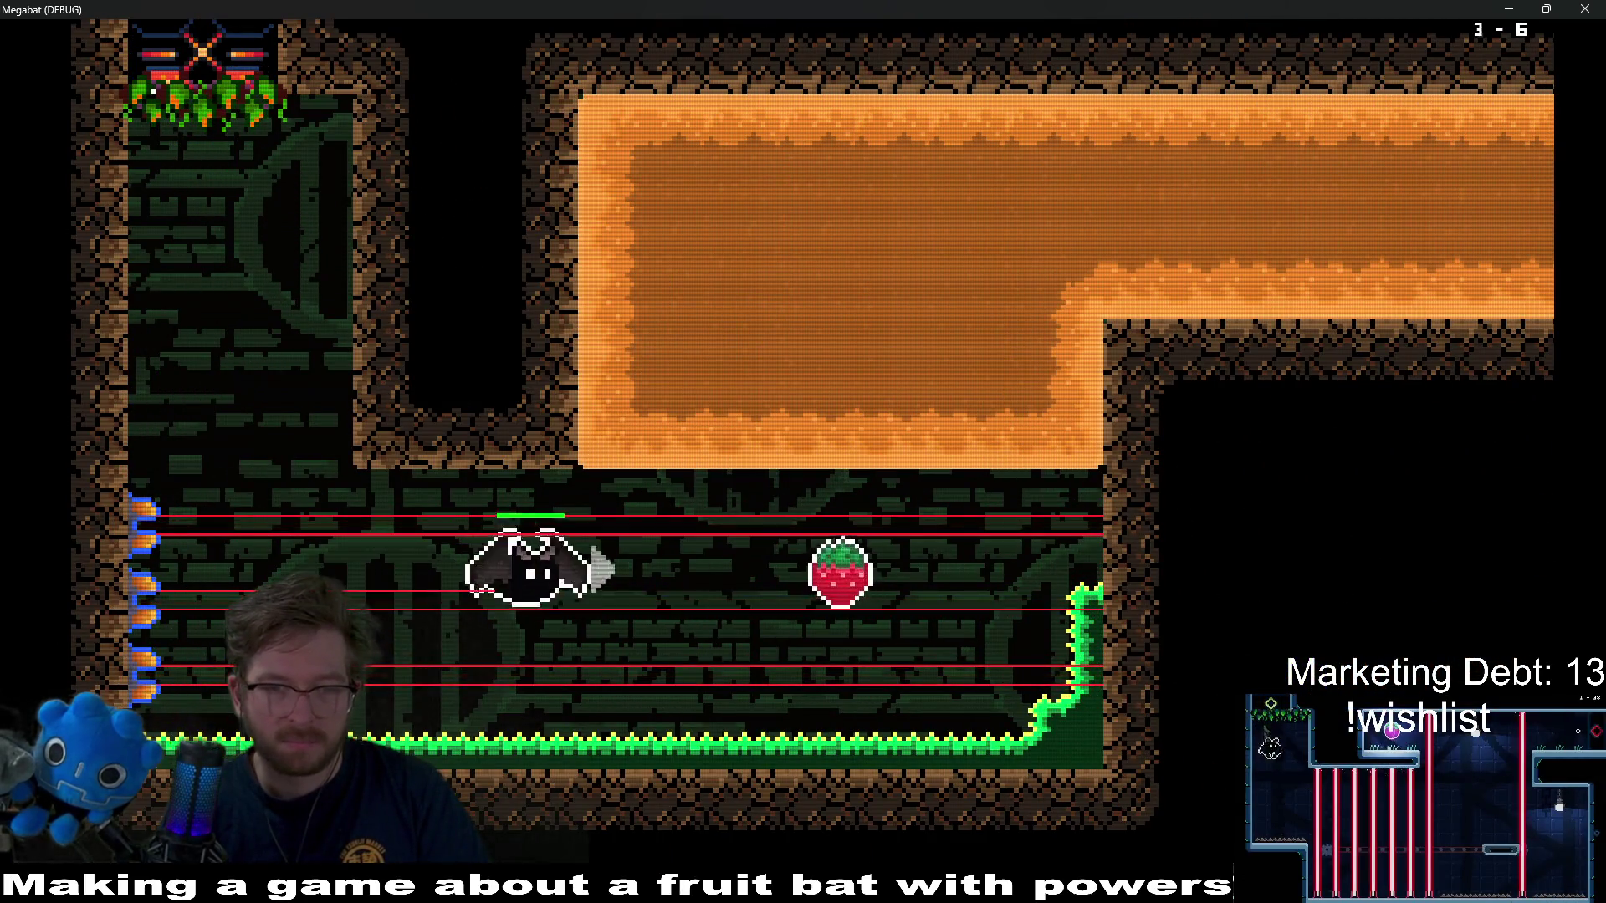
pyautogui.press('Up')
pyautogui.press('Right')
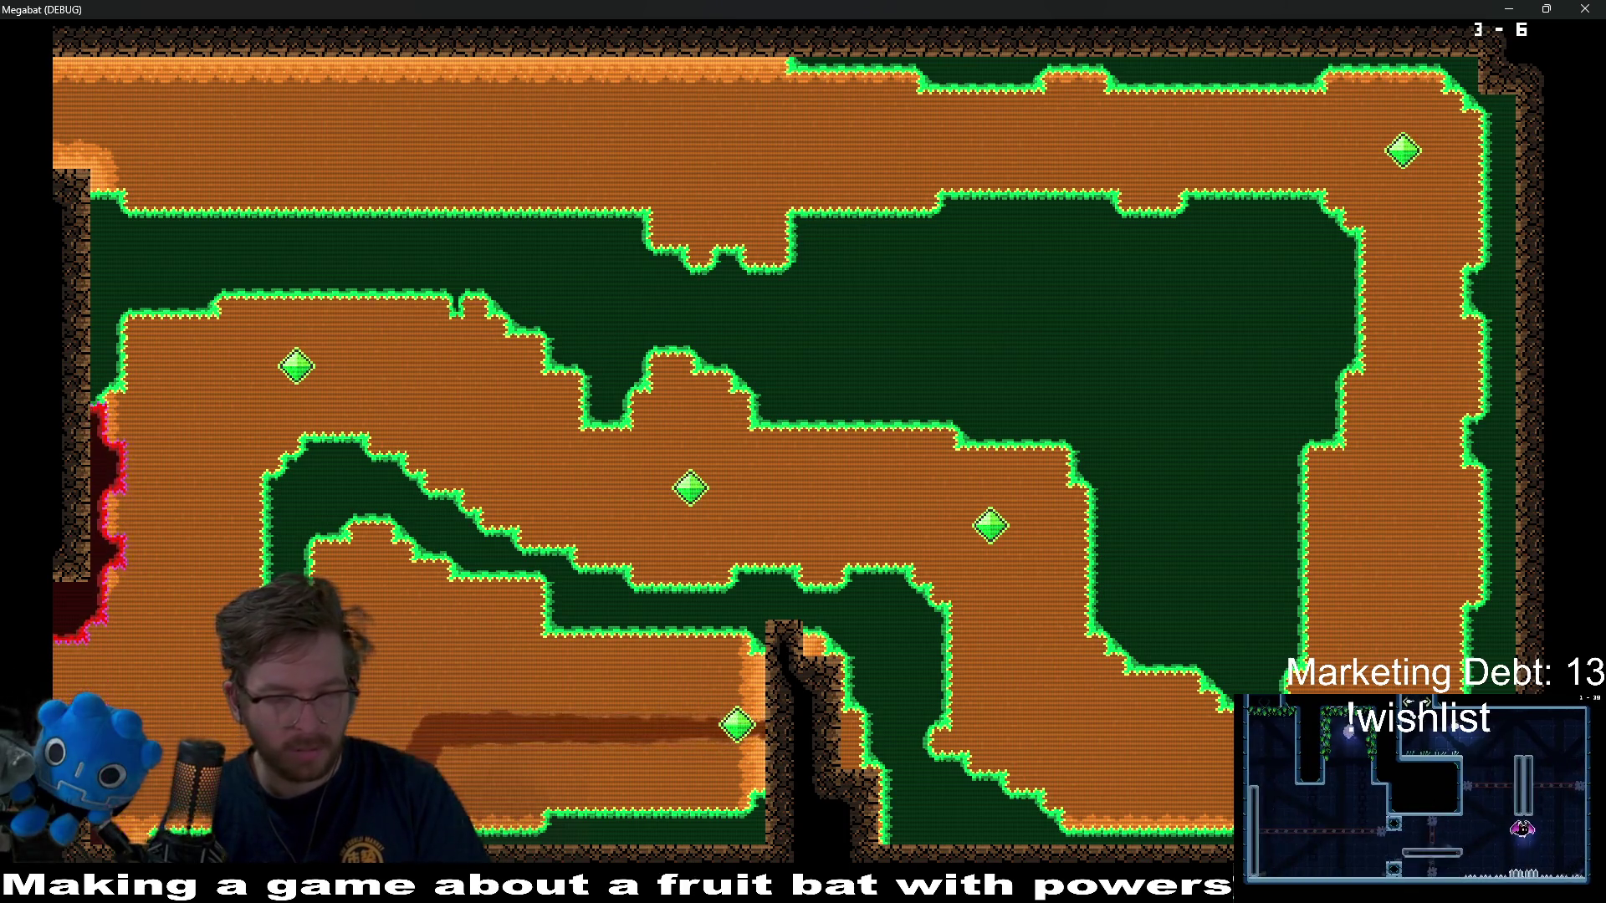
pyautogui.press('Left')
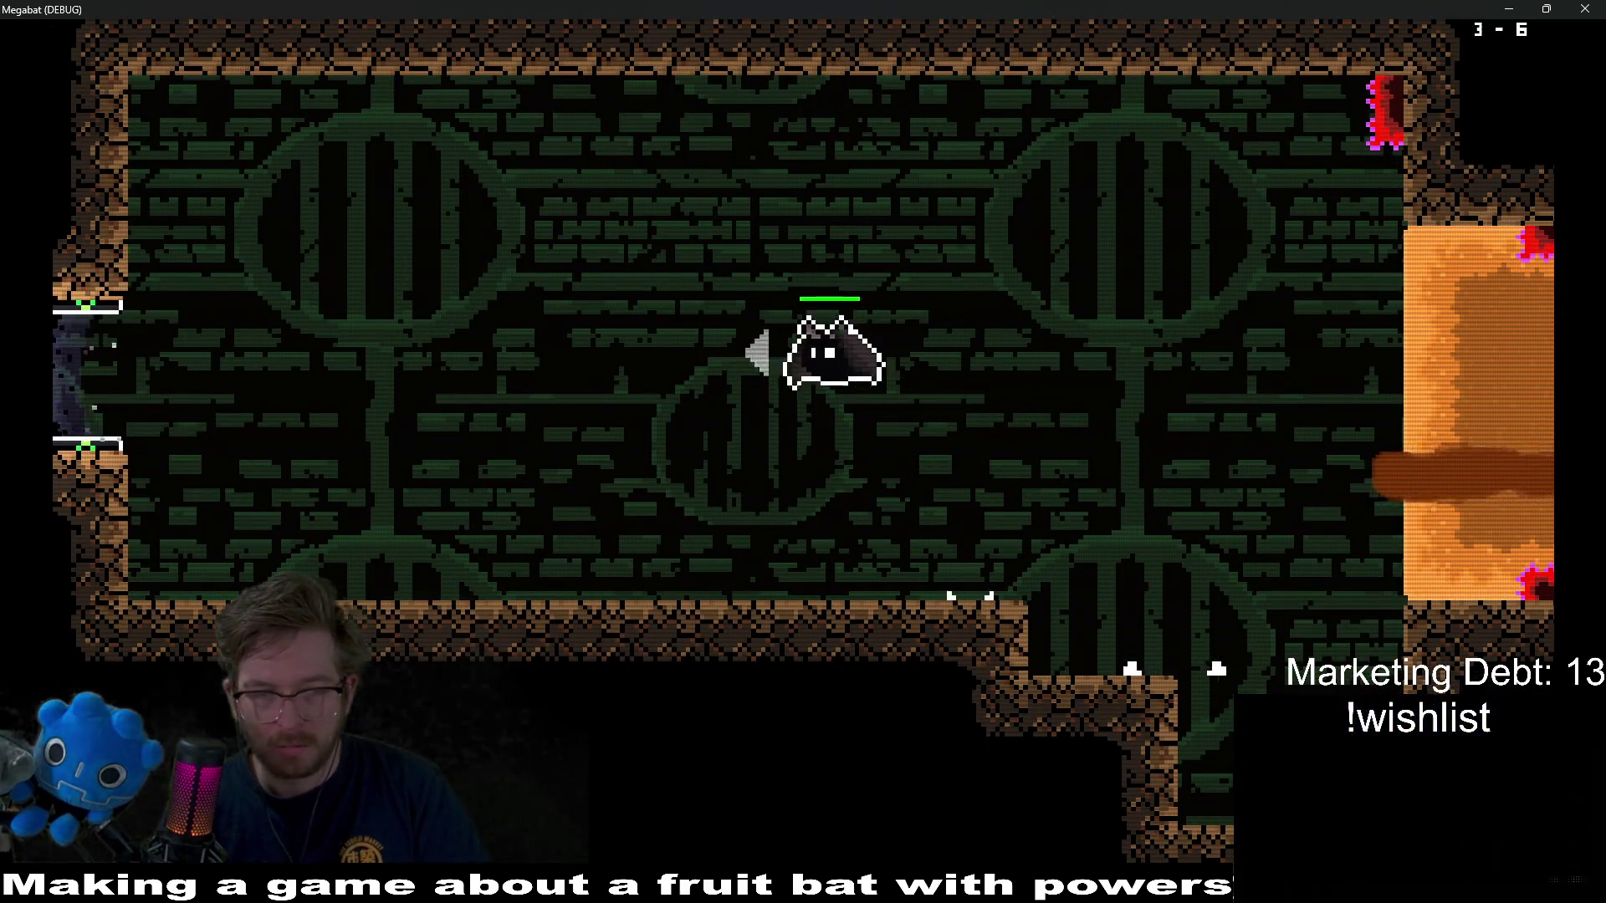
pyautogui.press('Left')
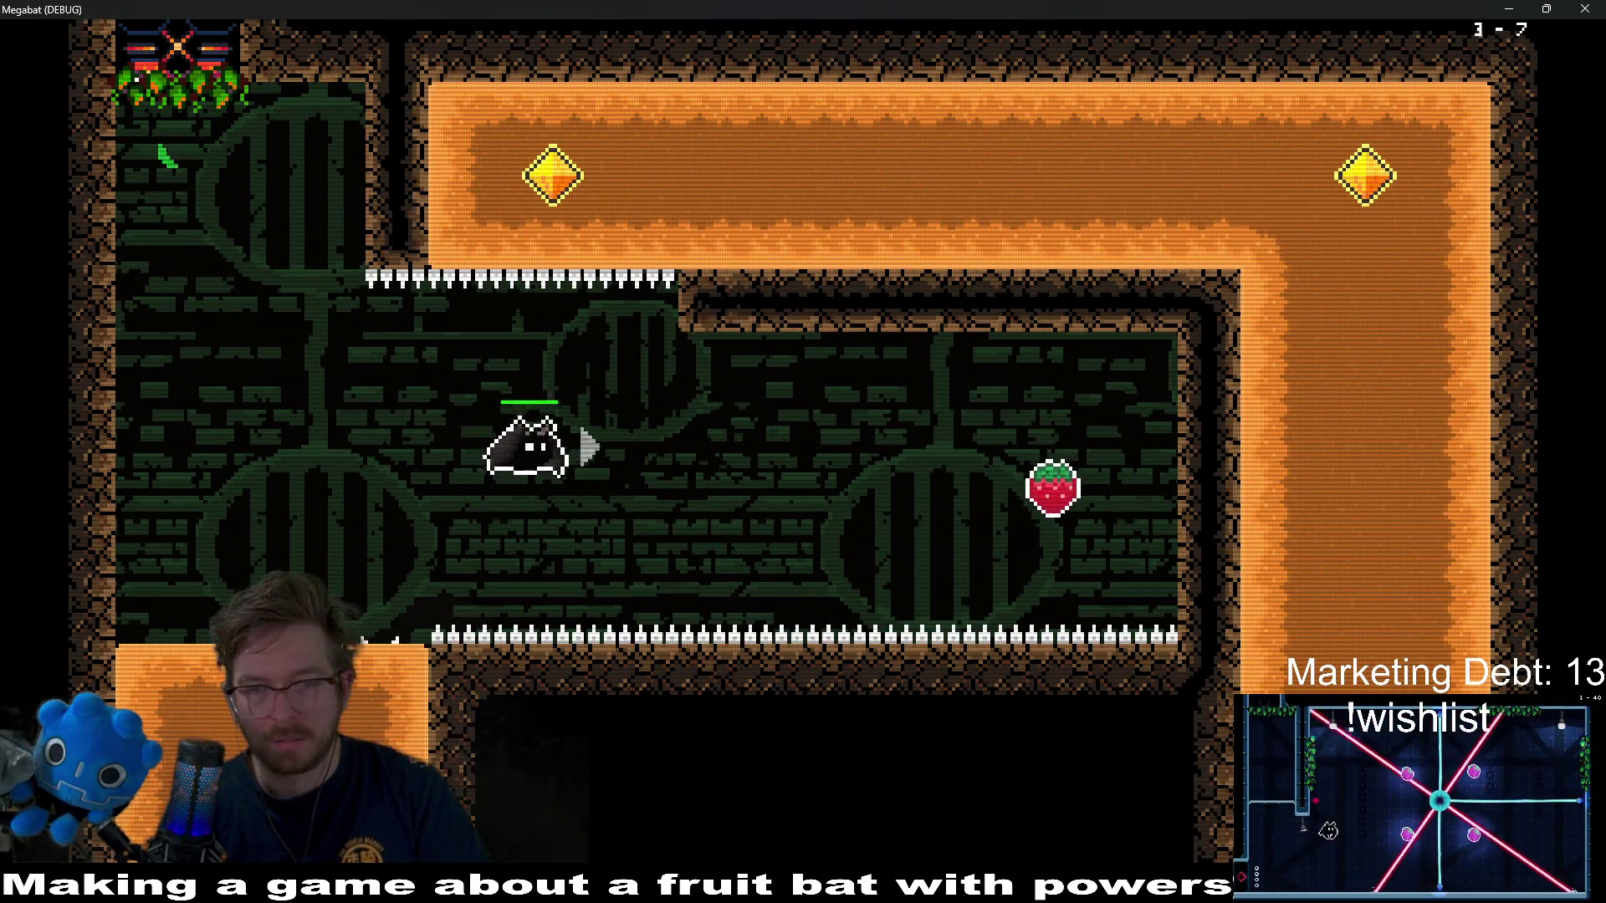
# - Cross the brick room into the sand room and collect the alcove and right-shaft gems
pyautogui.press('Left')
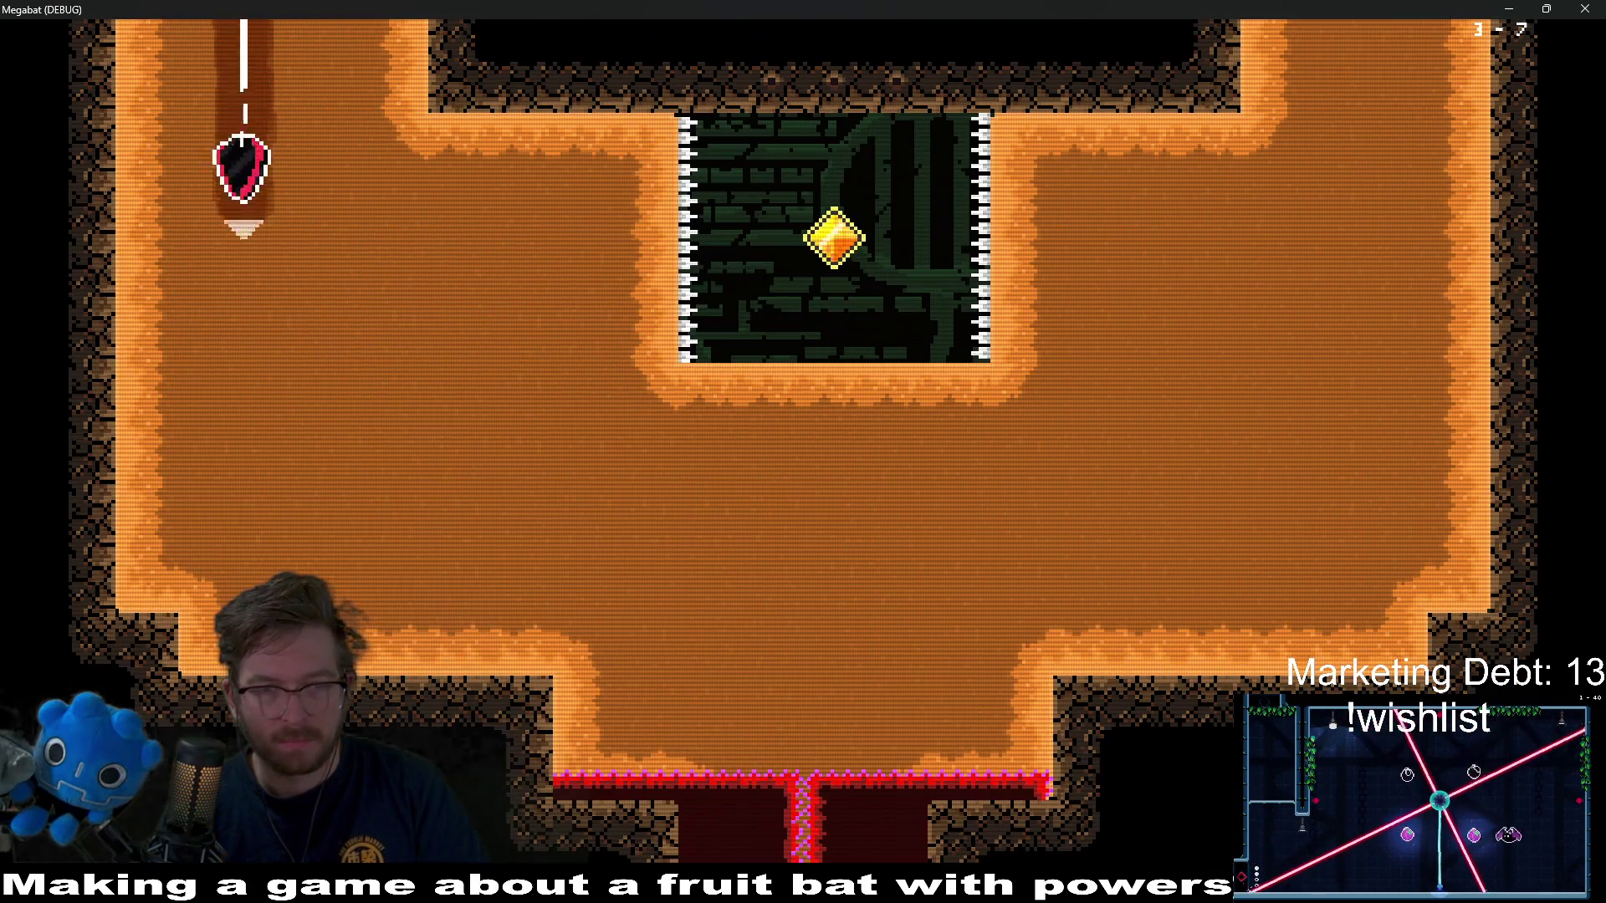
pyautogui.press('Right')
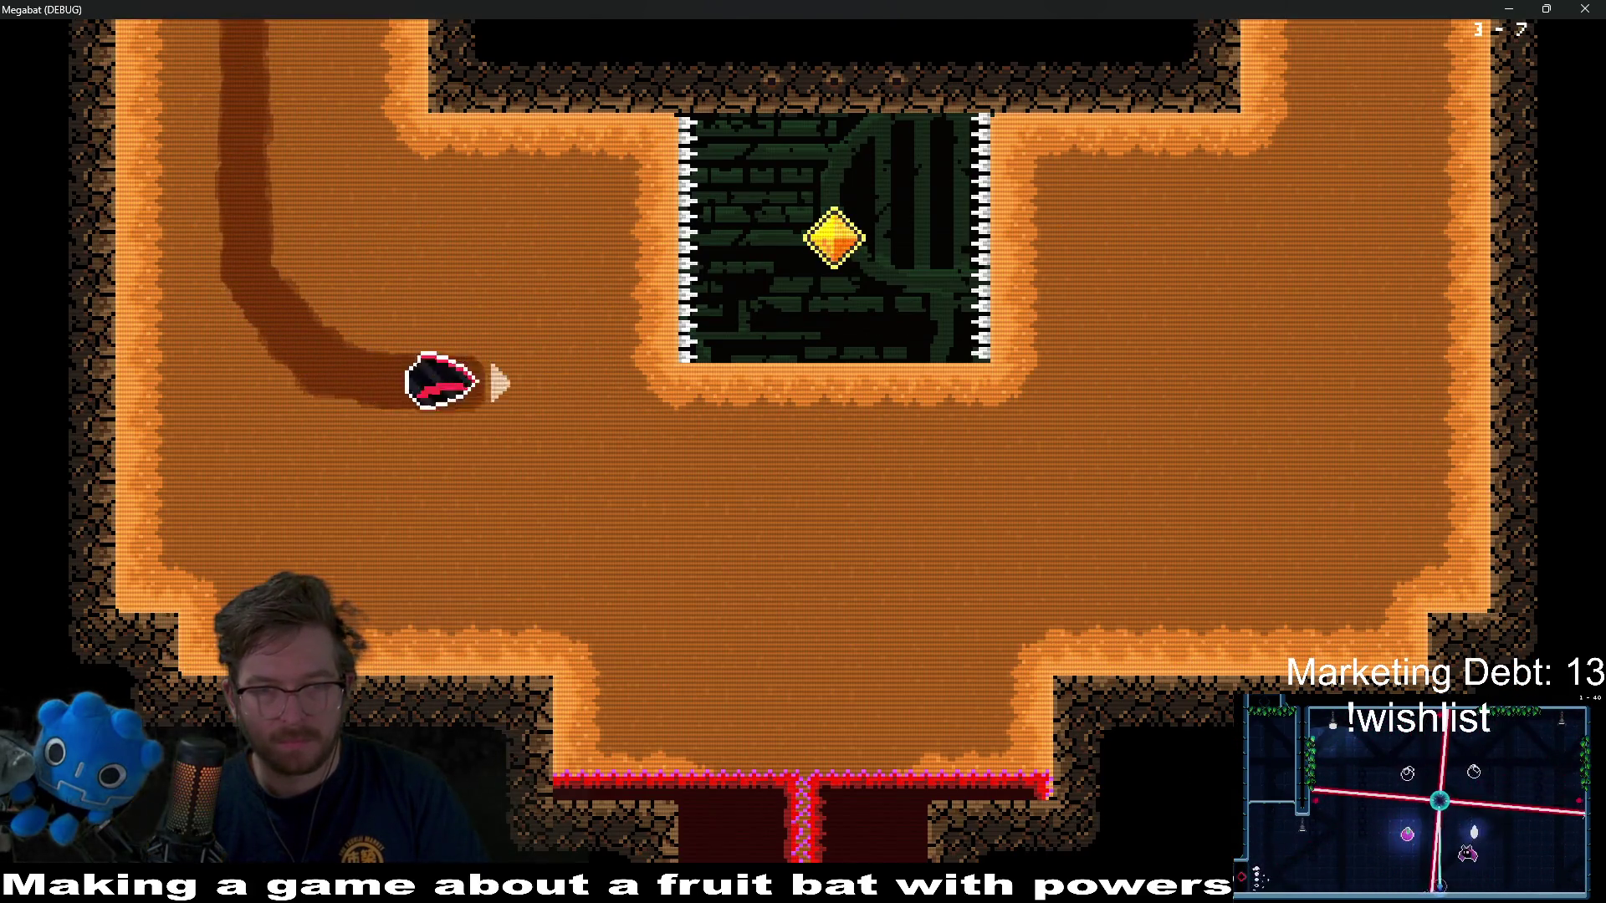
pyautogui.press('Up')
pyautogui.press('Down')
pyautogui.press('Right')
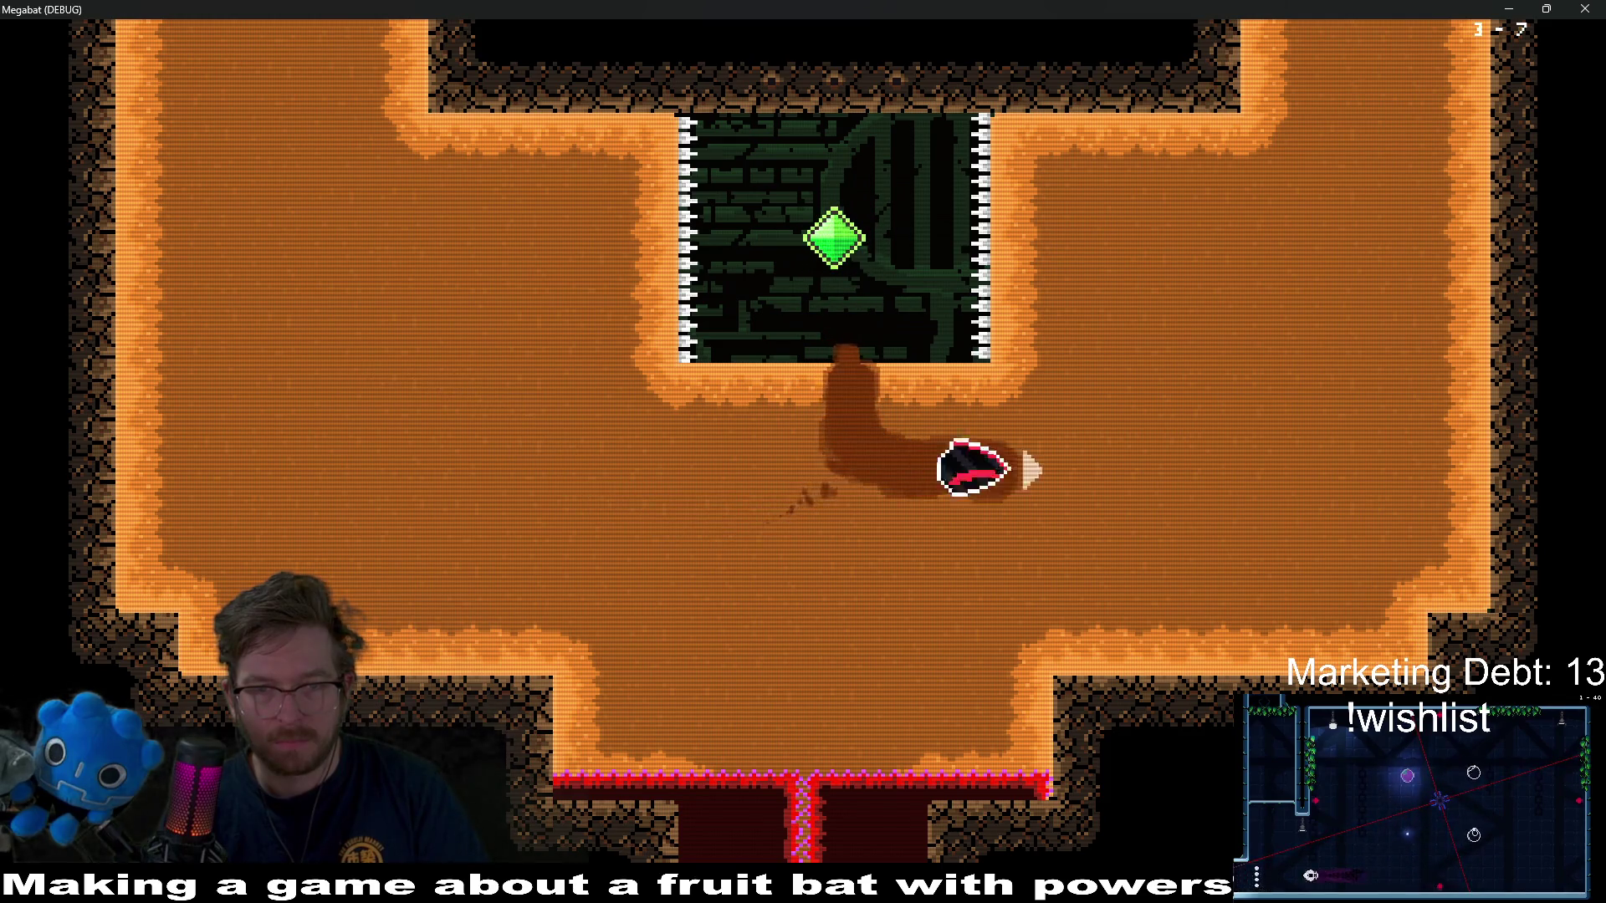
pyautogui.press('Up')
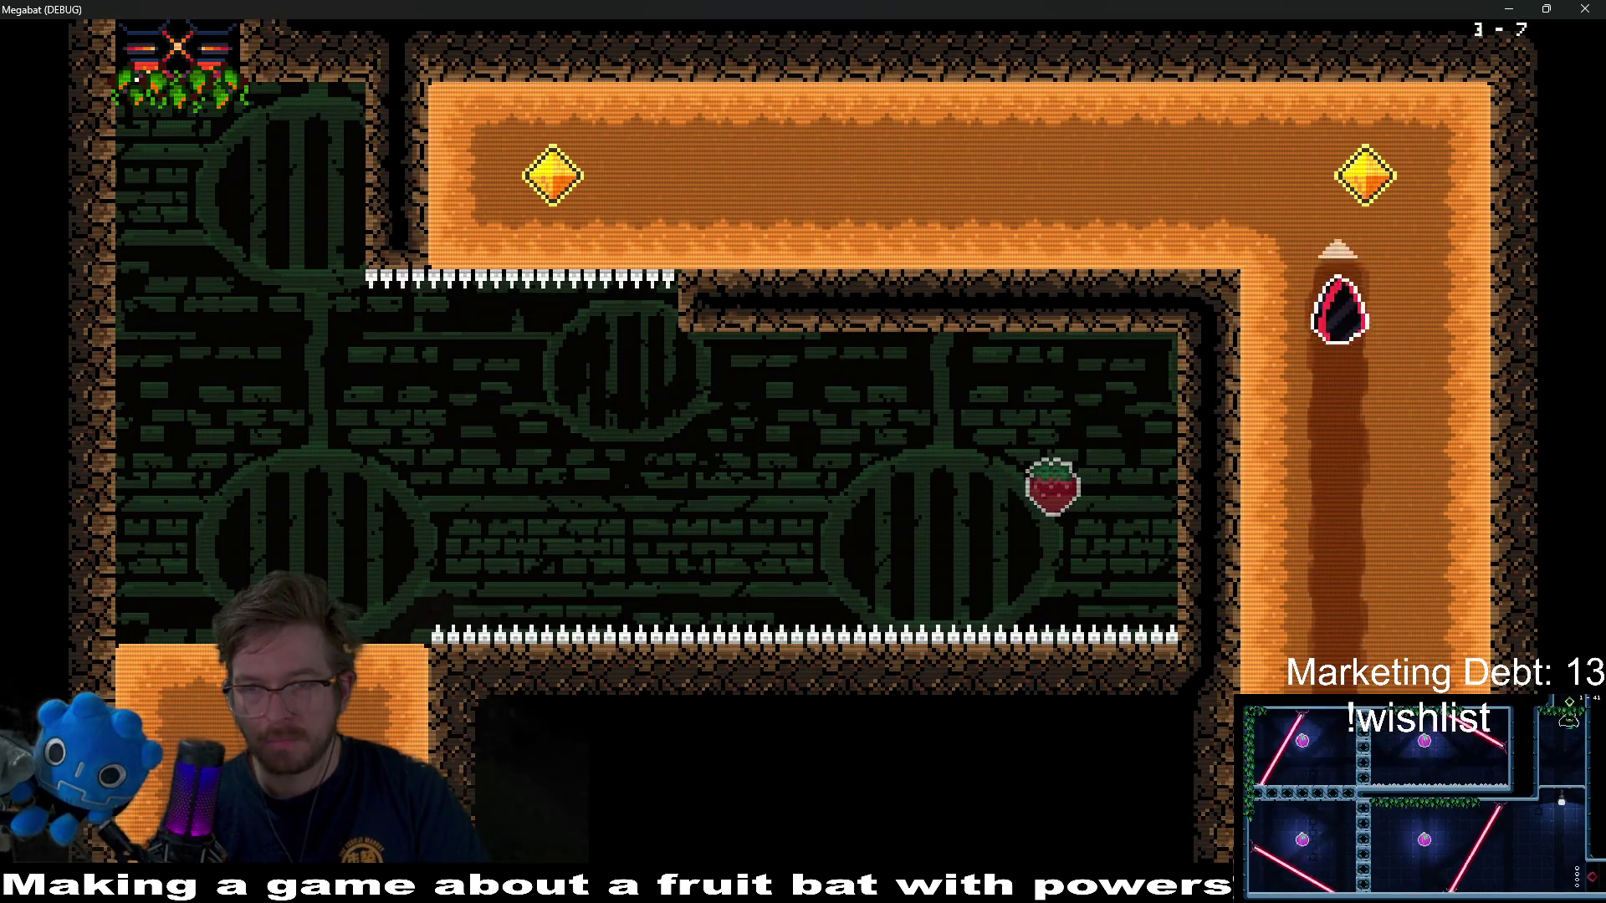
pyautogui.press('Left')
pyautogui.press('Down')
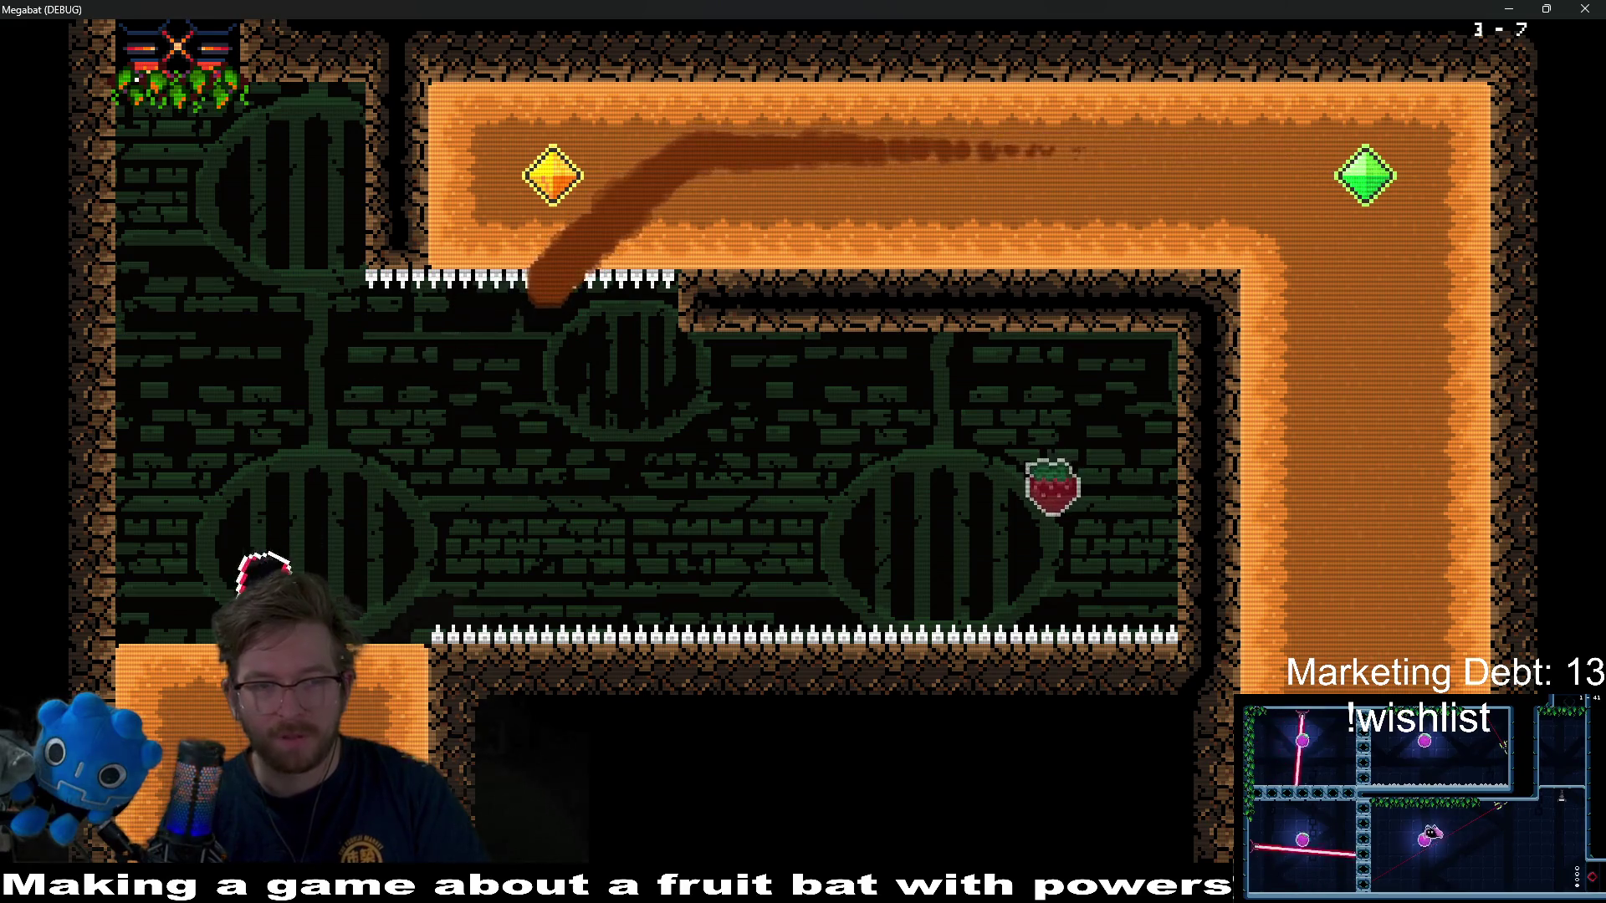
# - After respawning, pass through the spike gap to the gem and grab the strawberry
pyautogui.press('Right')
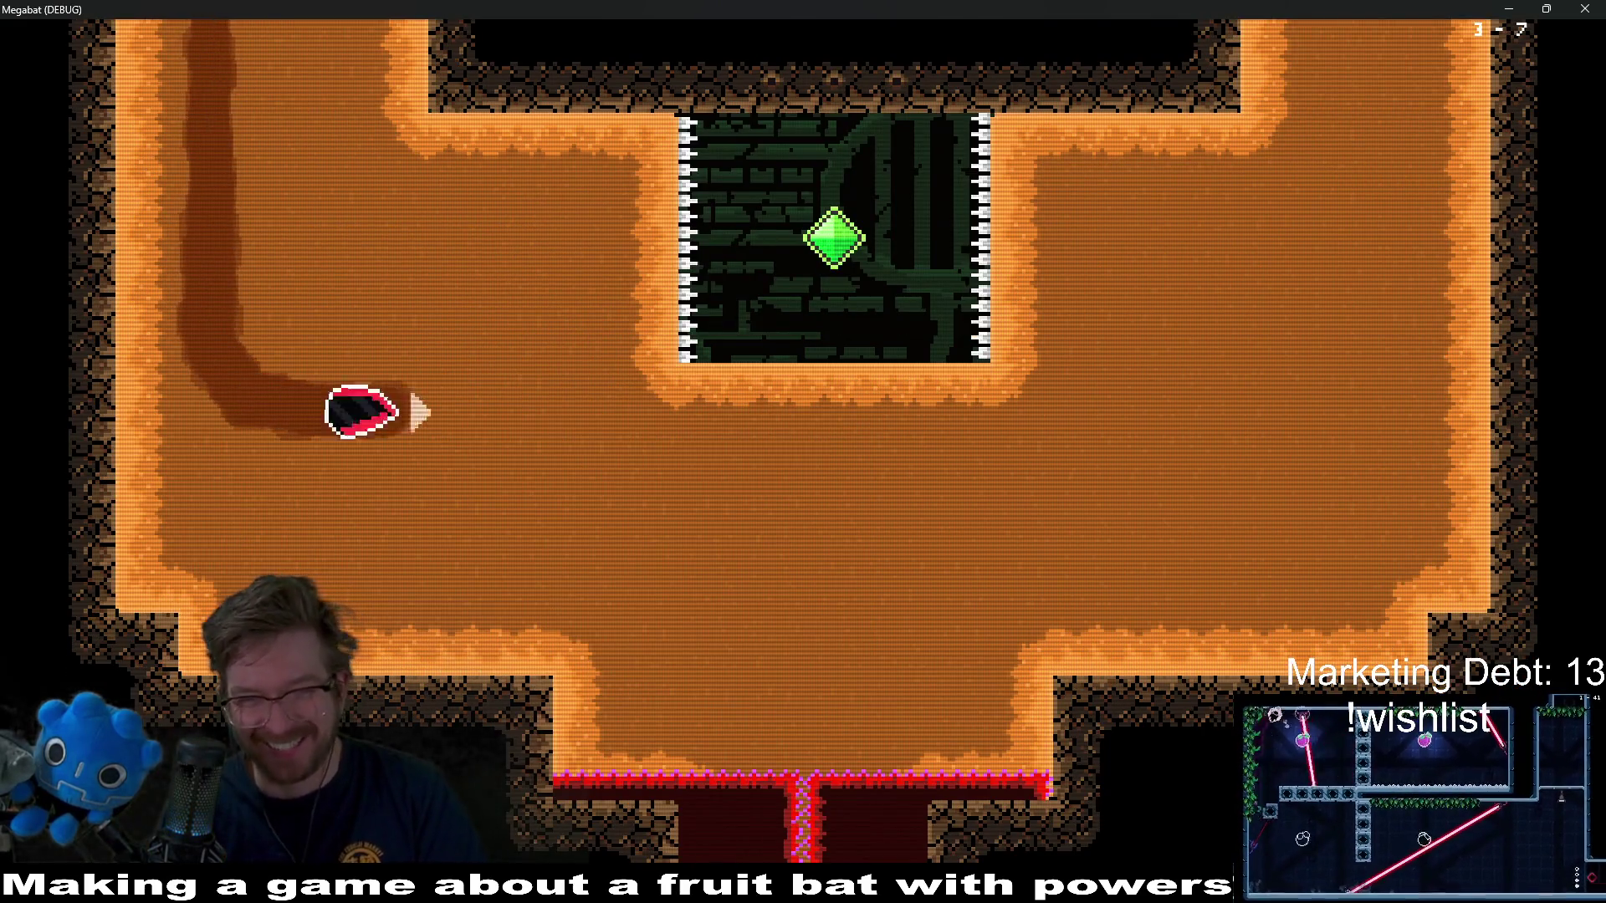
pyautogui.press('Up')
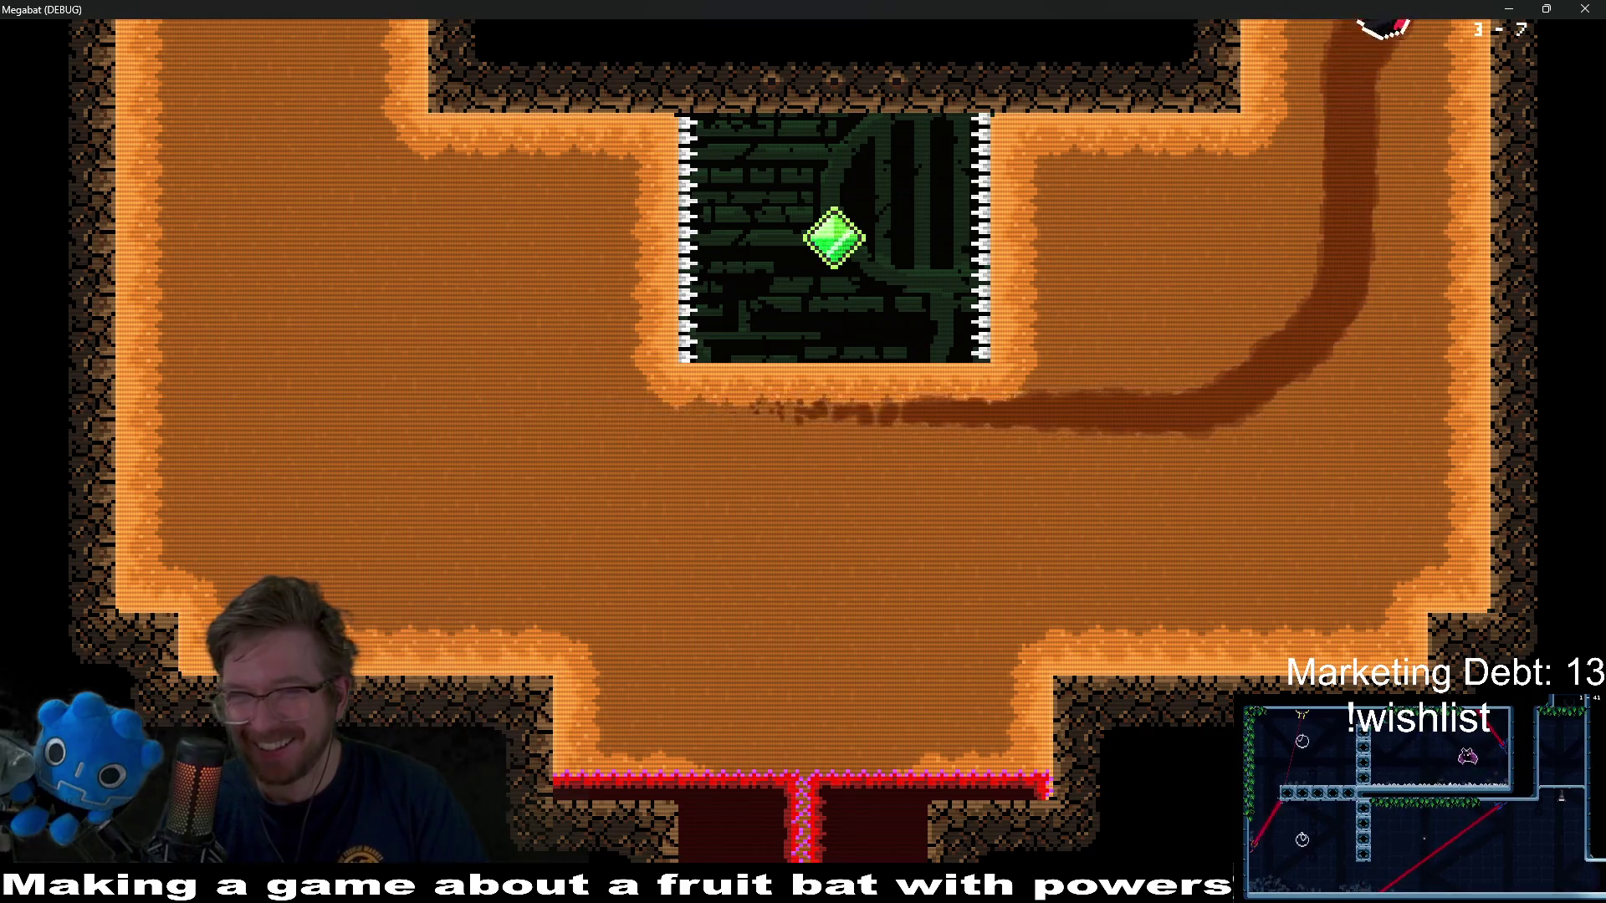
pyautogui.press('Left')
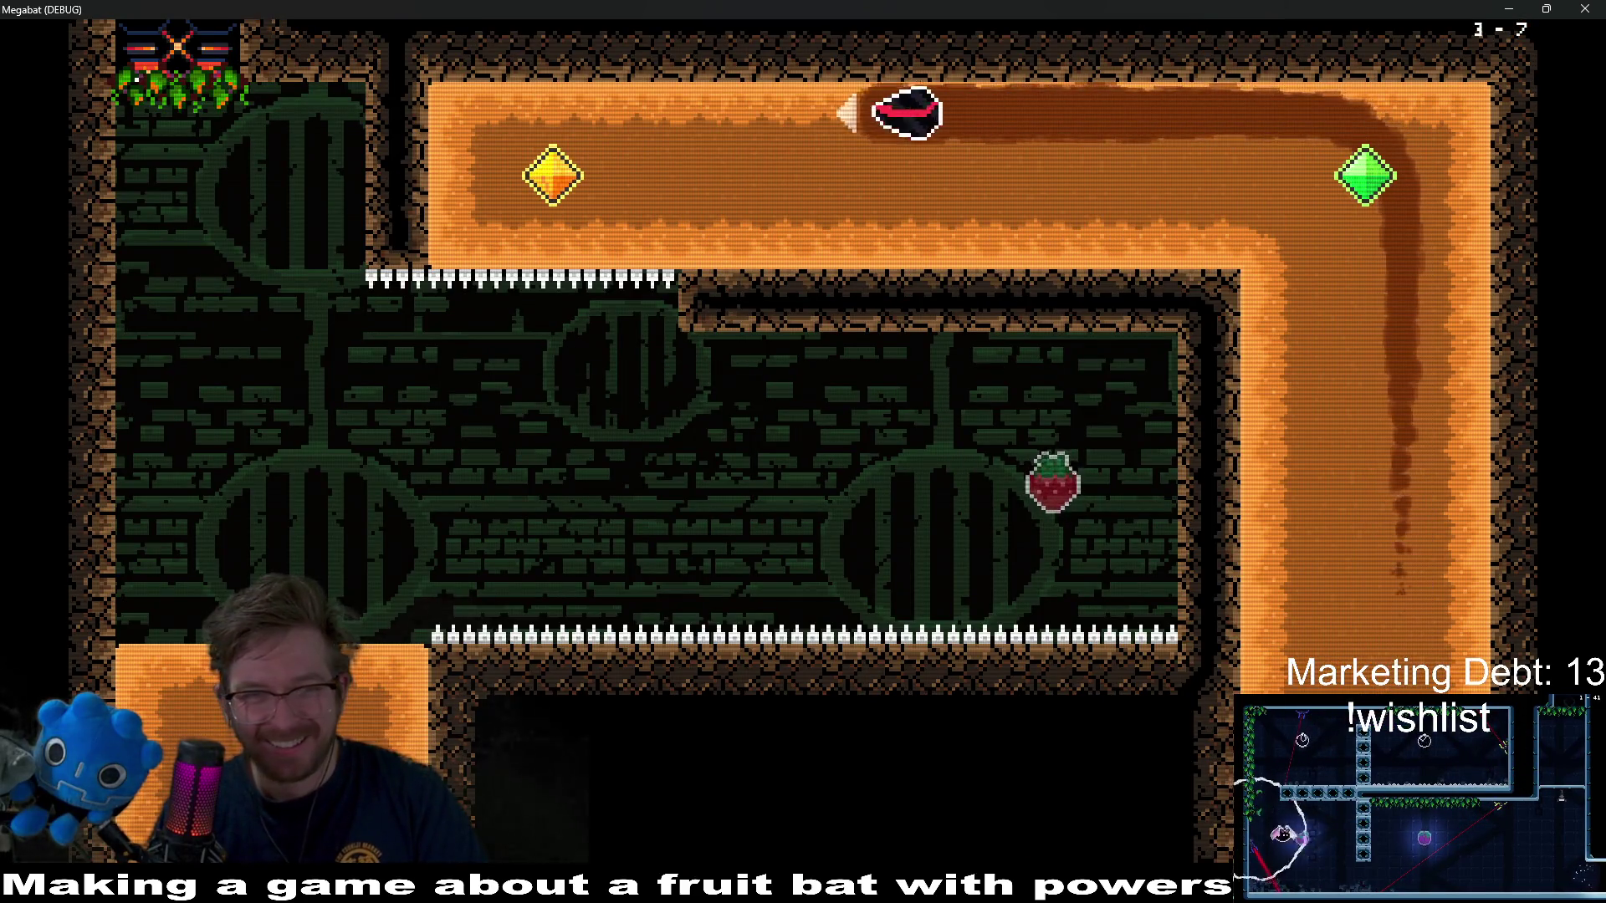
pyautogui.press('Down')
pyautogui.press('Right')
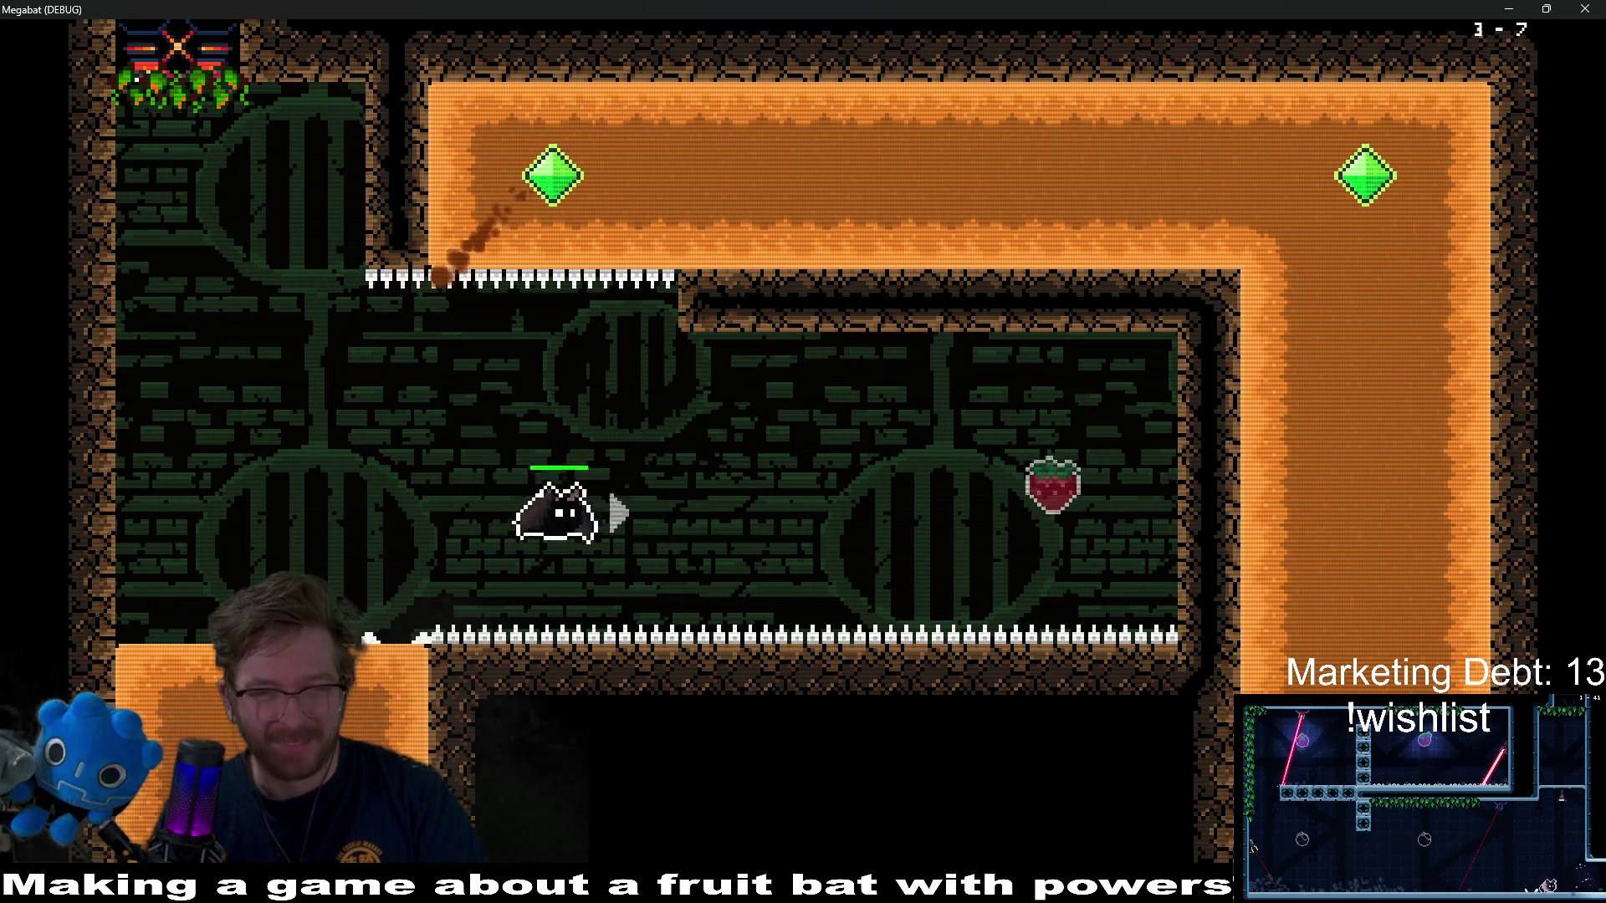
pyautogui.press('Left')
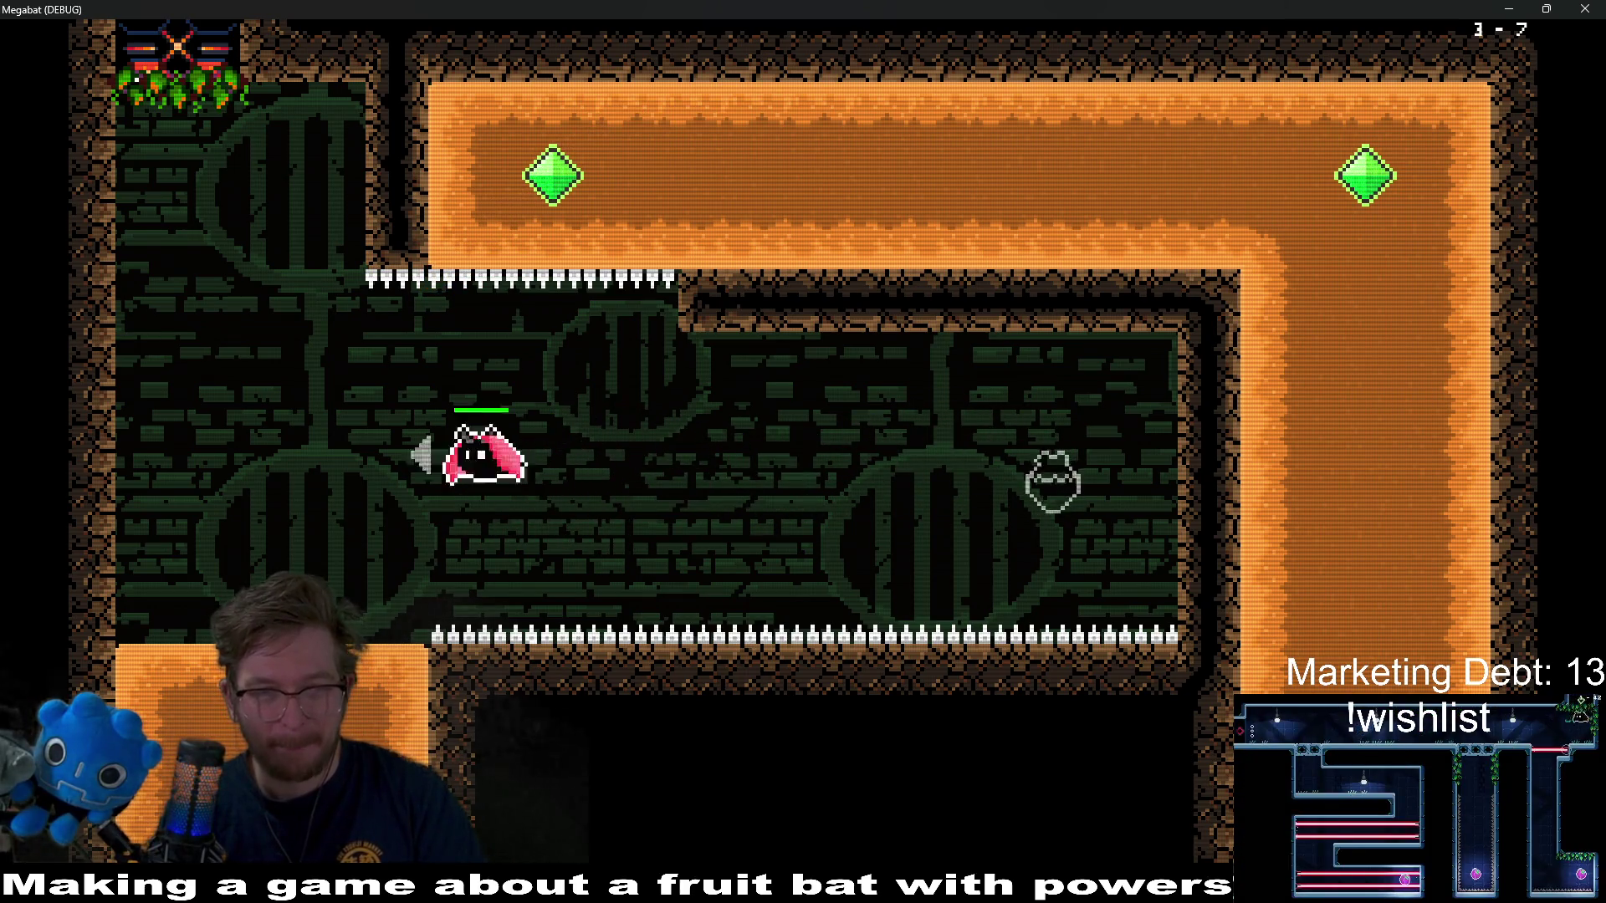
# - Drop from the top entrance down the left column and across both blocks through the gems
pyautogui.press('Right')
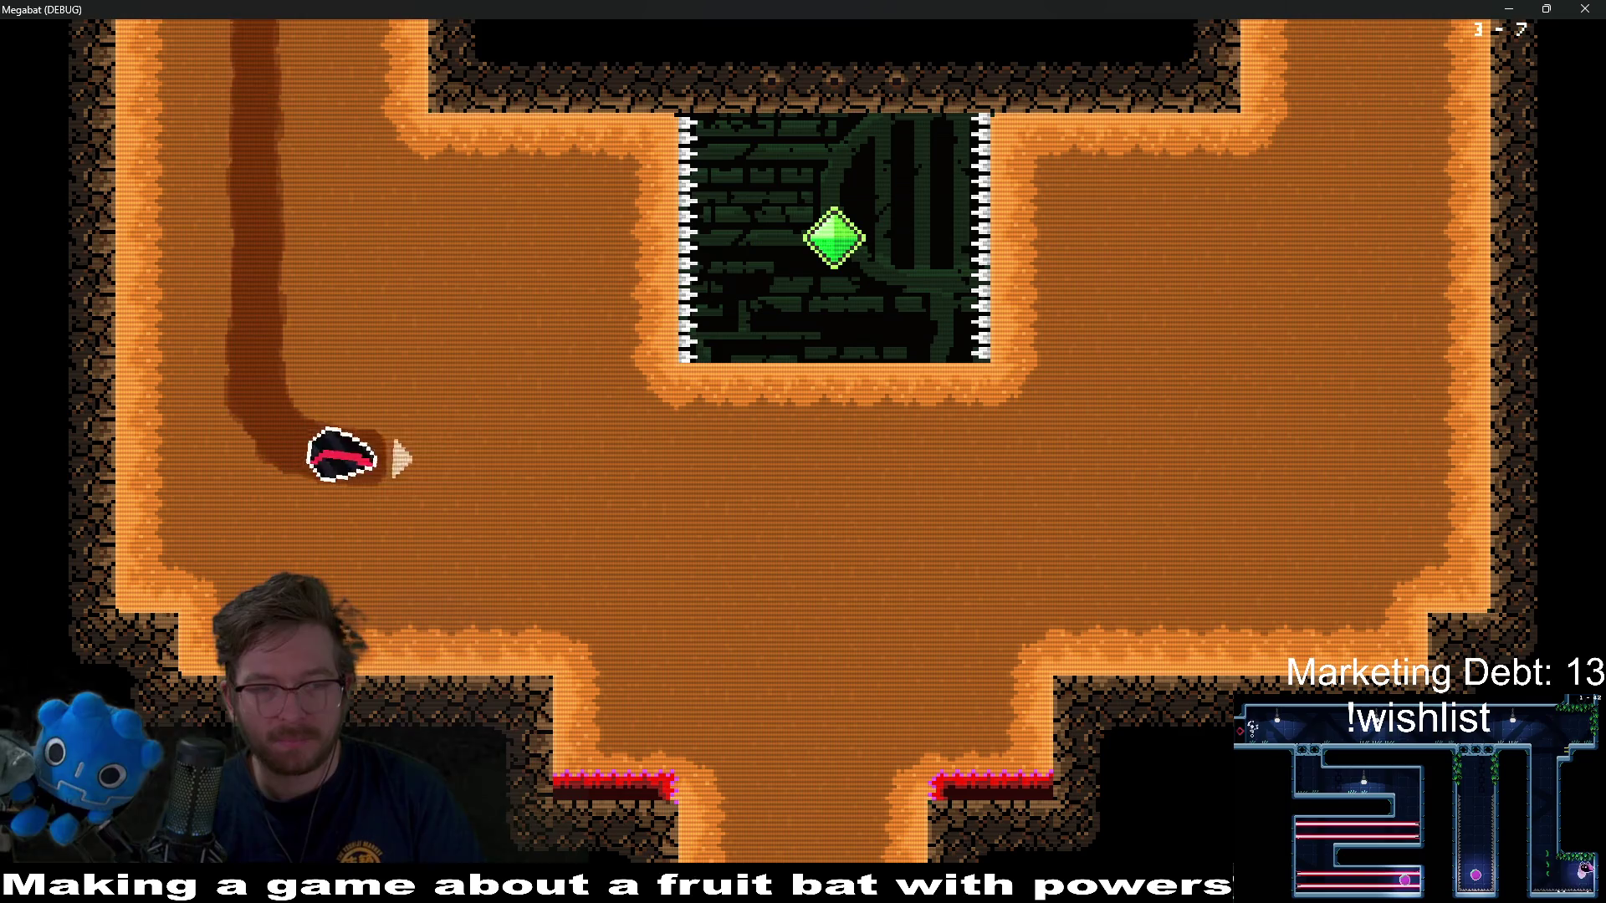
pyautogui.press('Down')
pyautogui.press('Right')
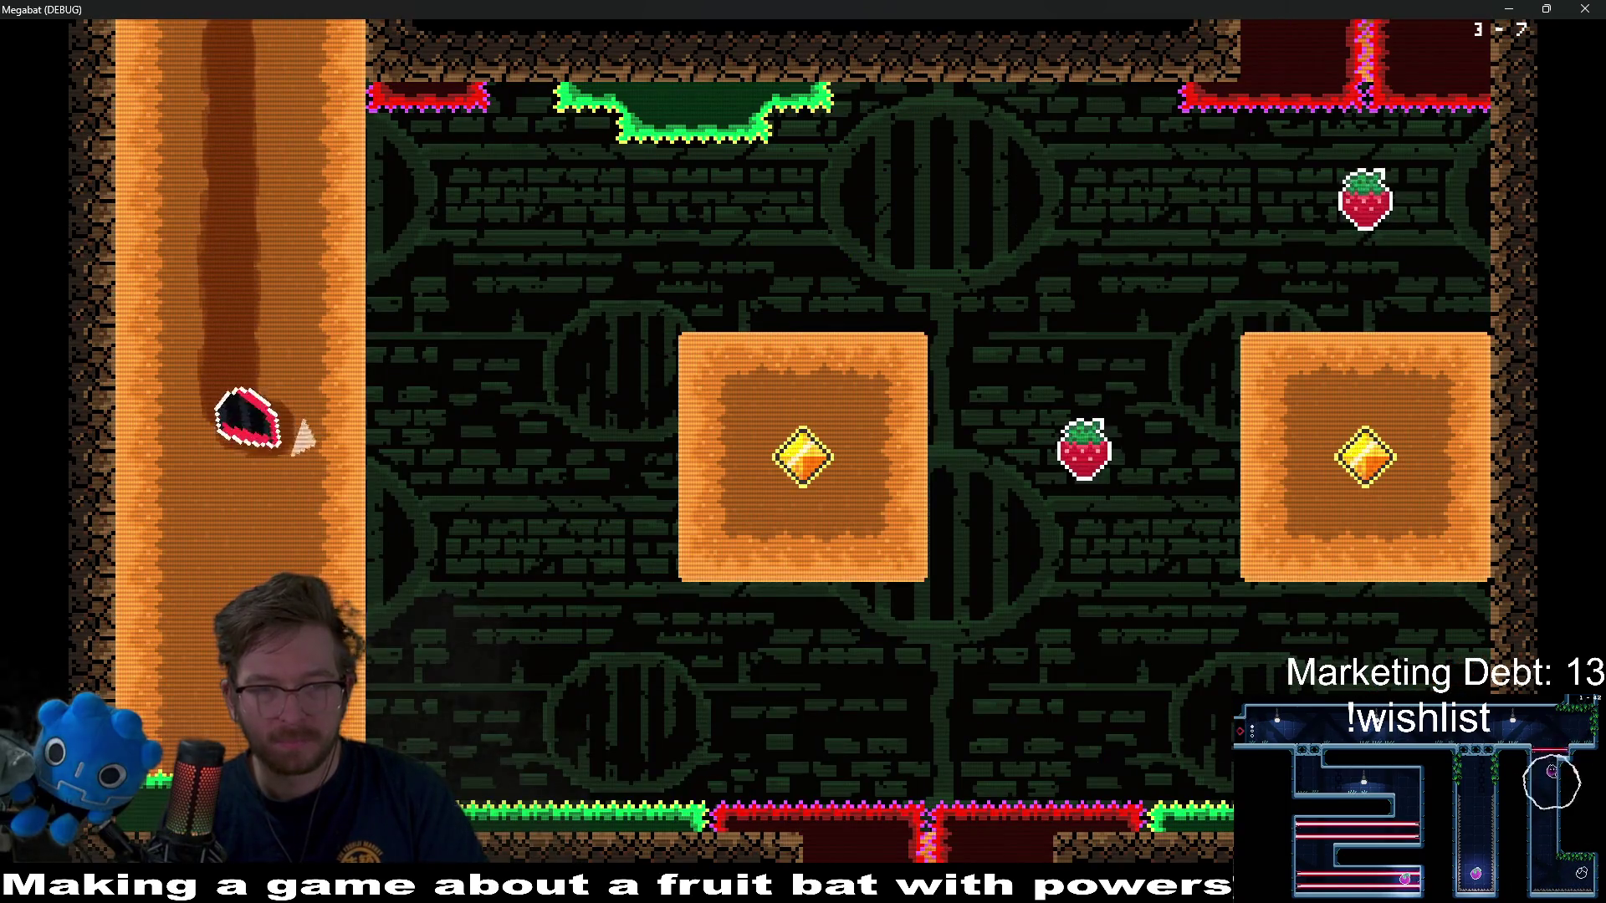
pyautogui.press('Up')
pyautogui.press('Right')
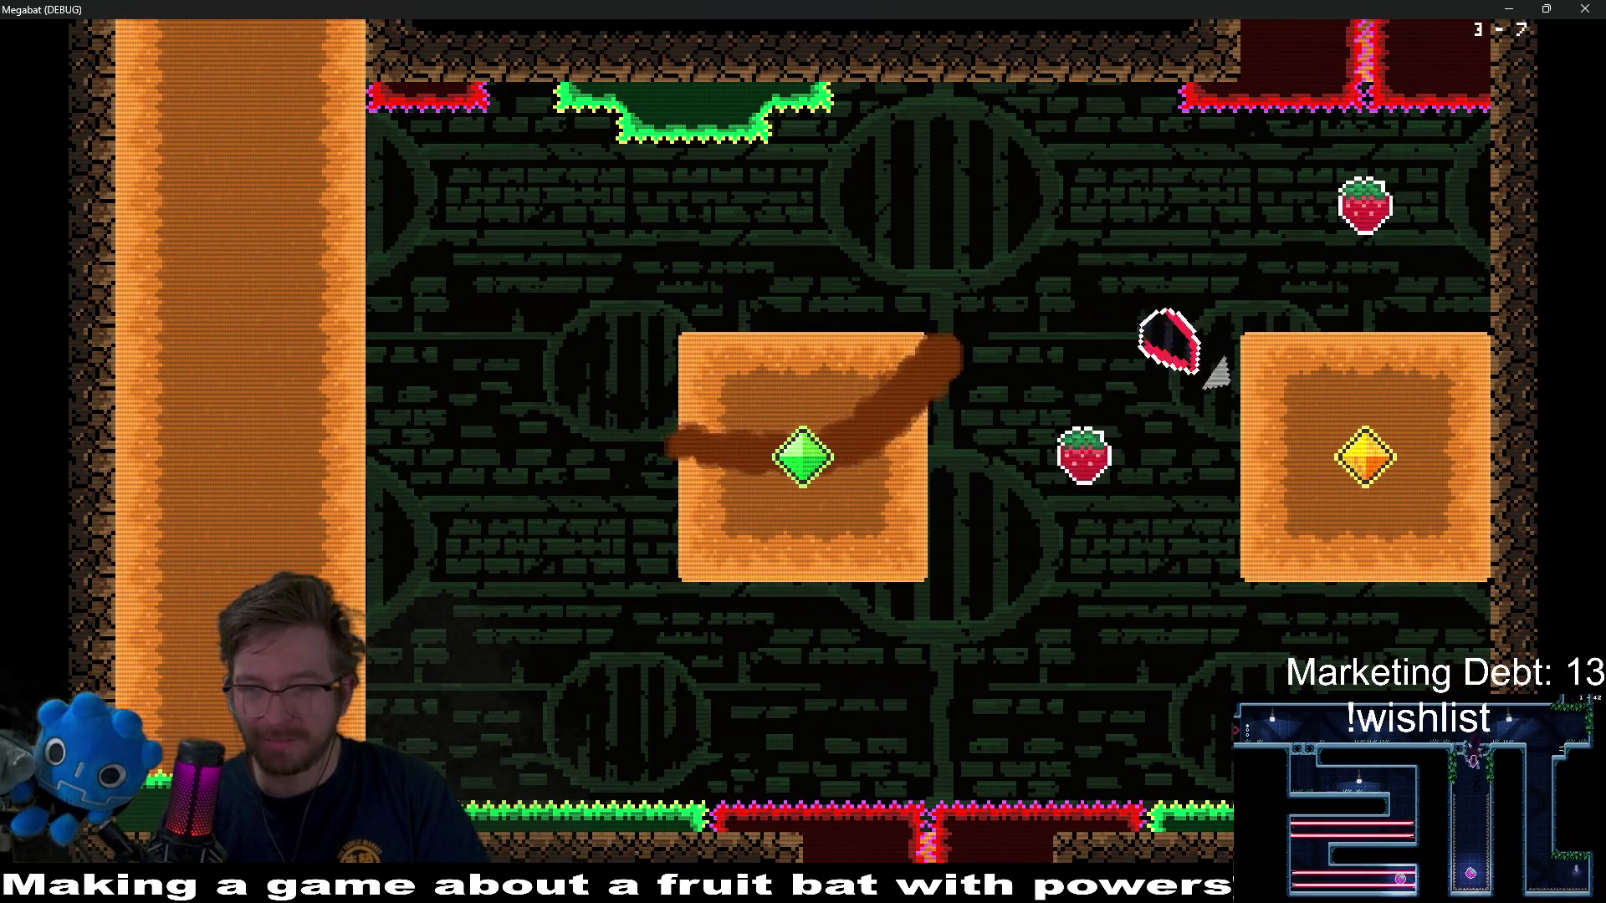
pyautogui.press('Up')
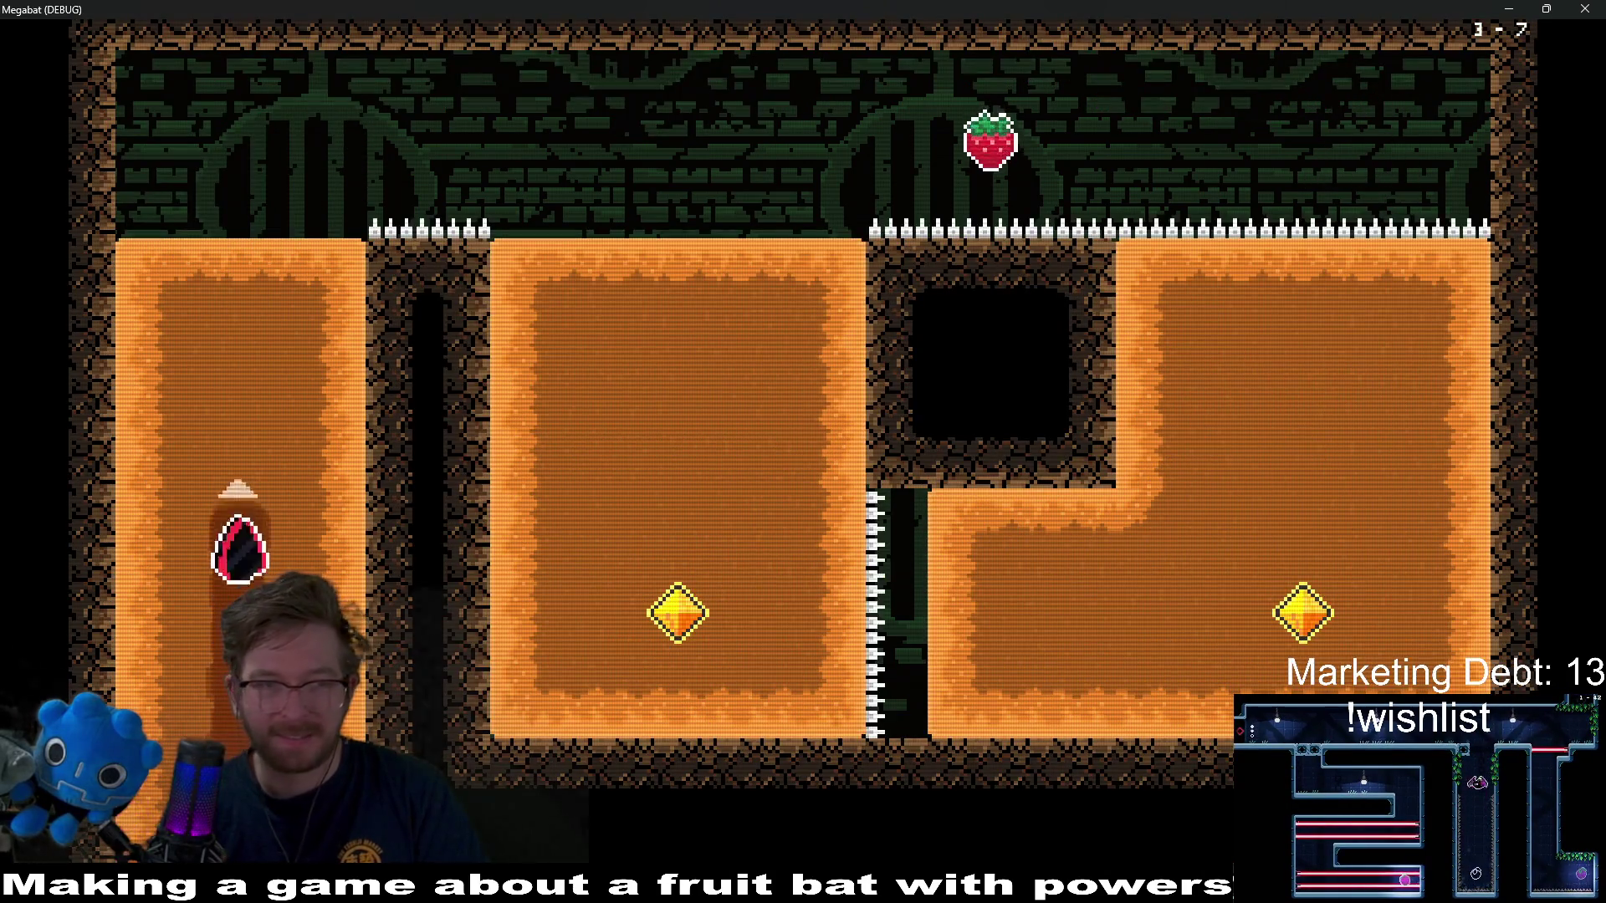
# - Fly over the spikes, tunnel through the middle block to the gem, then dive down the left column
pyautogui.press('Right')
pyautogui.press('Down')
pyautogui.press('Right')
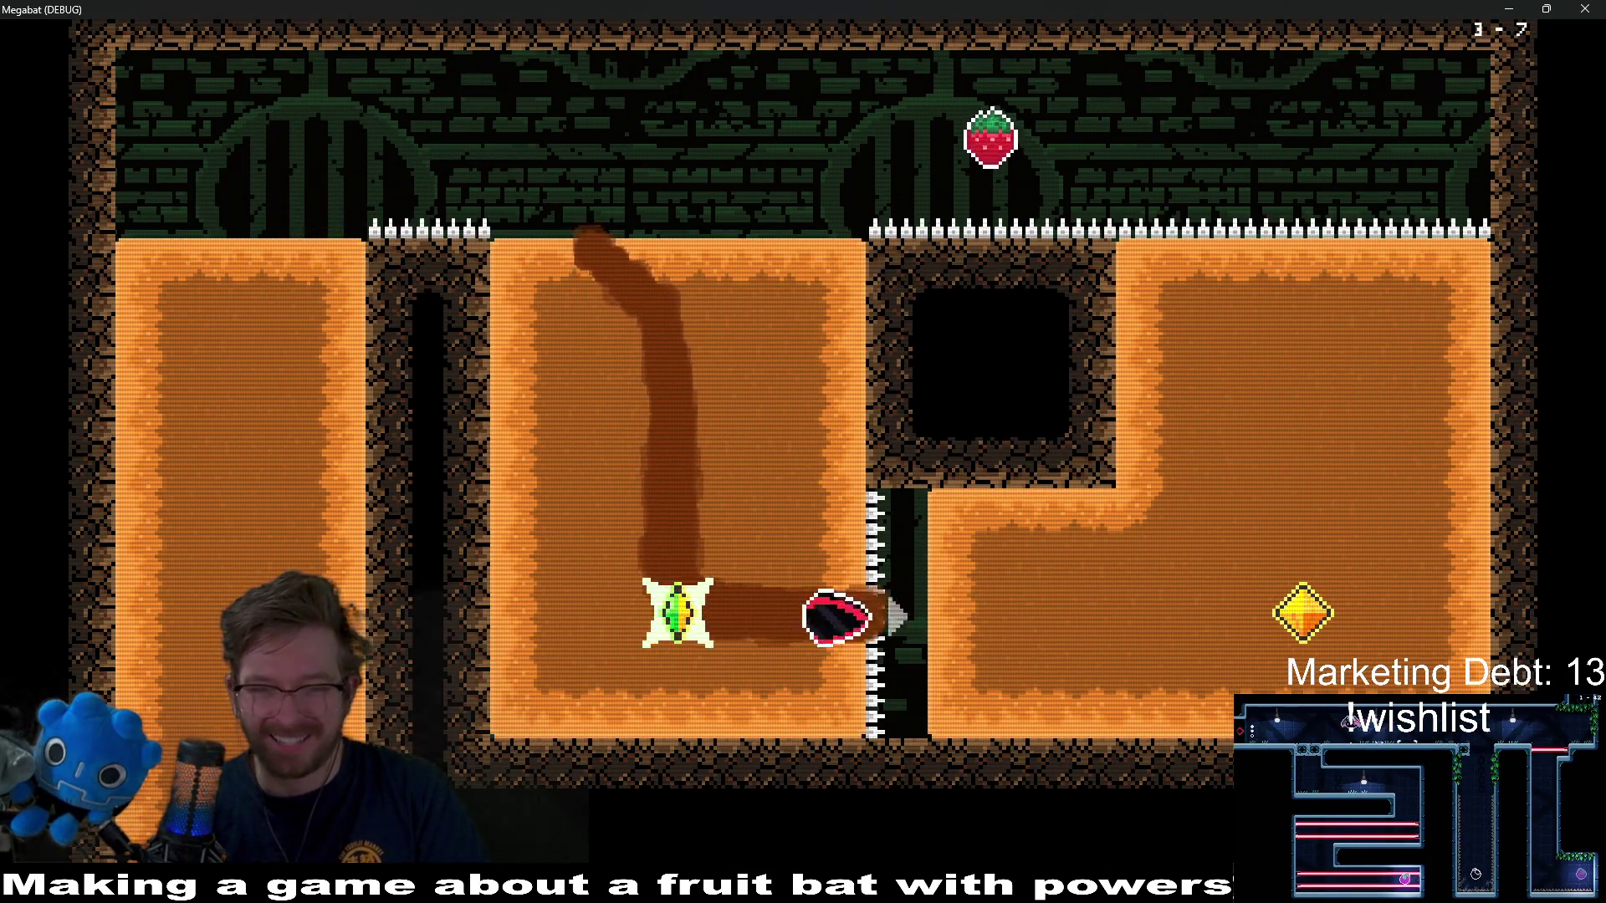
pyautogui.press('Up')
pyautogui.press('Left')
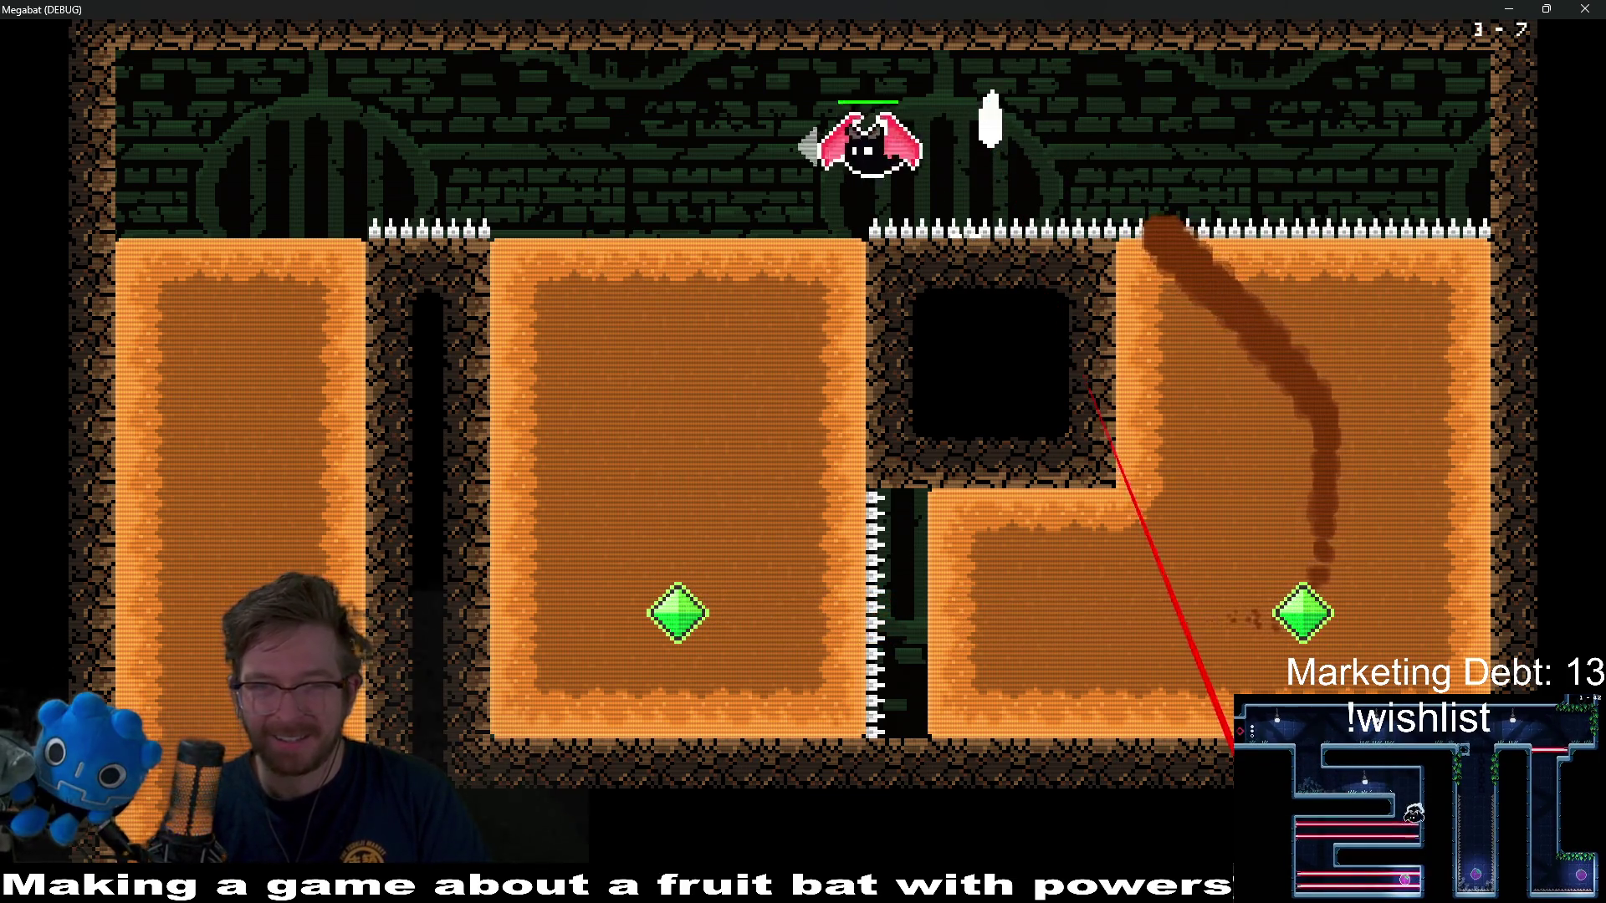
pyautogui.press('Right')
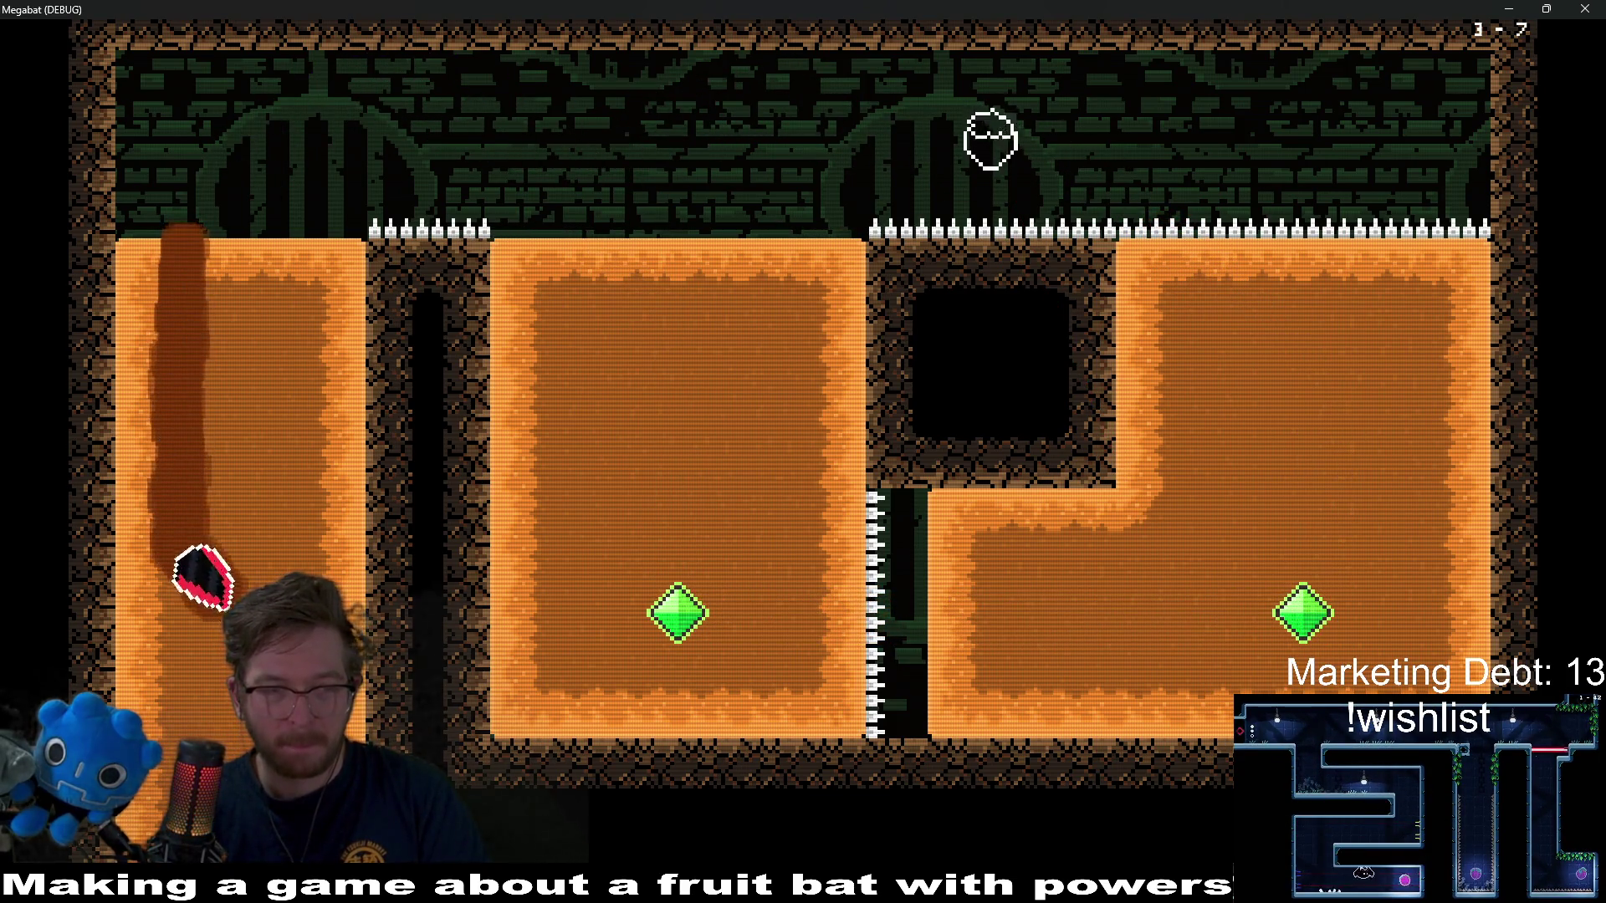
# - Collect both gems in the next room, cross the spikes, and climb the right column to the strawberry
pyautogui.press('Left')
pyautogui.press('Down')
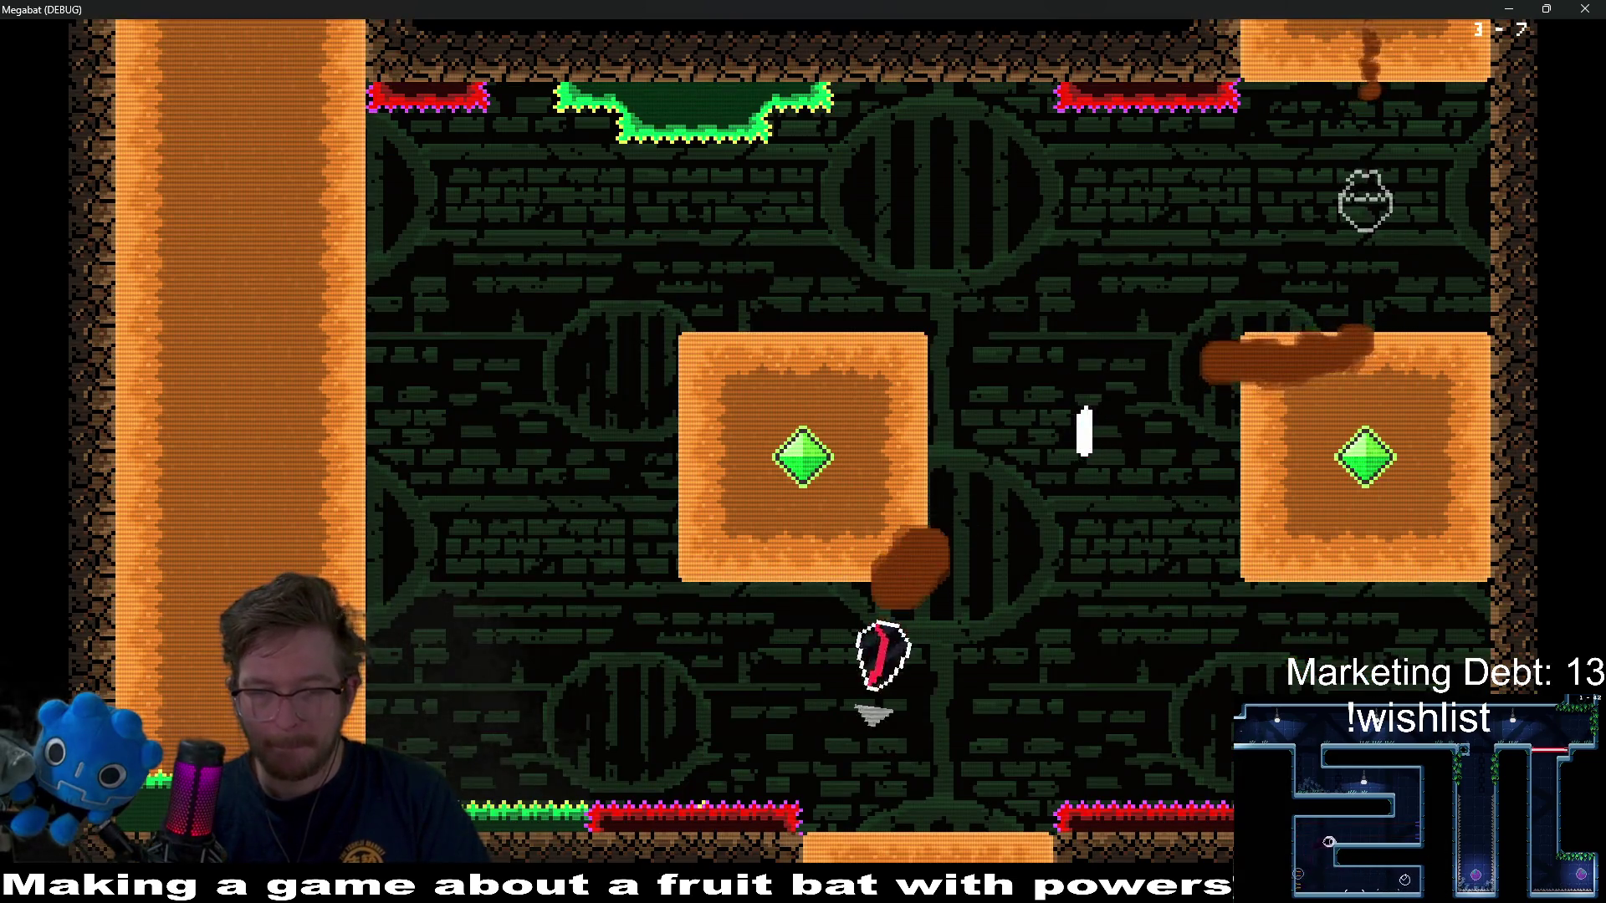
pyautogui.press('Right')
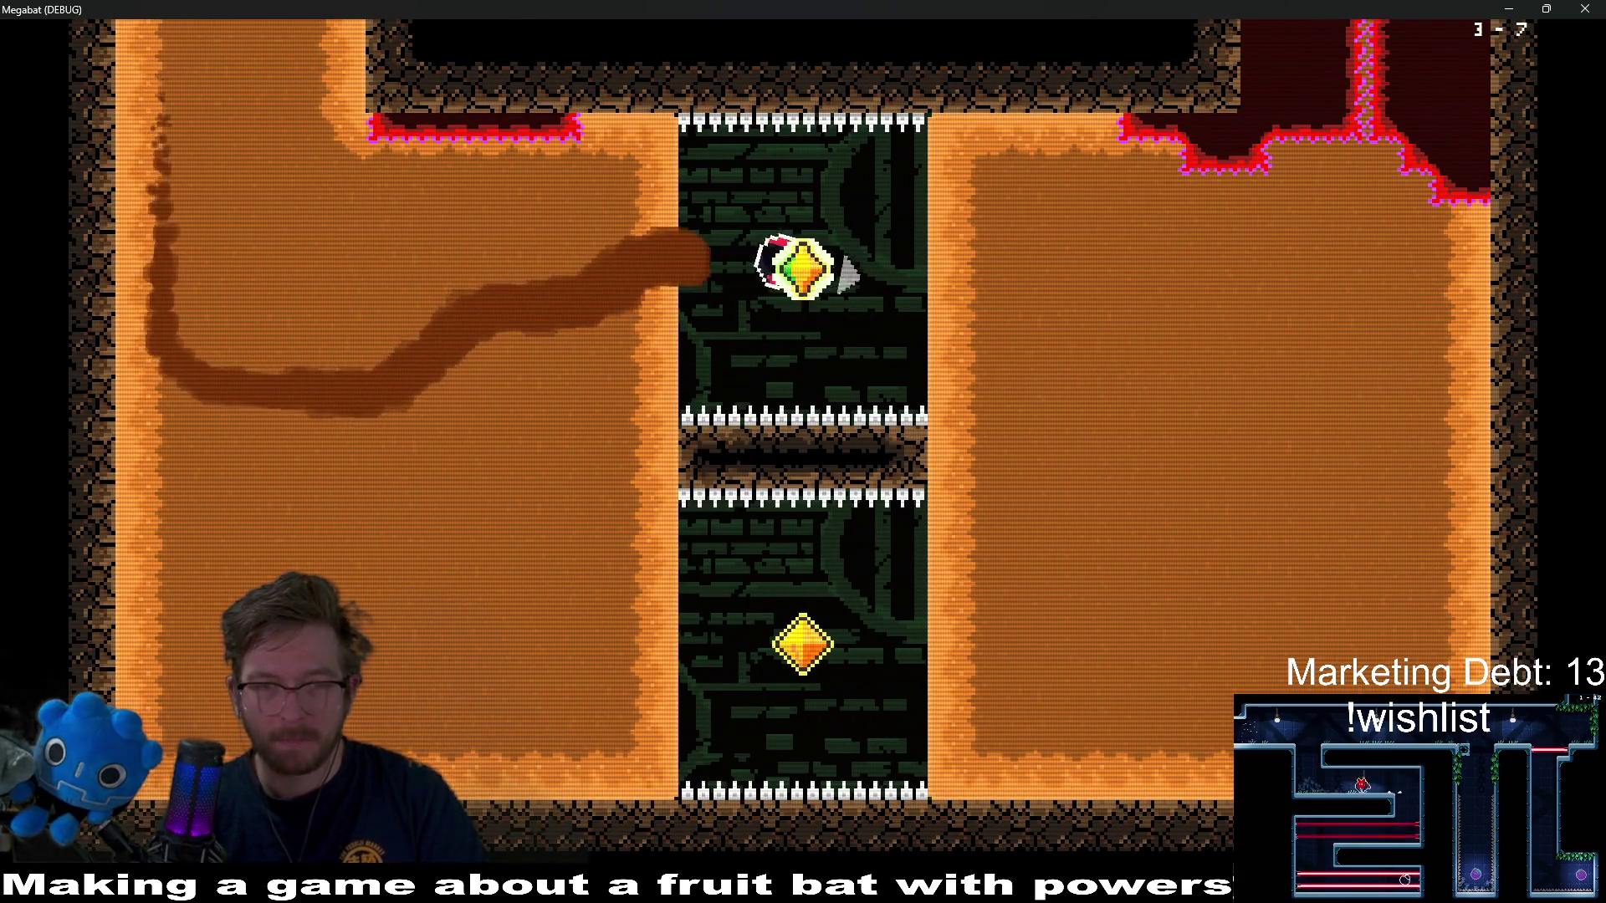
pyautogui.press('Down')
pyautogui.press('Left')
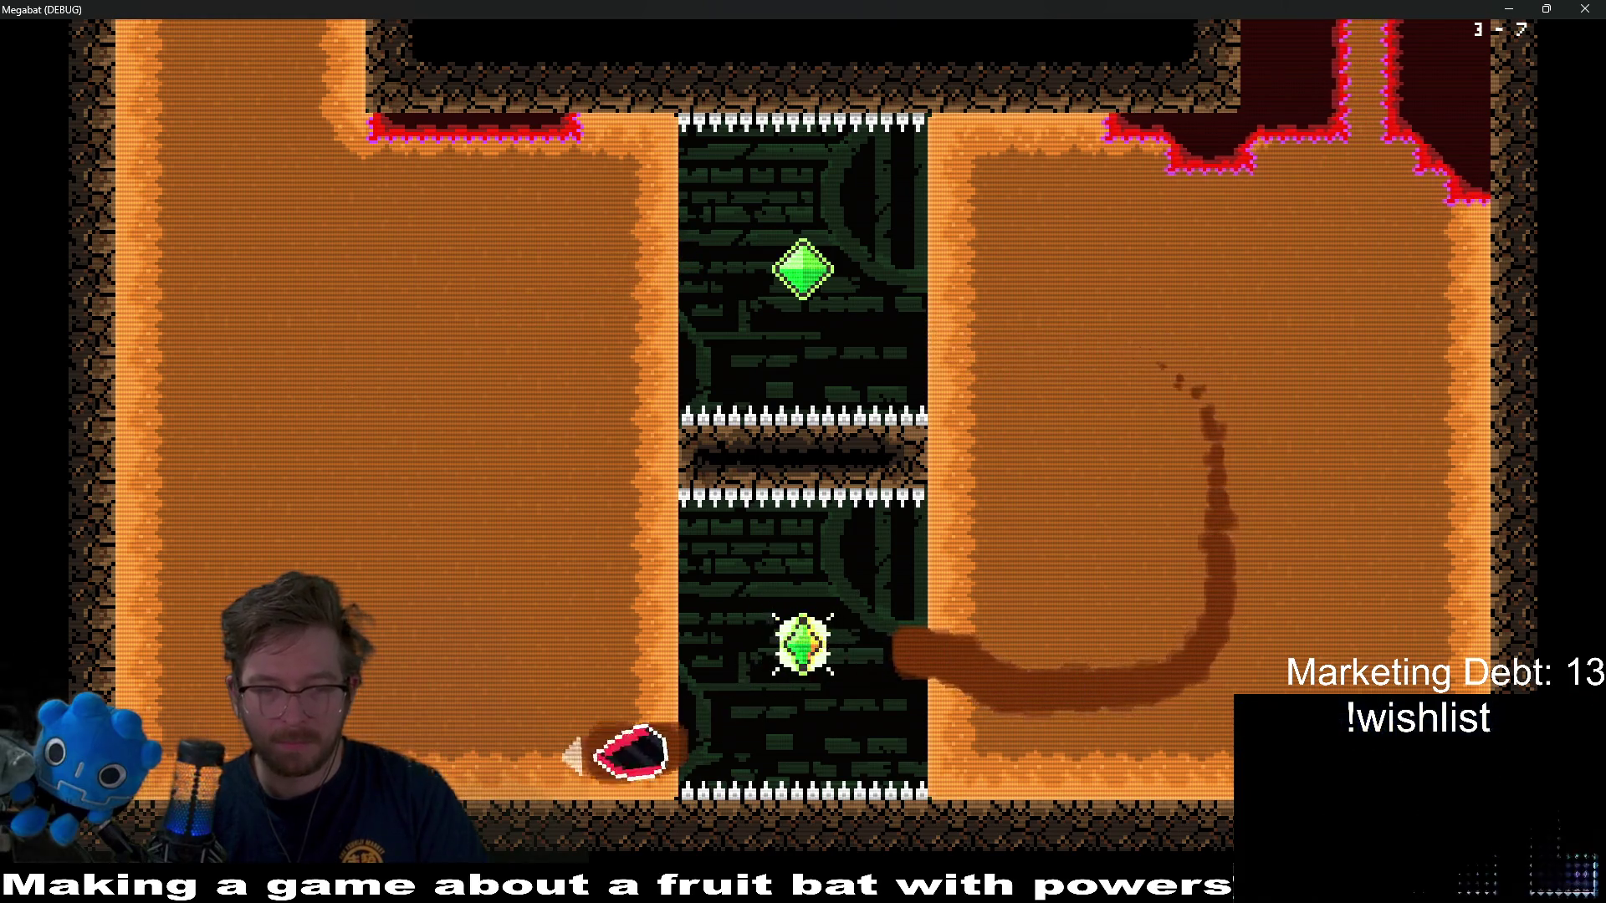
pyautogui.press('Up')
pyautogui.press('Right')
pyautogui.press('Up')
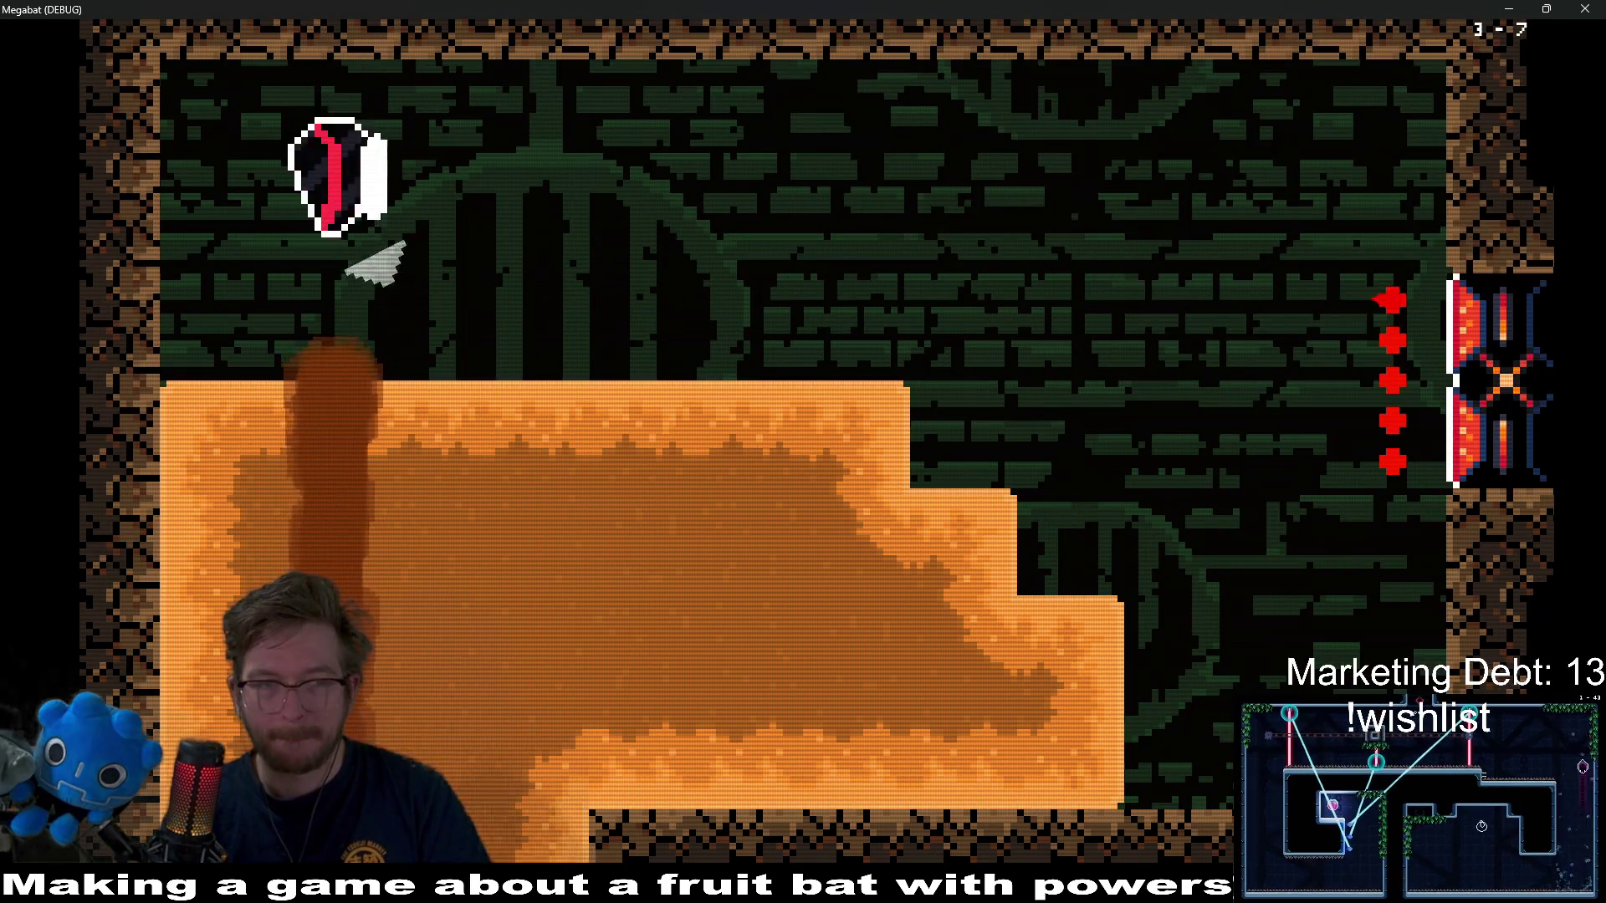
pyautogui.press('Right')
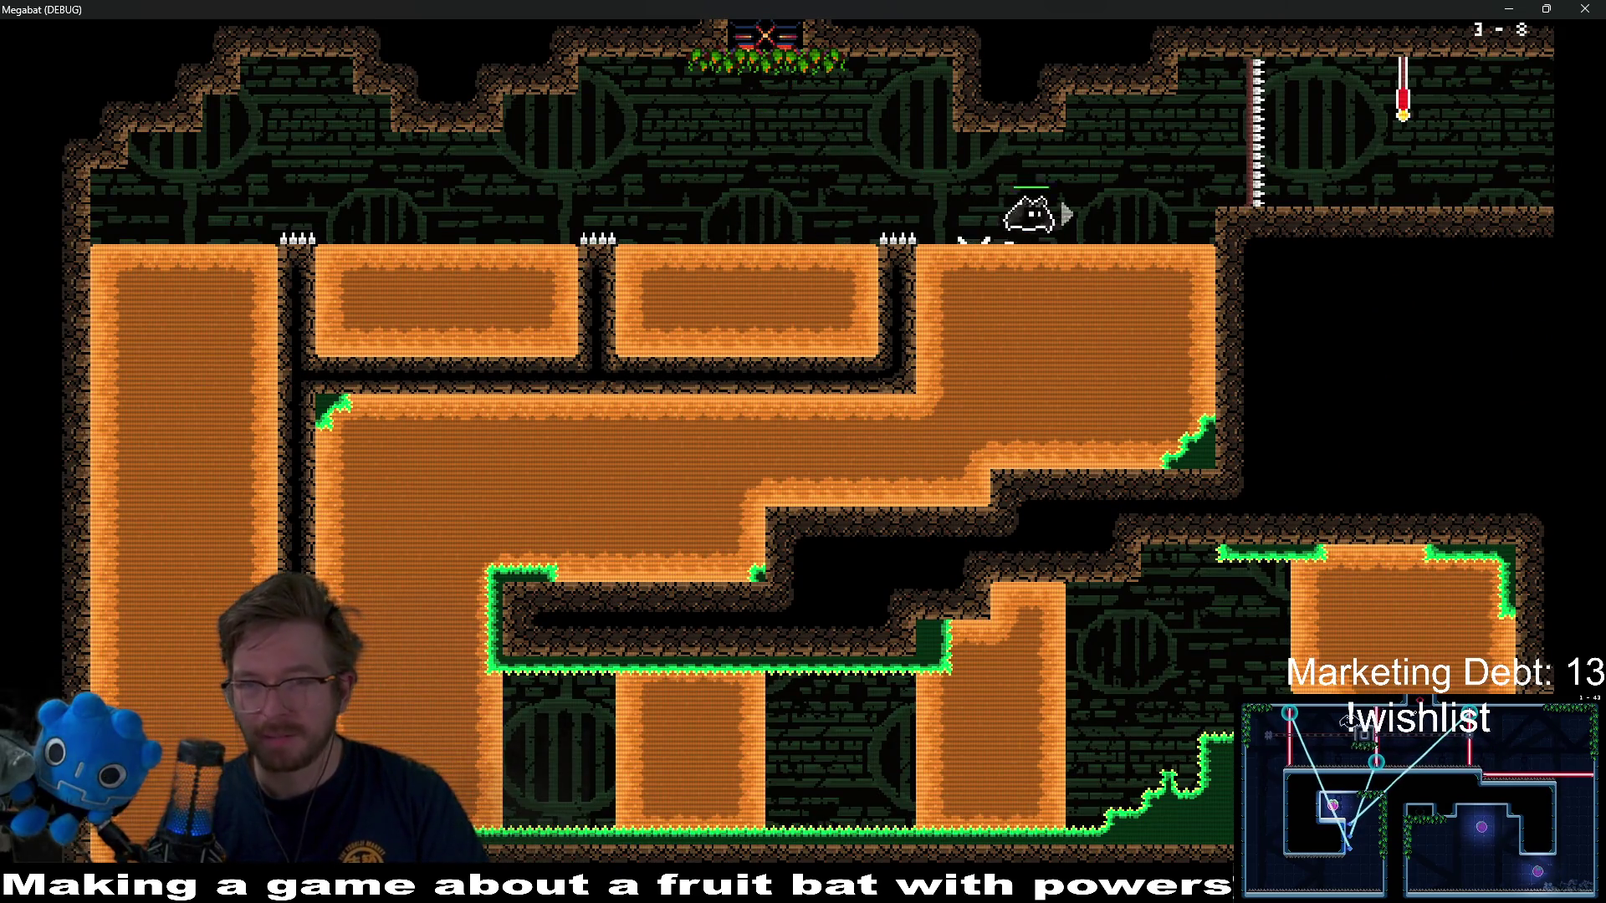
# - Enter the maze room and tunnel through the top, bottom and middle blocks
pyautogui.press('Right')
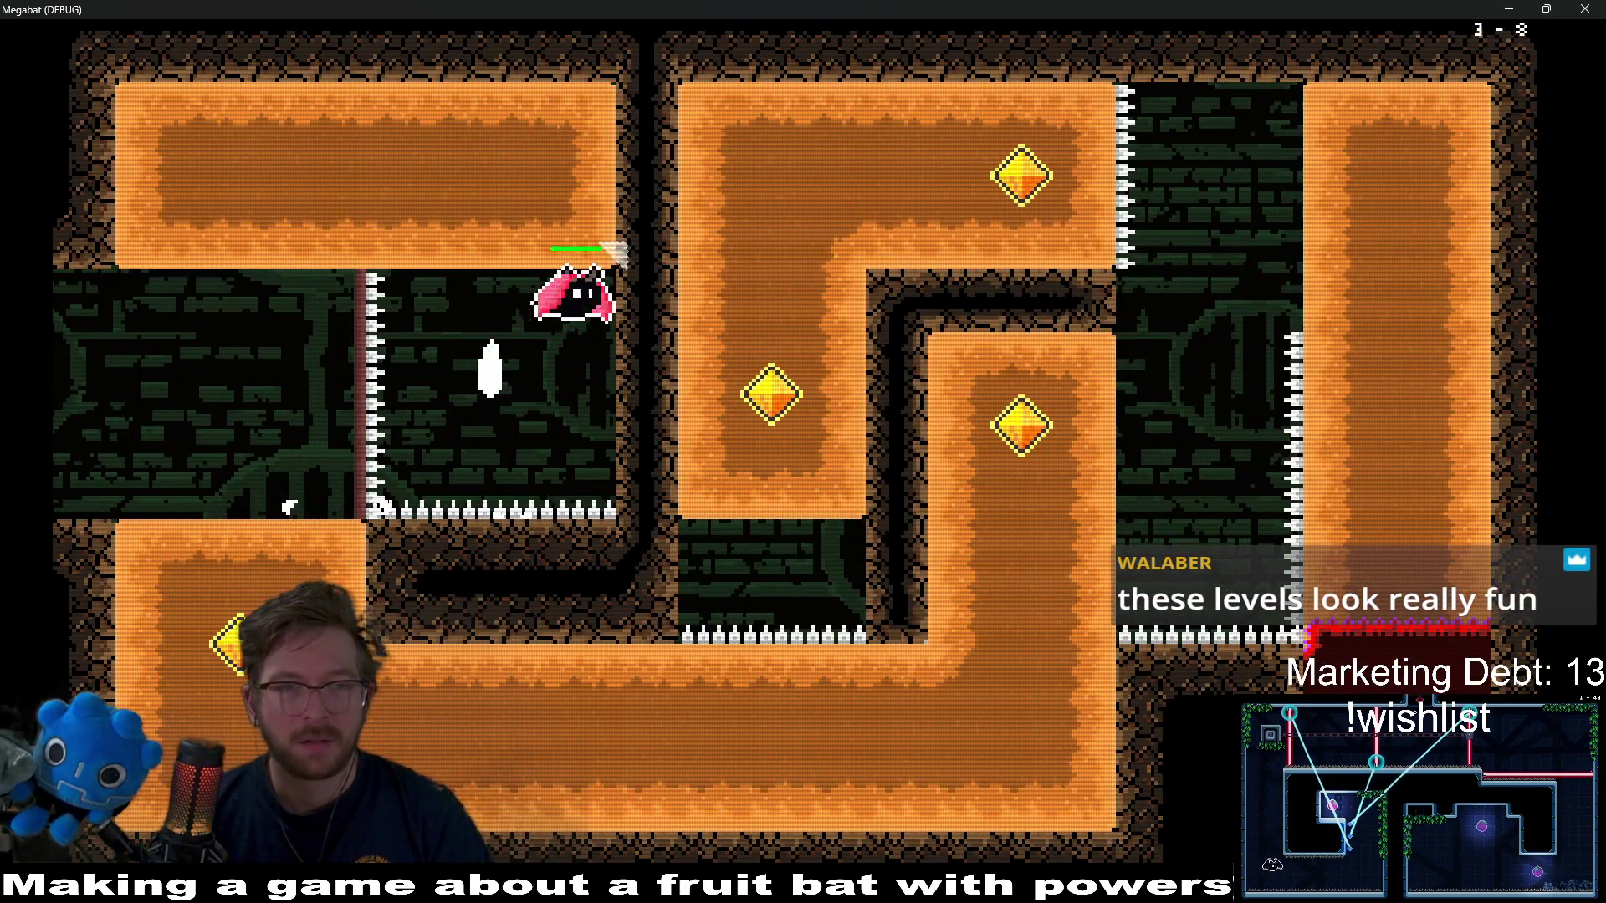
pyautogui.press('Left')
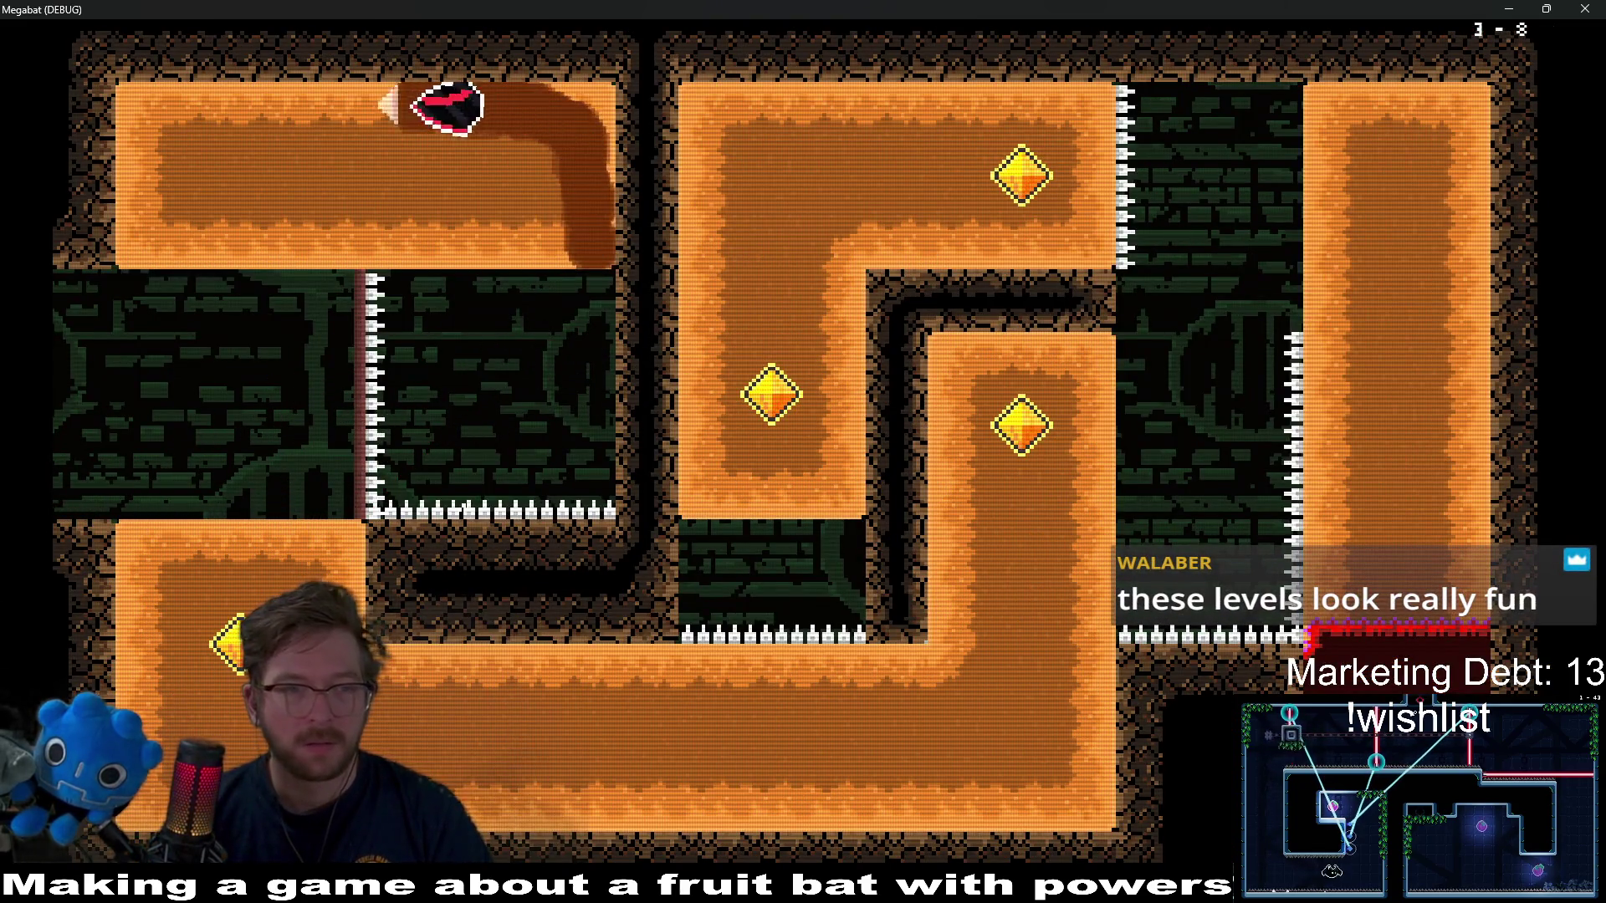
pyautogui.press('Down')
pyautogui.press('Right')
pyautogui.press('Up')
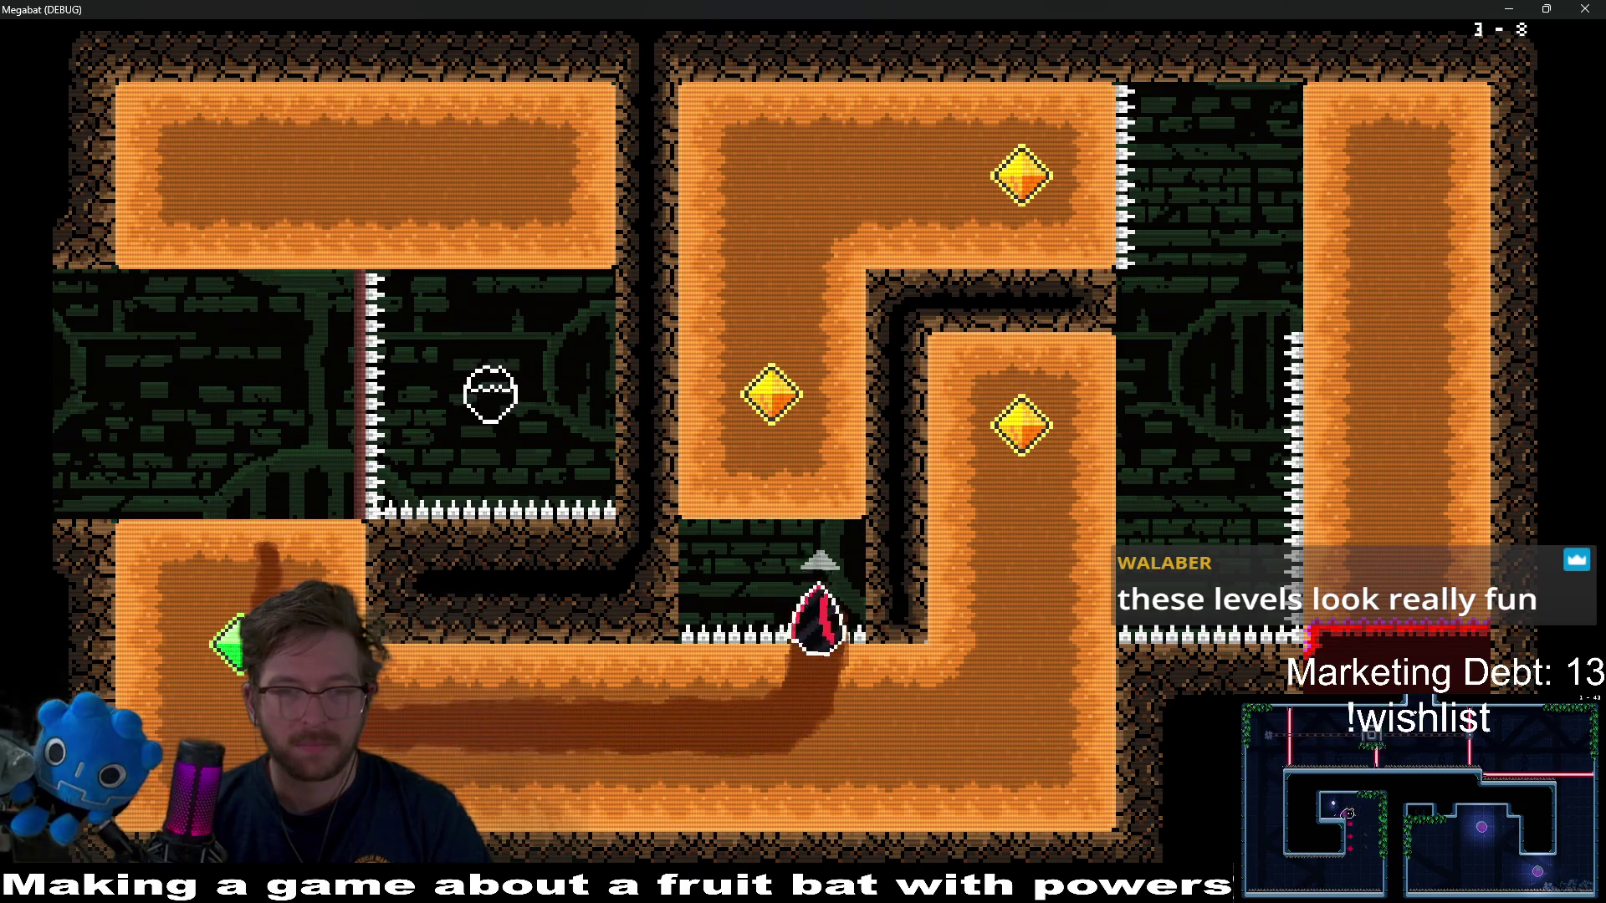
pyautogui.press('Right')
pyautogui.press('Down')
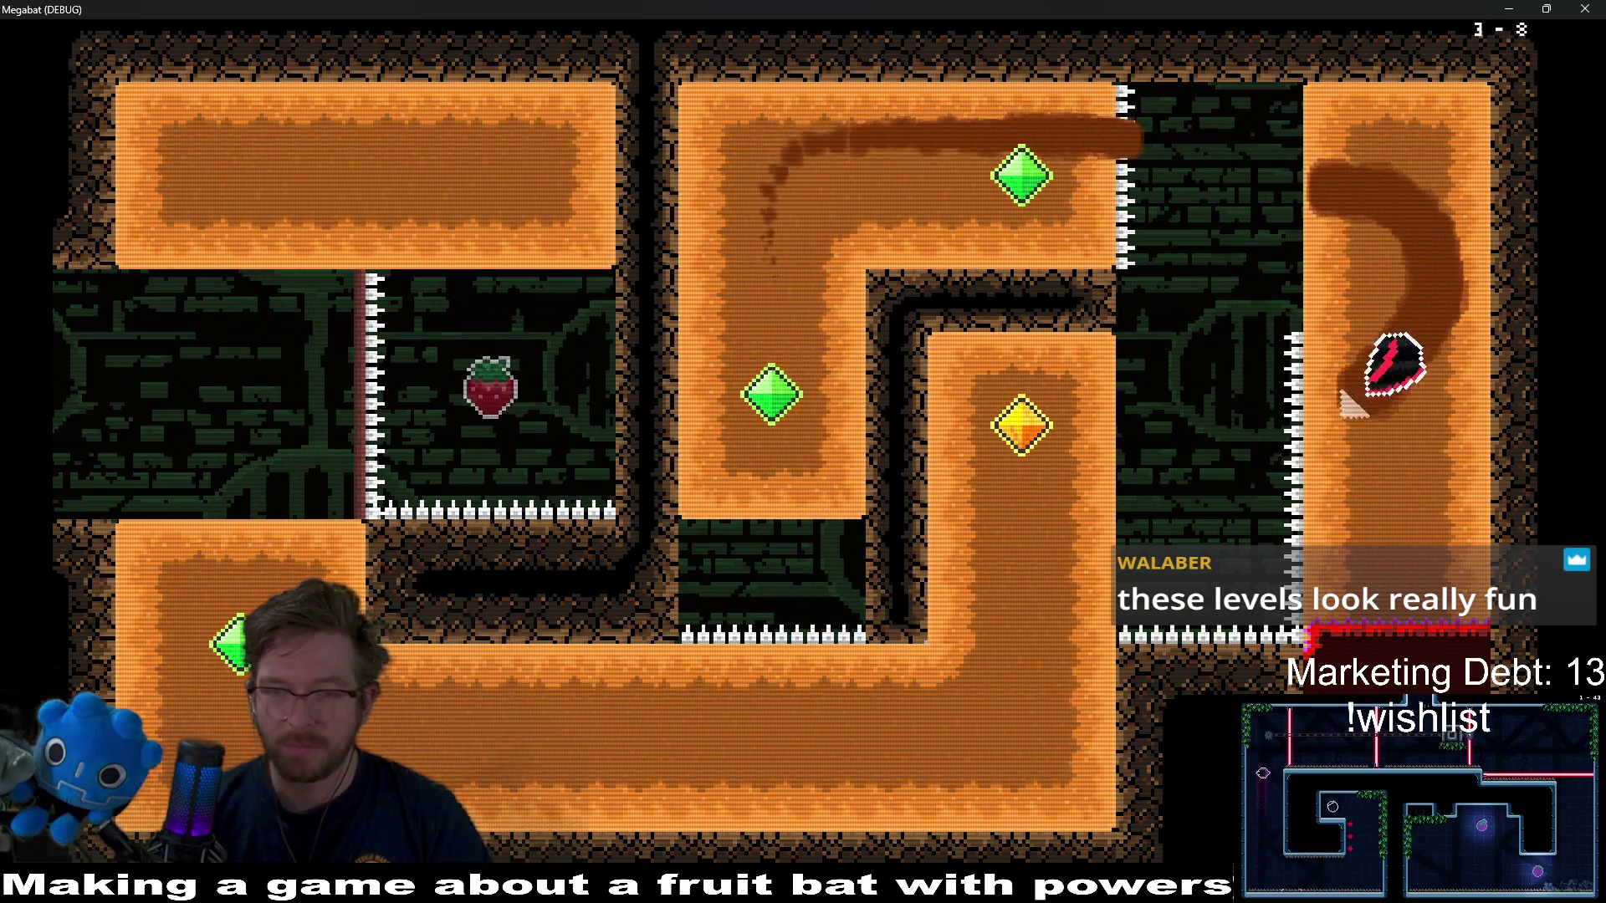
# - Weave back through the middle block and dive down the right column
pyautogui.press('Left')
pyautogui.press('Down')
pyautogui.press('Right')
pyautogui.press('Down')
pyautogui.press('Left')
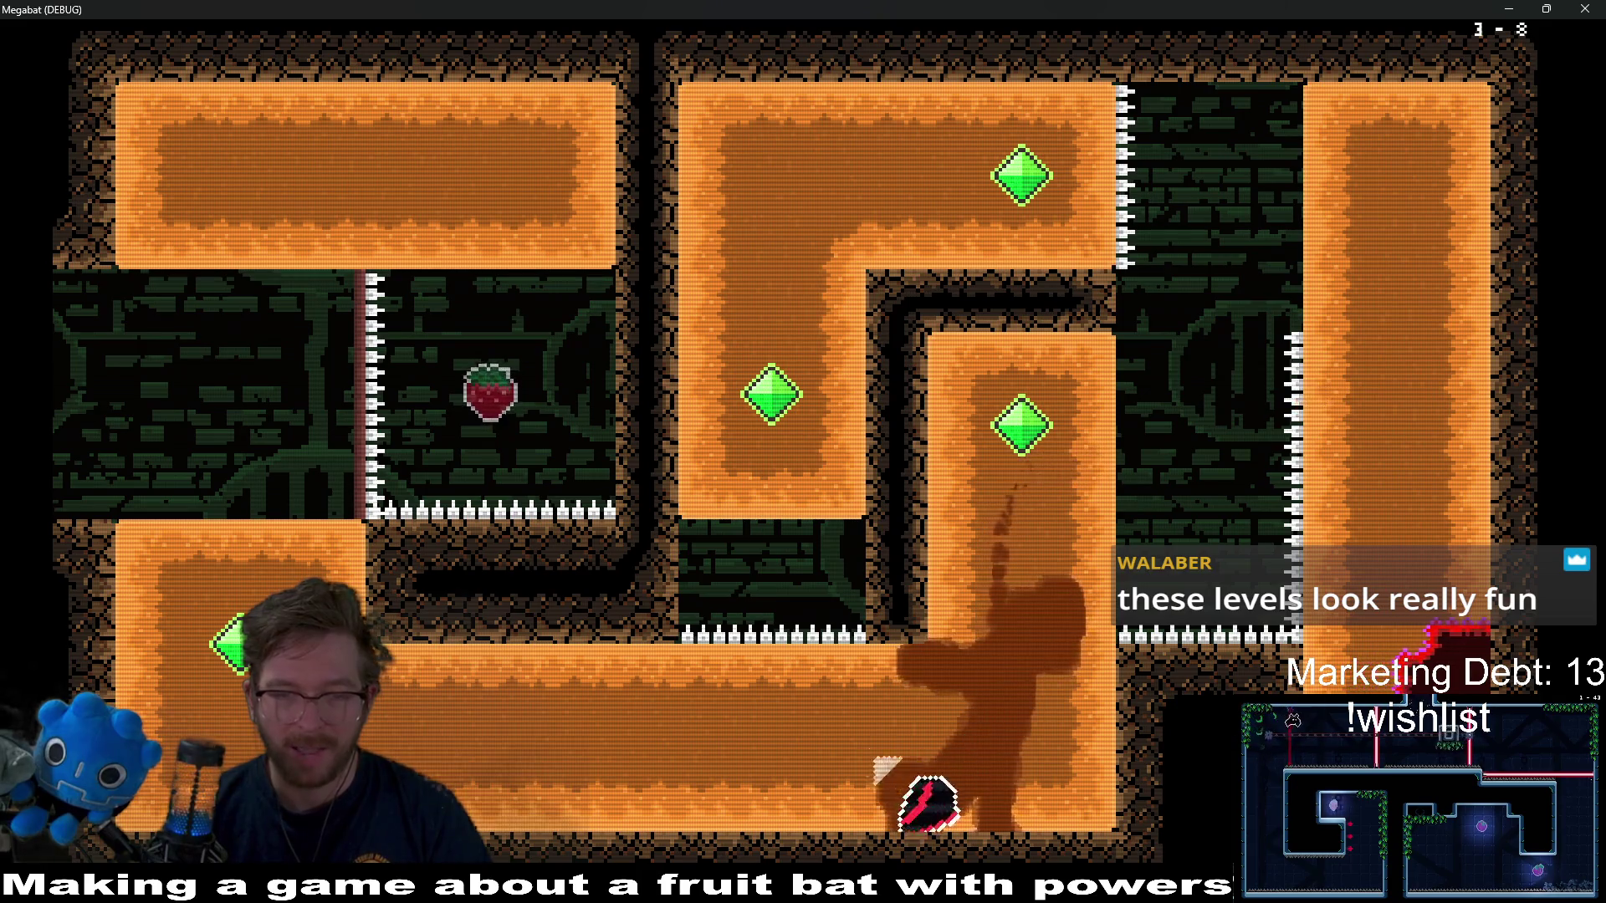
pyautogui.press('Up')
pyautogui.press('Right')
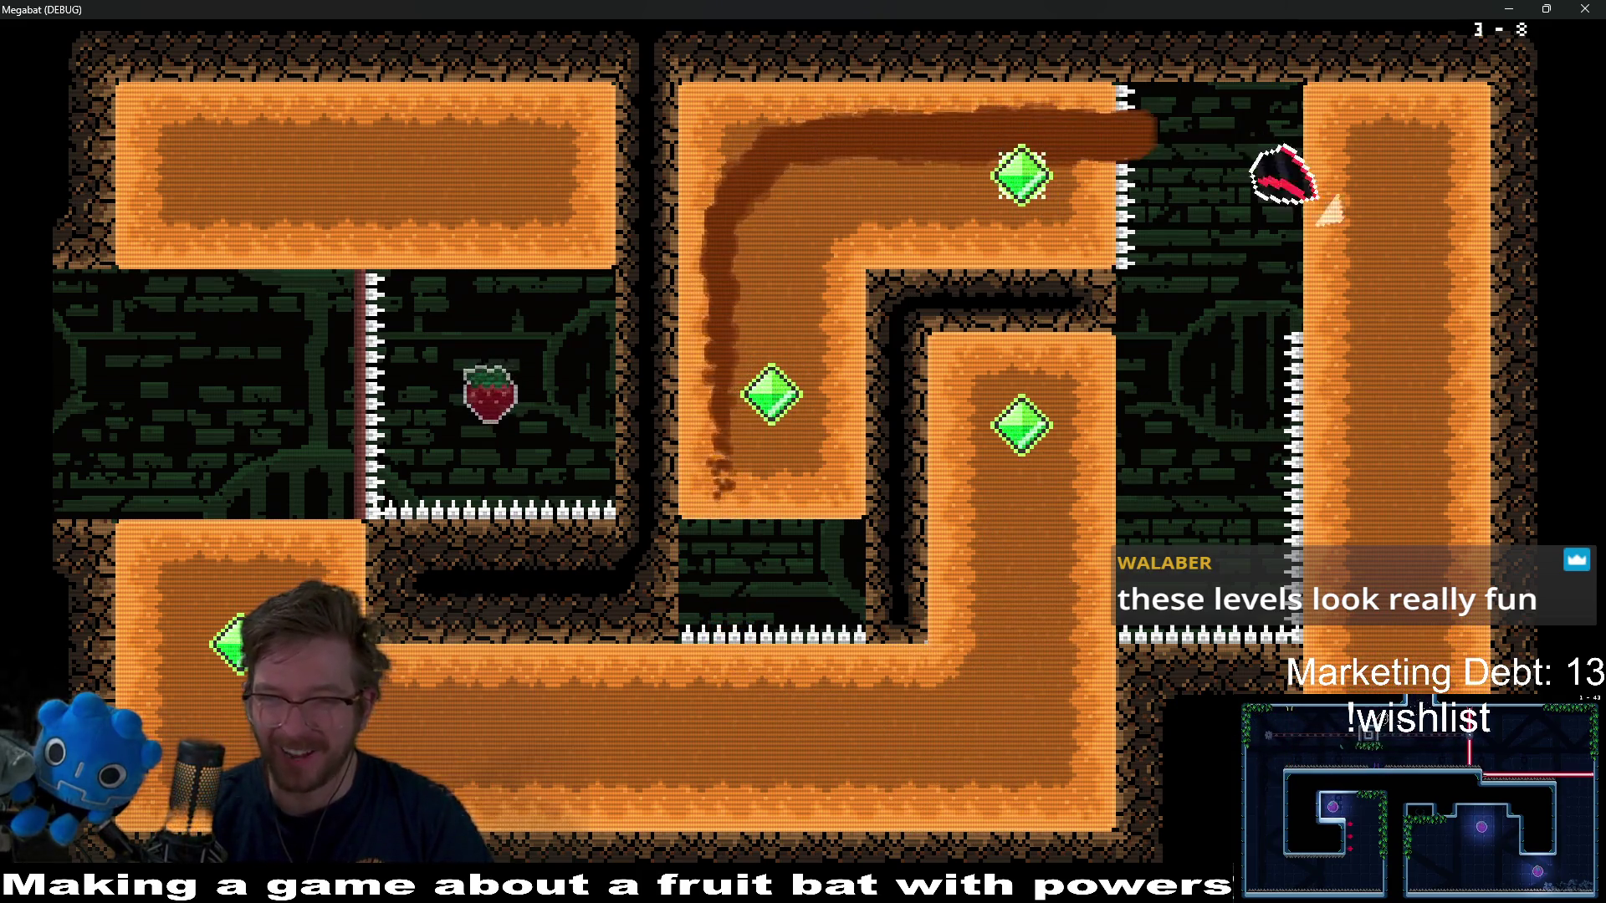
pyautogui.press('Down')
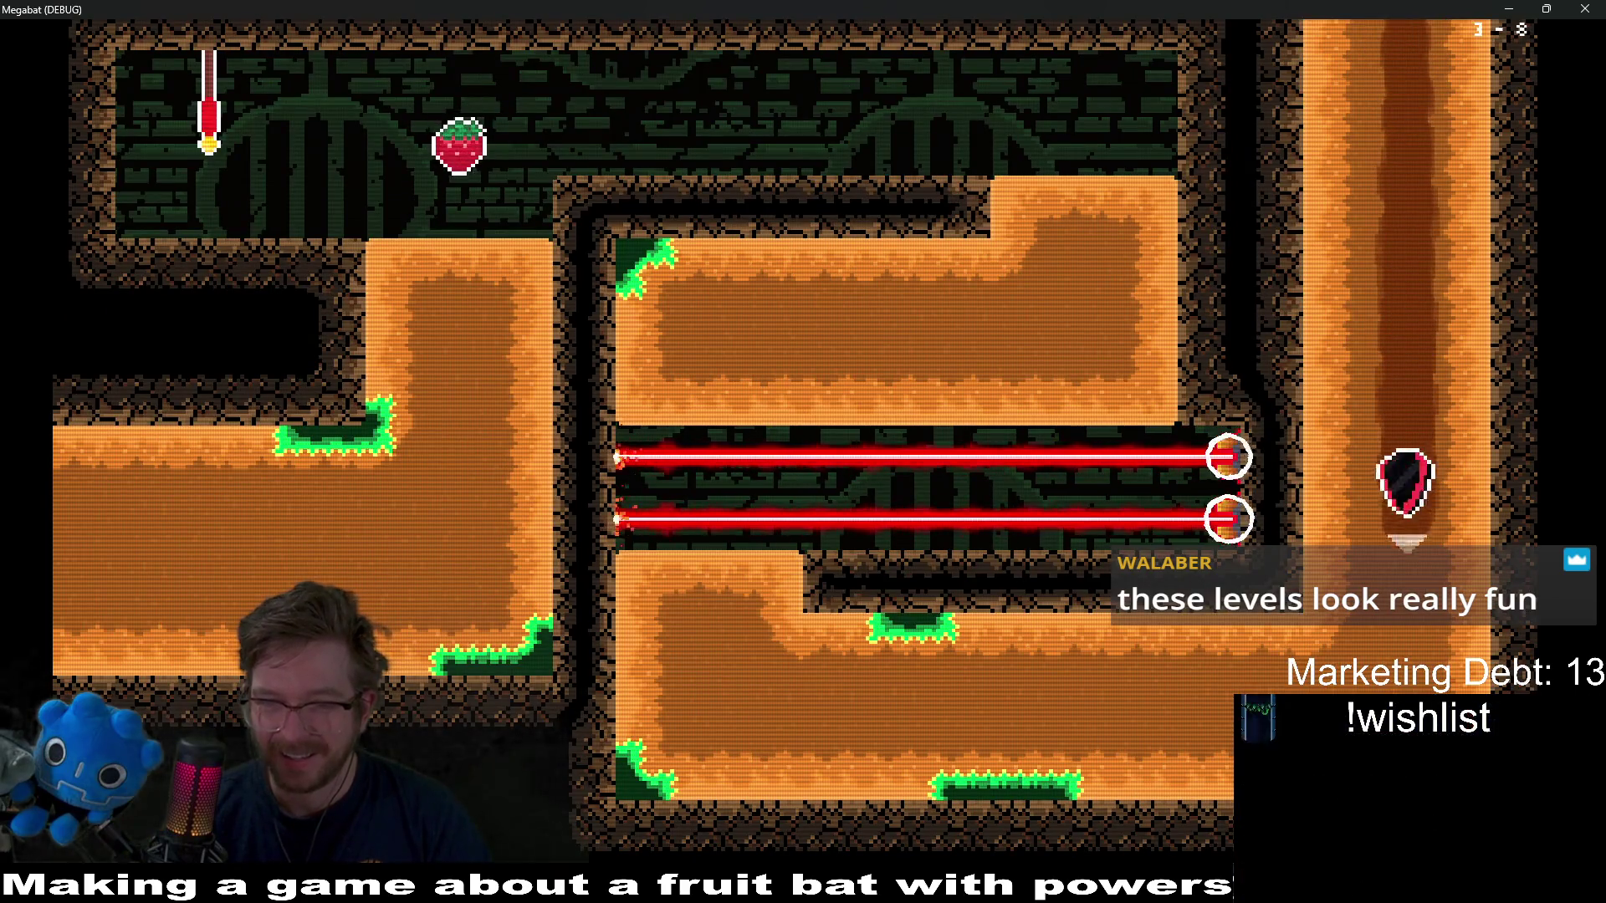
# - Exit the maze past the strawberry, dive down the orange column, and collect the strawberry beyond
pyautogui.press('Left')
pyautogui.press('Up')
pyautogui.press('Right')
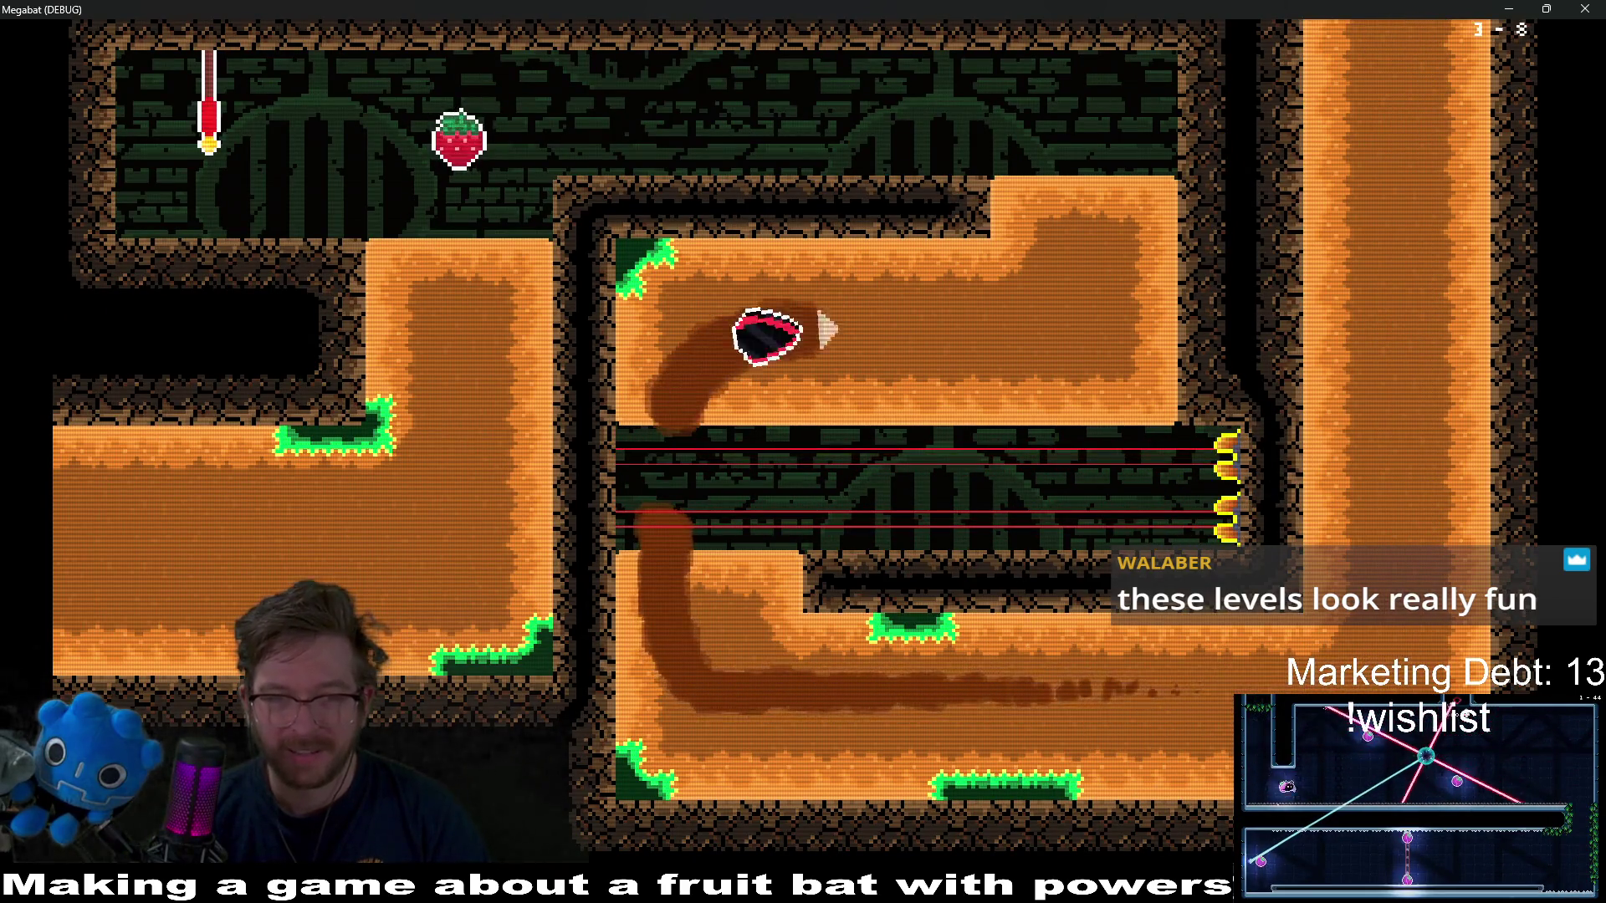
pyautogui.press('Up')
pyautogui.press('Left')
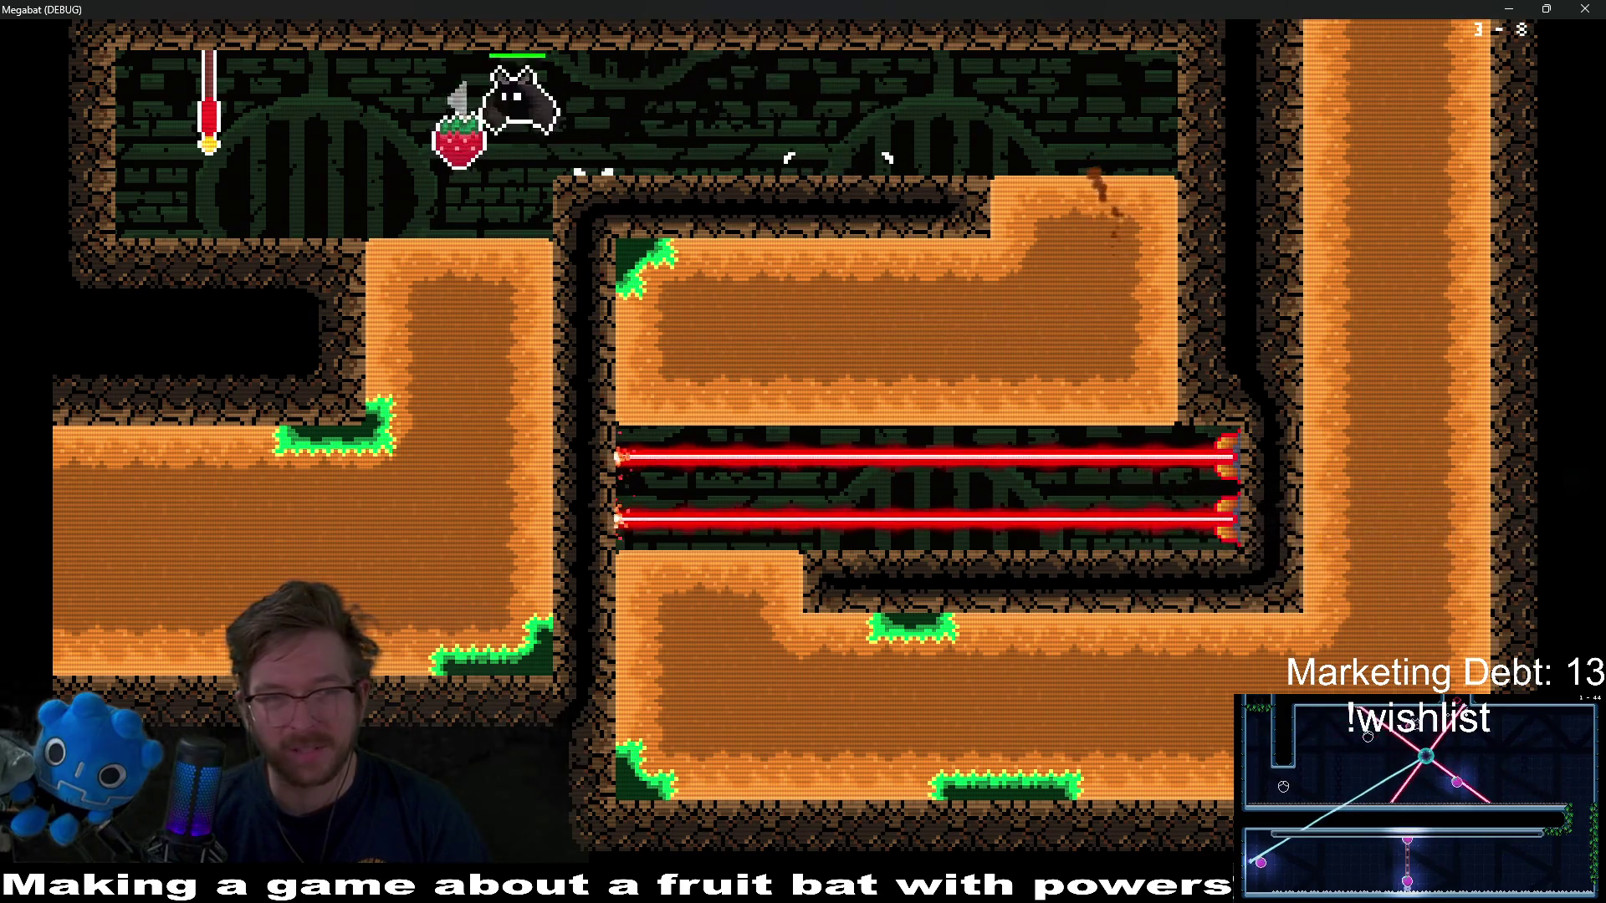
pyautogui.press('Right')
pyautogui.press('Down')
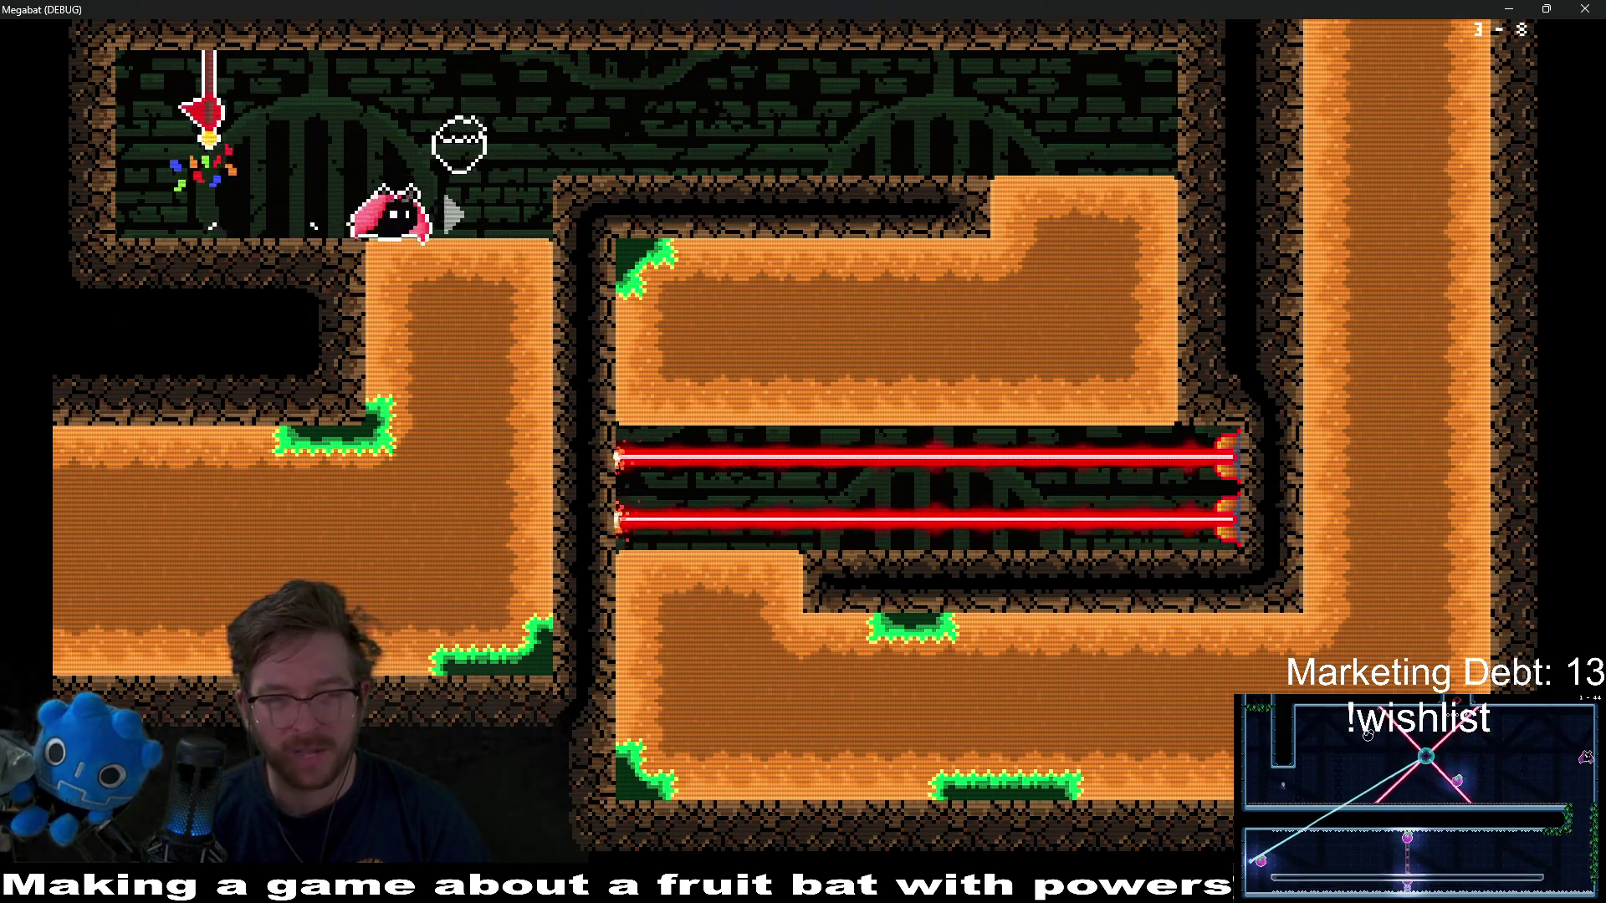
pyautogui.press('Left')
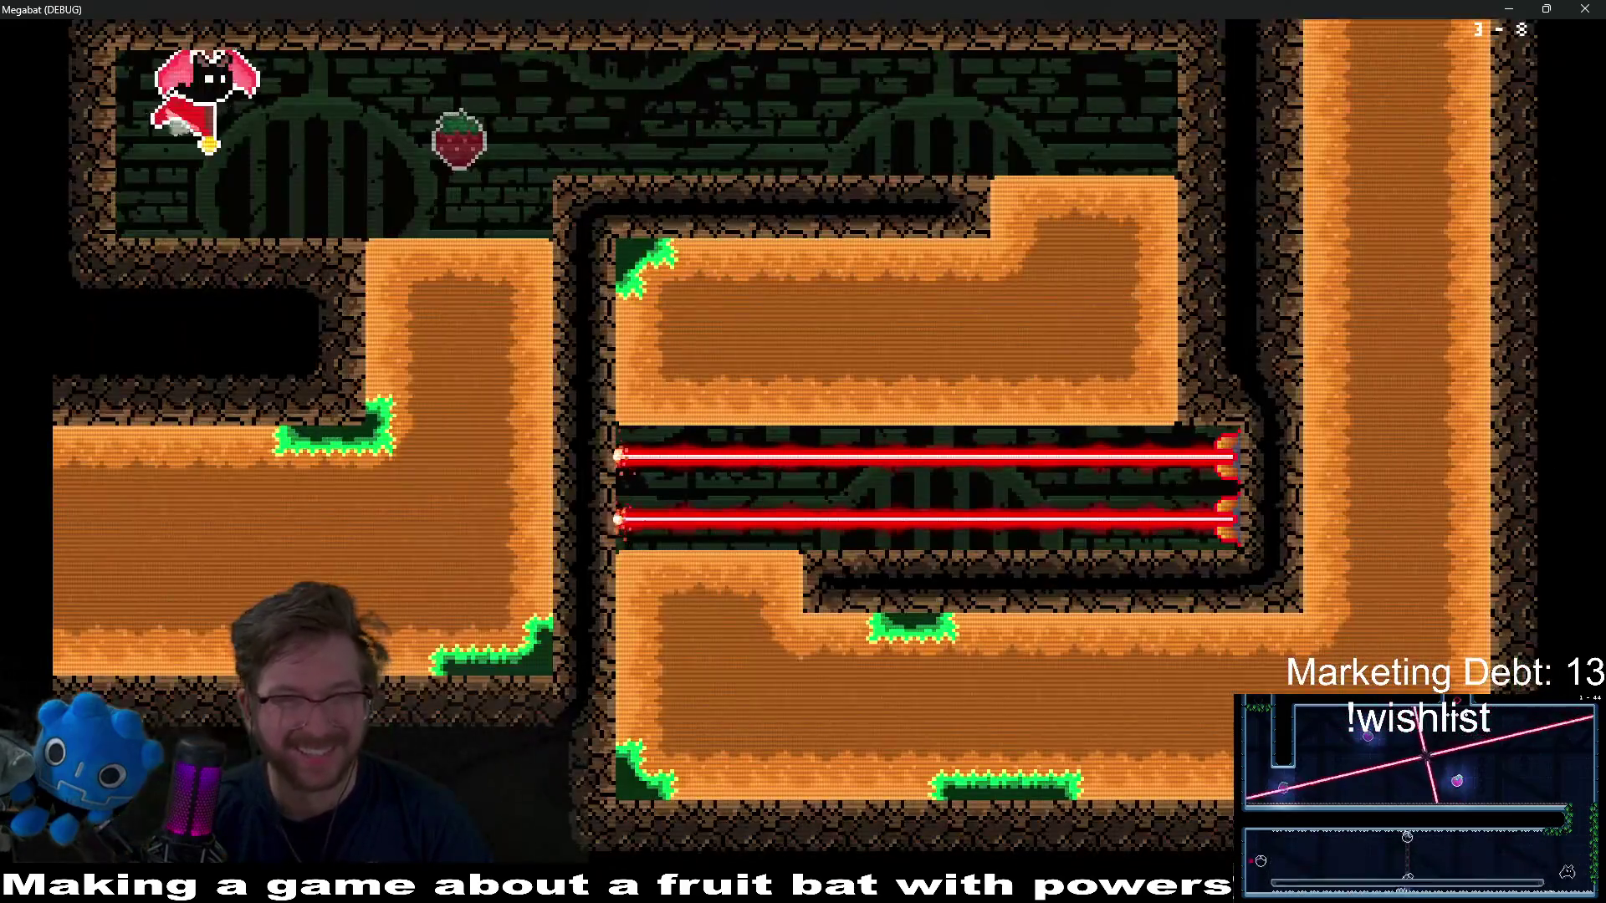
pyautogui.press('Down')
pyautogui.press('Left')
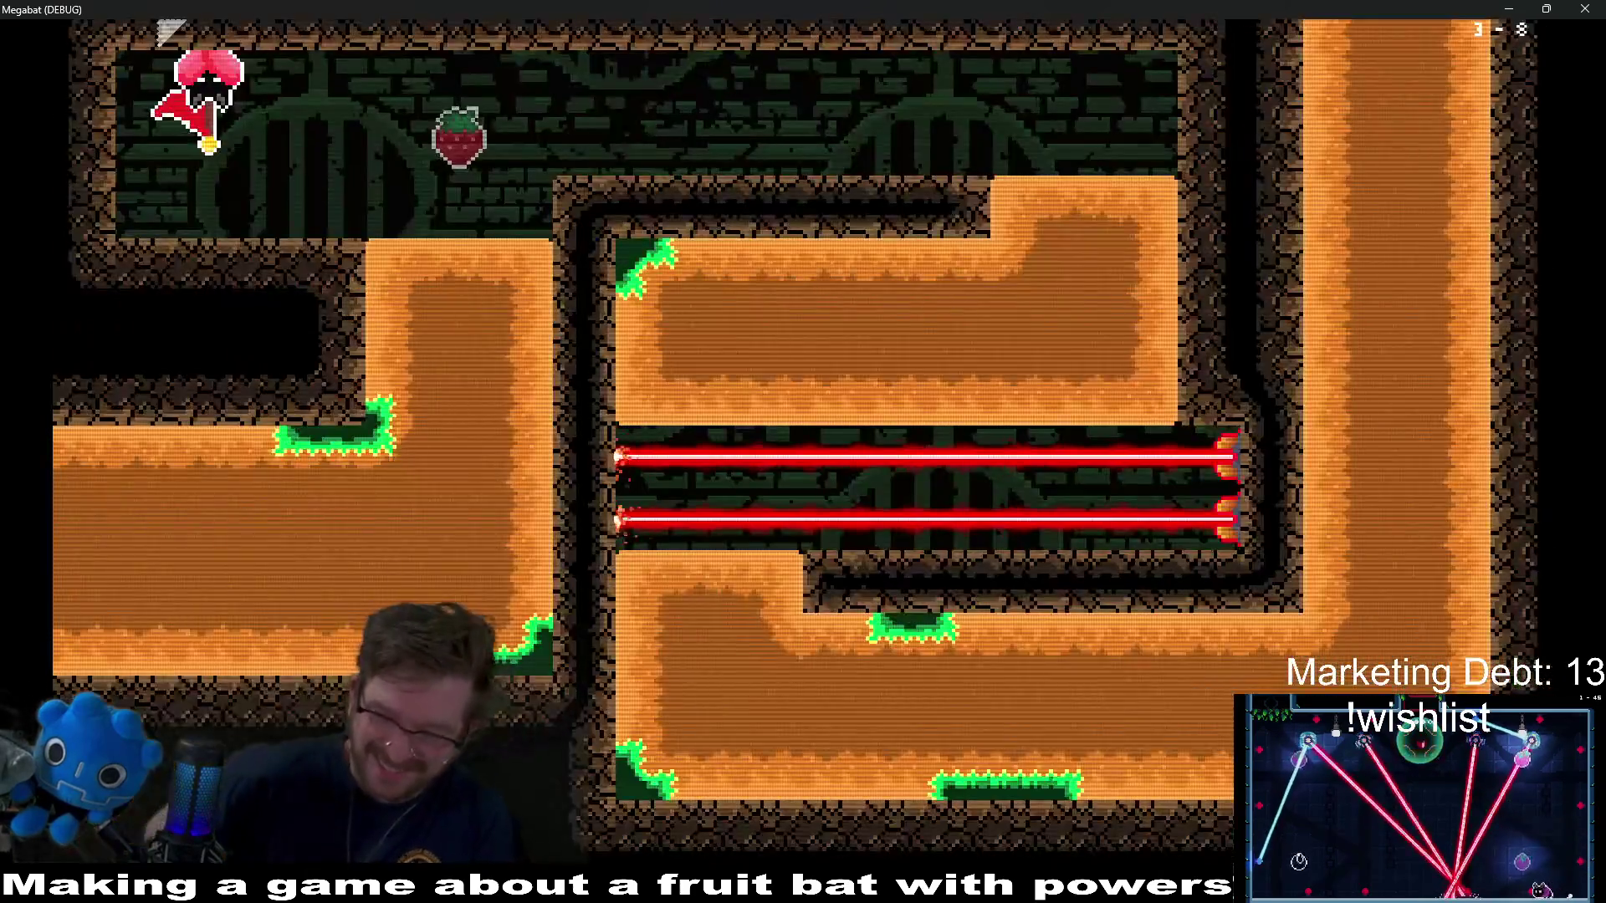
pyautogui.press('Right')
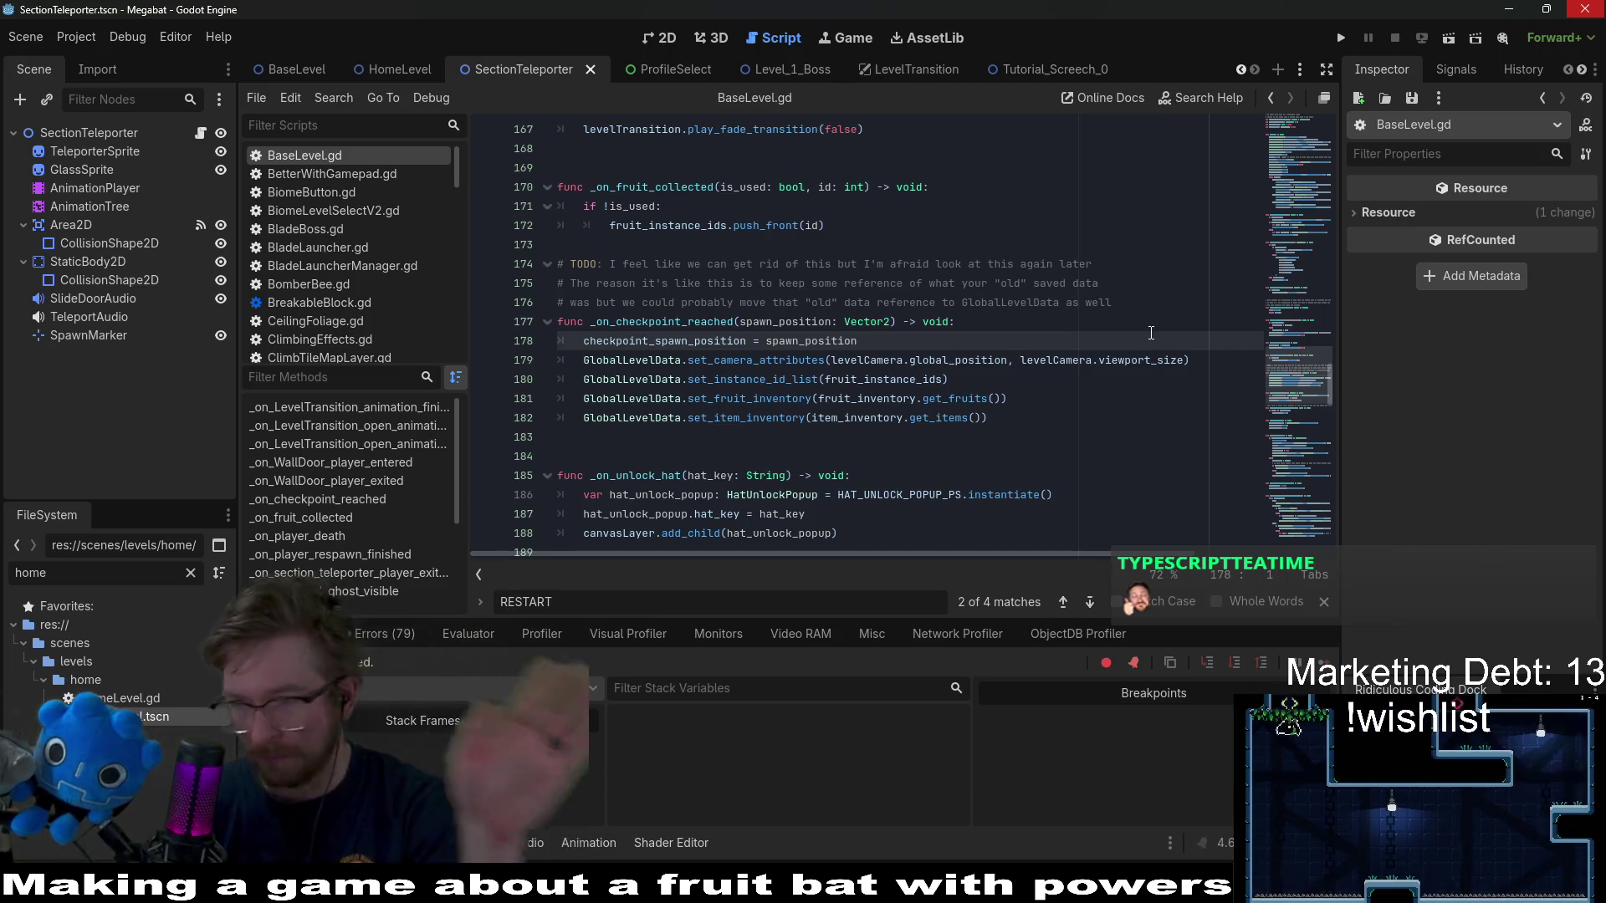
pyautogui.click(951, 436)
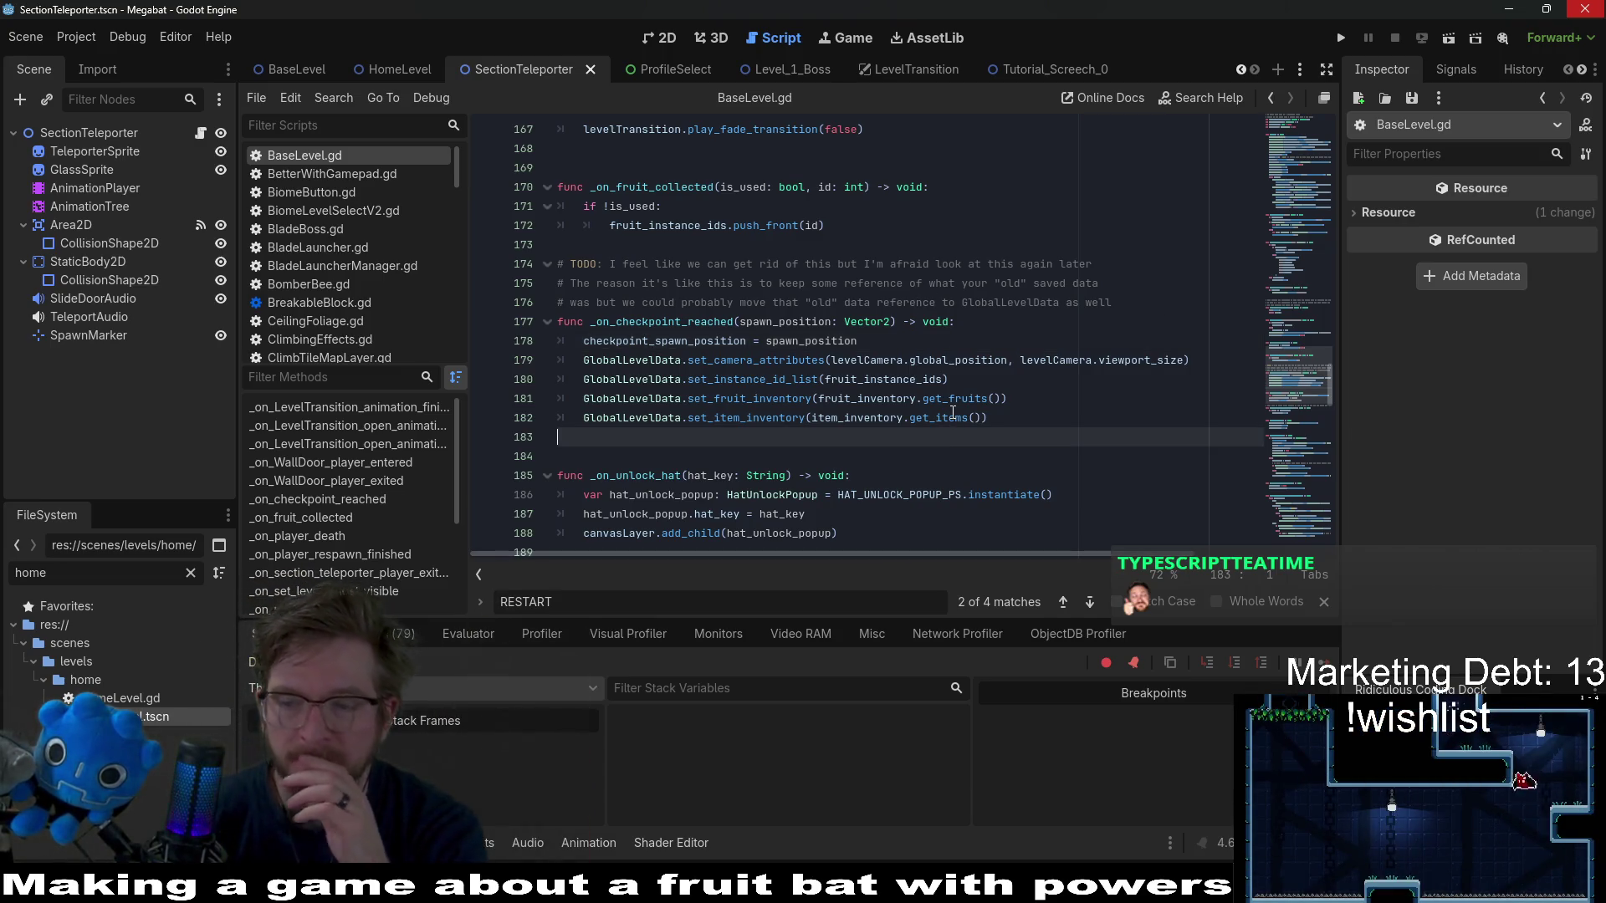
pyautogui.scroll(7, 929, 271)
pyautogui.scroll(-7, 928, 271)
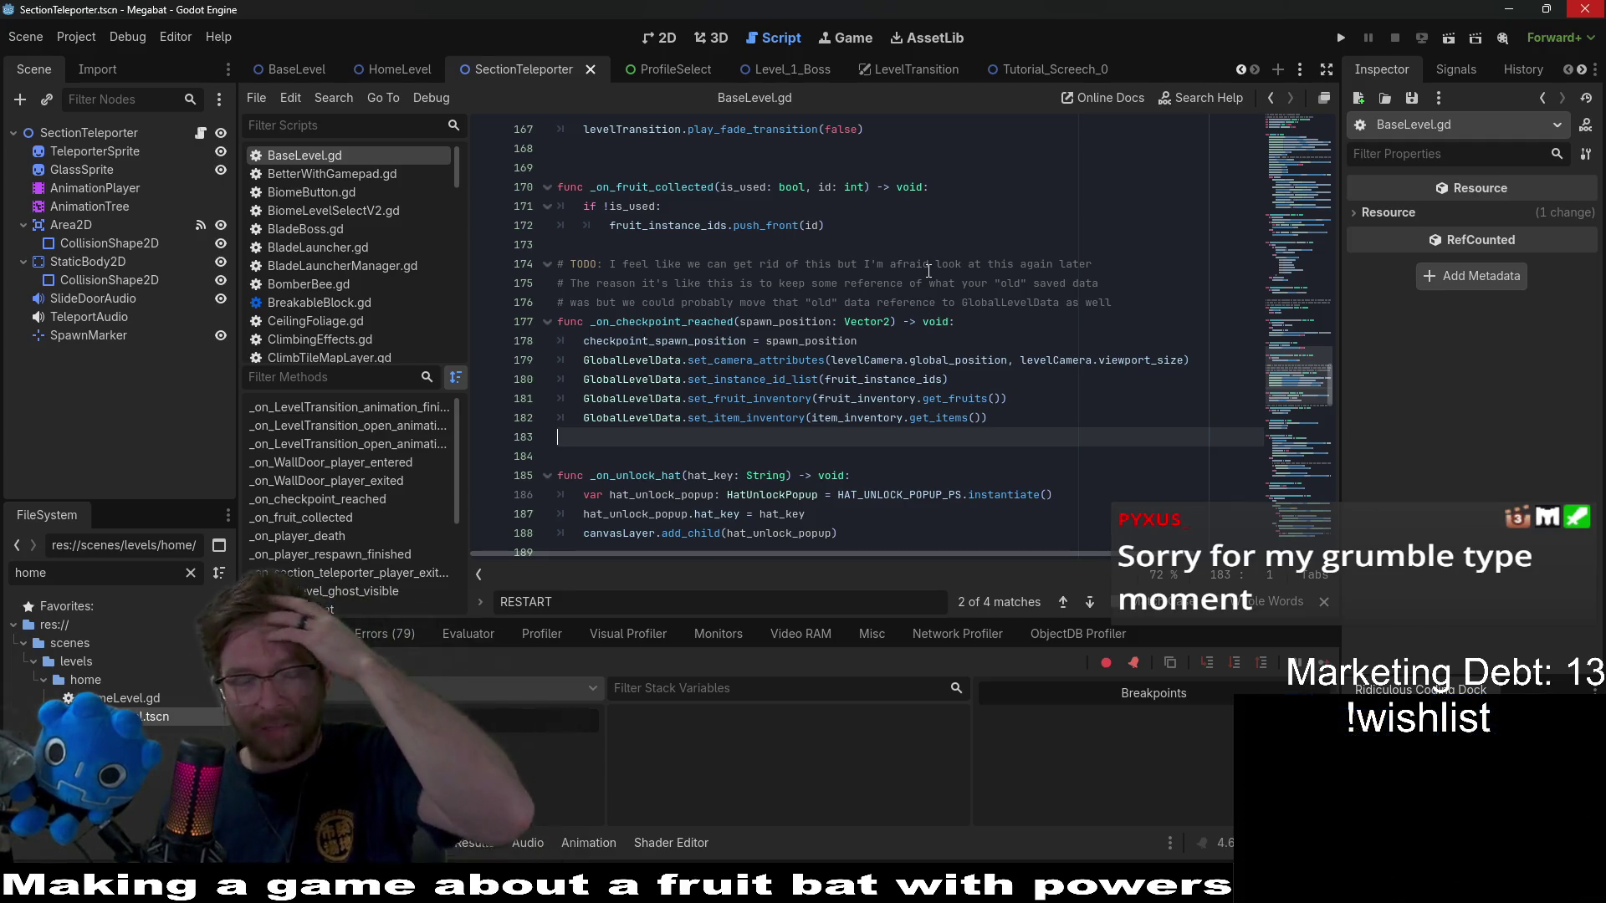
pyautogui.click(929, 269)
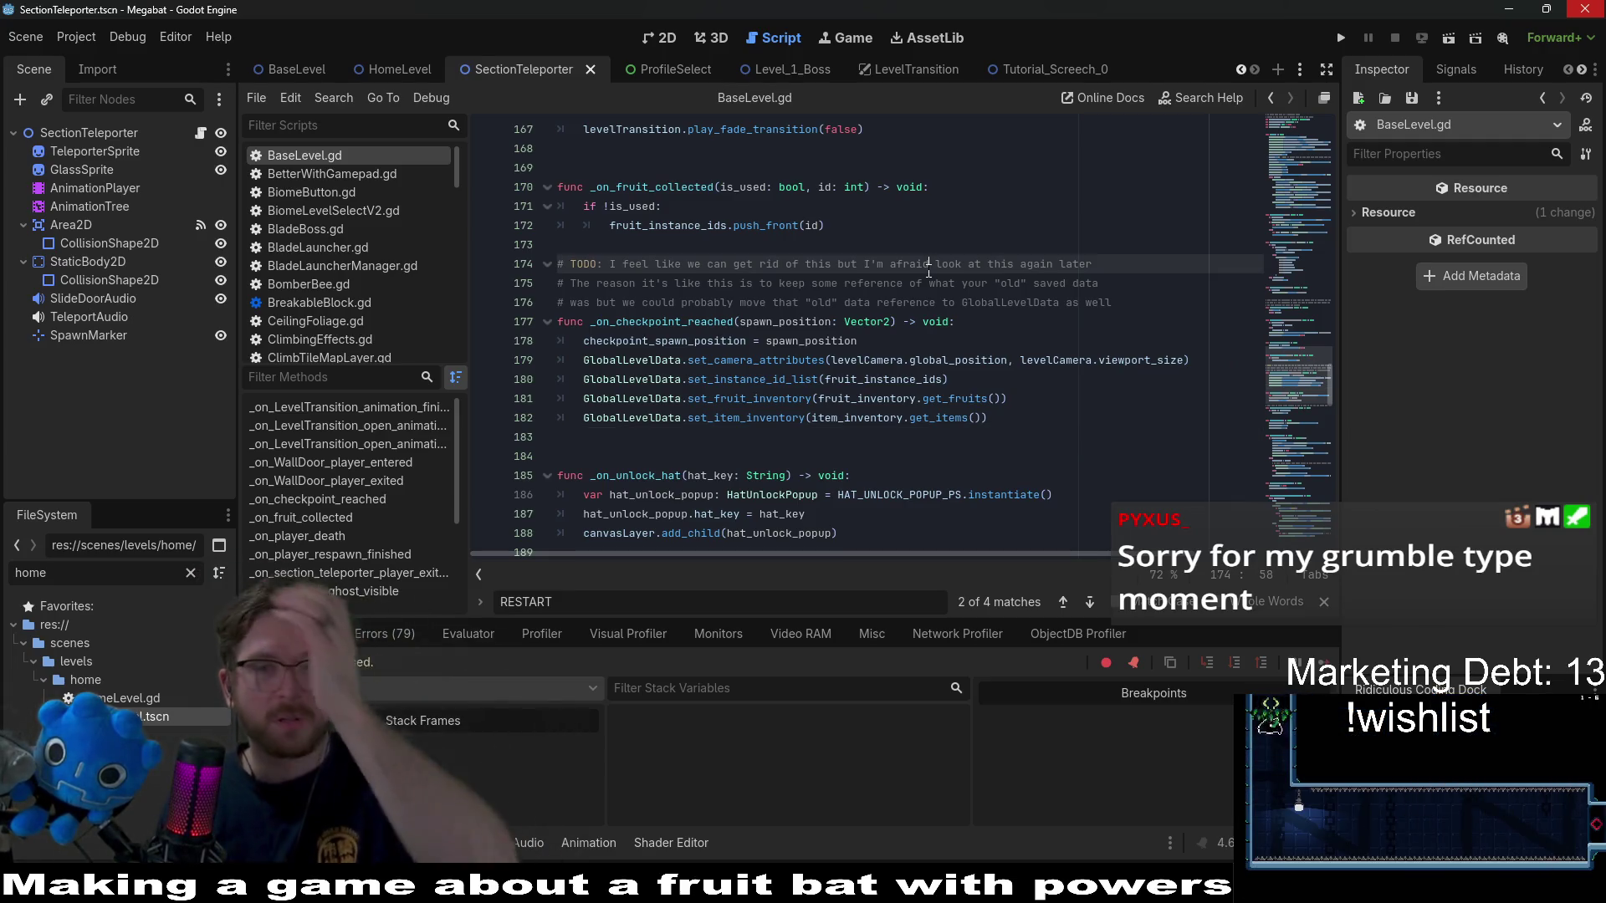
pyautogui.click(1047, 324)
pyautogui.click(1041, 357)
pyautogui.press('Down')
pyautogui.press('Down')
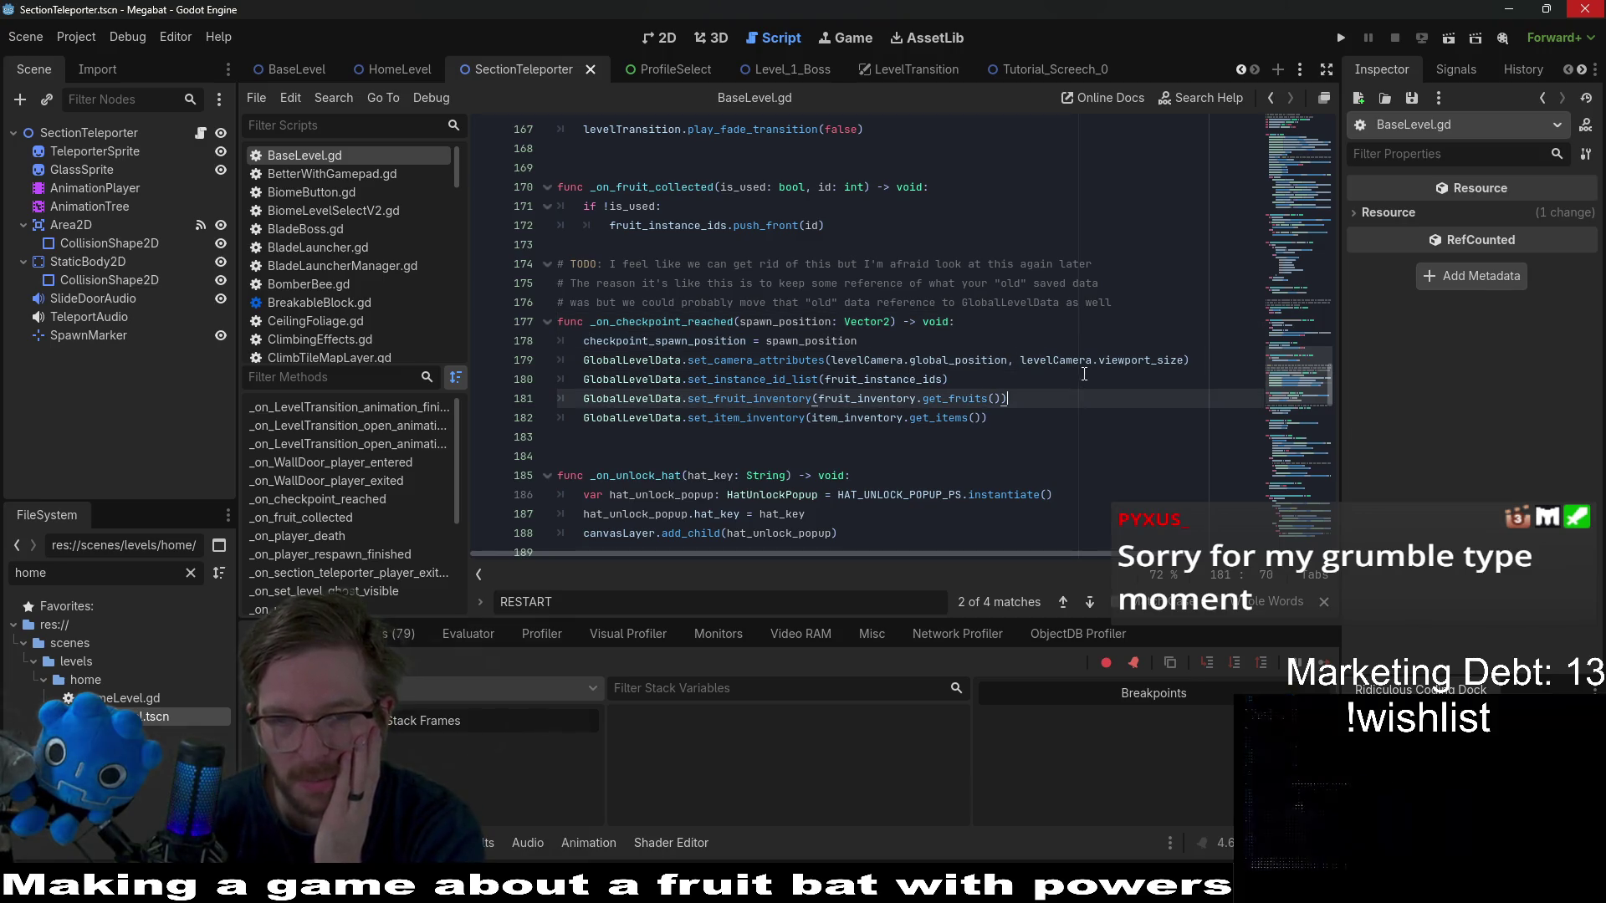
pyautogui.press('Up')
pyautogui.moveTo(1086, 367)
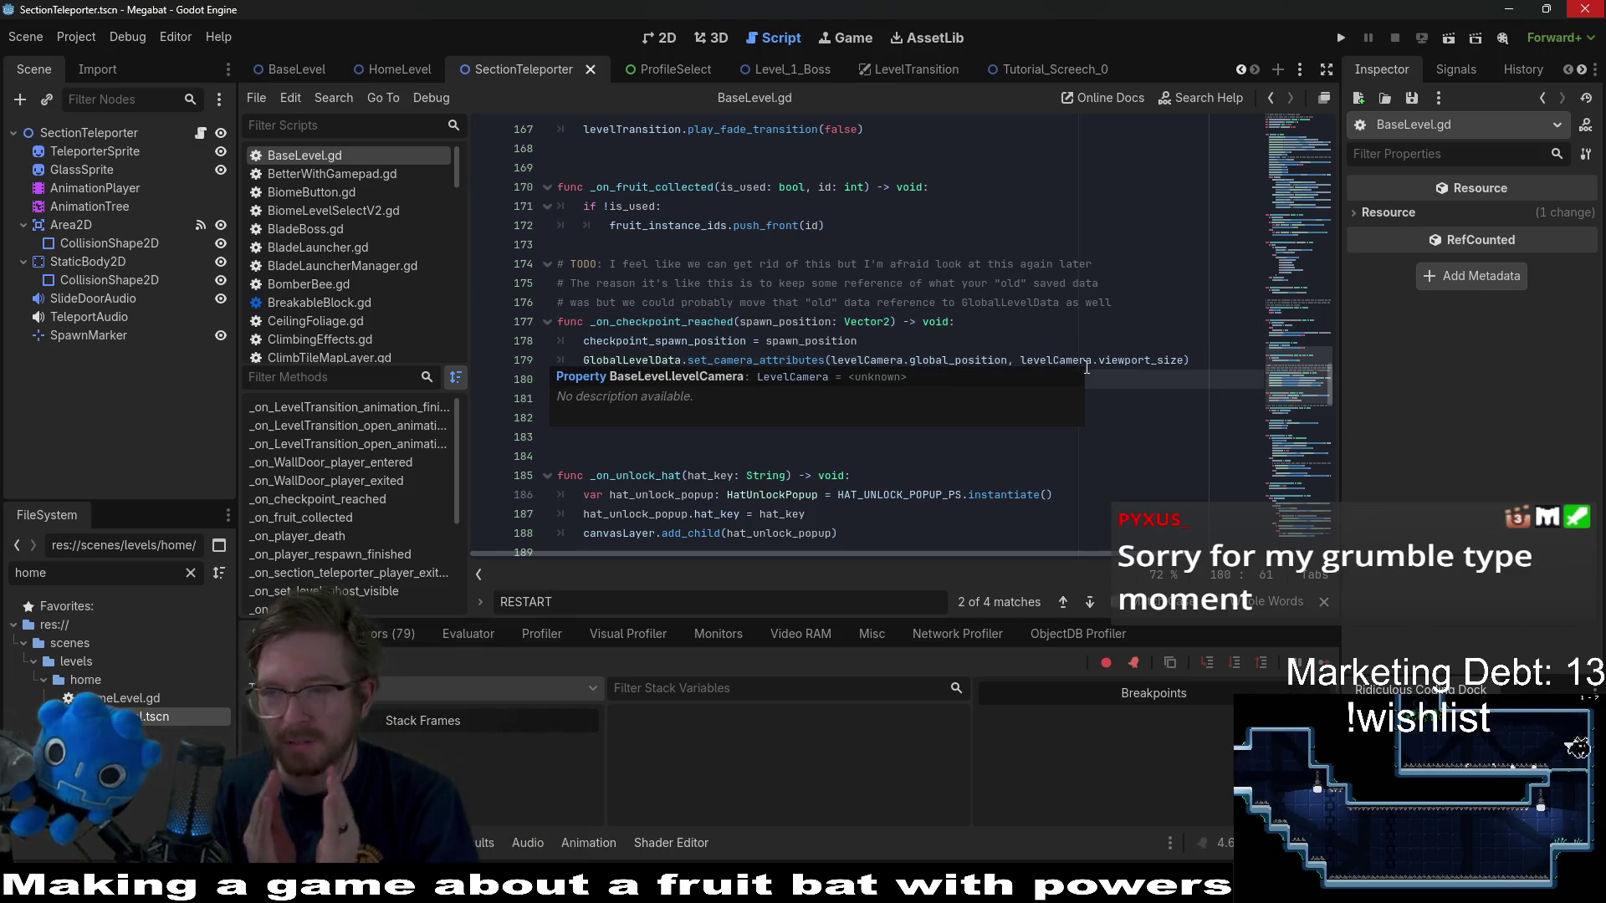